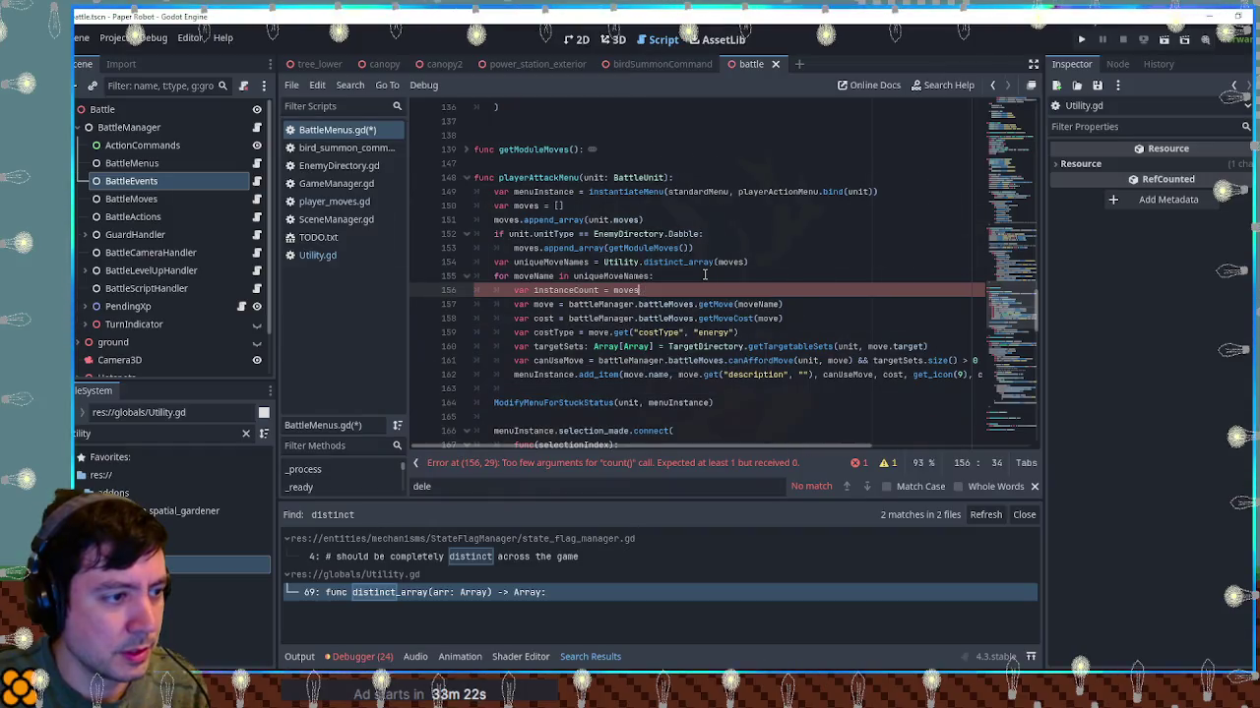
Look up Array's count() method in the documentation from the moves.find call, then return to BattleMenus.gd
type(".find")
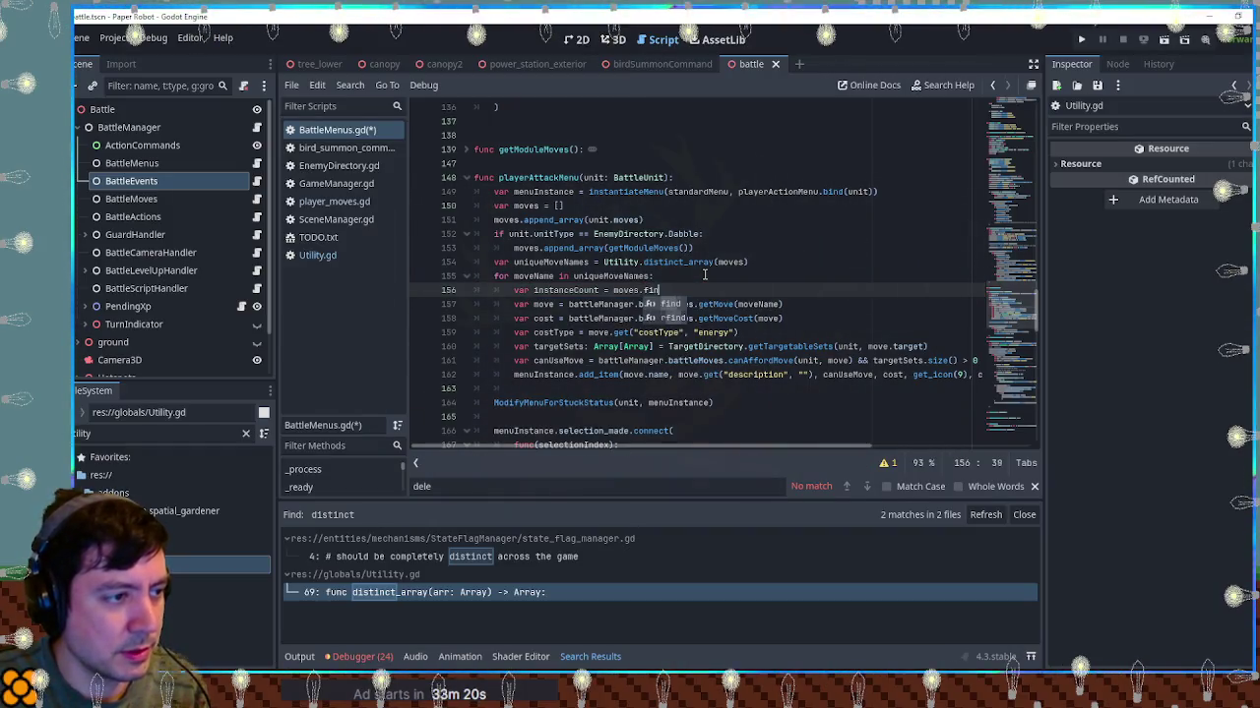
left_click(651, 293, "ctrl")
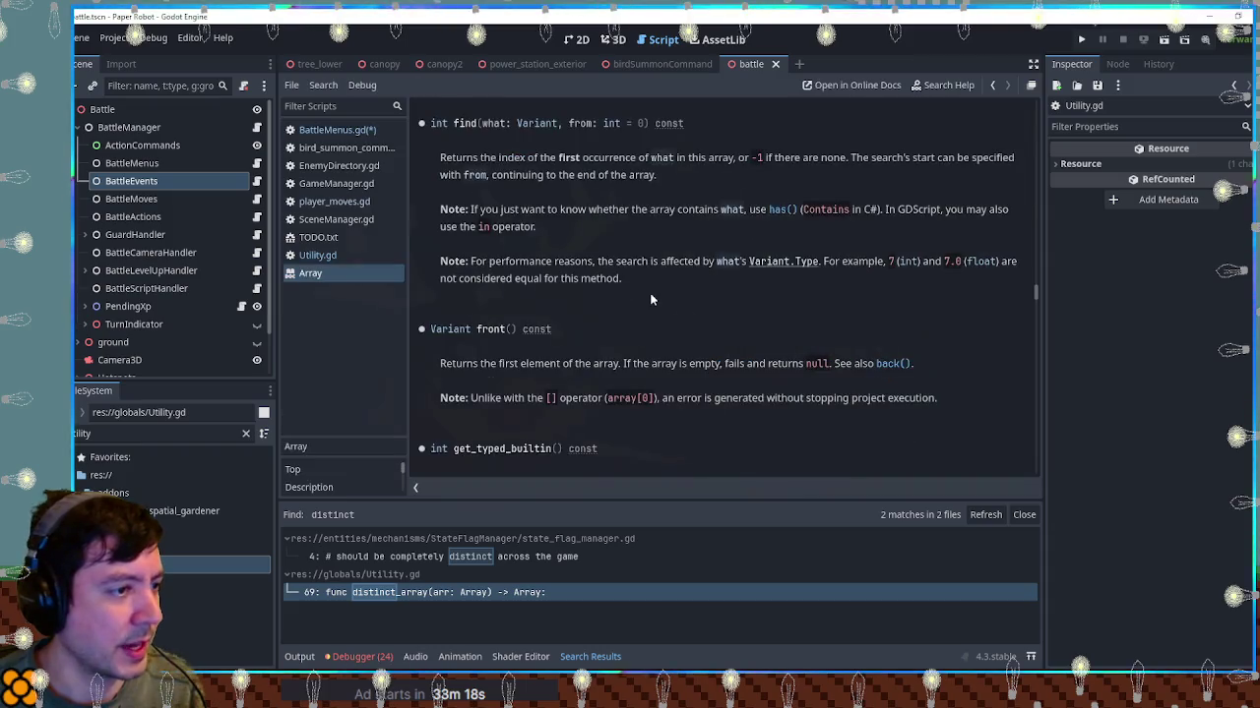
key("ctrl+f")
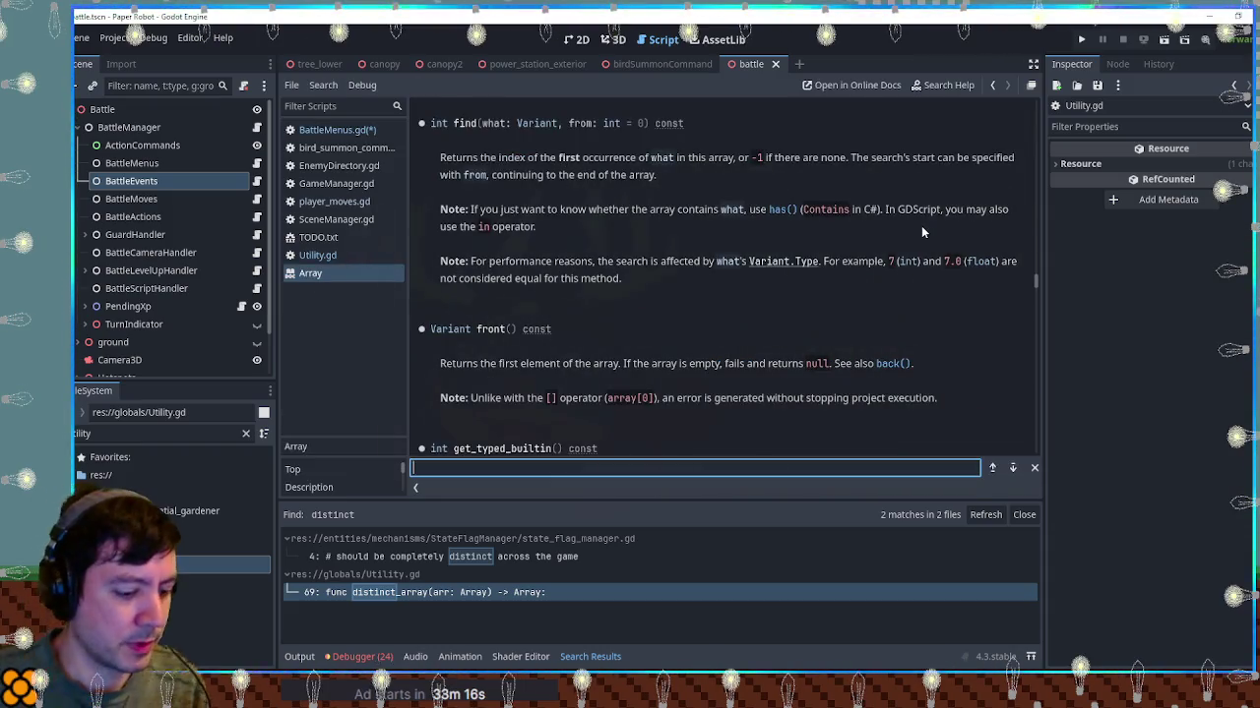
type("count")
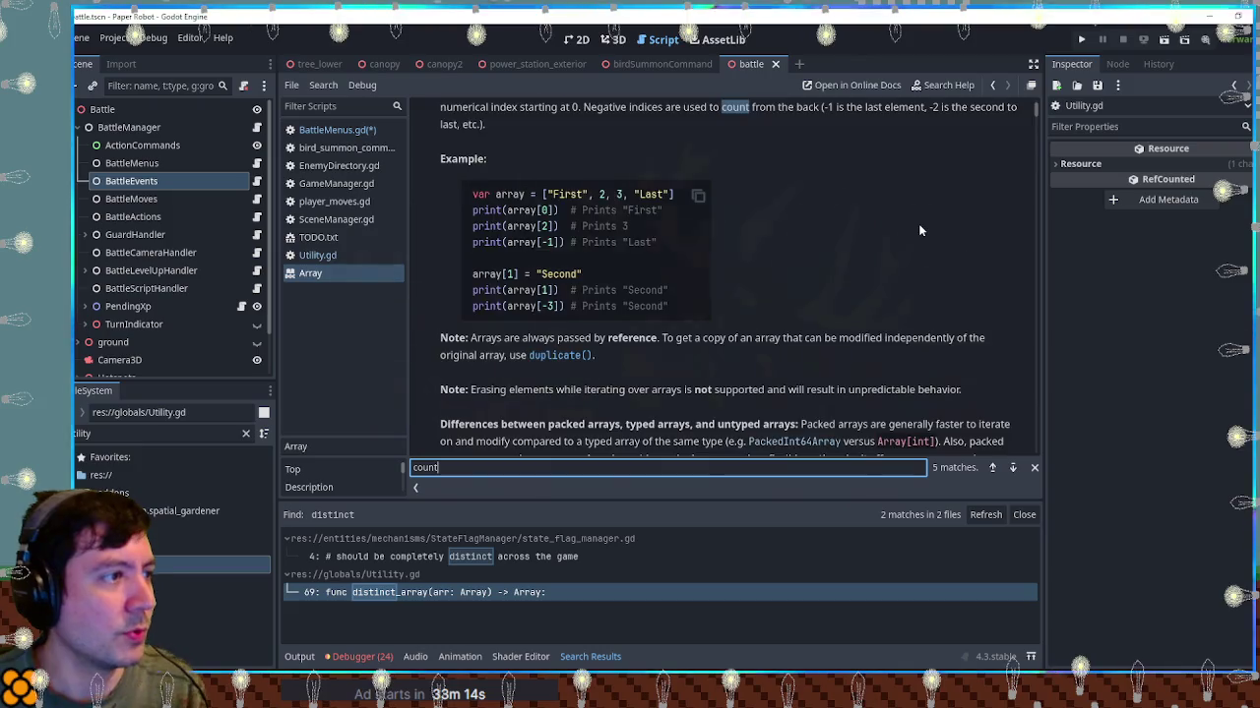
key("Return")
left_click(548, 101)
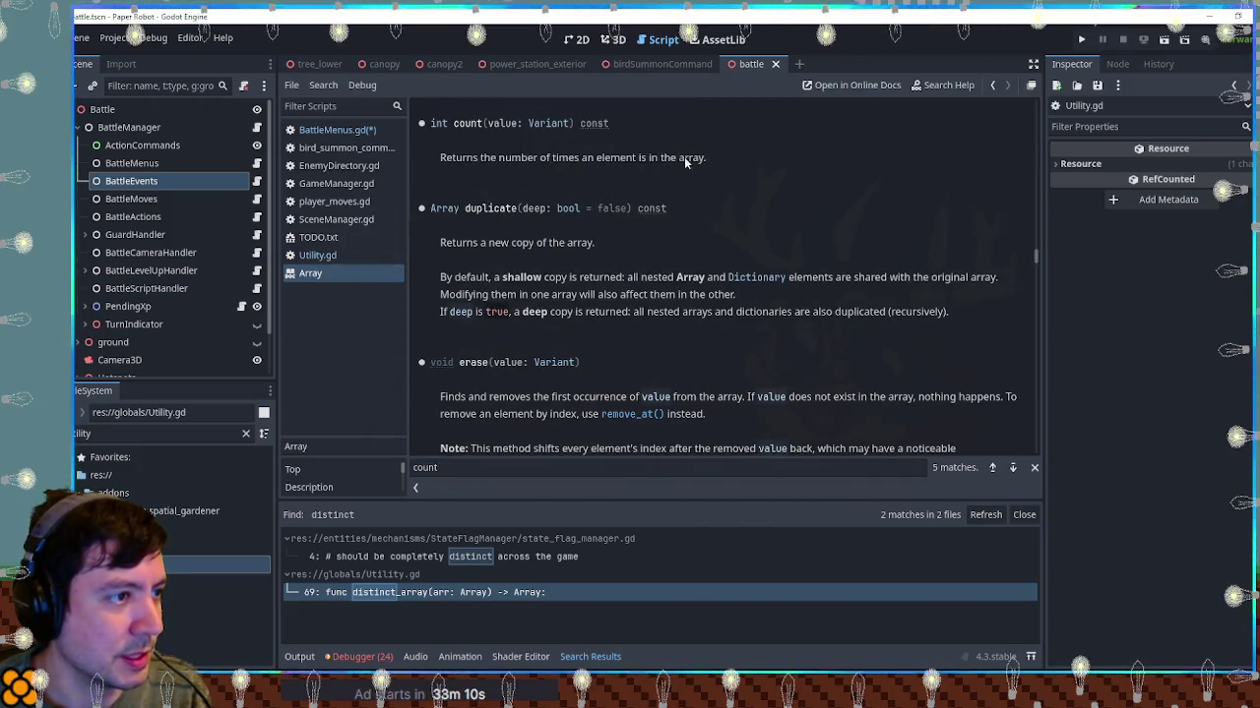
key("ctrl+w")
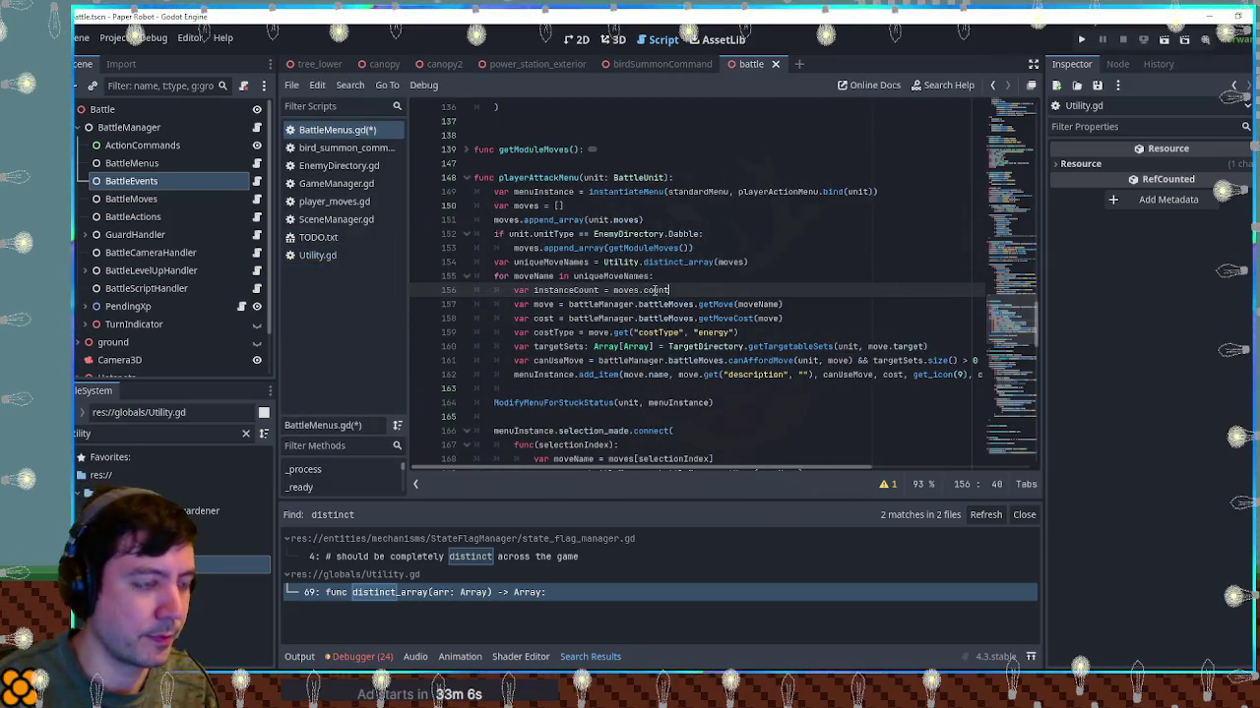
Complete moves.count(moveName), declare var maxLevel = 1, and begin an if move.get(" condition
type("unt(moveName")
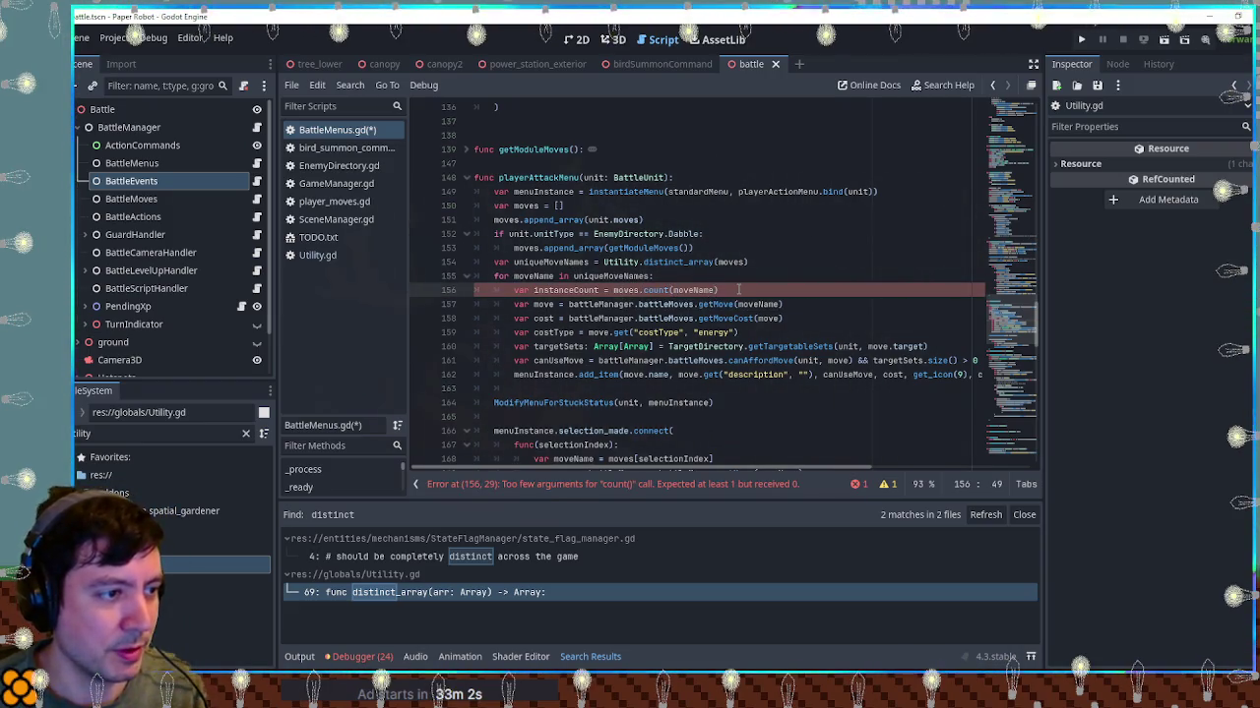
type(")")
left_click(564, 291)
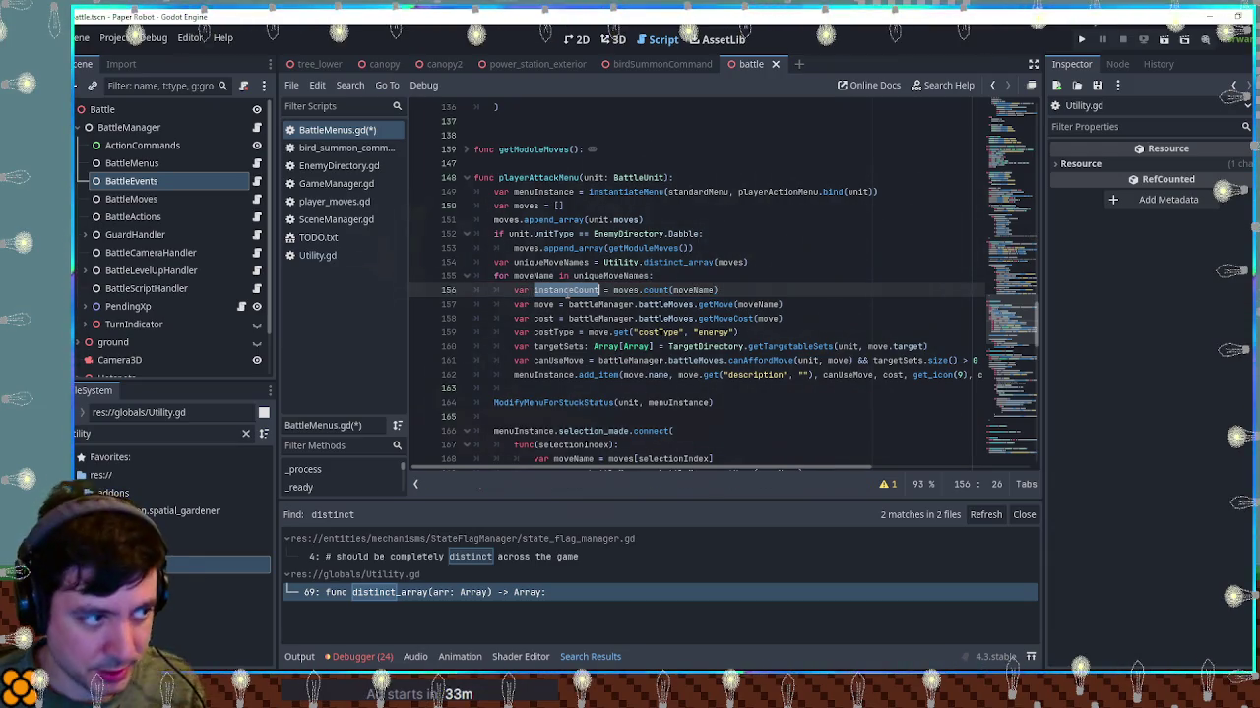
double_click(546, 305)
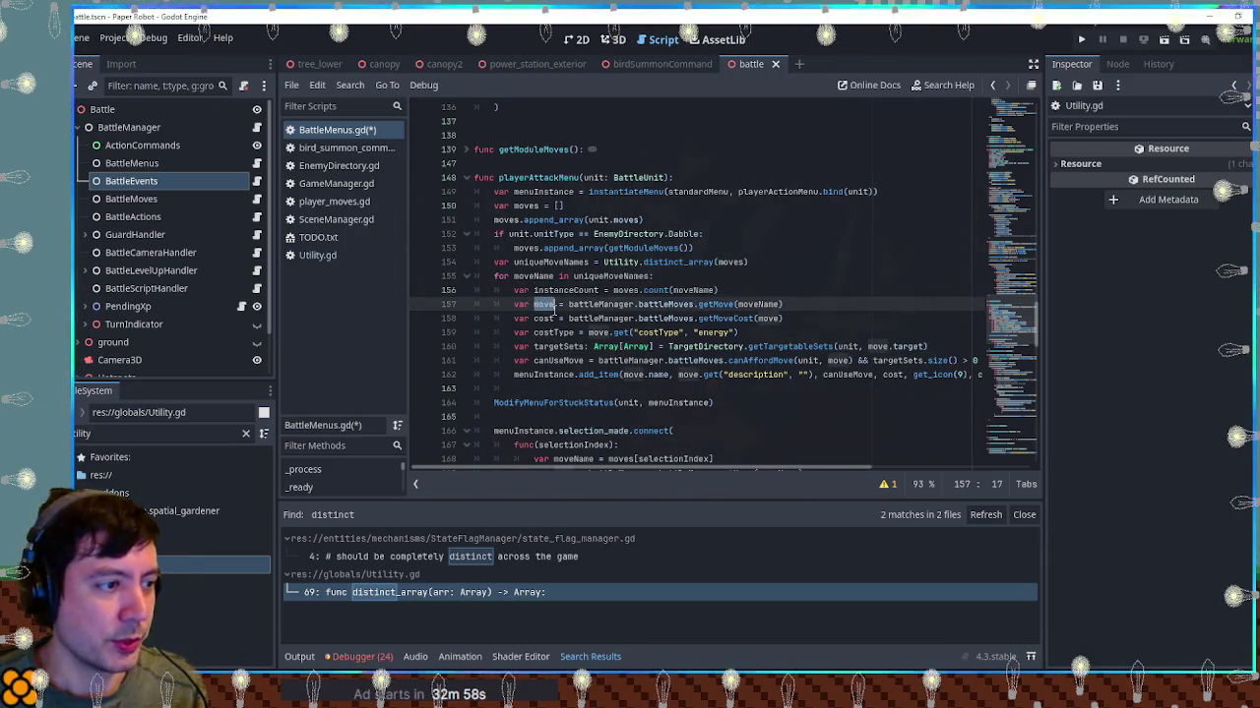
left_click(586, 360)
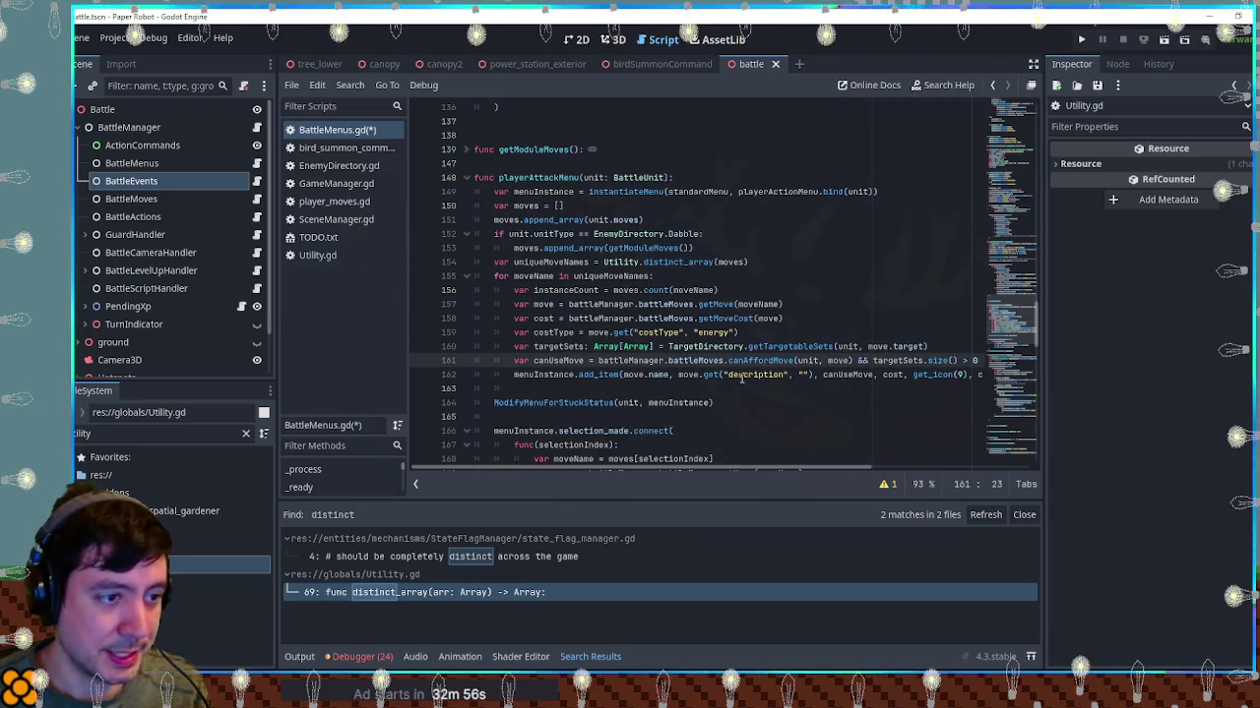
left_click(920, 360)
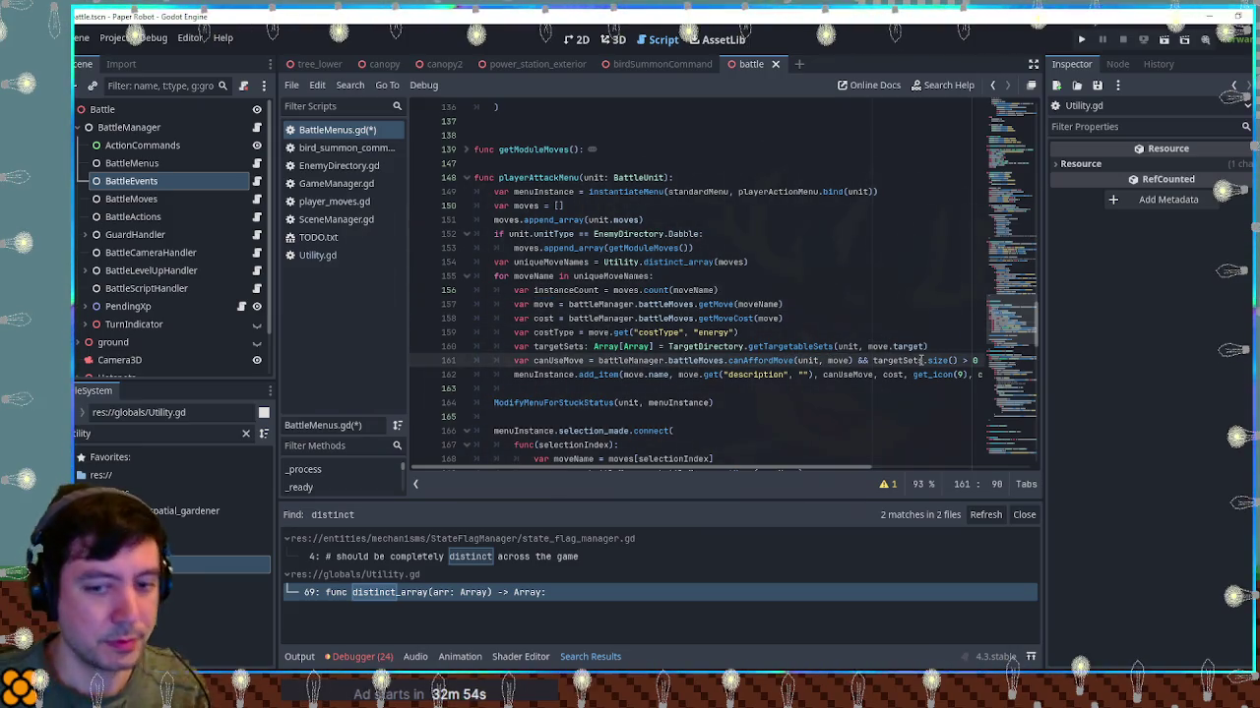
key("End")
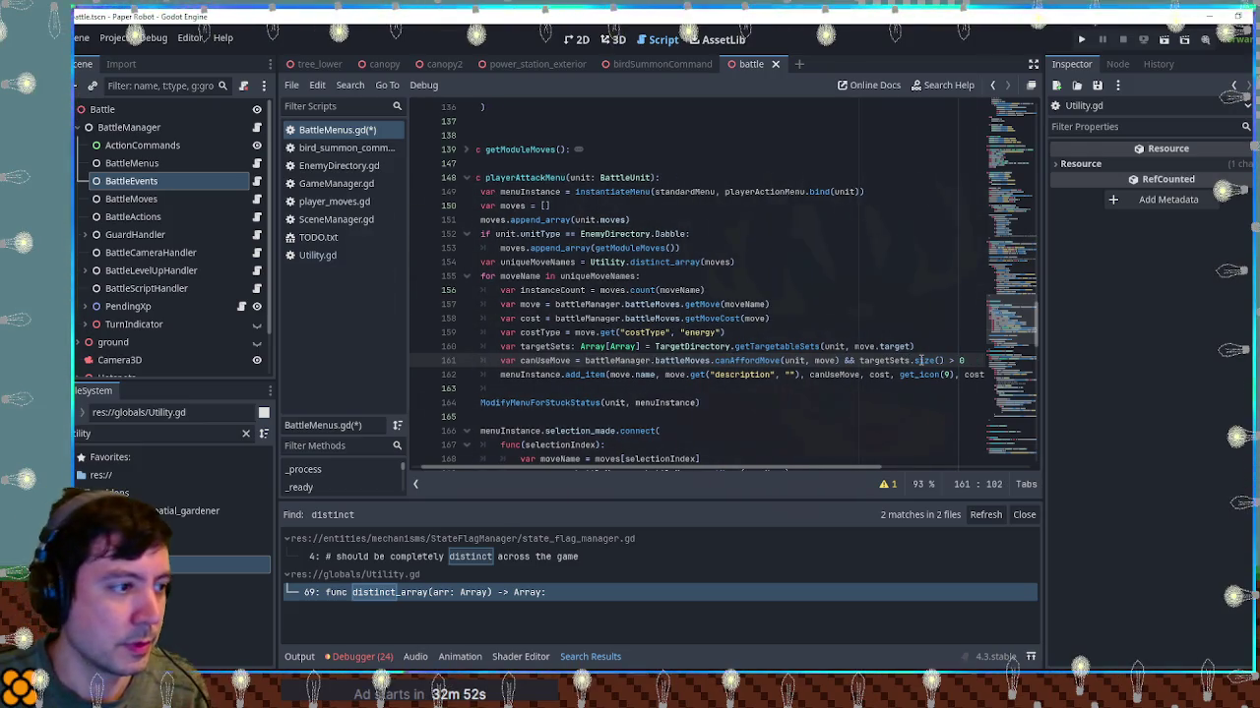
key("Return")
type("var maxLevel")
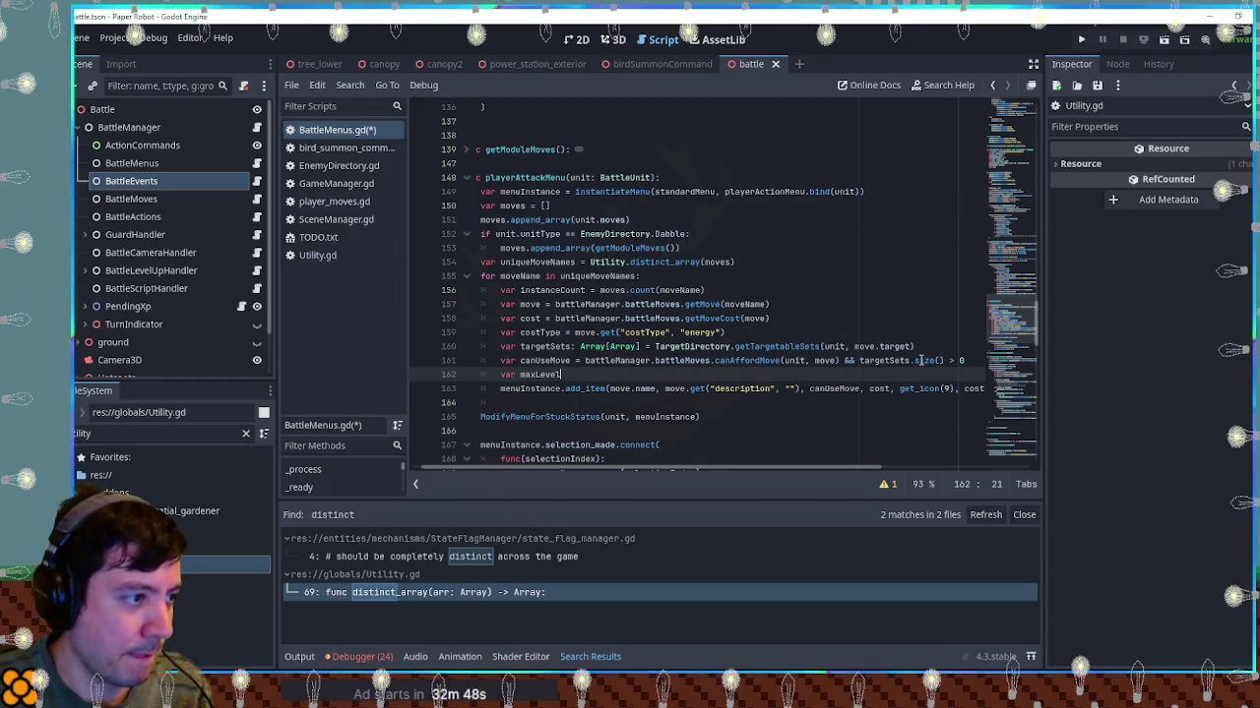
type(" = 1")
key("Return")
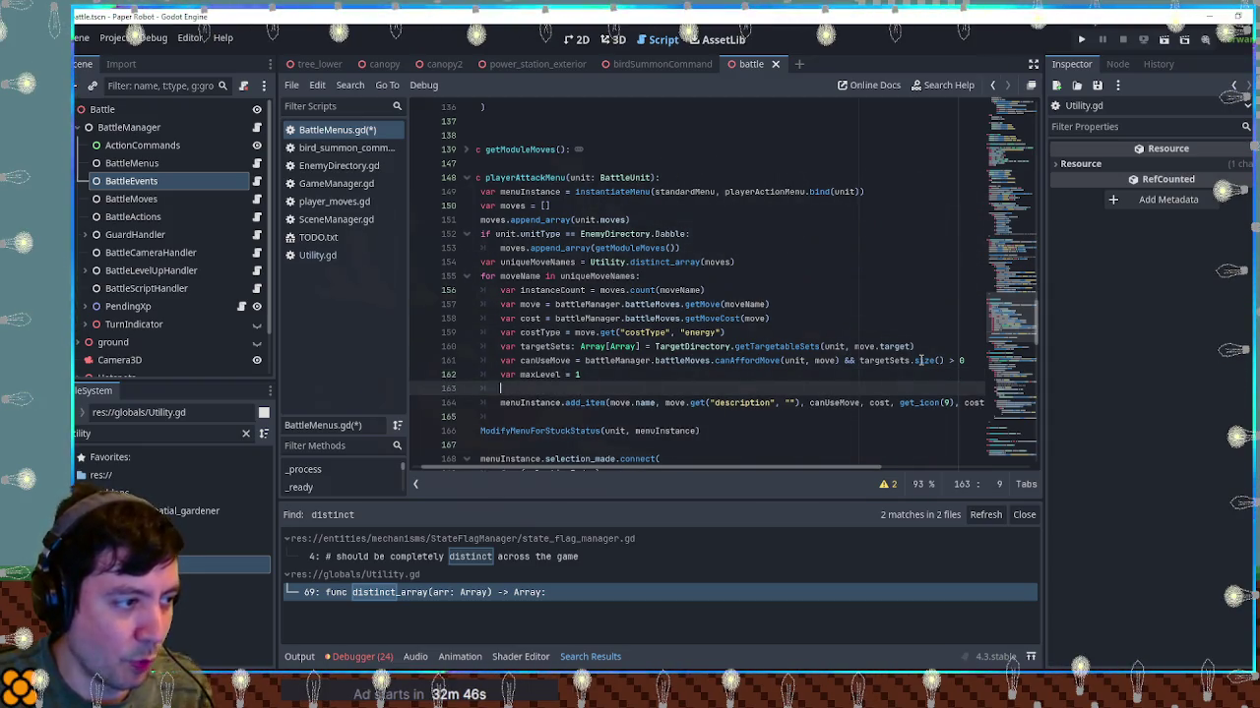
type("if mo")
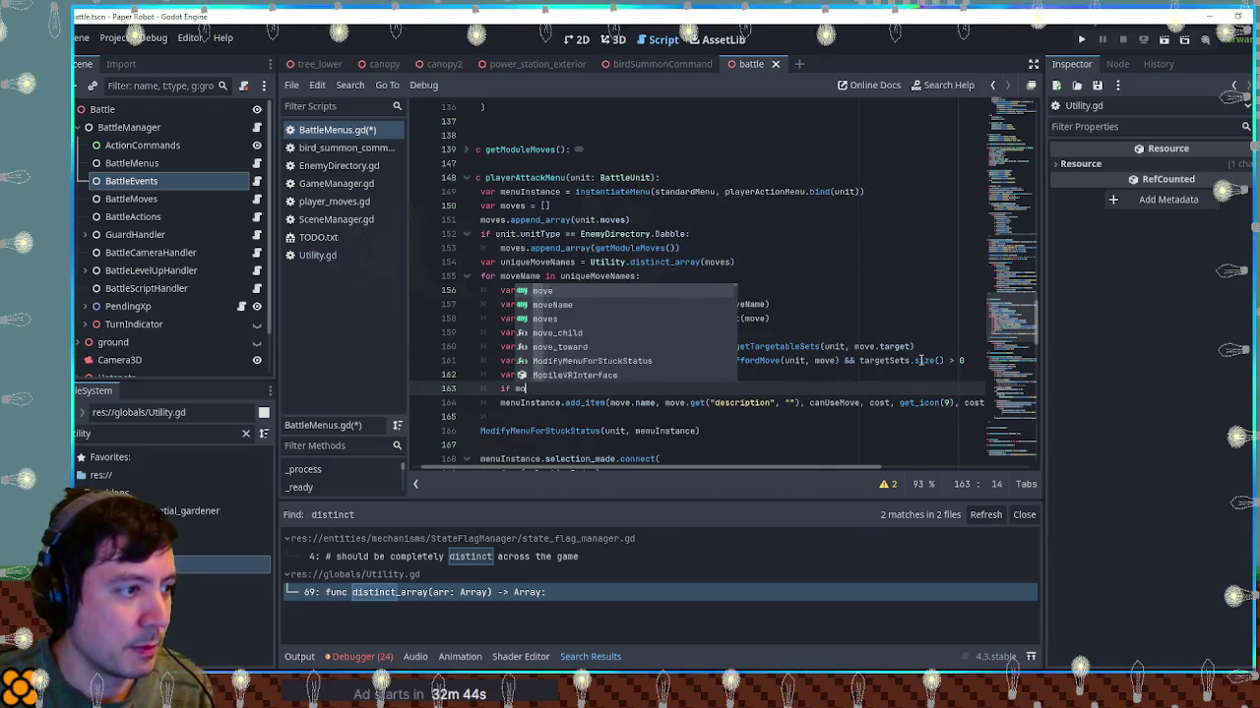
type("ve.")
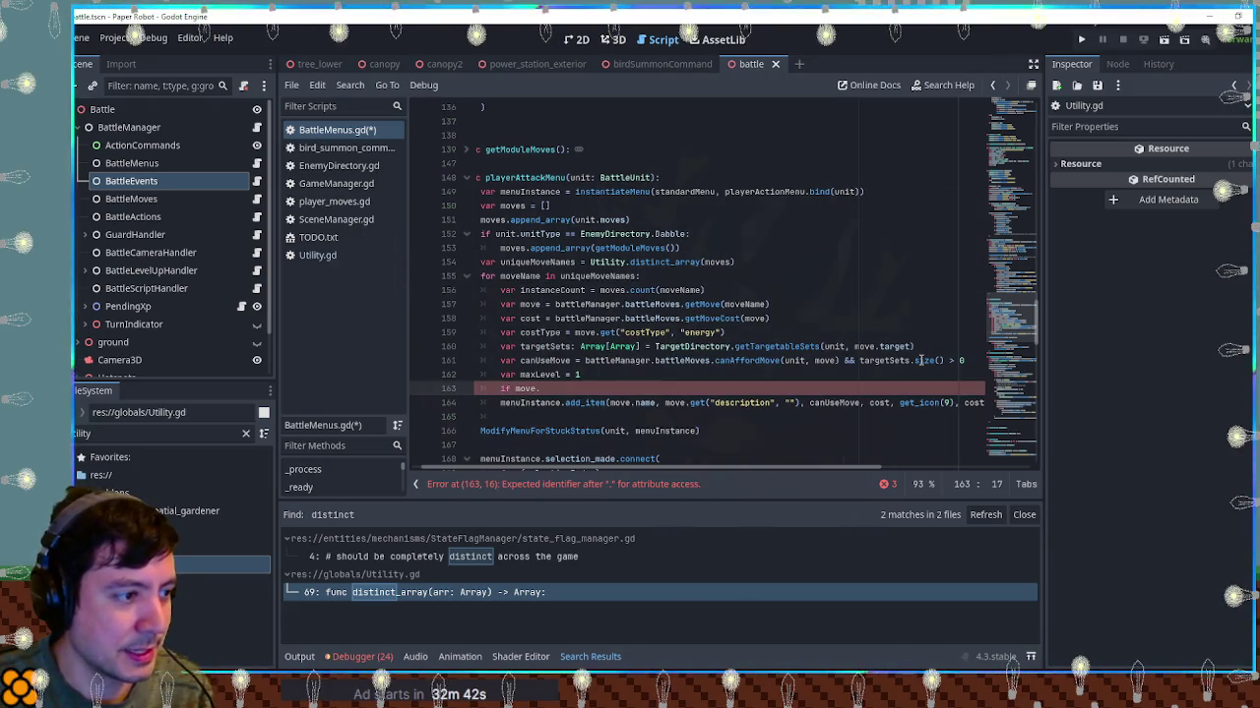
type("get(\"")
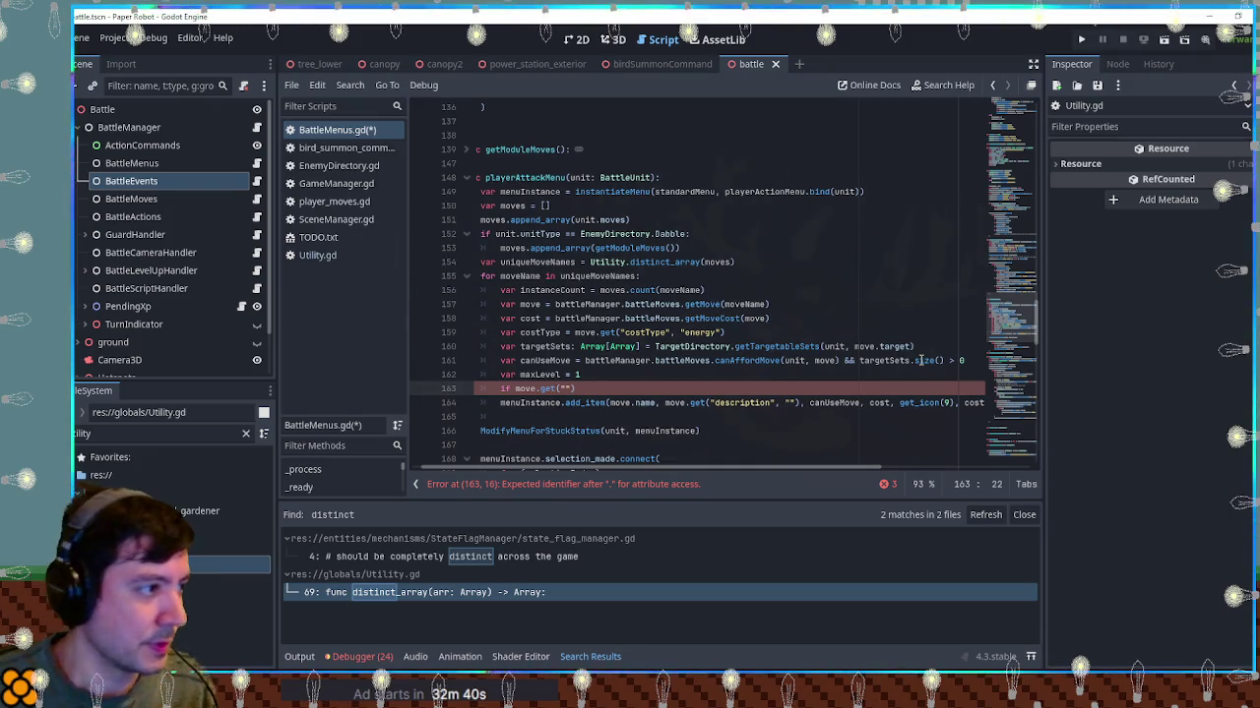
Finish the condition as if move.get("stackable", false): using the property name from player_moves.gd
left_click(335, 201)
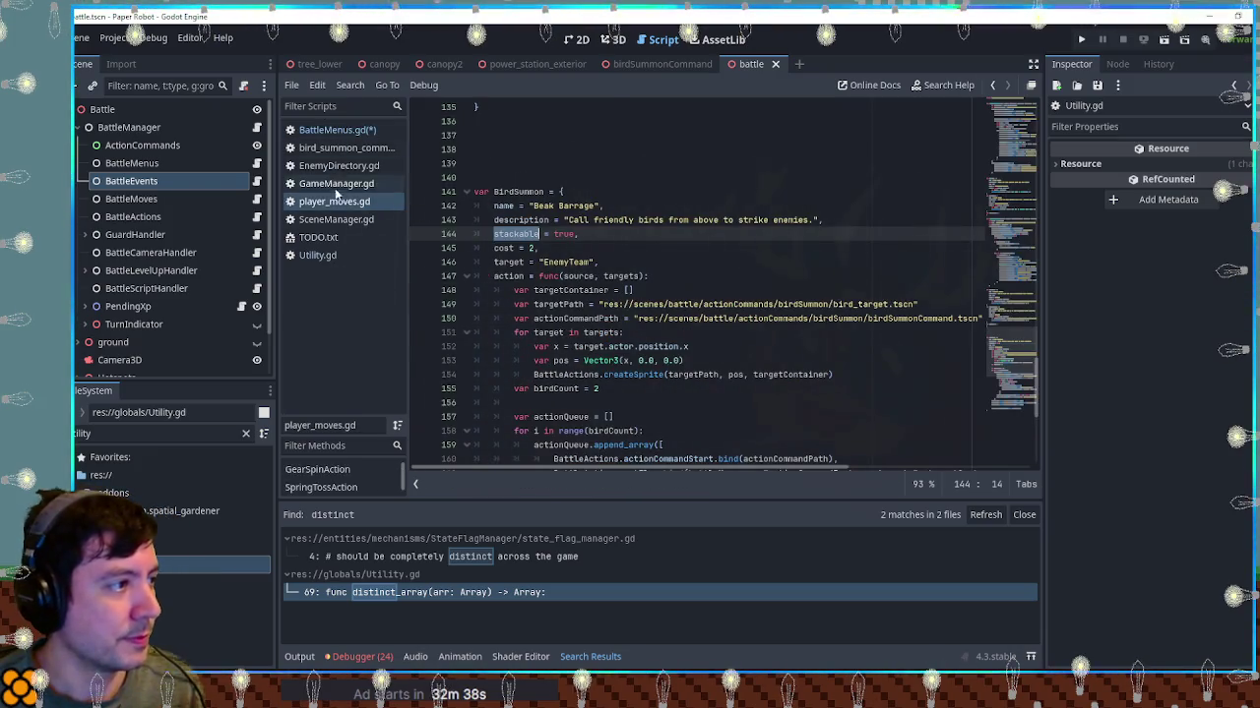
left_click(337, 129)
type("stackable")
left_click(634, 392)
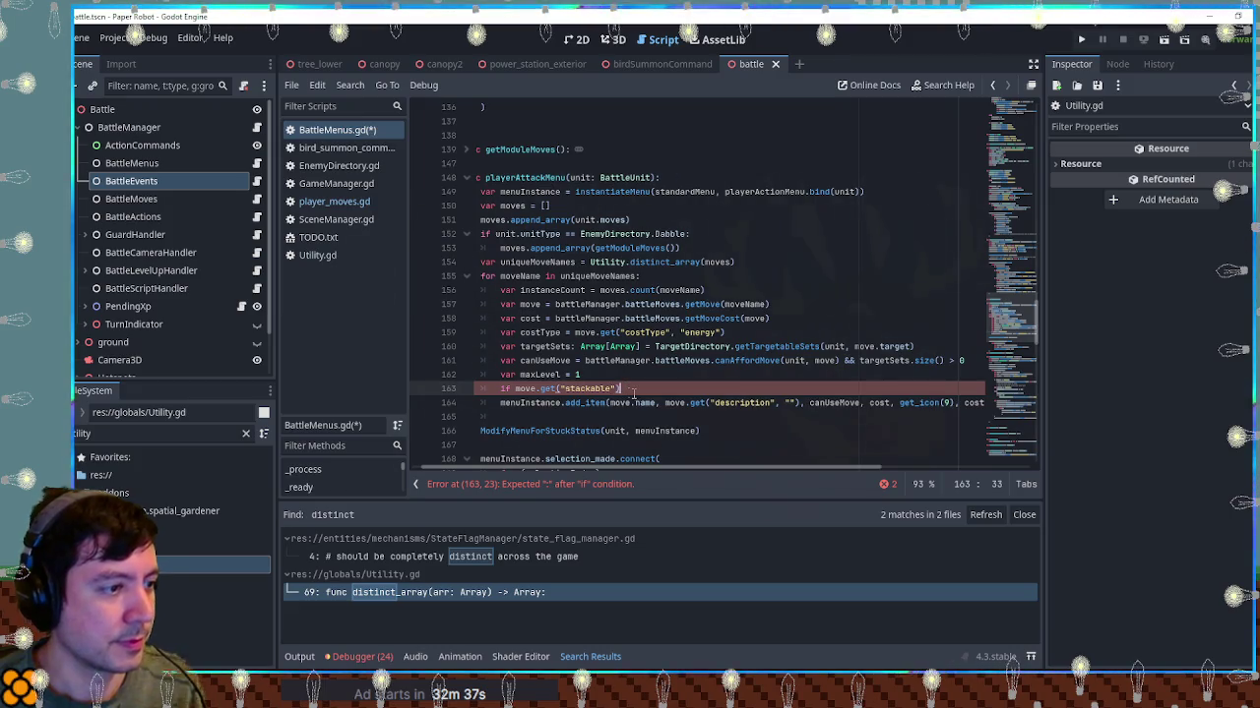
left_click(618, 389)
type(", false)")
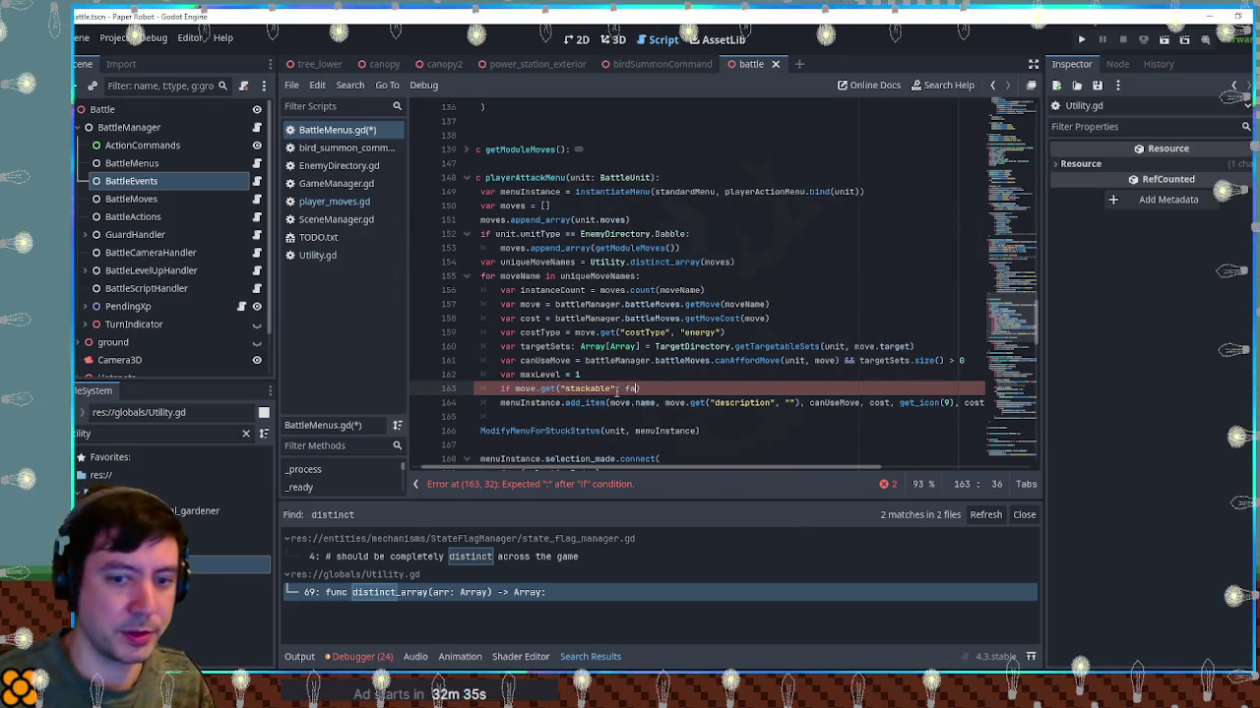
type(":")
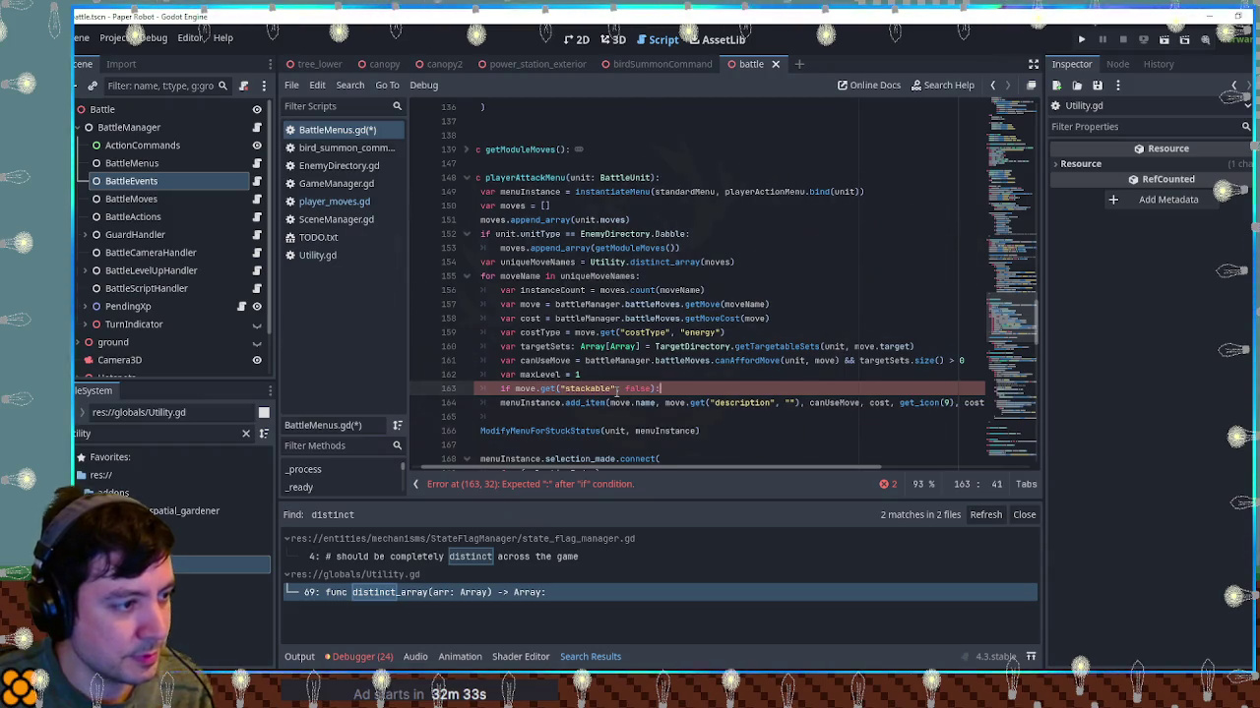
key("Return")
type("maxLevel")
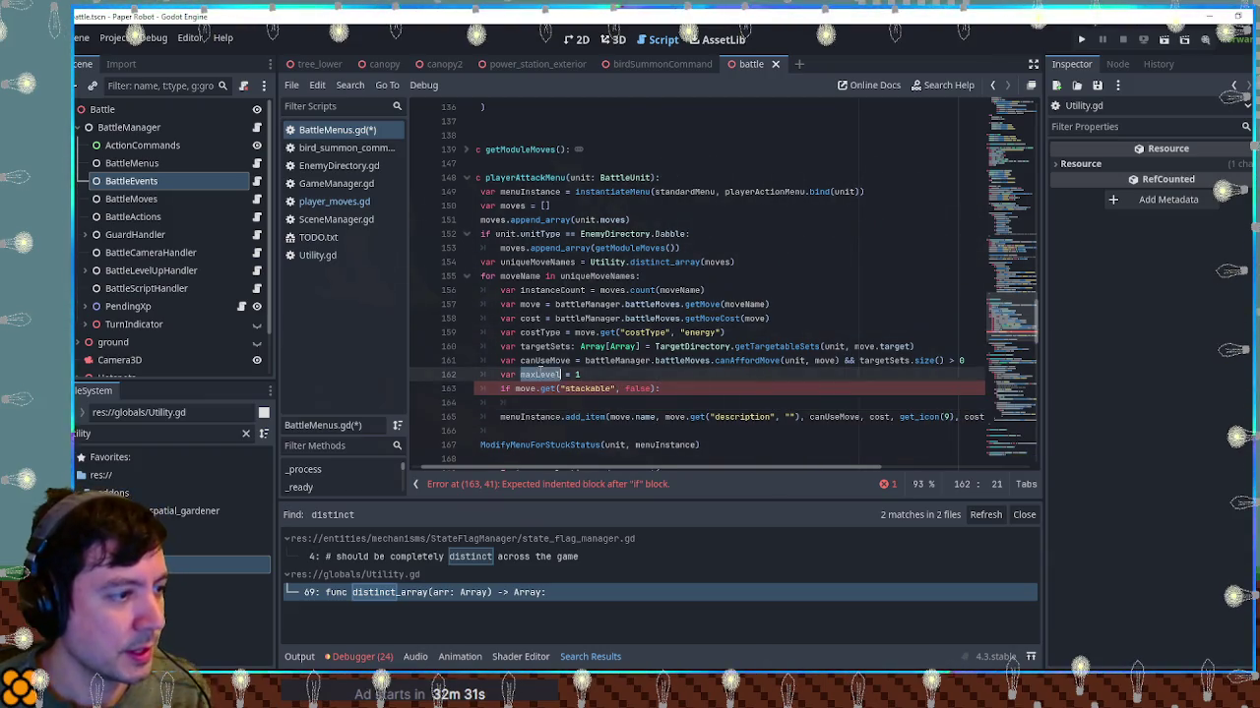
type(" =")
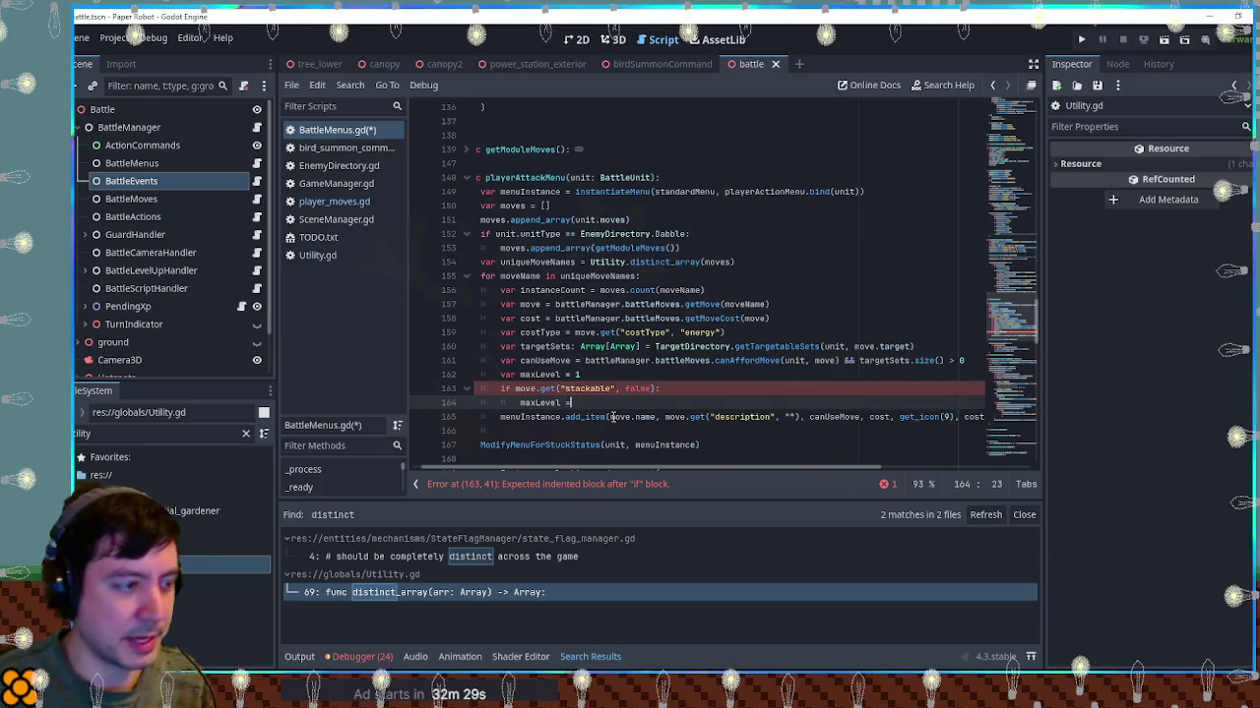
Set maxLevel = instanceCount, move the instanceCount line inside the stackable block, and save BattleMenus.gd
left_click(599, 279)
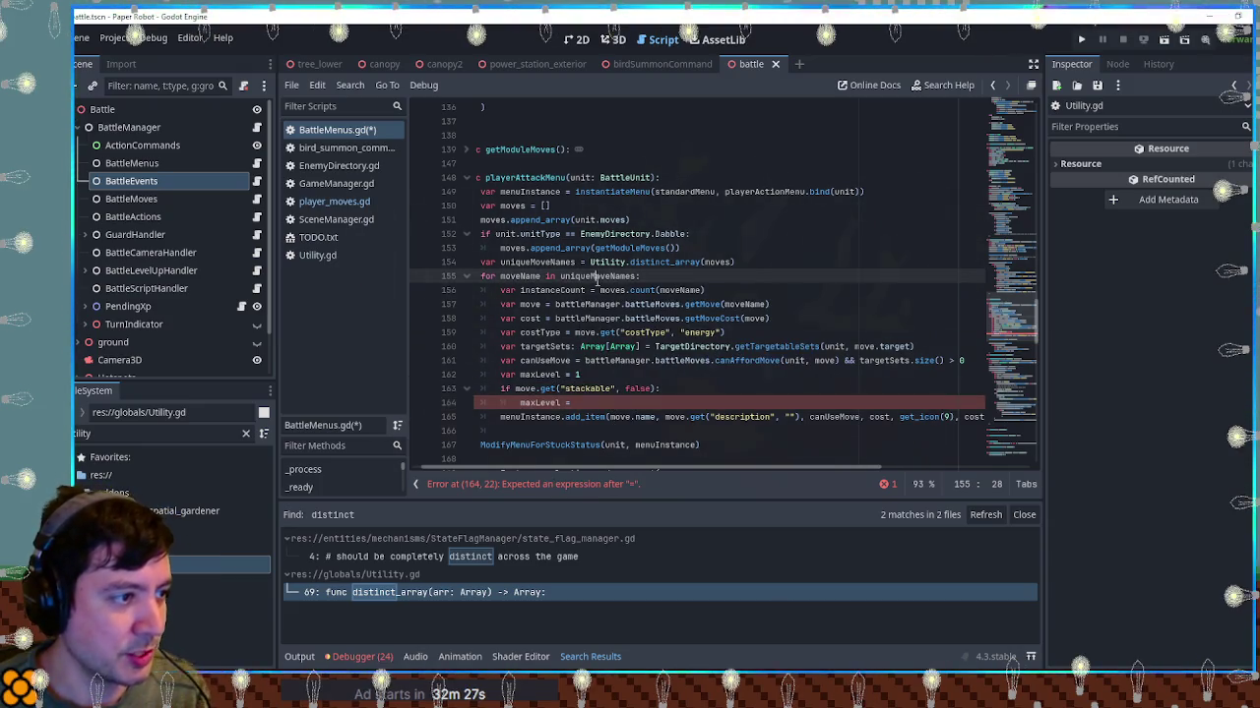
double_click(553, 290)
key("ctrl+c")
left_click(603, 402)
key("ctrl+v")
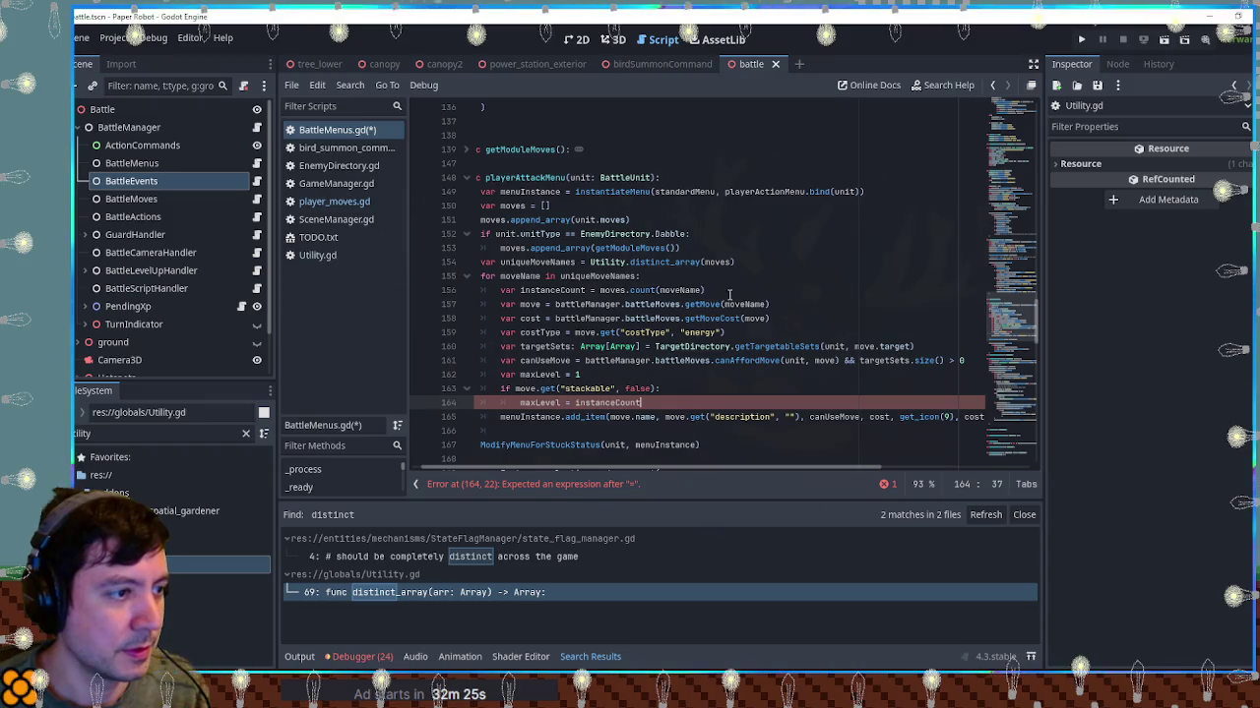
left_click(729, 290)
key("shift+Up")
key("BackSpace")
left_click(672, 375)
key("Return")
key("ctrl+v")
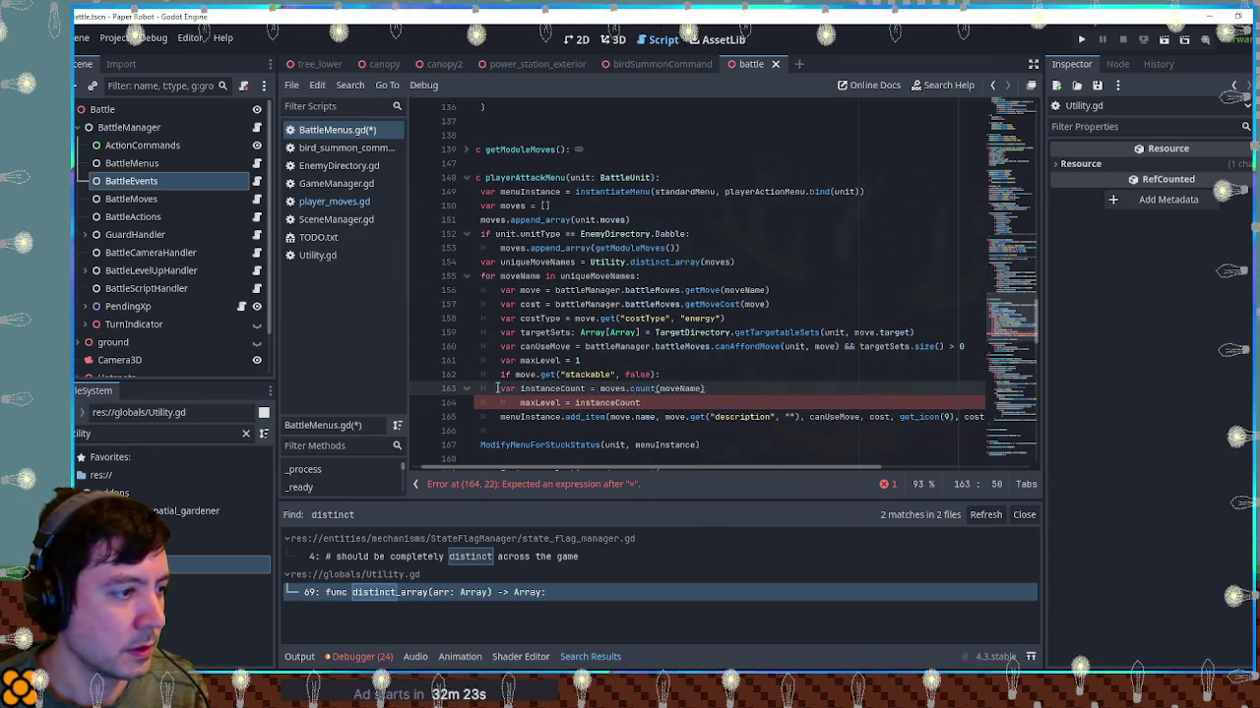
left_click(719, 362)
key("ctrl+s")
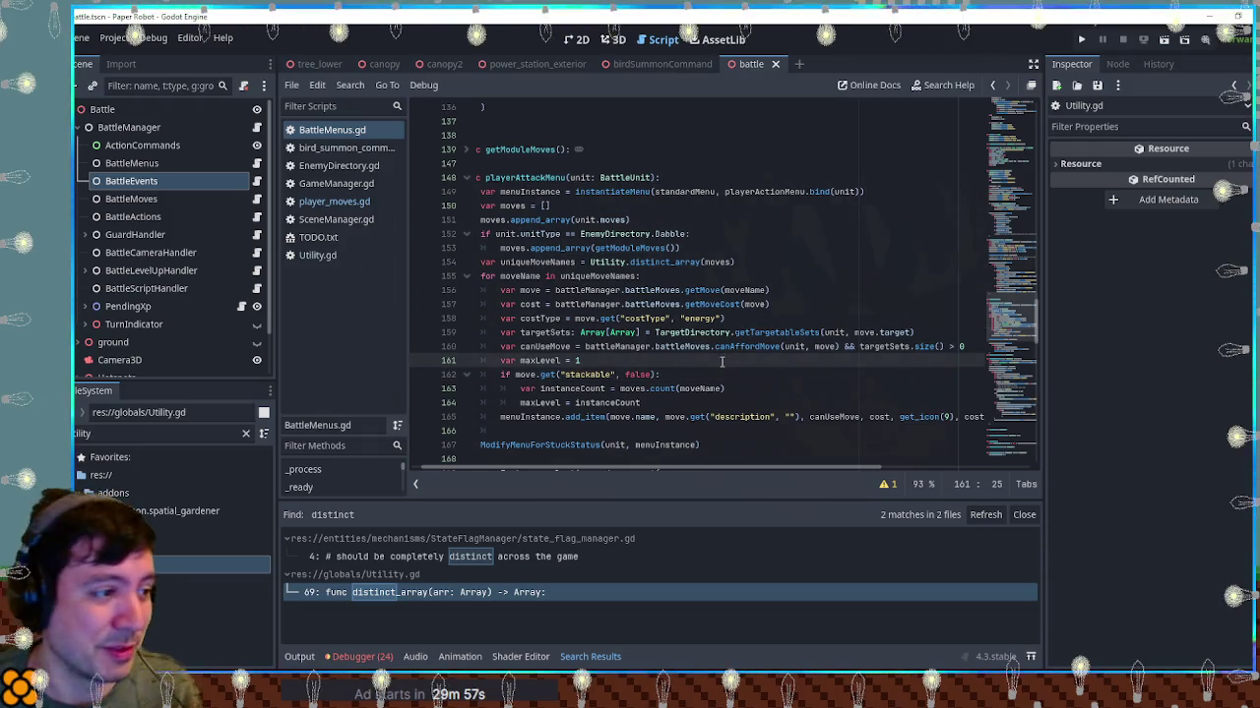
Search the whole project for 'func add_item' and open the combatMenu.gd match on line 36
left_click(559, 360)
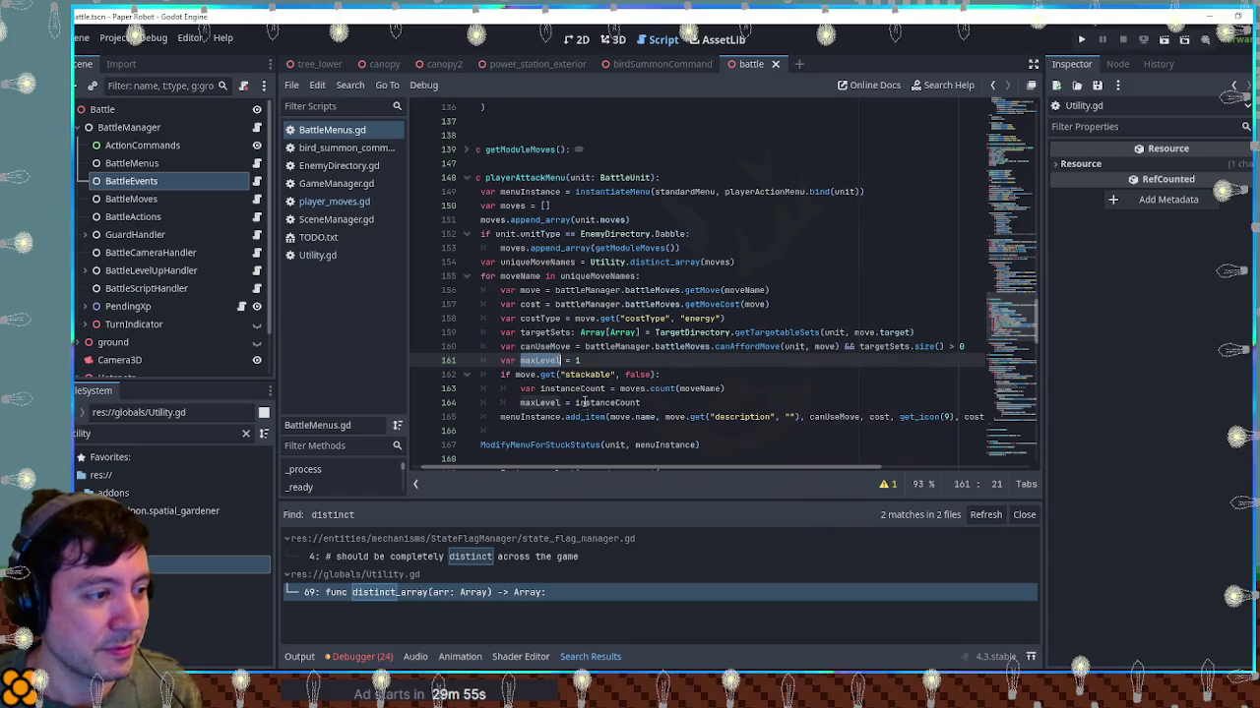
scroll(639, 394, "down", 3)
scroll(688, 393, "down", 5)
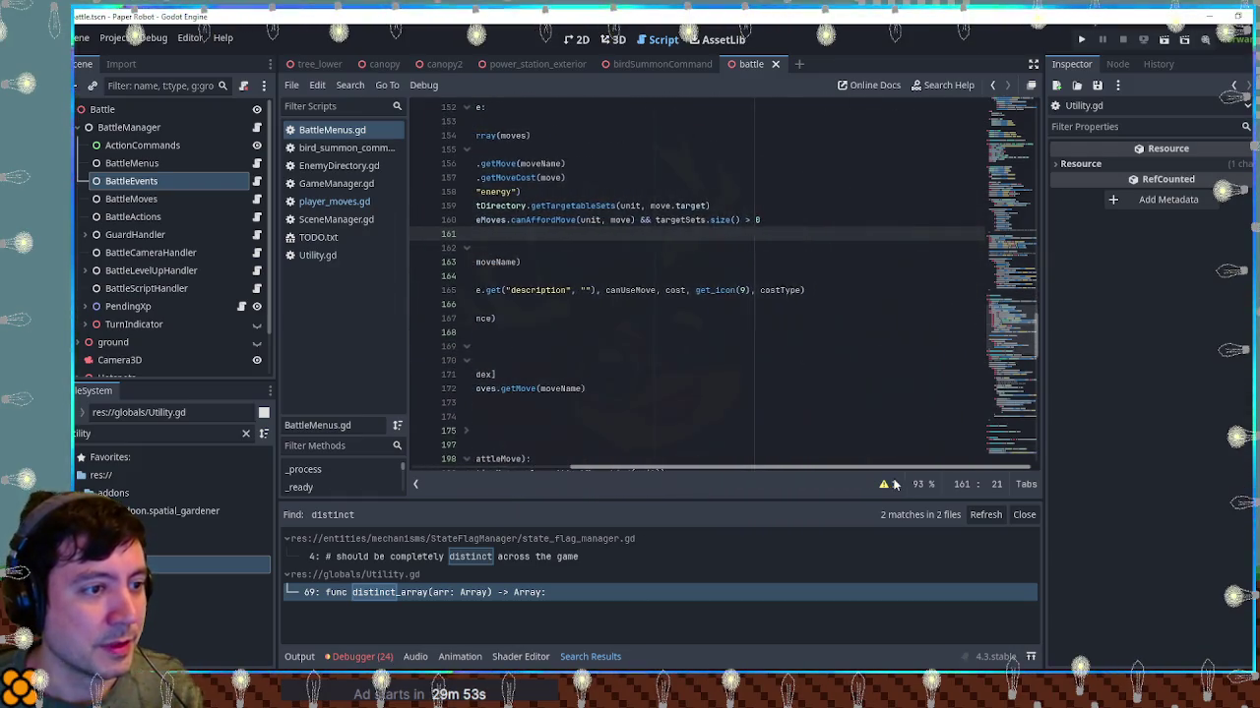
scroll(669, 413, "up", 5)
left_click(600, 291)
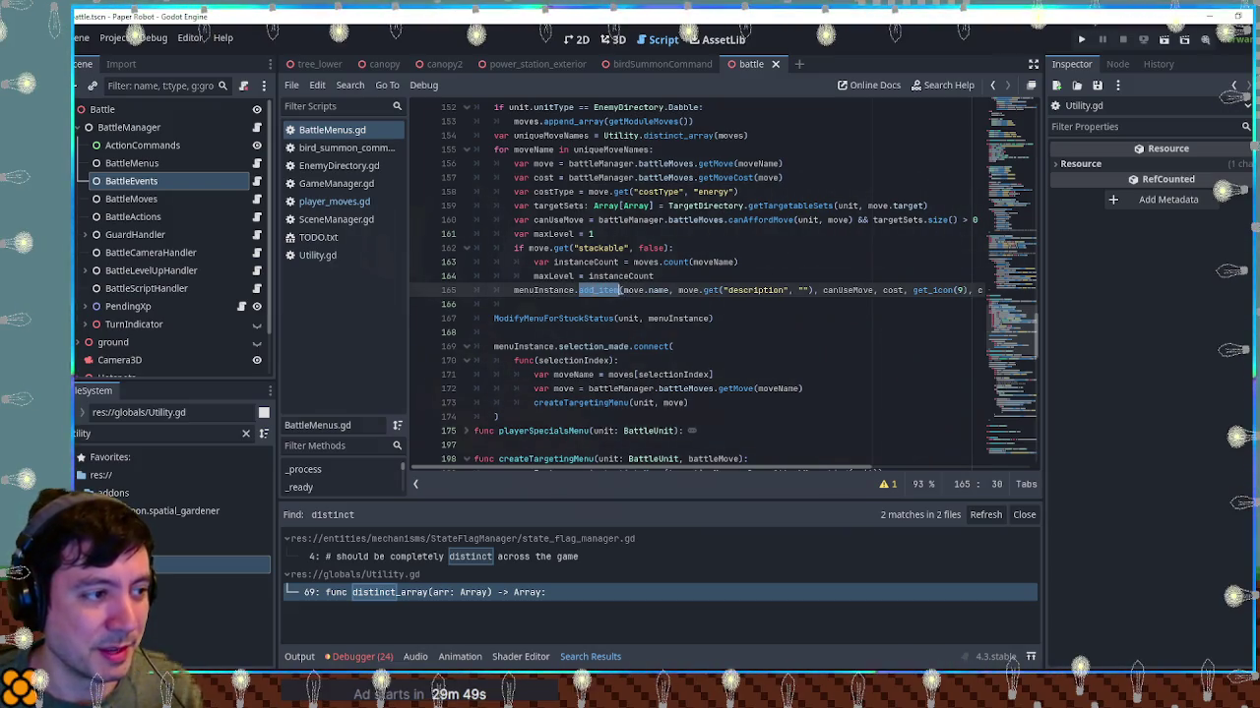
key("ctrl+shift+f")
key("Home")
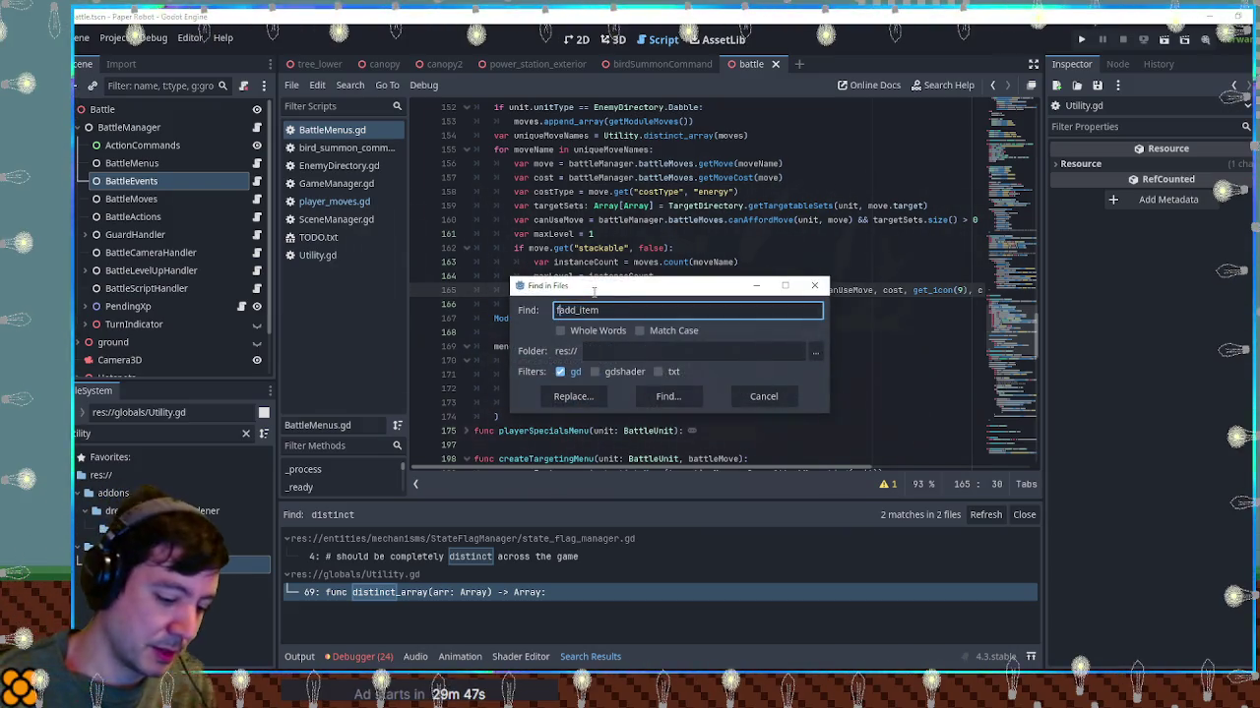
type("func")
key("Return")
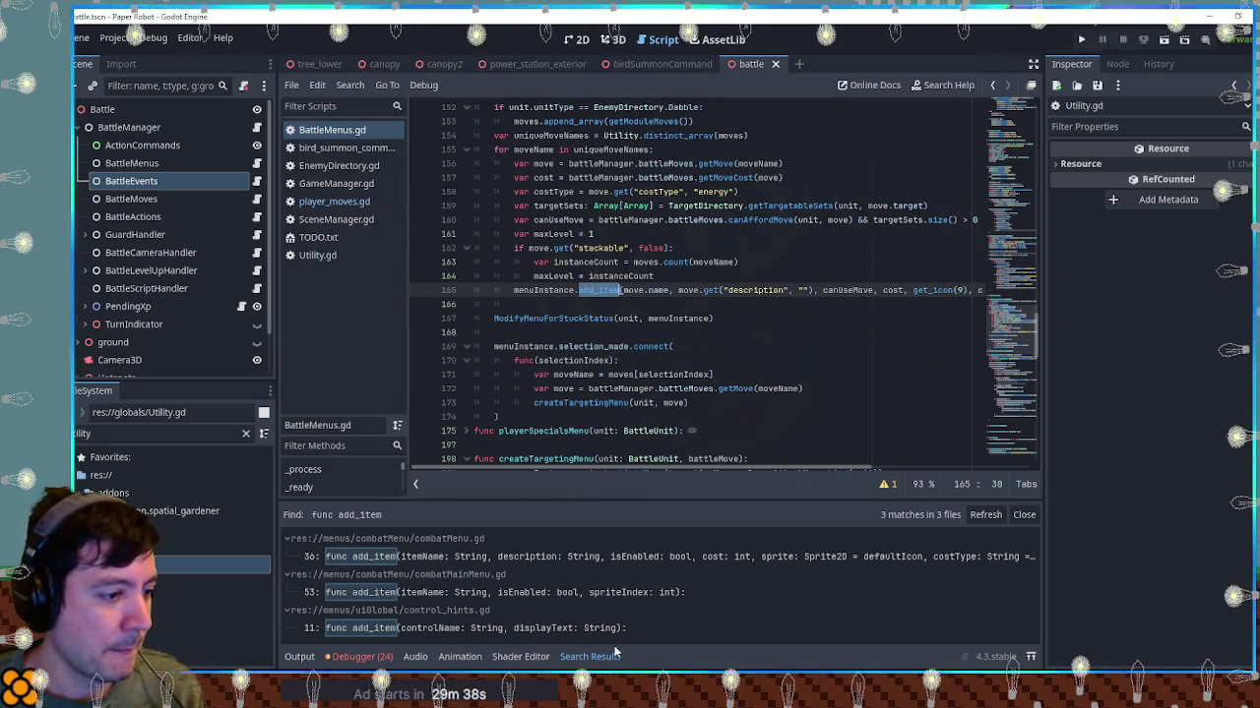
left_click(594, 567)
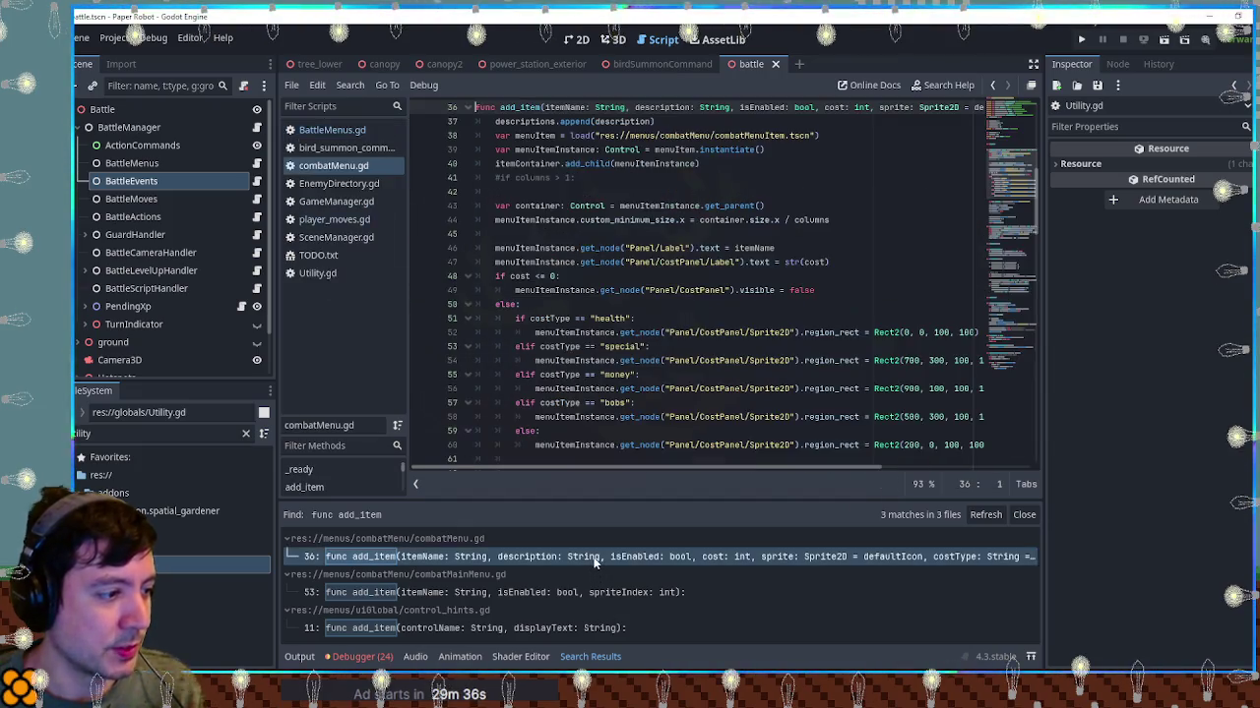
scroll(1006, 175, "up", 5)
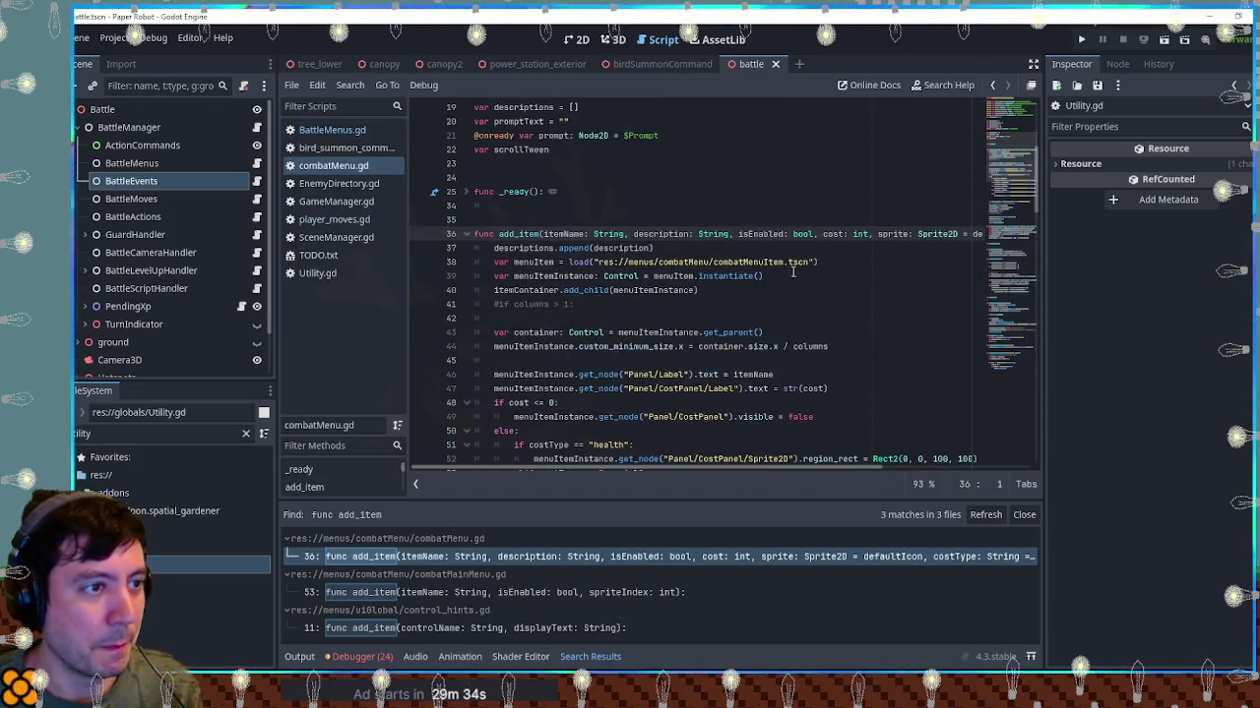
key("End")
left_click_drag(840, 235, 976, 234)
left_click(977, 234)
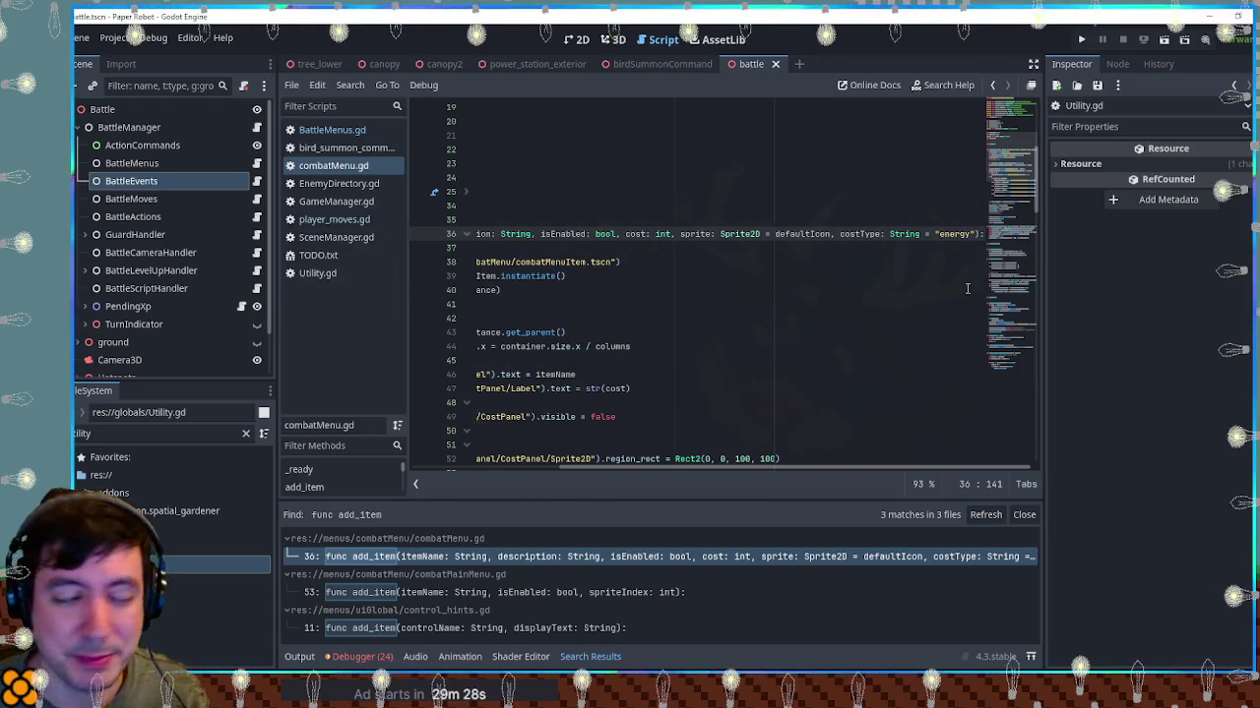
mouse_move(691, 470)
left_mouse_down()
mouse_move(556, 466)
mouse_move(692, 470)
left_mouse_up()
double_click(960, 233)
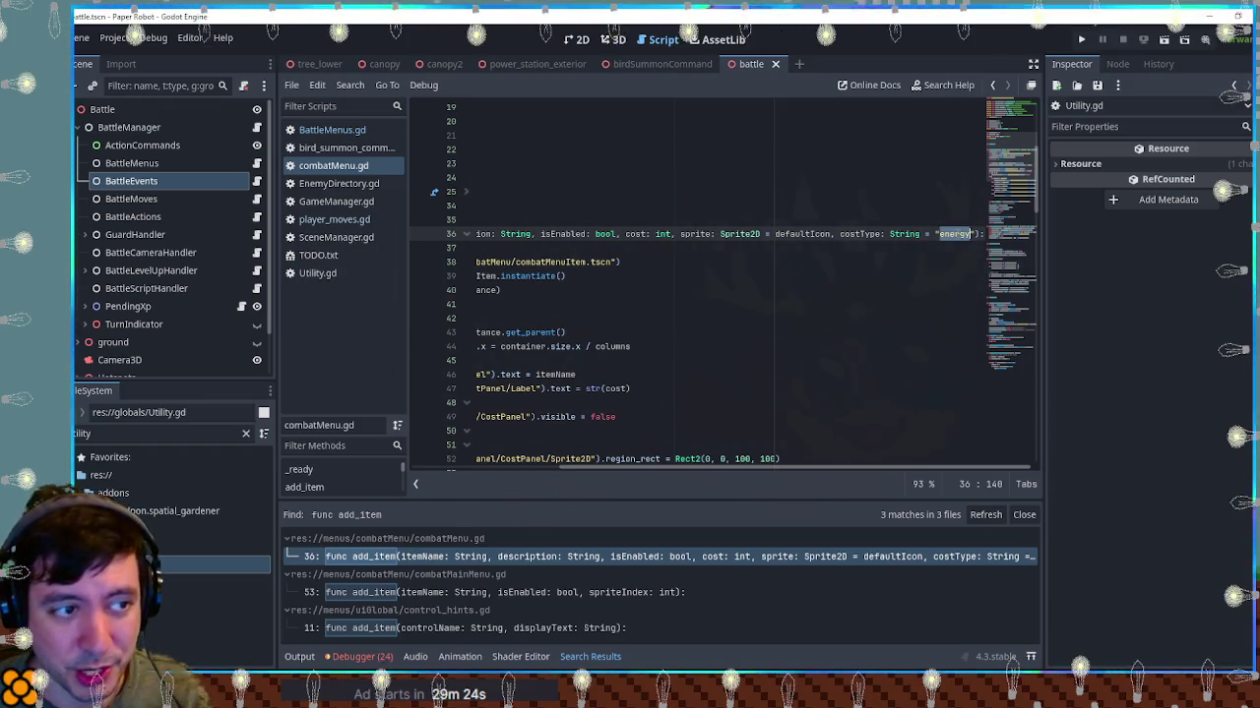
mouse_move(883, 468)
left_mouse_down()
mouse_move(827, 469)
mouse_move(925, 477)
left_mouse_up()
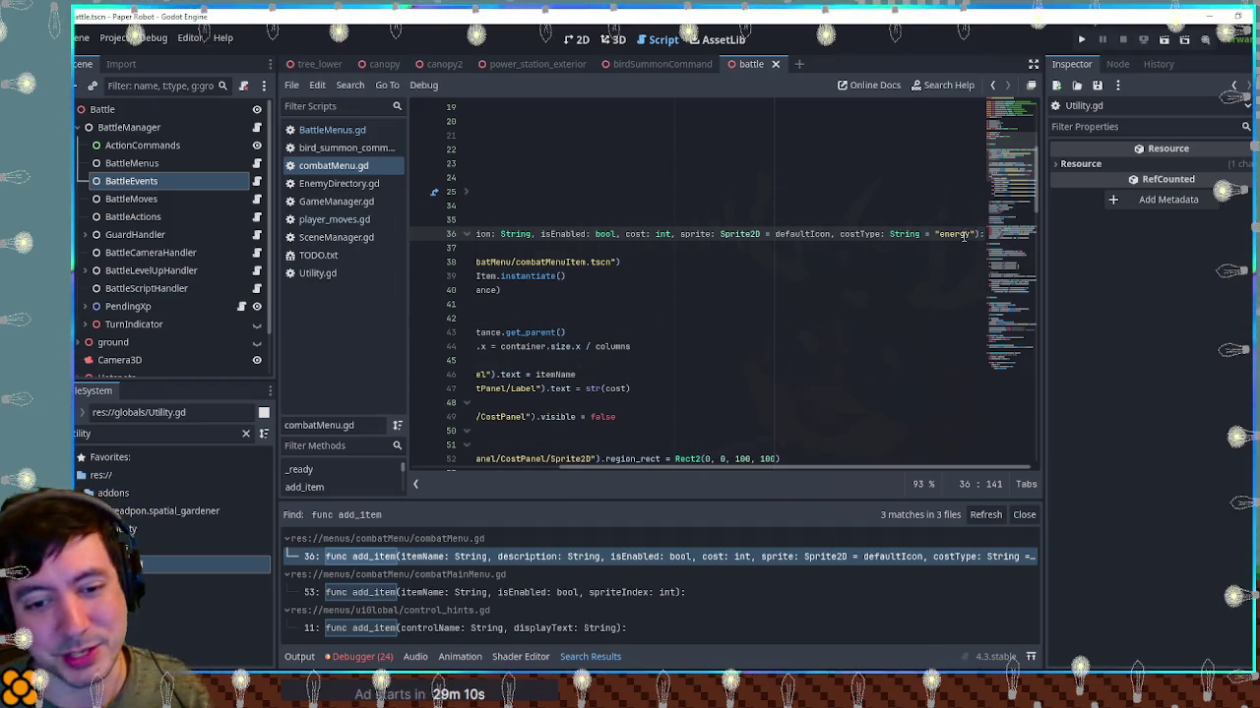
type(",")
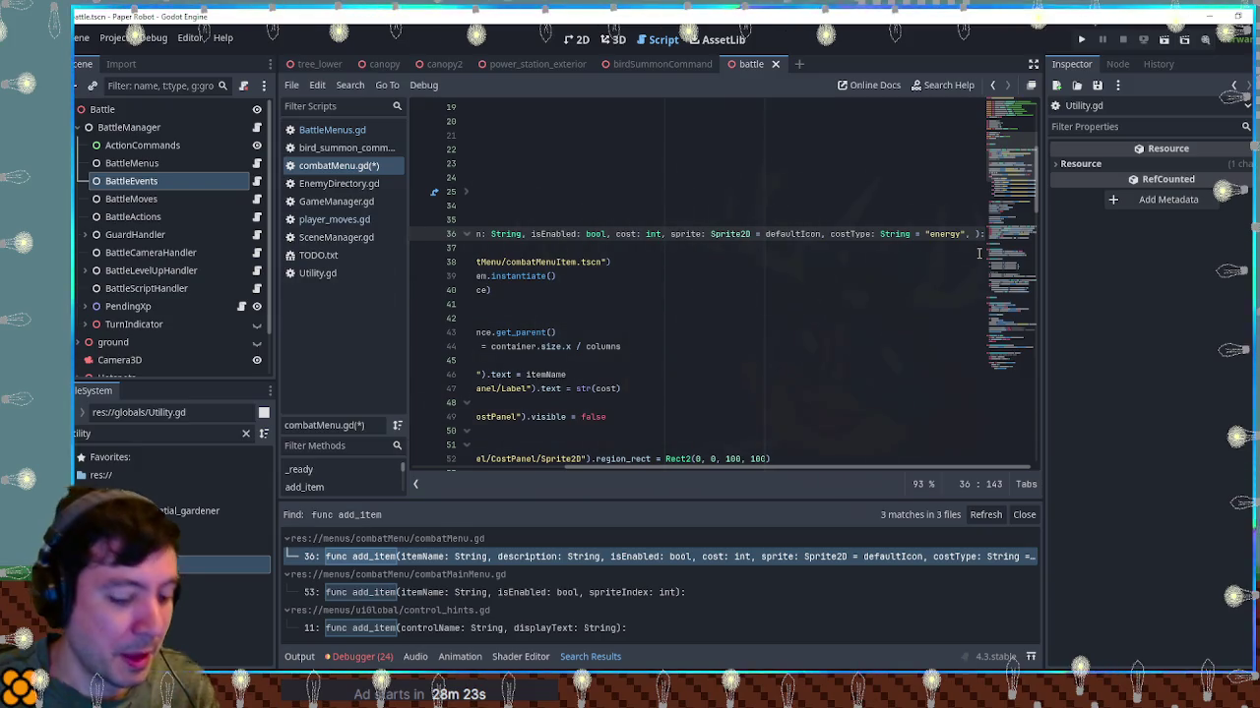
Add a maxLevel = 1 parameter to add_item and save combatMenu.gd
type("maxLevel")
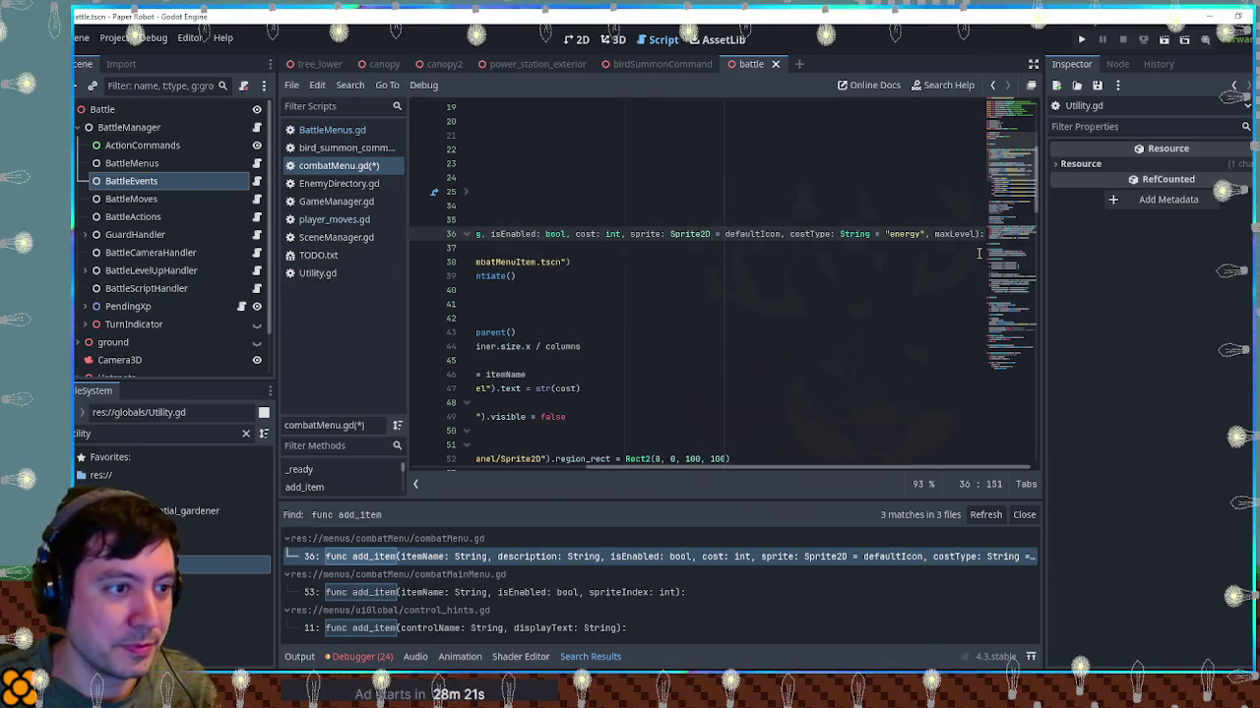
type(" = 1")
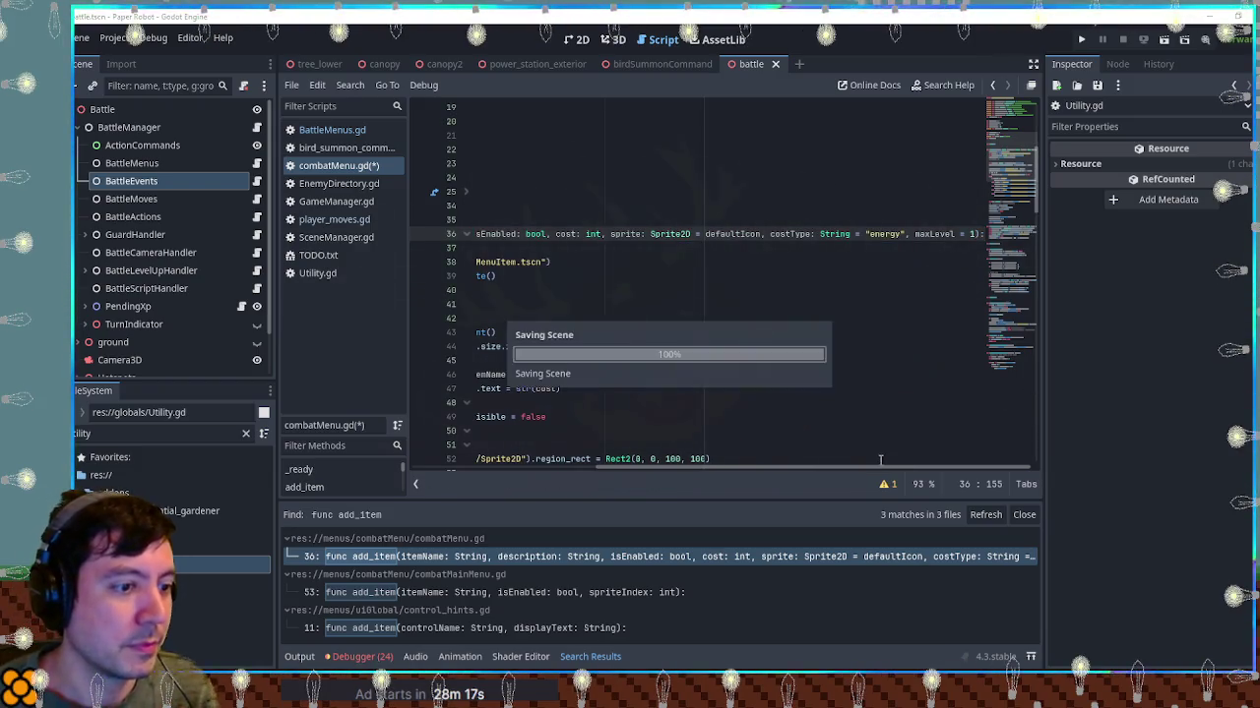
key("ctrl+s")
left_click_drag(881, 470, 689, 470)
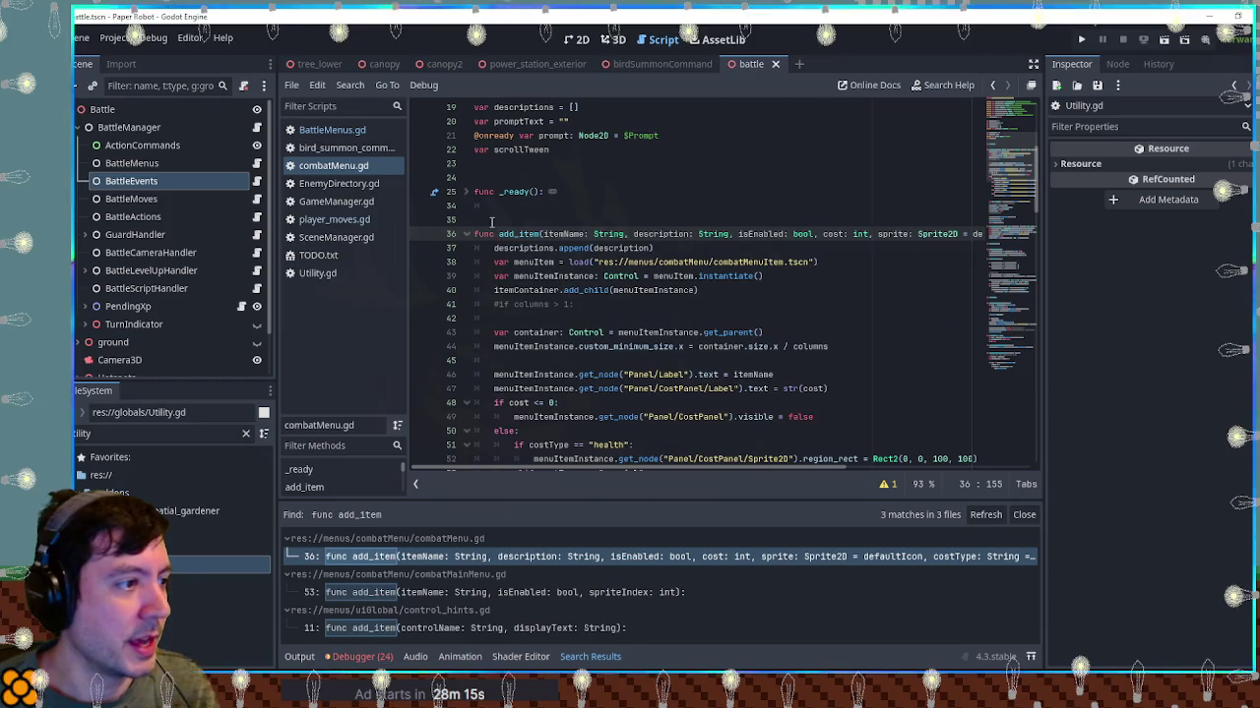
Pass maxLevel after costType in BattleMenus.gd's add_item call on line 165 and save
left_click(320, 129)
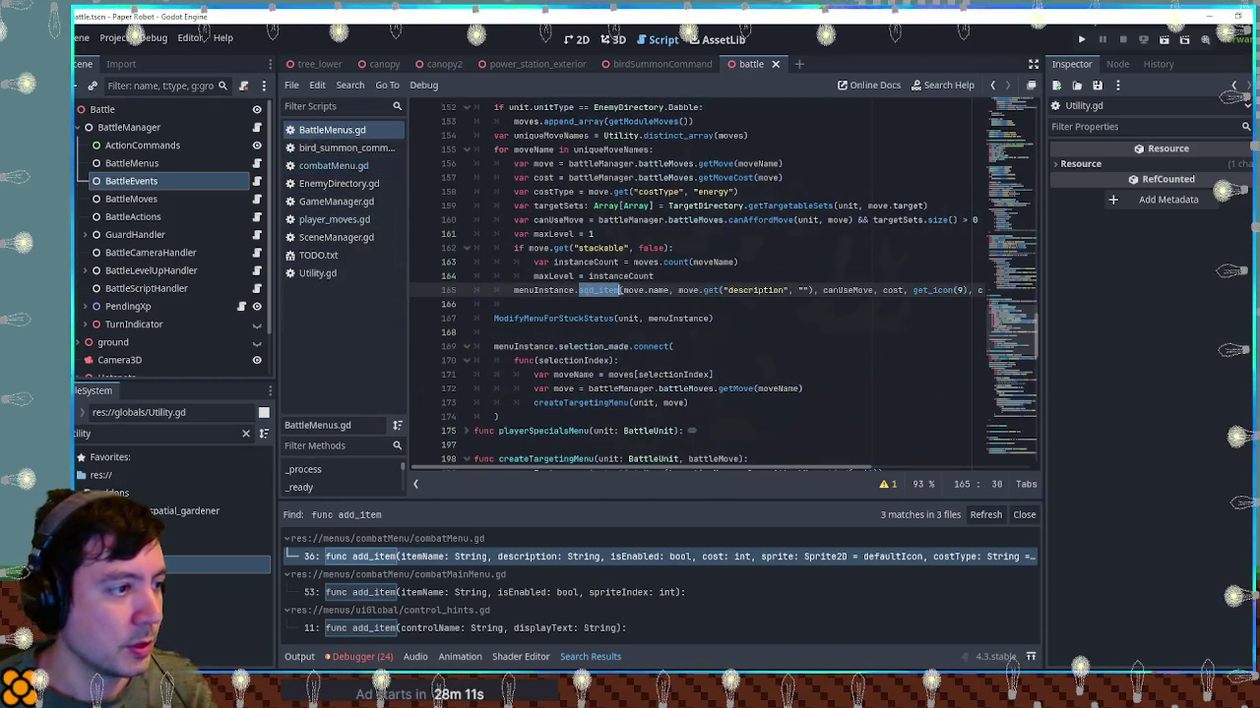
key("ctrl+f")
left_click_drag(792, 448, 948, 445)
left_click(813, 296)
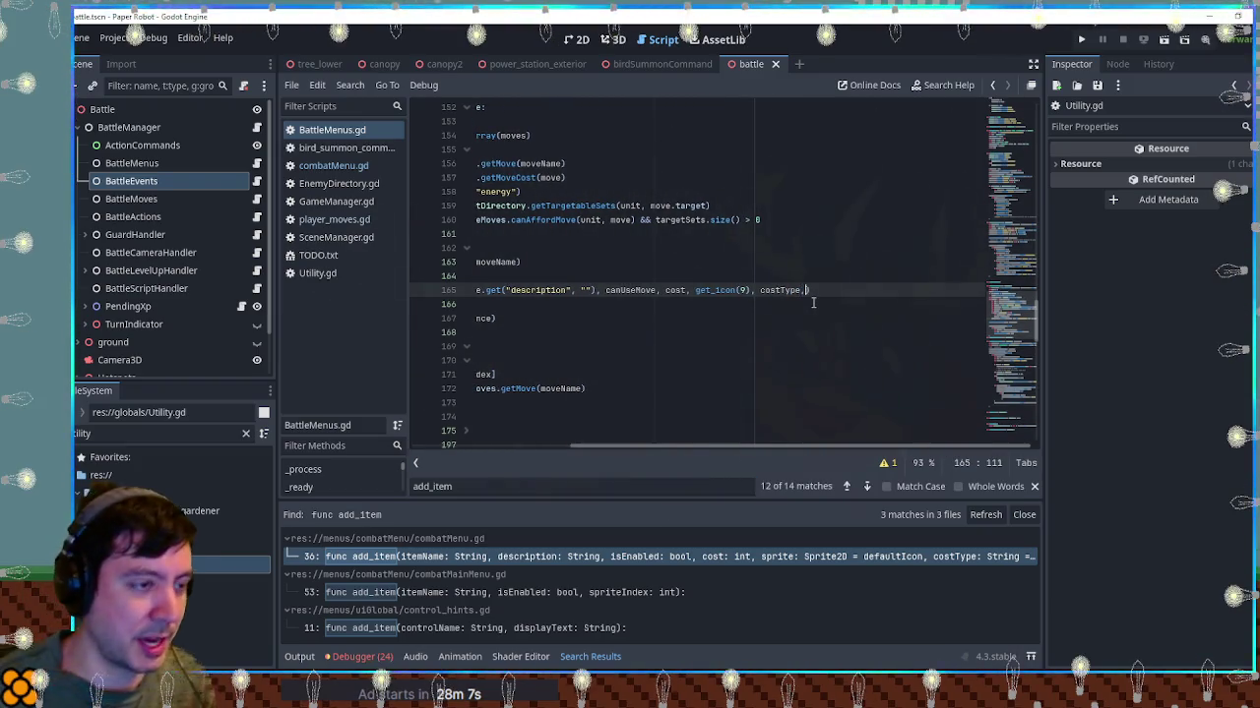
type("maxLevel)")
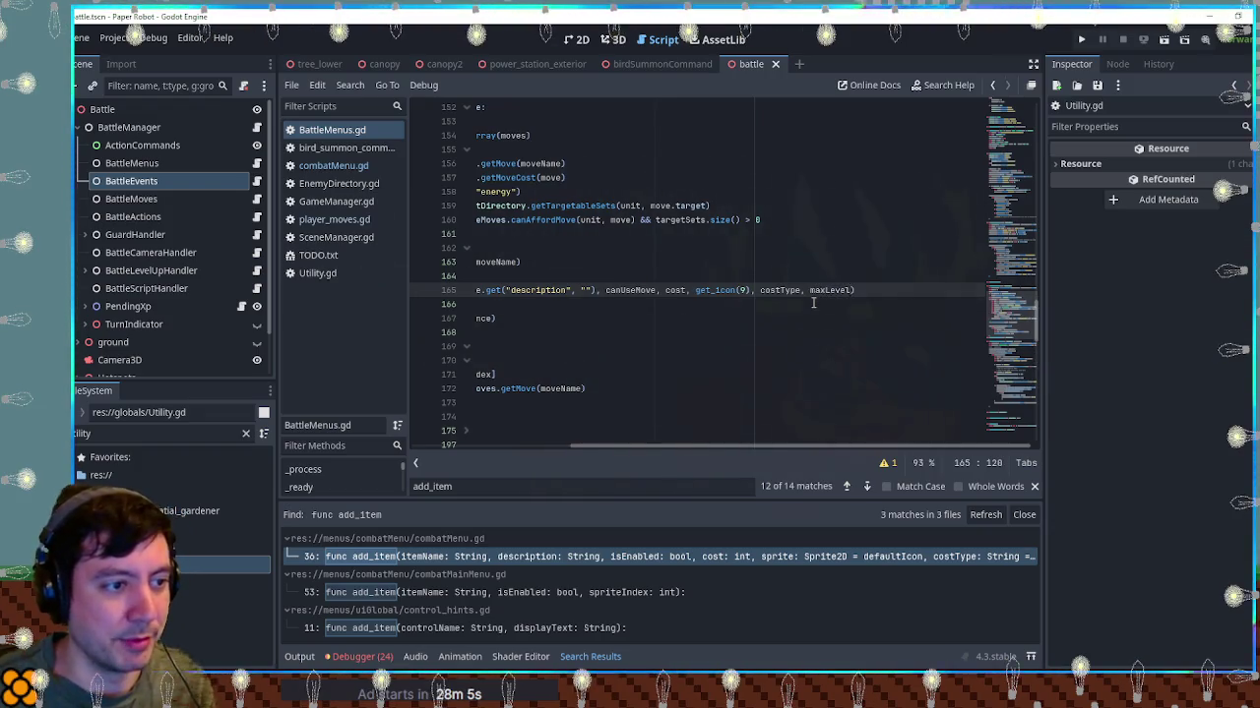
key("Home")
key("Home")
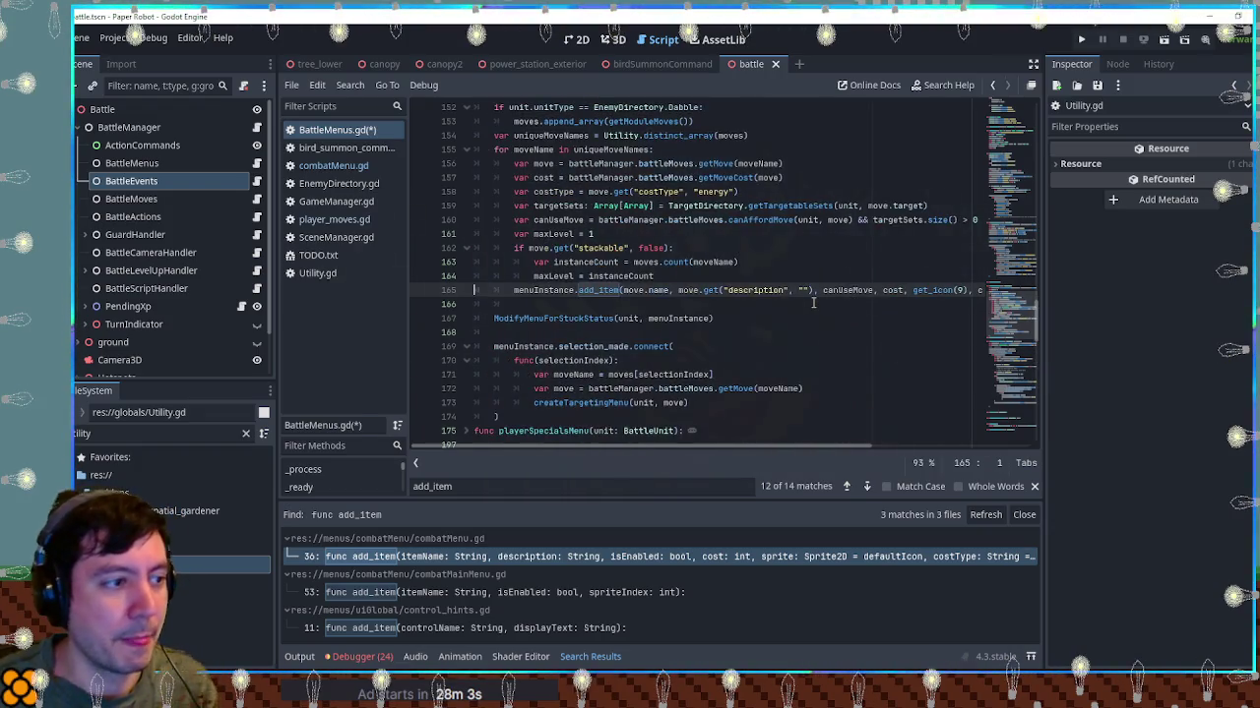
scroll(813, 303, "right", 5)
scroll(813, 303, "left", 5)
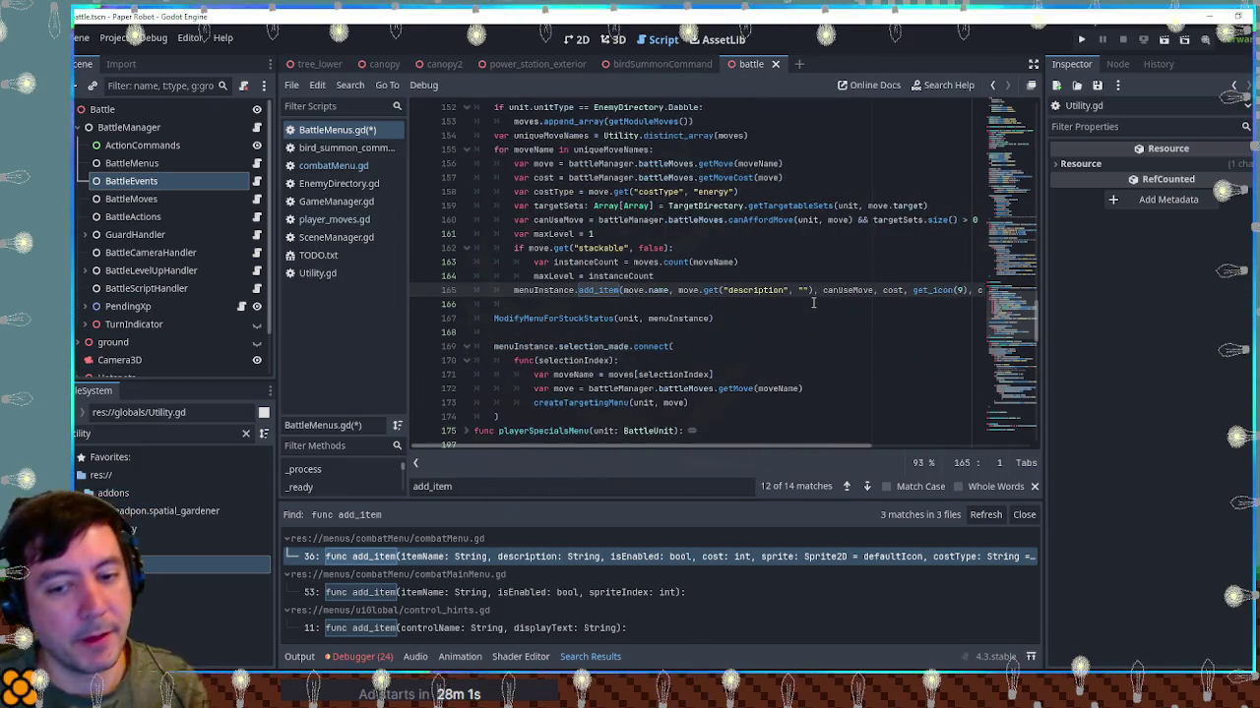
key("ctrl+s")
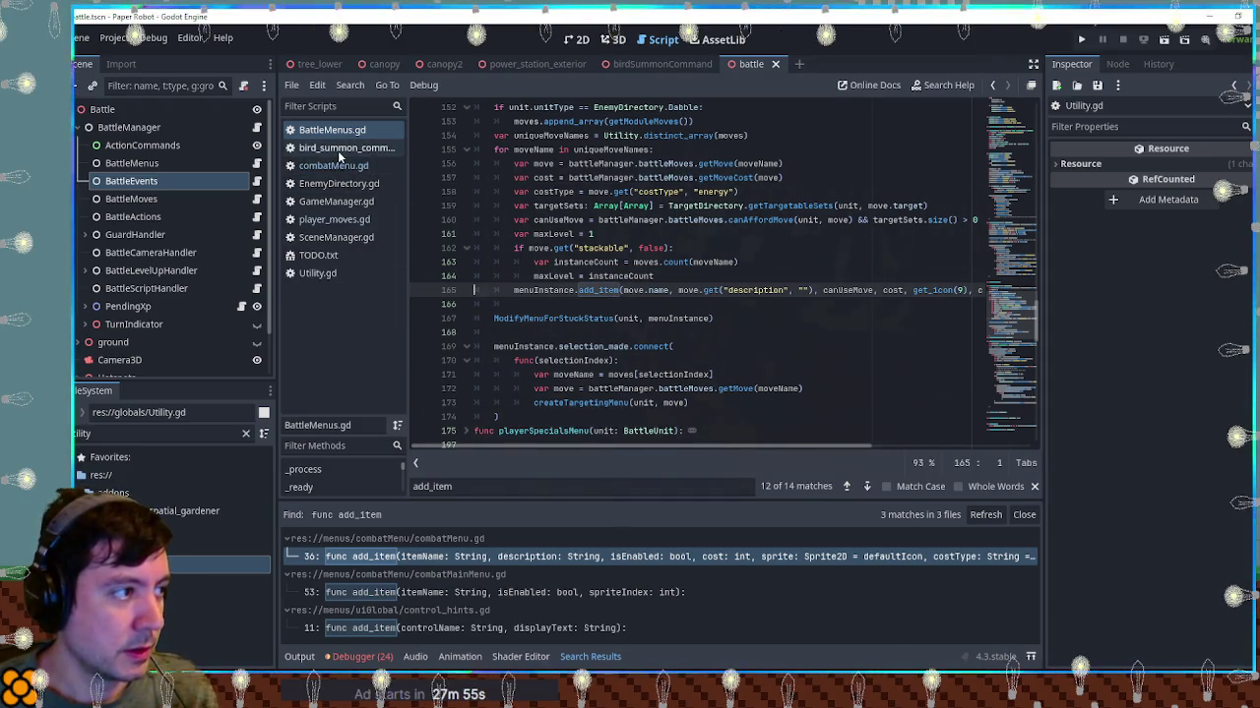
Filter the FileSystem by 'common' and open the bird_summon_command.gd script
middle_click(339, 153)
left_click(343, 147)
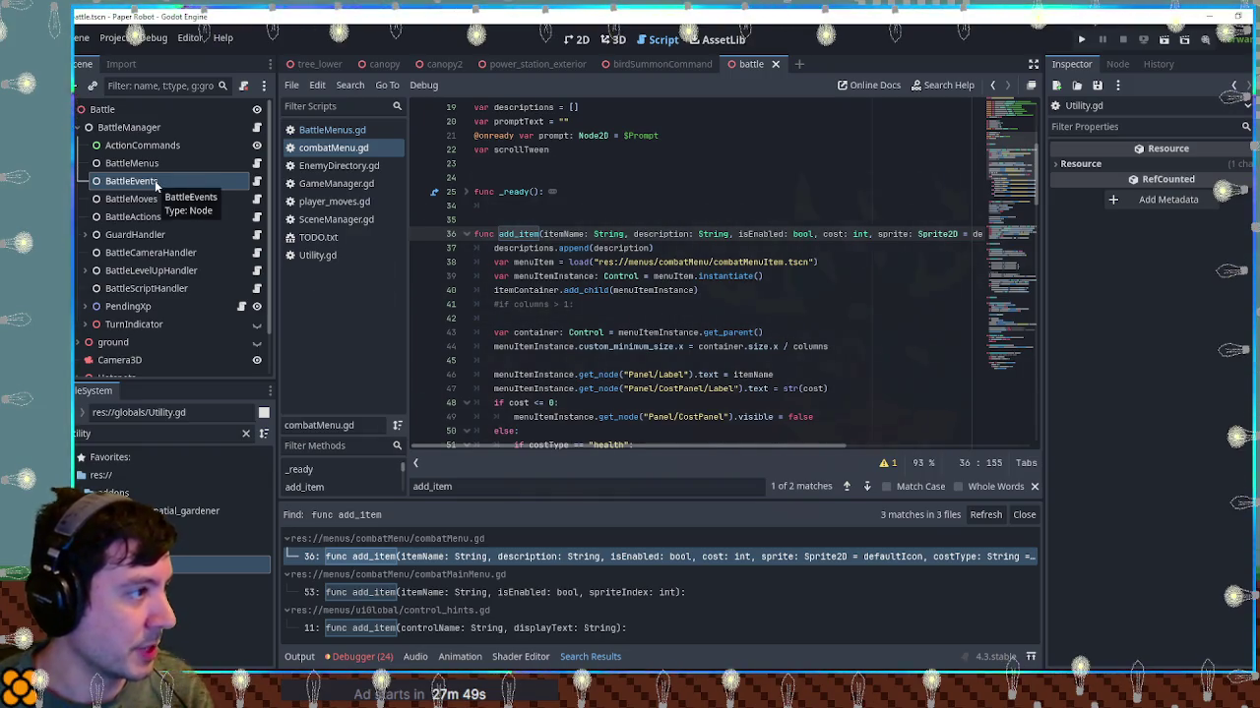
triple_click(157, 433)
type("comm")
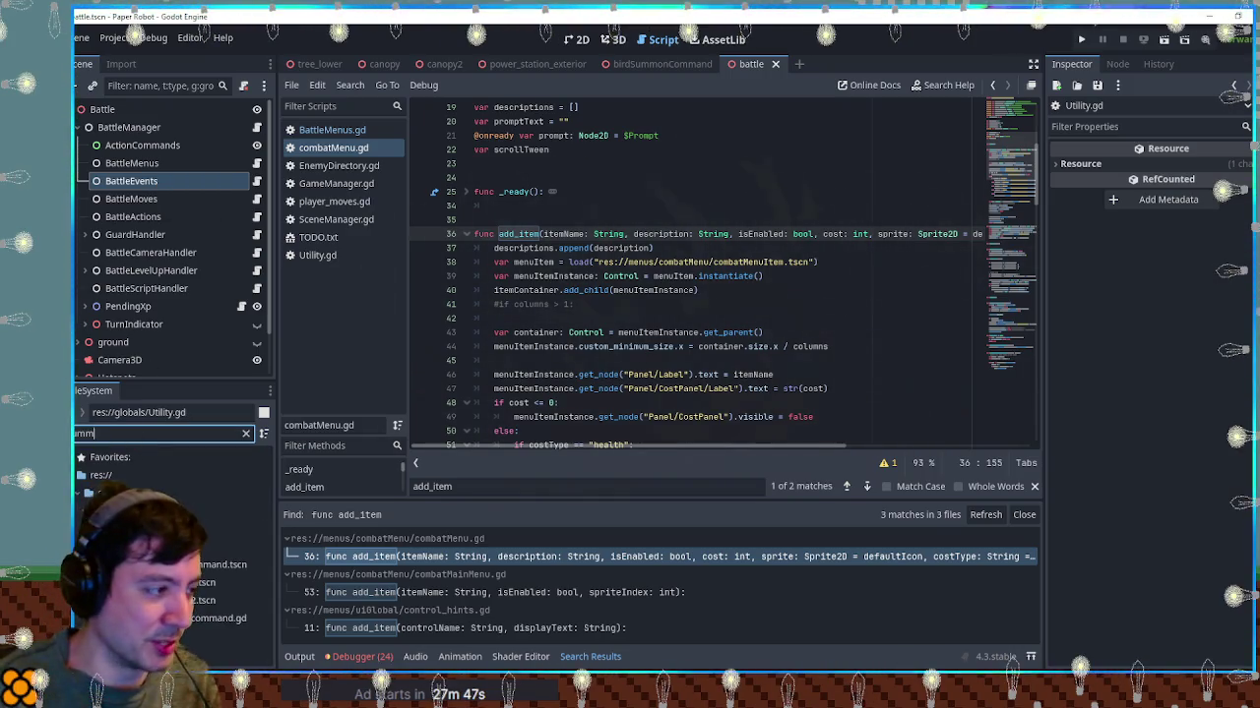
type("on")
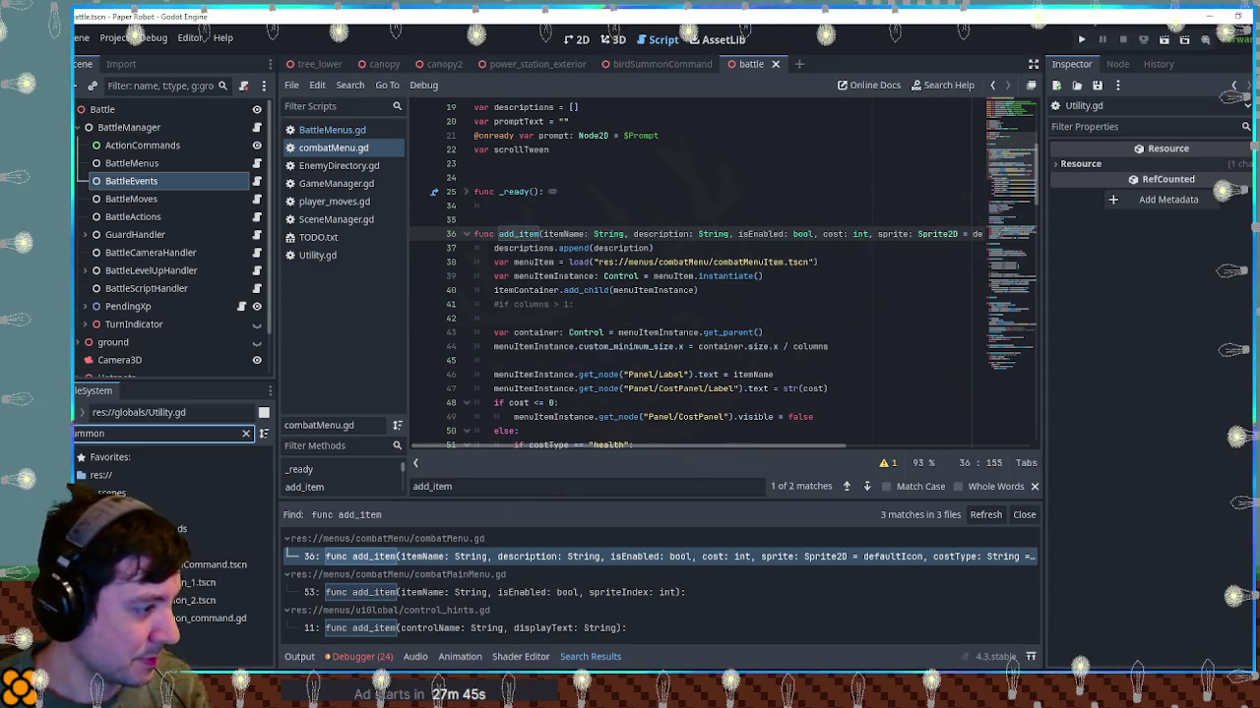
double_click(210, 565)
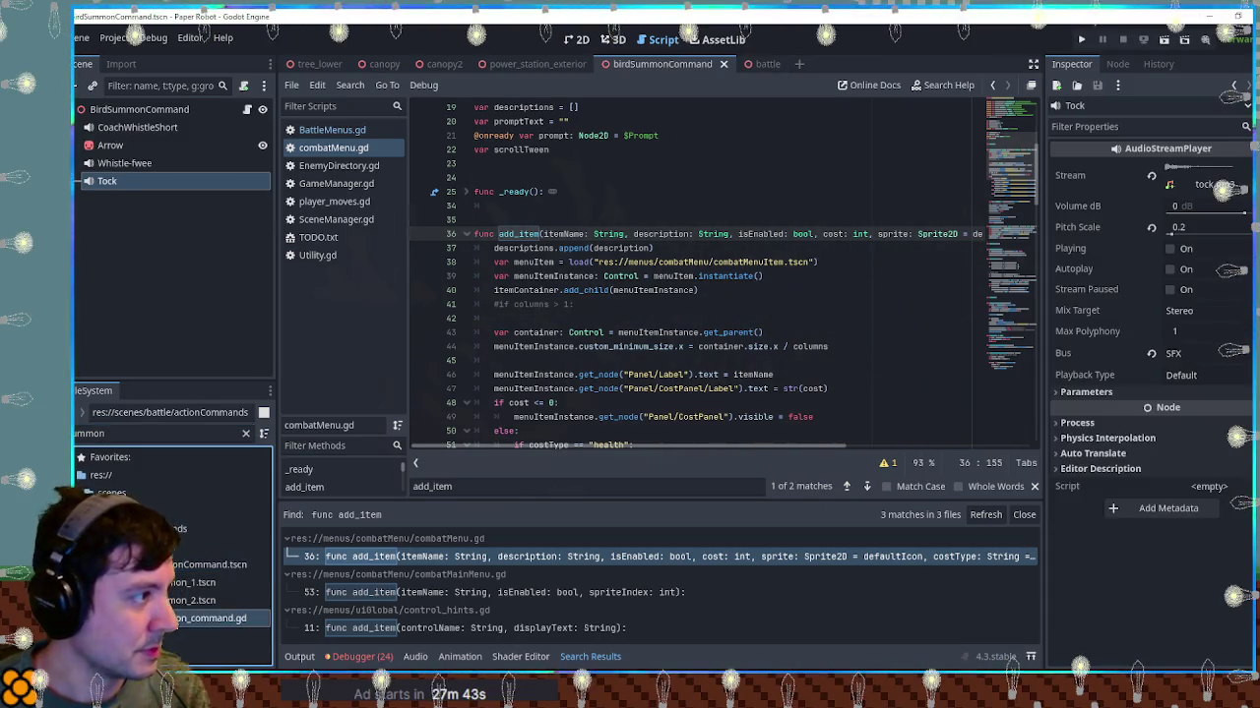
double_click(210, 618)
left_click(724, 64)
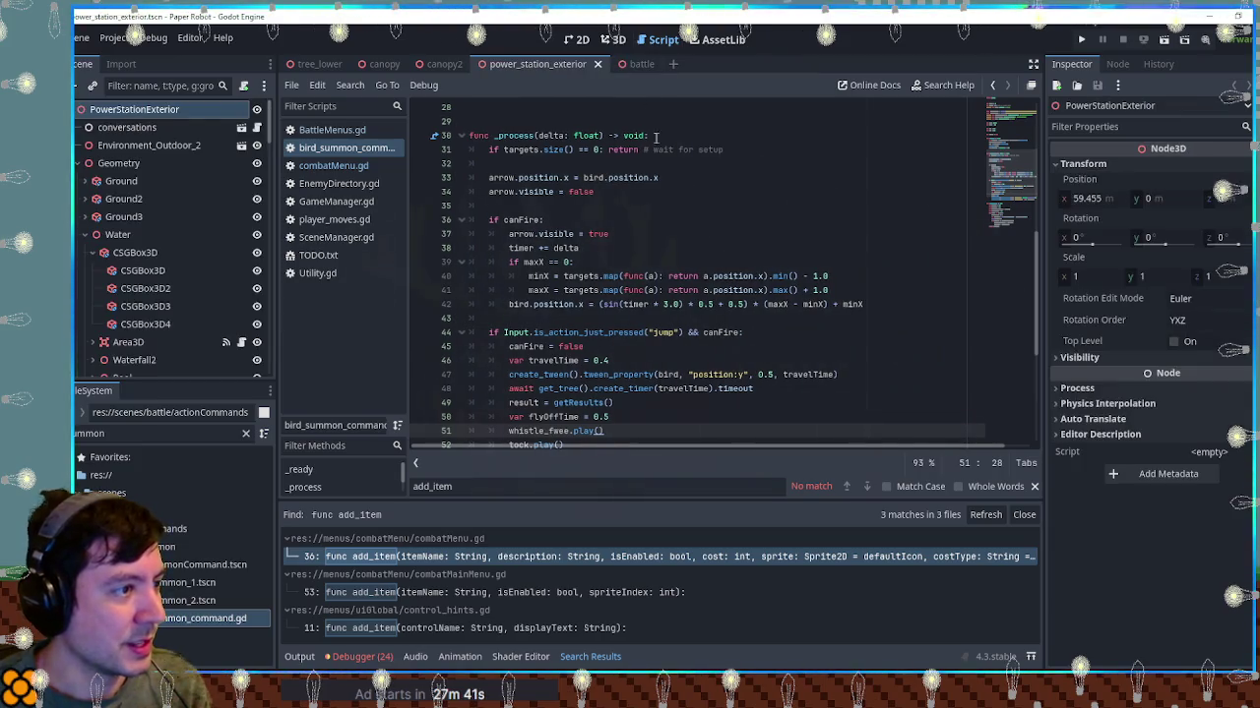
Copy the await timer line below line 54, replacing travelTime with flyOffTime
scroll(787, 158, "down", 5)
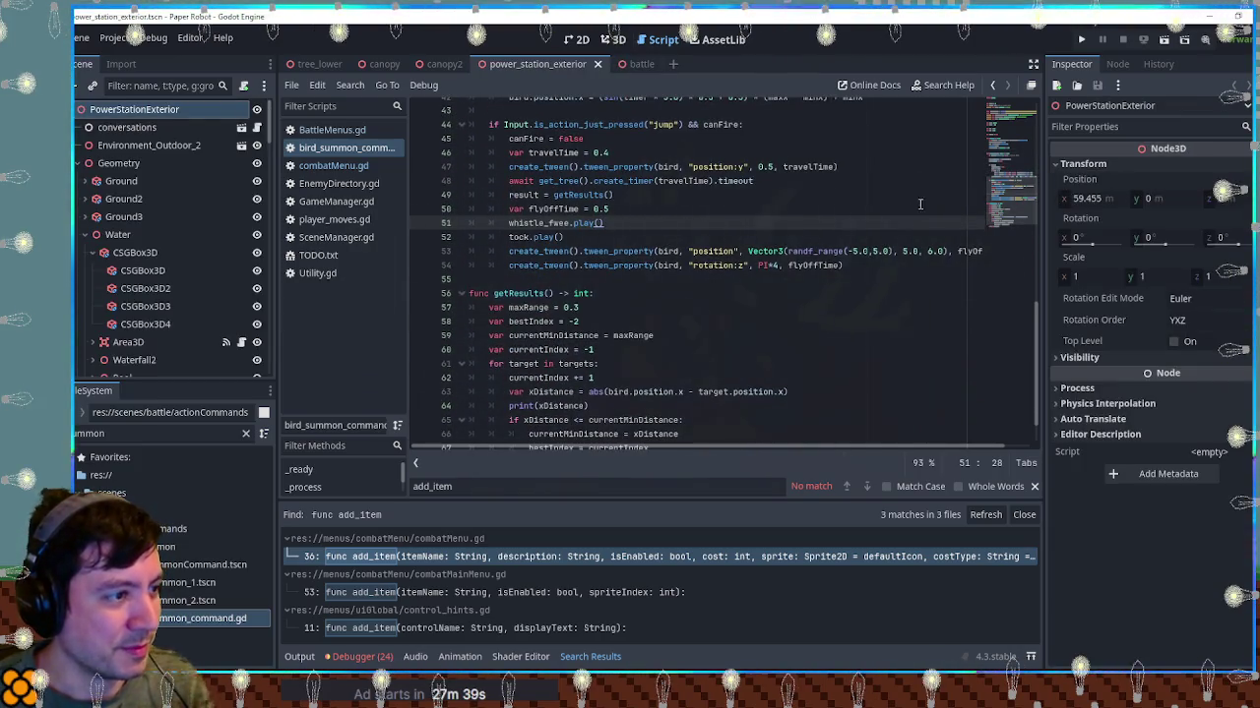
double_click(953, 252)
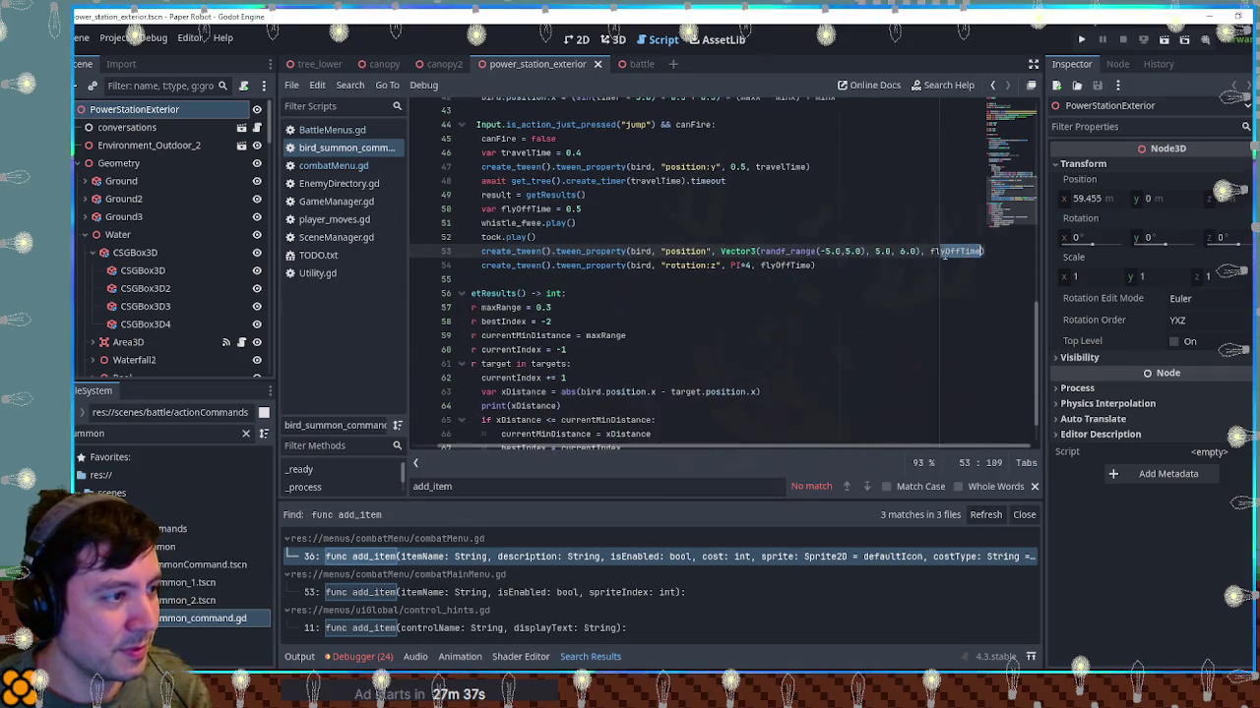
key("Up")
key("Up")
left_click_drag(858, 182, 858, 174)
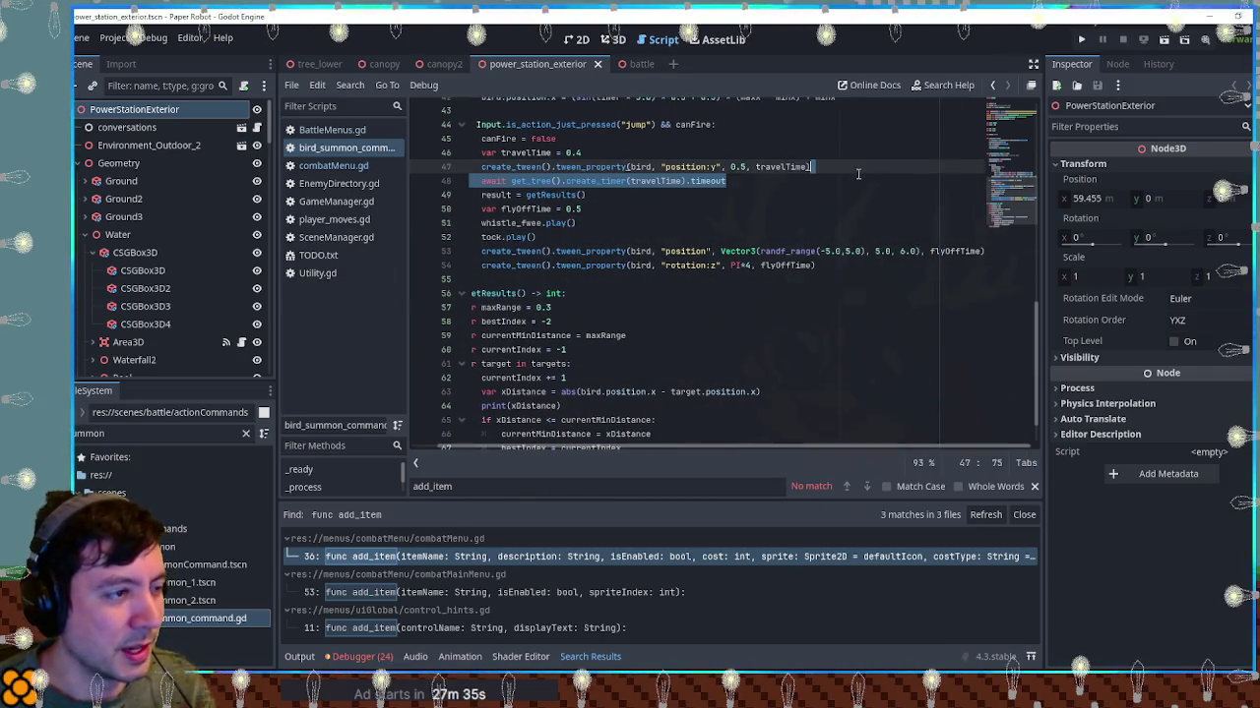
key("ctrl+c")
left_click(817, 266)
key("ctrl+v")
double_click(785, 265)
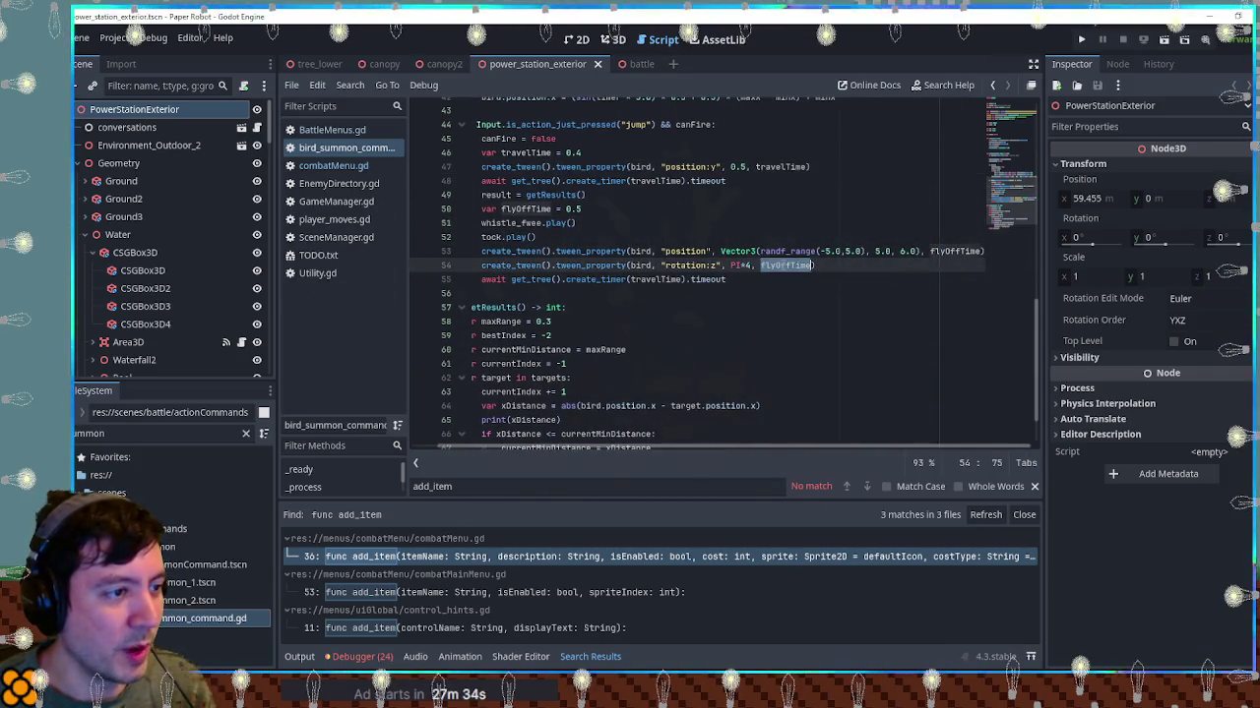
key("ctrl+c")
double_click(656, 279)
key("ctrl+v")
Add queue_free() after the flyOffTime await and close bird_summon_command.gd
left_click(746, 280)
key("Return")
type("c")
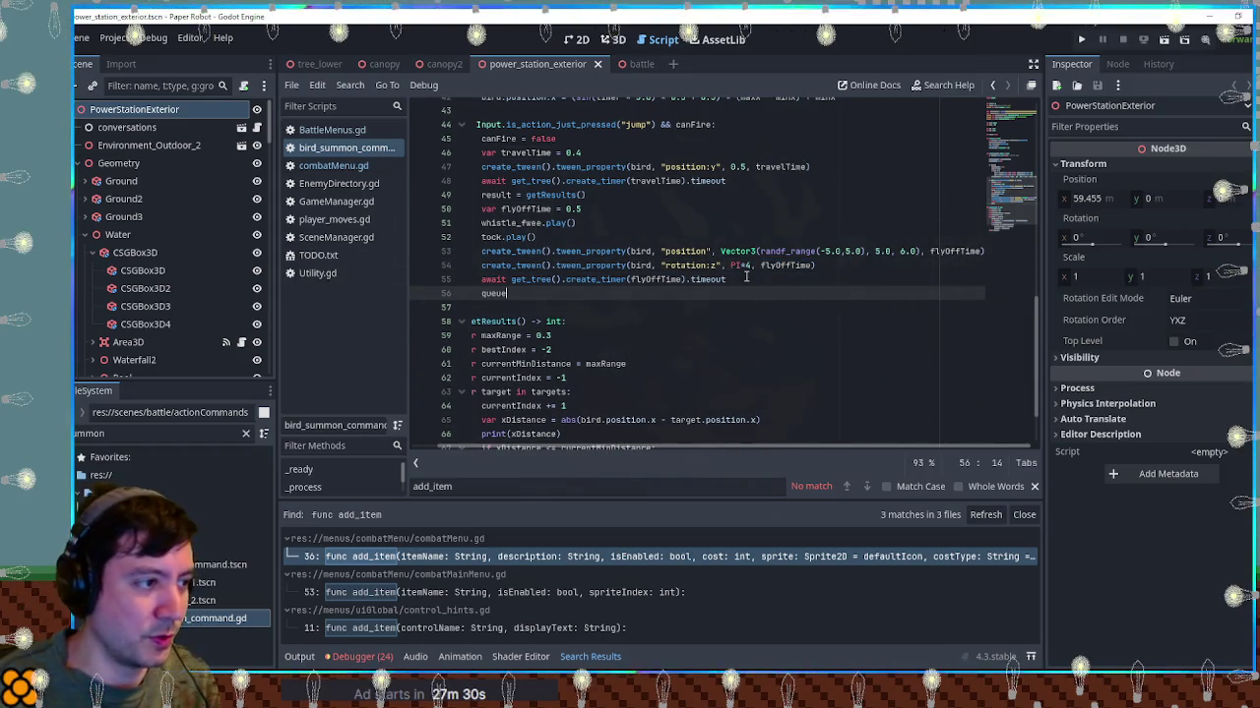
type("_free")
key("Return")
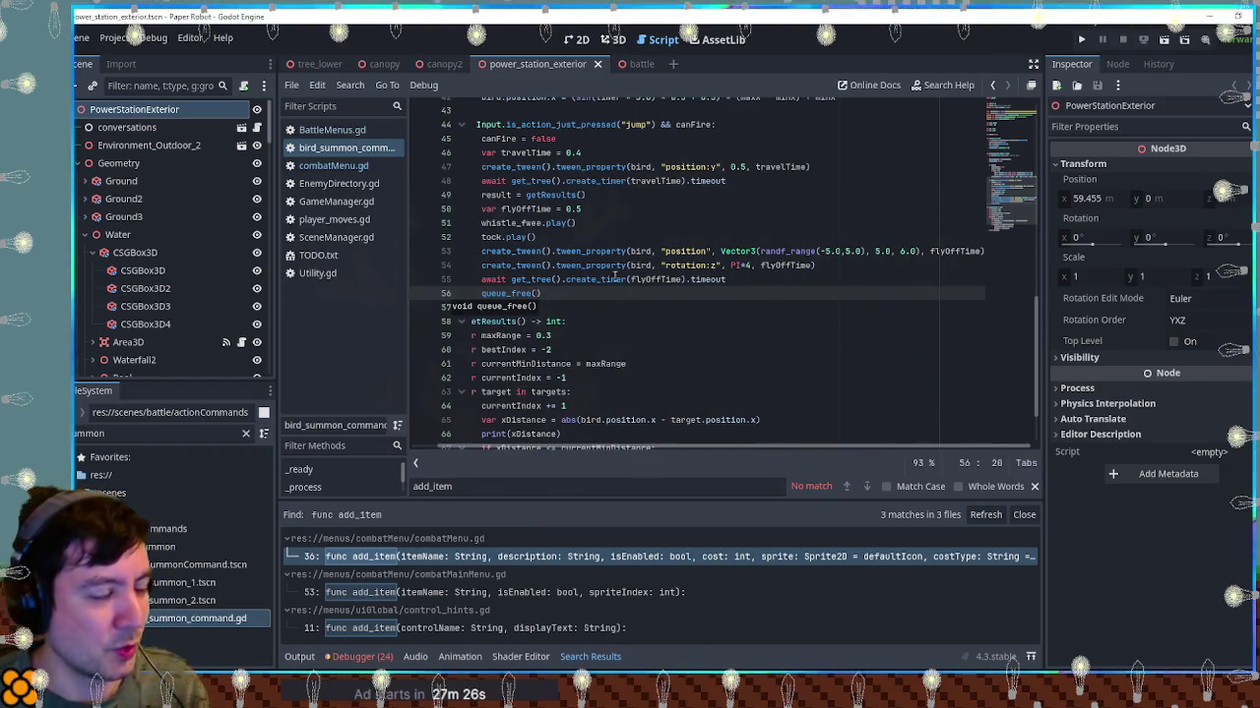
middle_click(344, 148)
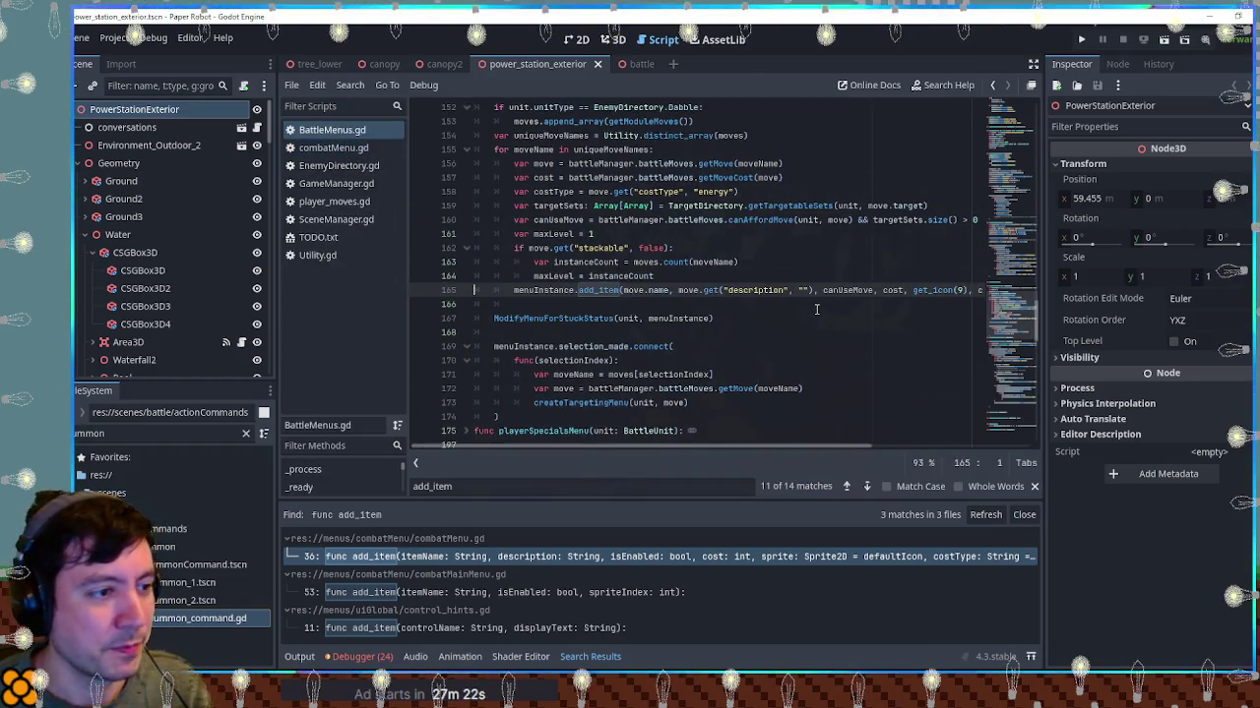
Open combatMenu.gd at add_item from Search Results, close that panel, and widen the code editor
mouse_move(665, 447)
left_mouse_down()
mouse_move(787, 455)
mouse_move(549, 440)
left_mouse_up()
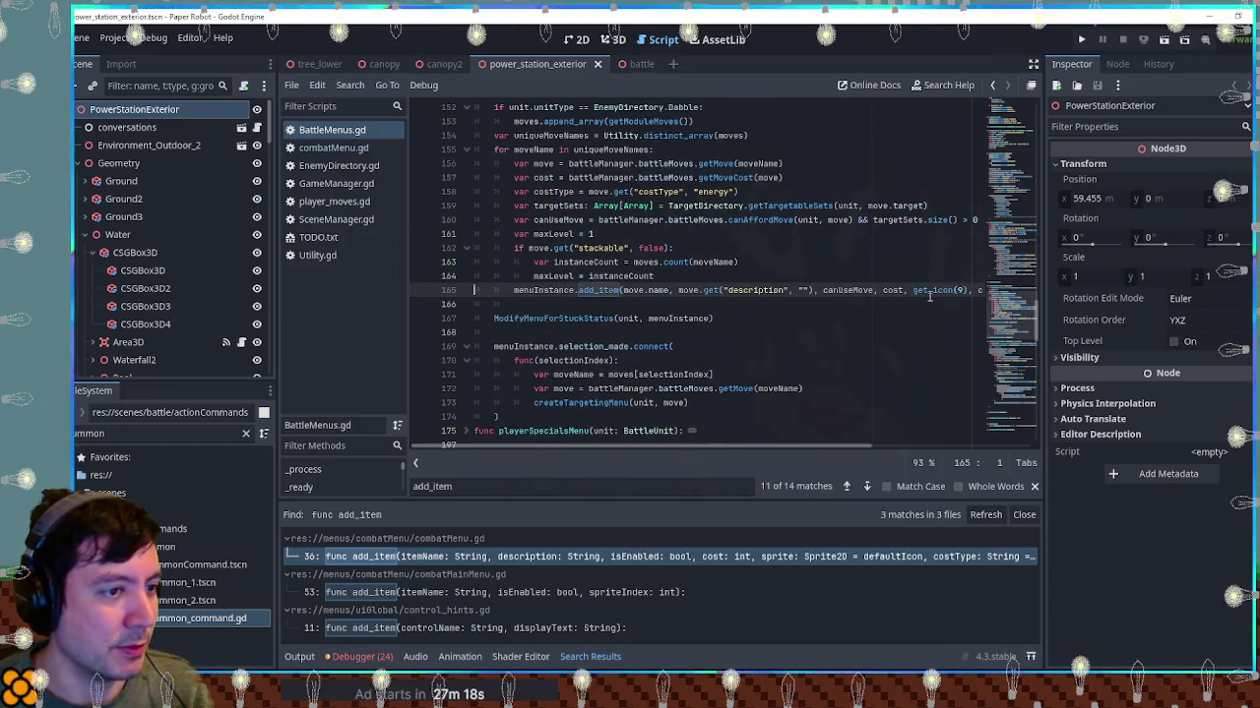
left_click(315, 149)
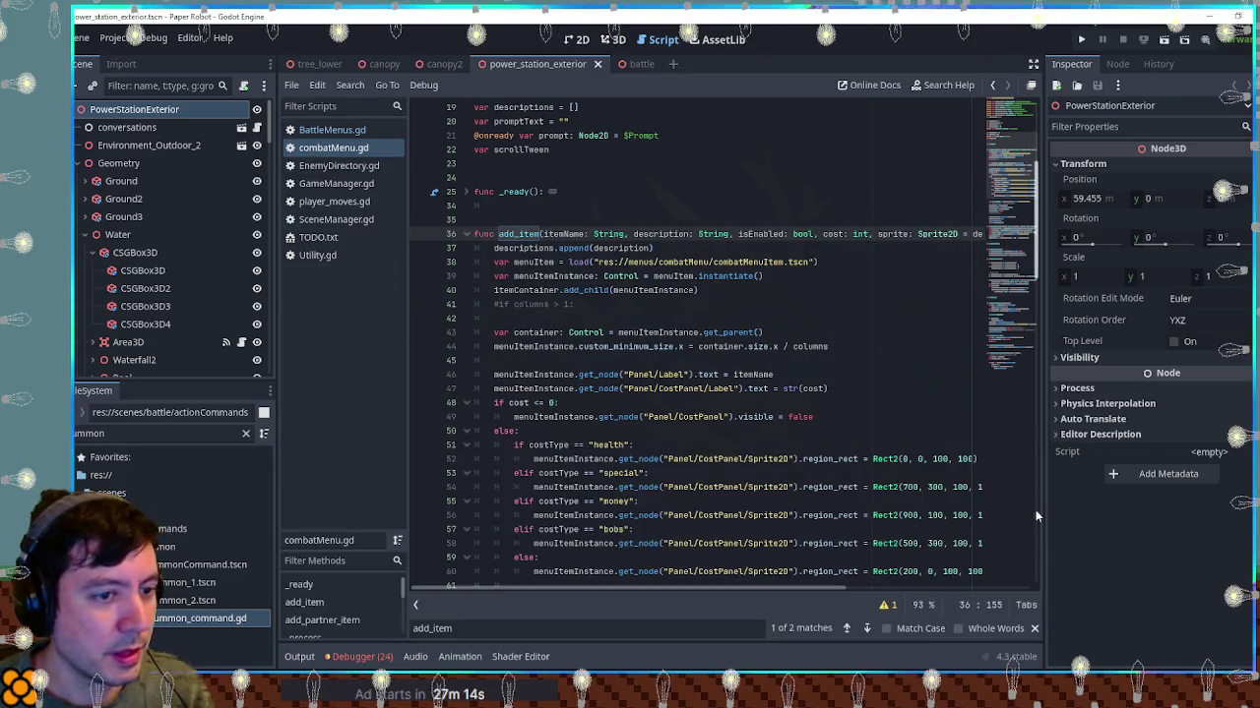
left_click(1025, 515)
left_click_drag(1044, 532, 1112, 531)
mouse_move(893, 588)
left_mouse_down()
mouse_move(1063, 588)
mouse_move(663, 529)
left_mouse_up()
double_click(516, 235)
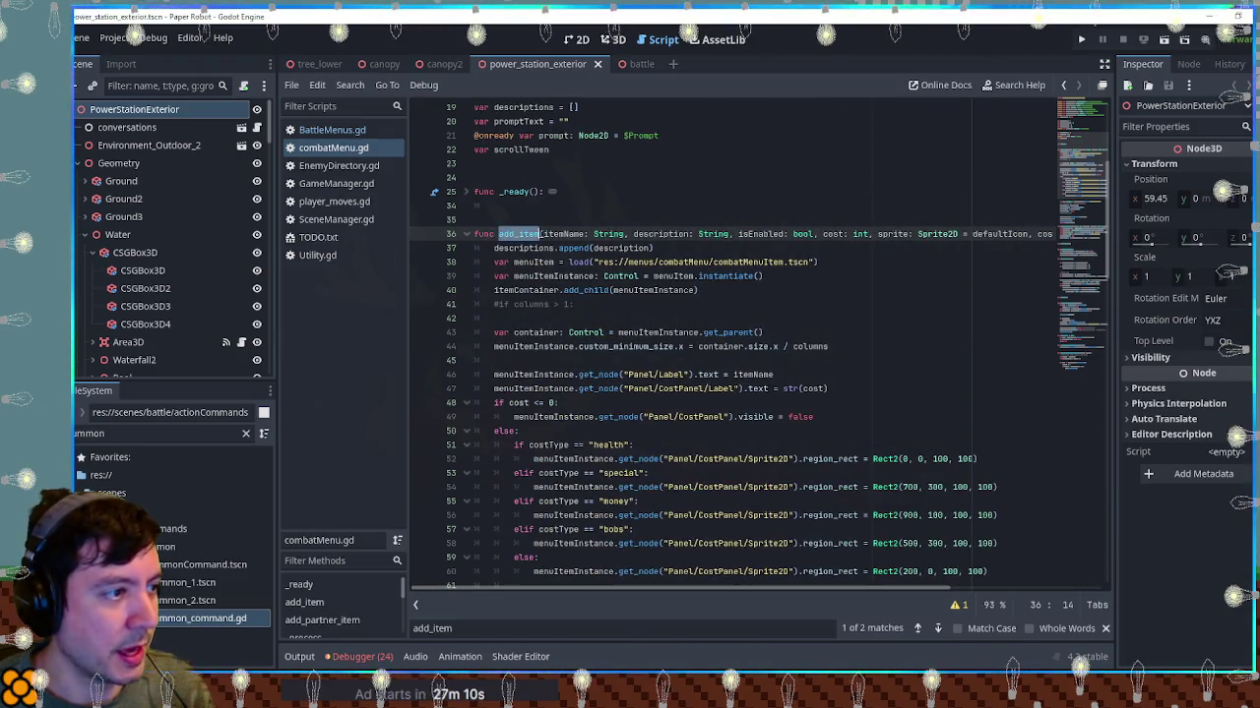
scroll(630, 551, "down", 10)
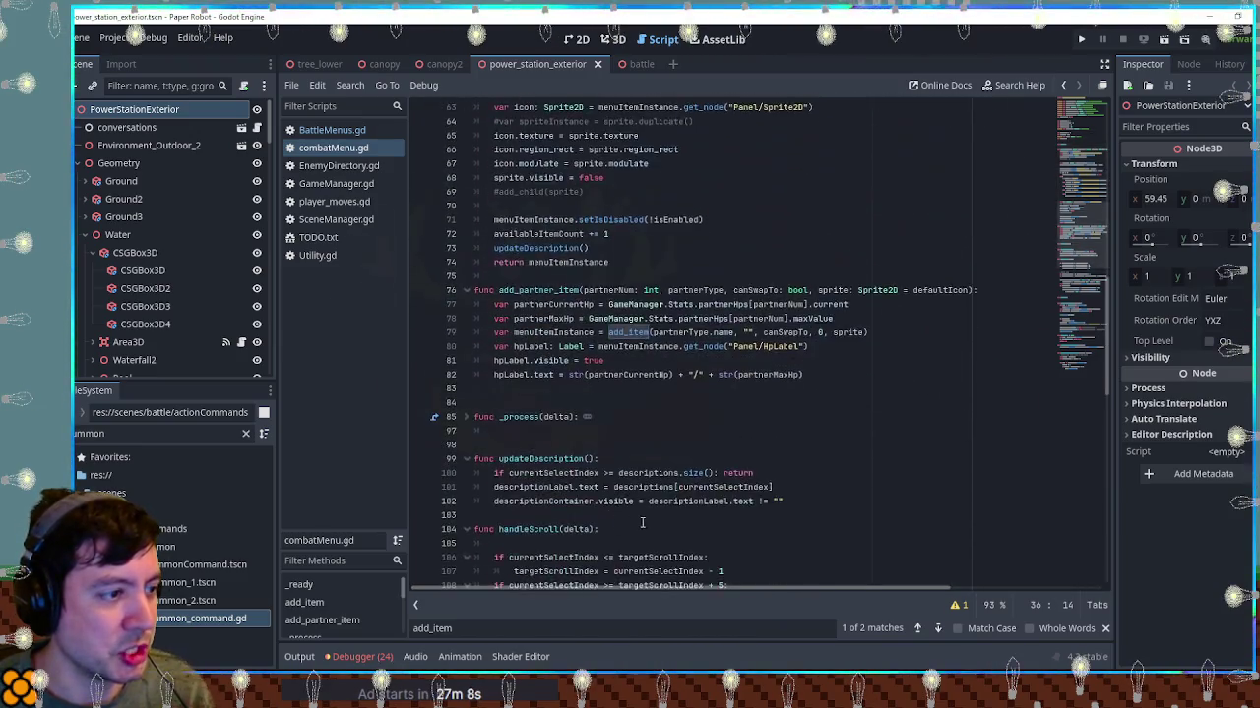
scroll(669, 526, "up", 12)
scroll(674, 521, "up", 4)
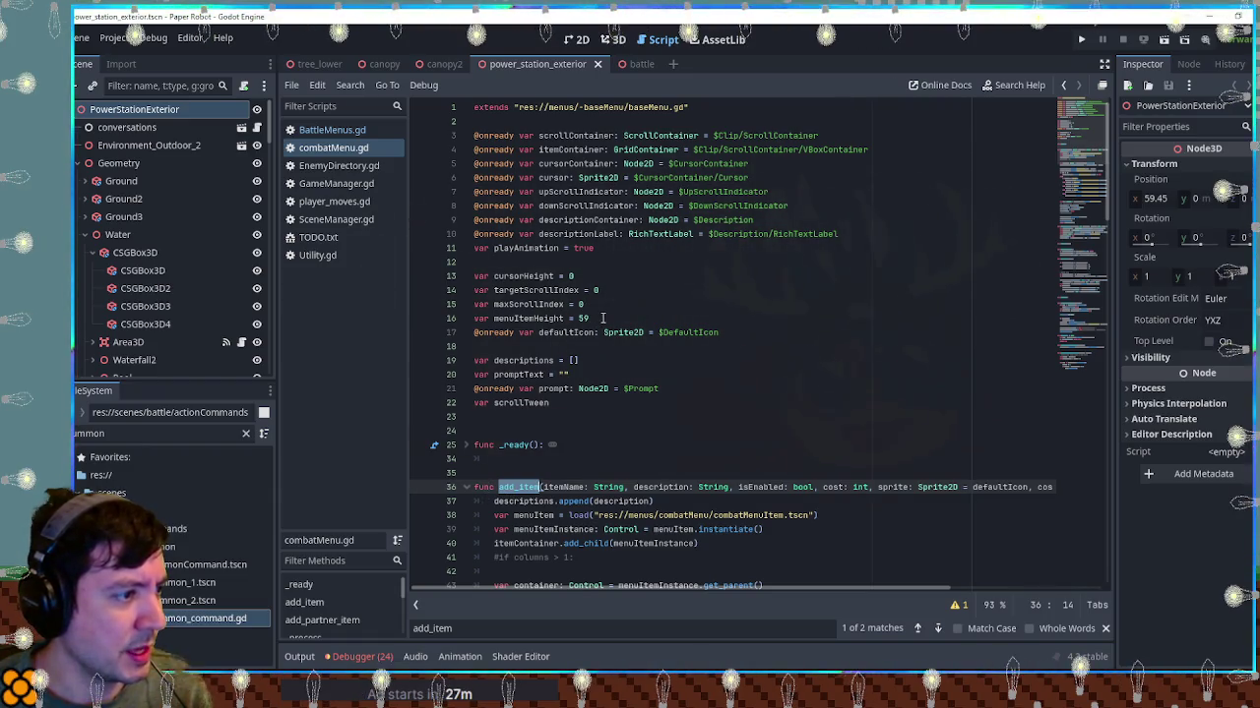
Declare var maxLevel = 1 among combatMenu.gd's top variables on line 18
left_click(704, 318)
key("Down")
key("Down")
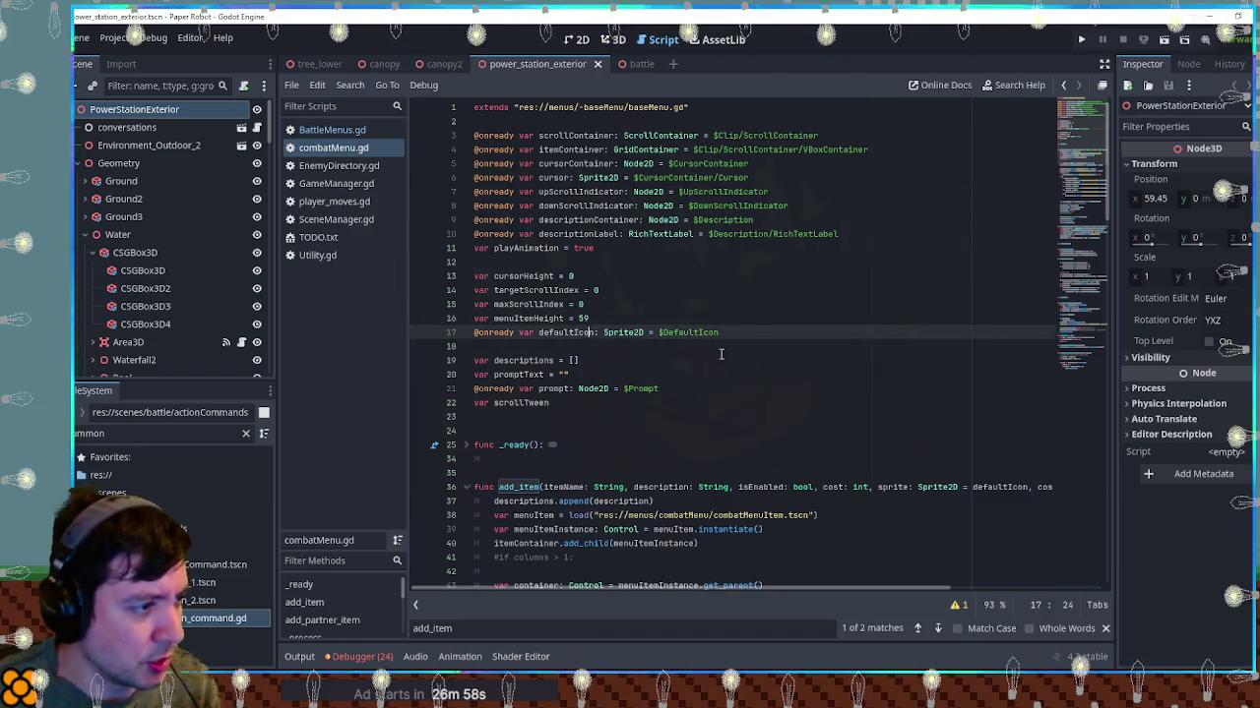
key("Return")
type("var m")
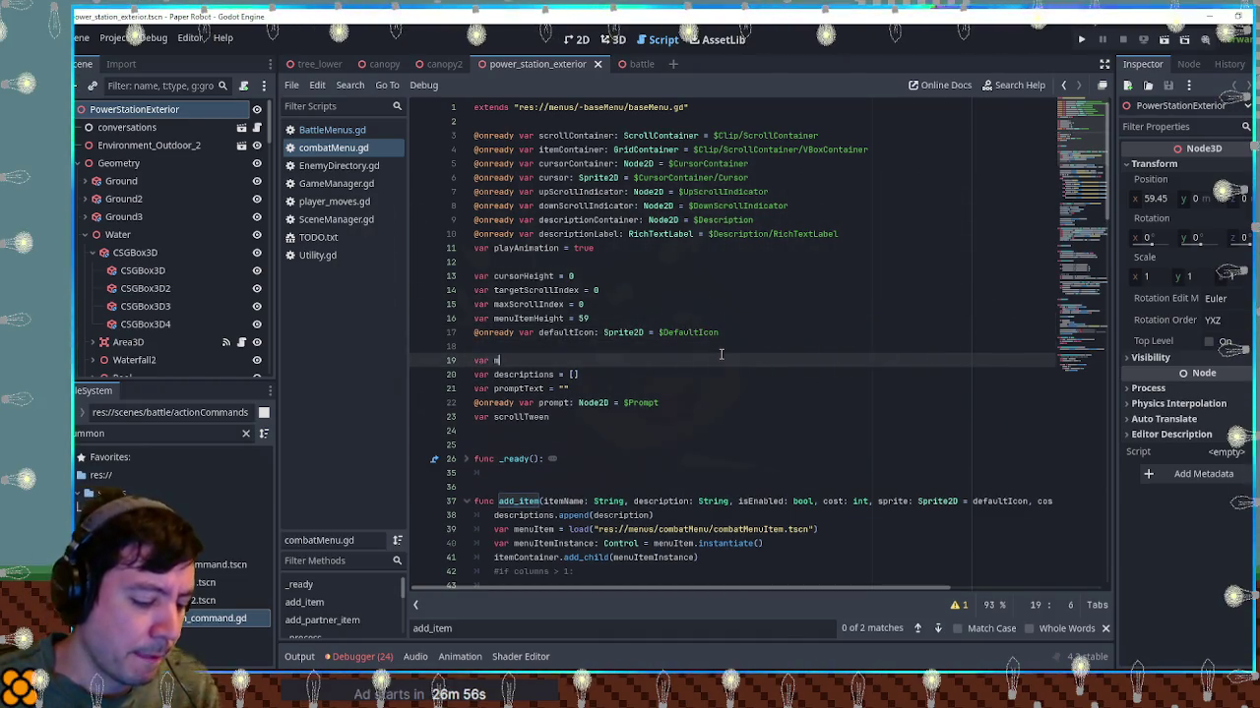
type("axLevel")
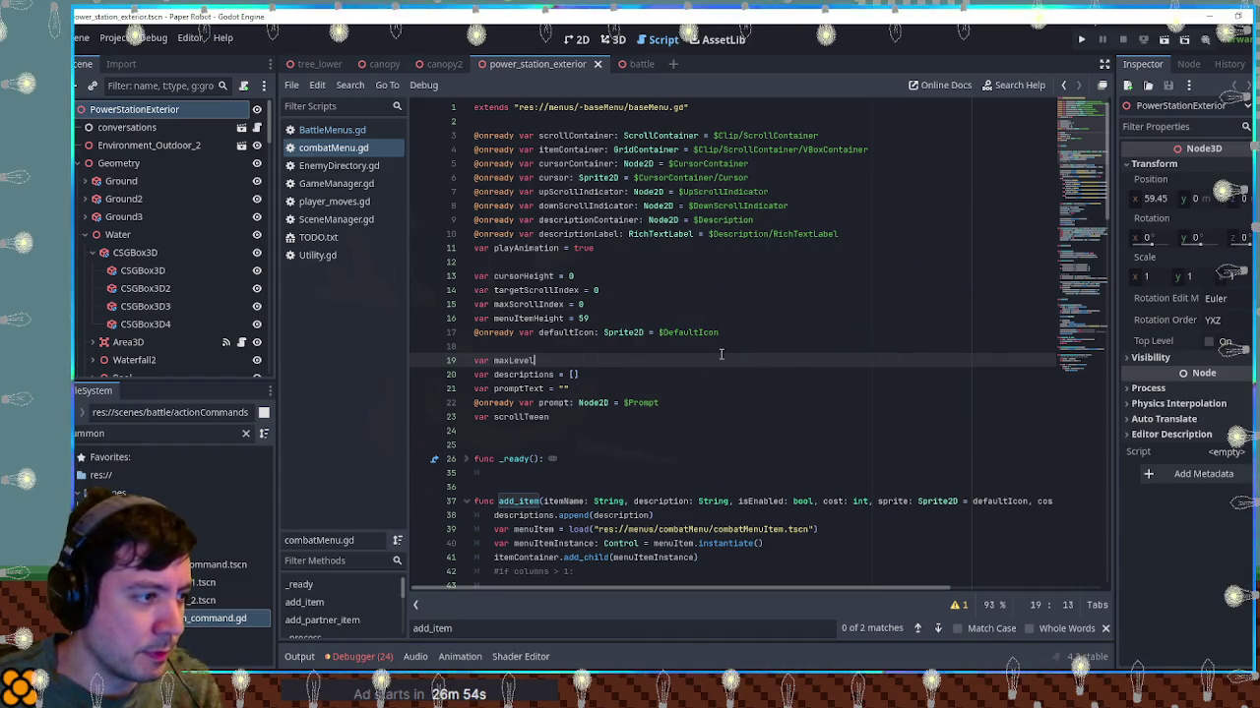
type(" = 1")
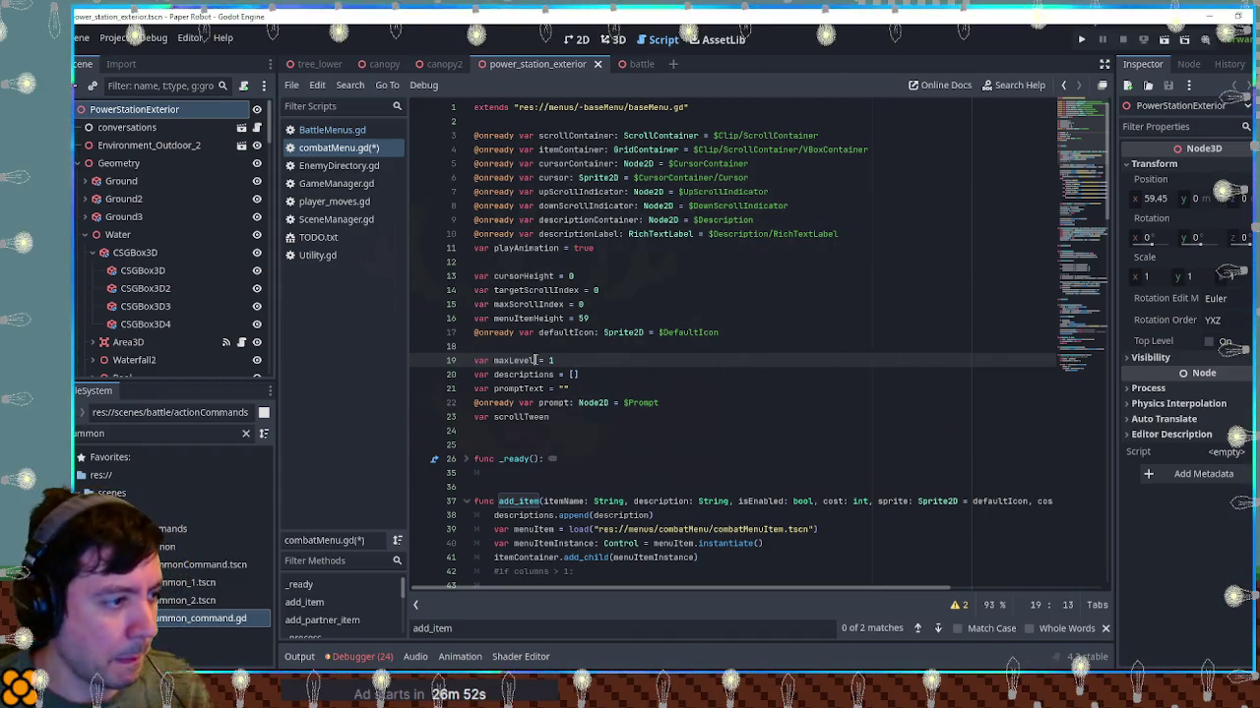
left_click(530, 360)
double_click(529, 360)
Rename add_item's parameter to maximumLevel = 1 and make maxLevel = maximumLevel its first line
left_click_drag(640, 589, 826, 608)
left_click(1002, 502)
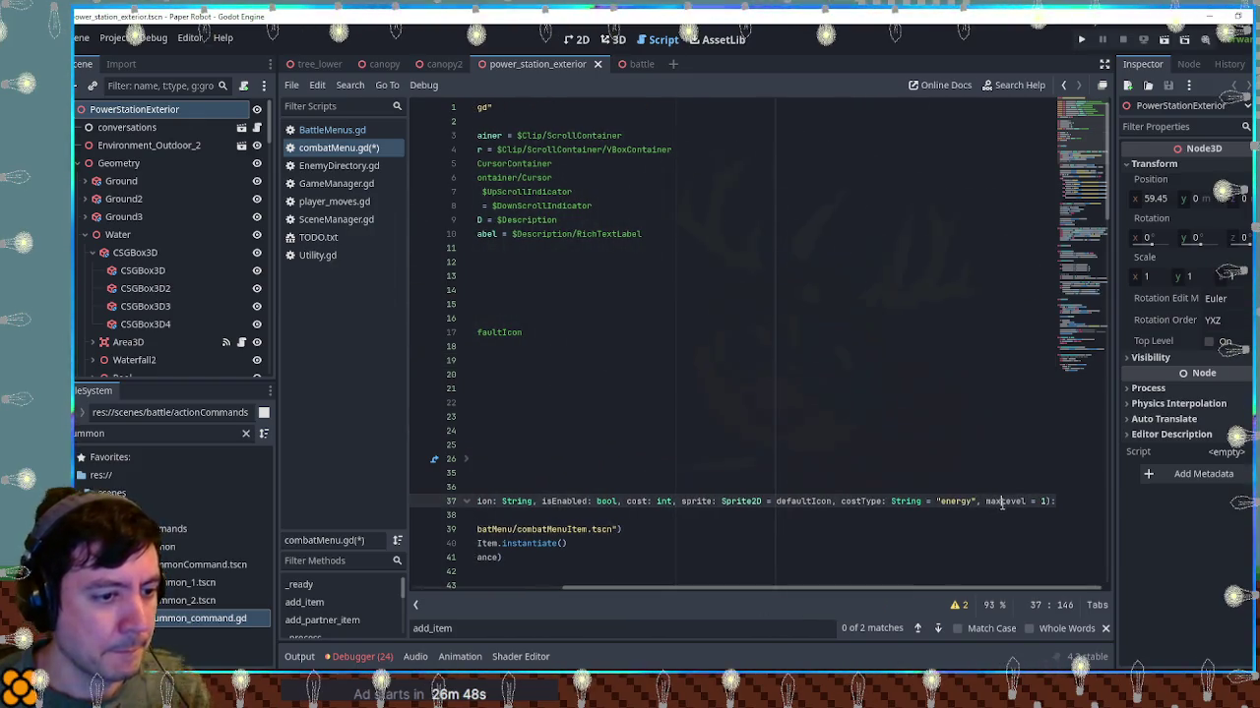
type("imum")
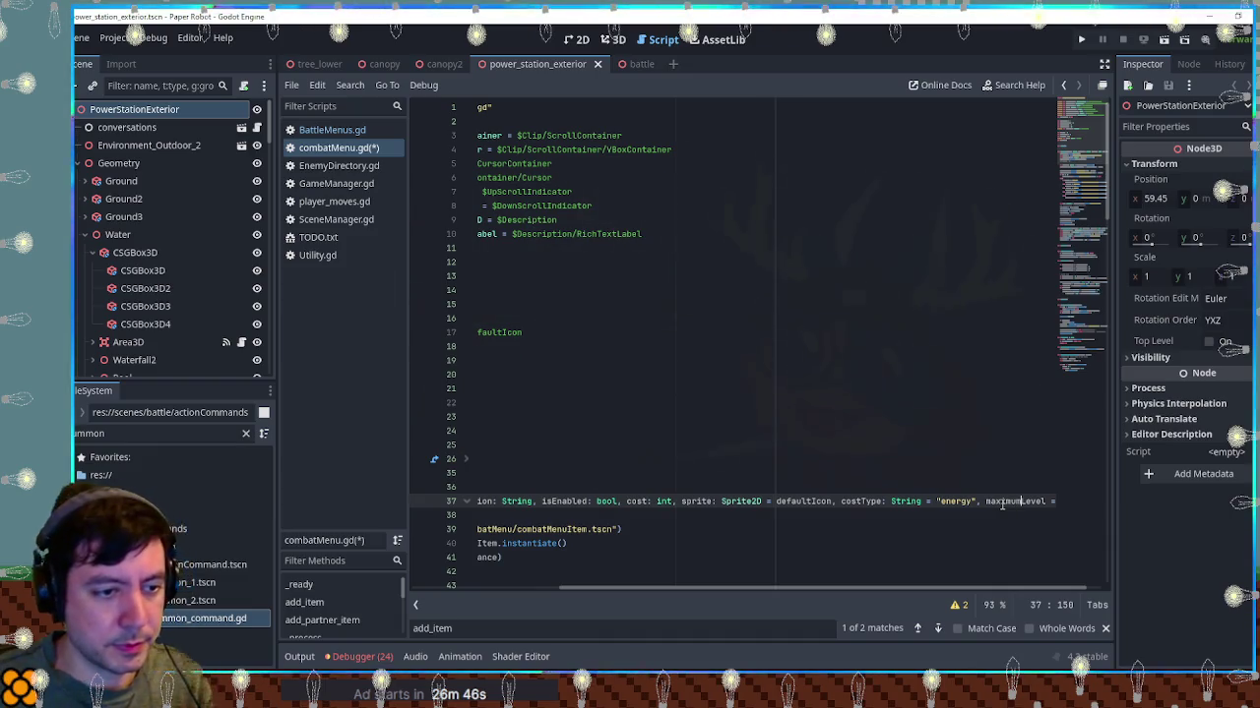
key("Home")
key("Down")
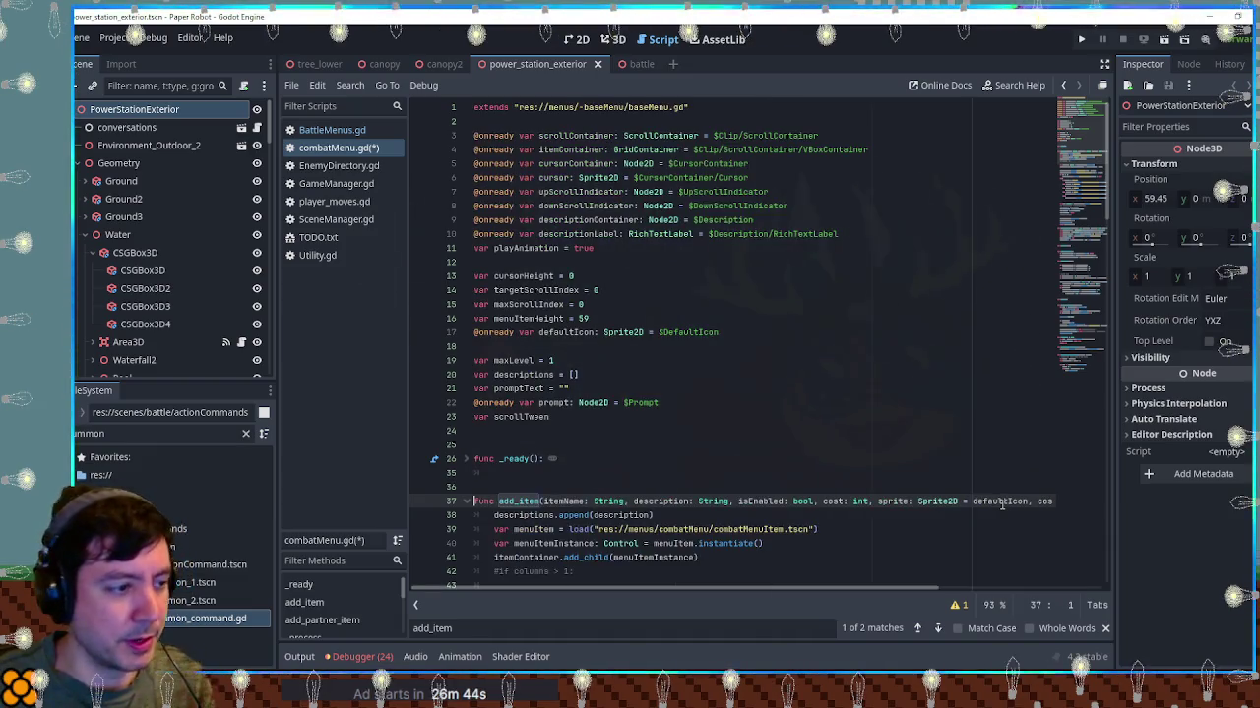
key("Left")
type("max")
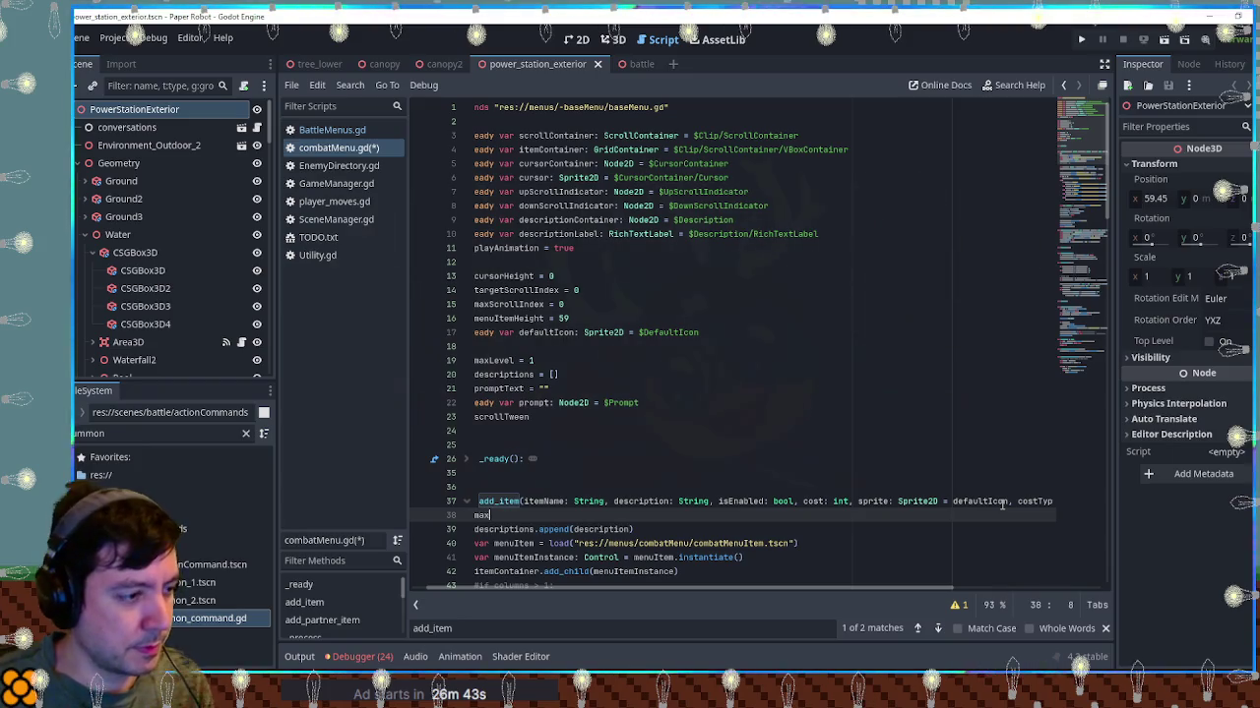
type("Level = ma")
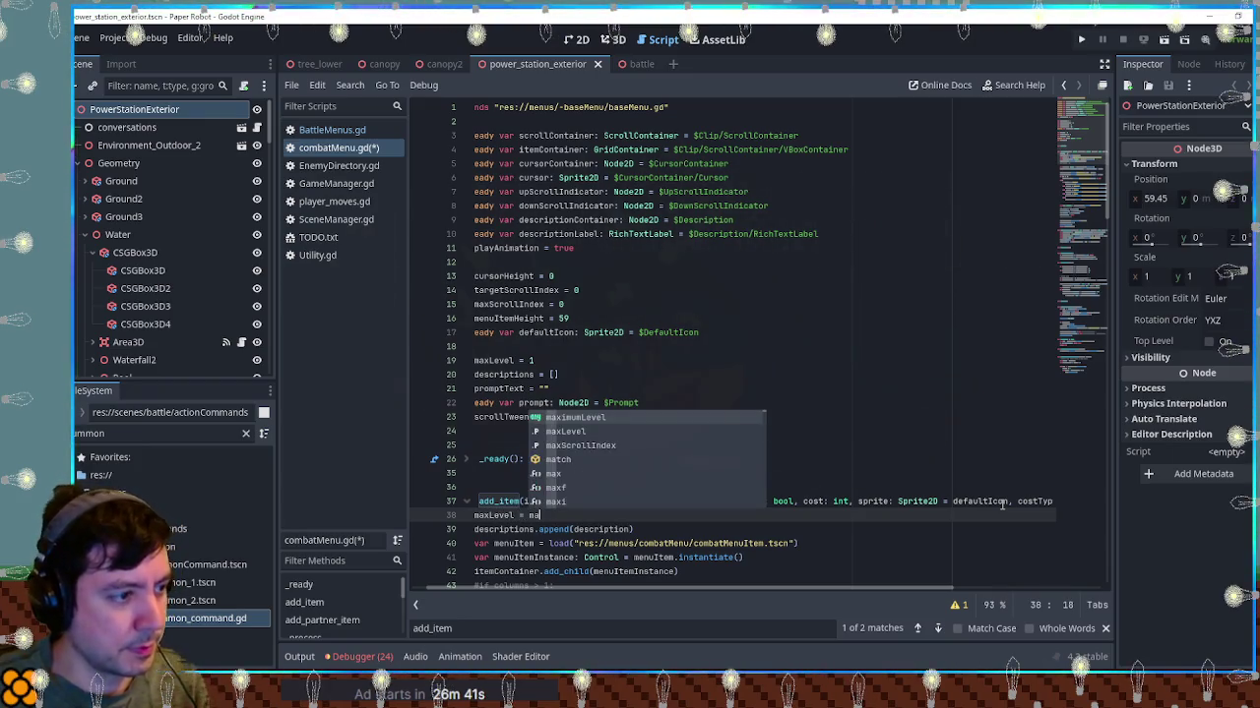
key("Return")
key("Home")
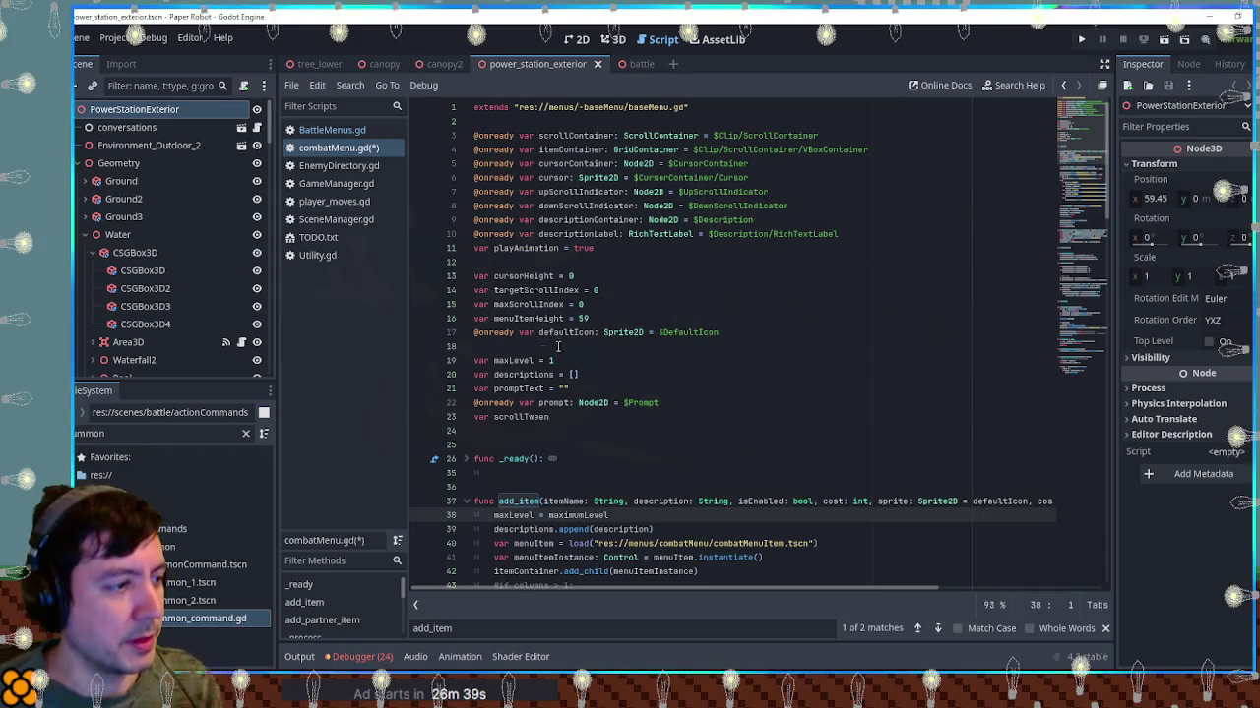
scroll(578, 375, "down", 6)
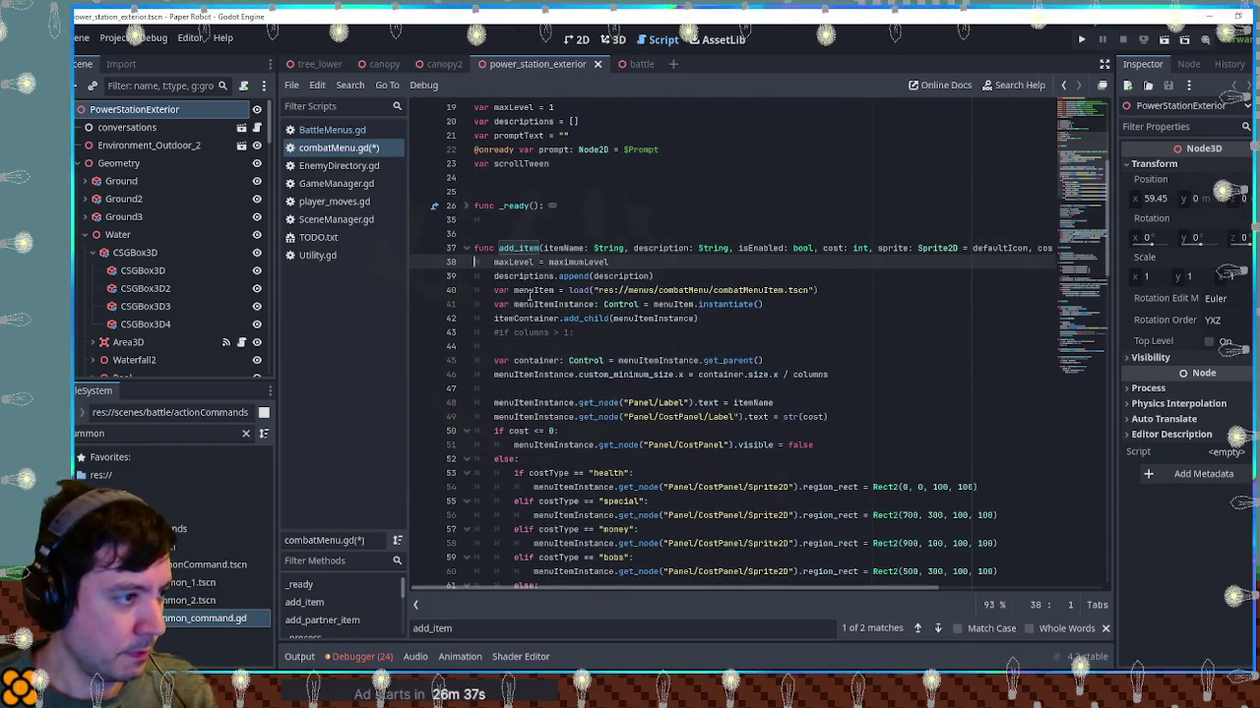
double_click(562, 248)
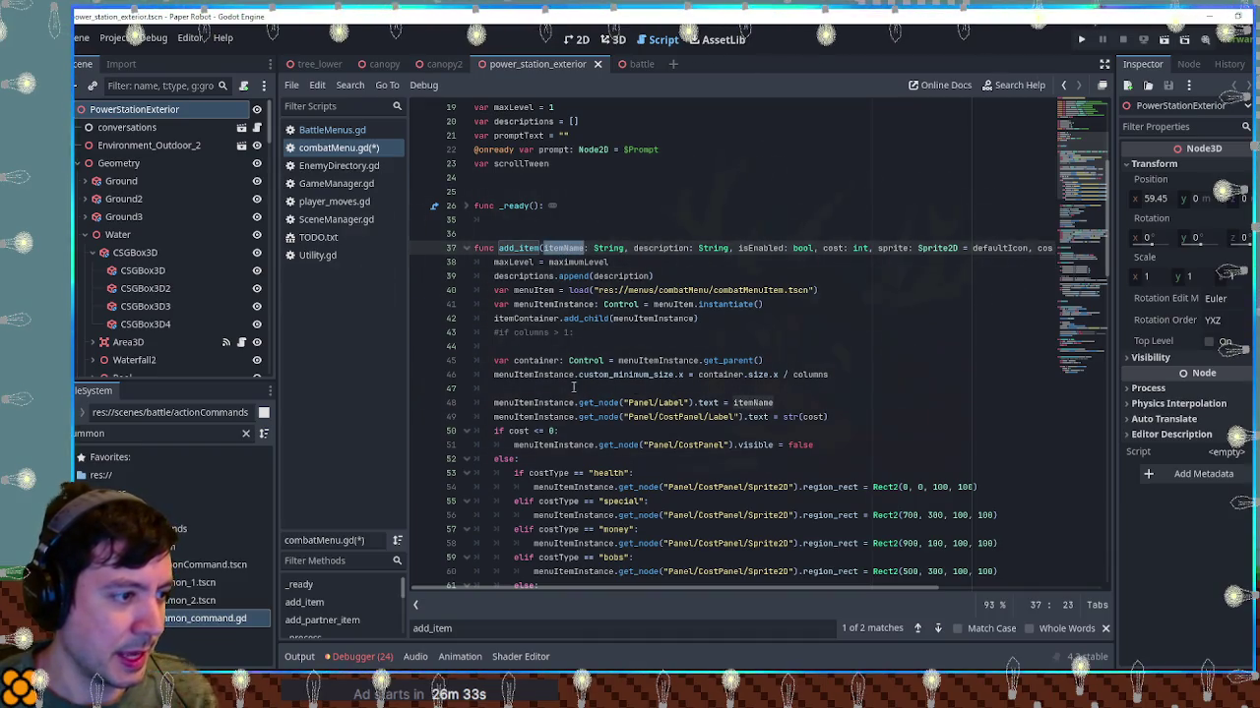
scroll(579, 389, "down", 3)
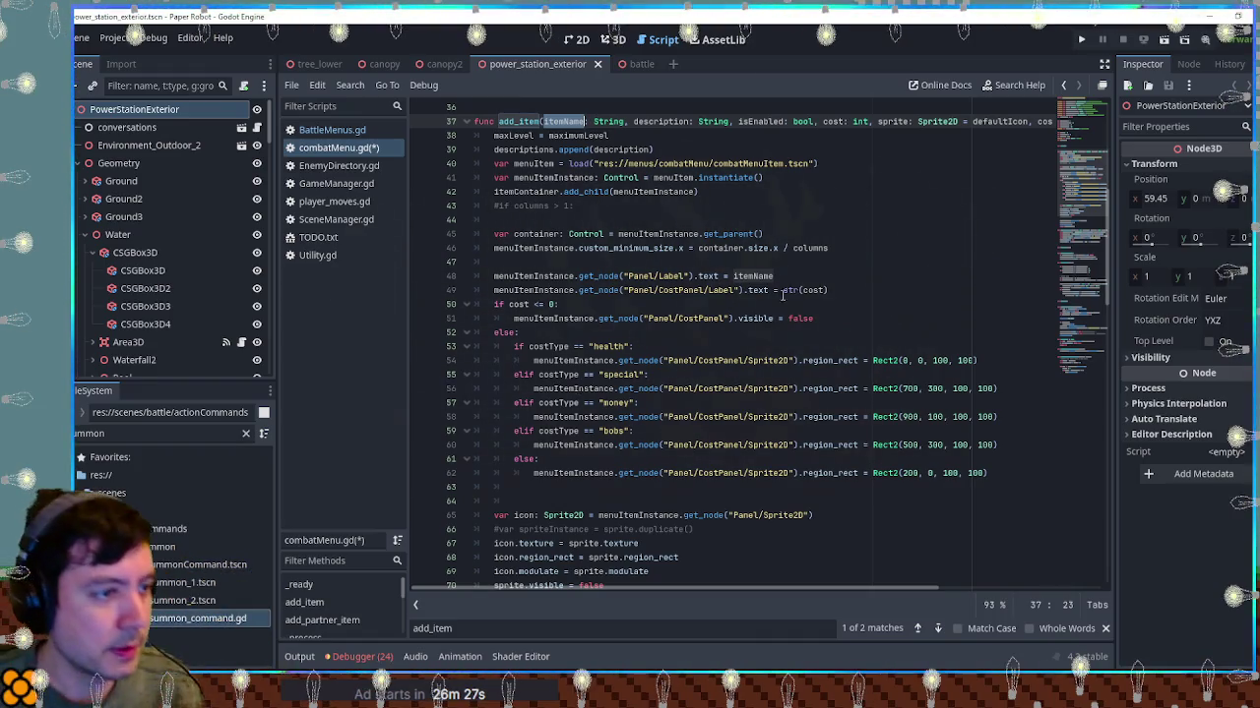
Declare var baseName = "" on line 18 at the top of combatMenu.gd
double_click(753, 276)
key("ctrl+f")
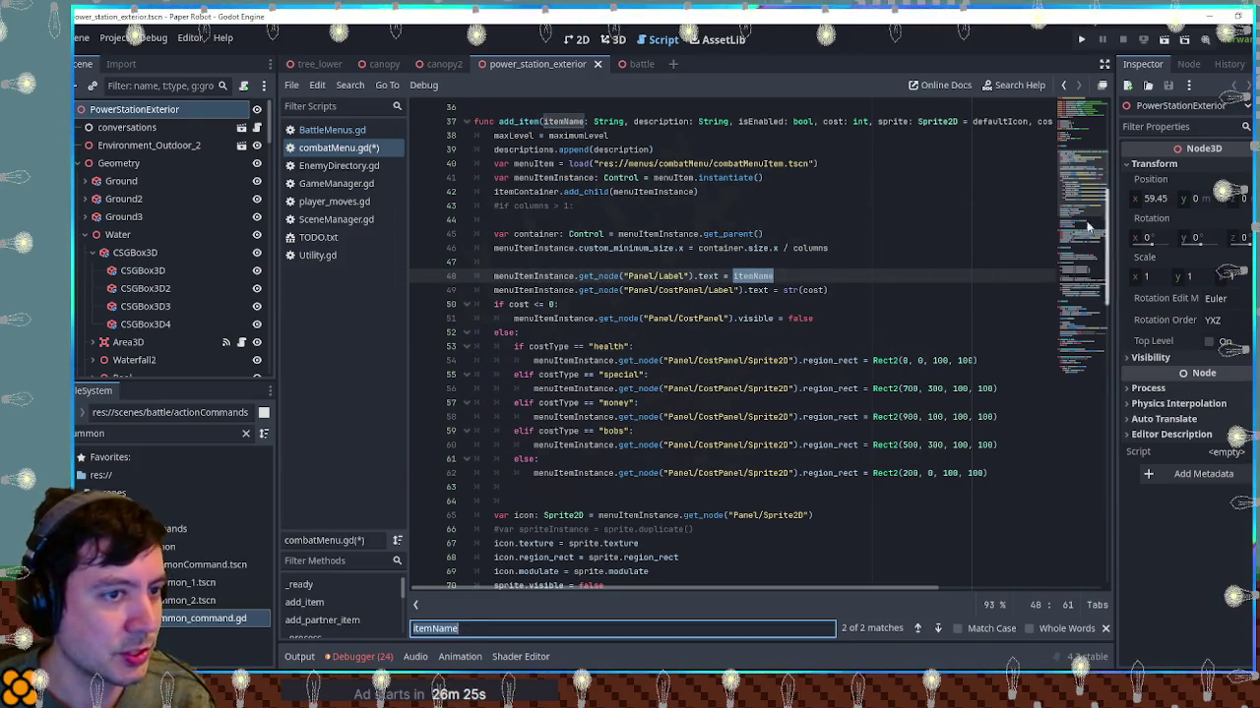
scroll(1098, 157, "down", 10)
left_click(1103, 130)
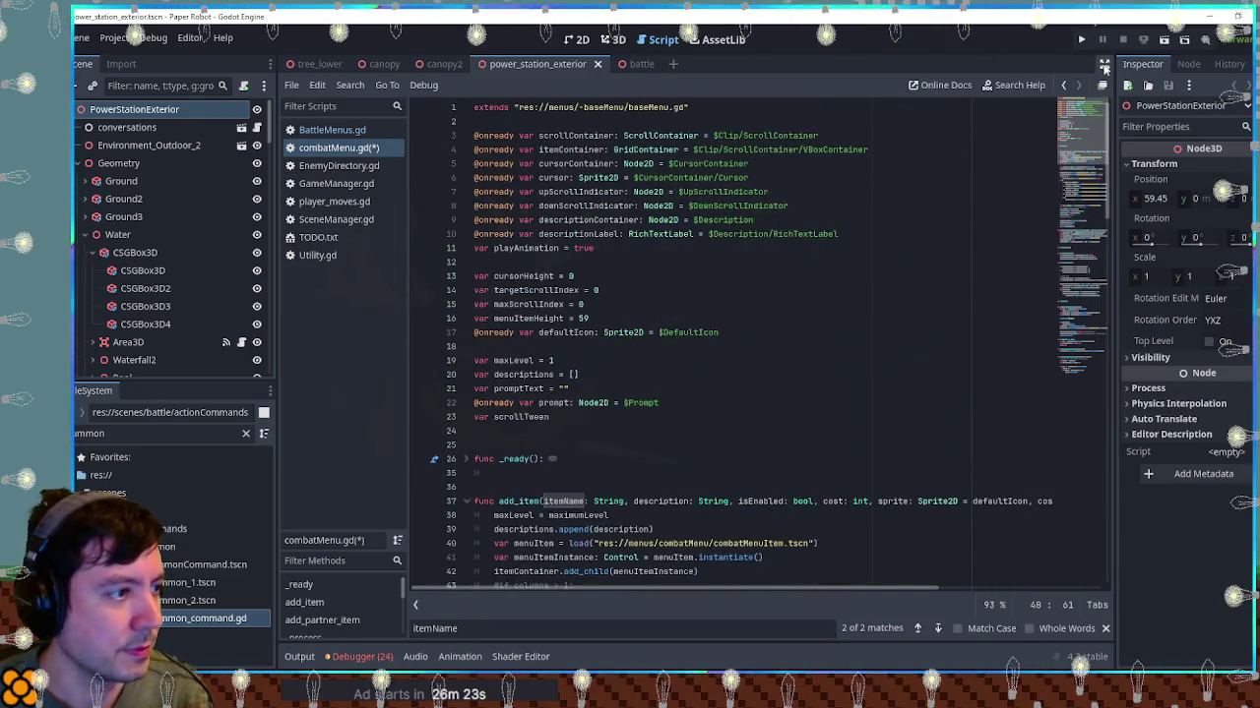
left_click(598, 350)
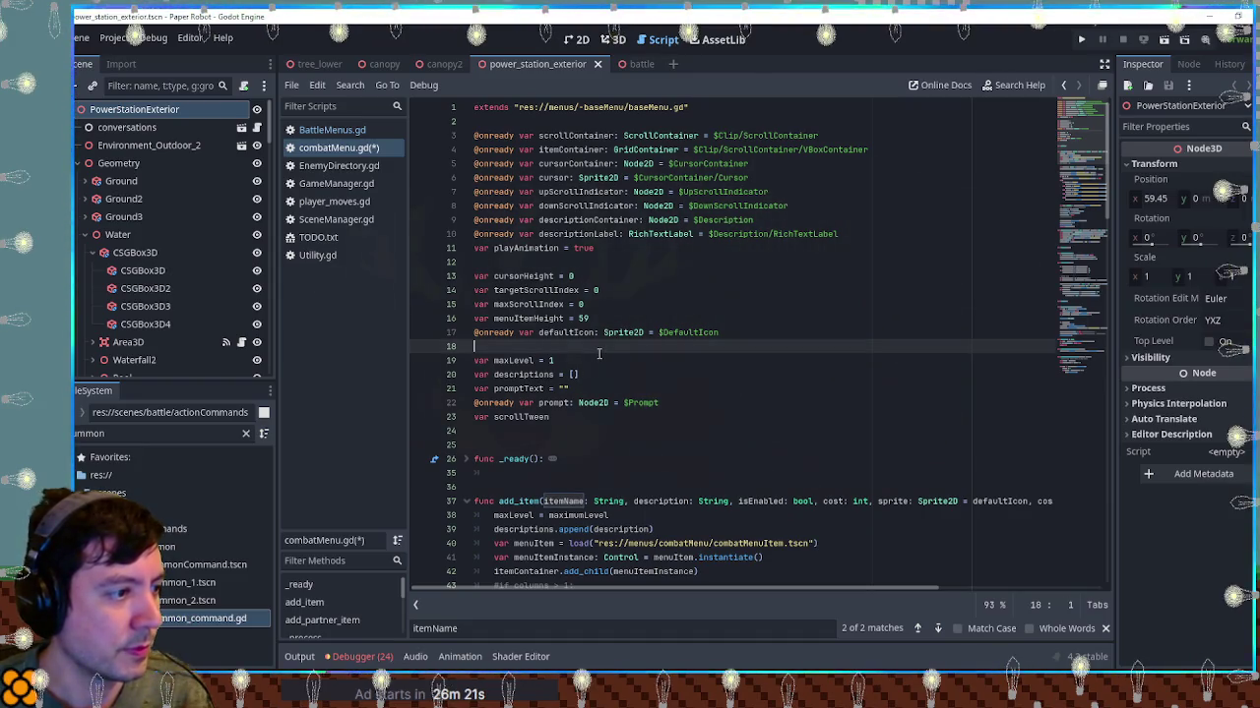
key("Return")
type("var baseName")
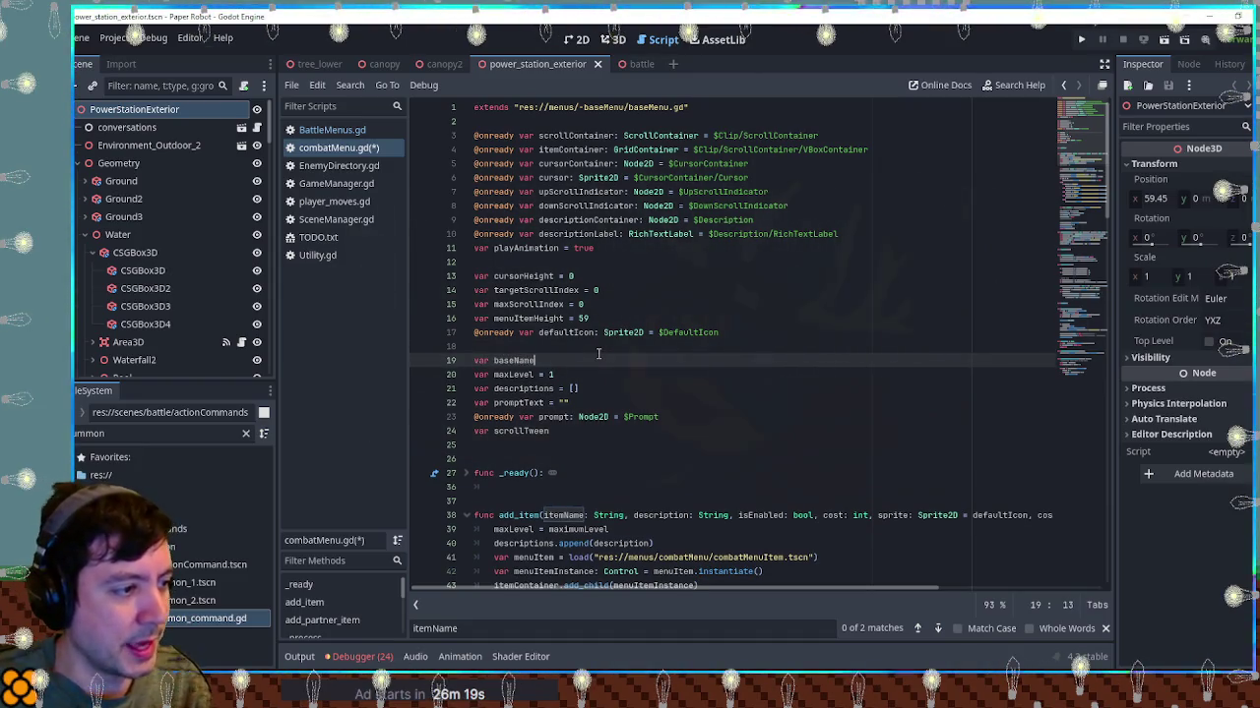
type(" = \"\"")
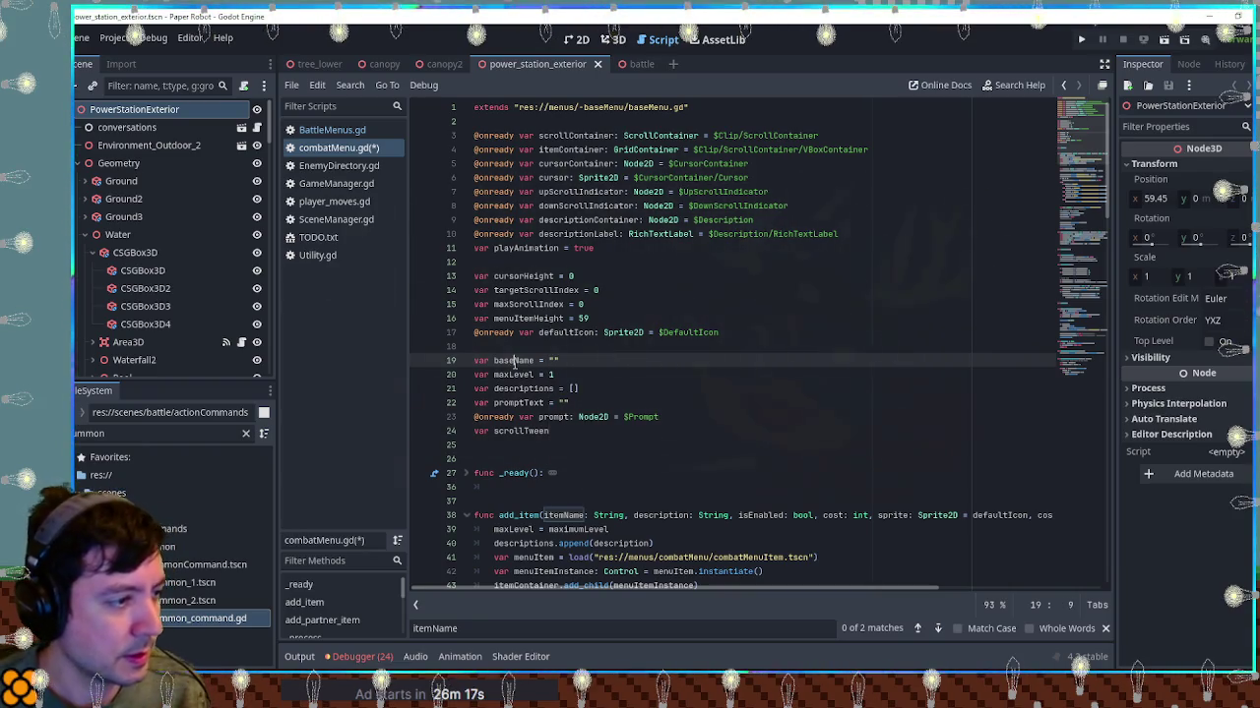
double_click(513, 361)
Insert baseName = itemName before add_item's label assignment and save combatMenu.gd
scroll(641, 420, "down", 6)
left_click(778, 416)
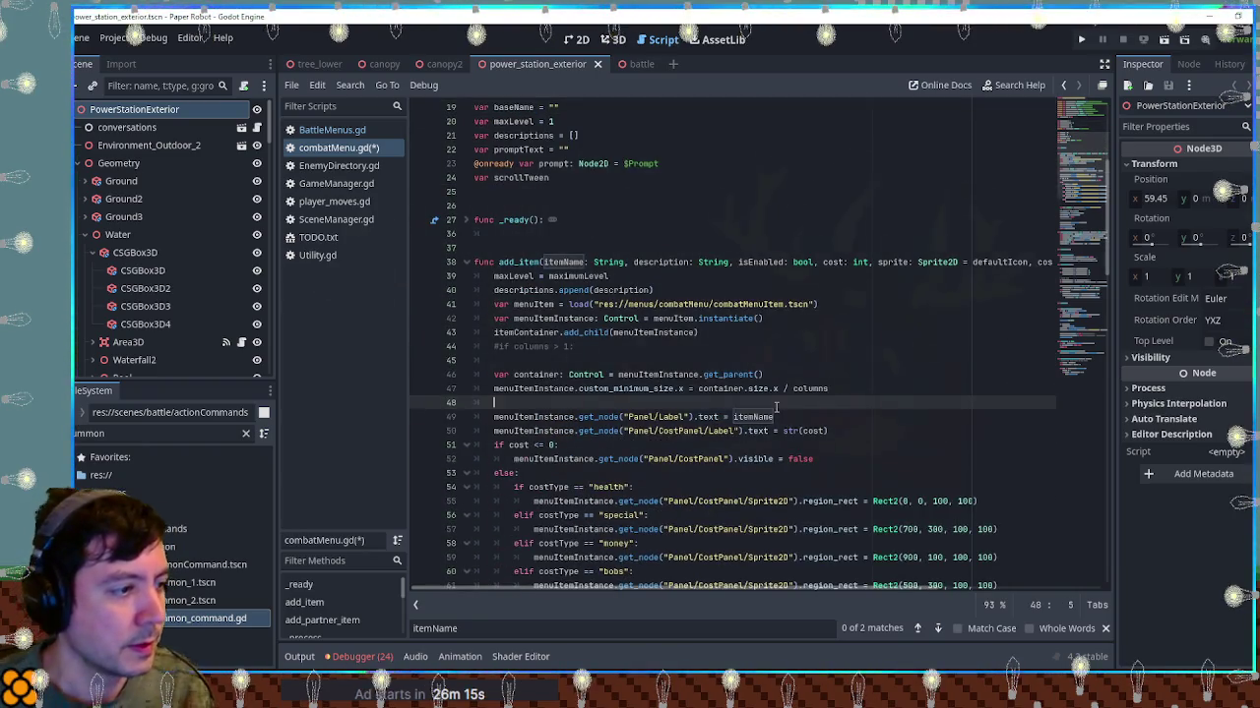
type("baseName = itemName")
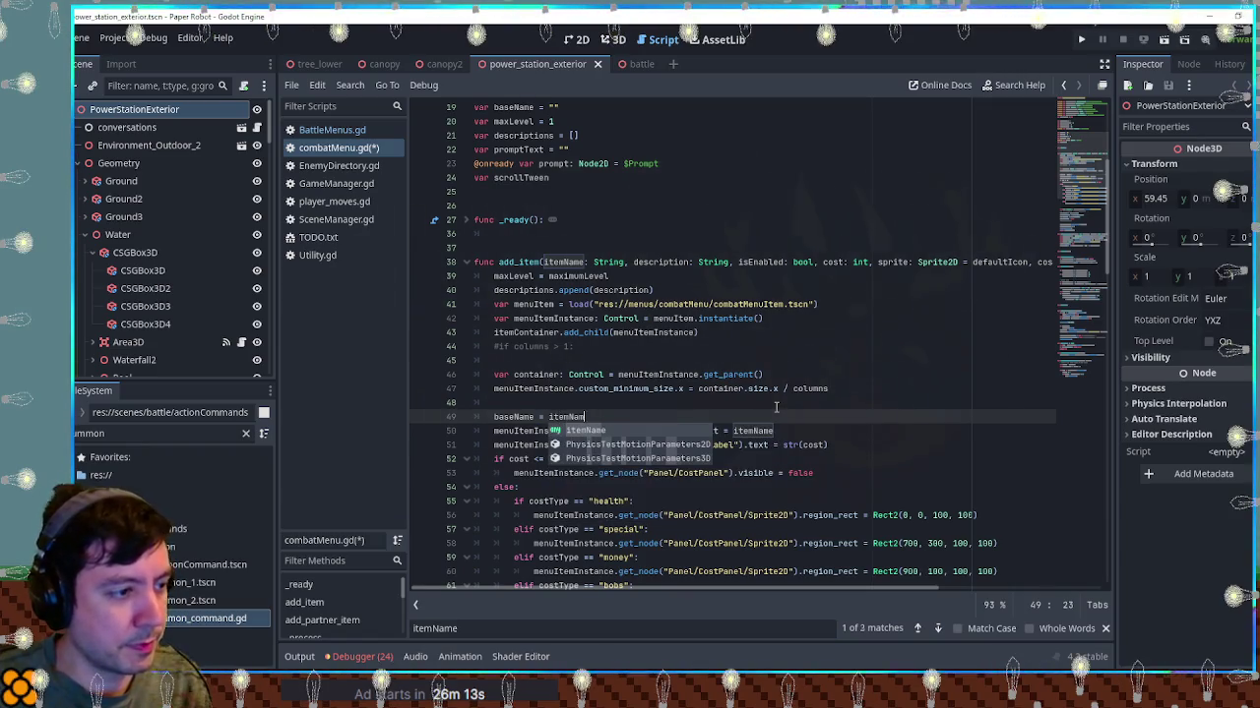
left_click(775, 407)
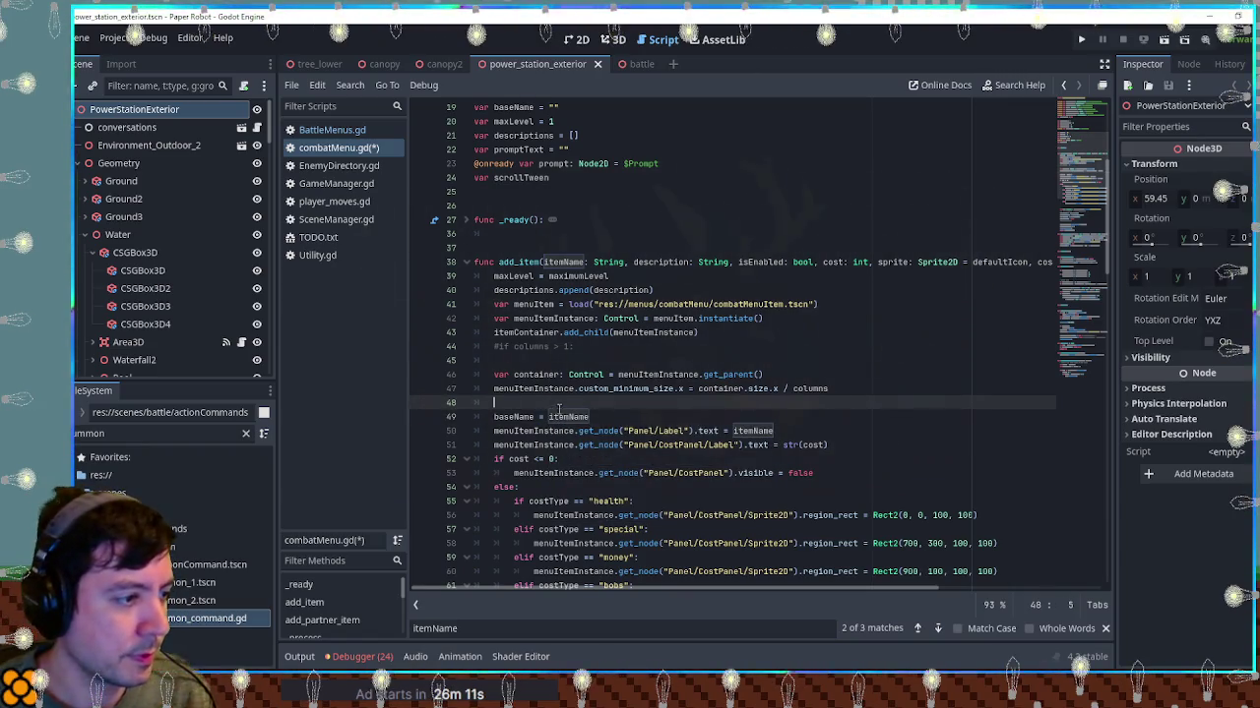
left_click(616, 417)
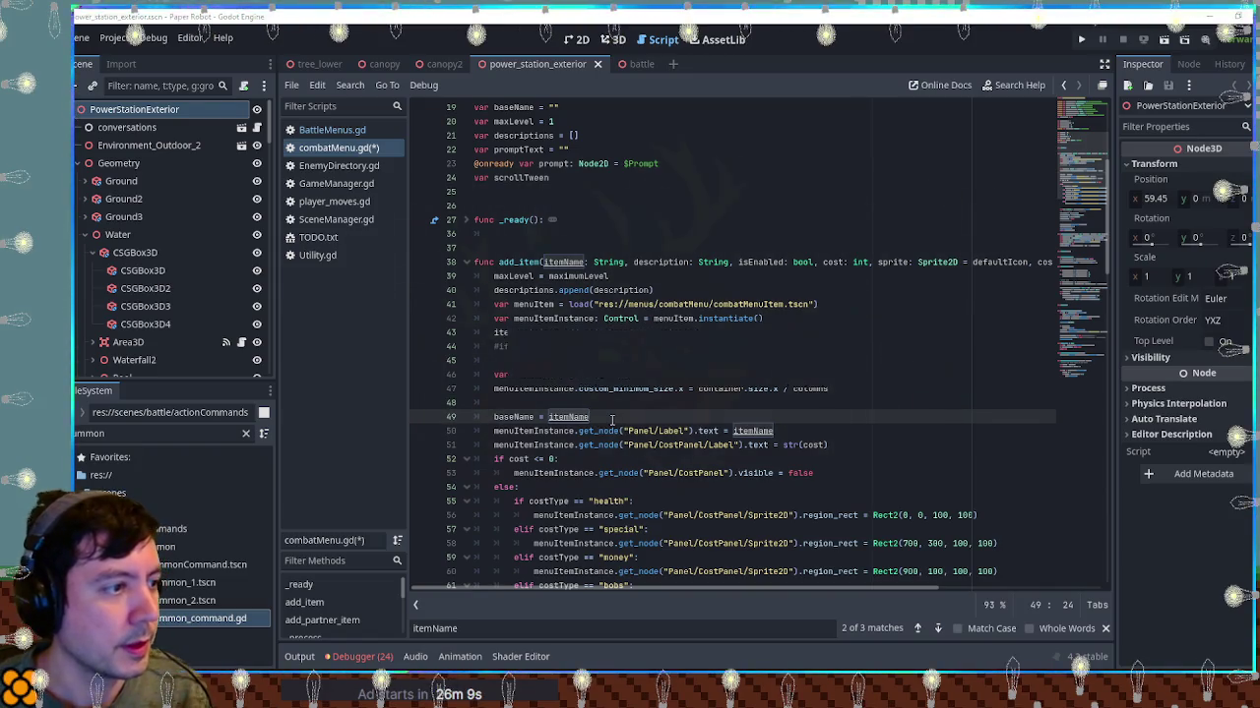
key("ctrl+s")
scroll(533, 265, "down", 15)
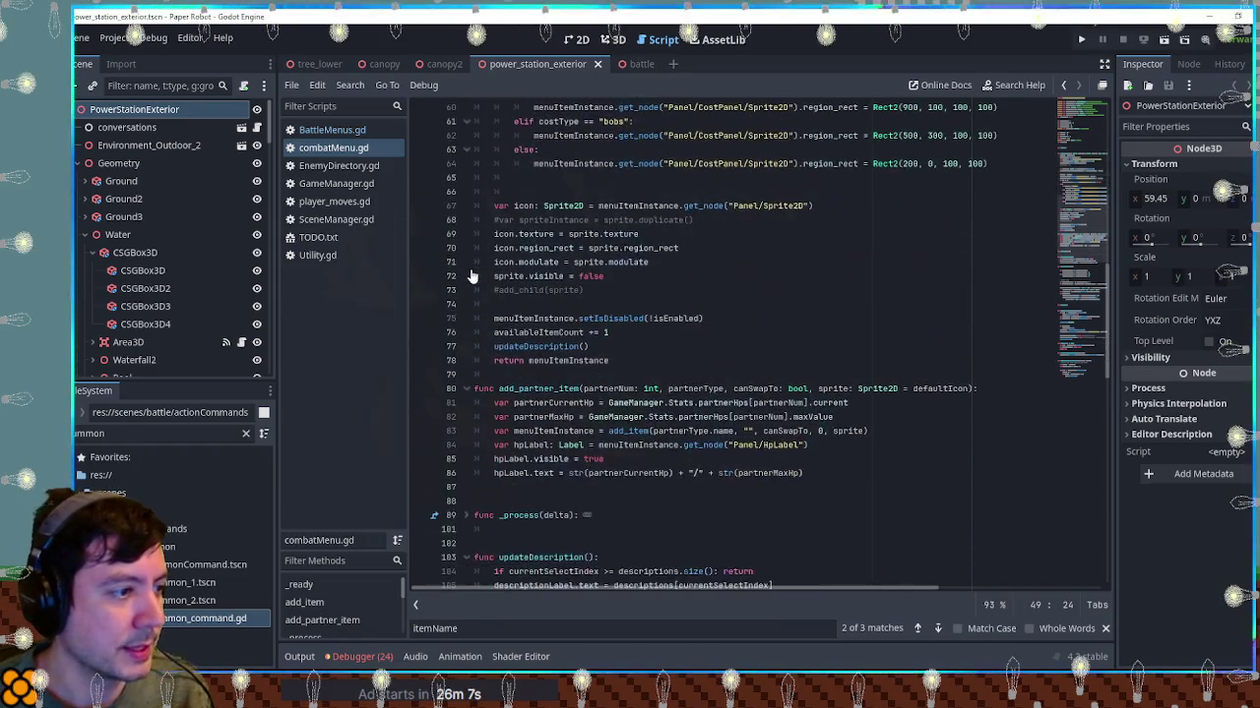
left_click(532, 332)
key("Return")
key("Return")
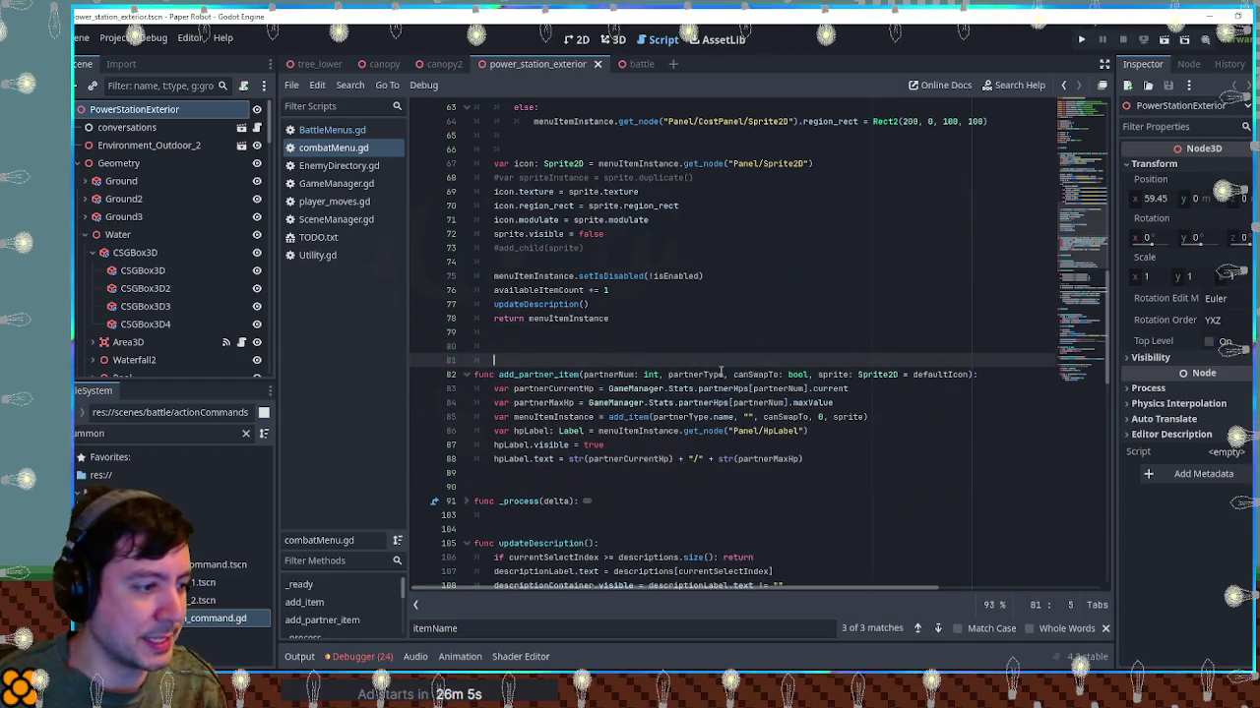
Add a new 'func updateName():' header below the add_item function
key("Up")
key("Return")
key("BackSpace")
type("func ")
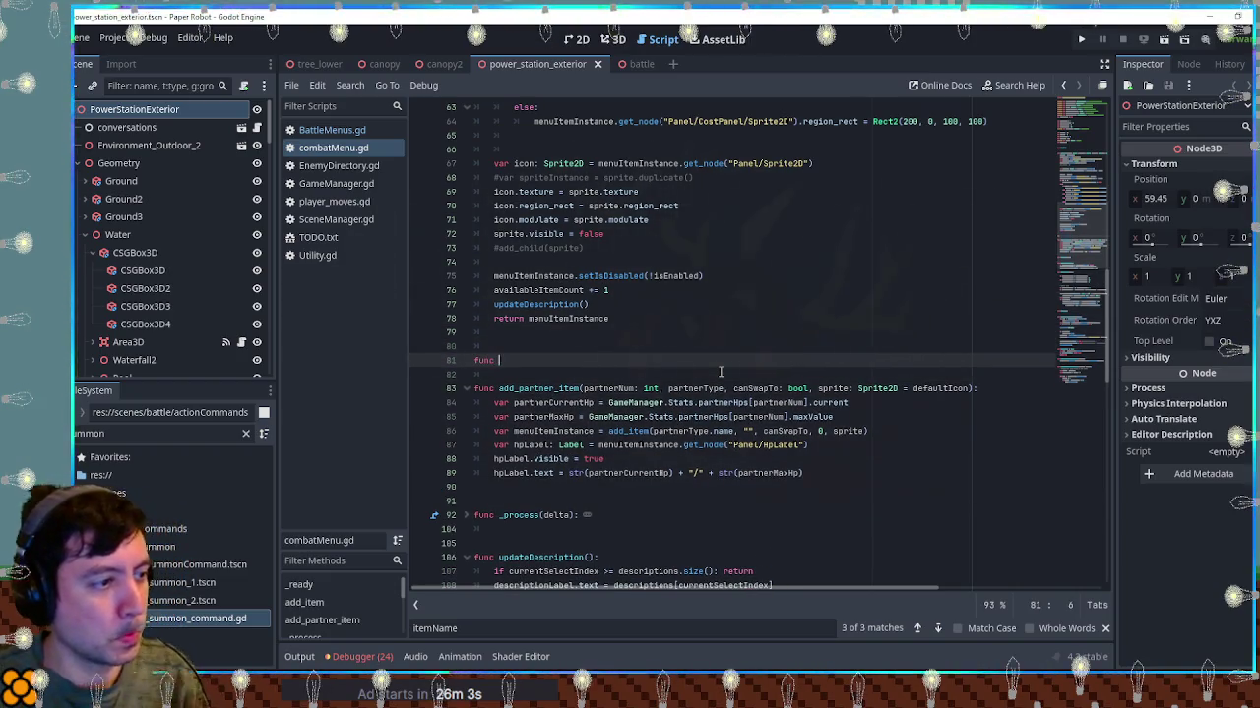
type("update")
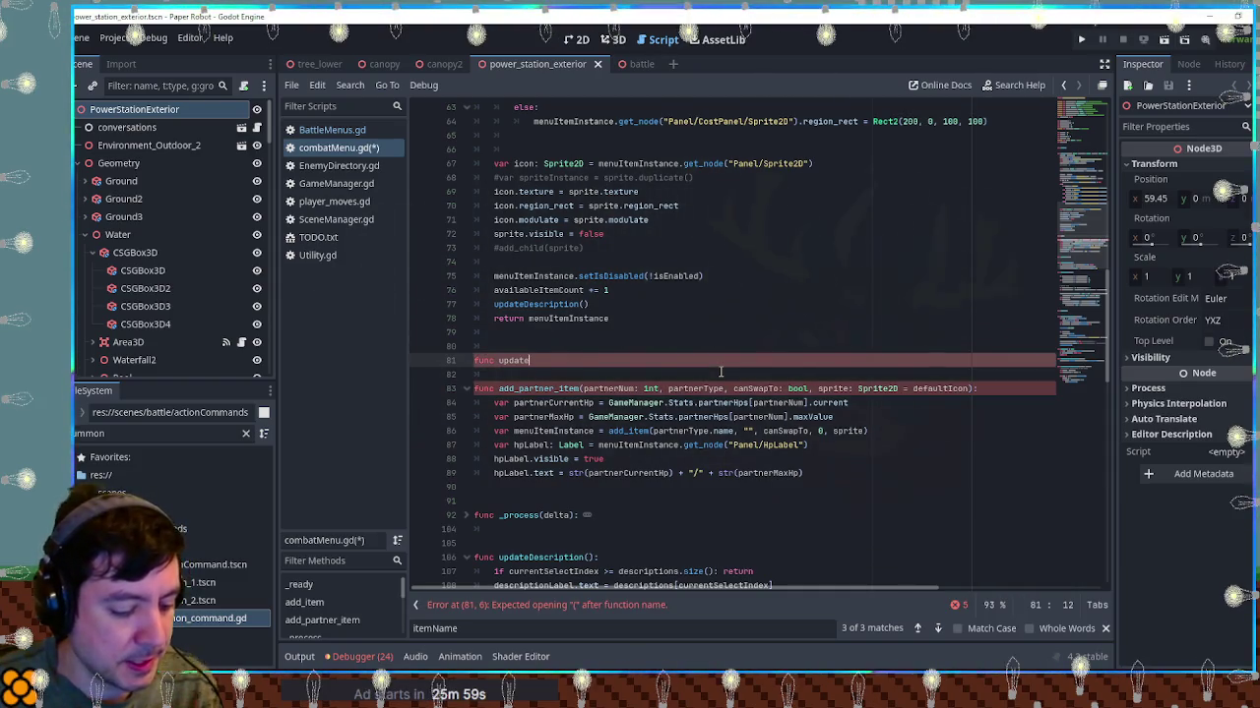
type("Name():")
key("Return")
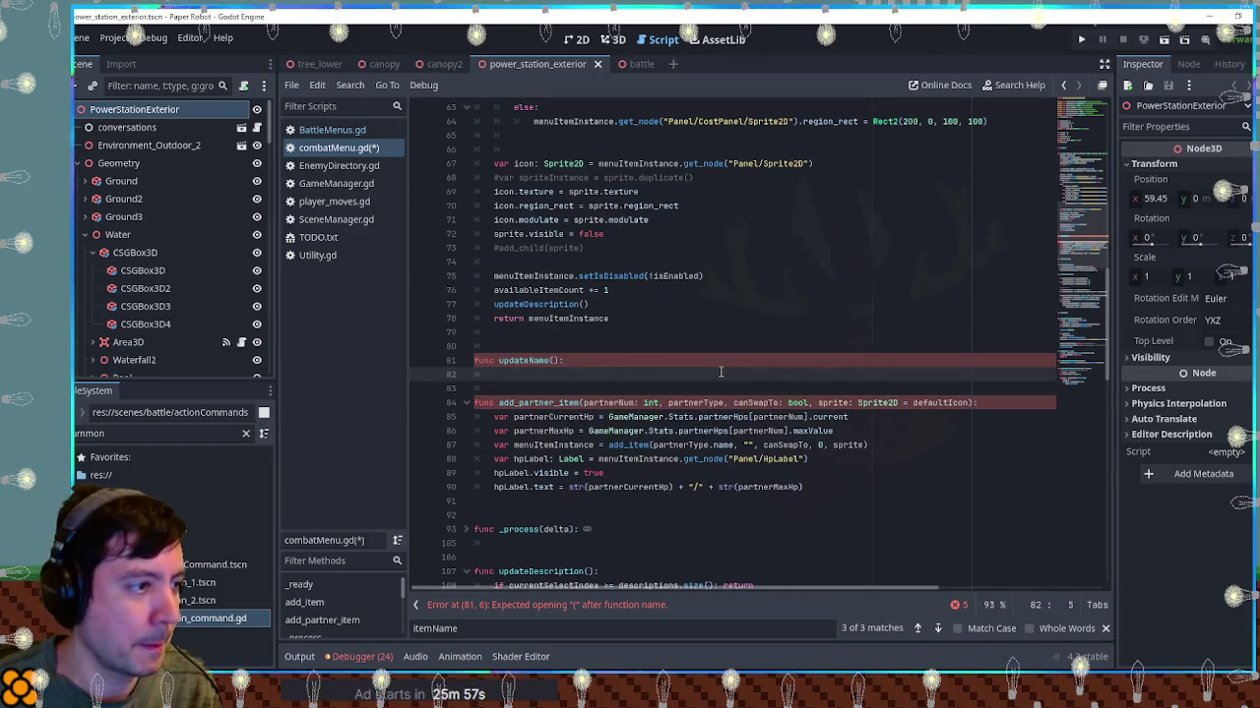
Declare 'var currentLevel = 1' on a new line below the maxLevel declaration
scroll(630, 380, "up", 15)
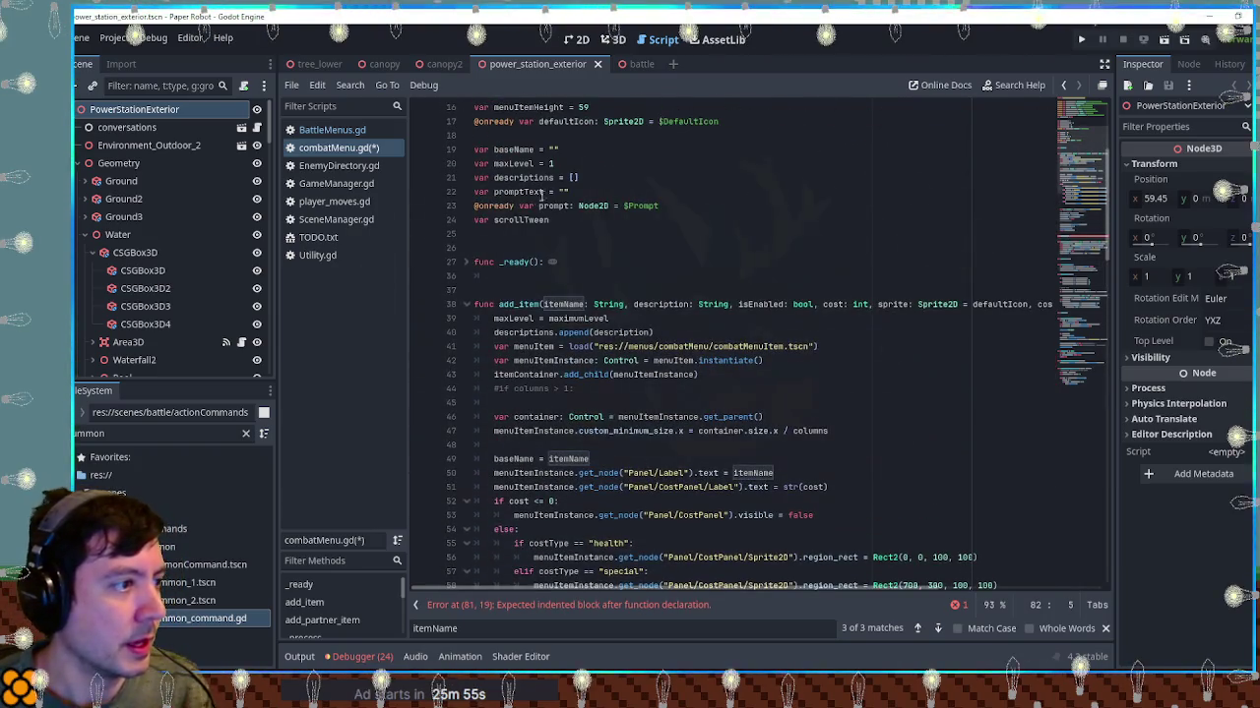
left_click(576, 162)
key("Return")
type("var ")
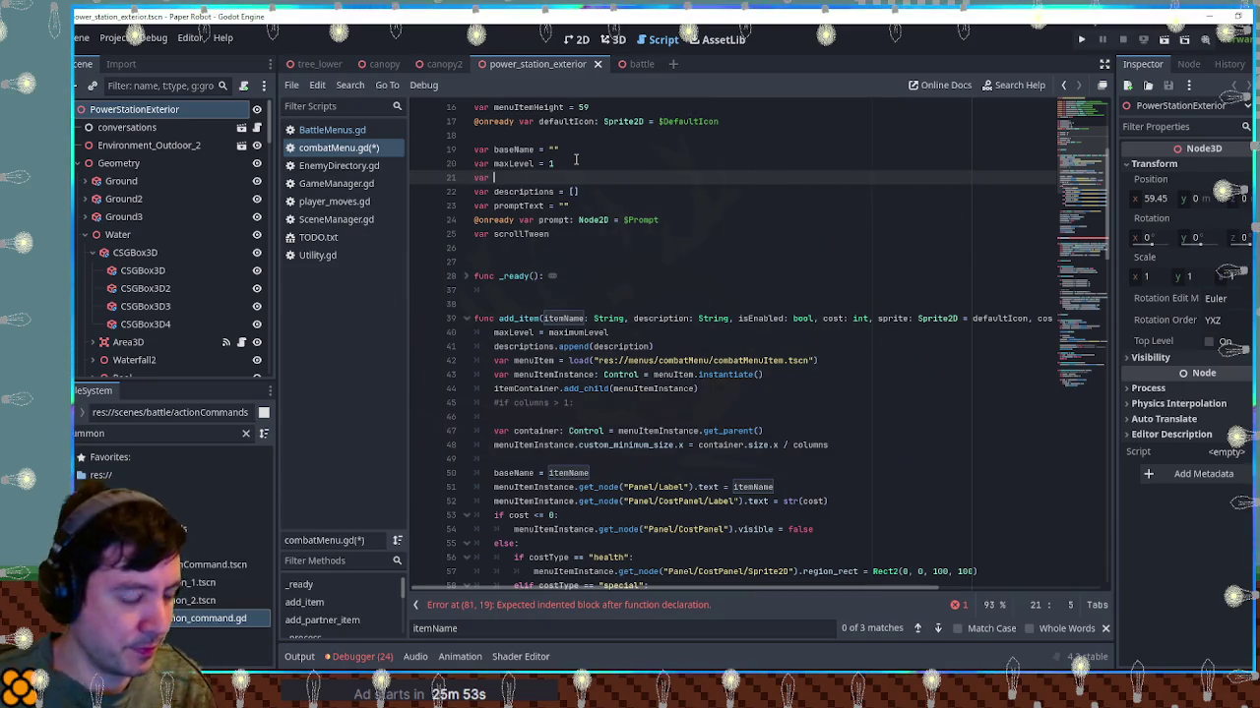
type("currentLevel = 1")
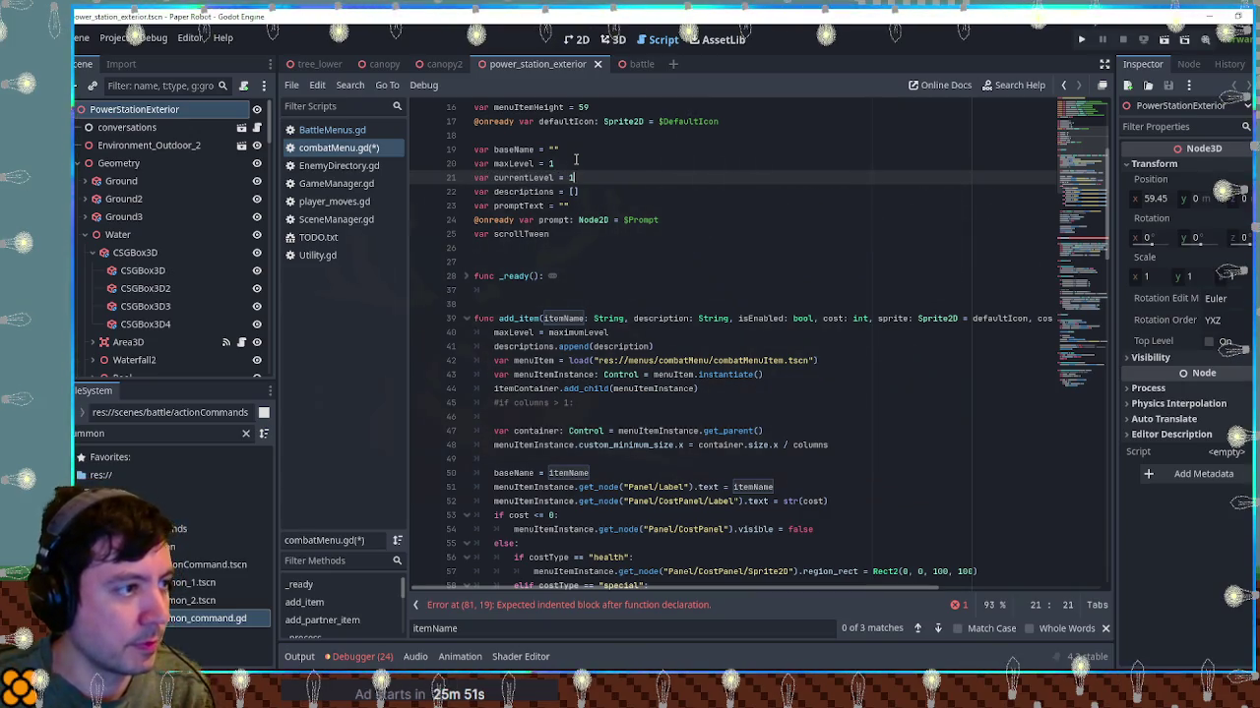
Begin updateName's body with 'if maxLevel > 1:' and open a line under add_item's baseName assignment
double_click(513, 163)
scroll(647, 420, "down", 10)
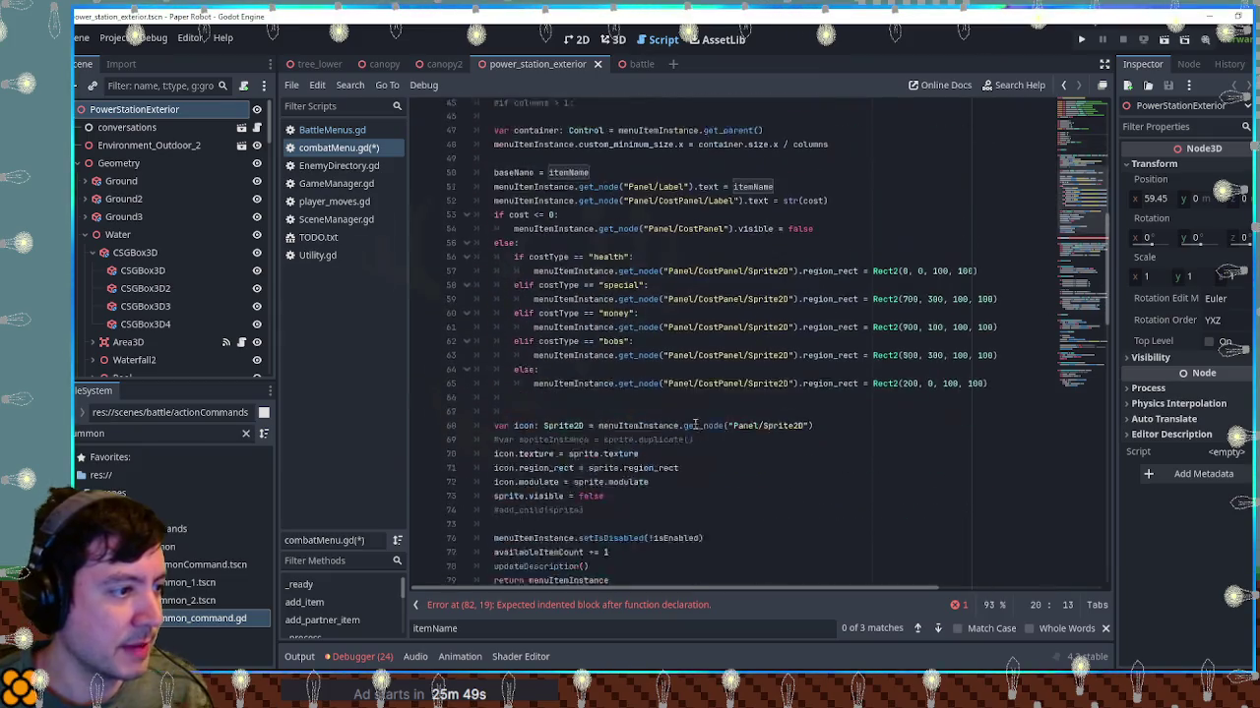
left_click(568, 428)
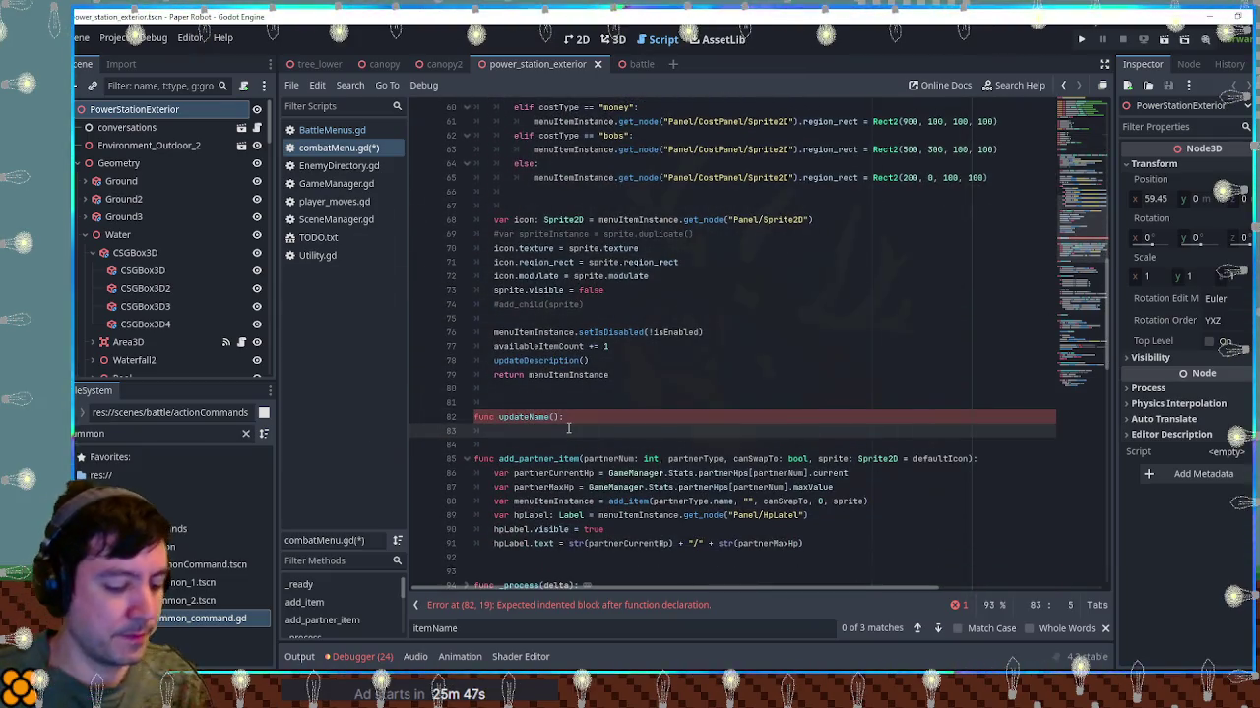
type("if maxLevel > 1:")
key("Return")
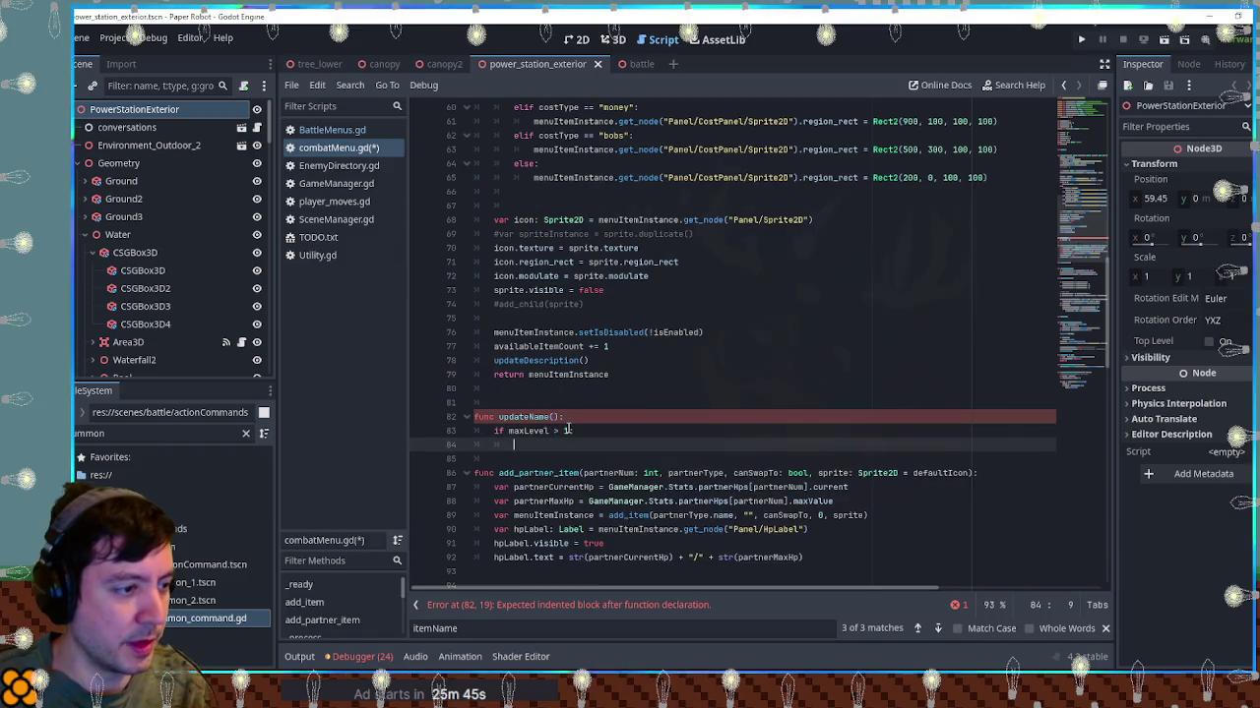
scroll(567, 430, "up", 5)
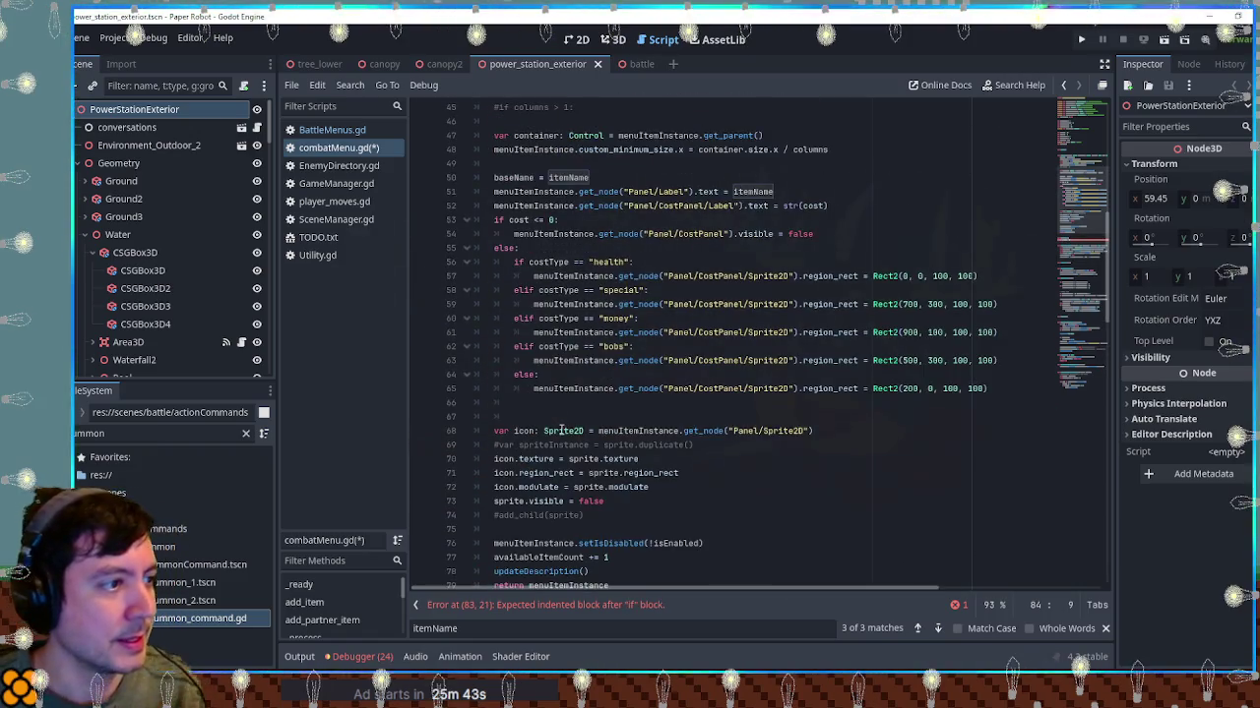
left_click(617, 179)
key("Return")
Call updateName() from add_item under the baseName assignment
type("update(")
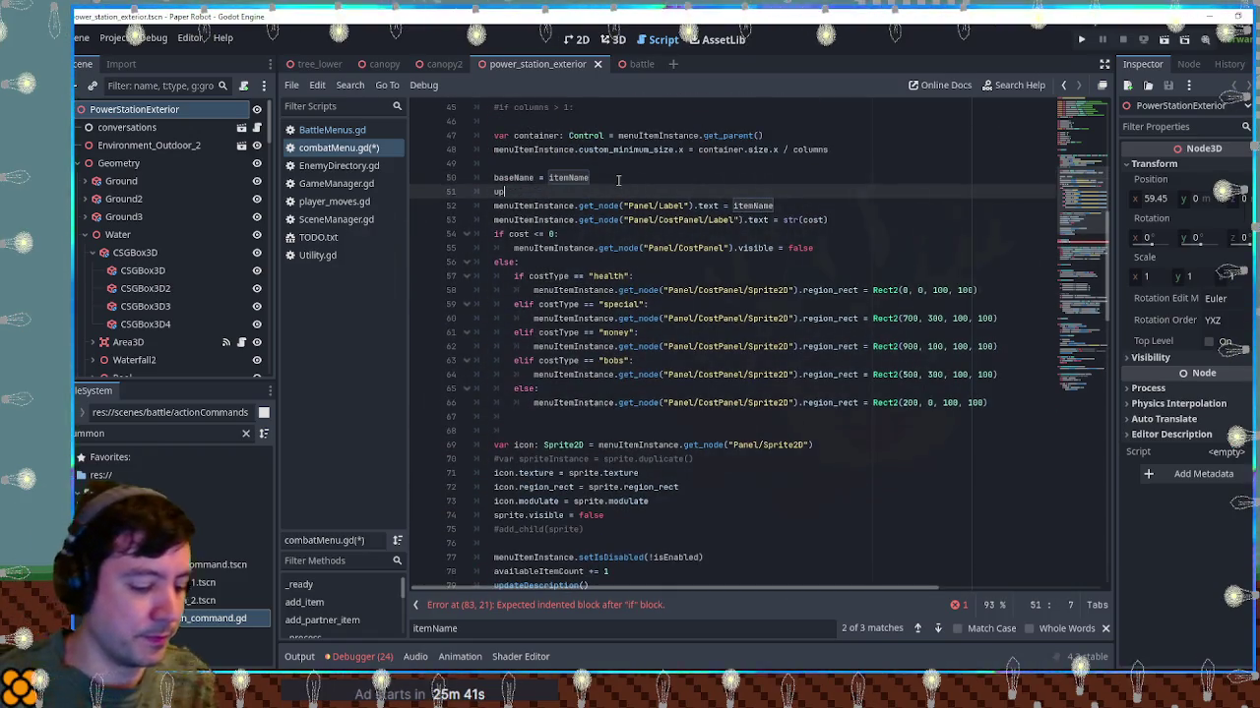
key("BackSpace")
type("Name")
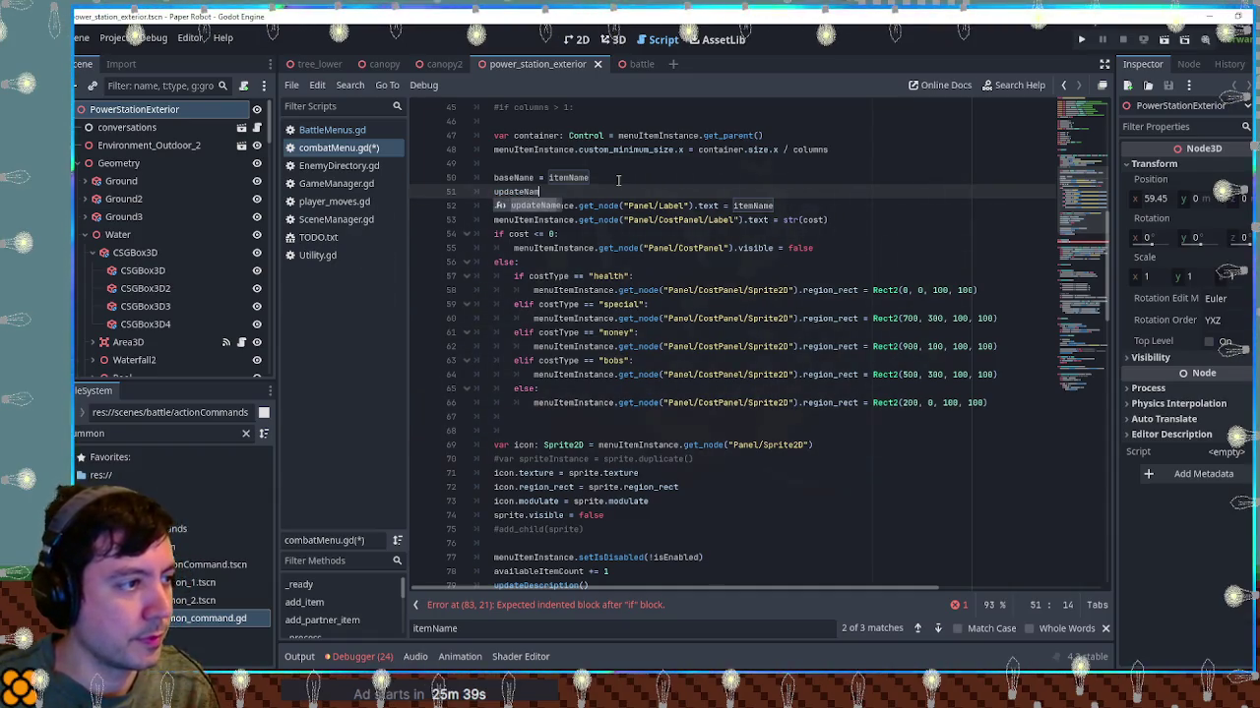
key("Return")
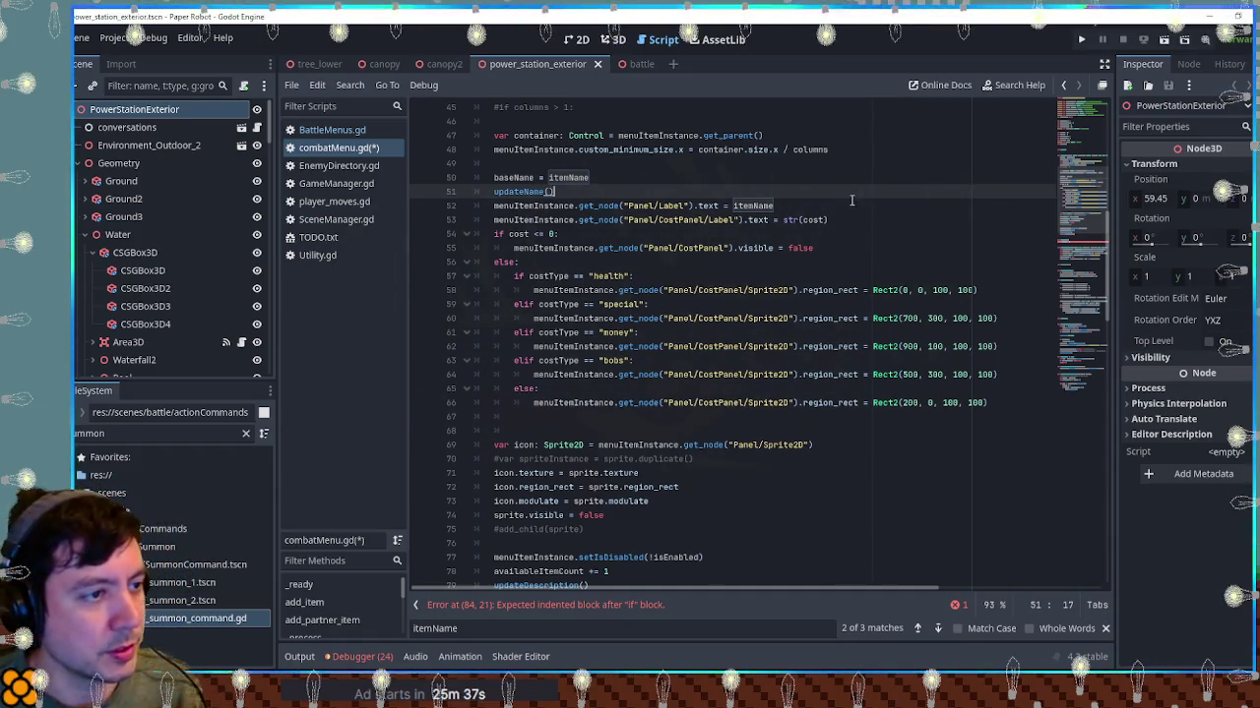
Move the Panel/Label text assignment into updateName, assigning baseName instead of itemName
left_click(851, 200, "shift")
key("BackSpace")
scroll(690, 317, "down", 8)
left_click(672, 304)
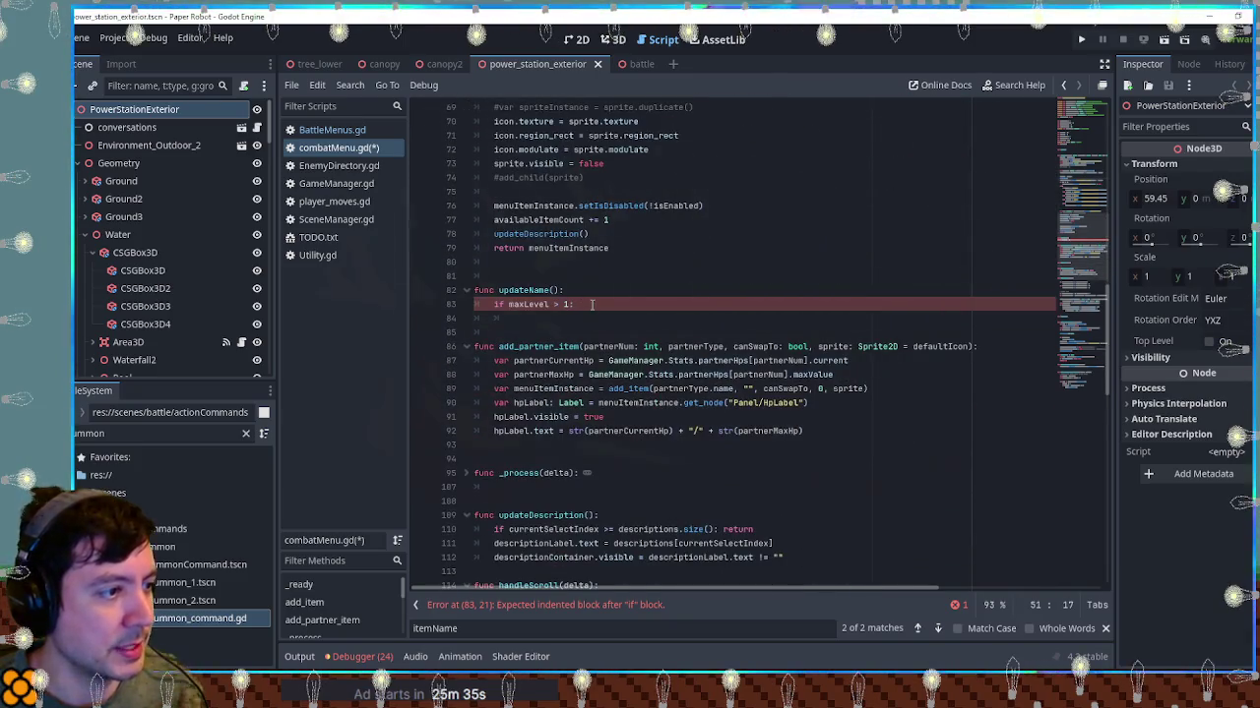
type("menuItemInstance.get_node(\"Panel/Label\").text = itemName")
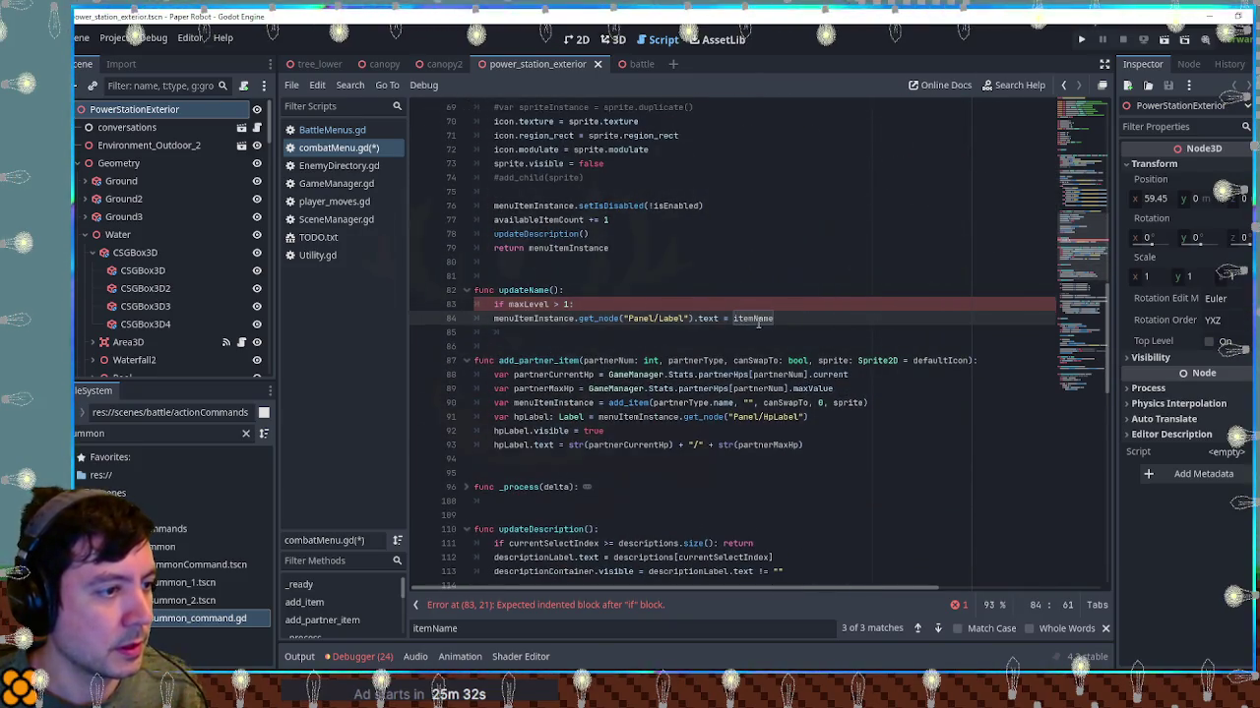
double_click(759, 319)
type("baseName")
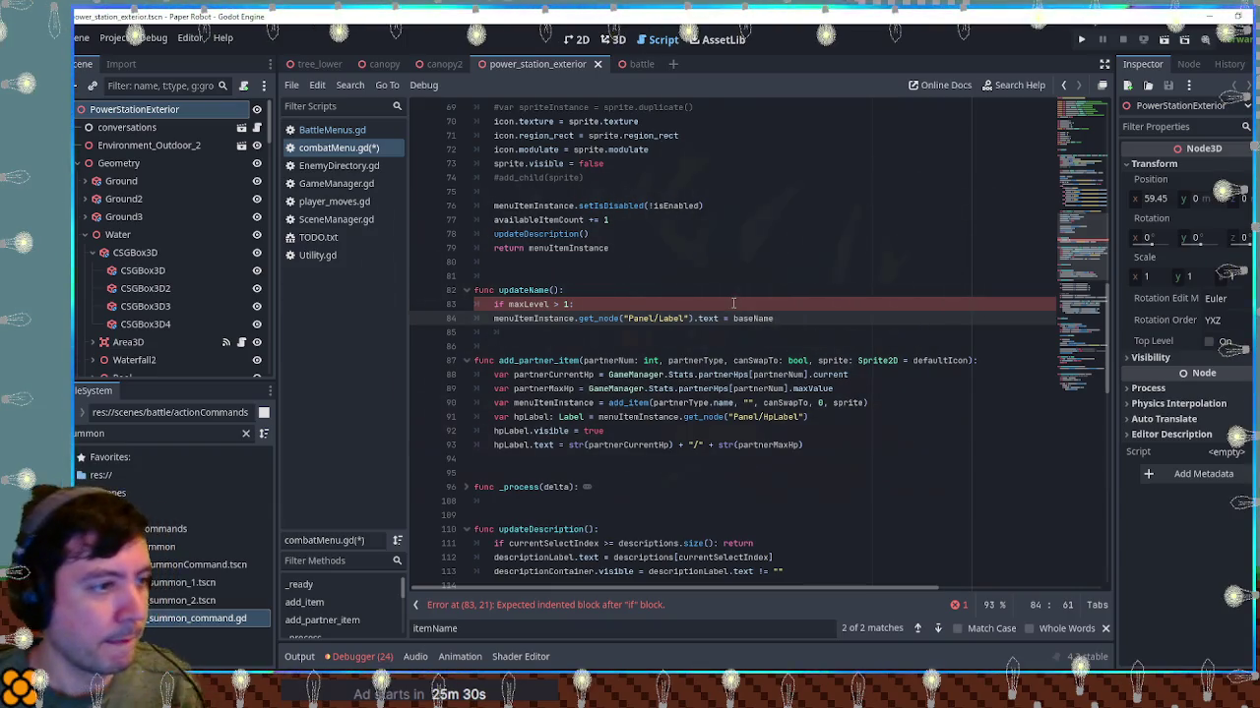
left_click(733, 303)
key("Return")
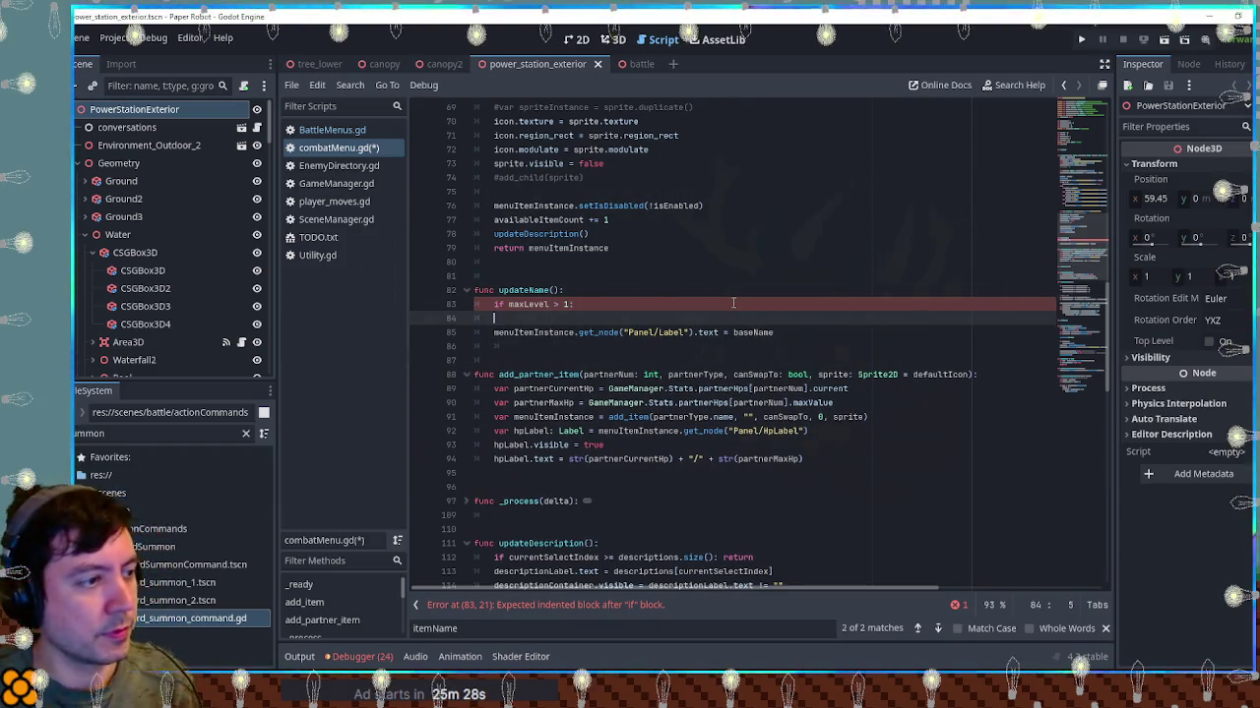
Add a variable line under the updateName header initialised to baseName
key("Up")
key("Up")
key("End")
key("Return")
type("var name =")
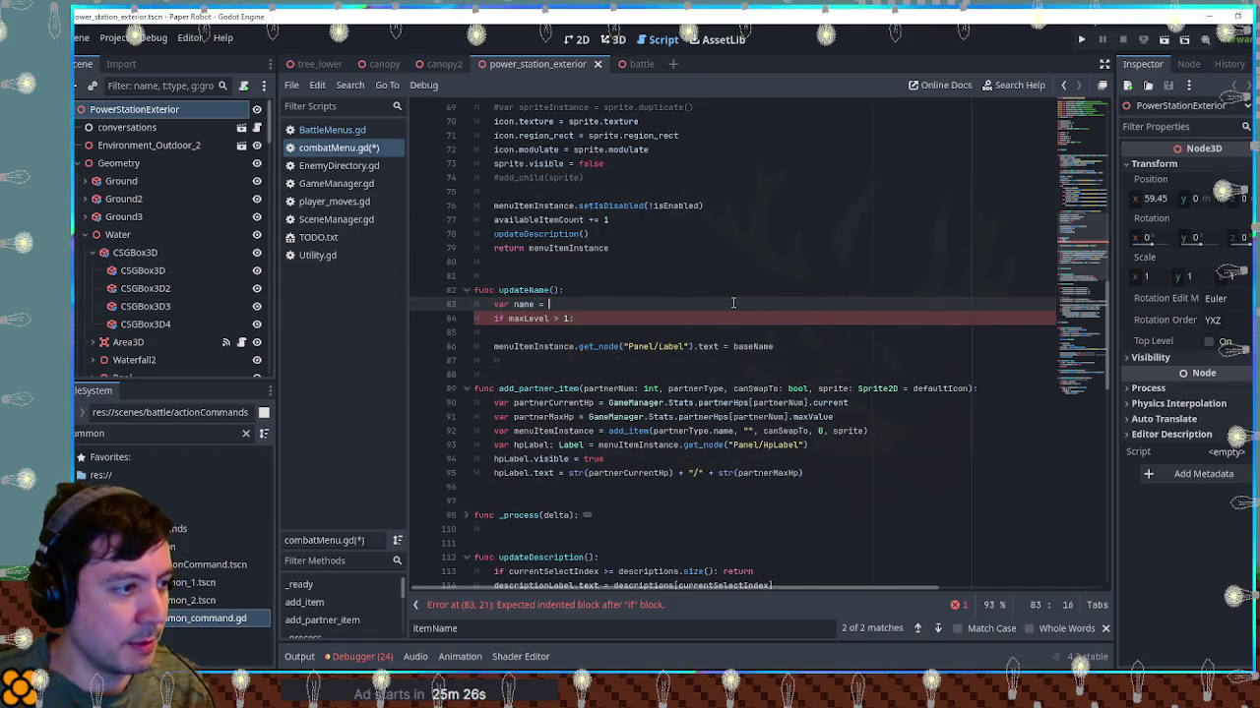
double_click(736, 346)
key("ctrl+c")
left_click(599, 305)
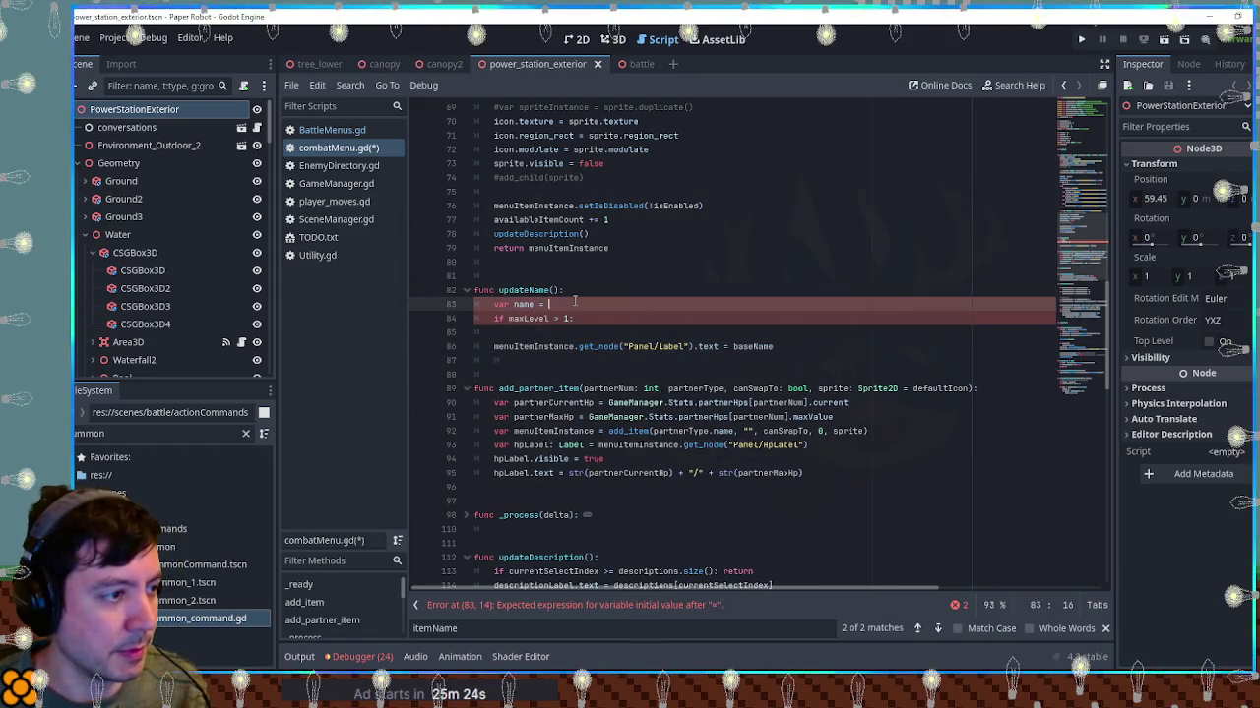
key("ctrl+v")
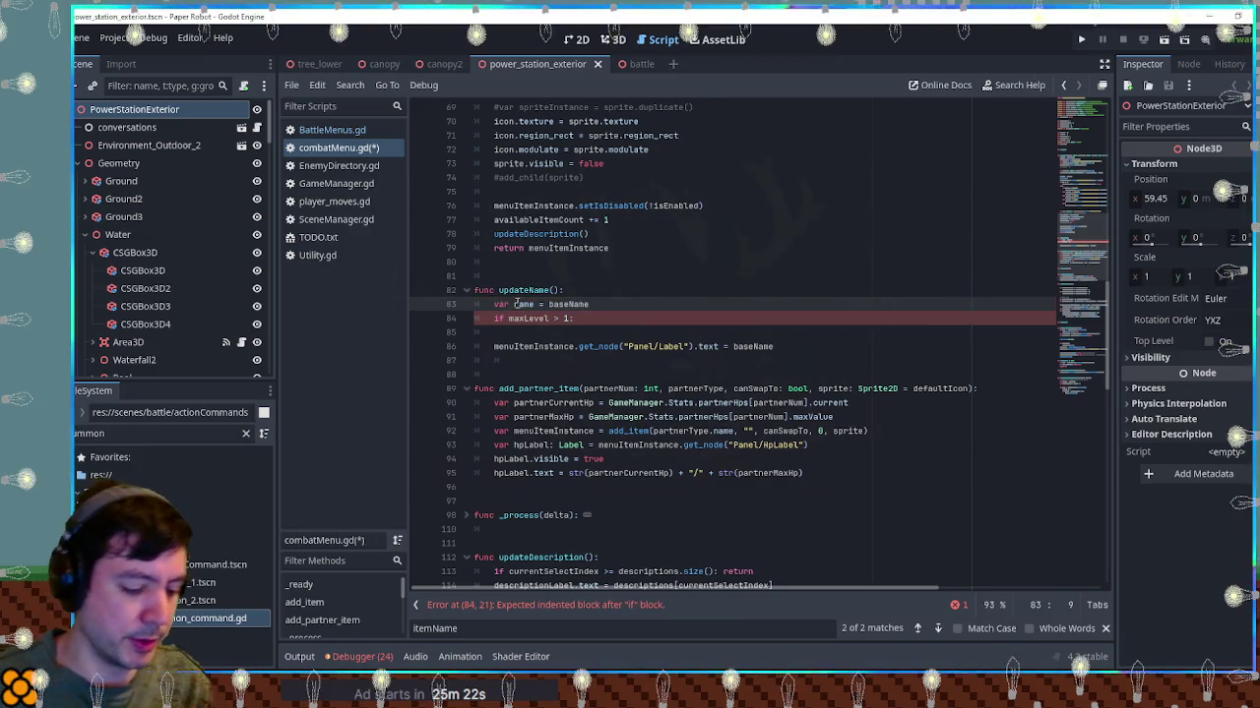
Name that variable moveName and assign moveName to the Panel/Label text instead of baseName
type("item")
key("BackSpace")
key("BackSpace")
key("BackSpace")
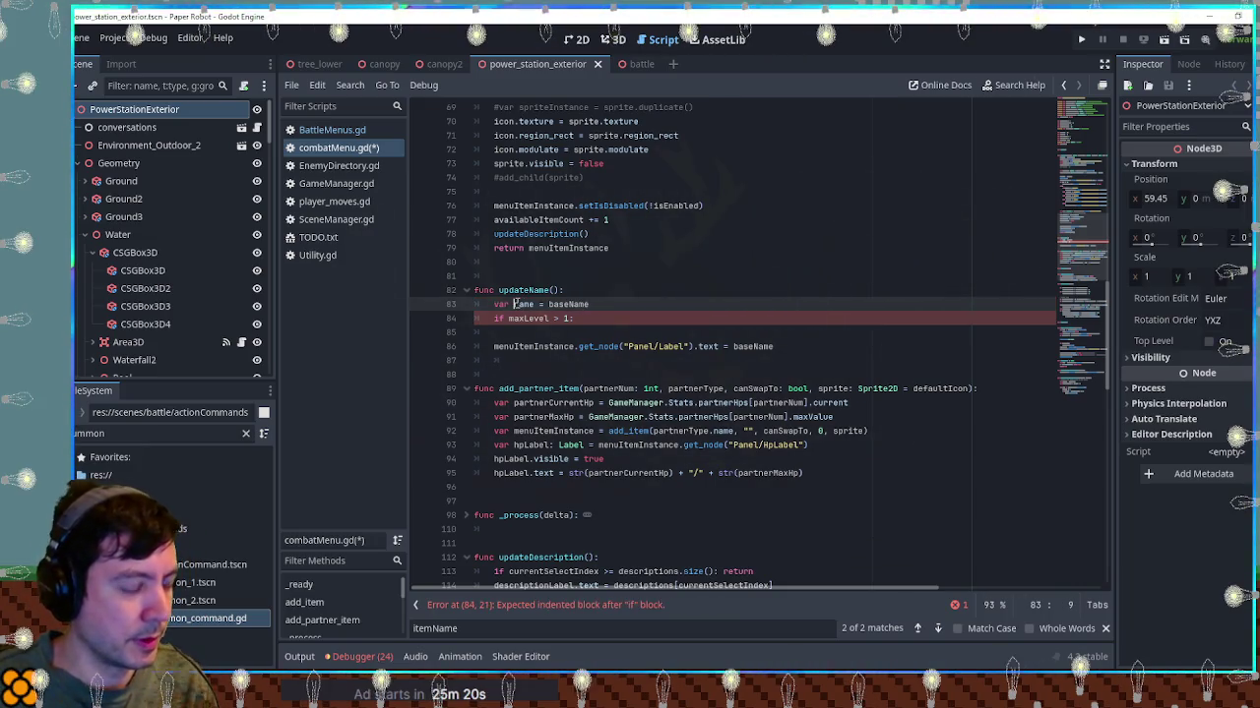
type("moveN")
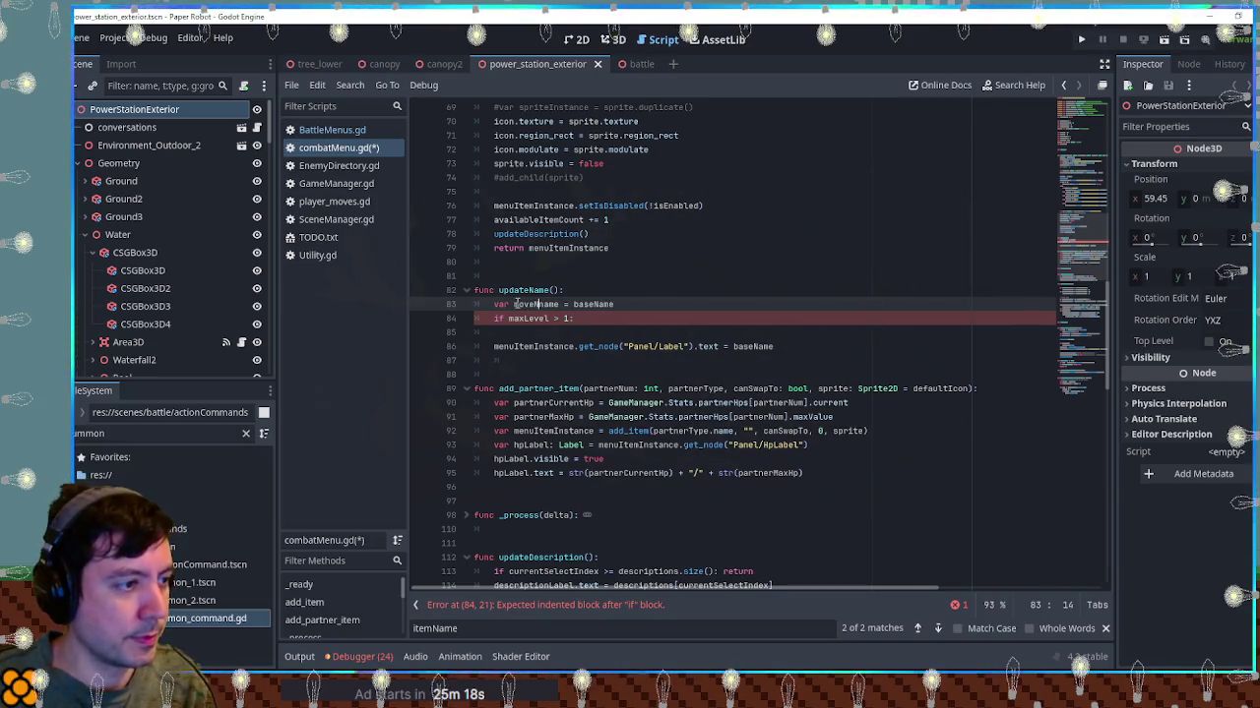
key("Delete")
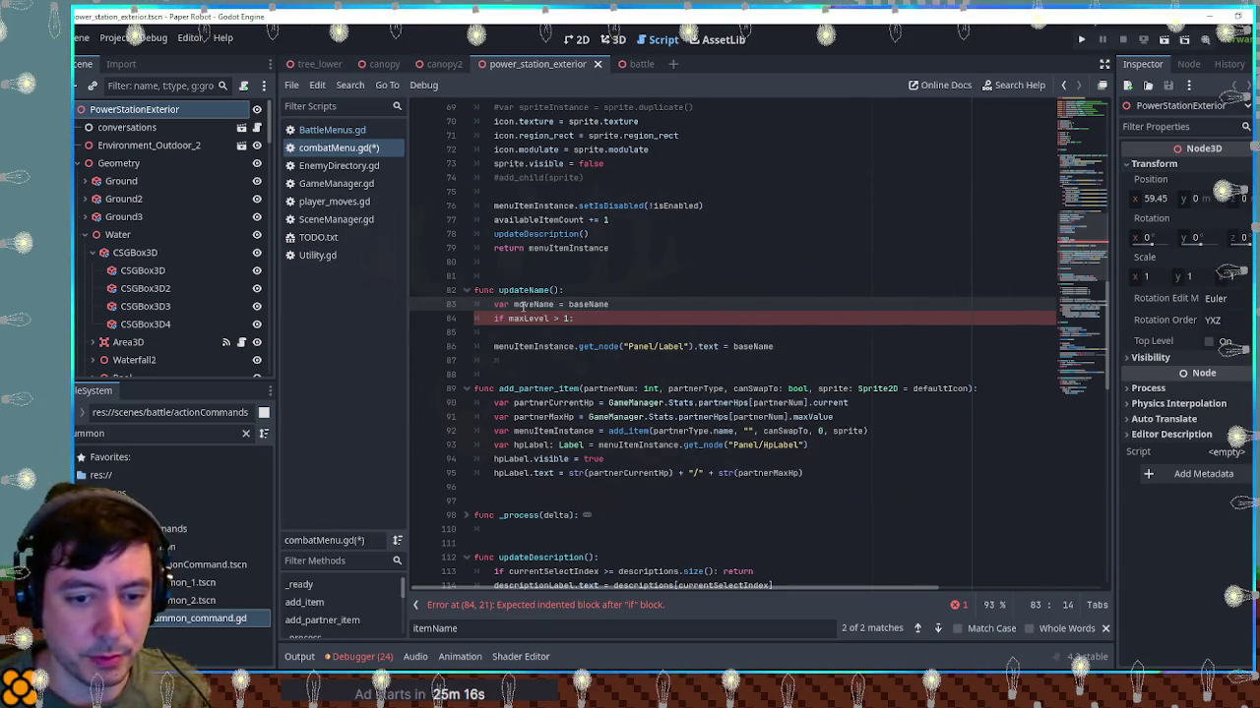
double_click(520, 304)
double_click(740, 346)
key("ctrl+v")
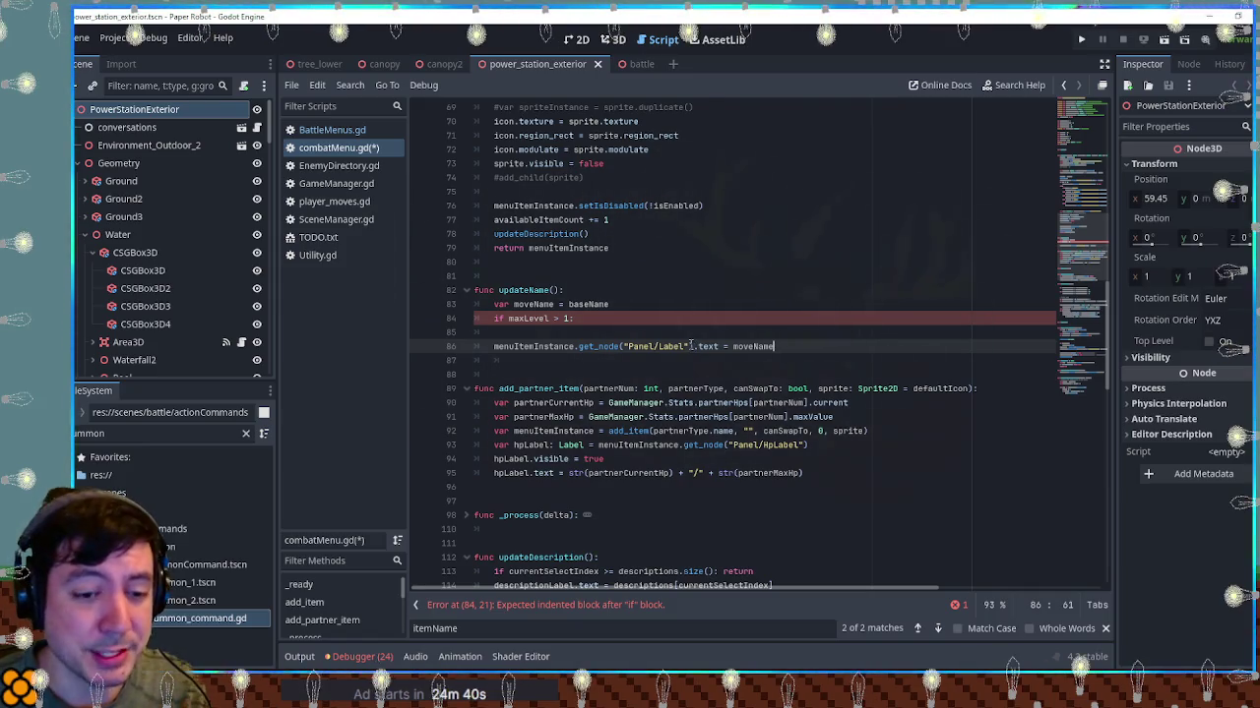
left_click(622, 324)
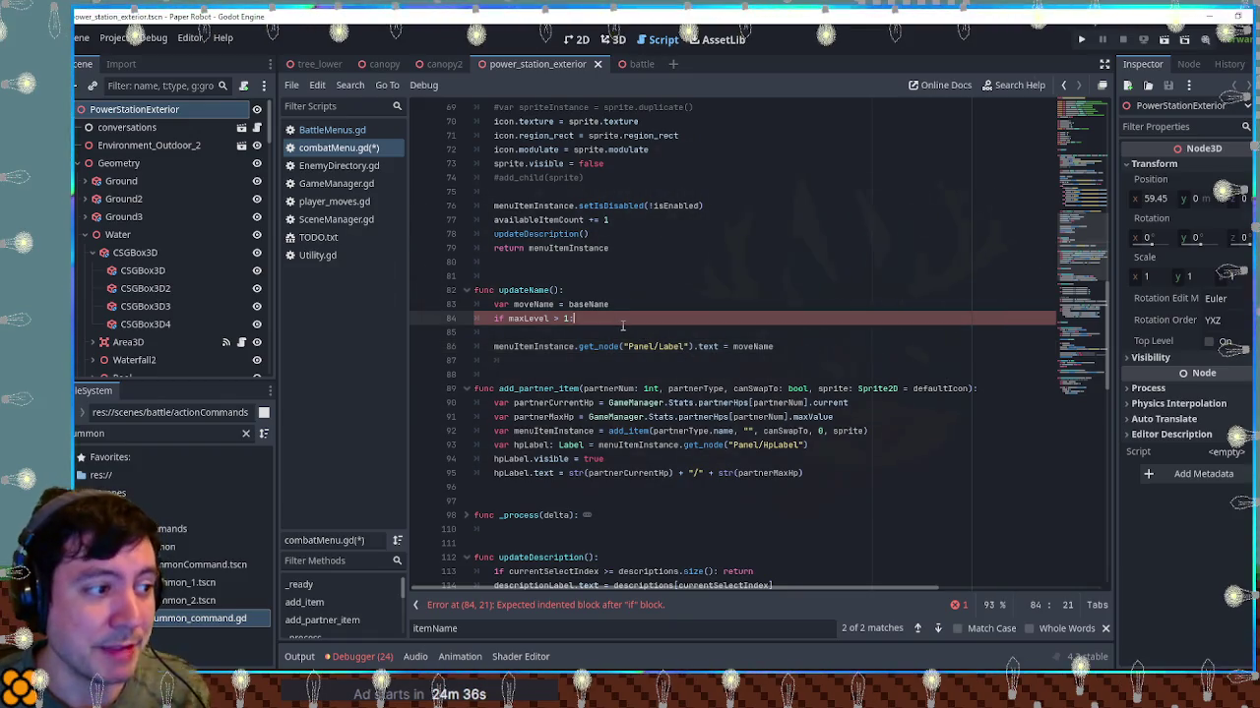
left_click(620, 330)
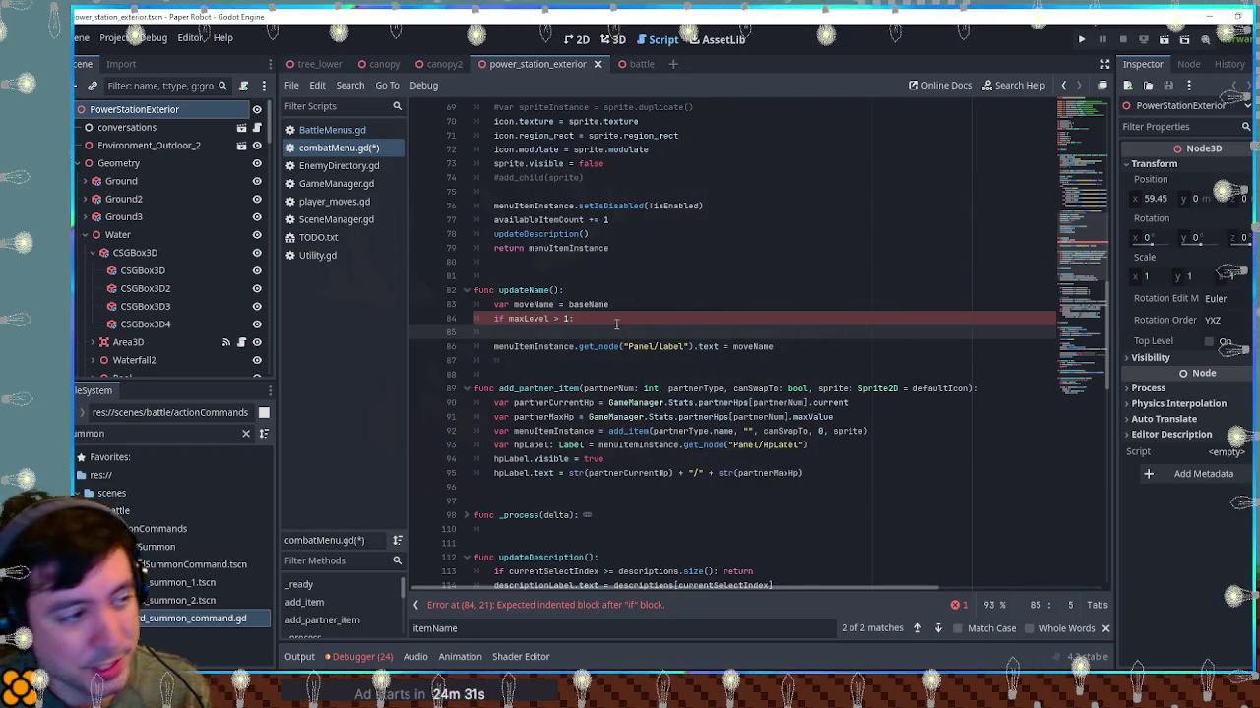
In the if block, set moveName = baseName + " (Lvl " + str(currentLevel) + ")"
double_click(544, 306)
left_click(559, 305)
left_click(571, 331)
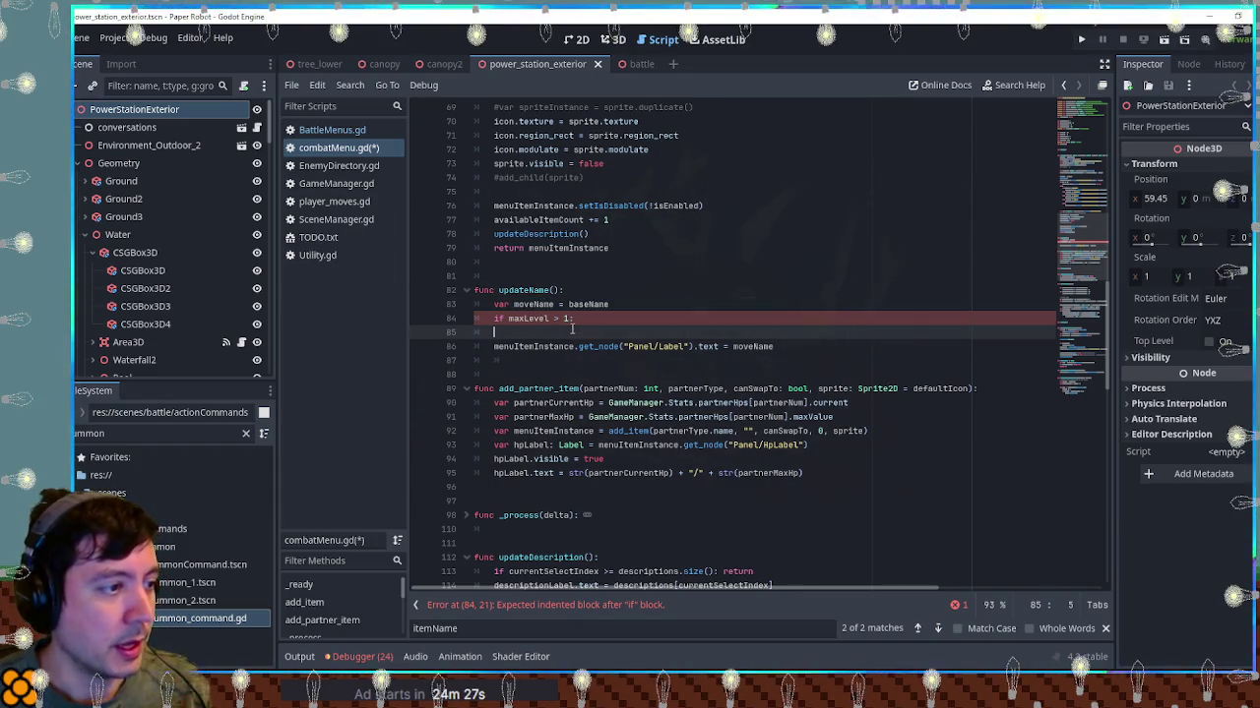
key("Tab")
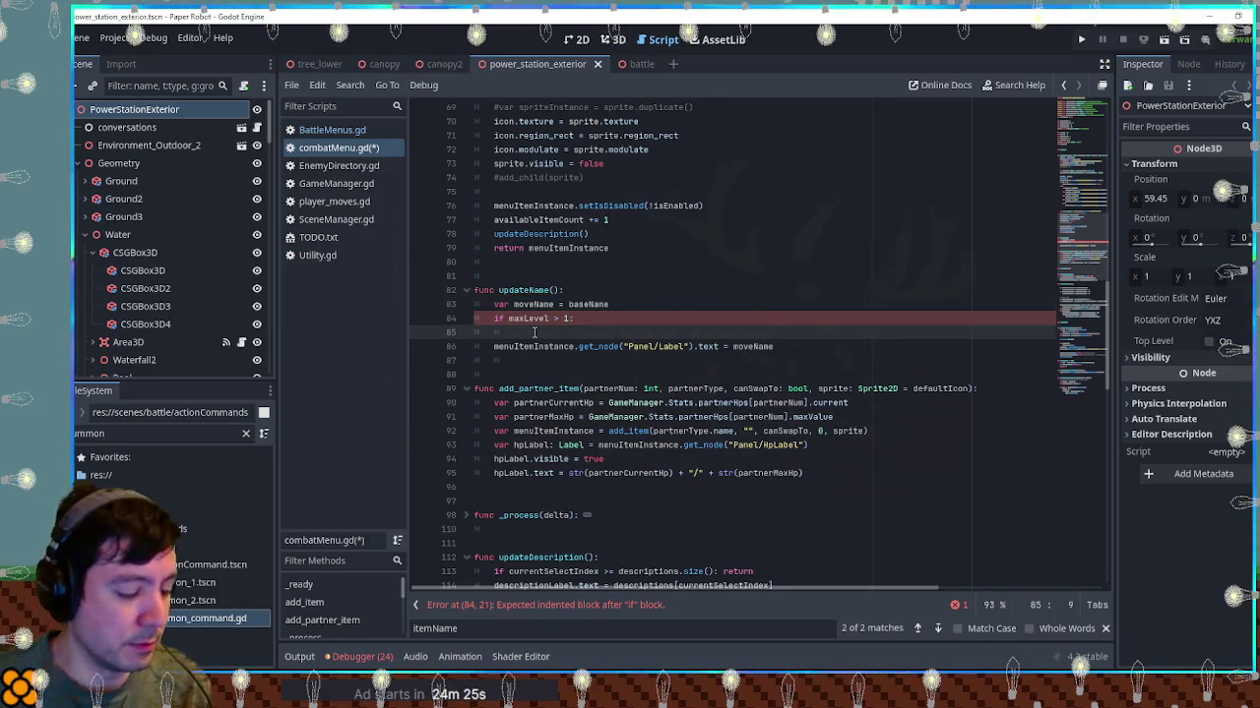
type("moveName = bas")
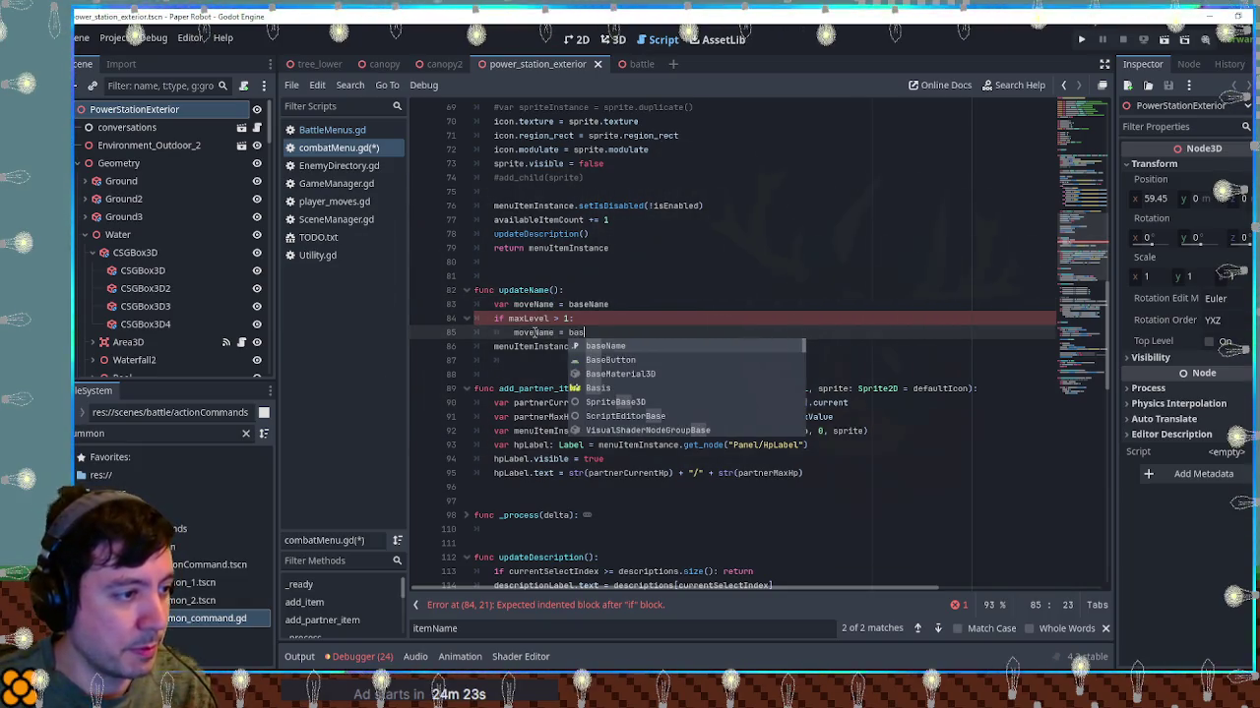
type("eName + \" \"")
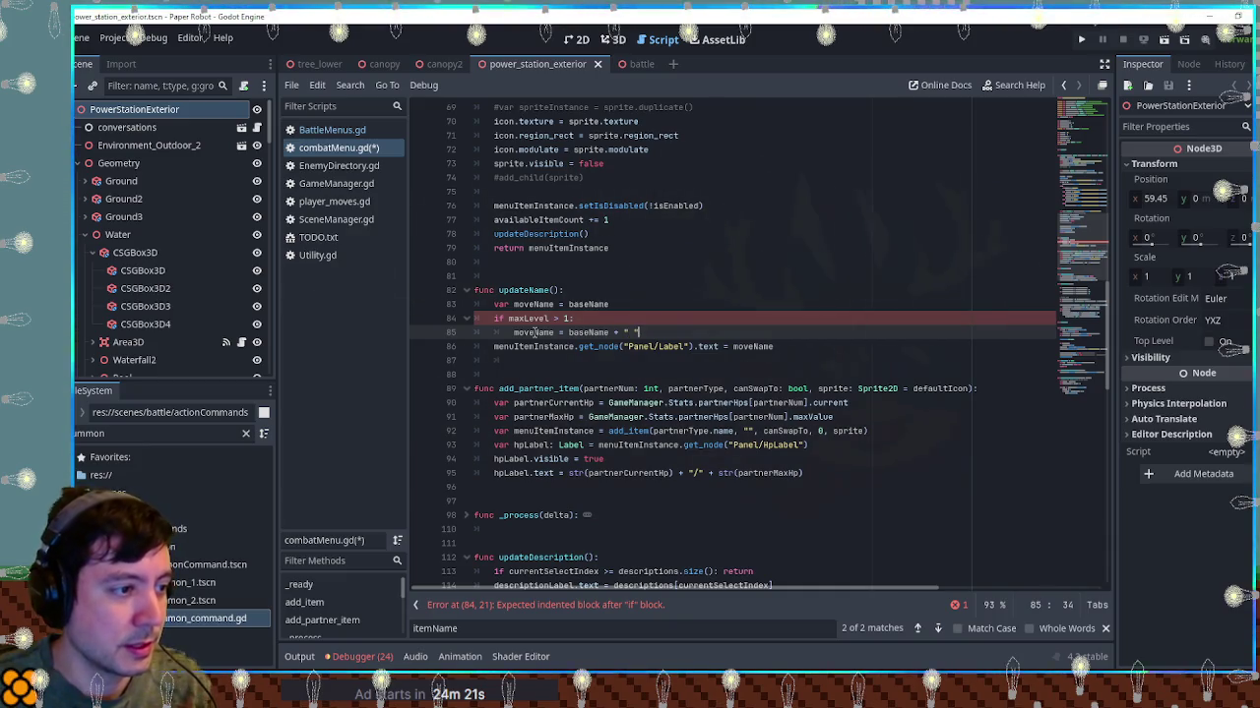
type("(")
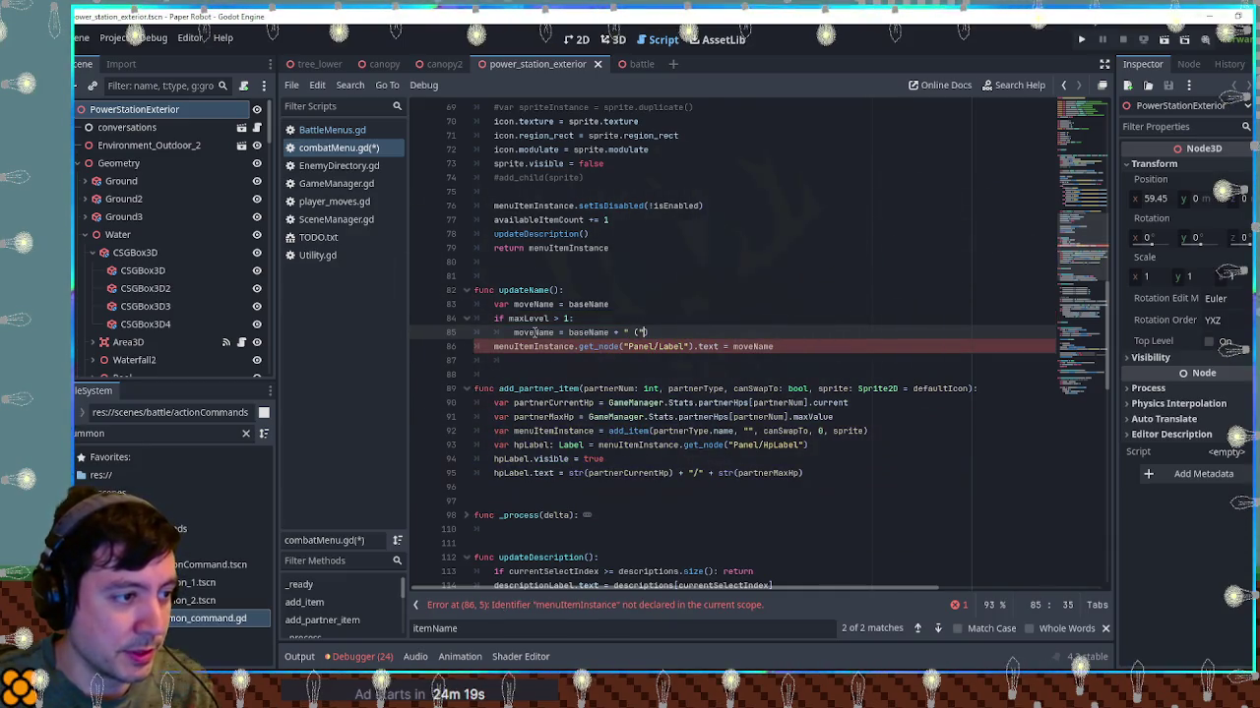
type("Lvl ")
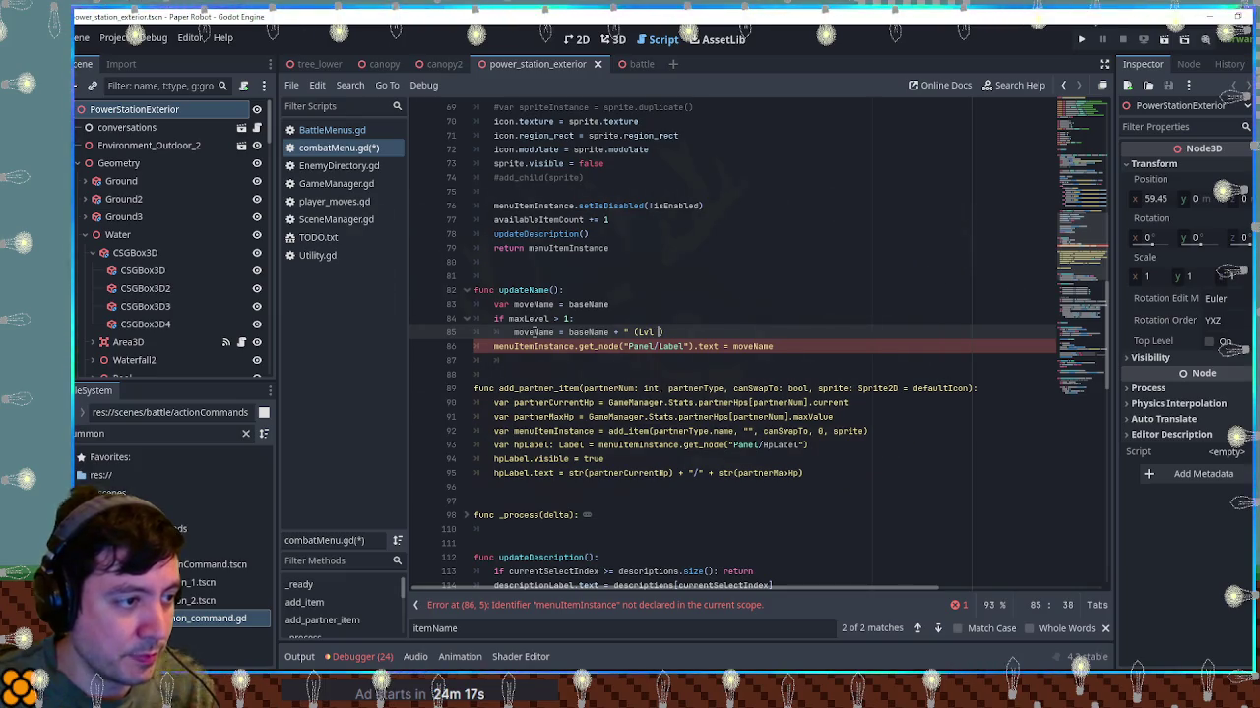
type(" + ")
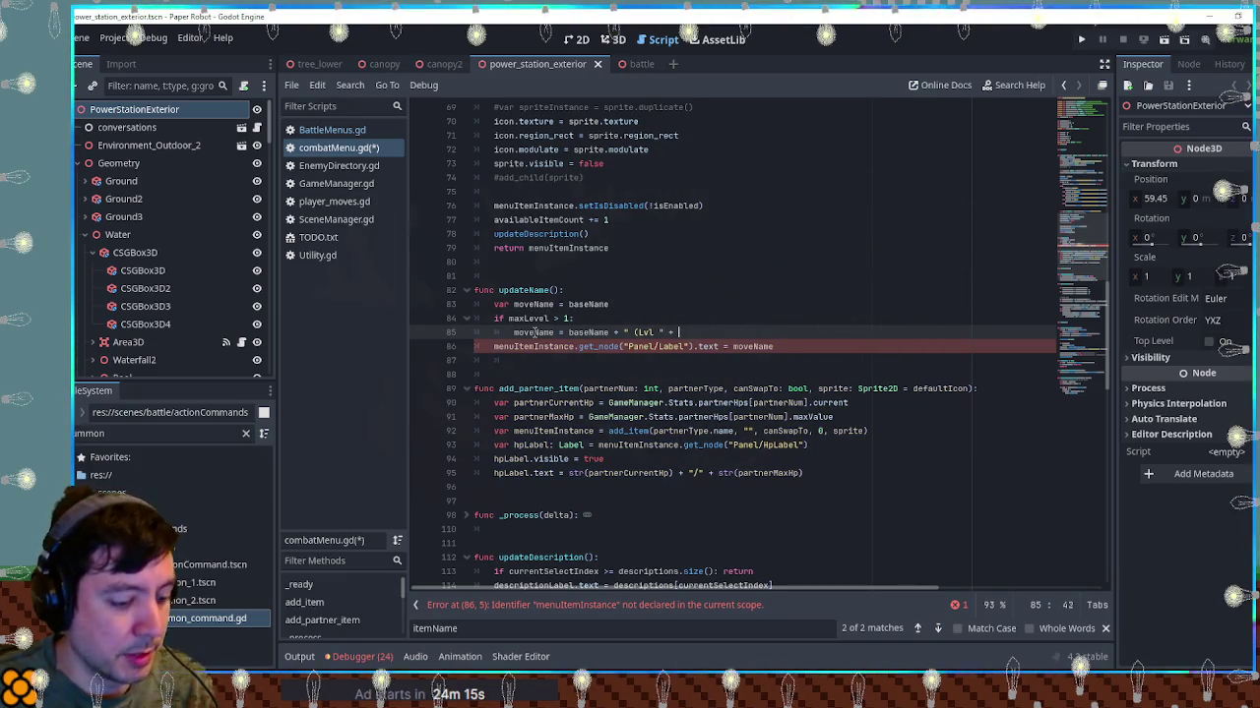
type("str(curr")
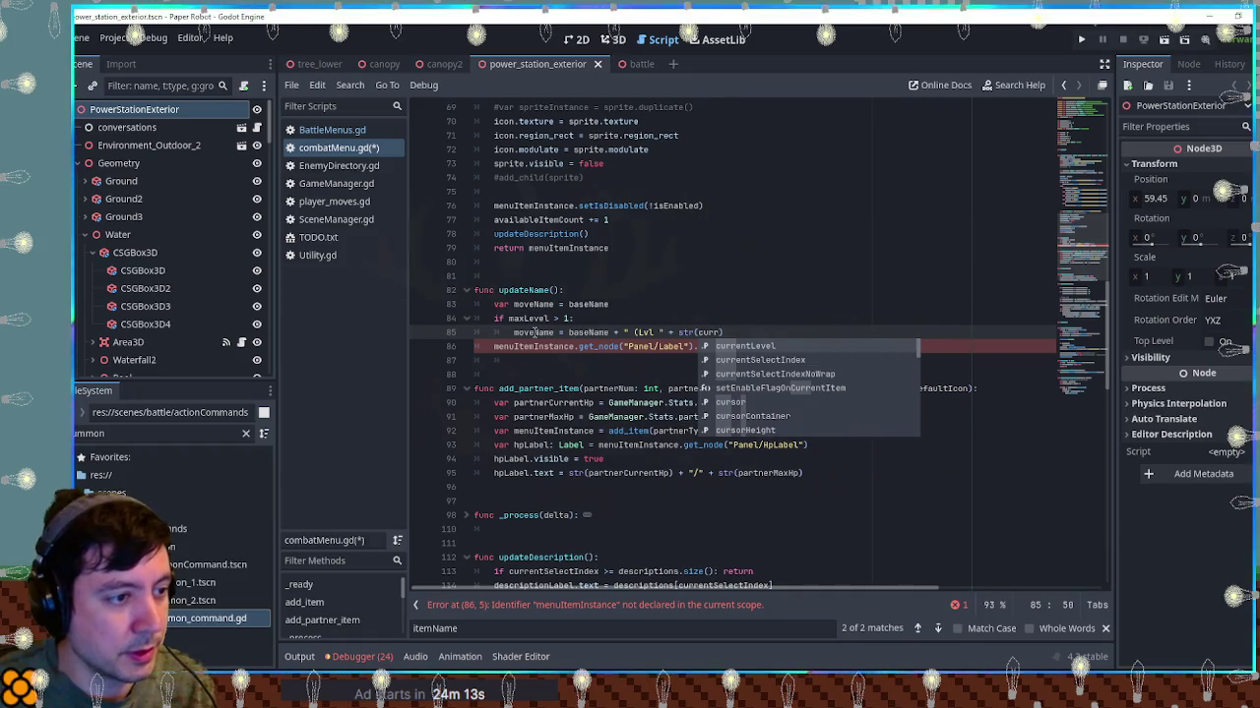
key("Return")
type(") + \"")
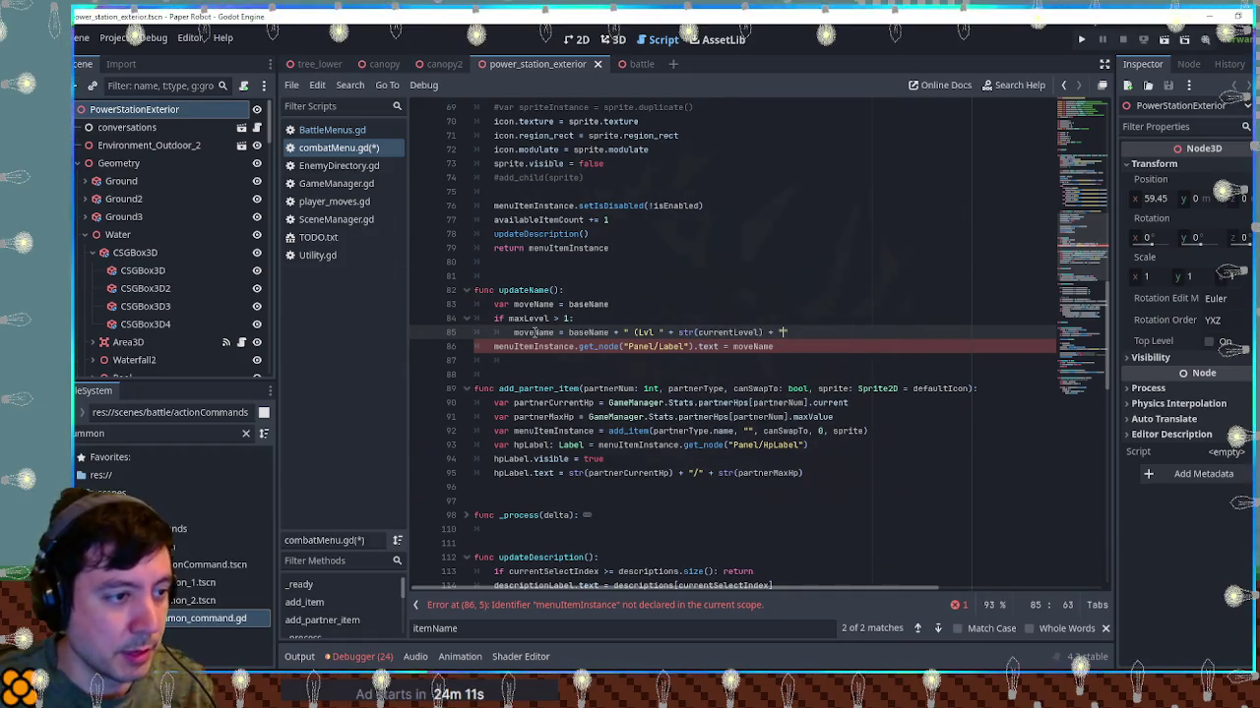
left_click(757, 275)
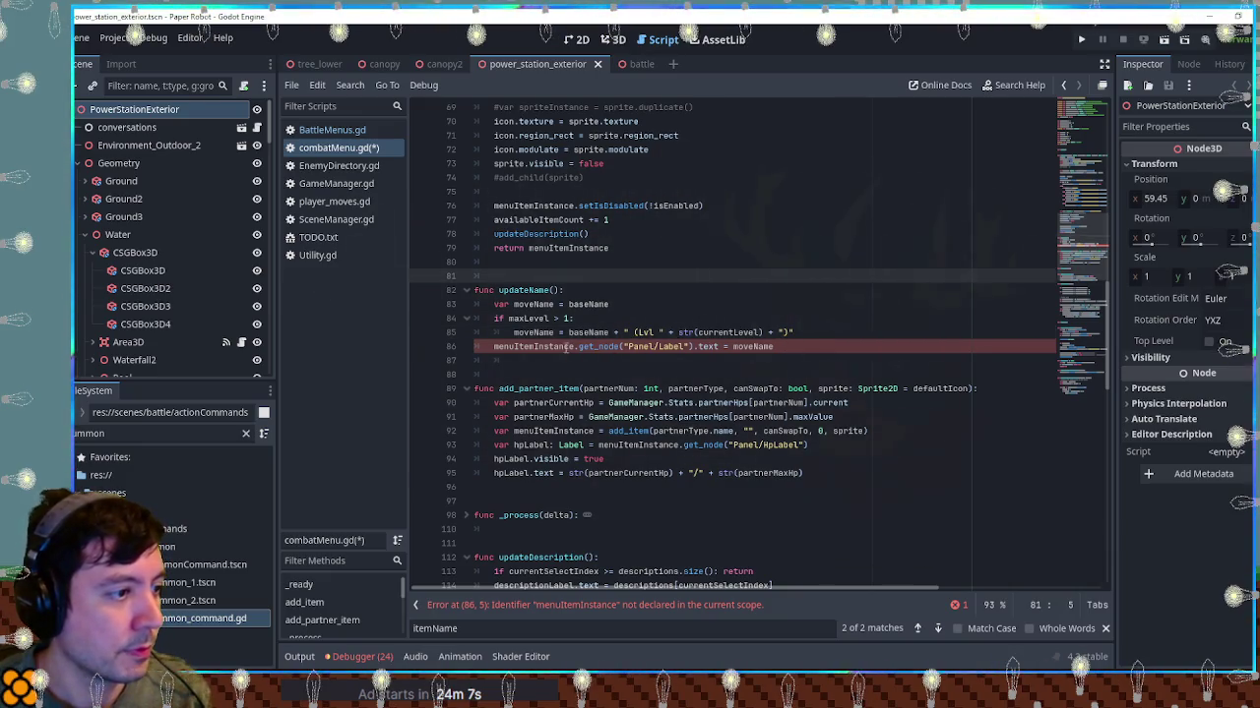
double_click(533, 333)
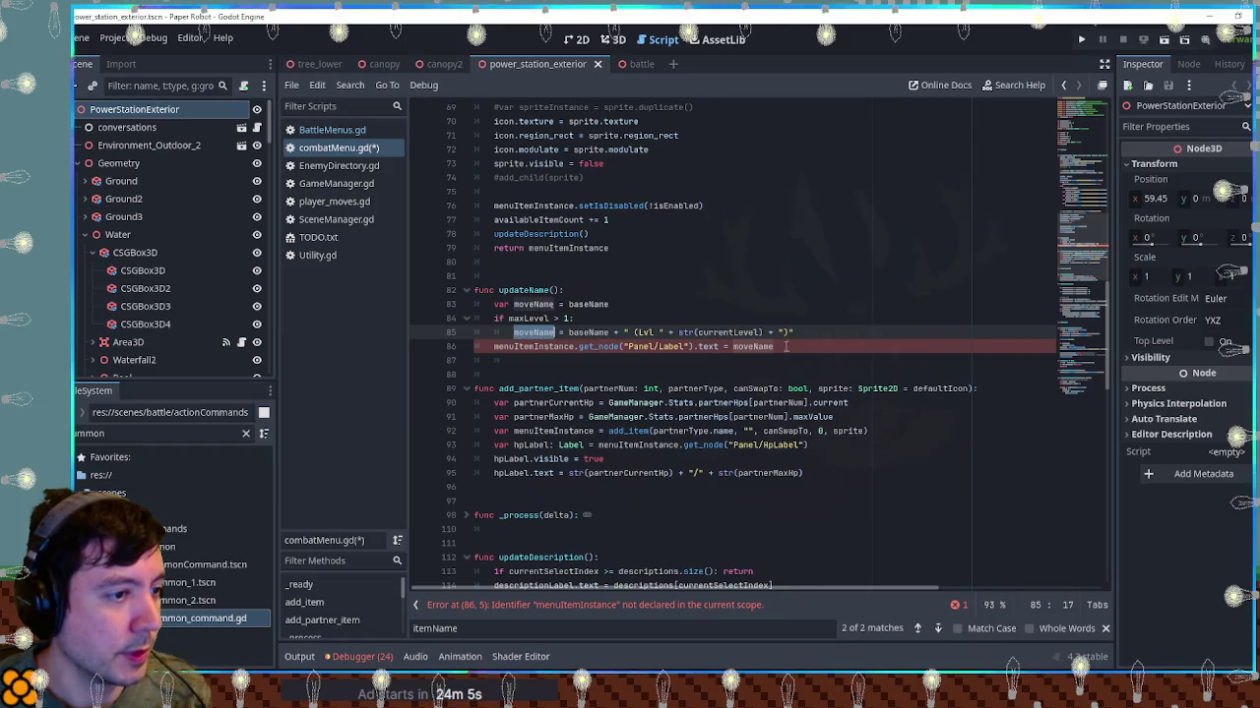
left_click(493, 347)
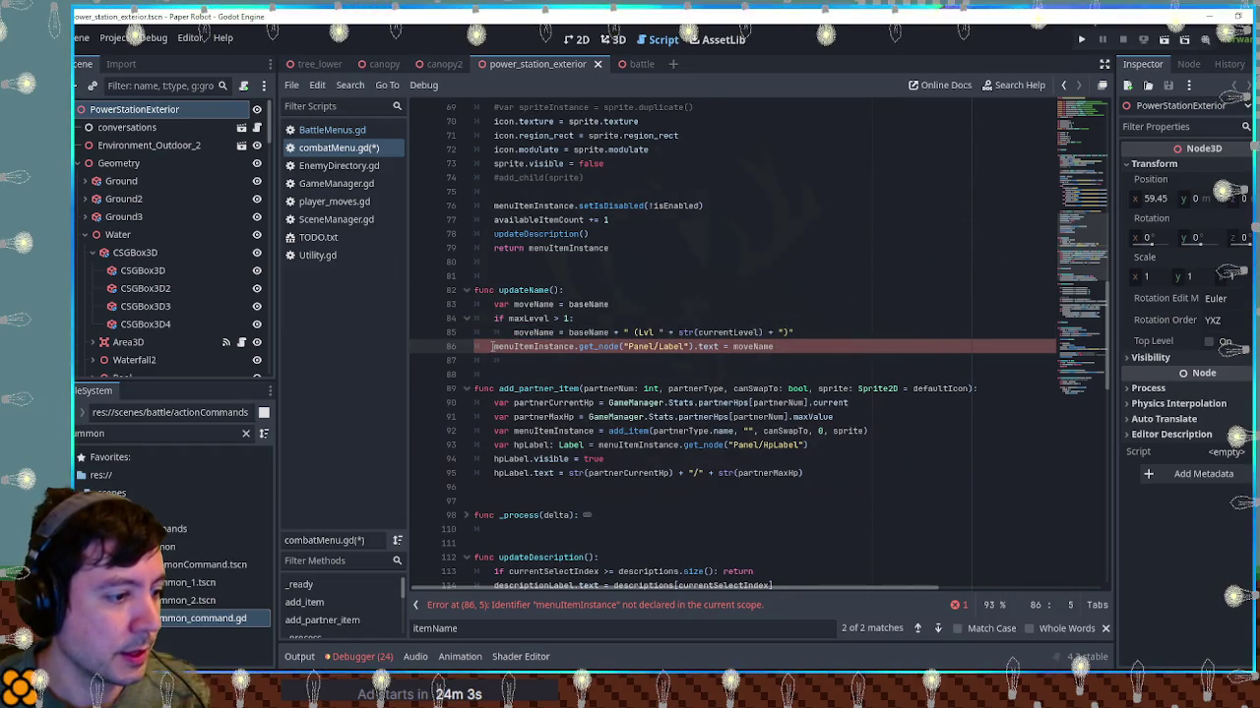
double_click(525, 347)
scroll(860, 325, "up", 8)
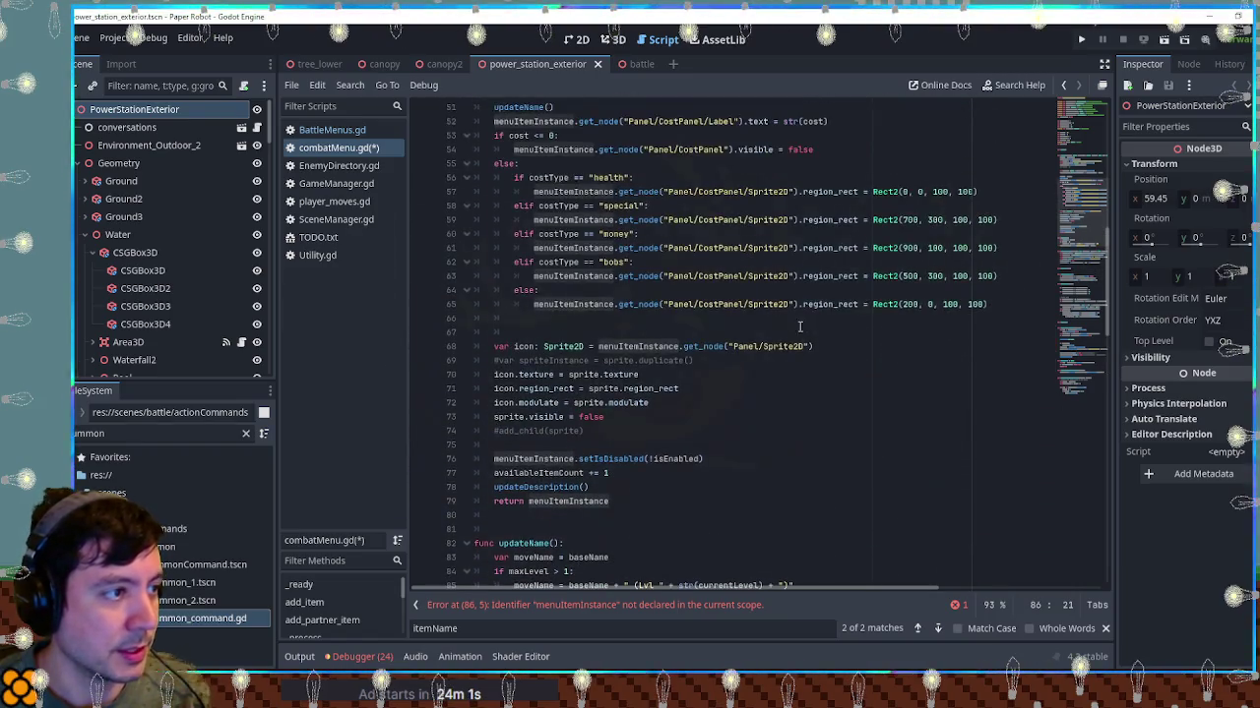
scroll(783, 325, "up", 3)
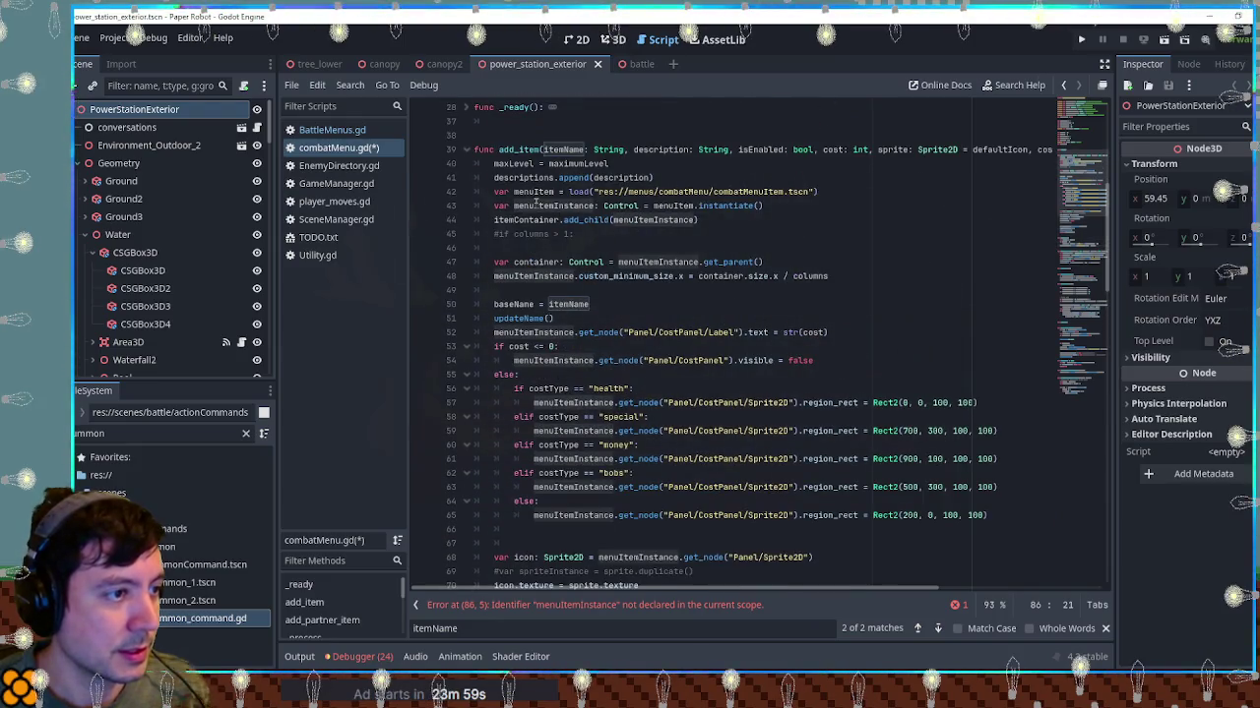
double_click(539, 206)
scroll(612, 287, "down", 10)
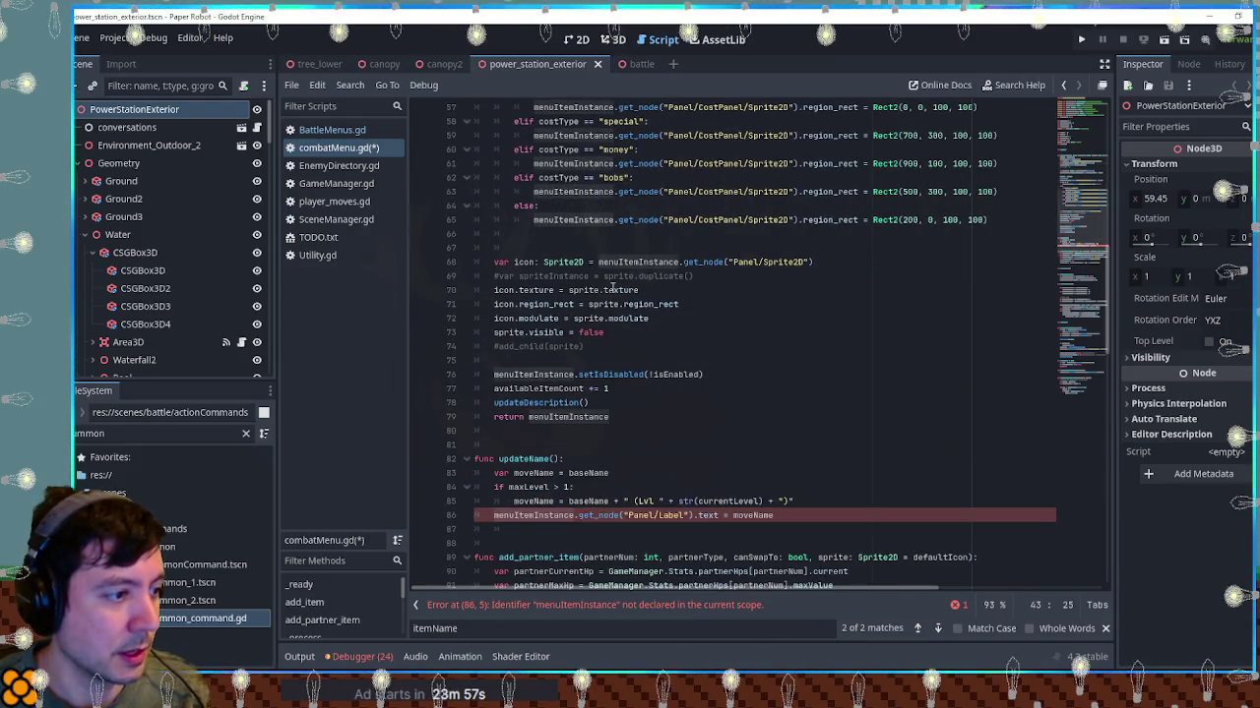
scroll(612, 287, "up", 14)
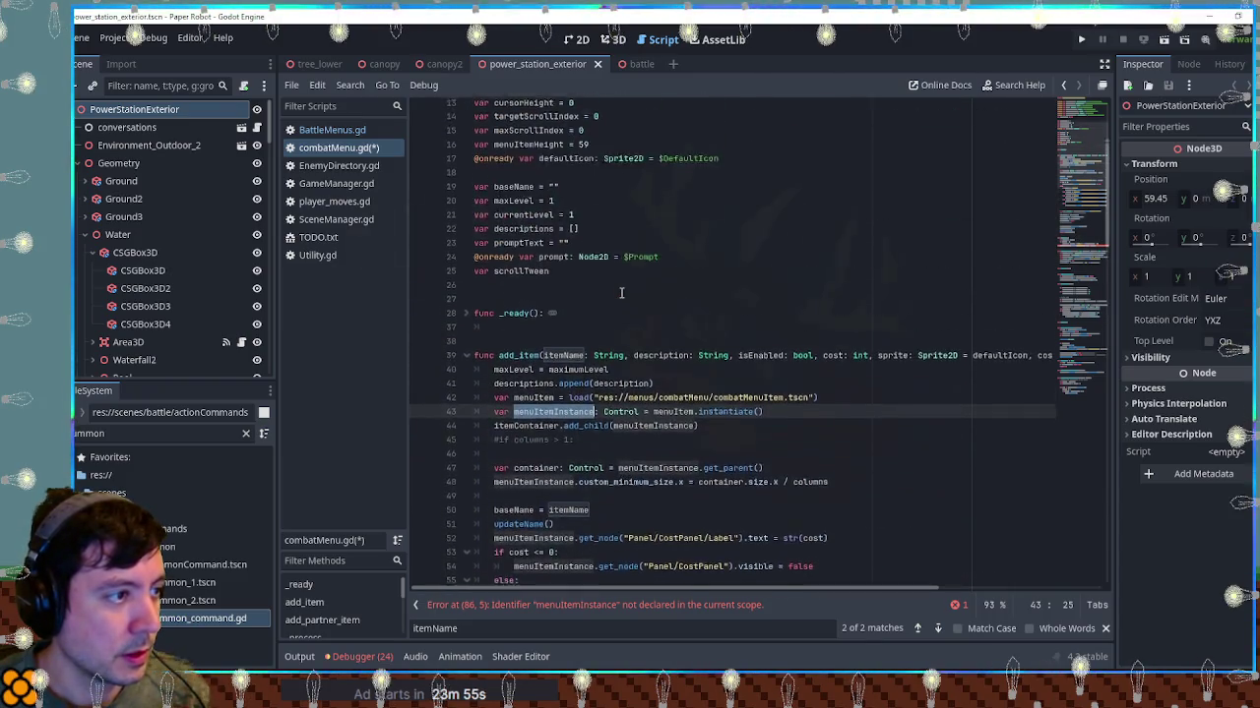
scroll(621, 292, "up", 5)
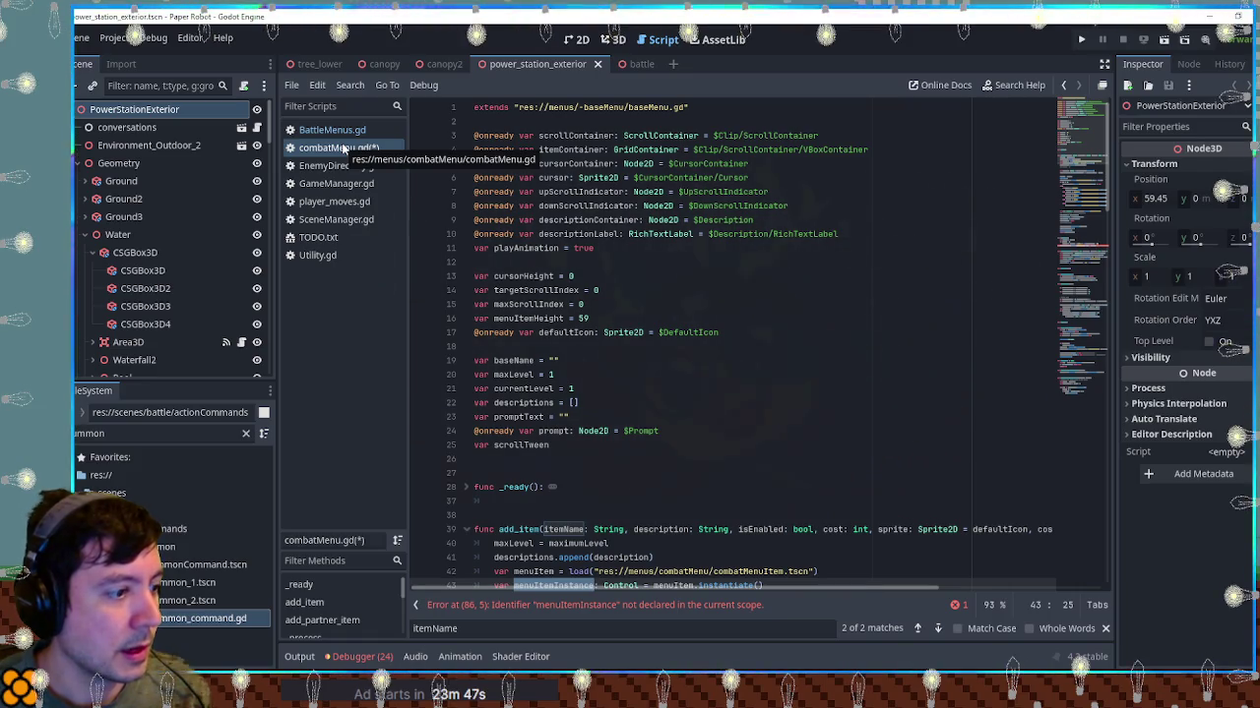
scroll(511, 354, "down", 4)
scroll(512, 354, "up", 4)
left_click_drag(491, 360, 614, 392)
left_click(612, 378)
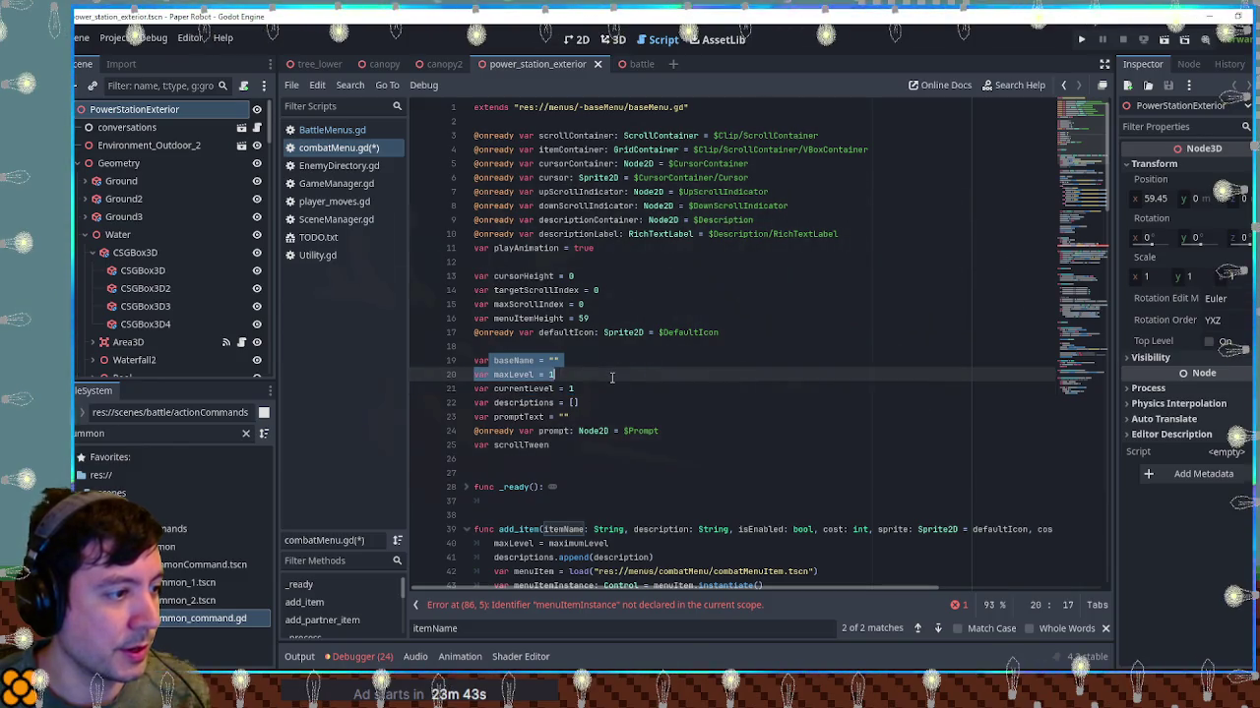
key("Down")
key("Down")
key("ctrl+d")
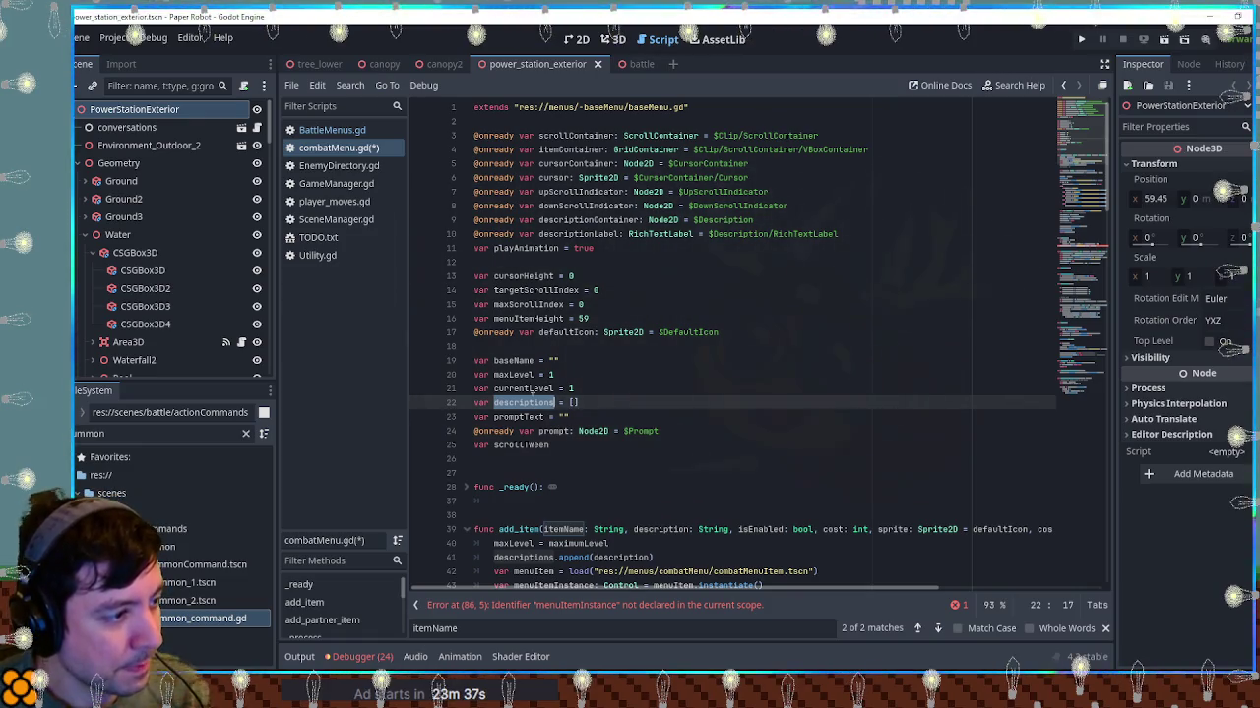
scroll(531, 392, "down", 6)
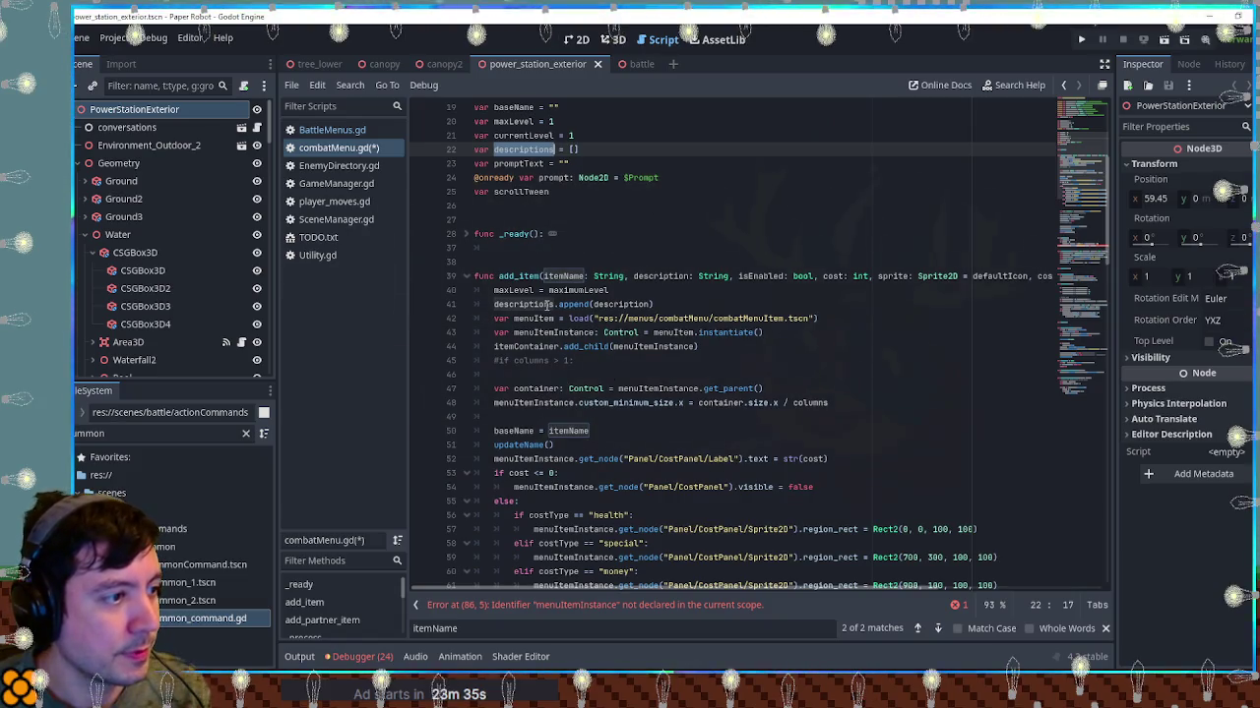
scroll(547, 305, "up", 6)
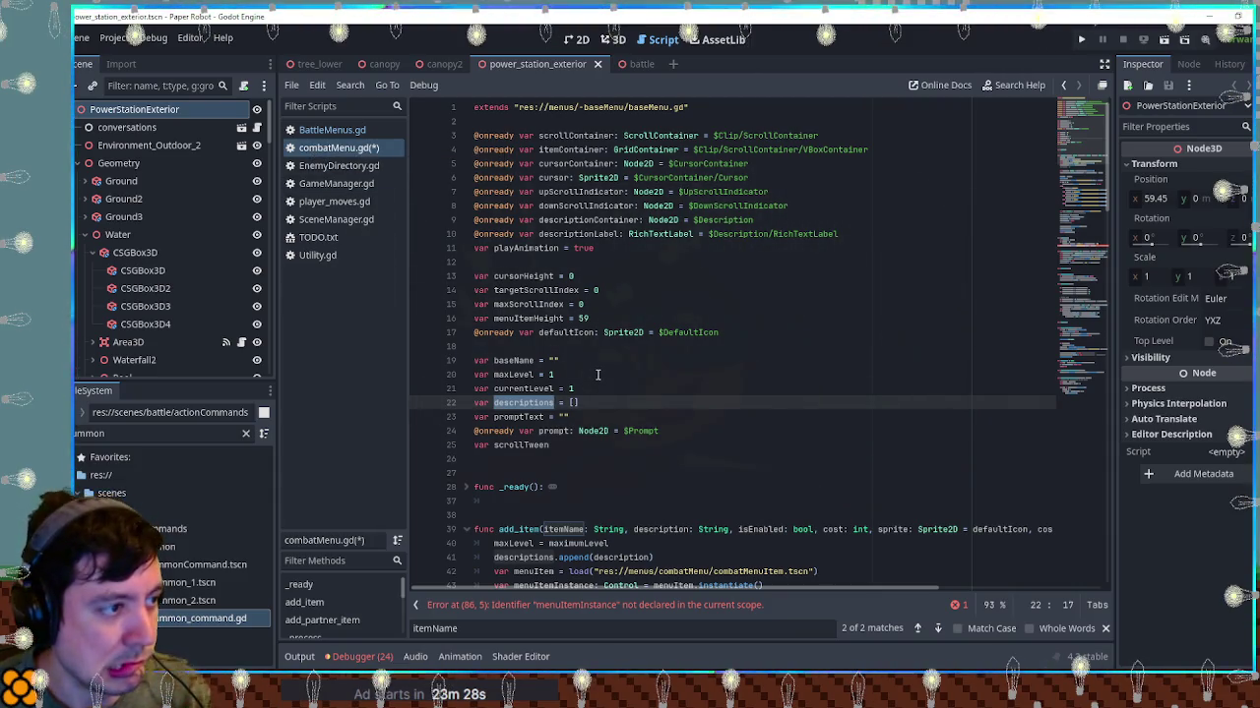
scroll(598, 374, "down", 7)
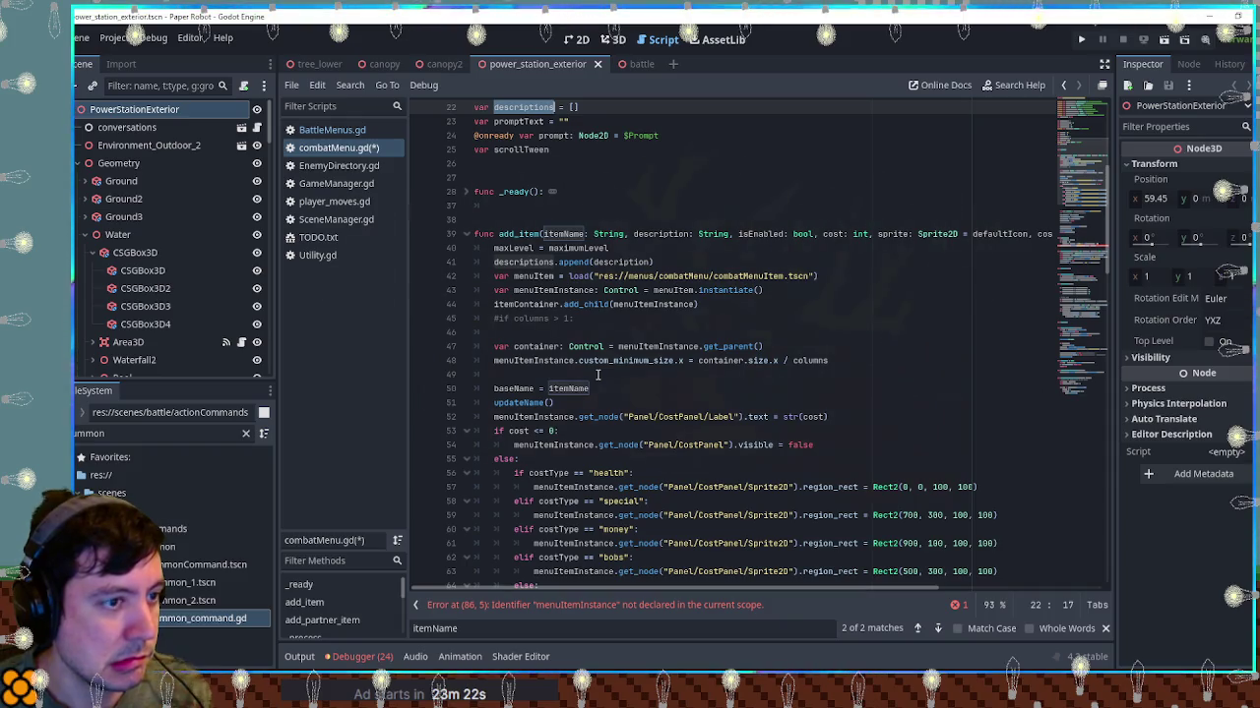
scroll(598, 375, "up", 3)
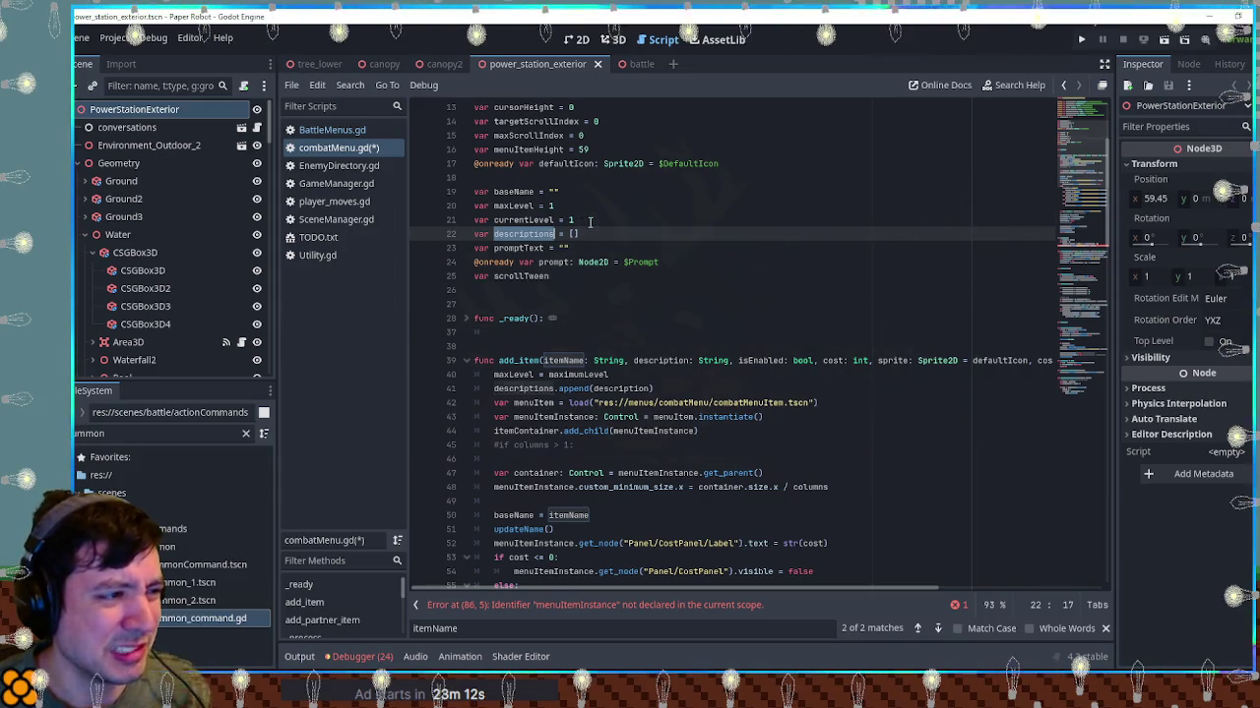
Delete the baseName, maxLevel and currentLevel declarations and the maxLevel = maximumLevel line
left_click_drag(590, 220, 596, 178)
key("Delete")
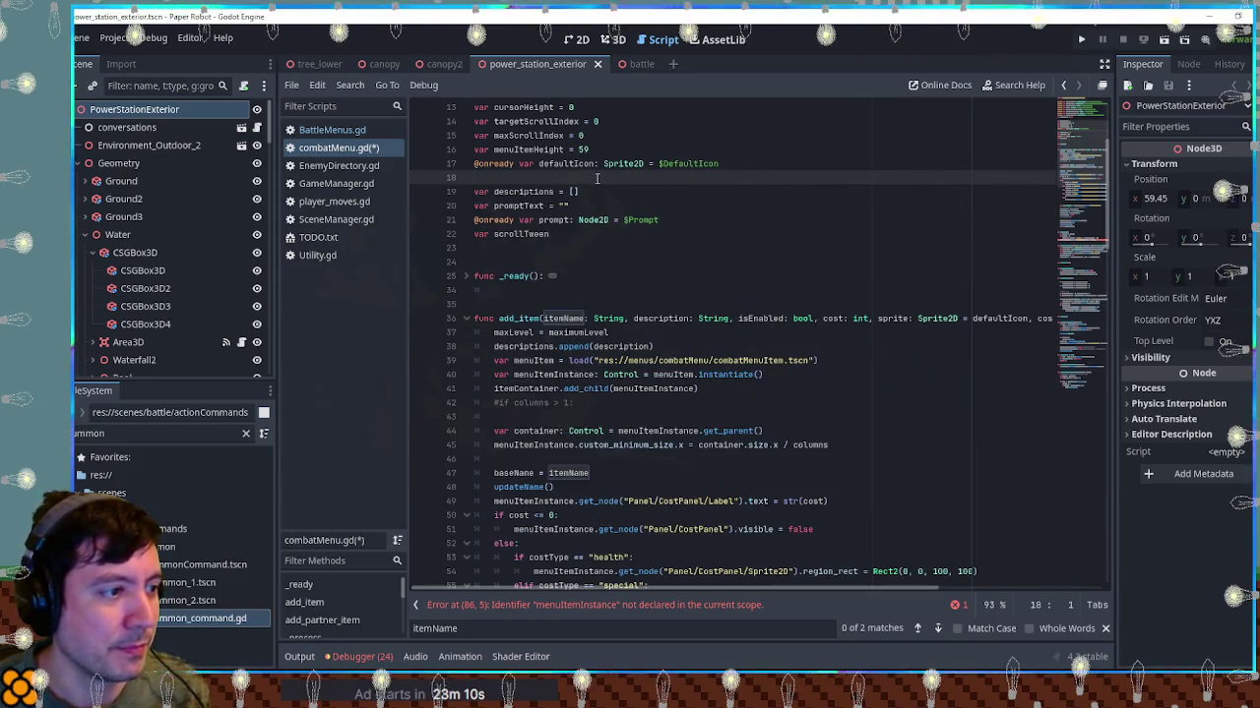
left_click(529, 332)
key("ctrl+shift+k")
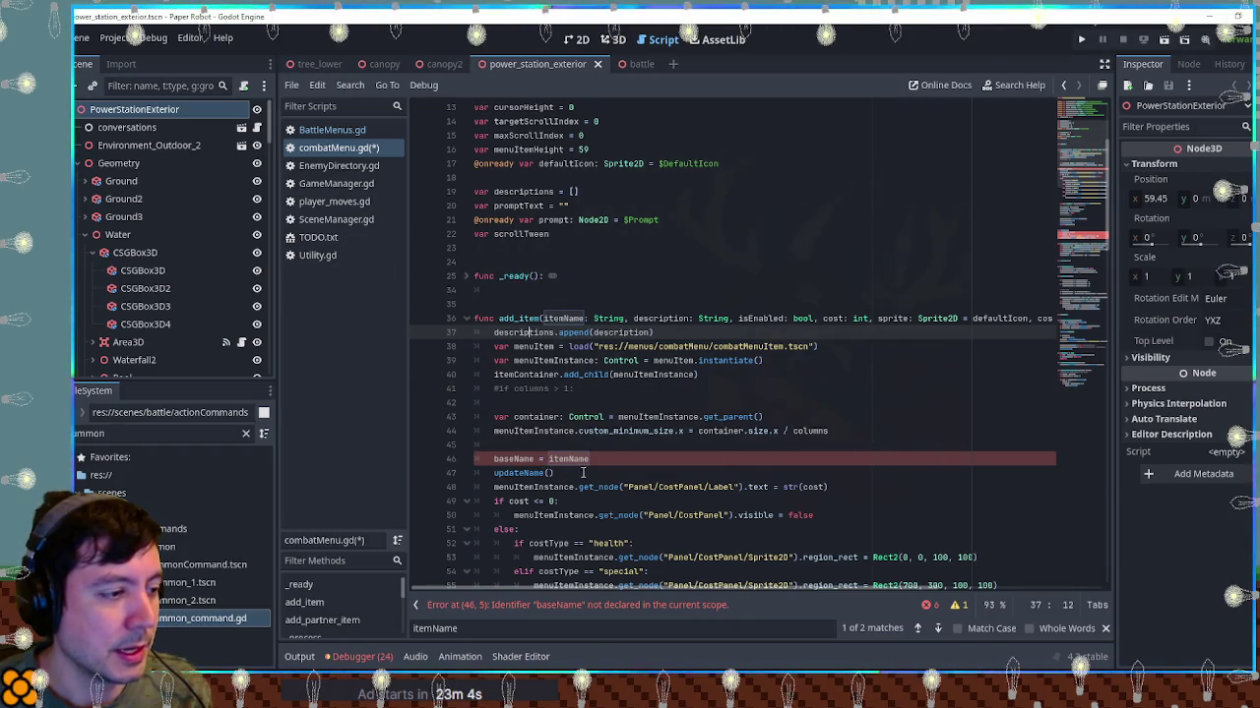
Undo the updateName and add_item edits back to the original script and save combatMenu.gd
key("ctrl+z")
key("ctrl+z")
key("ctrl+z")
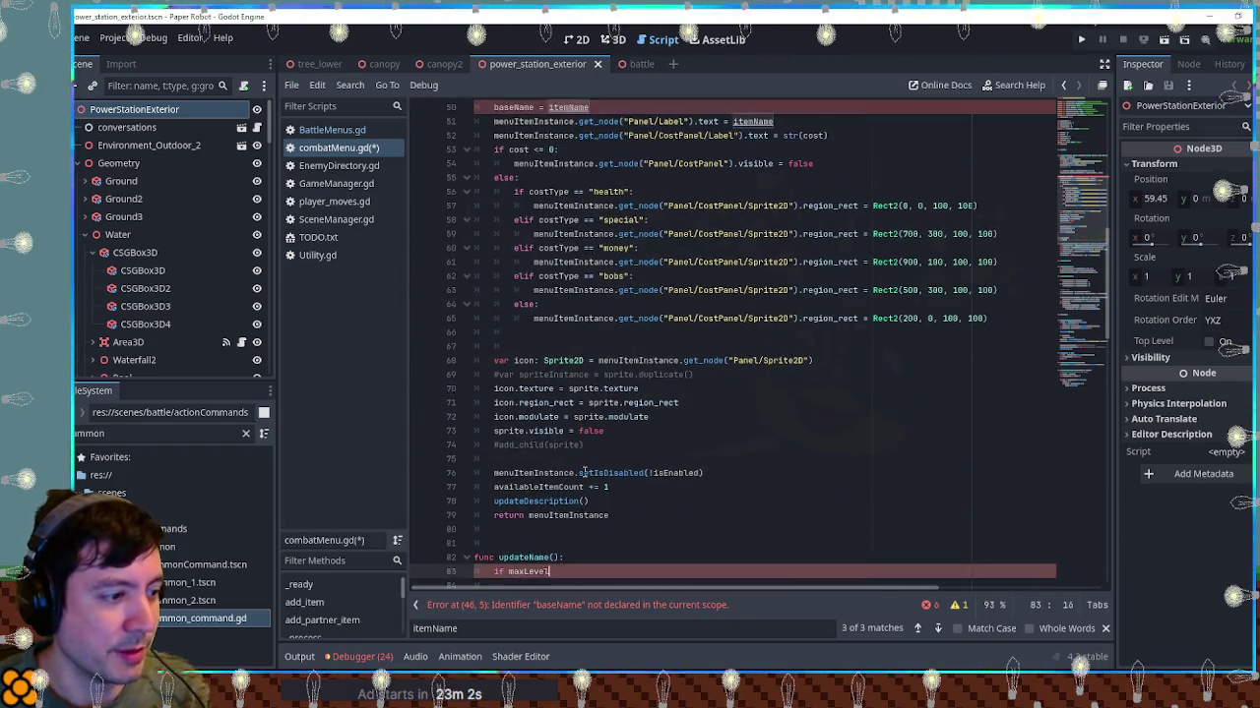
key("ctrl+z")
key("ctrl+z")
key("ctrl+z")
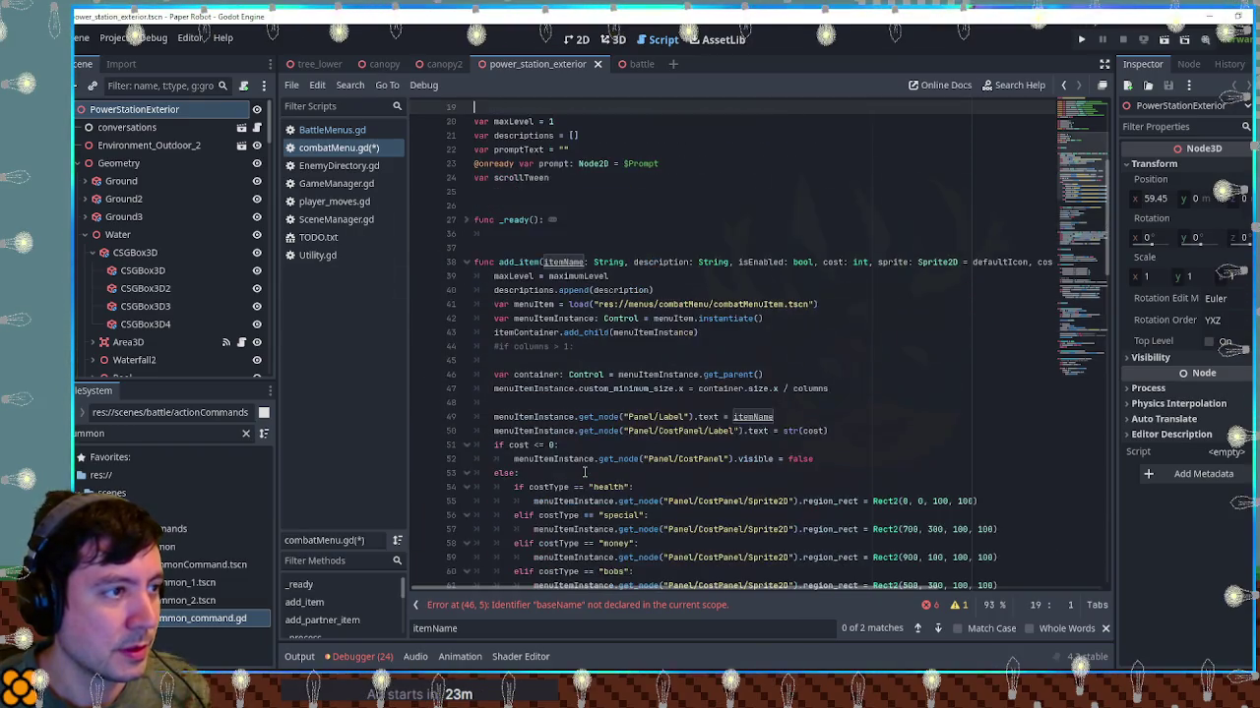
key("ctrl+z")
key("ctrl+z")
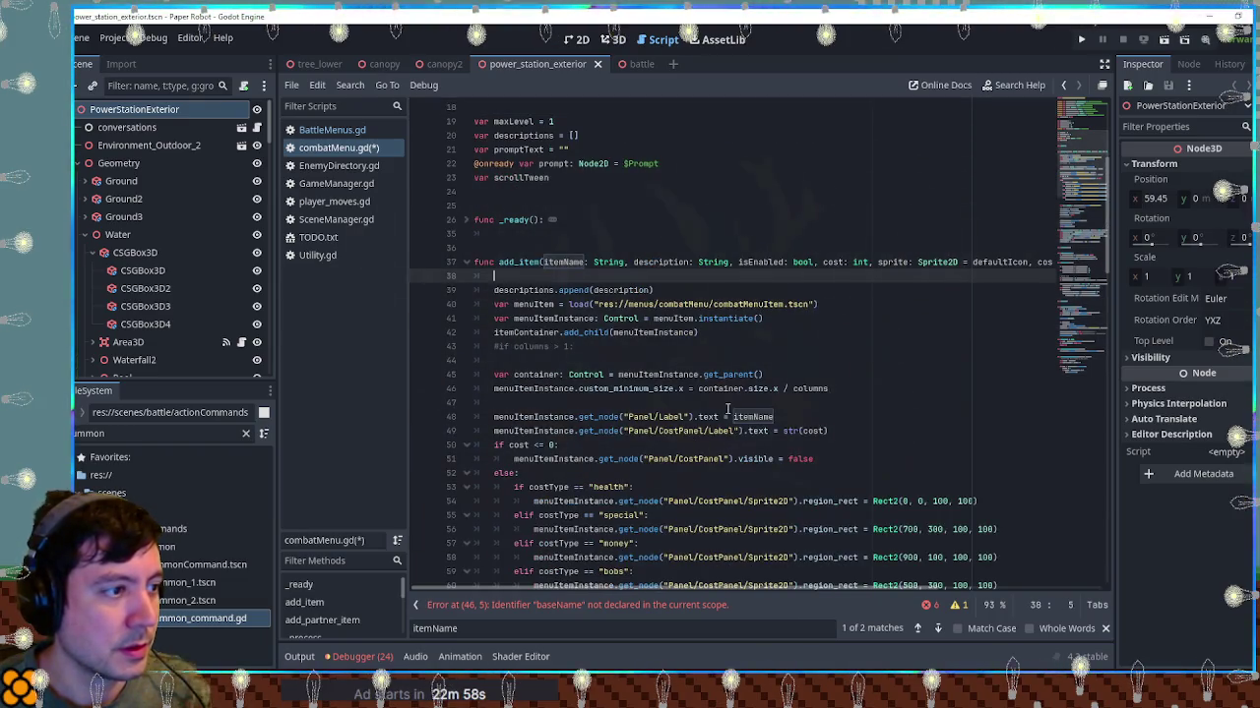
key("ctrl+z")
key("ctrl+z")
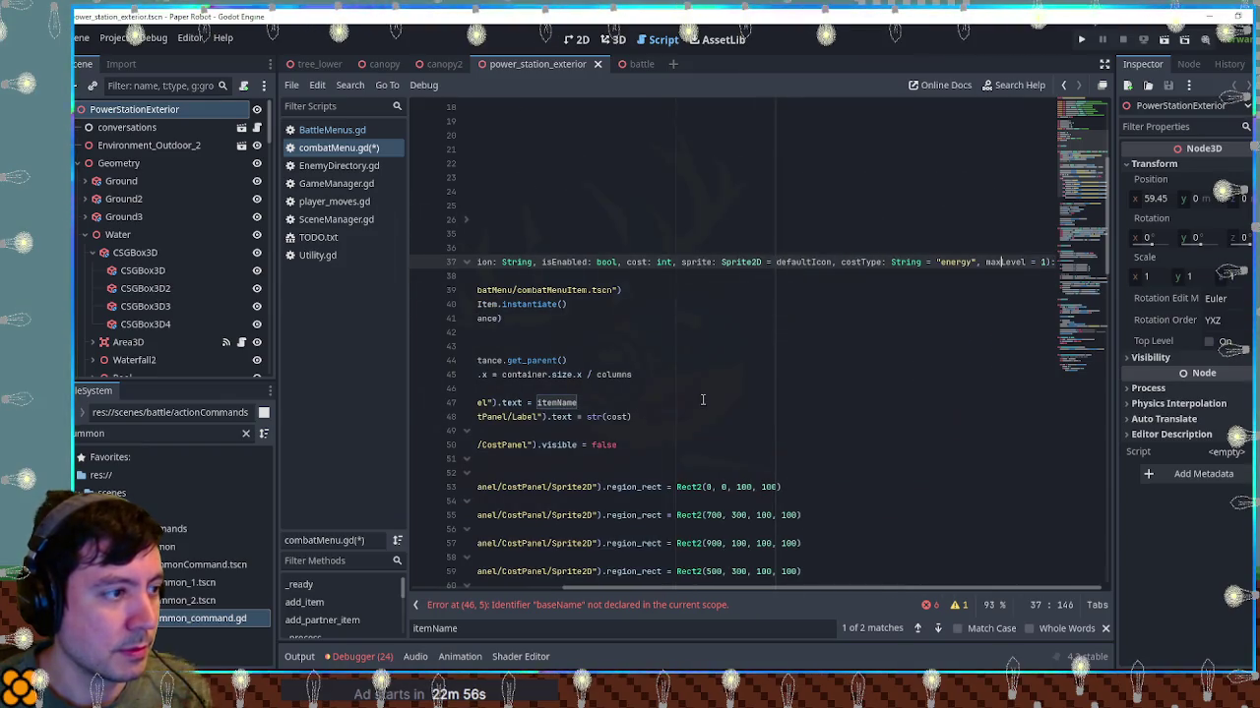
key("ctrl+z")
key("ctrl+z")
key("ctrl+z")
key("ctrl+z")
key("ctrl+z")
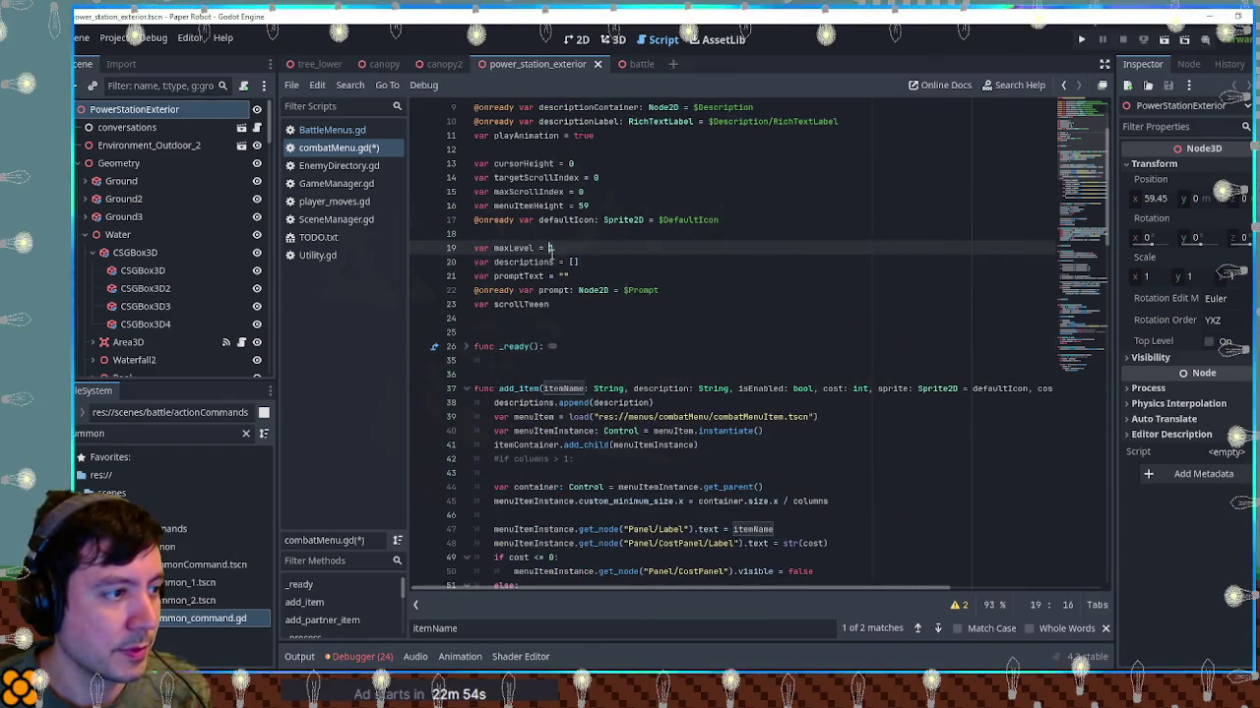
scroll(707, 394, "down", 3)
key("ctrl+s")
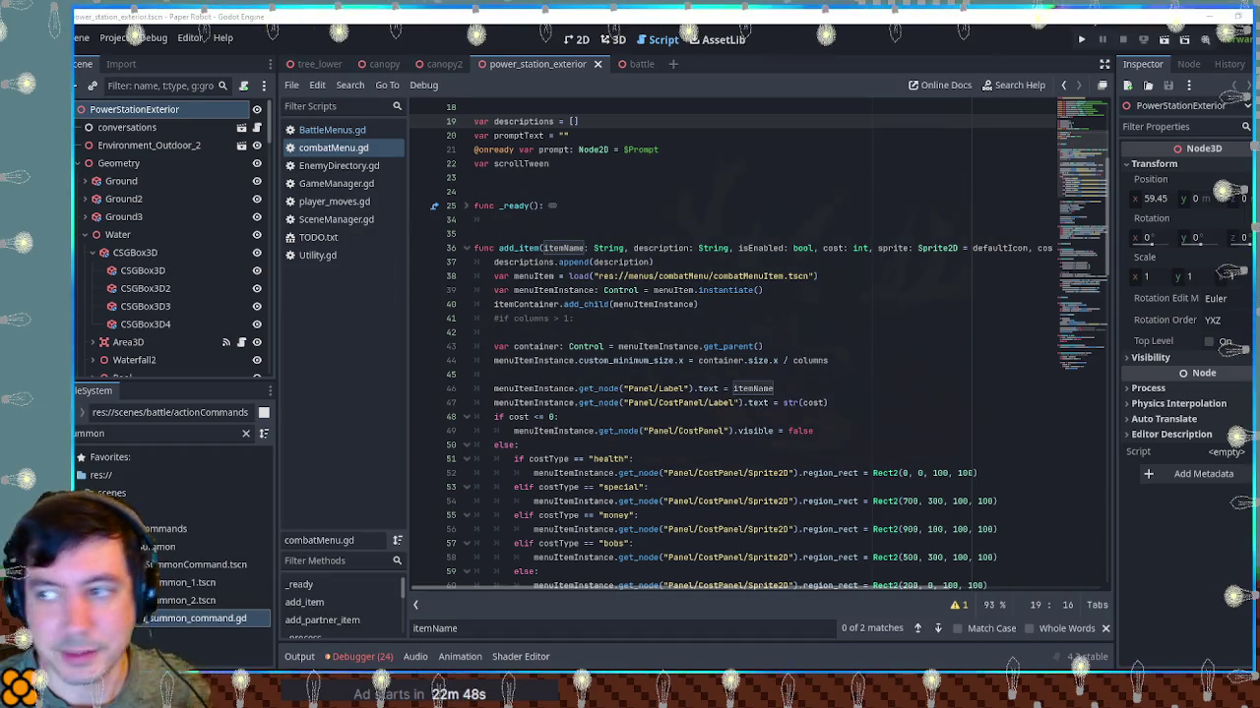
Filter the project files by combatMenuItem and open the combatMenuItem.gd script
double_click(745, 275)
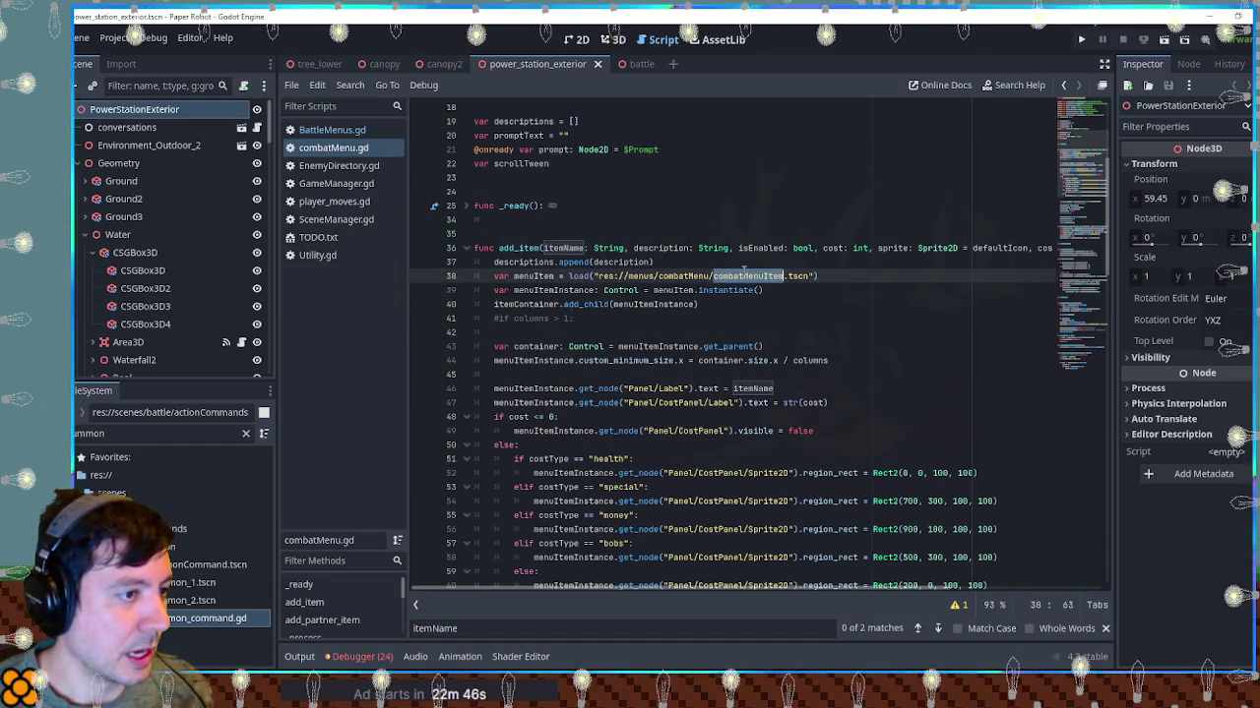
key("ctrl+c")
left_click(157, 433)
key("ctrl+a")
key("ctrl+v")
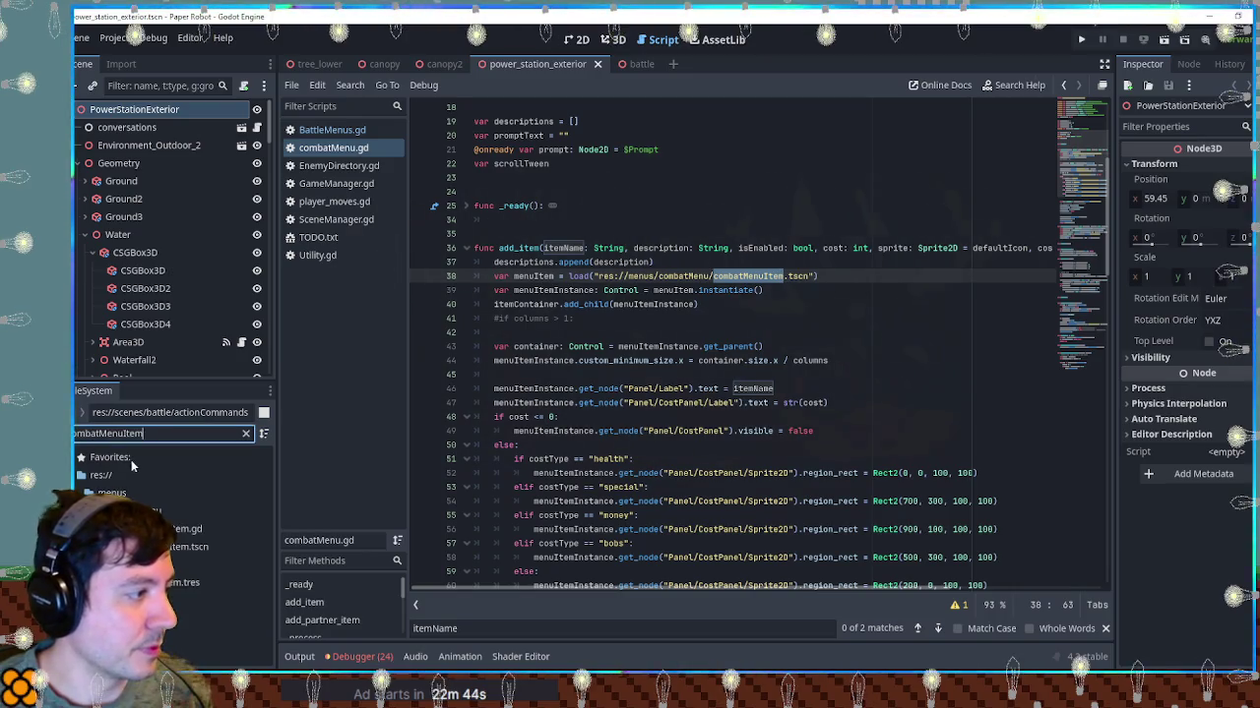
left_click(187, 529)
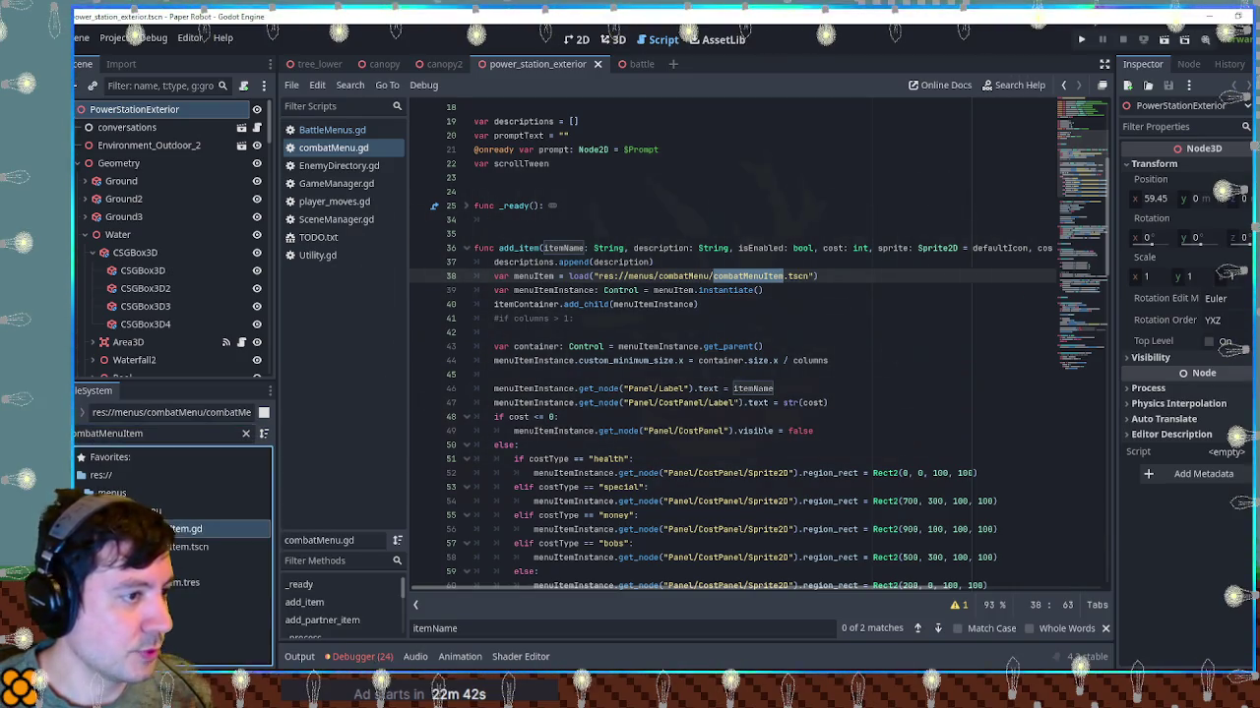
double_click(187, 528)
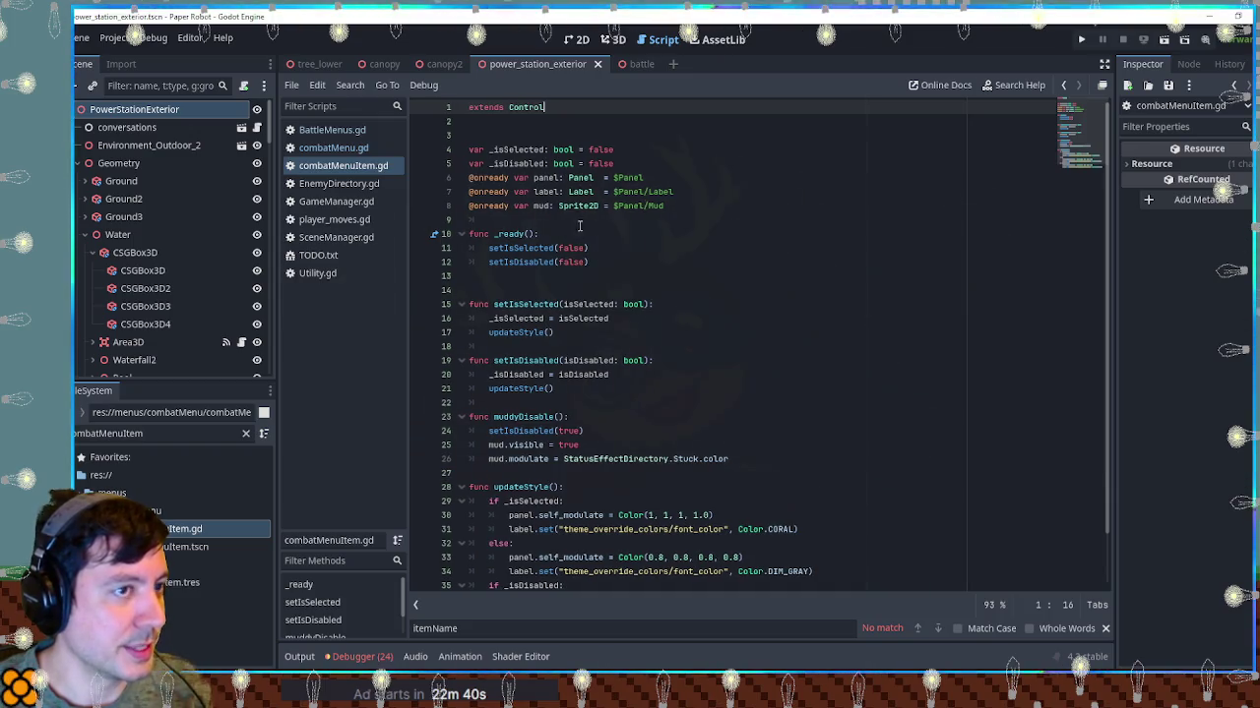
Add a blank line after the mud declaration on line 8, then switch to the battle scene
left_click(687, 207)
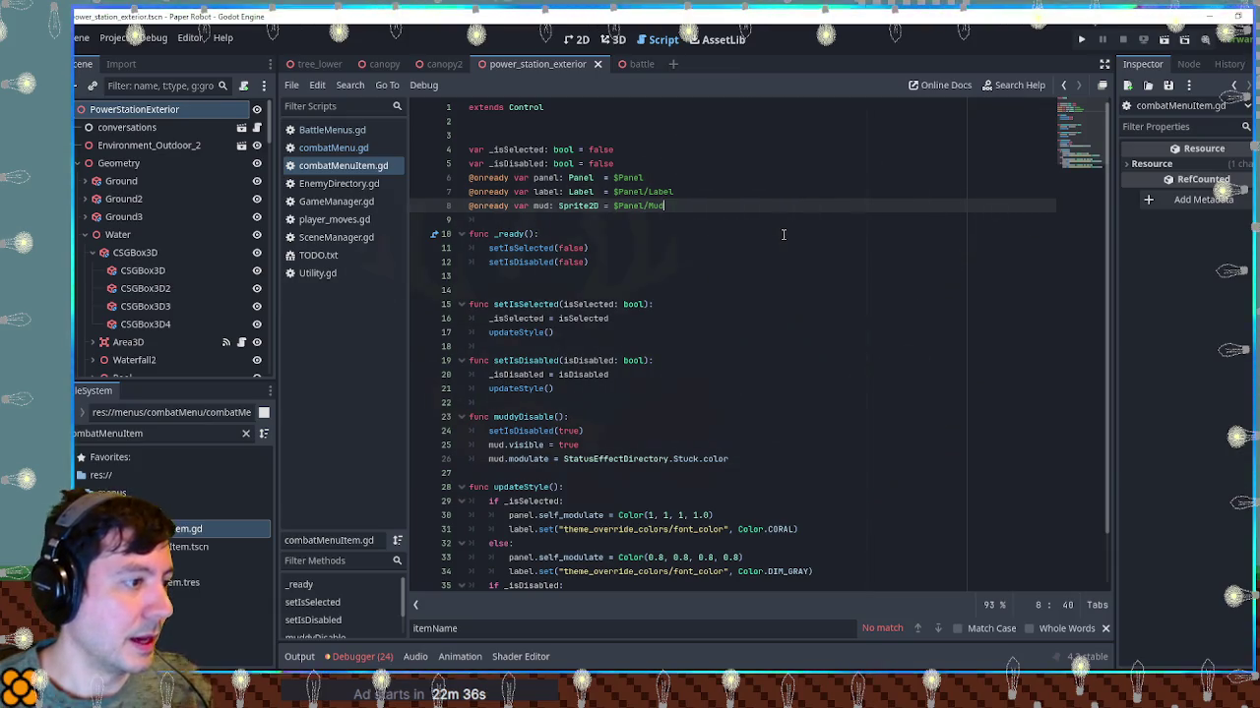
key("Return")
key("Return")
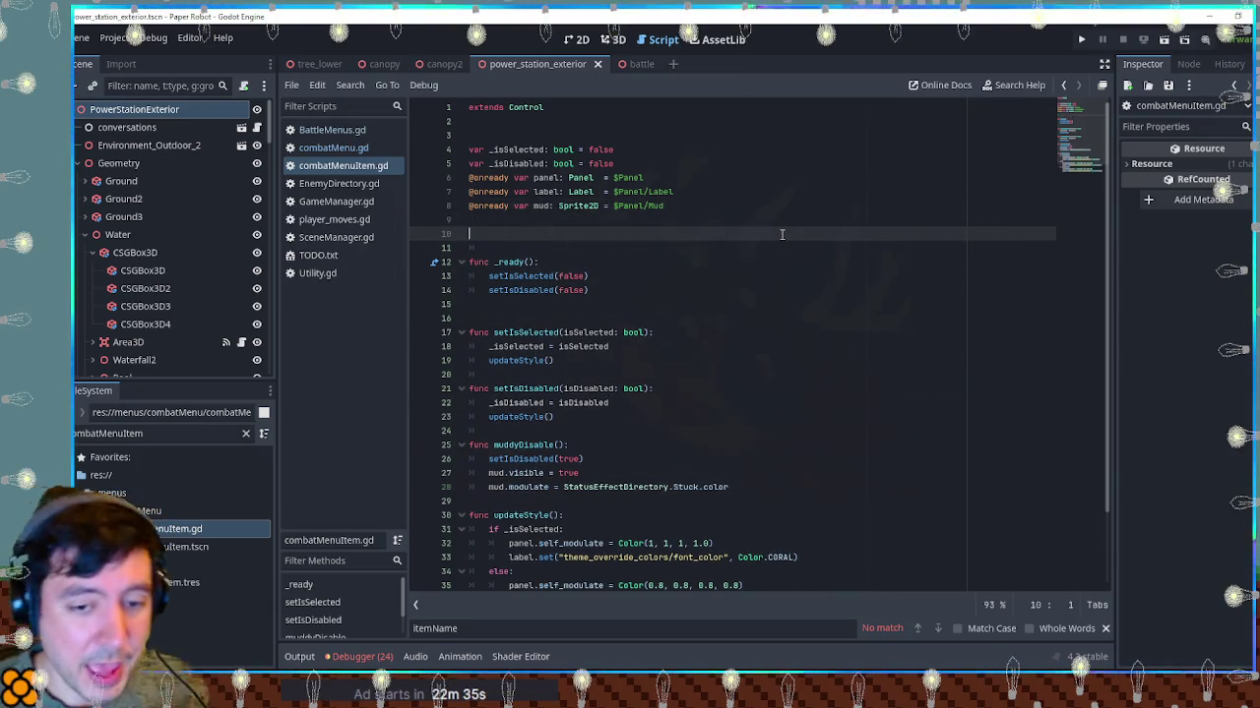
left_click(639, 67)
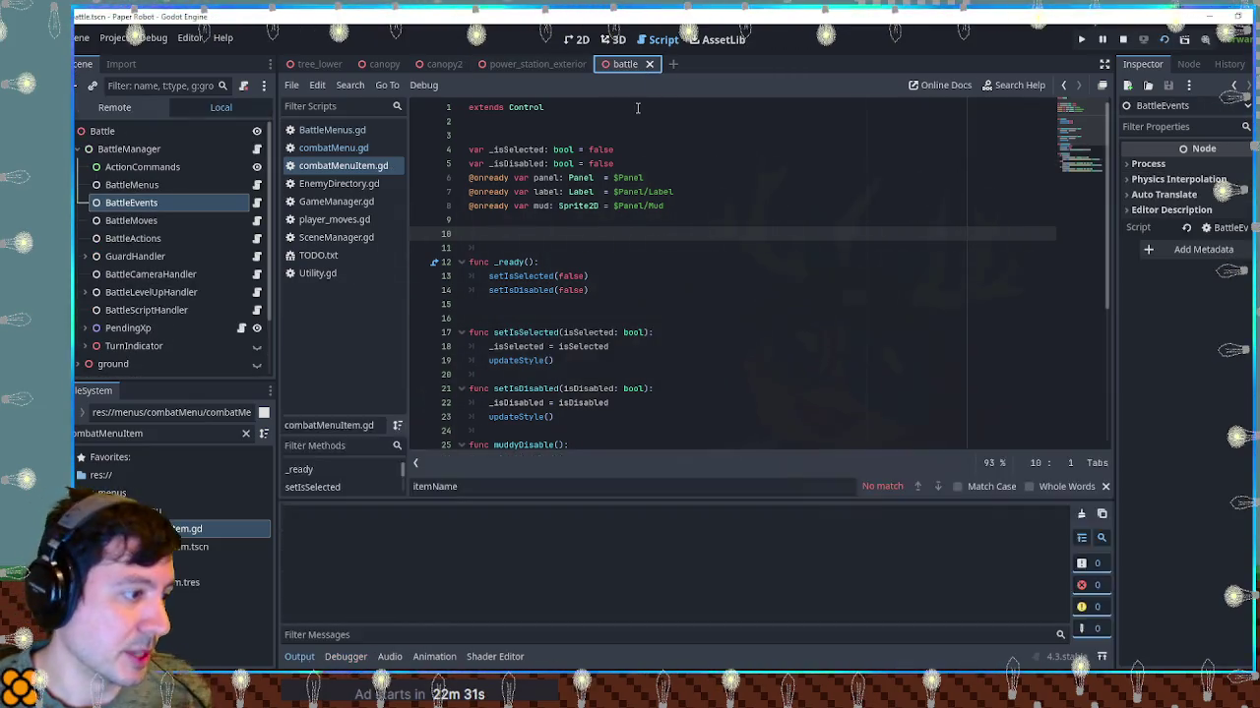
Run the game with F6 and browse the Attacks, Items, Tactics and Special battle menus
key("F6")
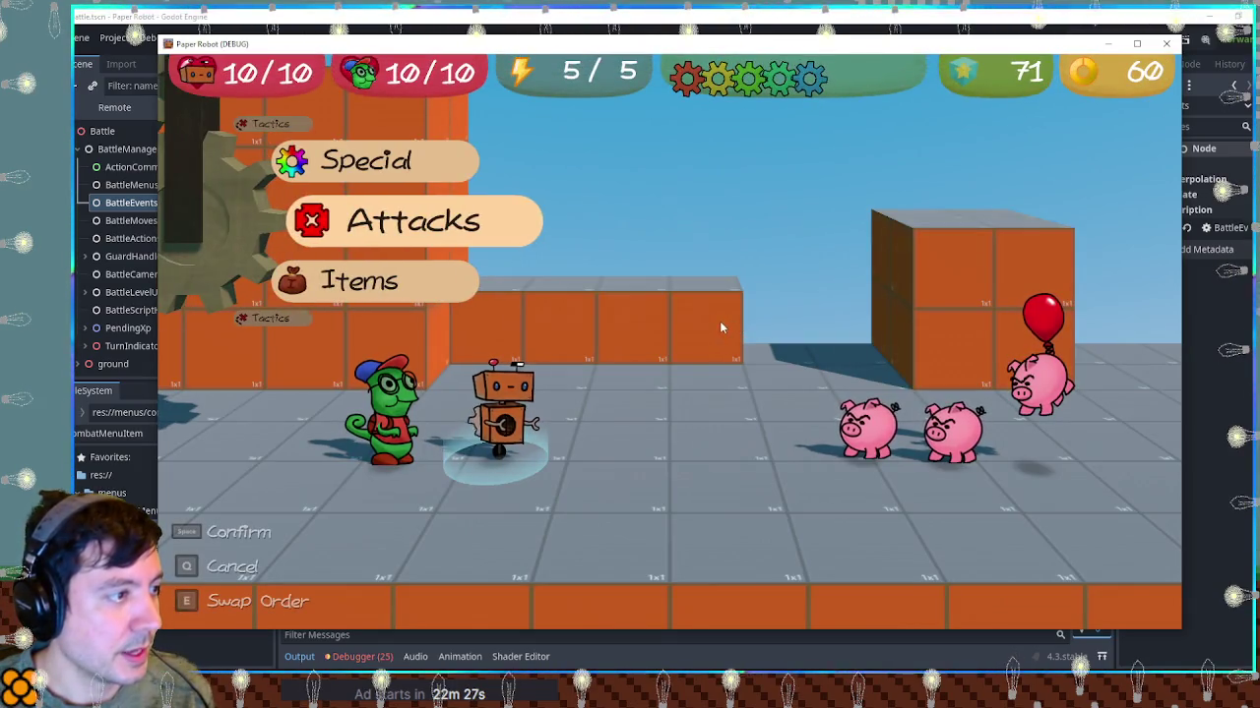
key("space")
key("q")
key("Down")
key("space")
key("space")
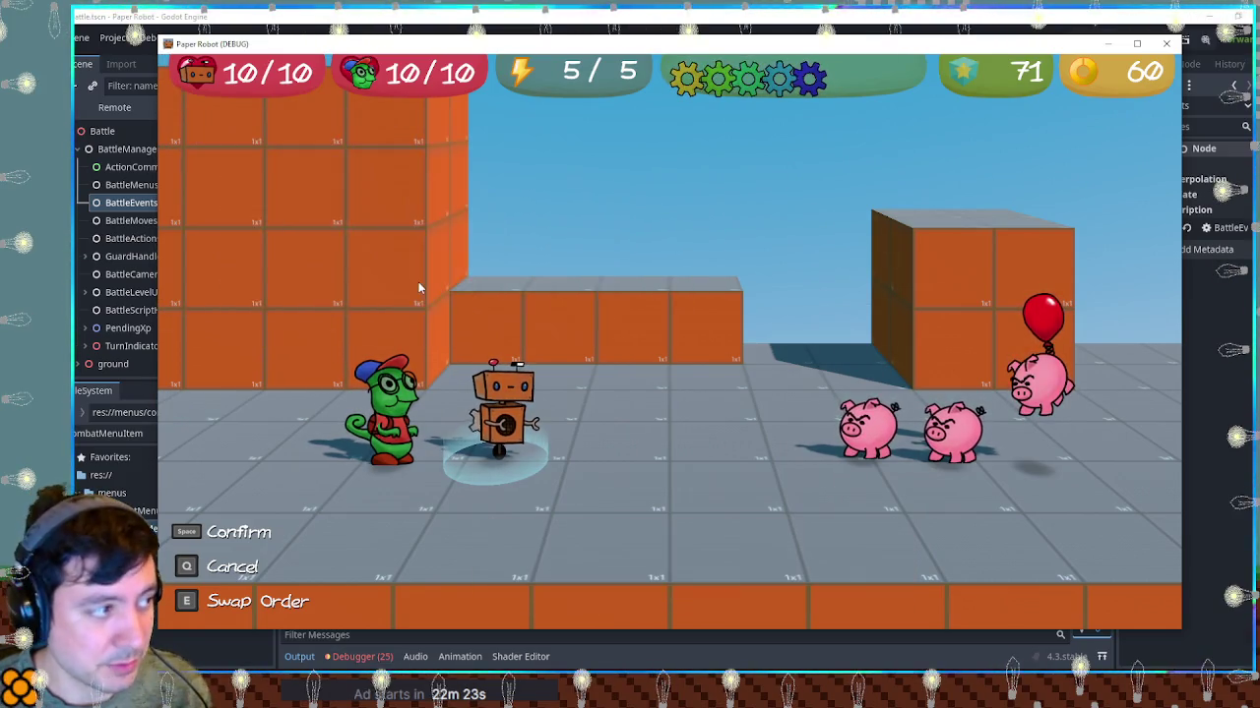
key("q")
key("Down")
key("space")
key("q")
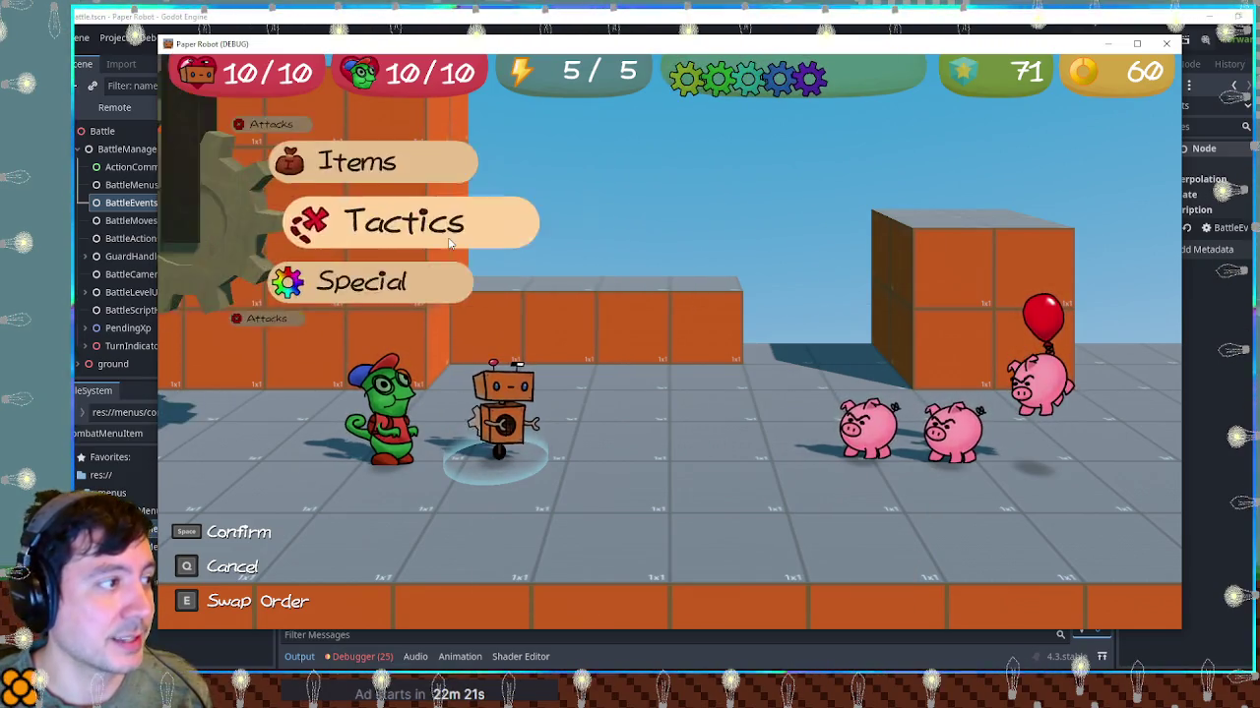
key("Down")
key("space")
key("q")
key("Up")
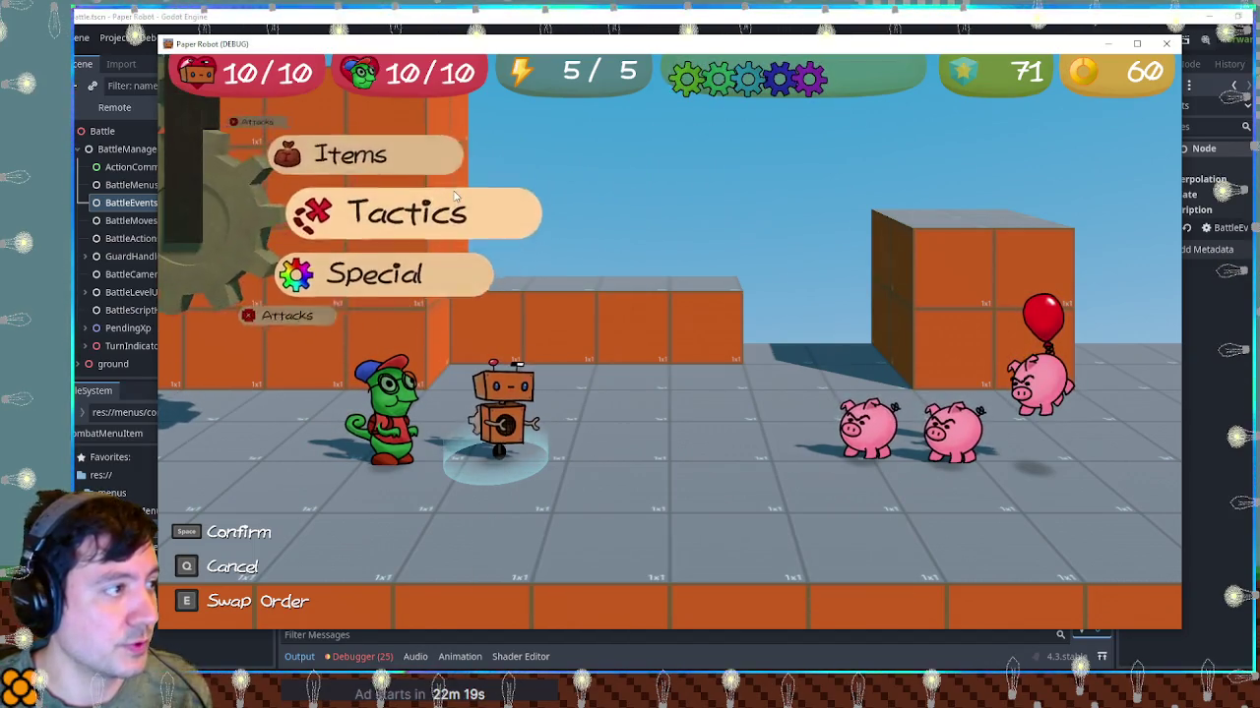
Use Tactics > Change partners to swap Kat in for Leon, then close the game
key("space")
key("space")
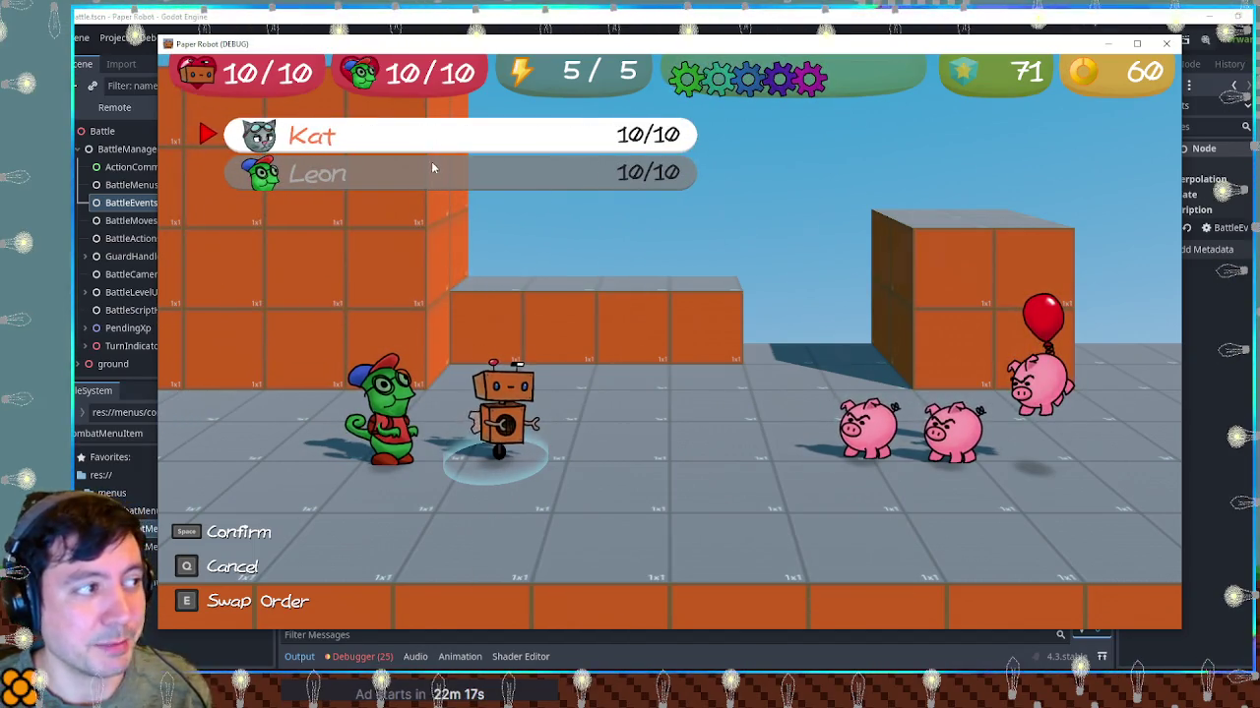
key("Down")
key("Up")
key("space")
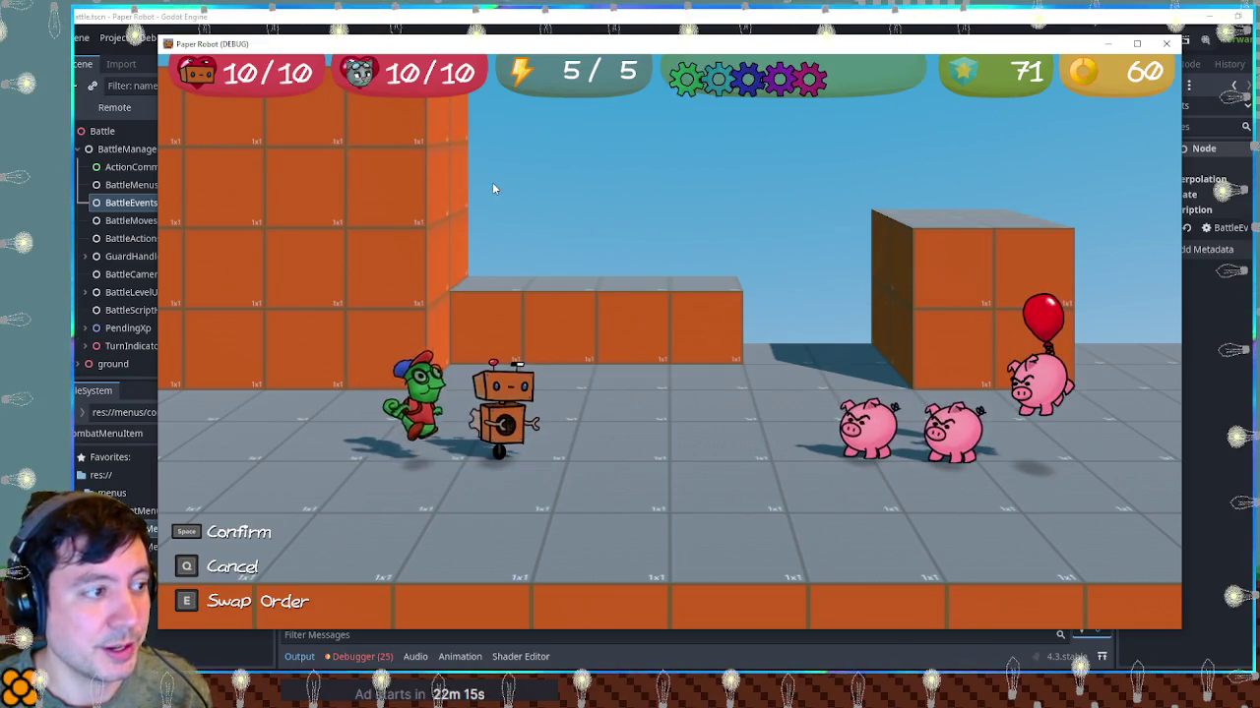
left_click(1166, 43)
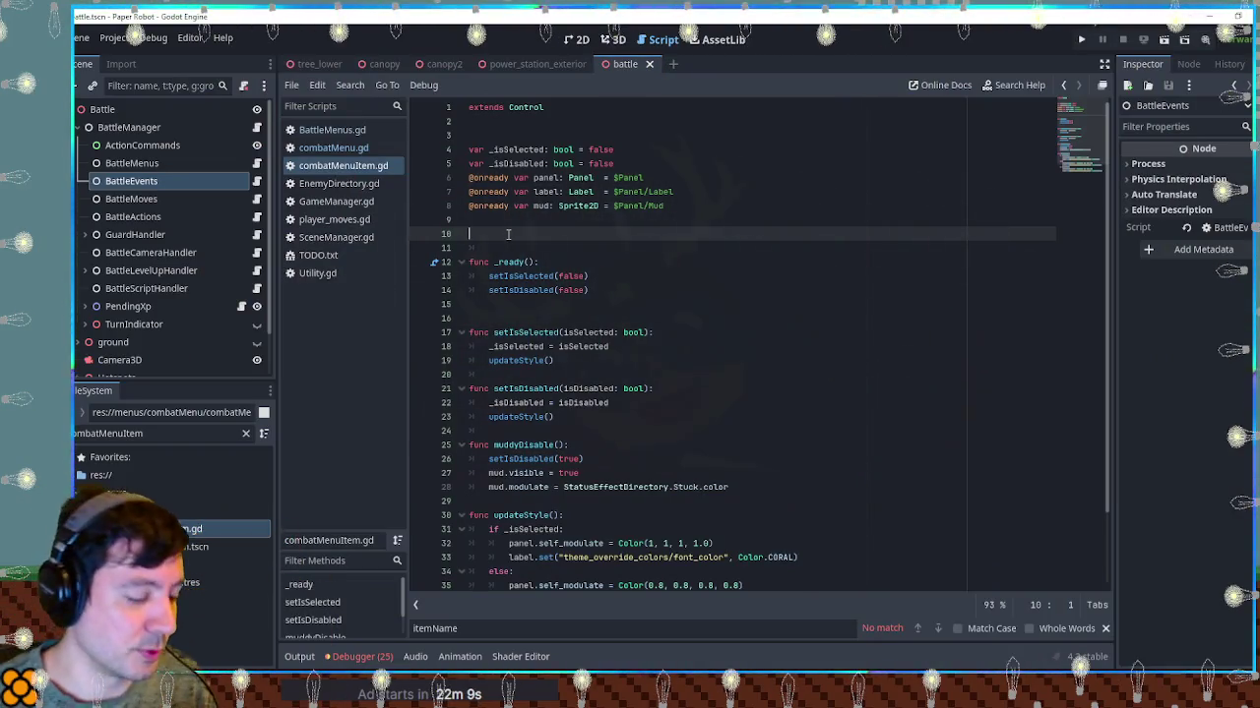
Declare var maxLevel = 1, var currentLevel = 1 and var baseName = "" in combatMenuItem.gd
type("var maxLevel")
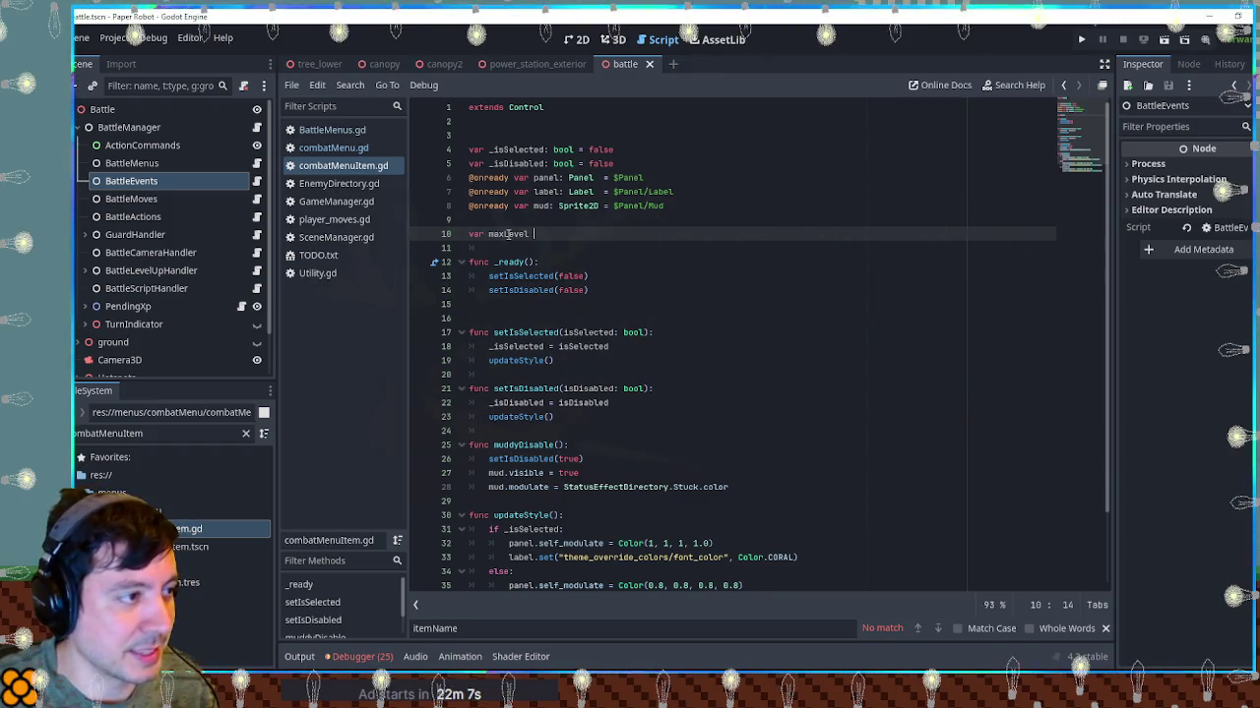
type(" = 1")
key("Return")
type("var current")
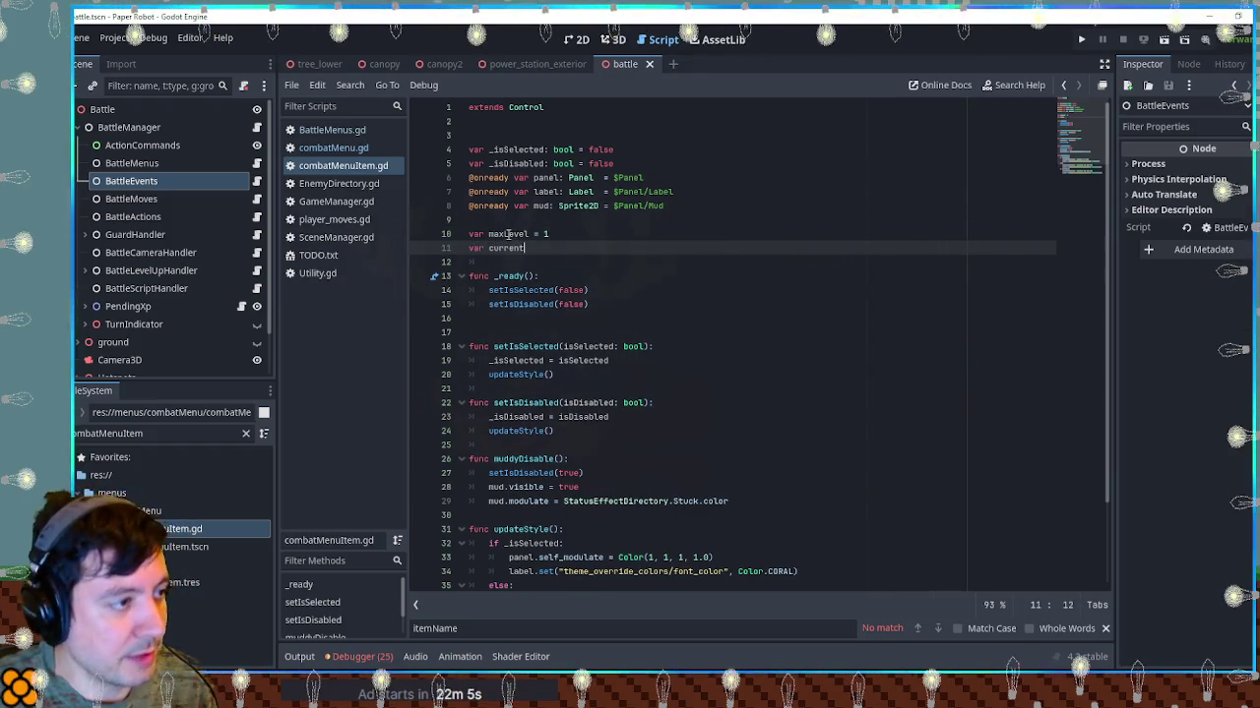
type("Level = 1")
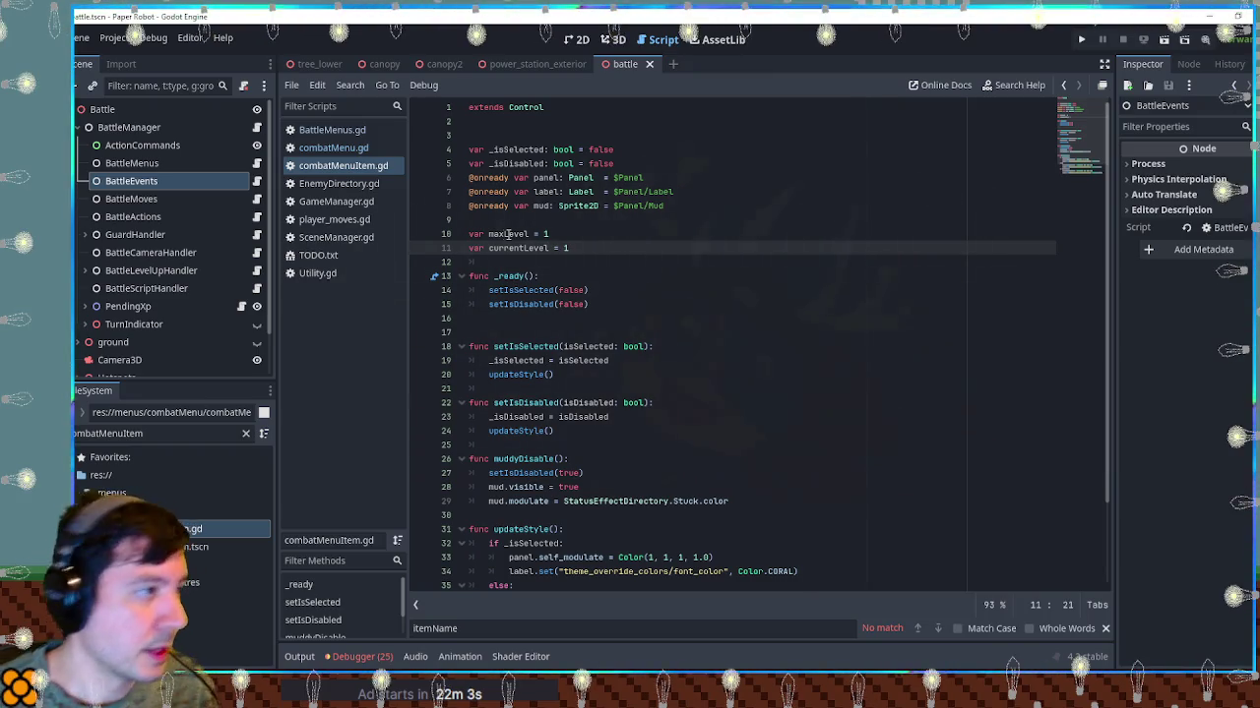
key("Return")
type("va")
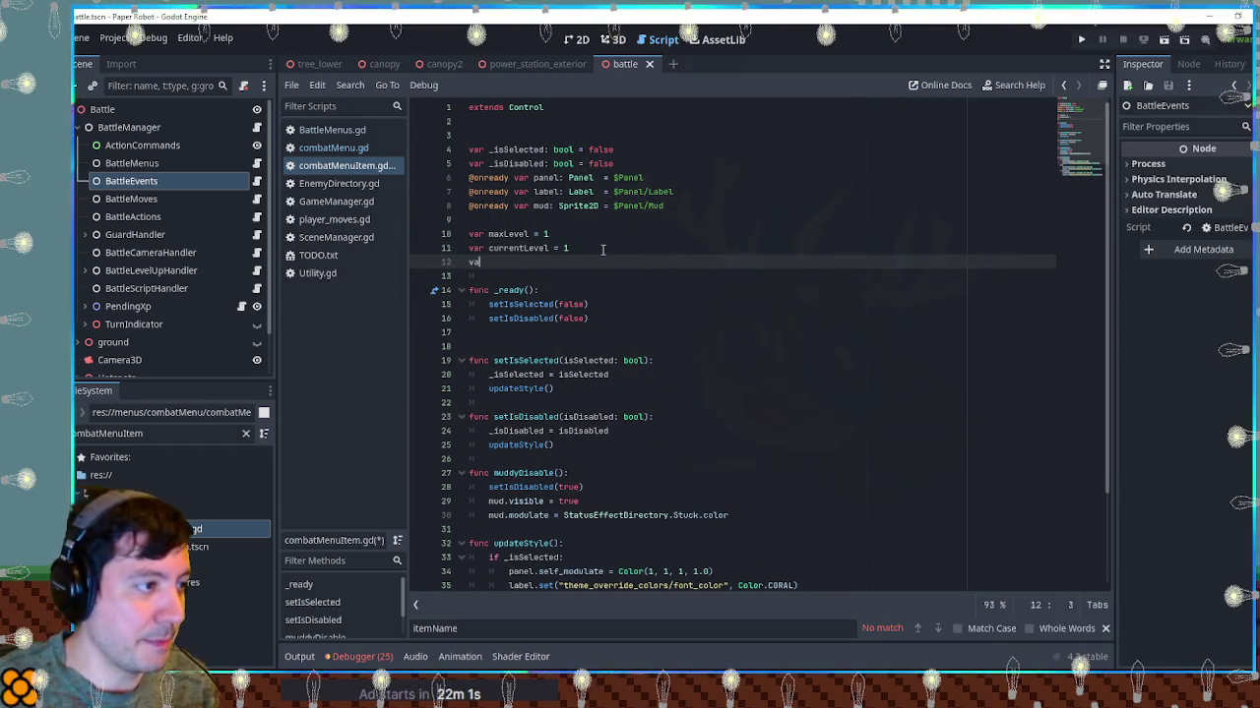
type("r baseName = ")
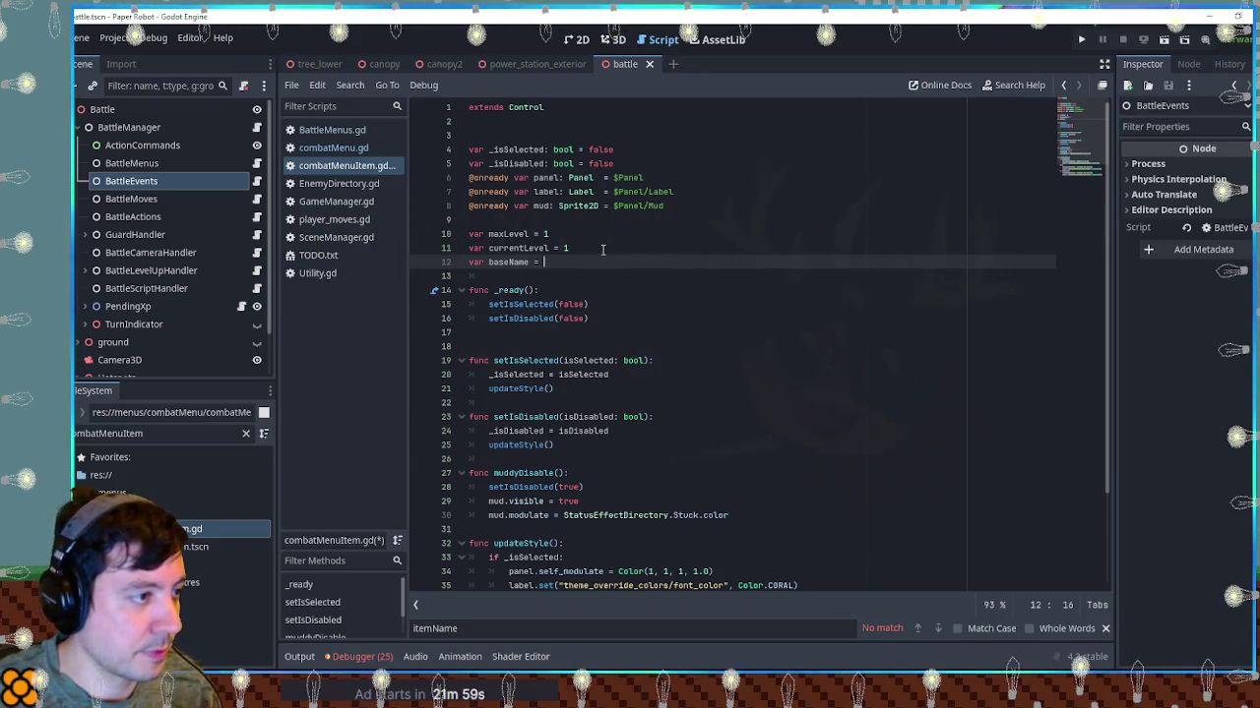
type("\"\"")
Add a 'func updateName(): pass' stub after _ready, save, and switch to combatMenu.gd
scroll(590, 285, "down", 3)
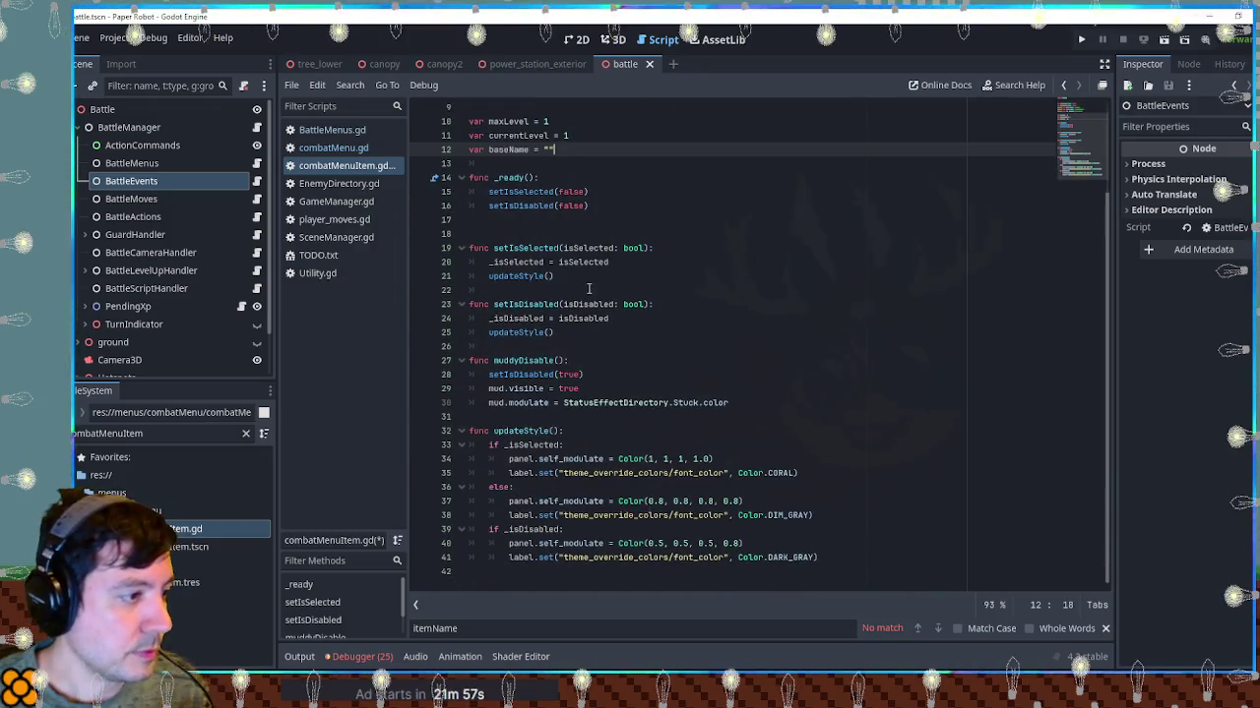
scroll(588, 288, "up", 2)
left_click(584, 304)
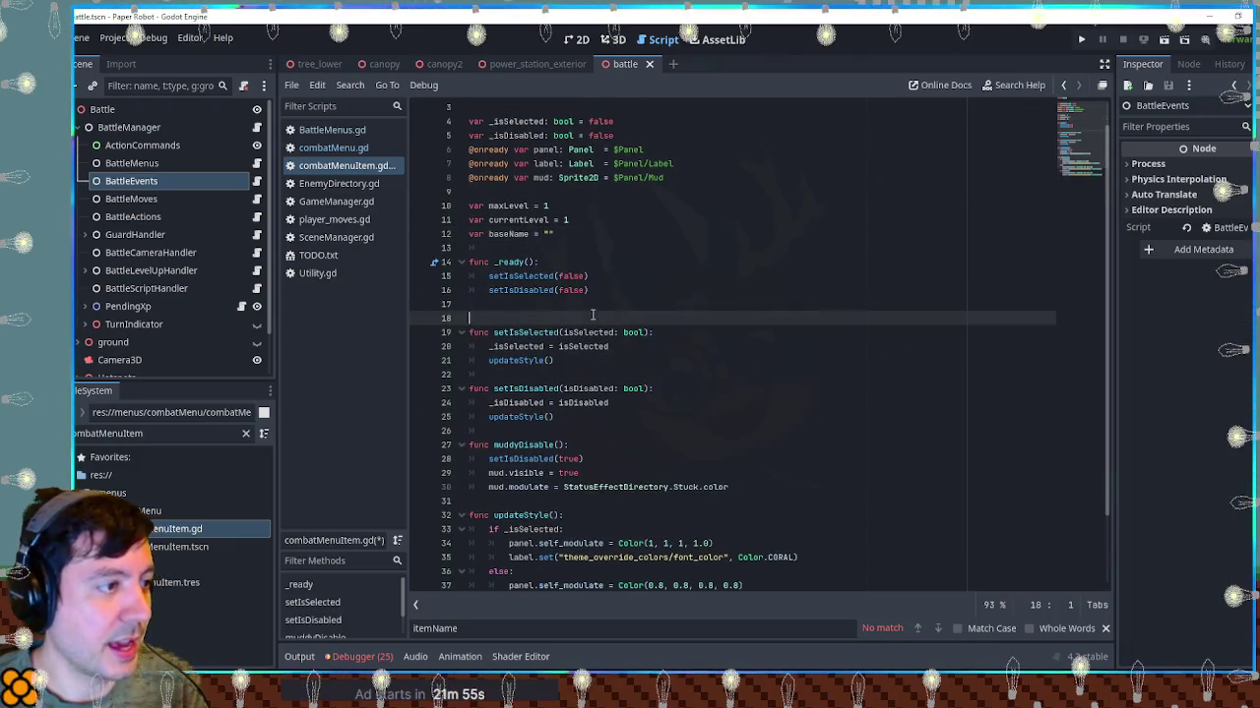
key("Return")
key("Return")
type("func ")
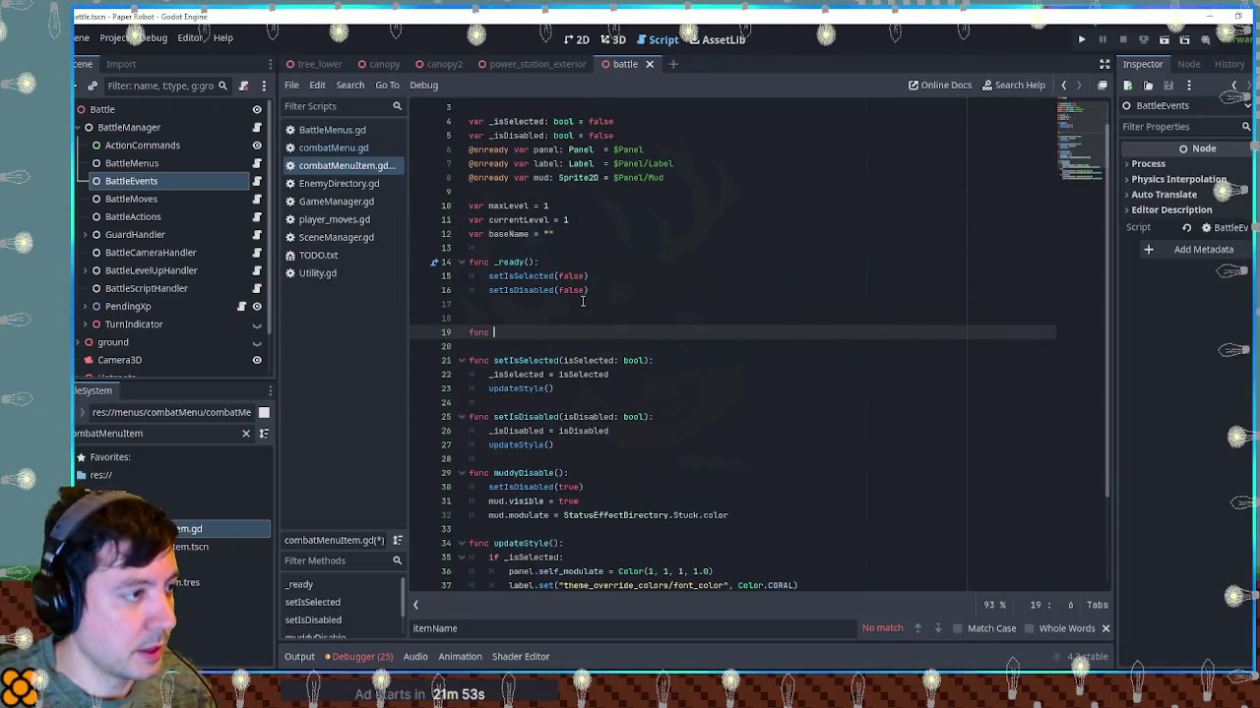
type("updateName(")
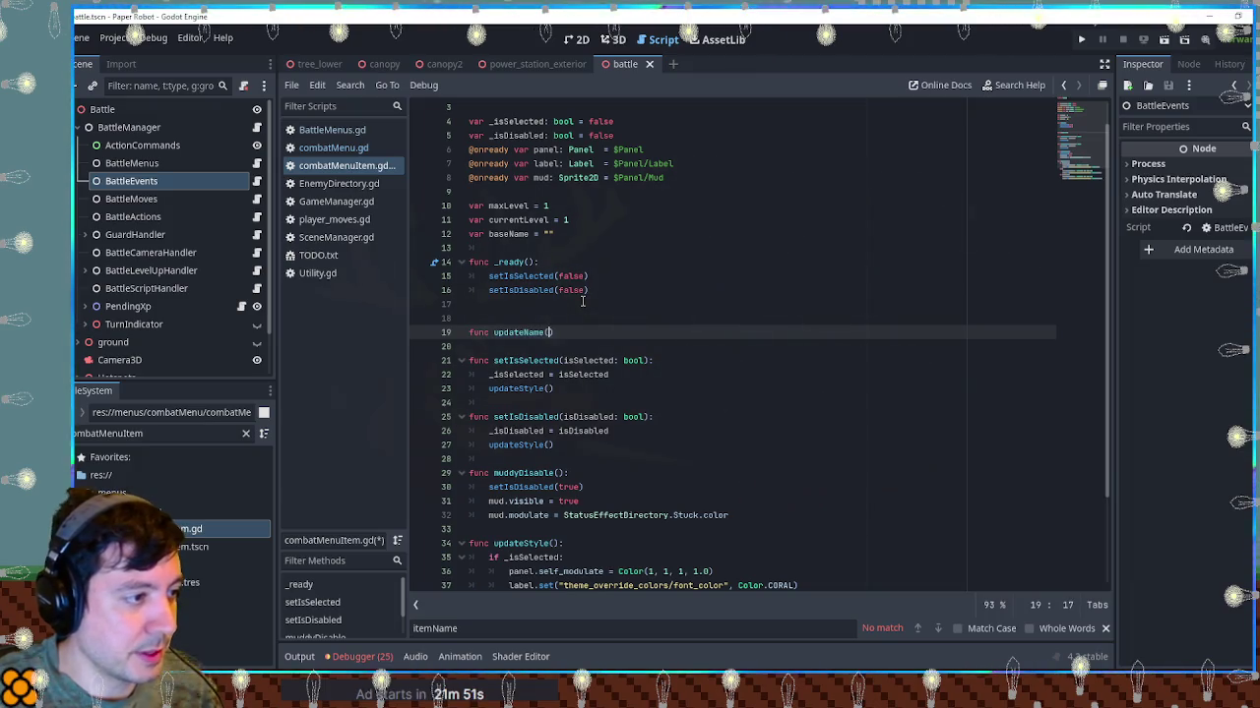
type("):")
key("Return")
type("pass")
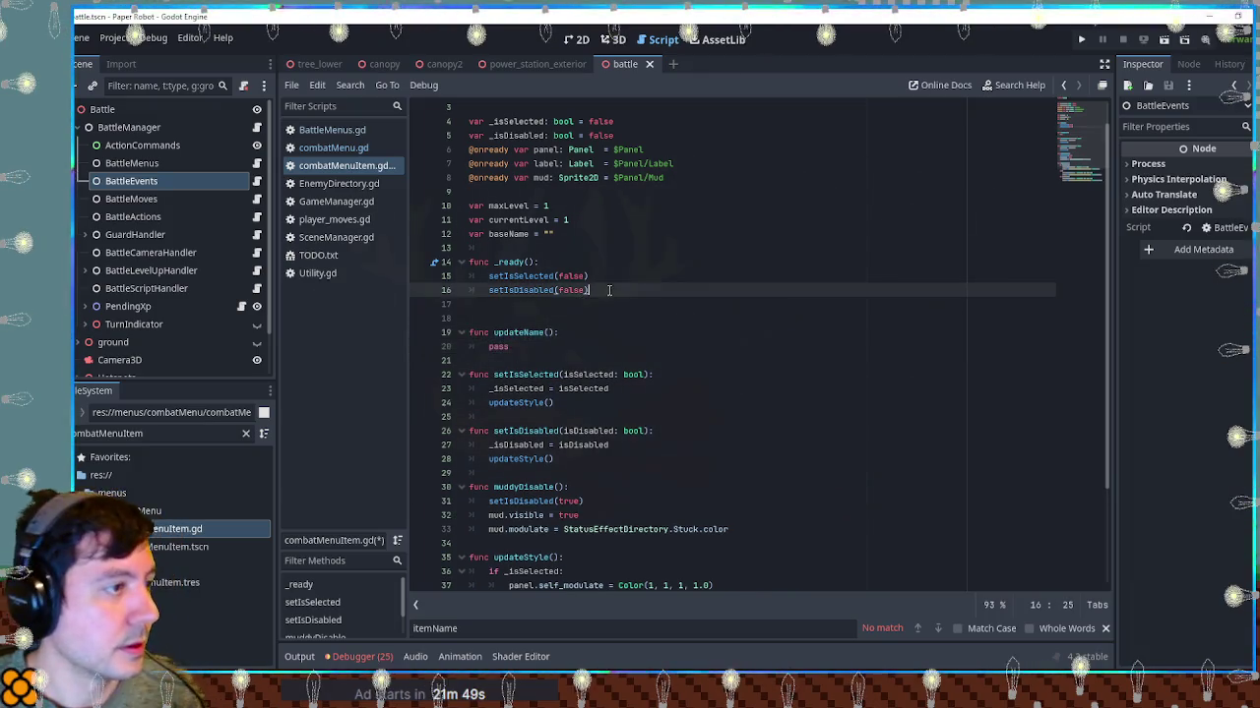
left_click(609, 290)
key("Up")
key("Up")
key("ctrl+s")
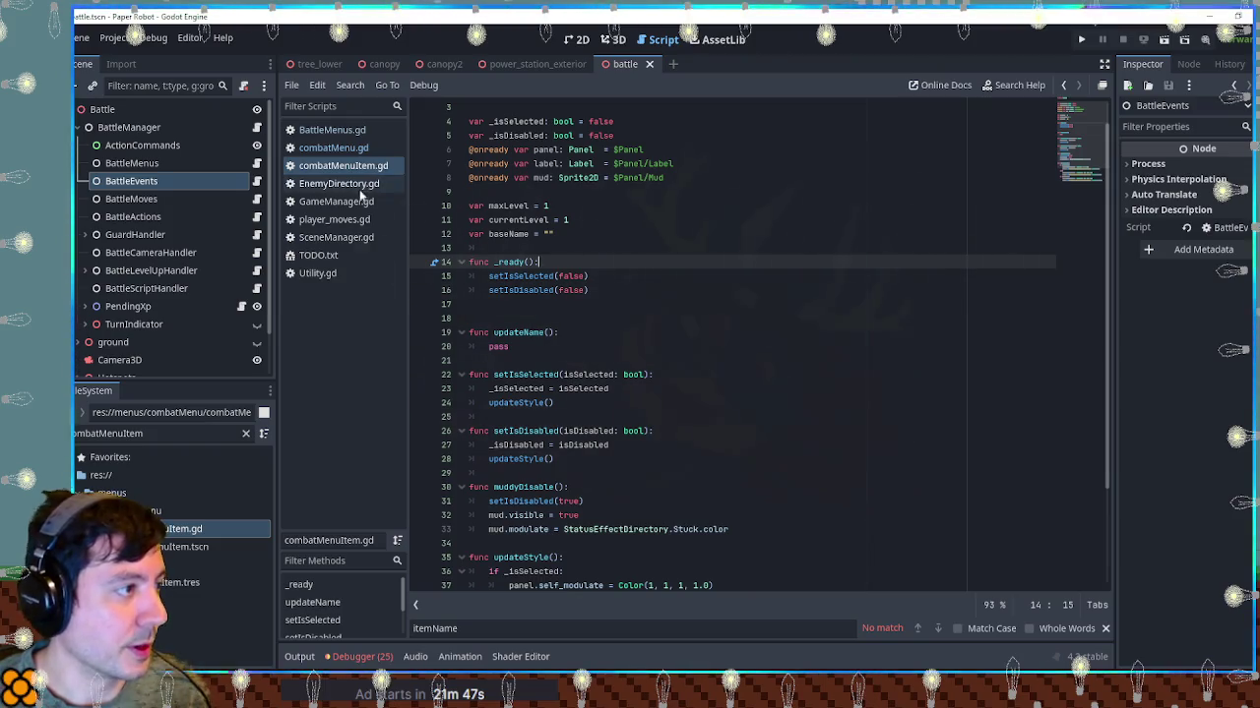
left_click(330, 152)
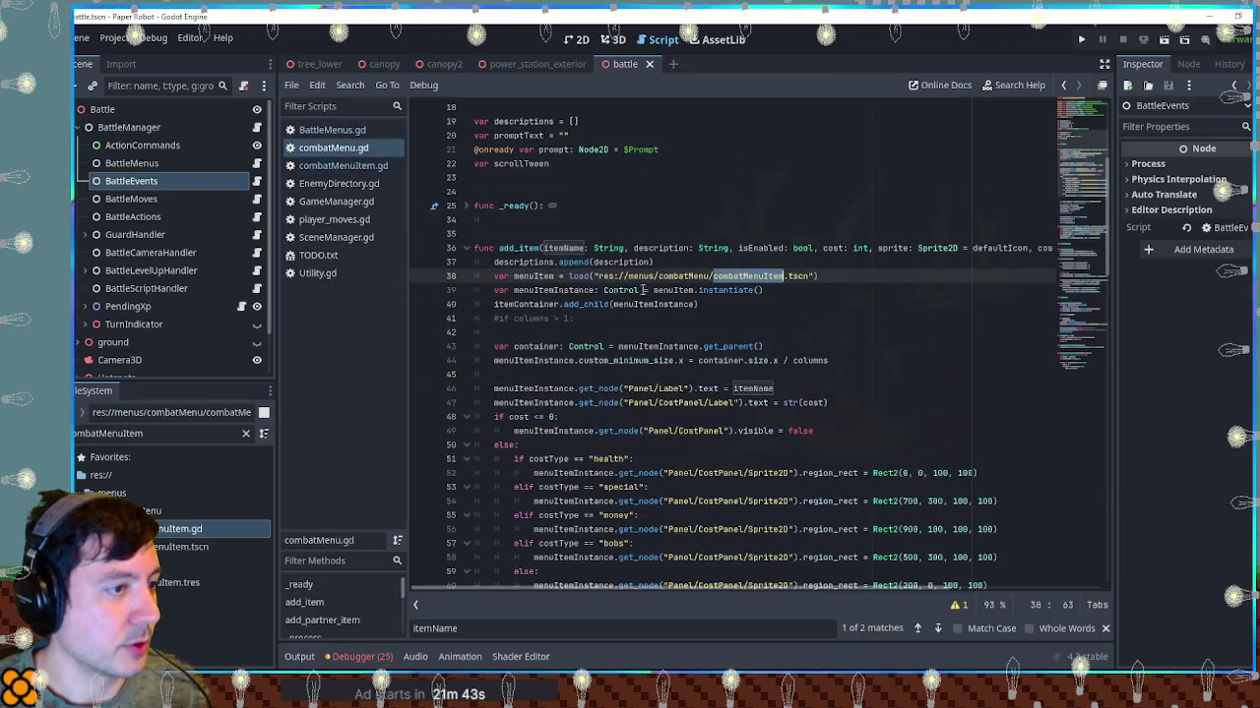
Add 'menuItemInstance.maxLevel = maxLevel' to add_item after line 41
double_click(531, 275)
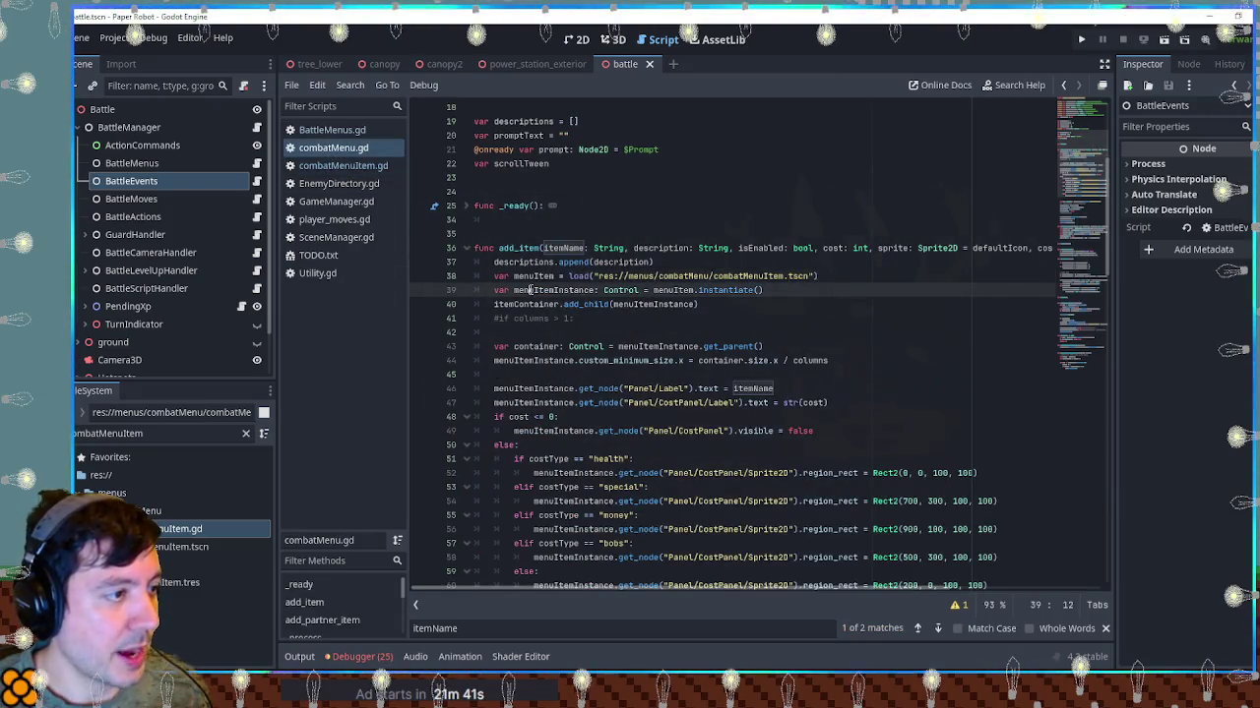
double_click(551, 290)
left_click(610, 319)
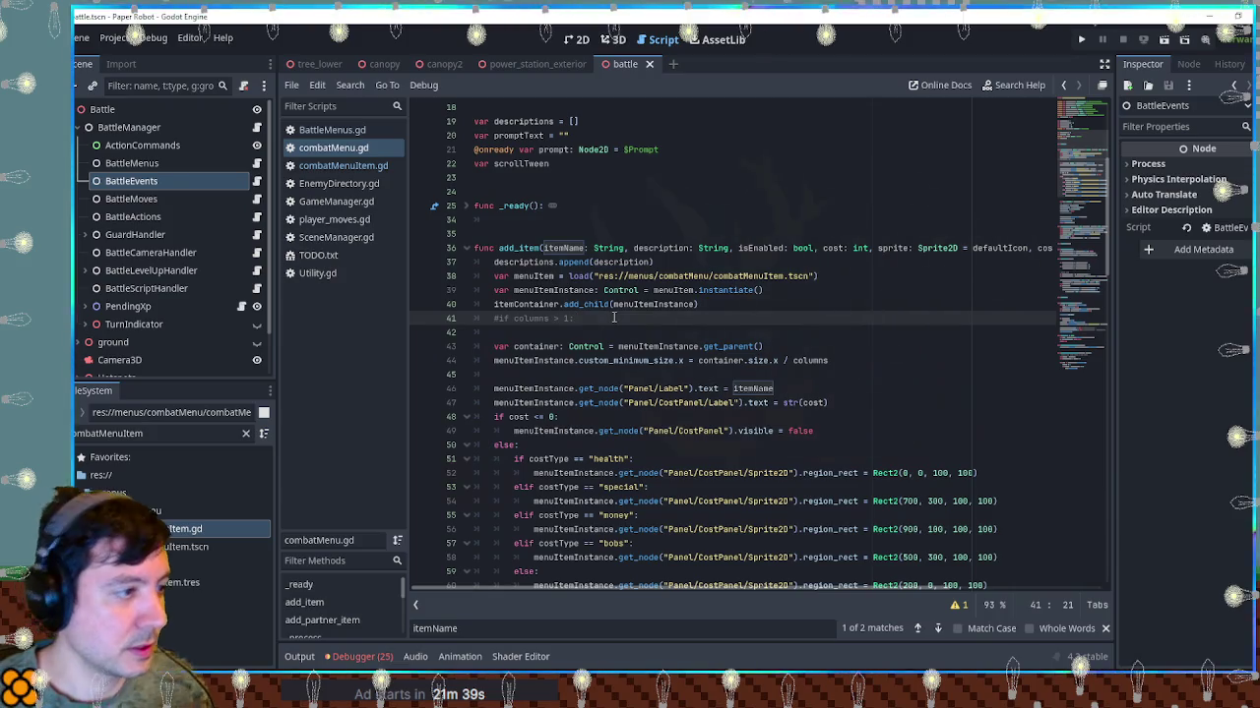
key("Return")
key("Return")
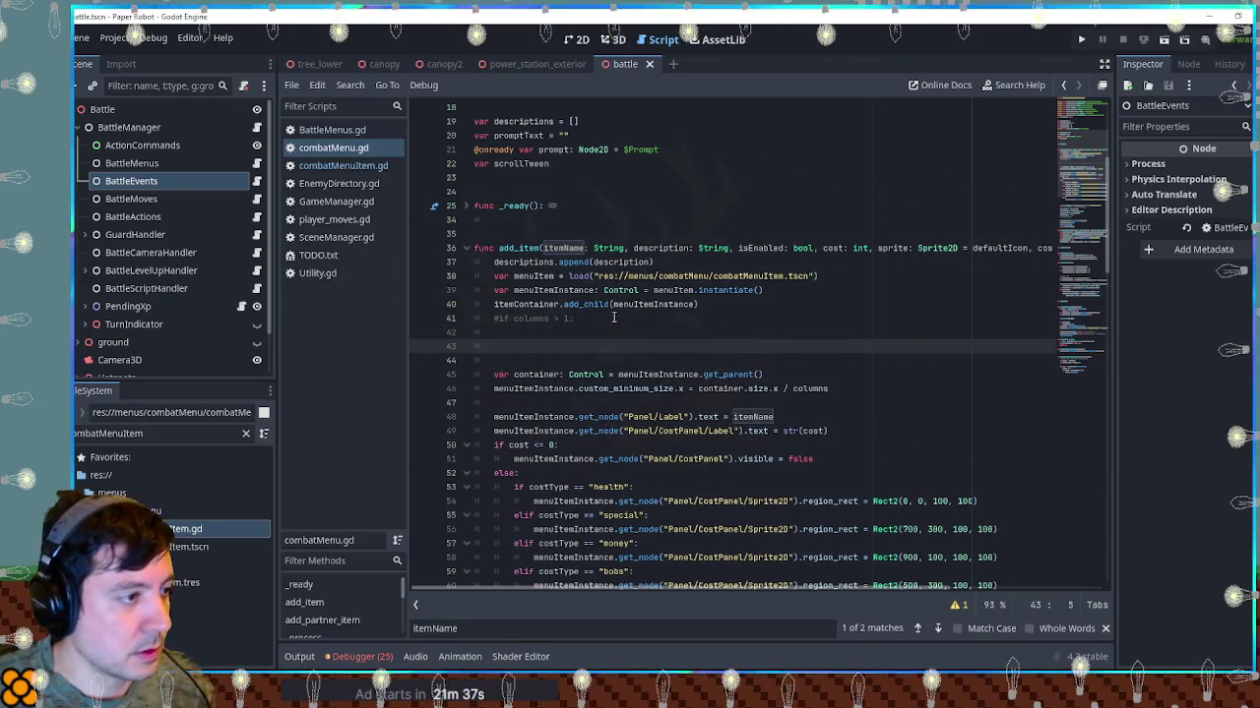
type("menuItemInstance.")
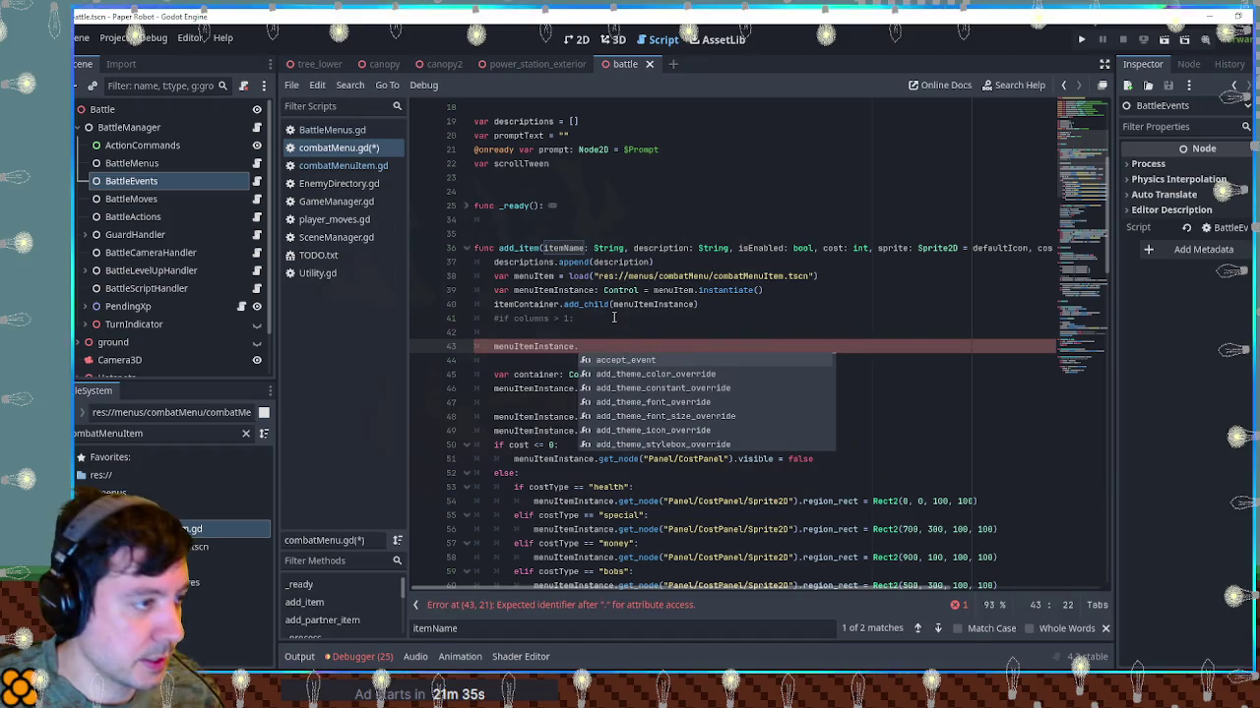
type("maxLevel = ")
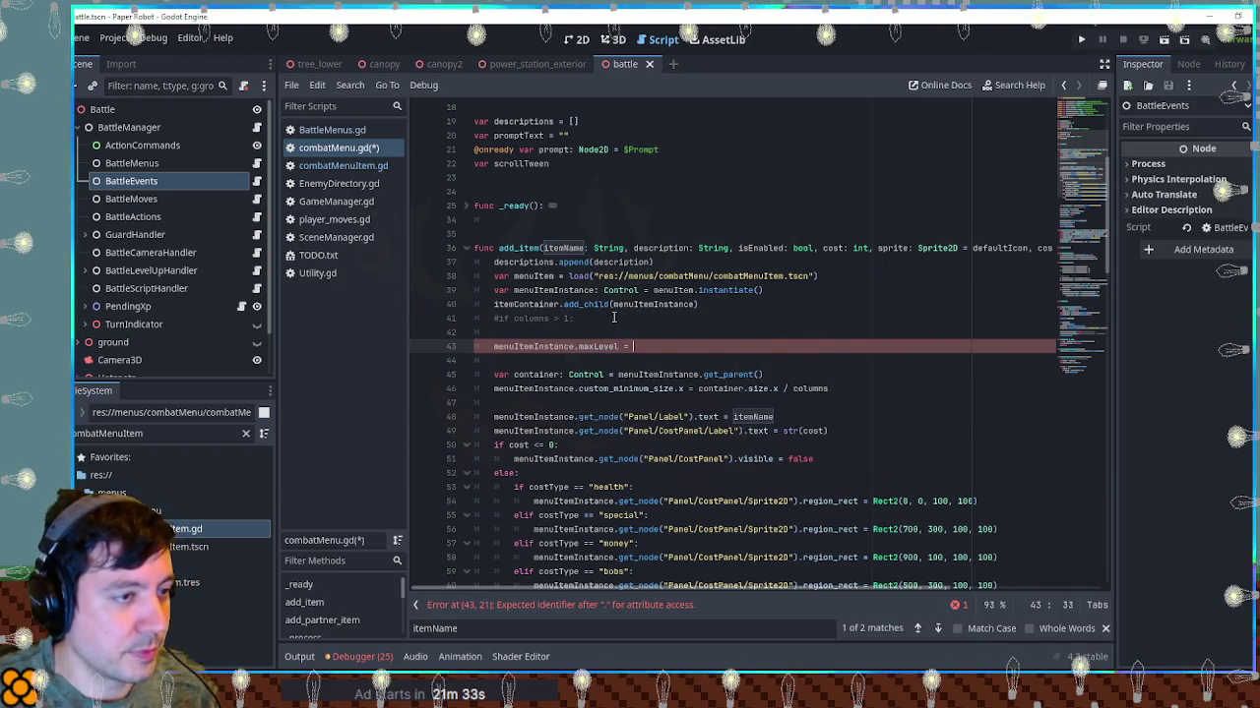
type("maxLevel")
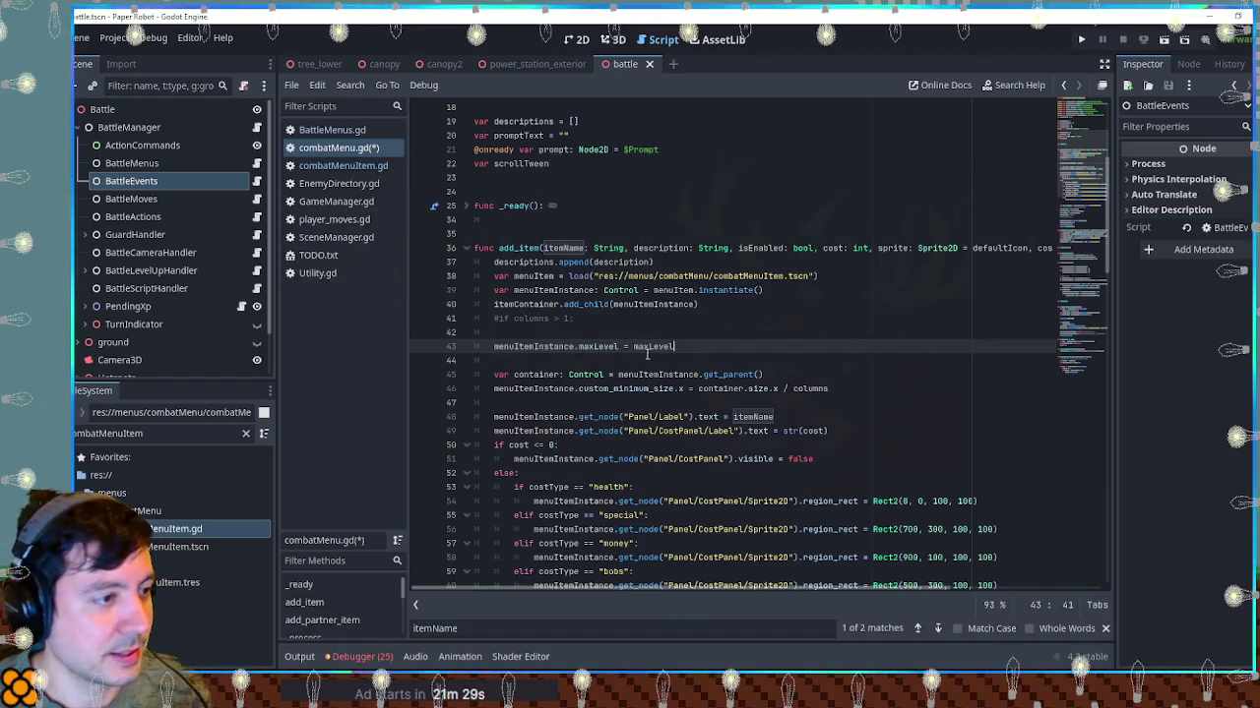
Duplicate that line and turn it into 'menuItemInstance.baseName = itemName'
double_click(695, 346)
key("ctrl+alt+Down")
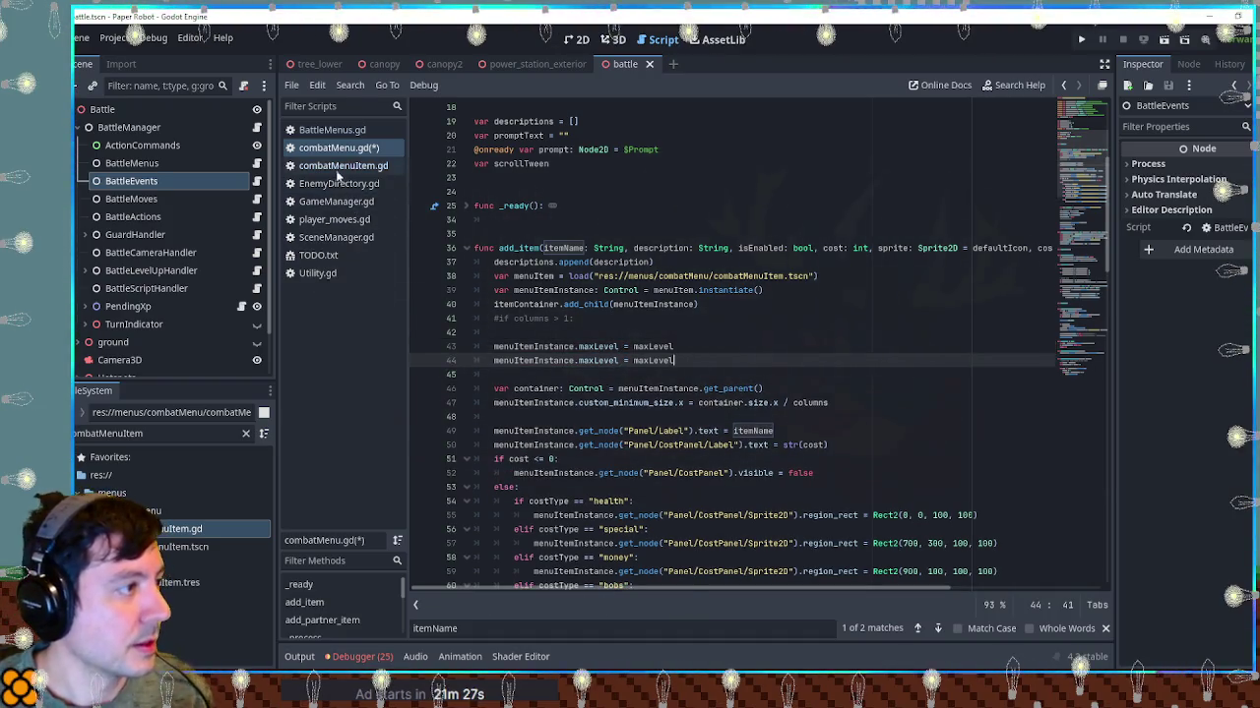
left_click(343, 165)
left_click(504, 234)
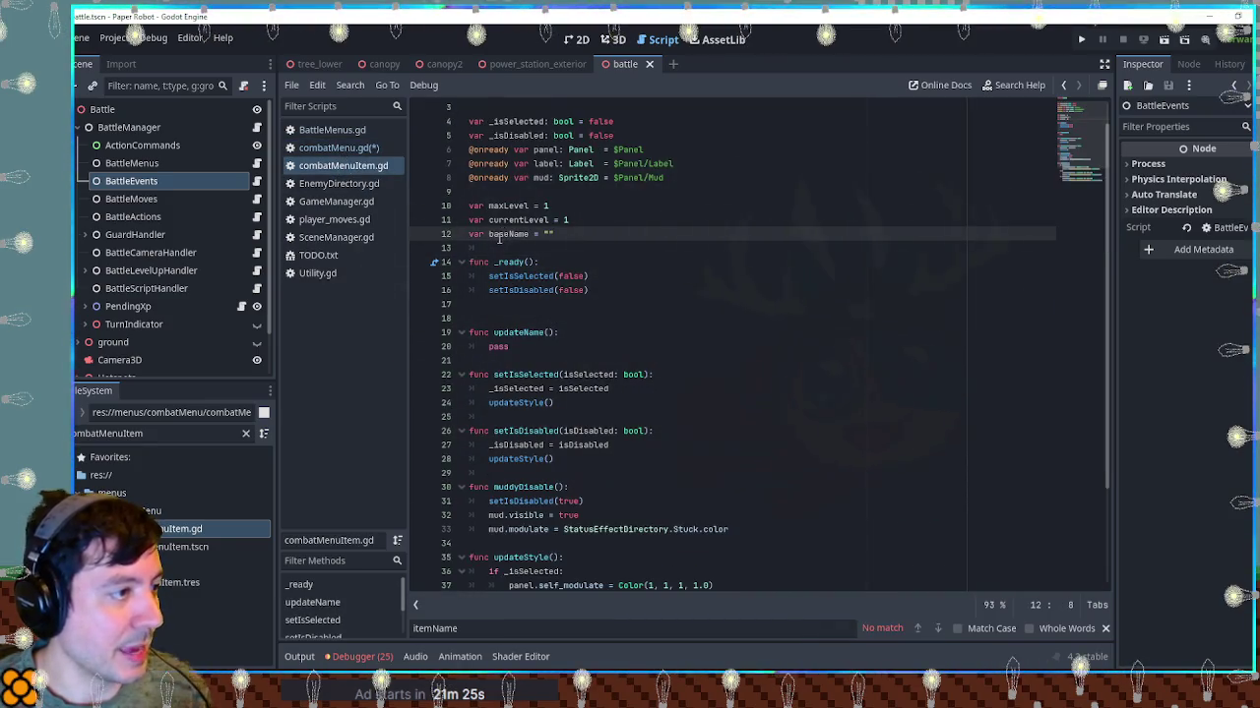
double_click(502, 234)
key("ctrl+c")
left_click(326, 149)
double_click(598, 360)
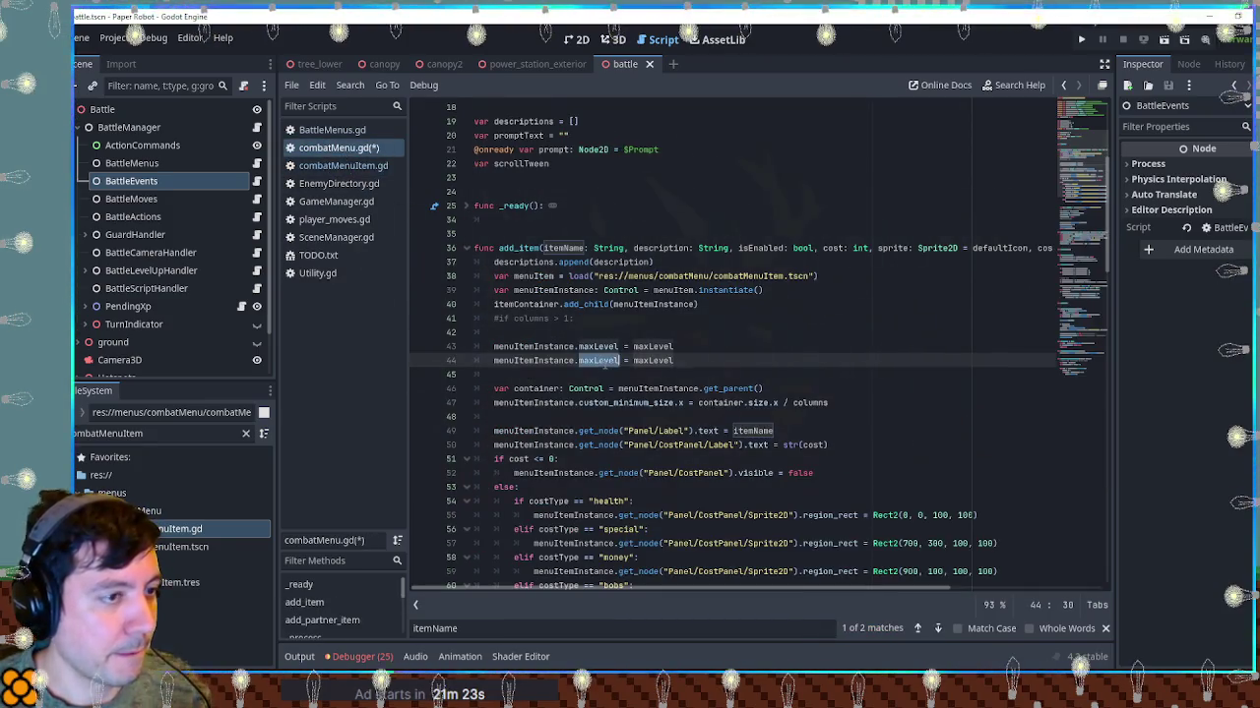
key("ctrl+v")
double_click(752, 430)
key("ctrl+c")
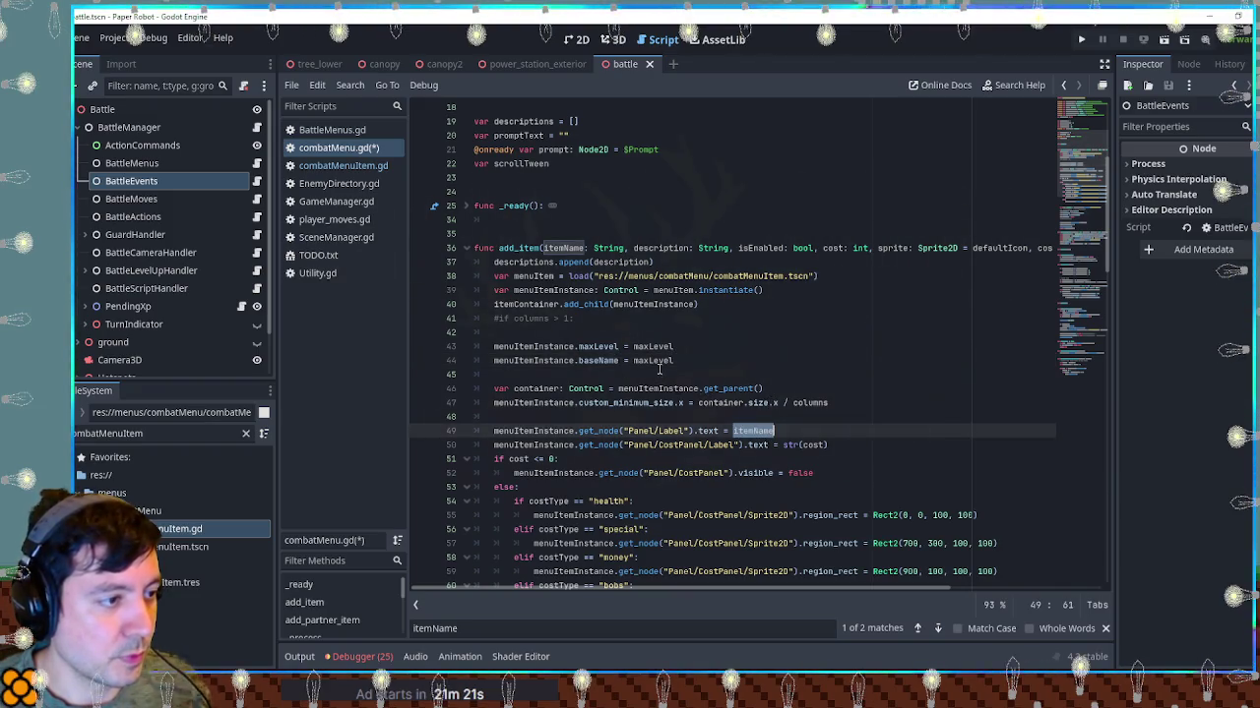
double_click(652, 360)
key("ctrl+v")
Select the label-overwriting Panel/Label text line on line 49
mouse_move(495, 430)
left_mouse_down()
mouse_move(698, 431)
mouse_move(686, 431)
left_mouse_up()
left_click(784, 434)
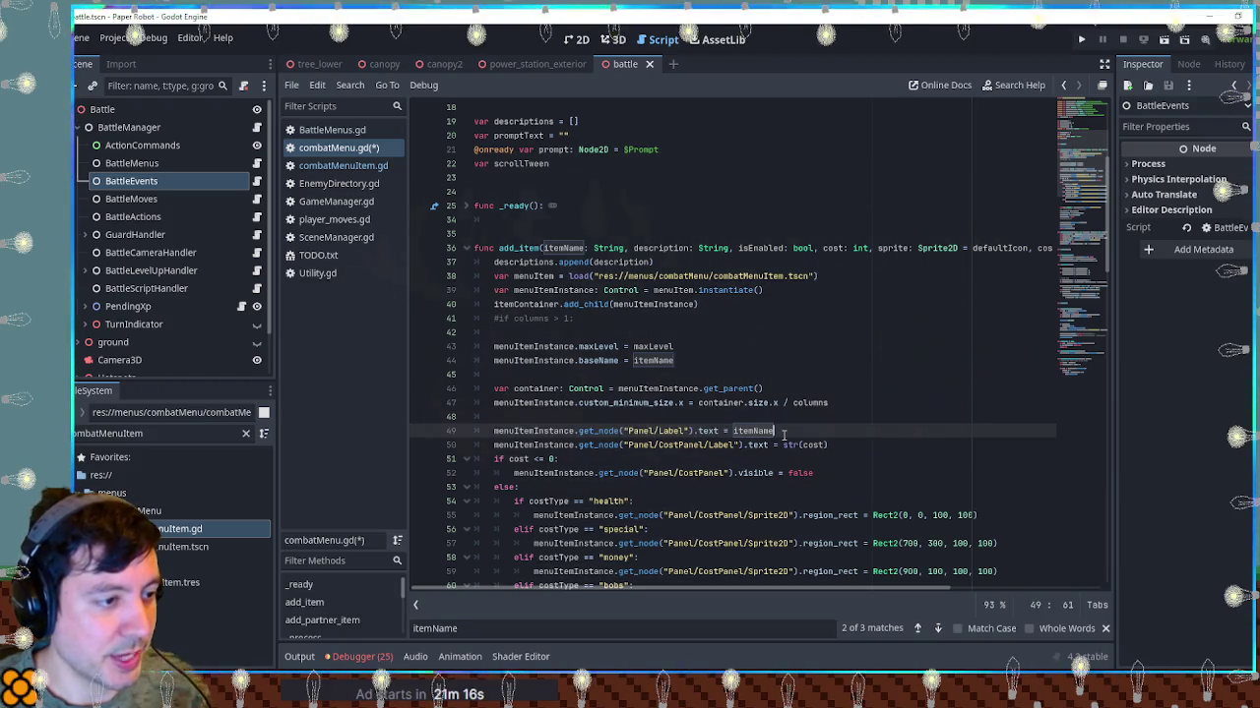
key("shift+Up")
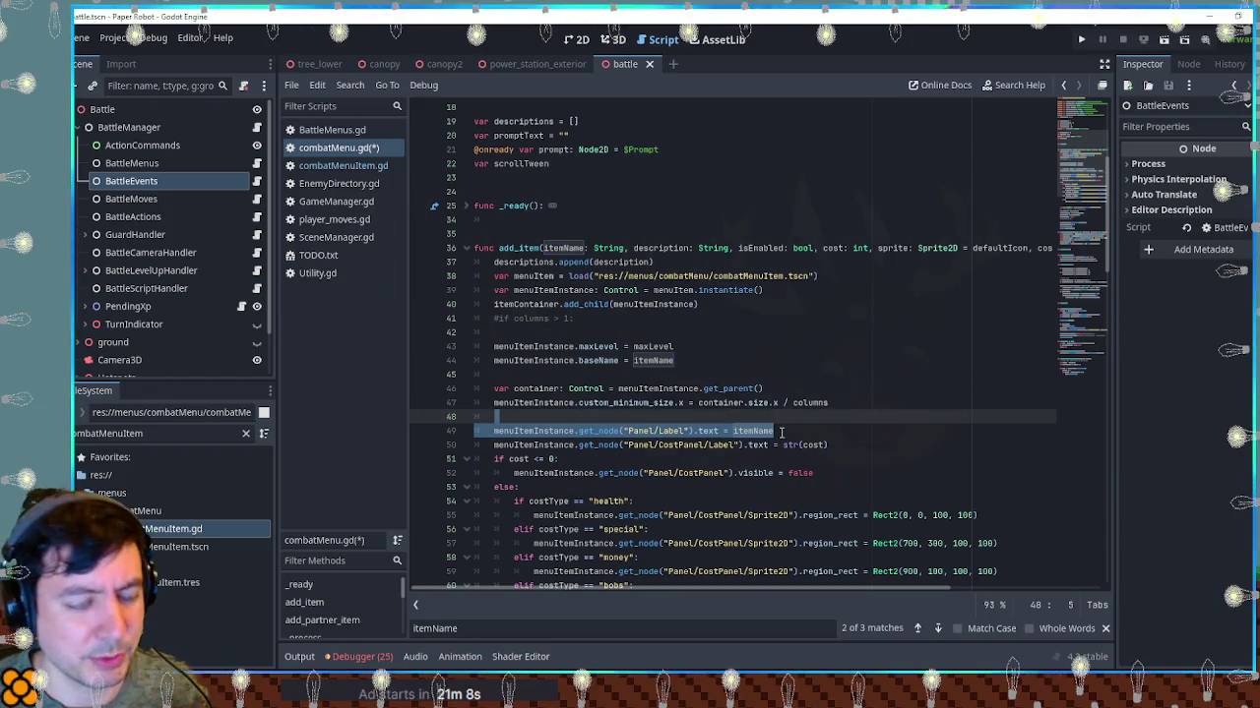
left_click(777, 433)
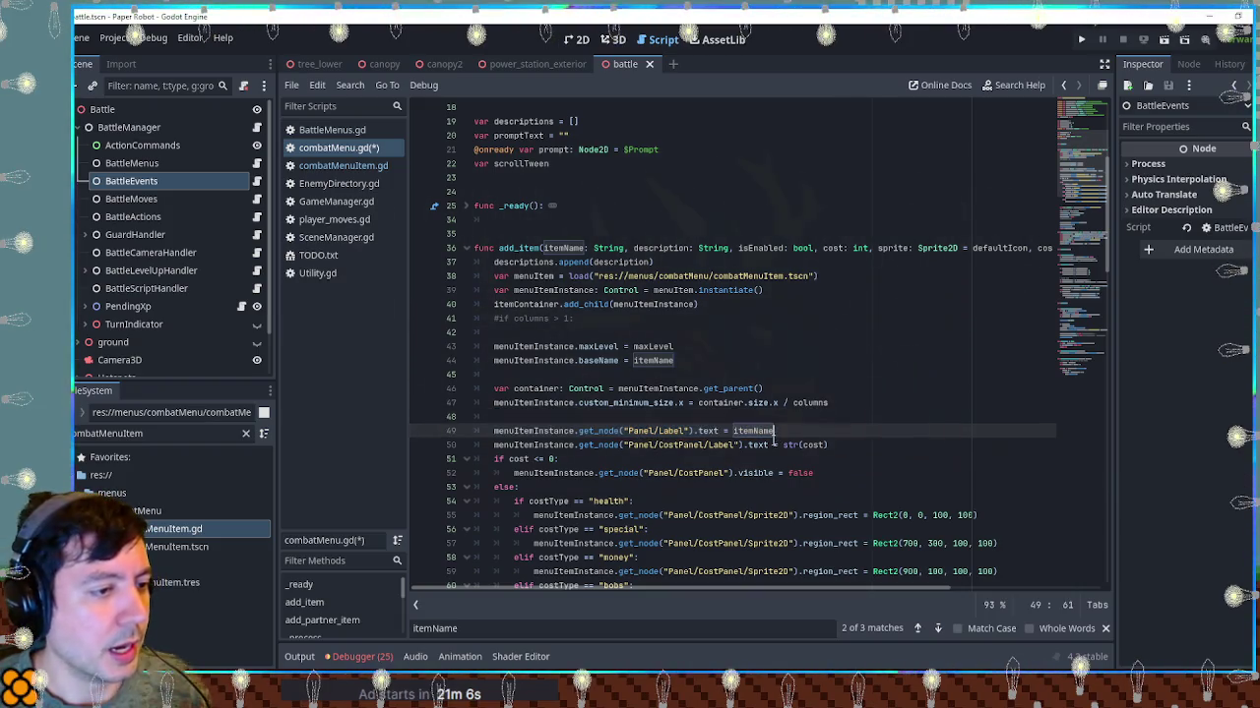
key("shift+Up")
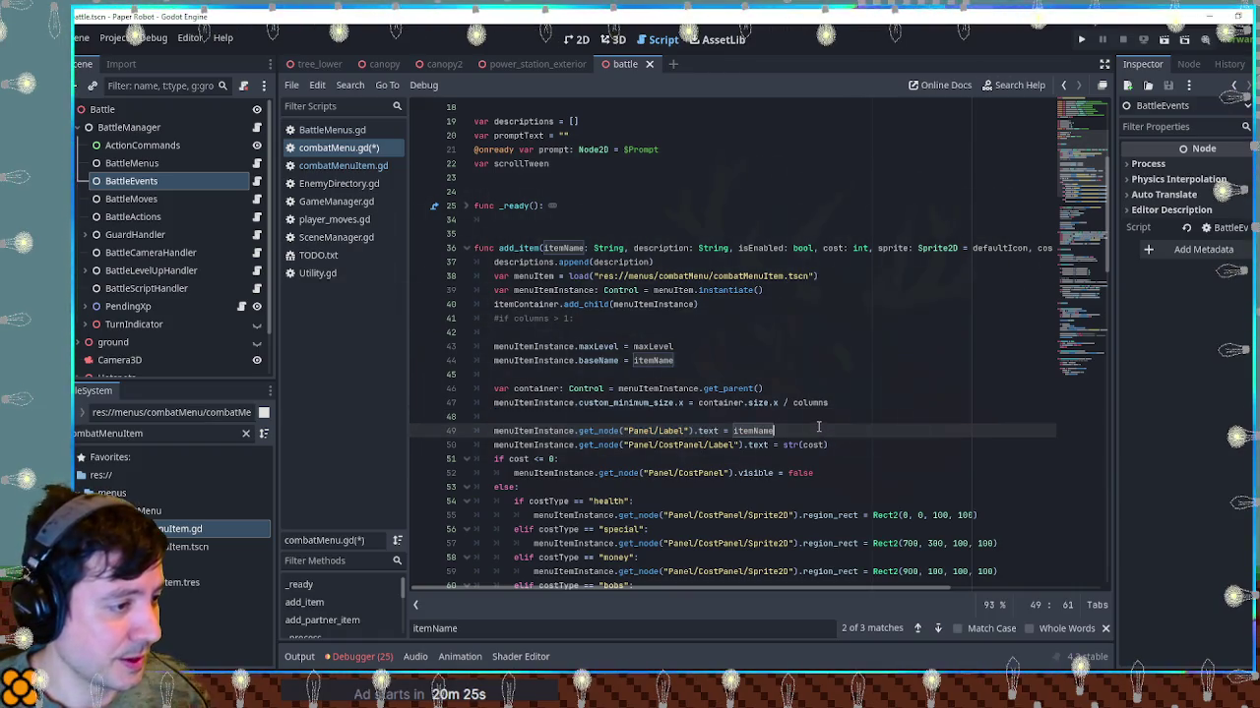
Try deleting the Panel/Label text line, saving, restoring it, then open combatMenuItem.gd
key("Delete")
key("ctrl+s")
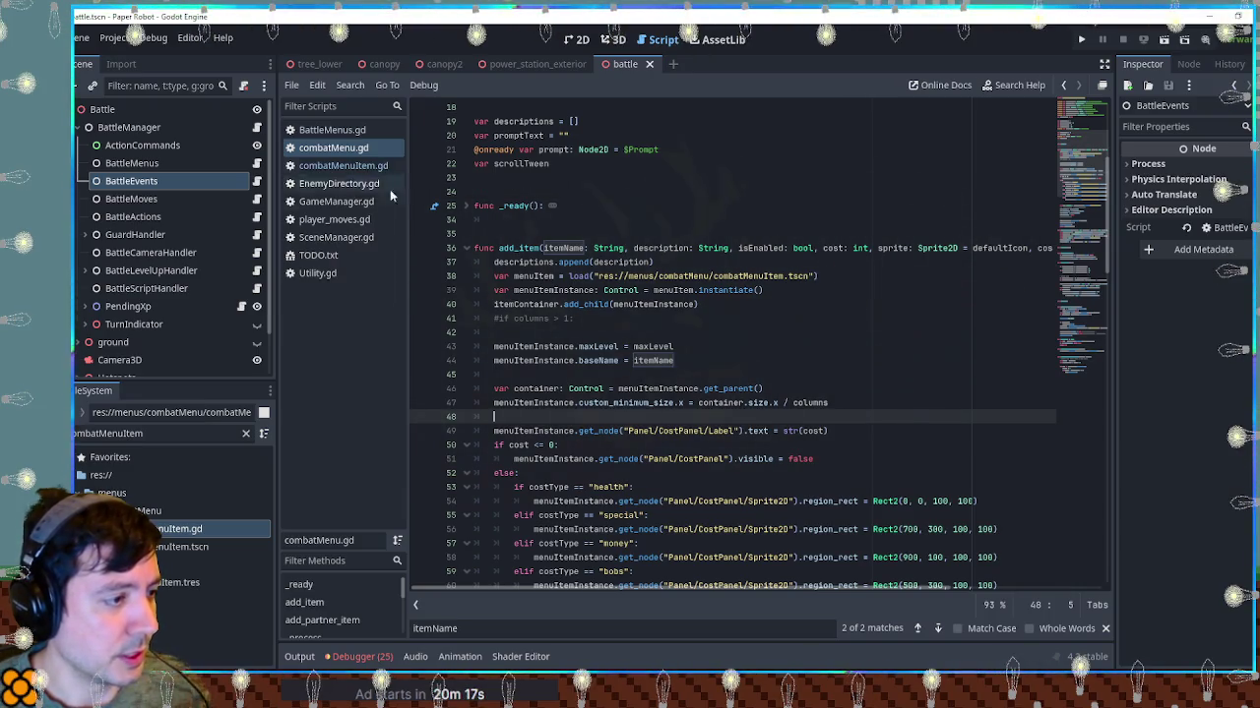
key("ctrl+z")
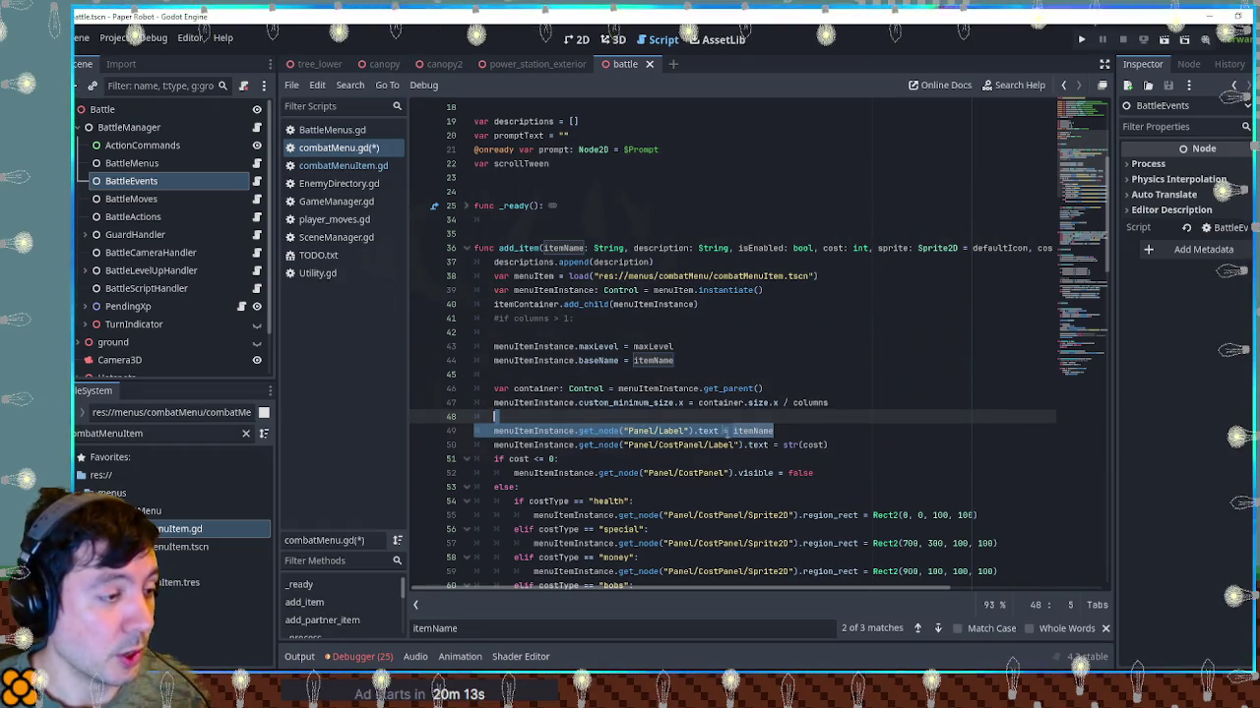
key("Delete")
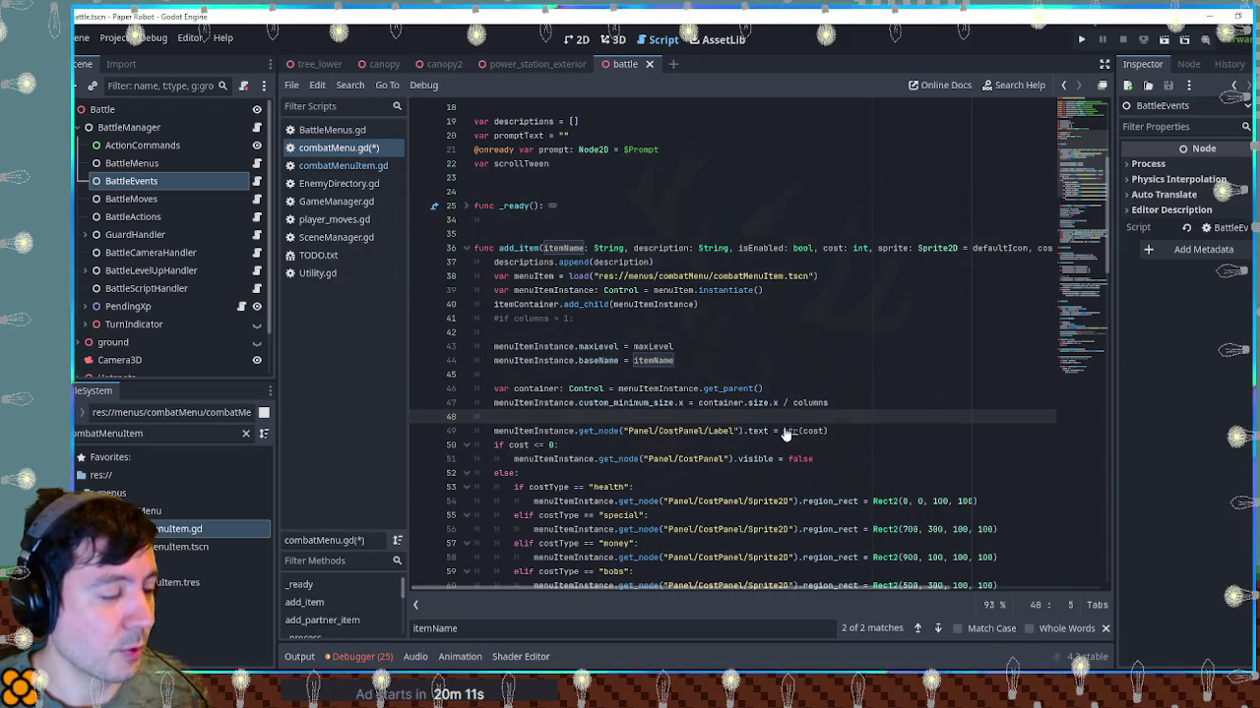
key("ctrl+z")
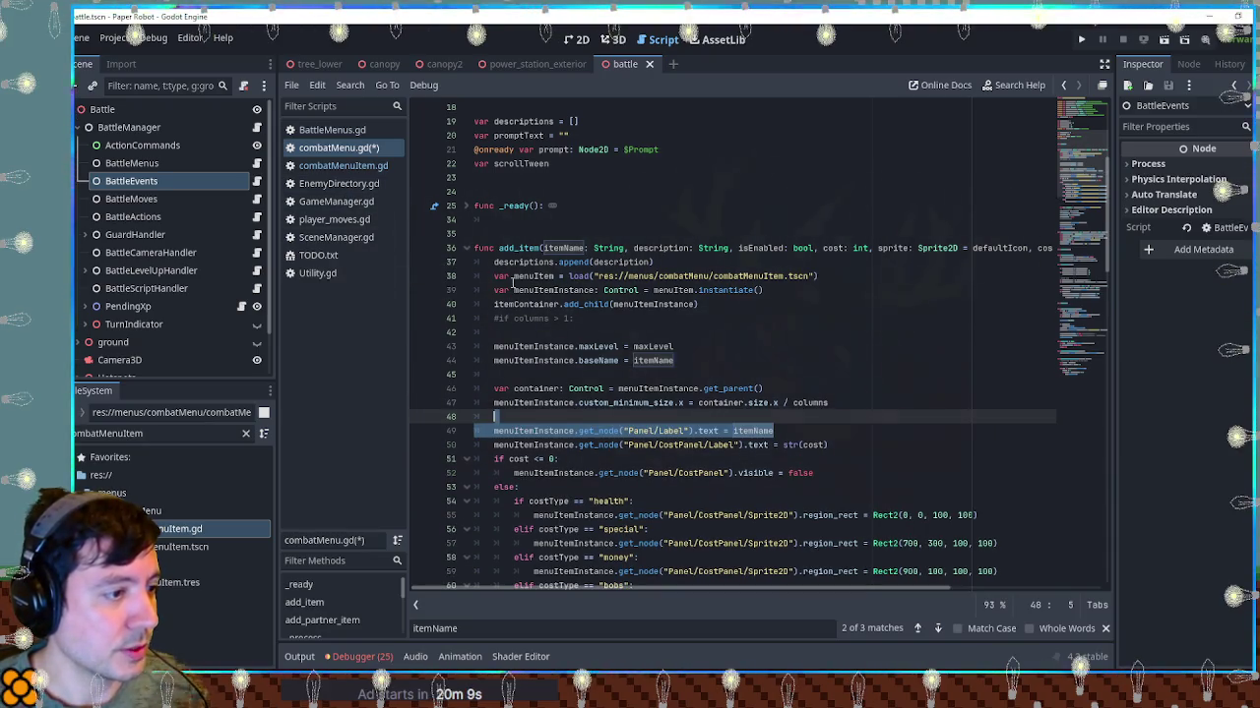
left_click(344, 165)
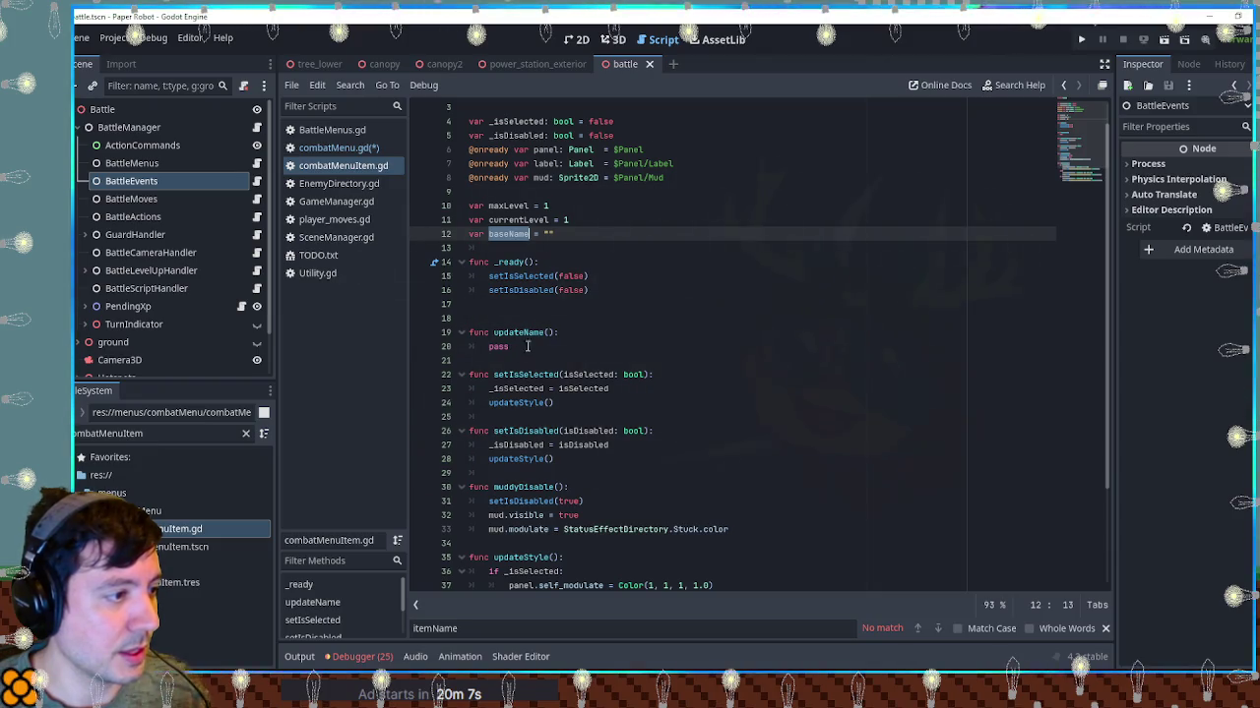
scroll(561, 354, "up", 1)
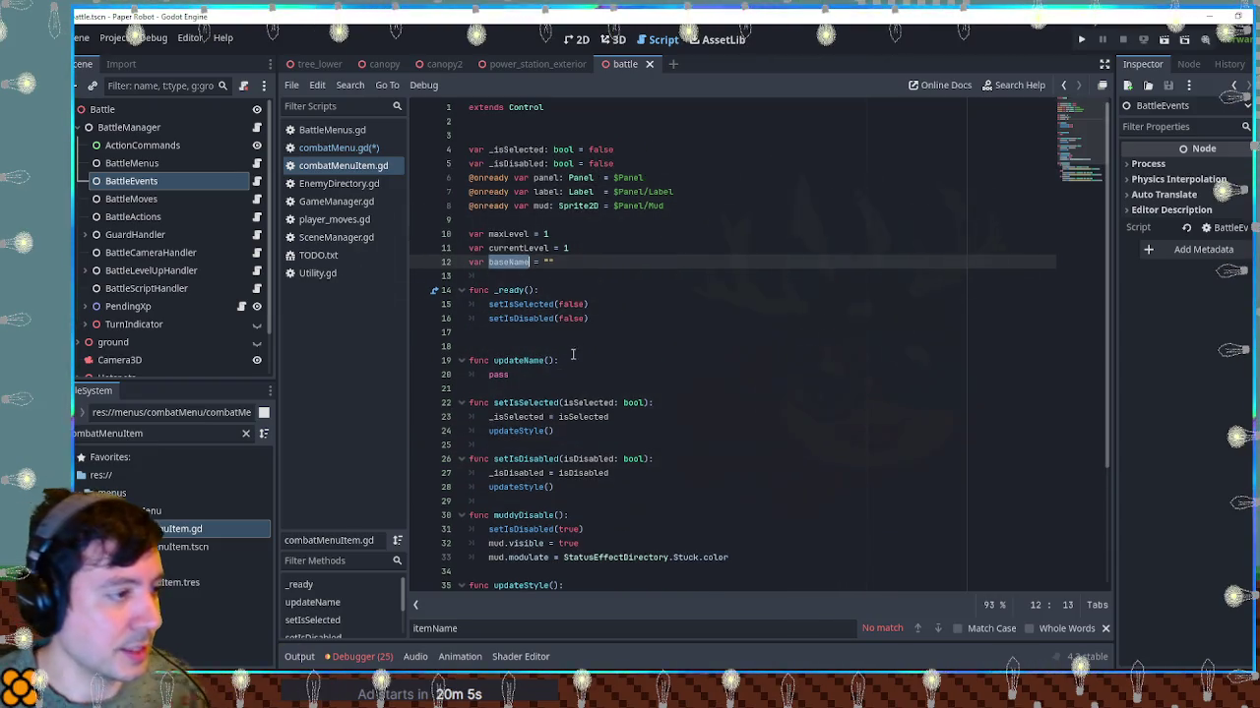
scroll(566, 369, "down", 4)
scroll(569, 388, "up", 4)
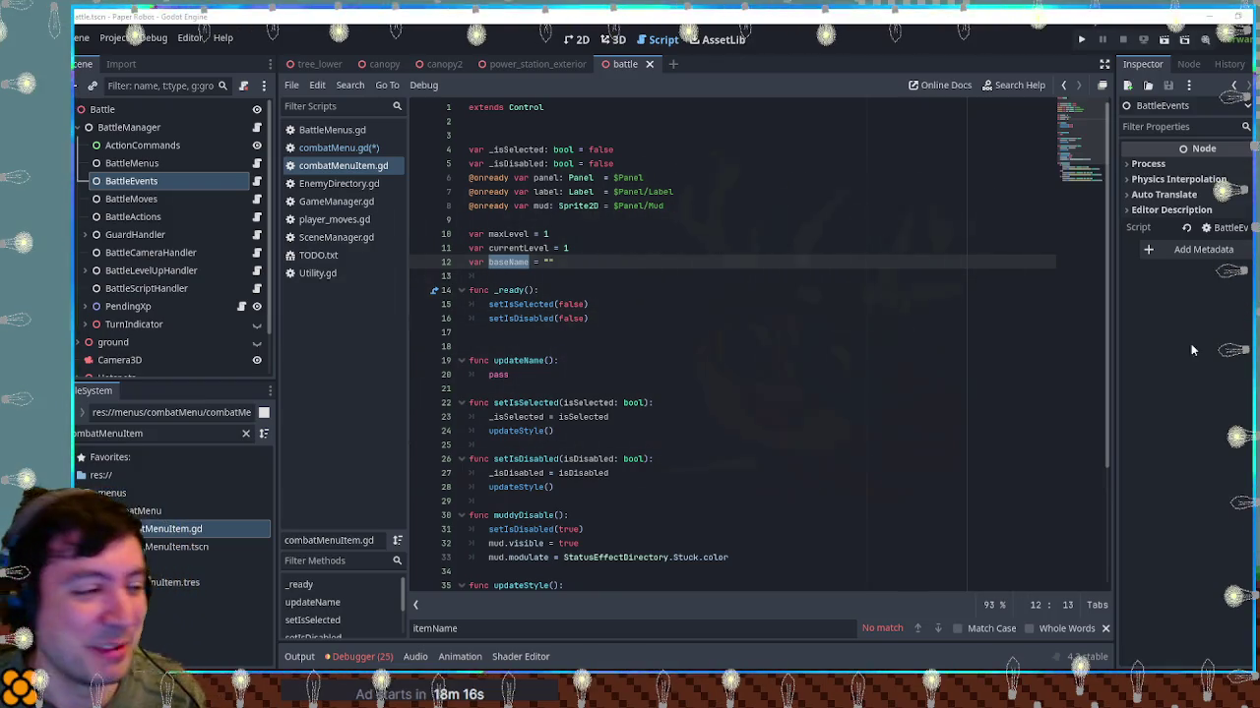
left_click(558, 263)
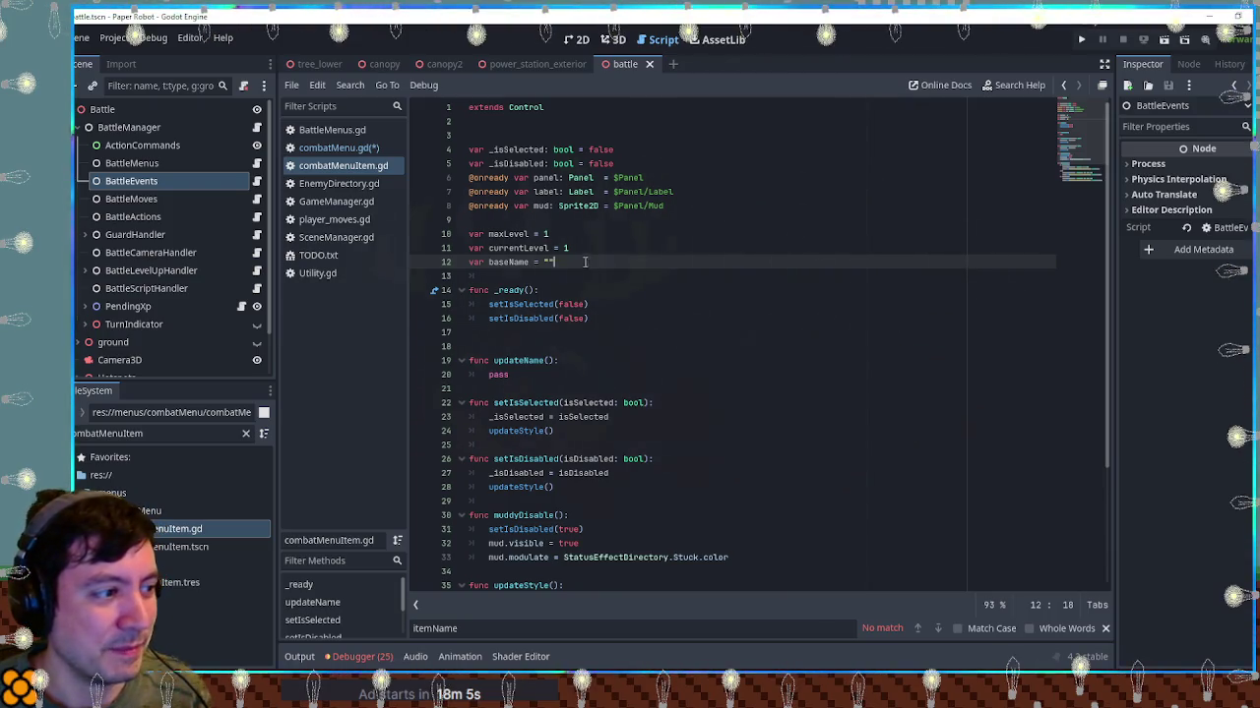
double_click(507, 262)
Add a 'set(value):' setter line under var baseName in combatMenuItem.gd
left_click(568, 267)
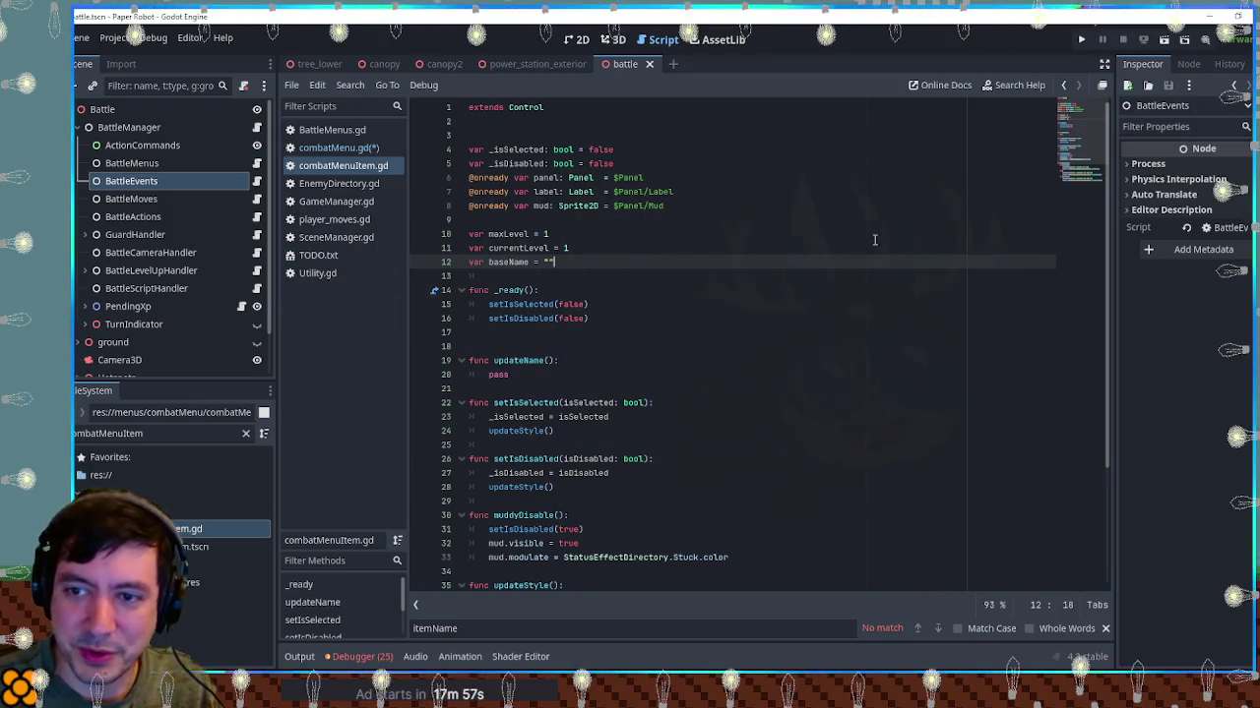
type(":")
key("Return")
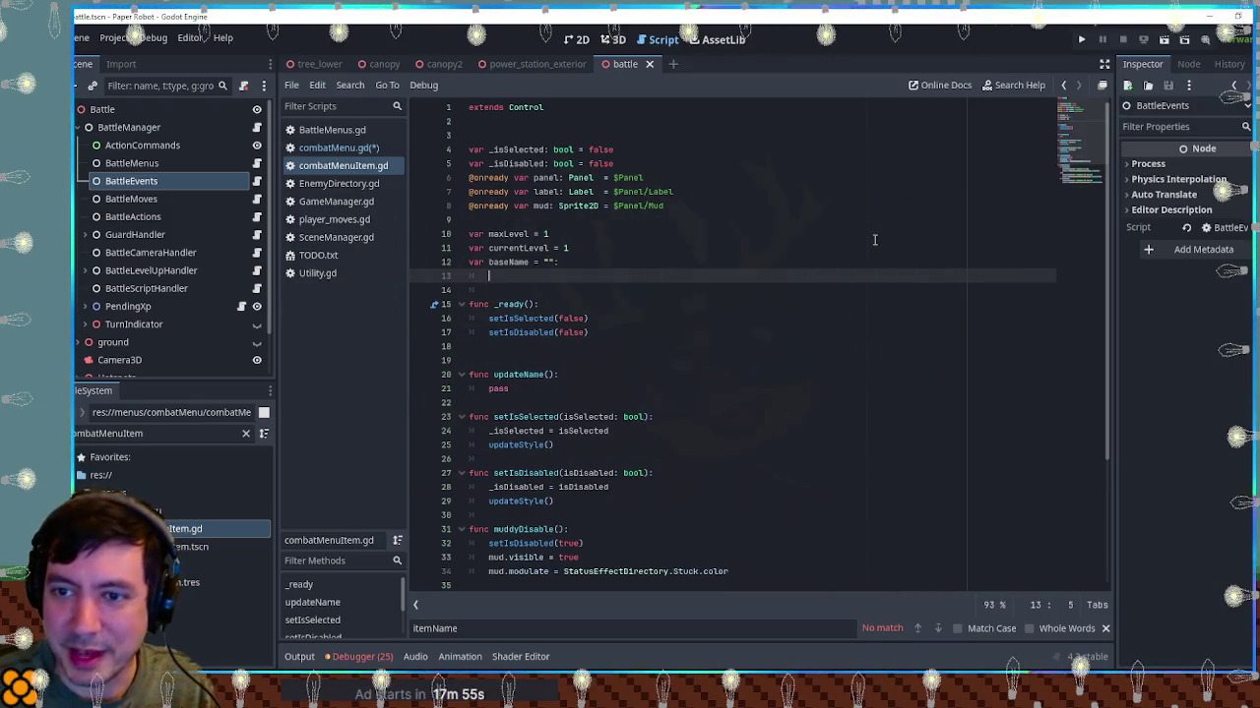
type("set(value):")
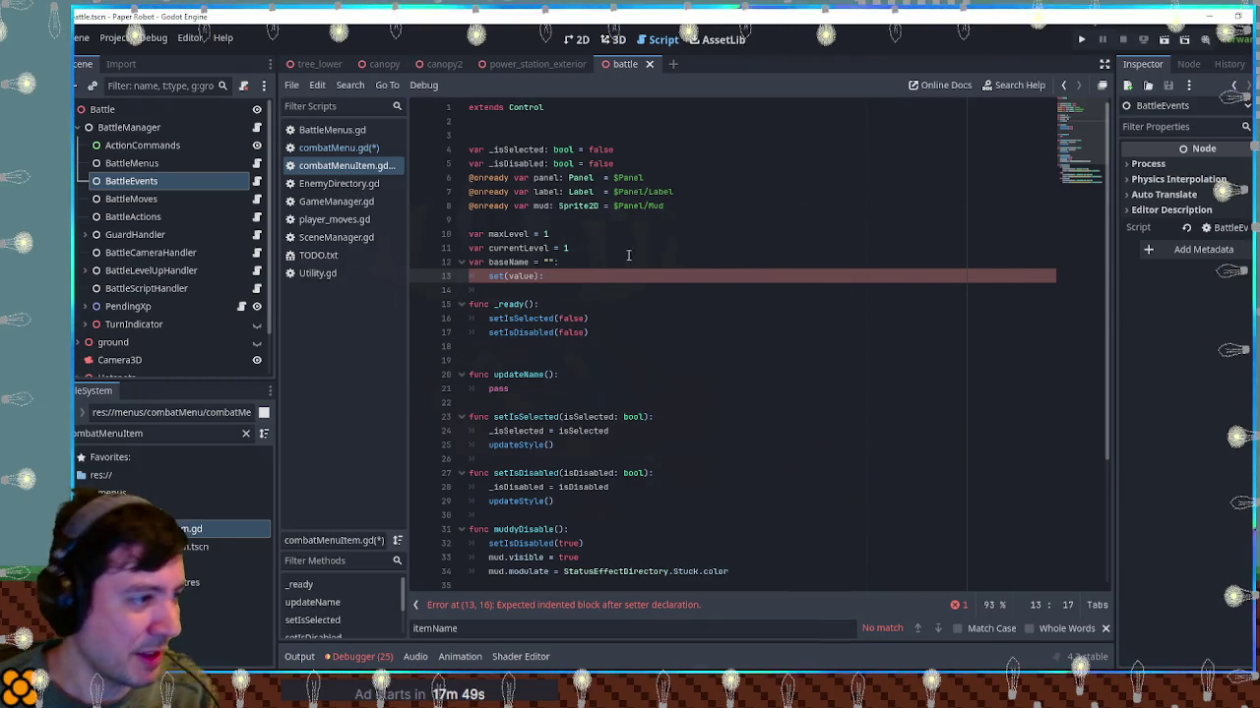
Search all project files for 'set(value)', finding 2 existing examples
left_click(494, 277)
left_click_drag(489, 276, 545, 276)
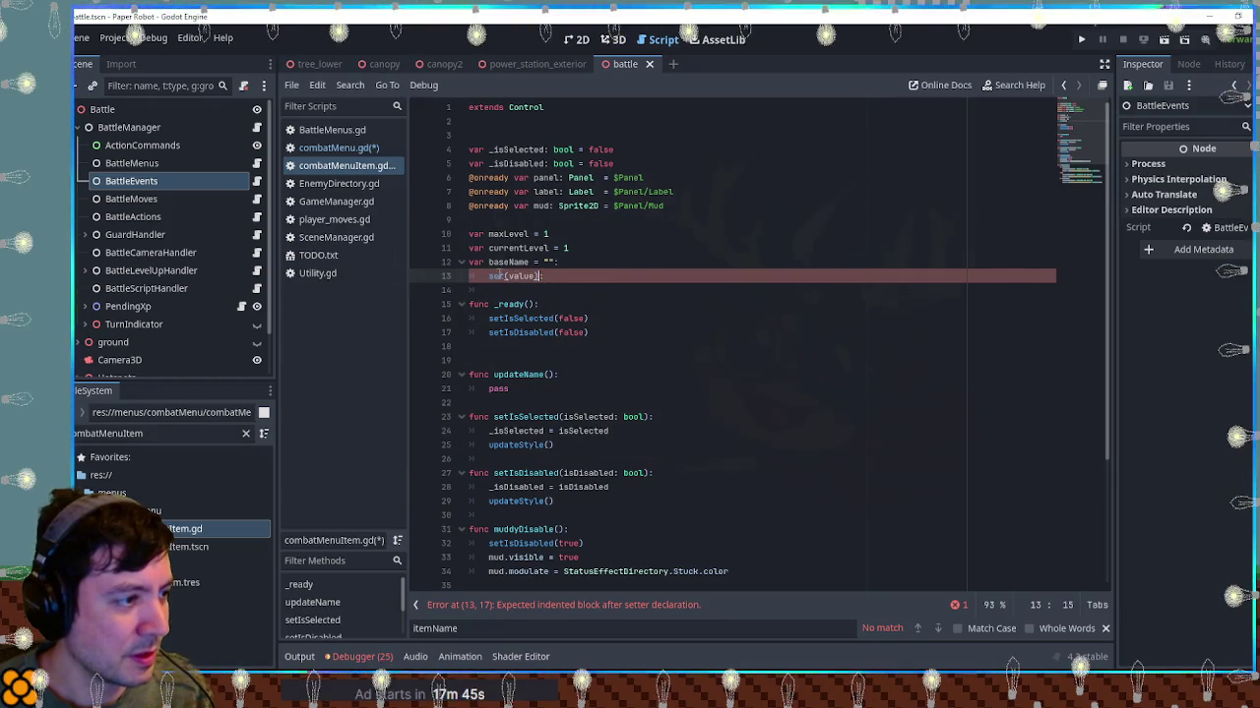
key("ctrl+shift+f")
left_click(668, 397)
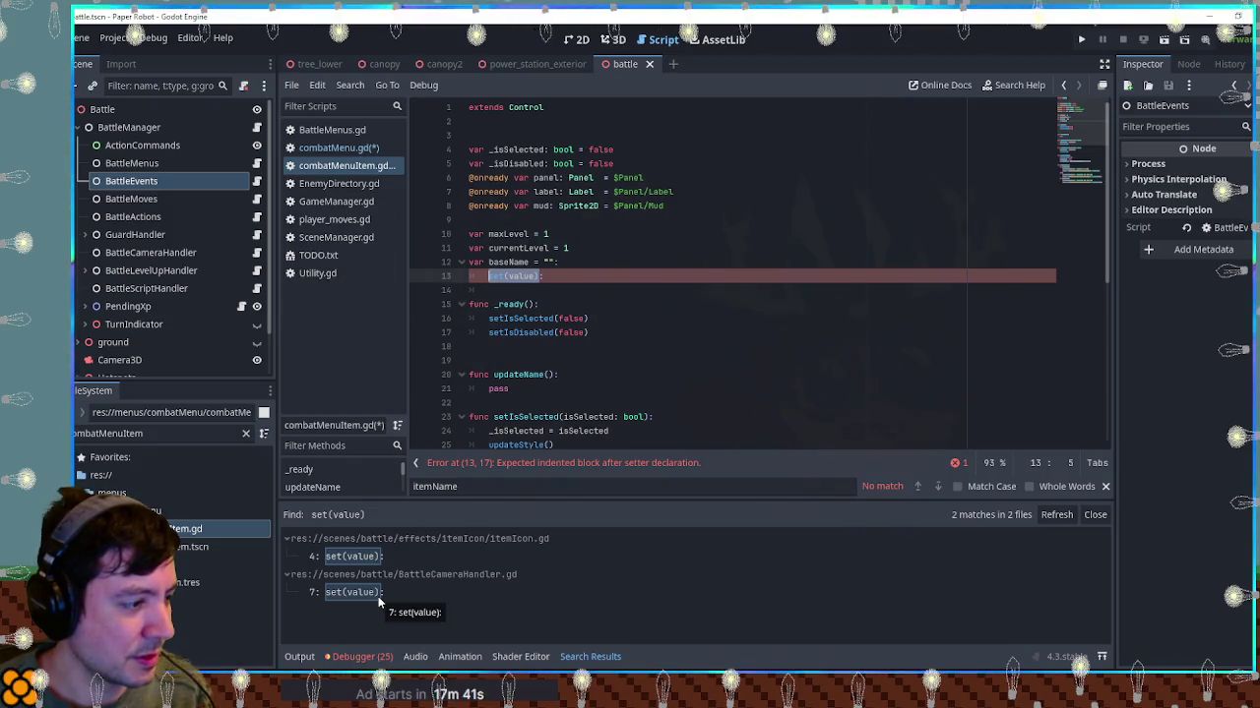
left_click(378, 593)
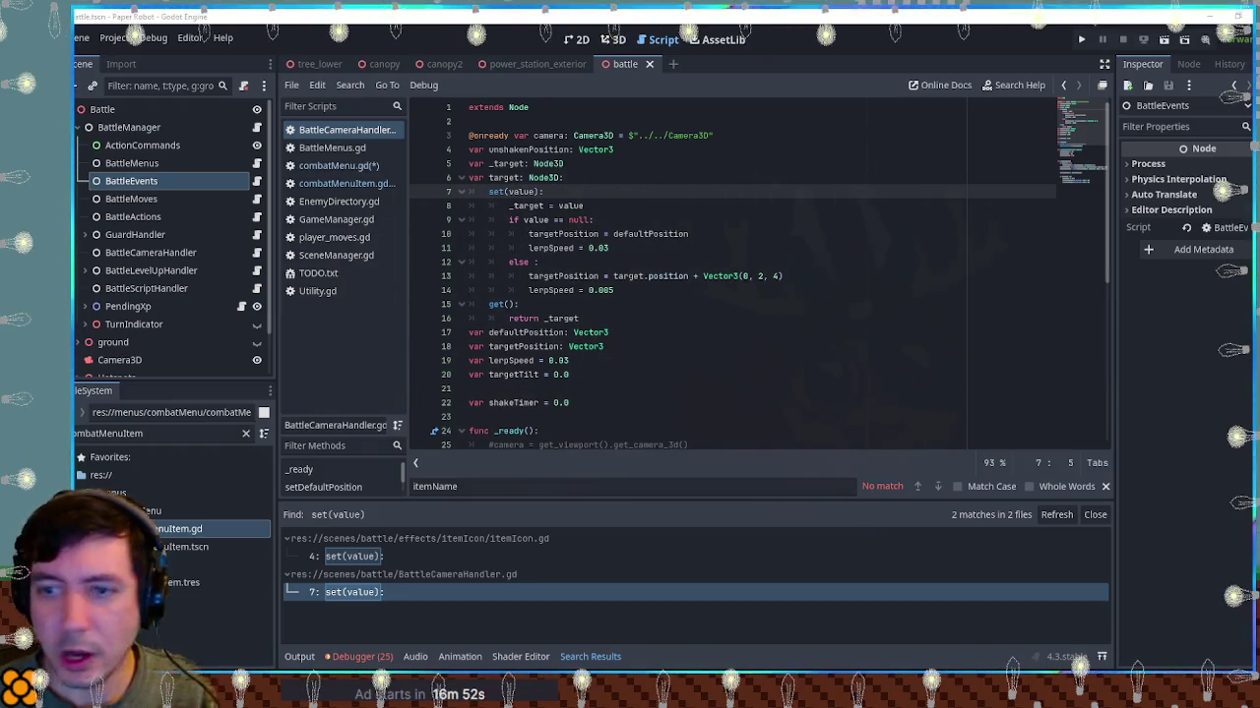
left_click(370, 167)
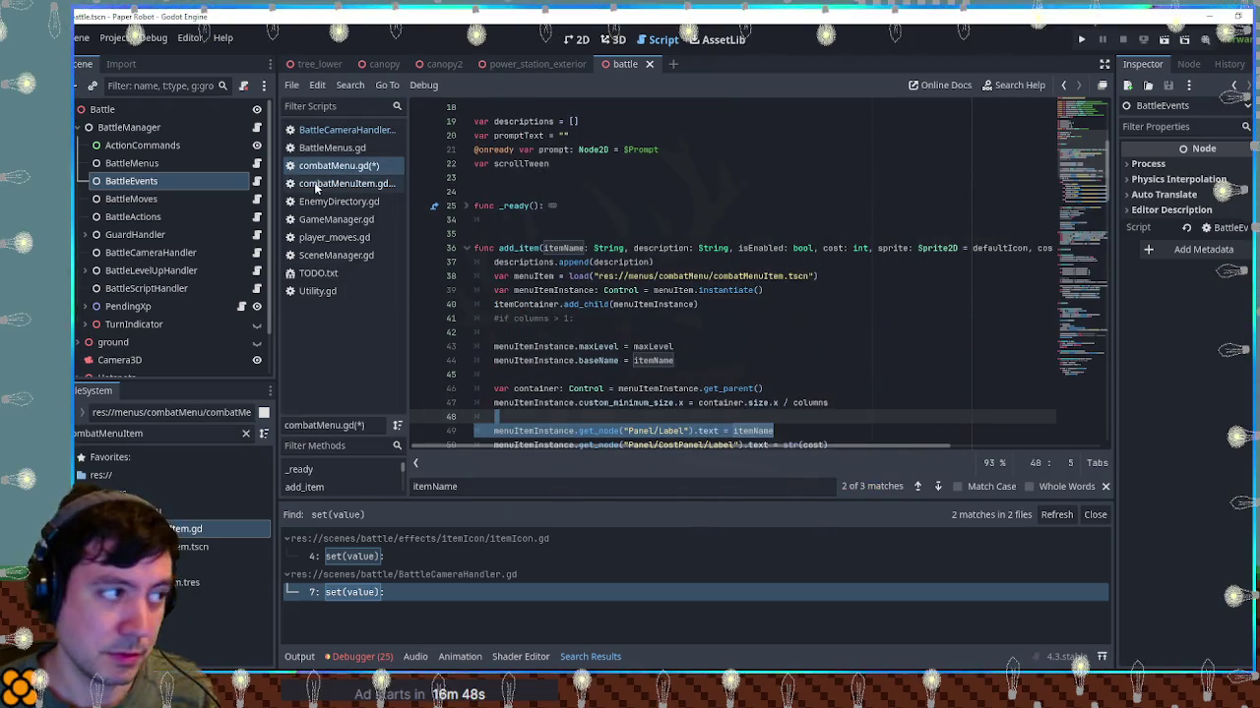
left_click(319, 188)
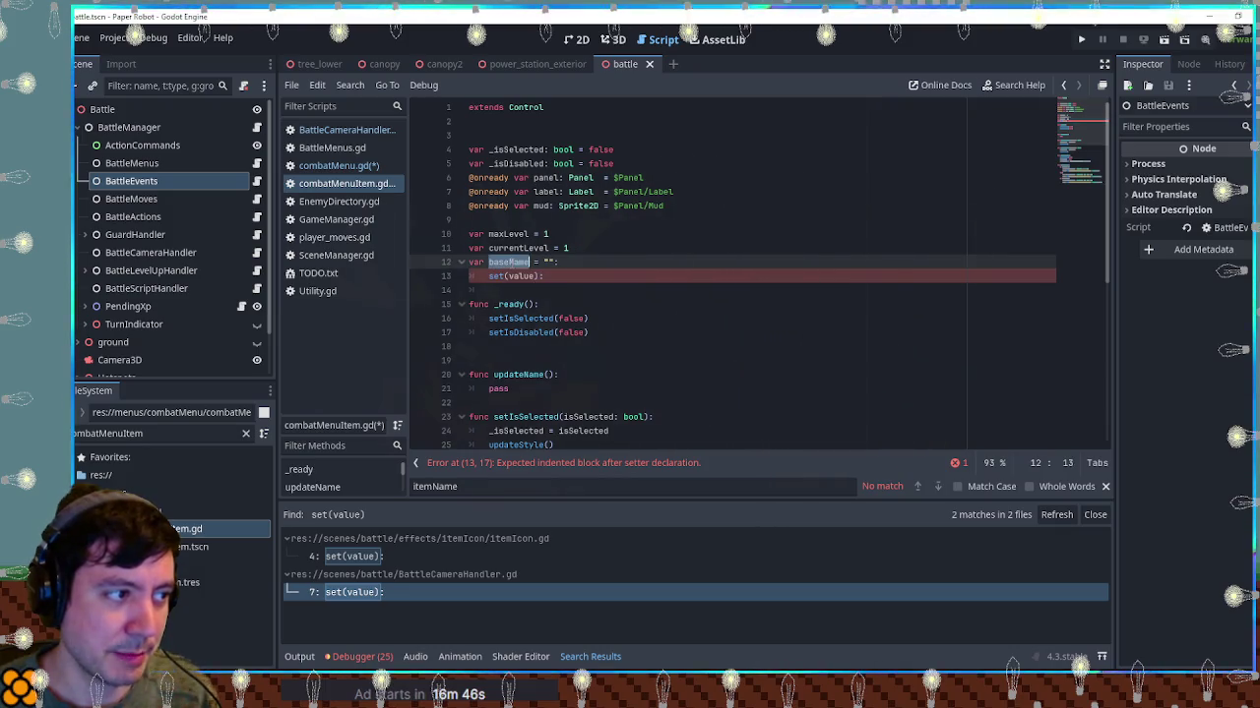
Make the setter assign baseName = value on its own indented line
key("ctrl+c")
left_click(581, 275)
key("ctrl+v")
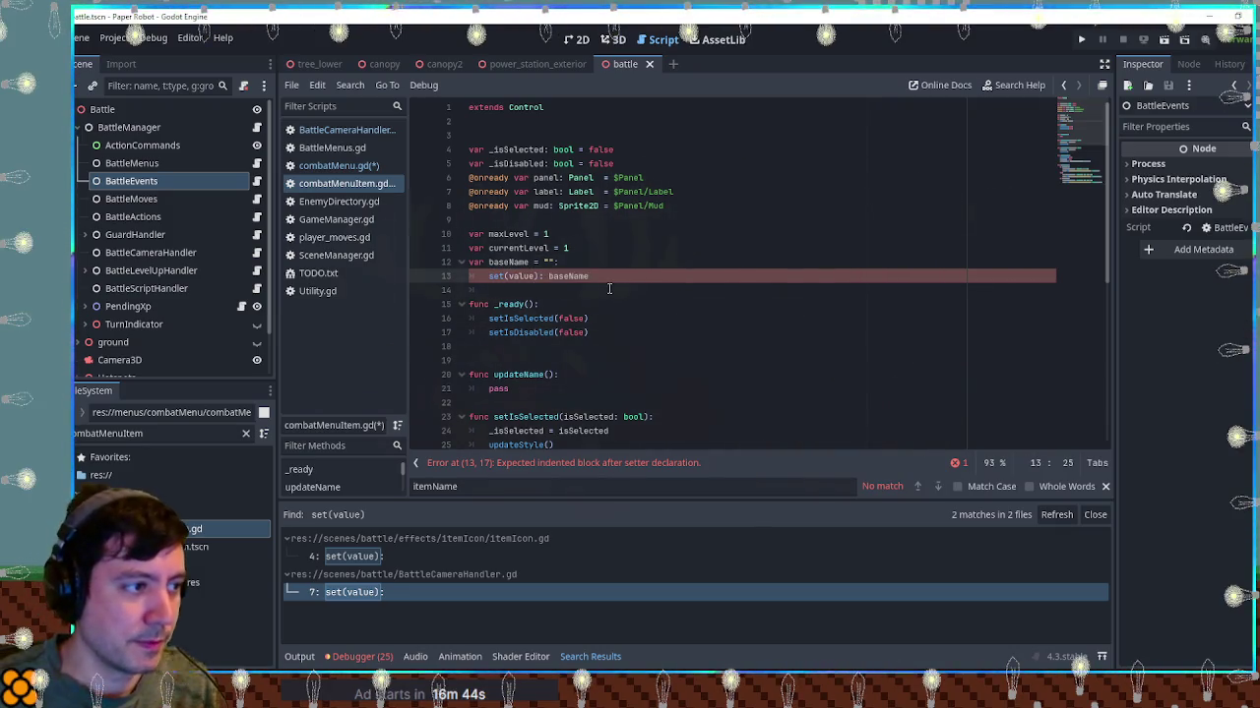
type("= value")
key("ctrl+Left")
key("ctrl+Left")
key("ctrl+Left")
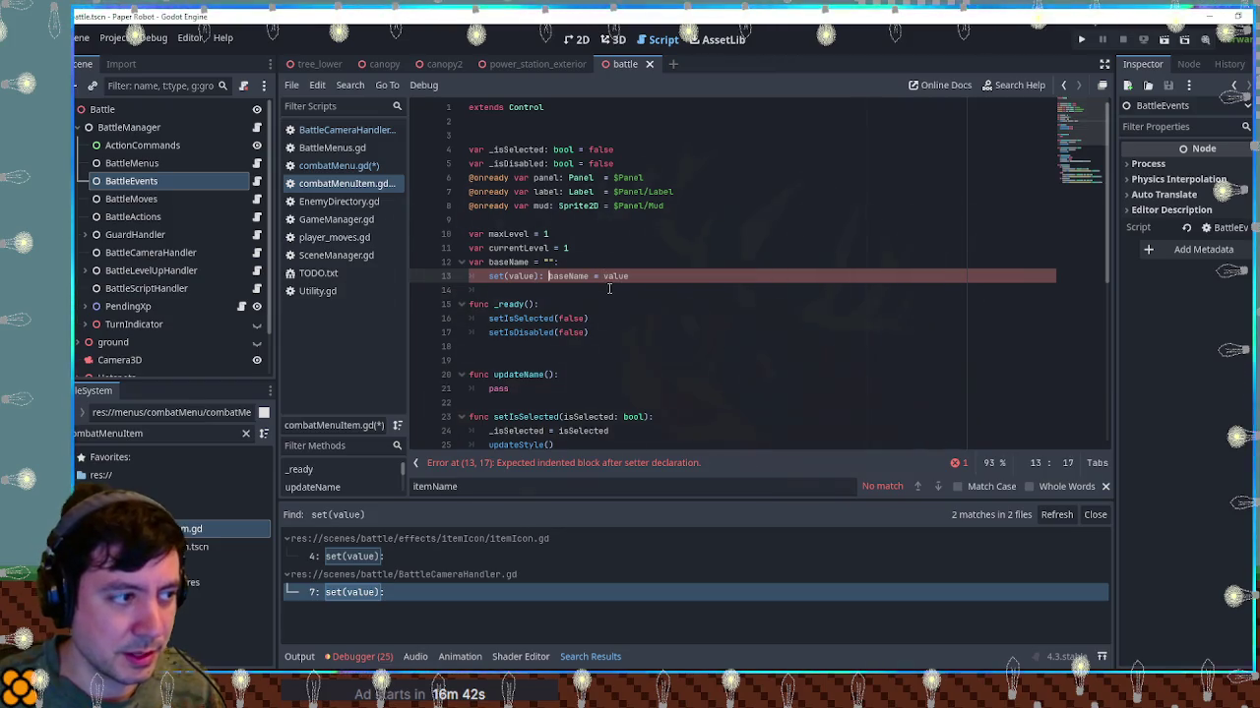
key("Return")
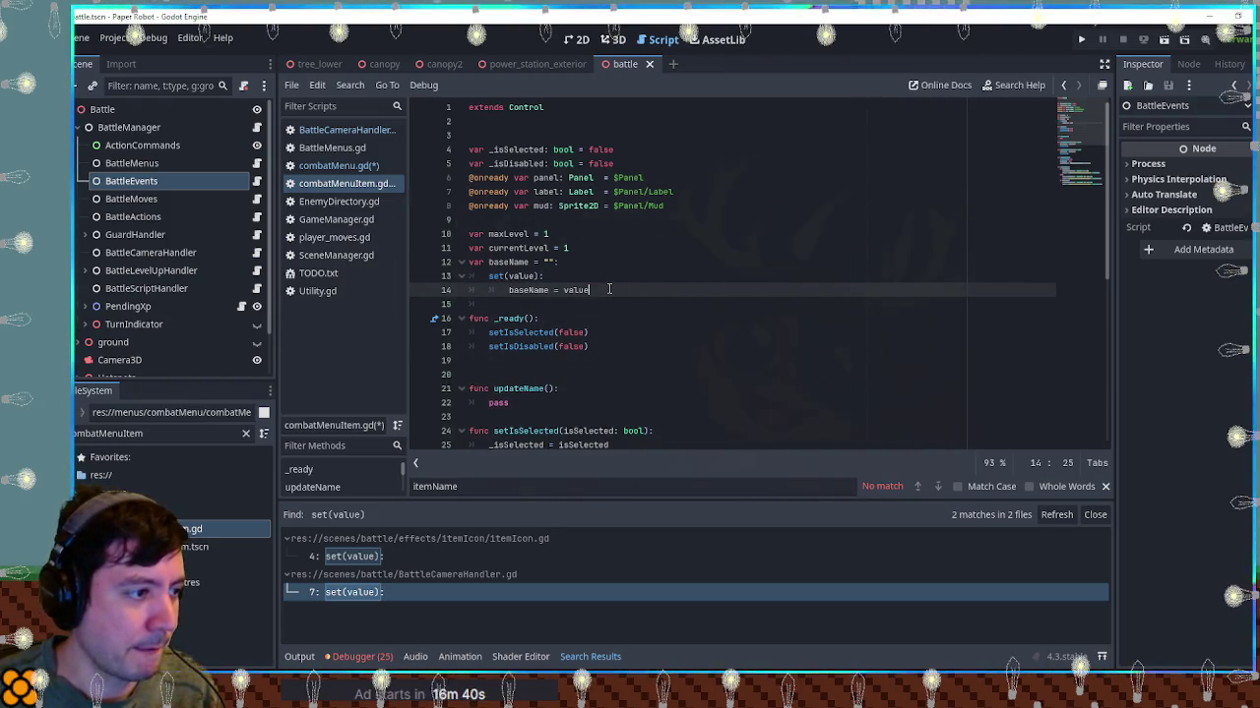
Add an updateName() call inside the baseName setter after the assignment
key("Return")
type("i[da")
key("BackSpace")
key("BackSpace")
key("BackSpace")
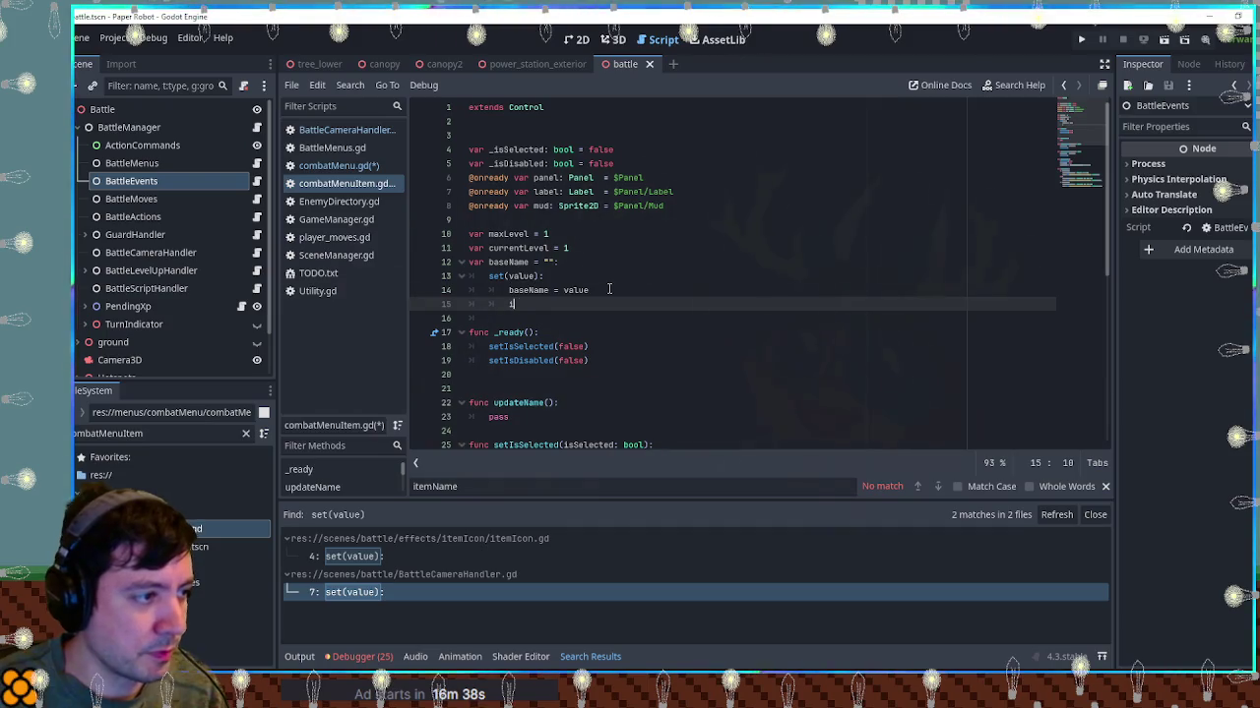
type("update")
key("Return")
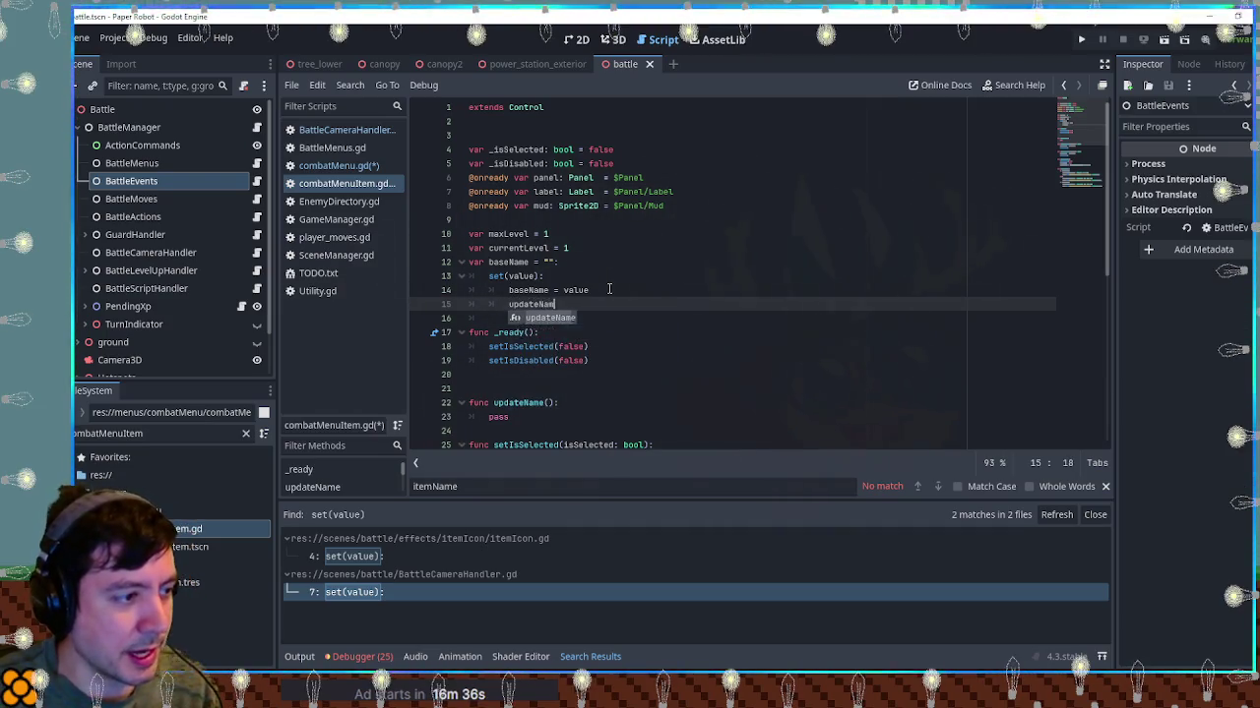
scroll(641, 301, "down", 2)
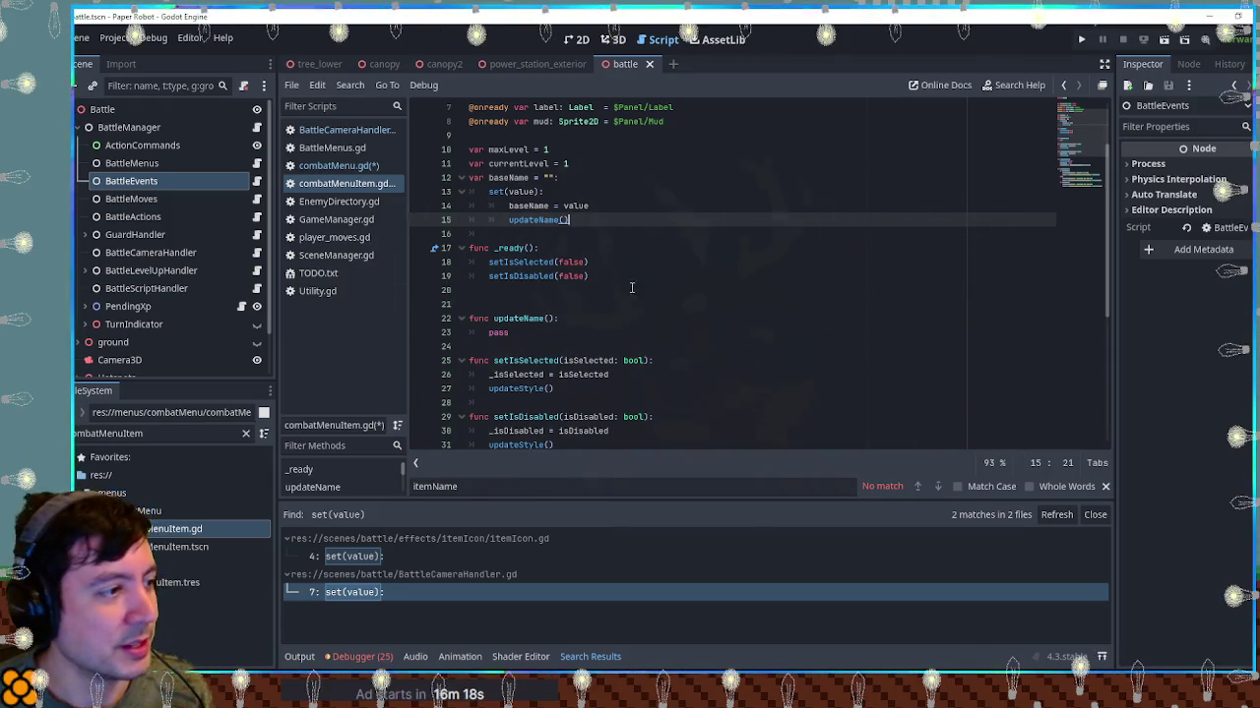
left_click(612, 205)
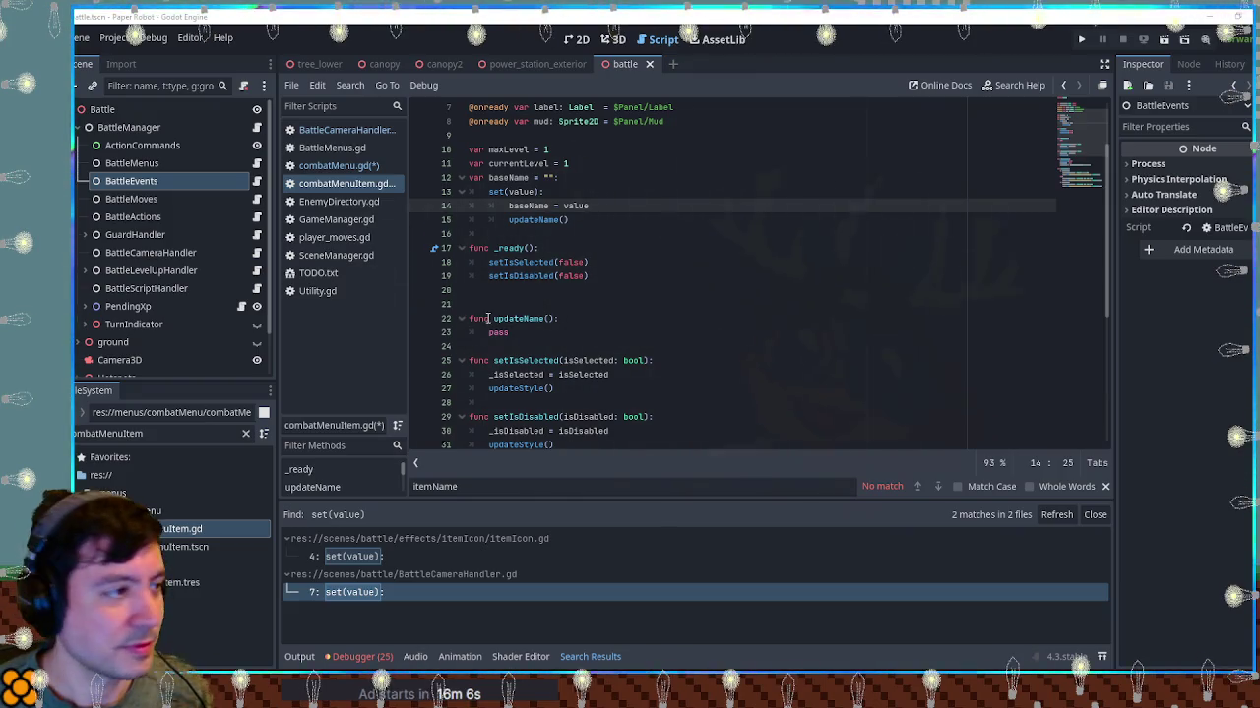
Go back to the baseName assignment in combatMenu.gd's add_item
left_click(339, 165)
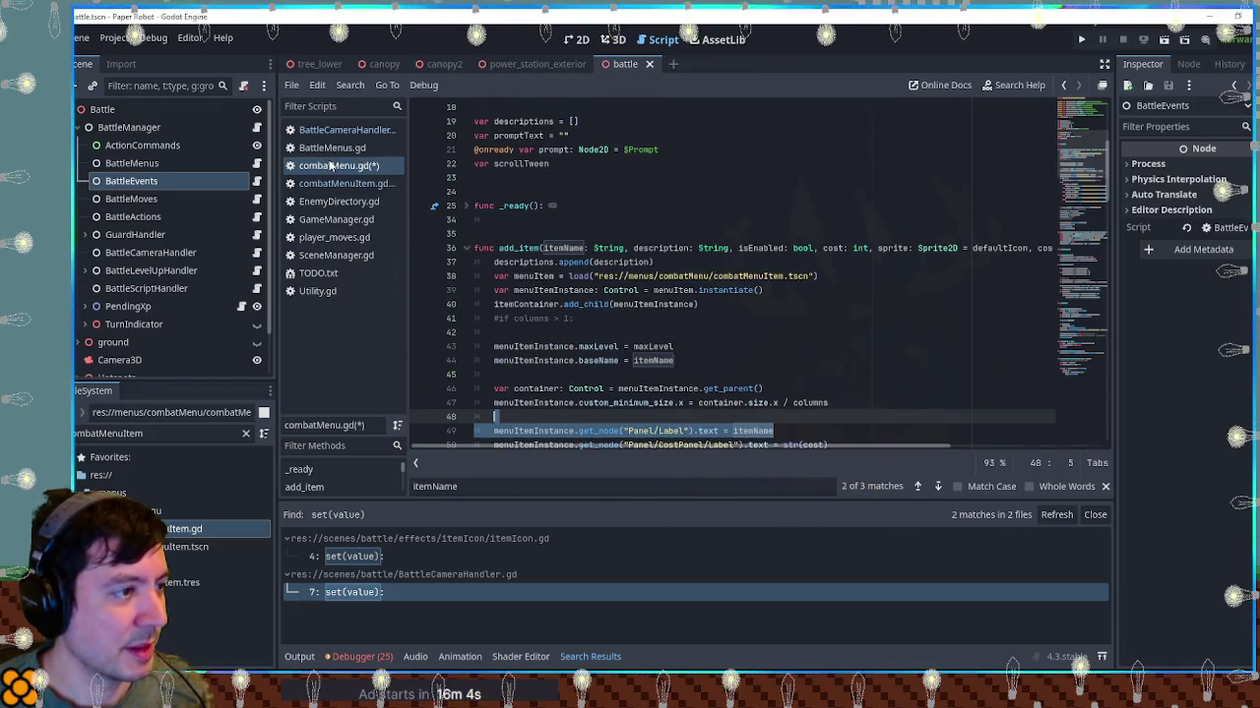
left_click(756, 354)
scroll(756, 353, "down", 1)
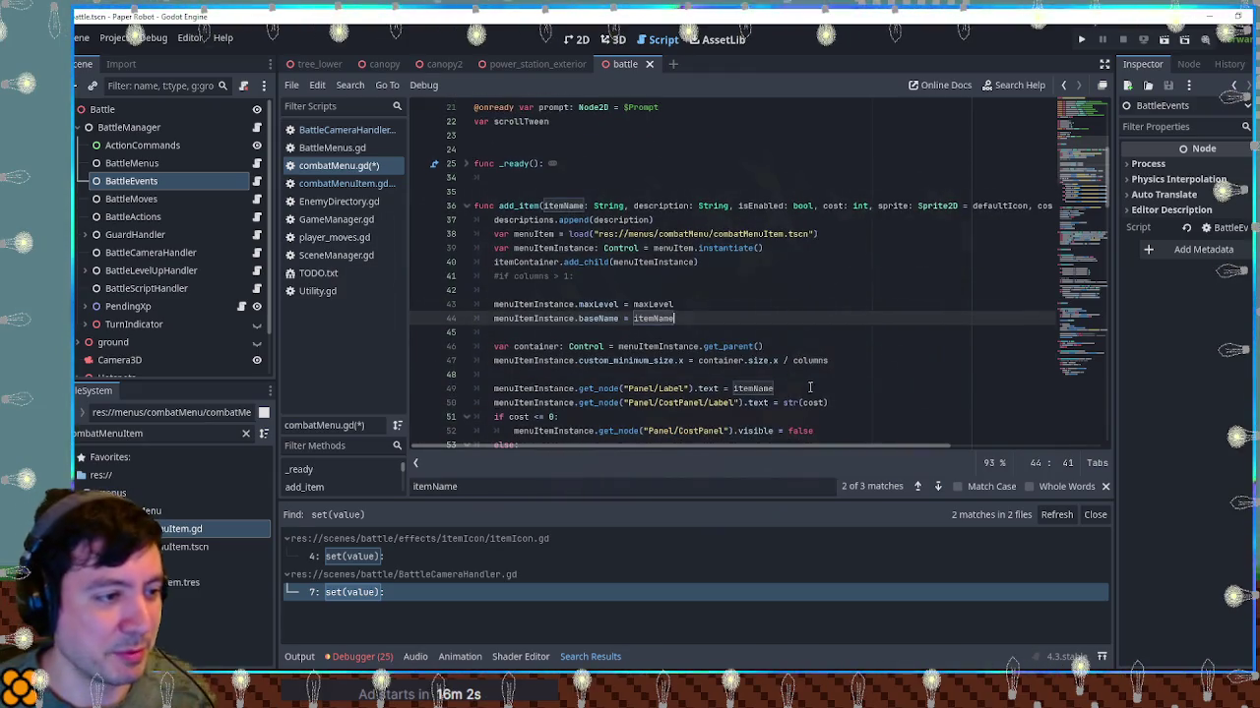
Replace pass in combatMenuItem.gd's updateName() with the copied label-setting line
left_click_drag(804, 390, 799, 376)
left_click(344, 184)
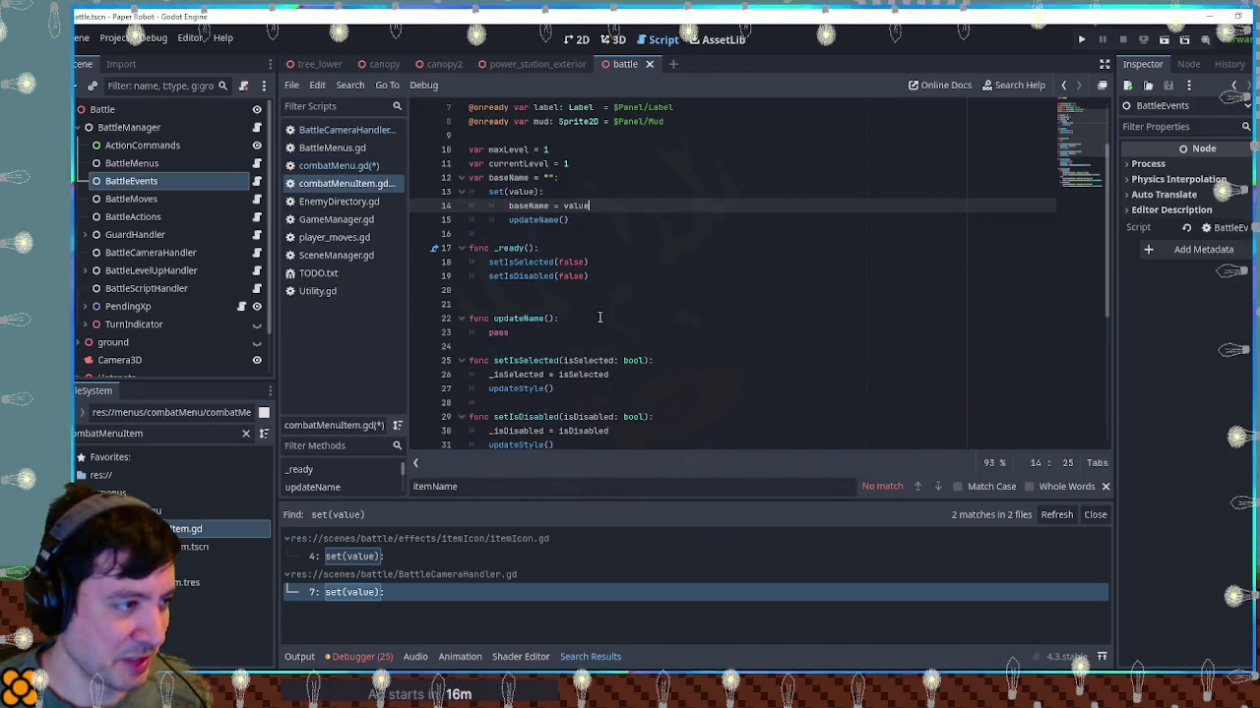
double_click(499, 333)
key("ctrl+v")
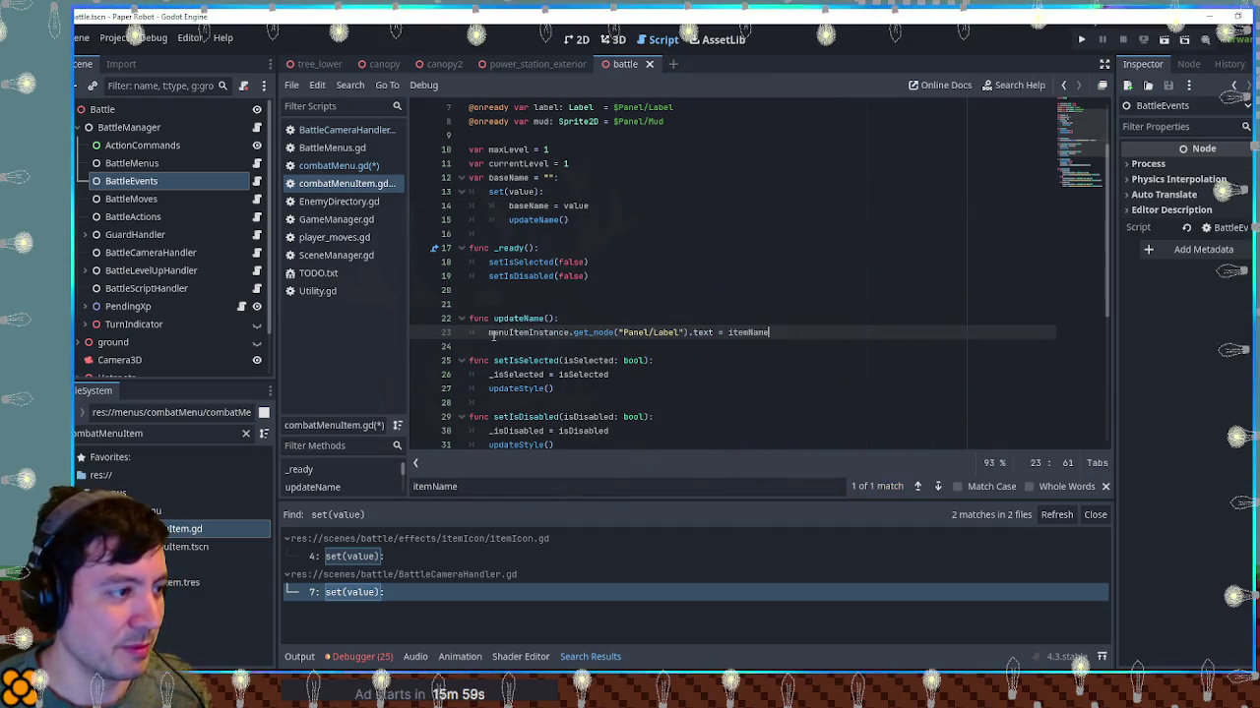
Rewrite the pasted line as label.text = baseName
left_click_drag(490, 333, 569, 333)
scroll(656, 233, "up", 2)
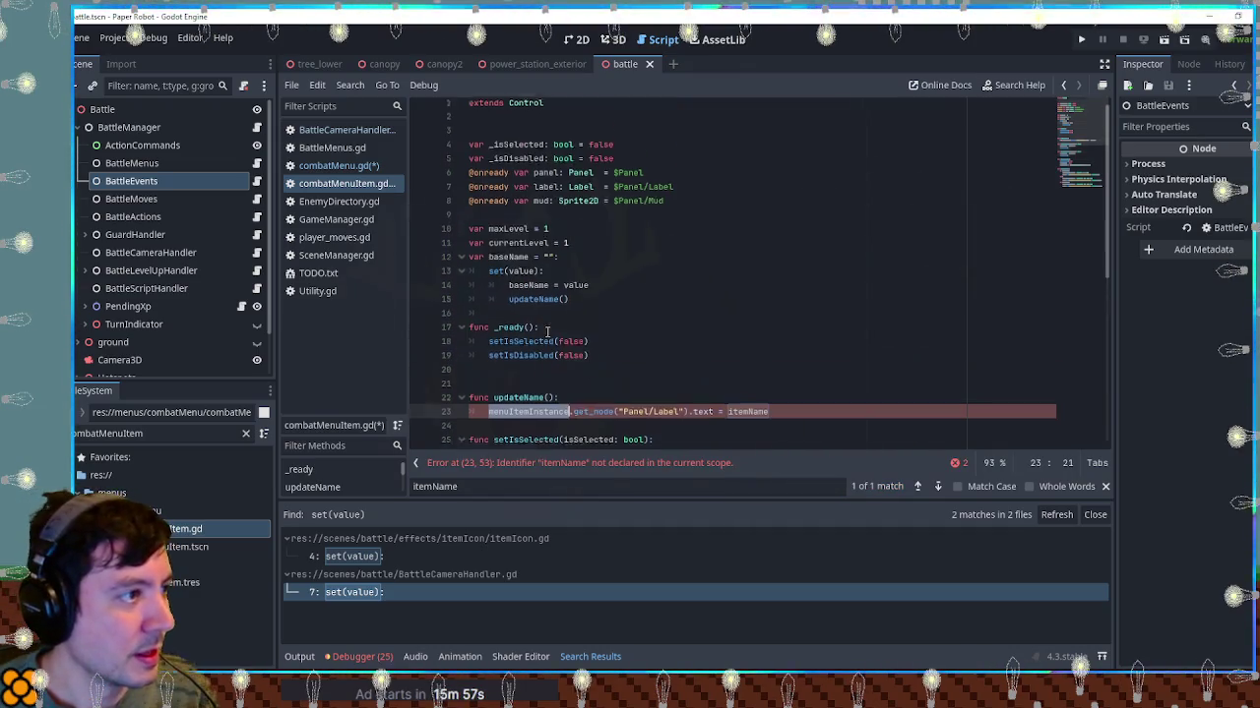
left_click(546, 194)
left_click_drag(488, 418, 687, 420)
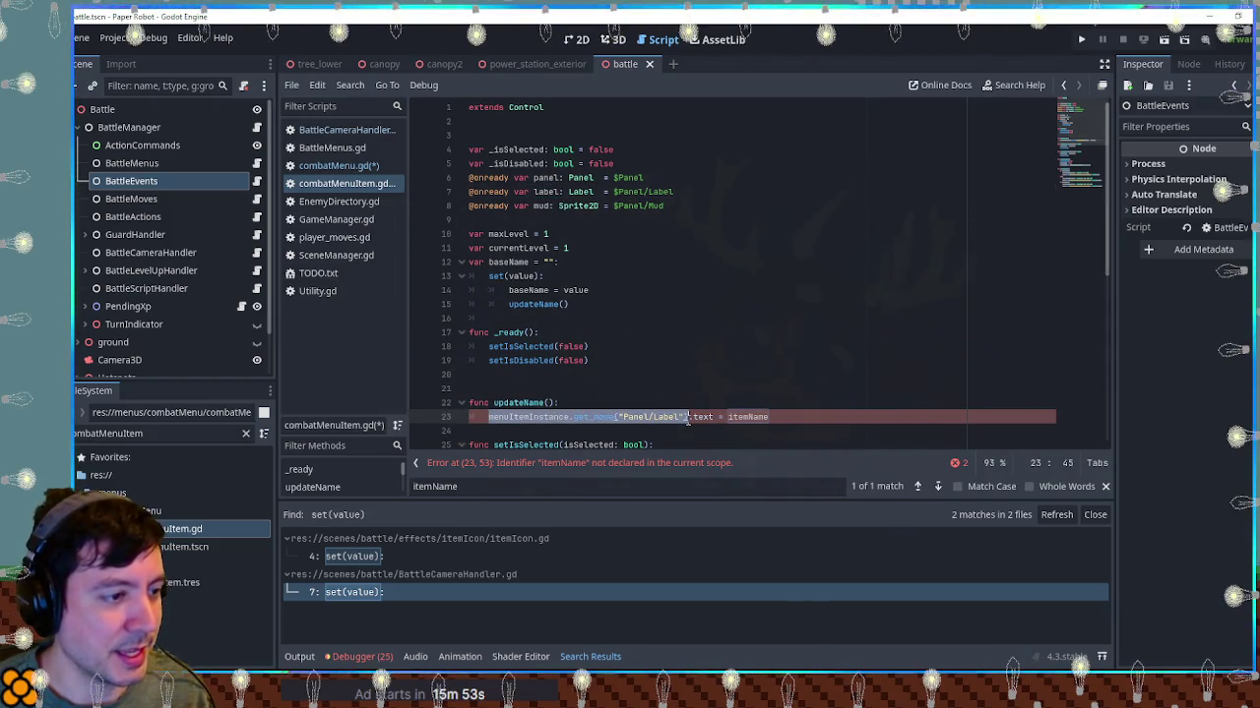
type("label")
double_click(508, 262)
key("ctrl+c")
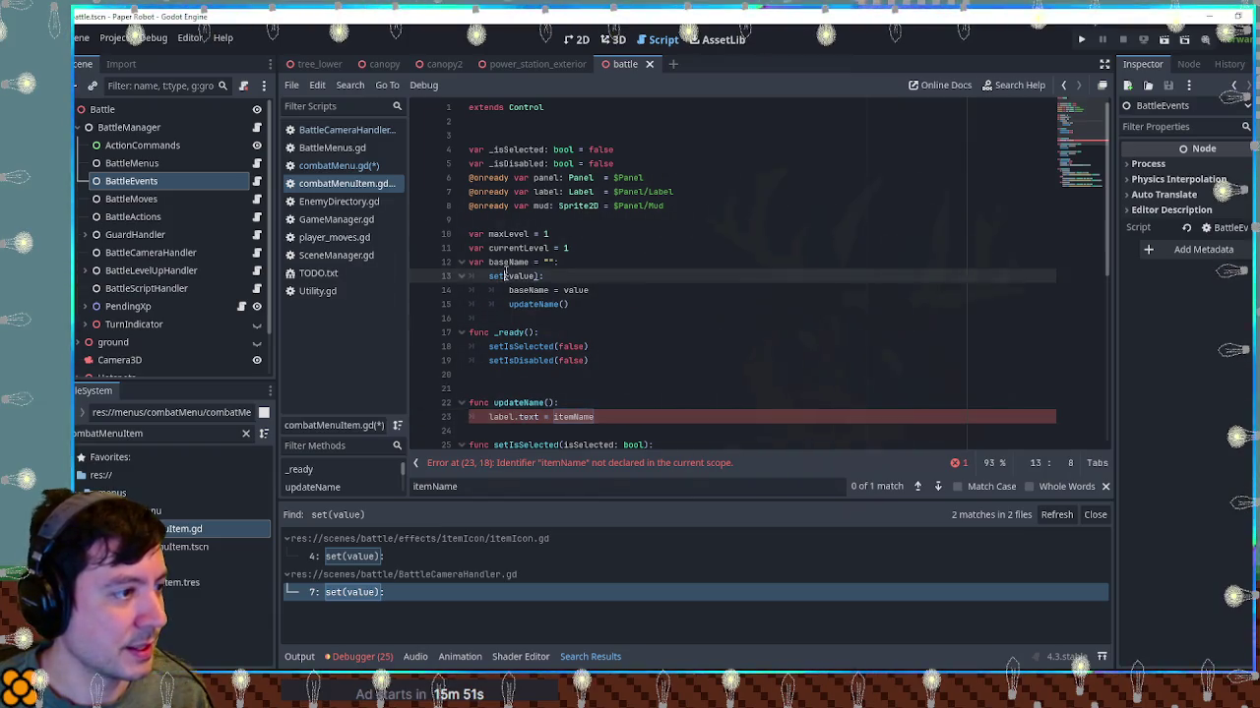
double_click(573, 416)
key("ctrl+v")
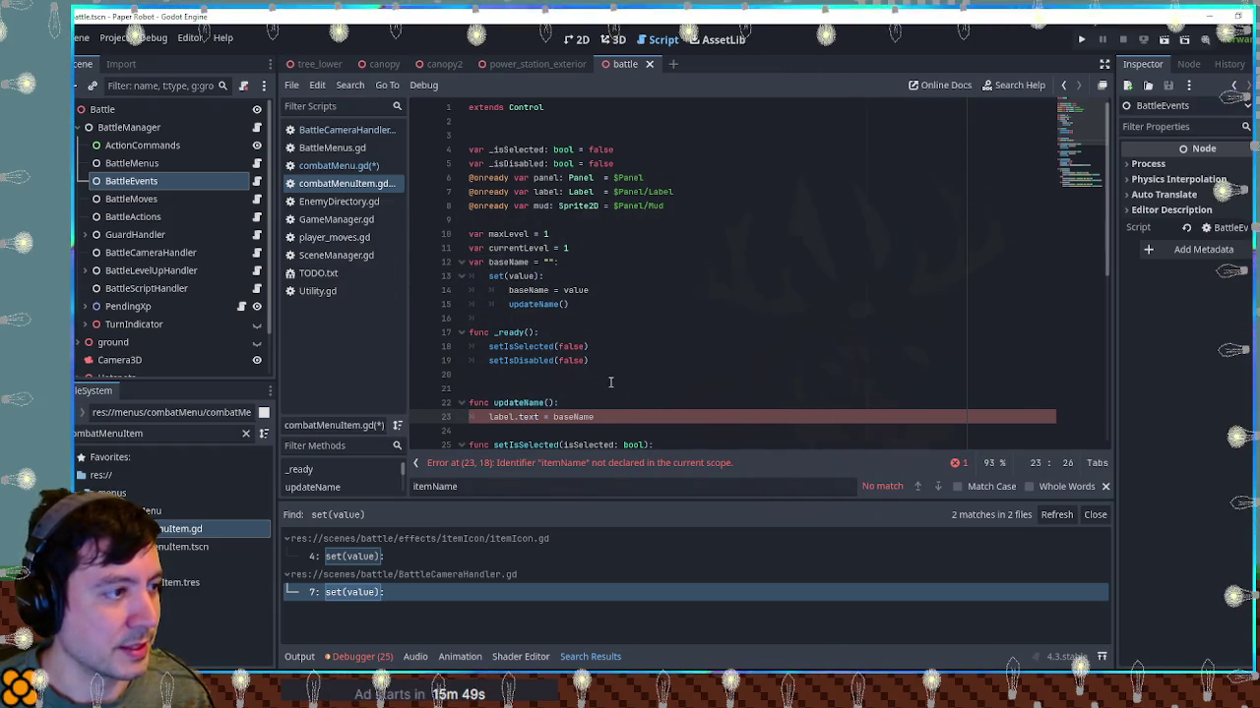
scroll(635, 321, "down", 2)
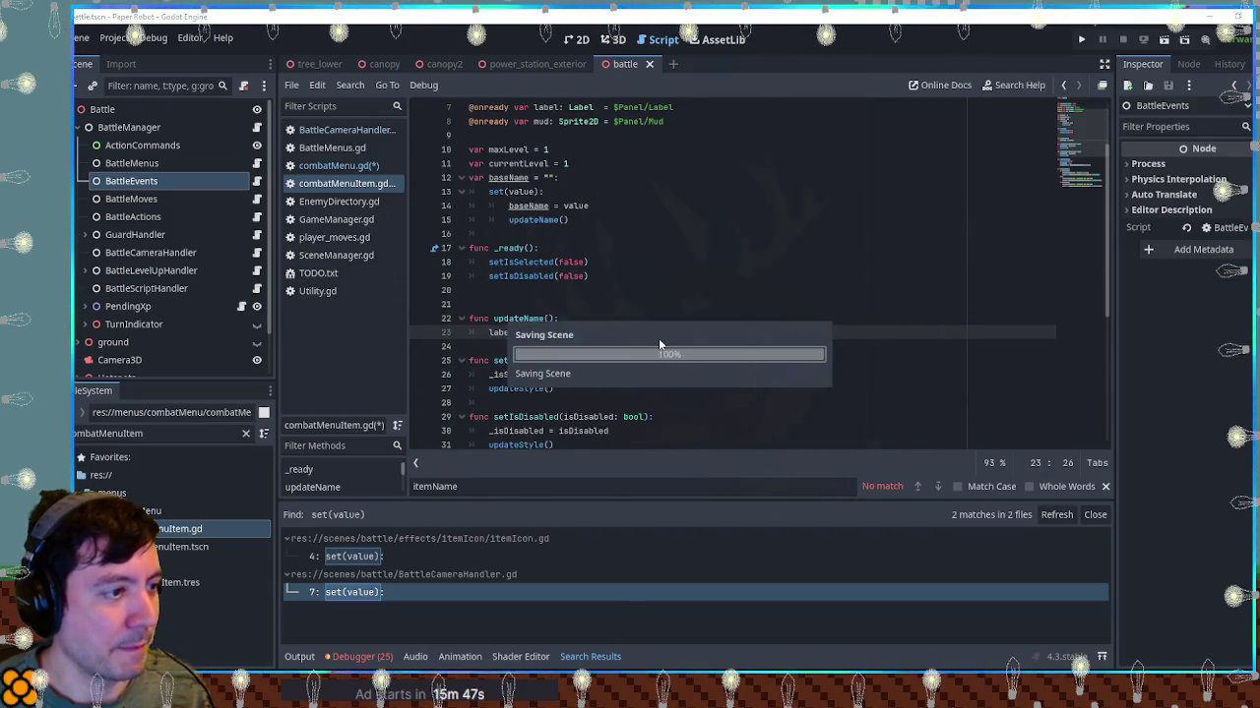
Save and run the game, checking the attacks Gear Spin, Spring Fling and Beak Barrage
key("ctrl+s")
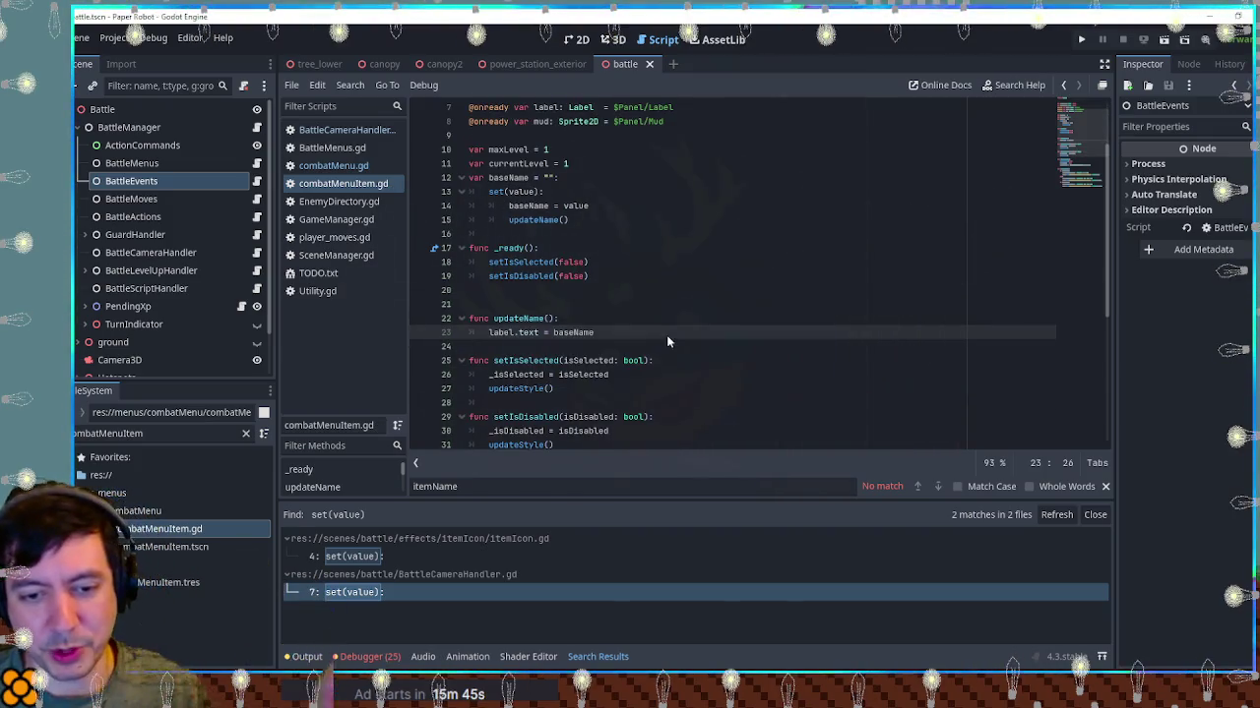
key("F5")
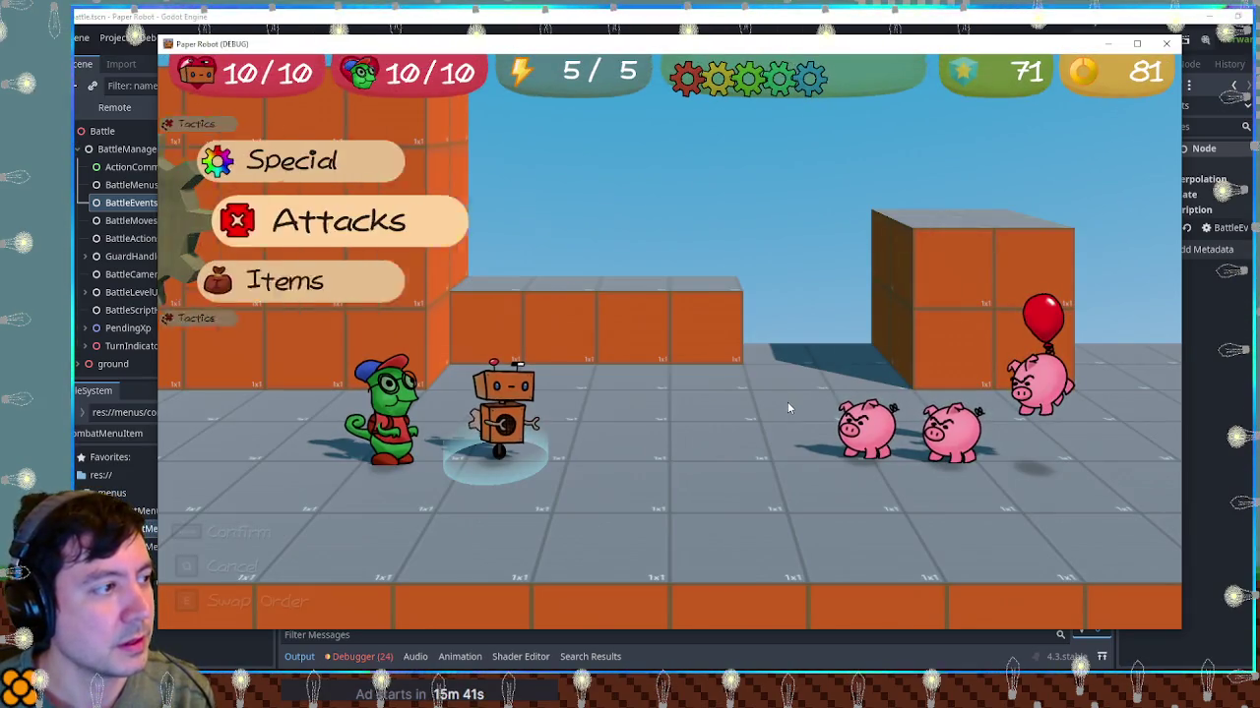
key("space")
key("Up")
key("Up")
key("Up")
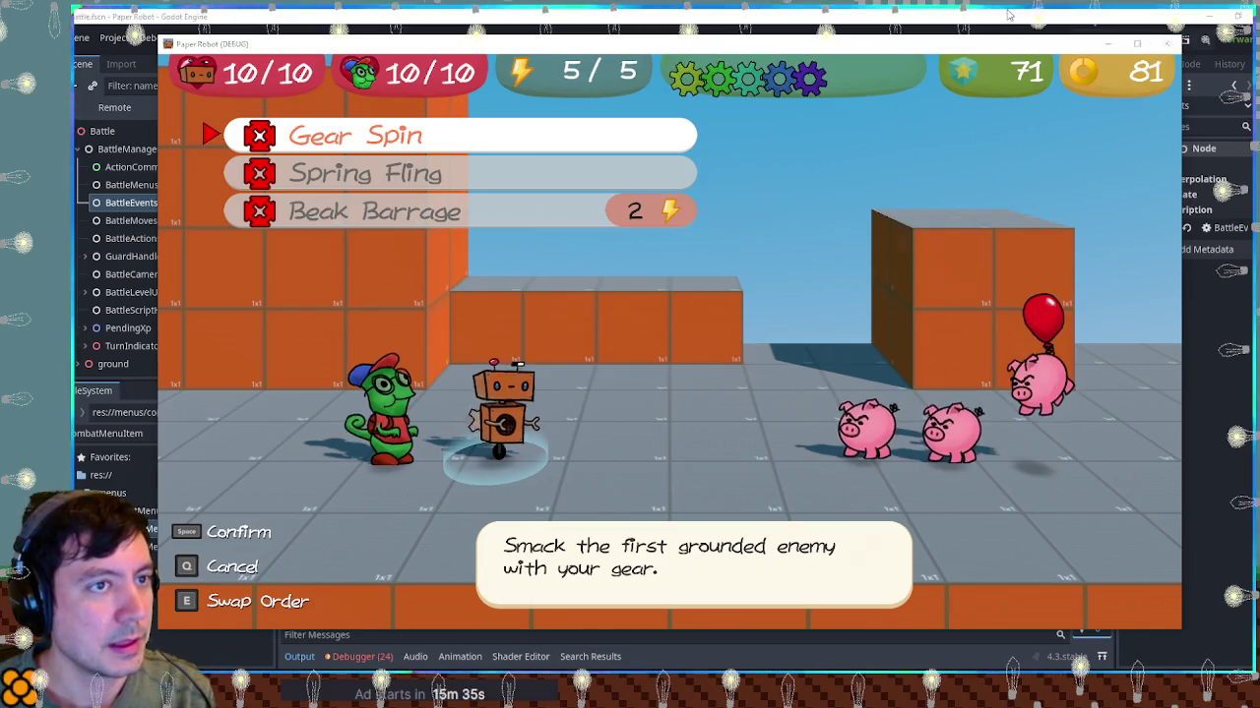
left_click(1165, 46)
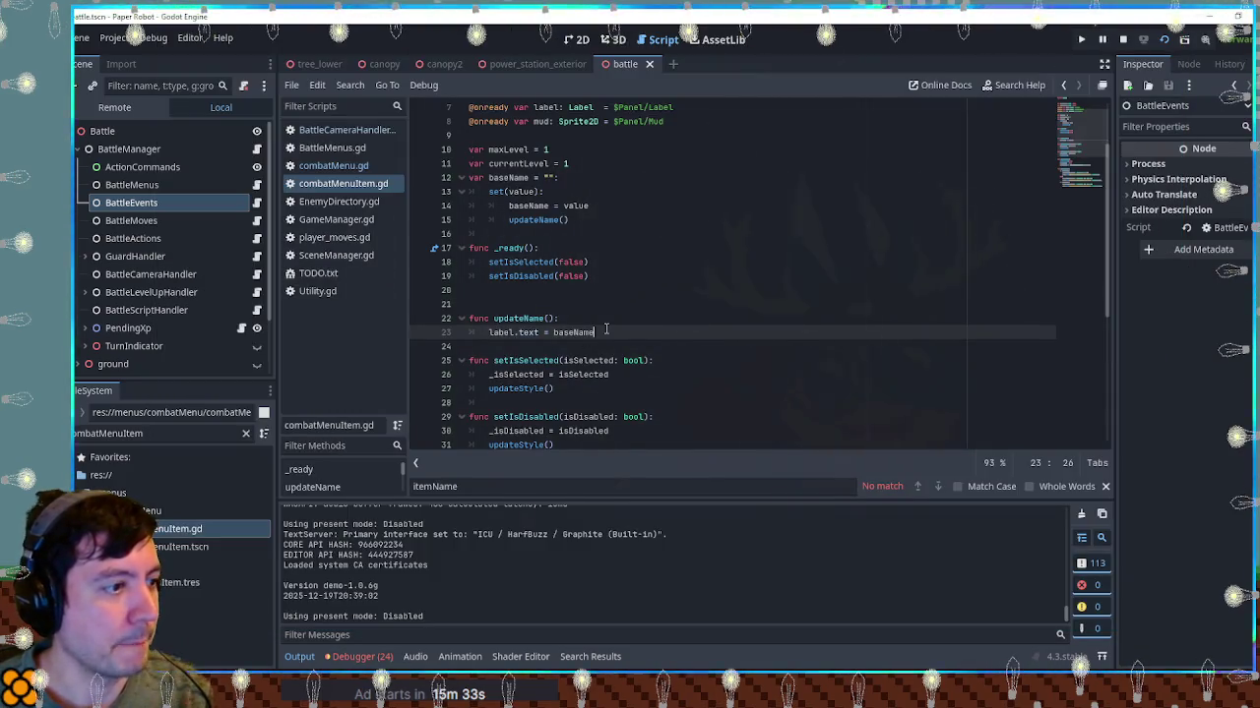
Add 'if maxLevel > 1:' appending " (Lvl " + str(currentLevel) + ")" to label.text
key("Return")
type("if ")
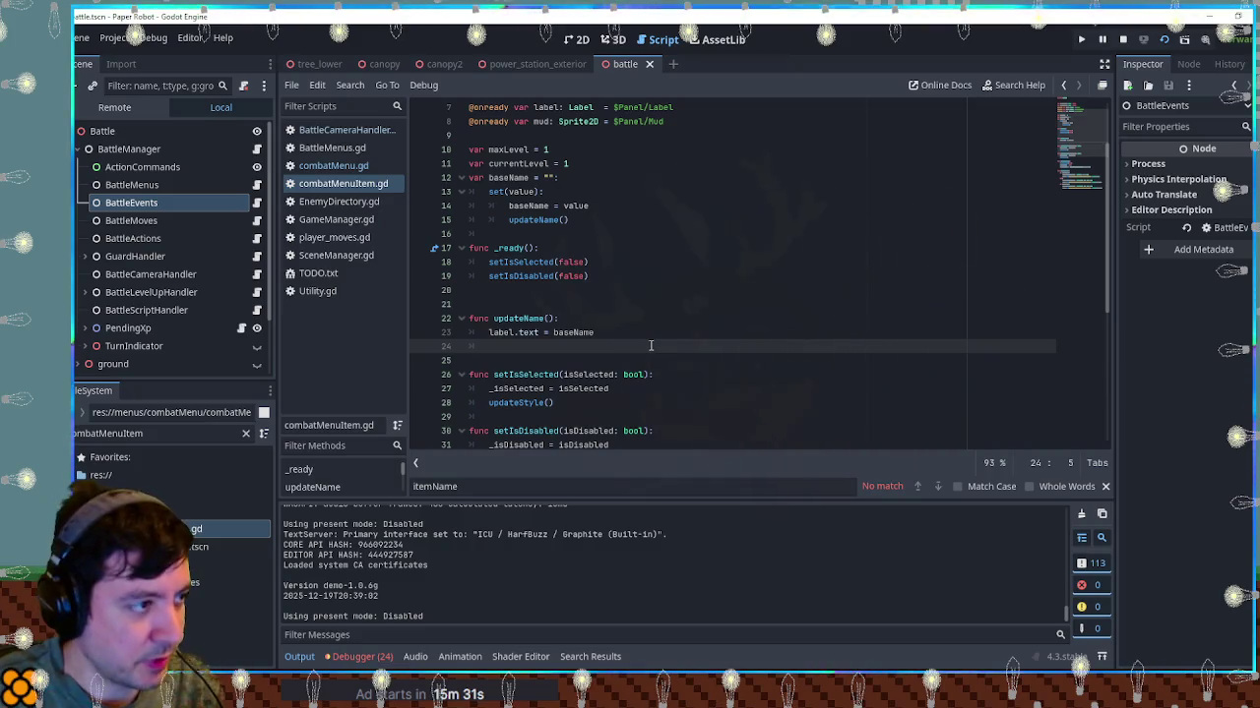
type("maxL")
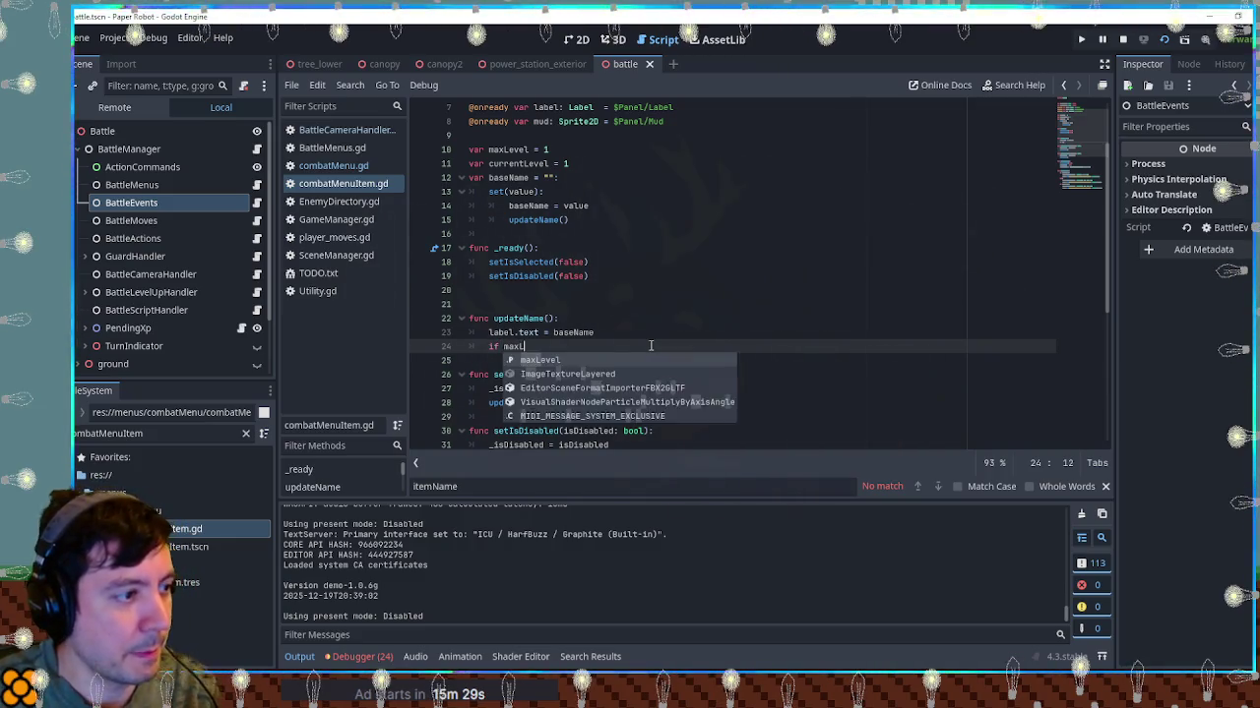
type("evel > 1:")
key("Return")
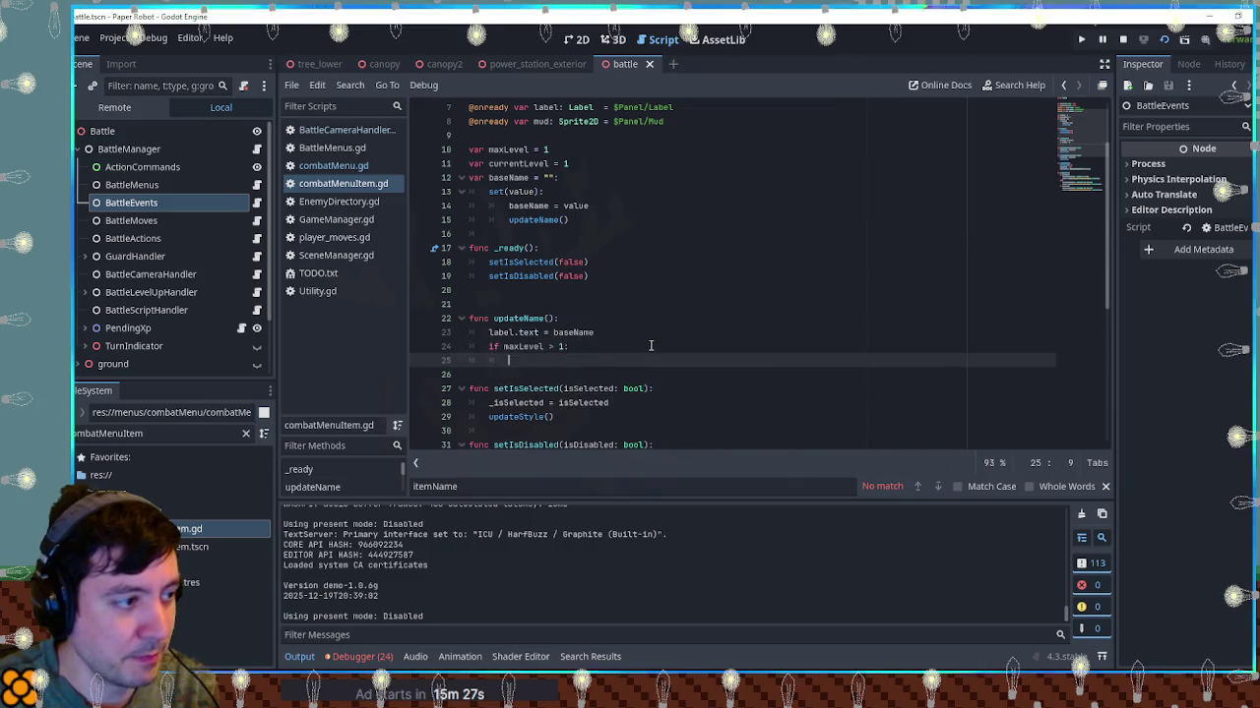
double_click(502, 332)
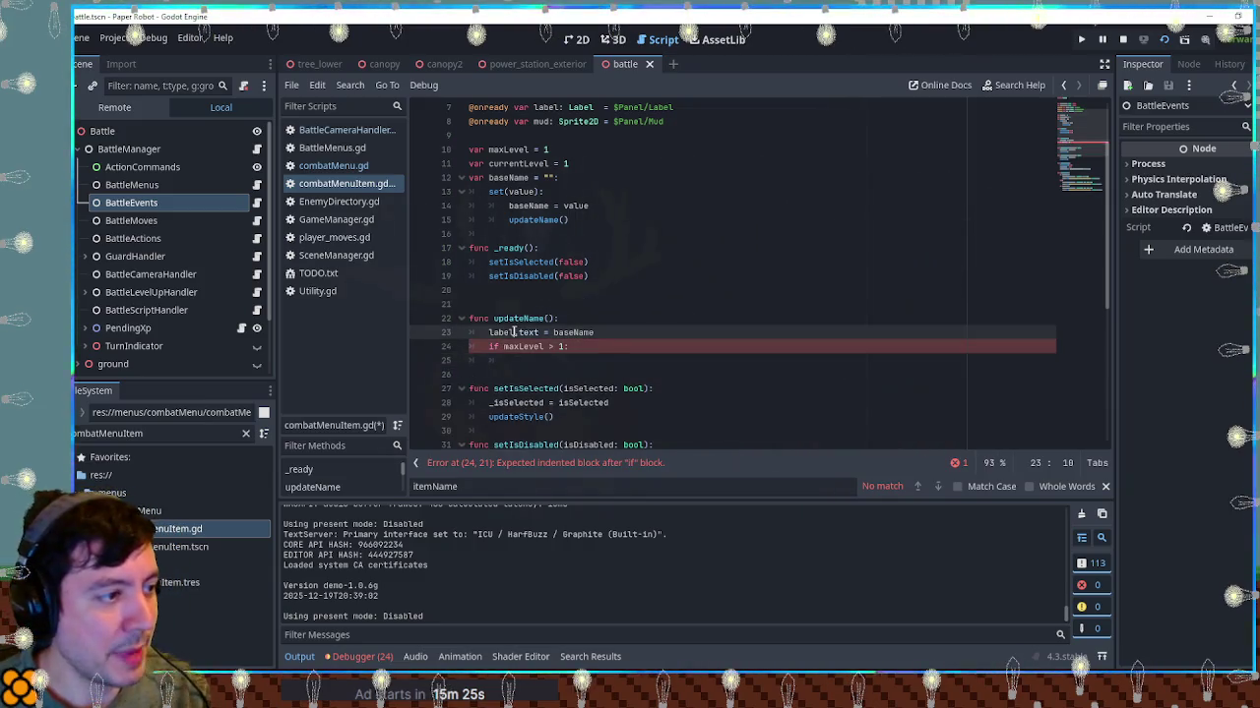
left_click(529, 360)
type("label.text")
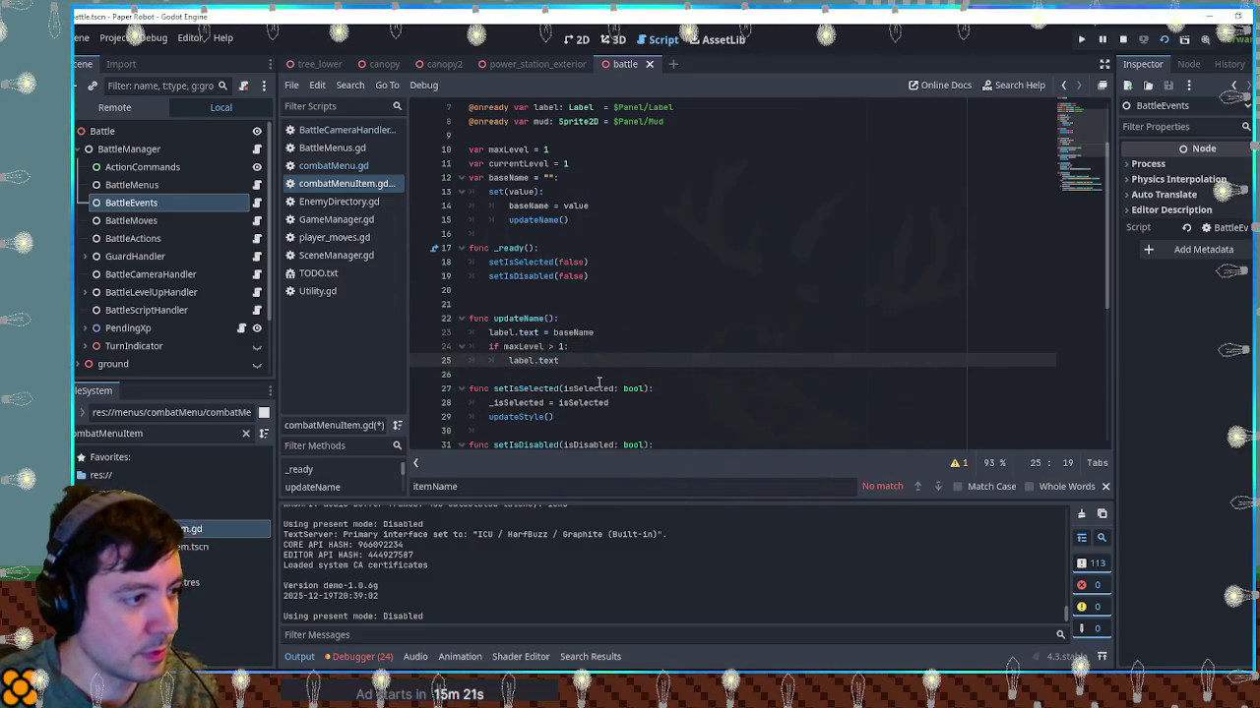
type(" +=")
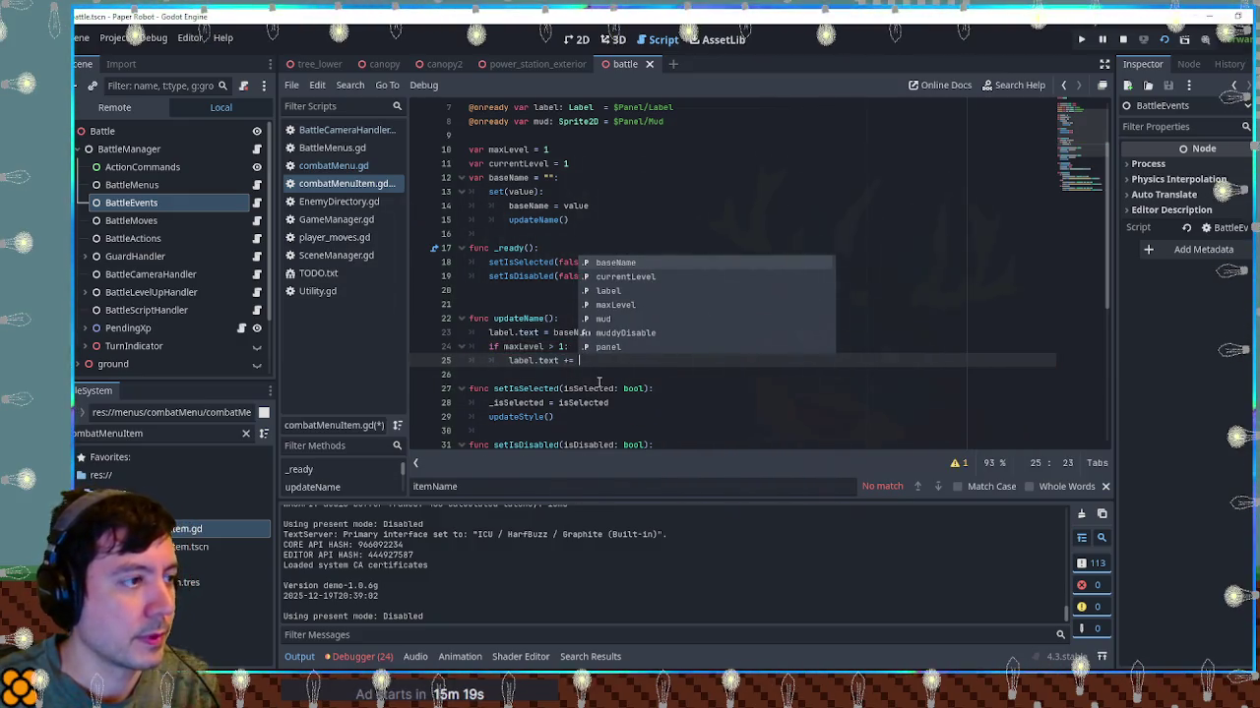
type(" \" (Lvl")
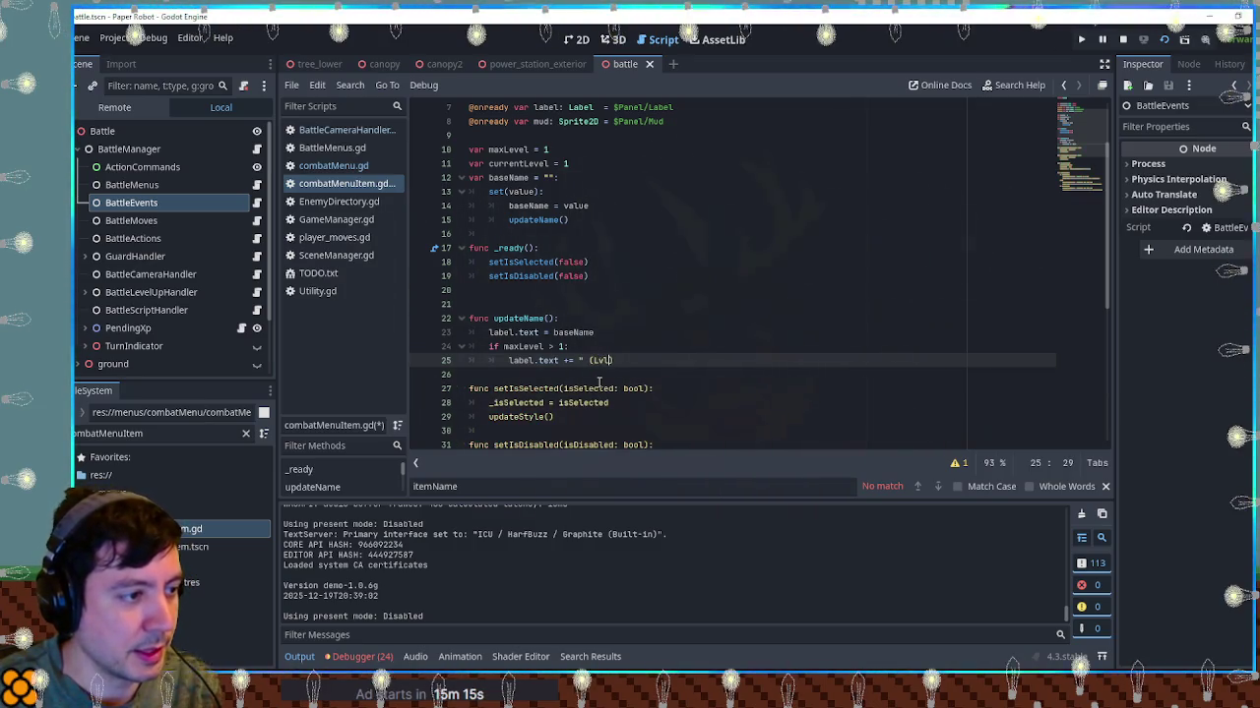
type(" \" + ")
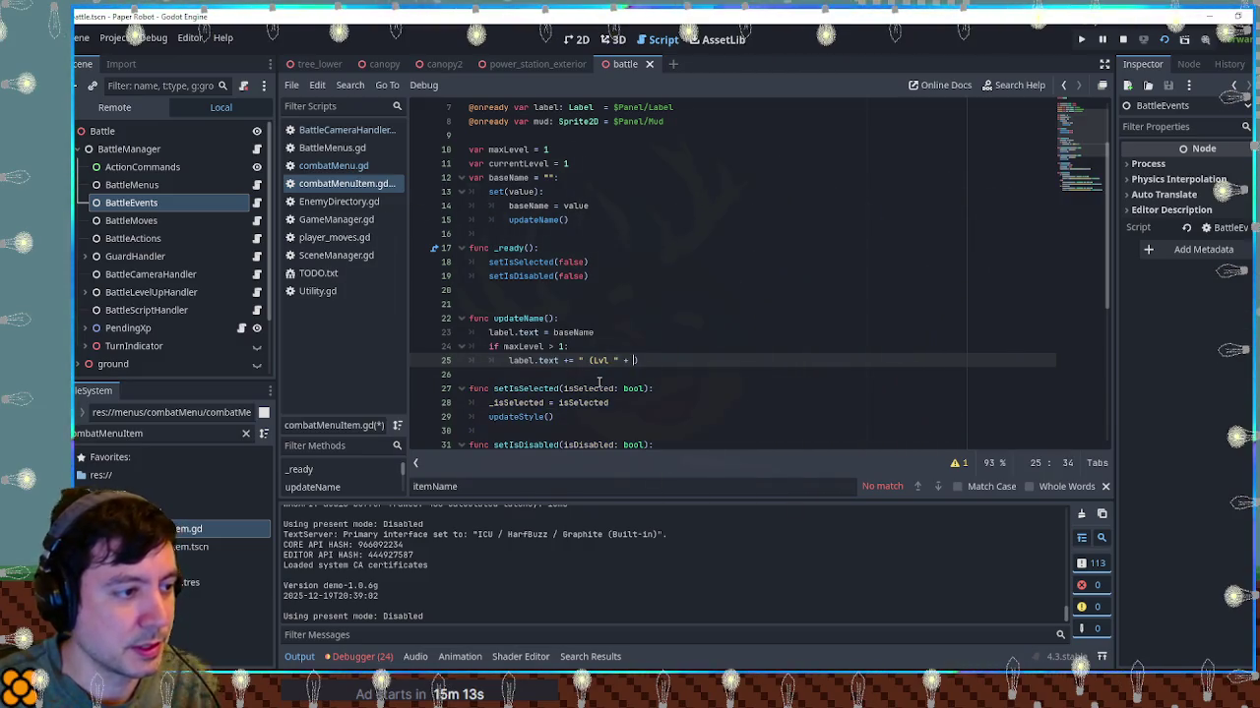
type("str(currentLev")
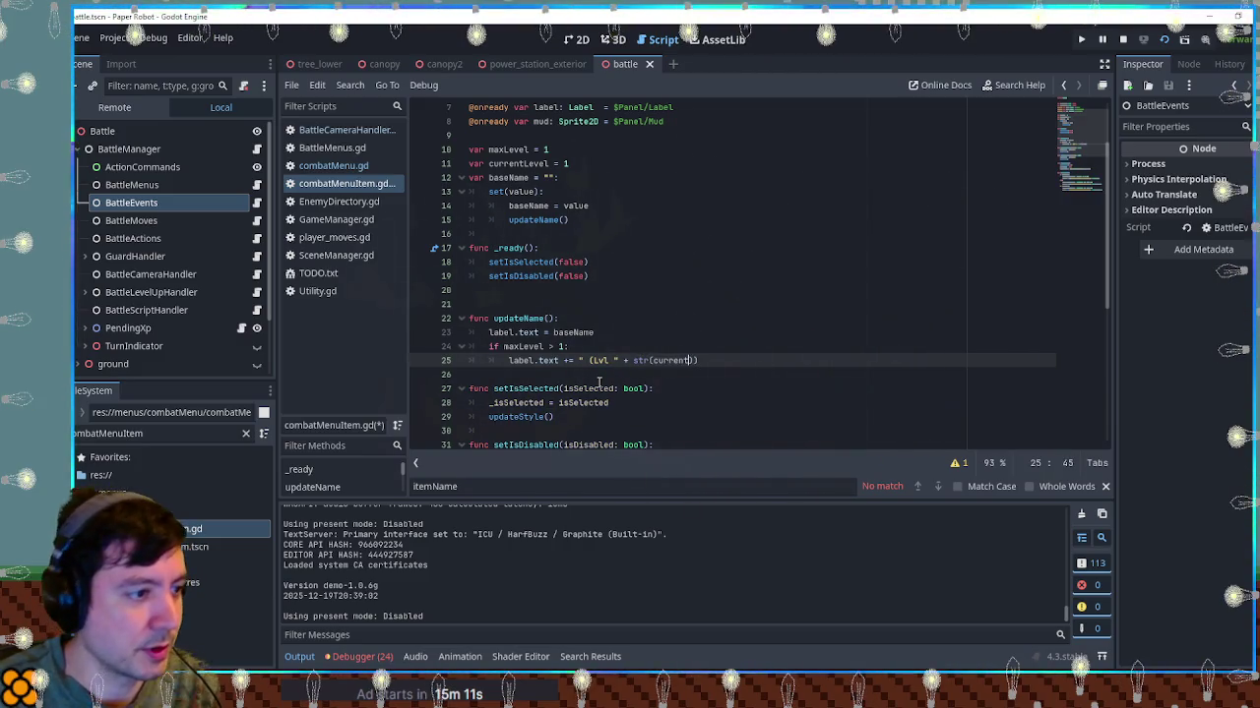
type("el) + ")
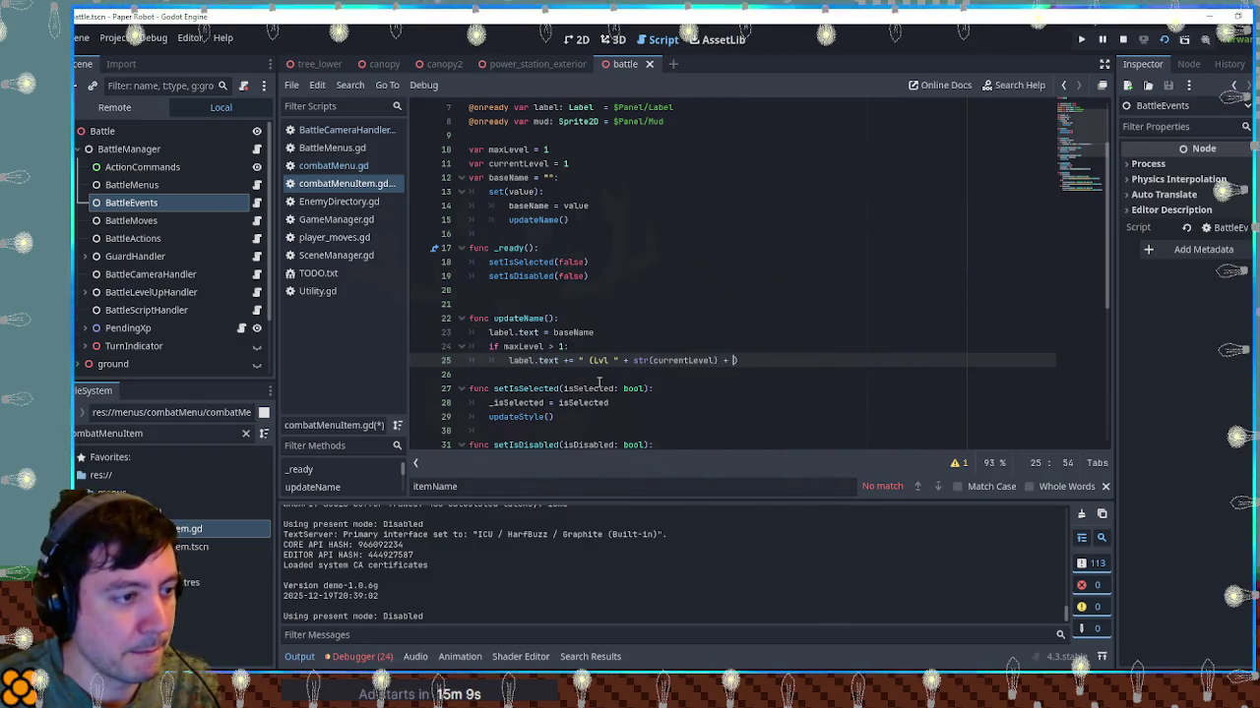
type("\")\"")
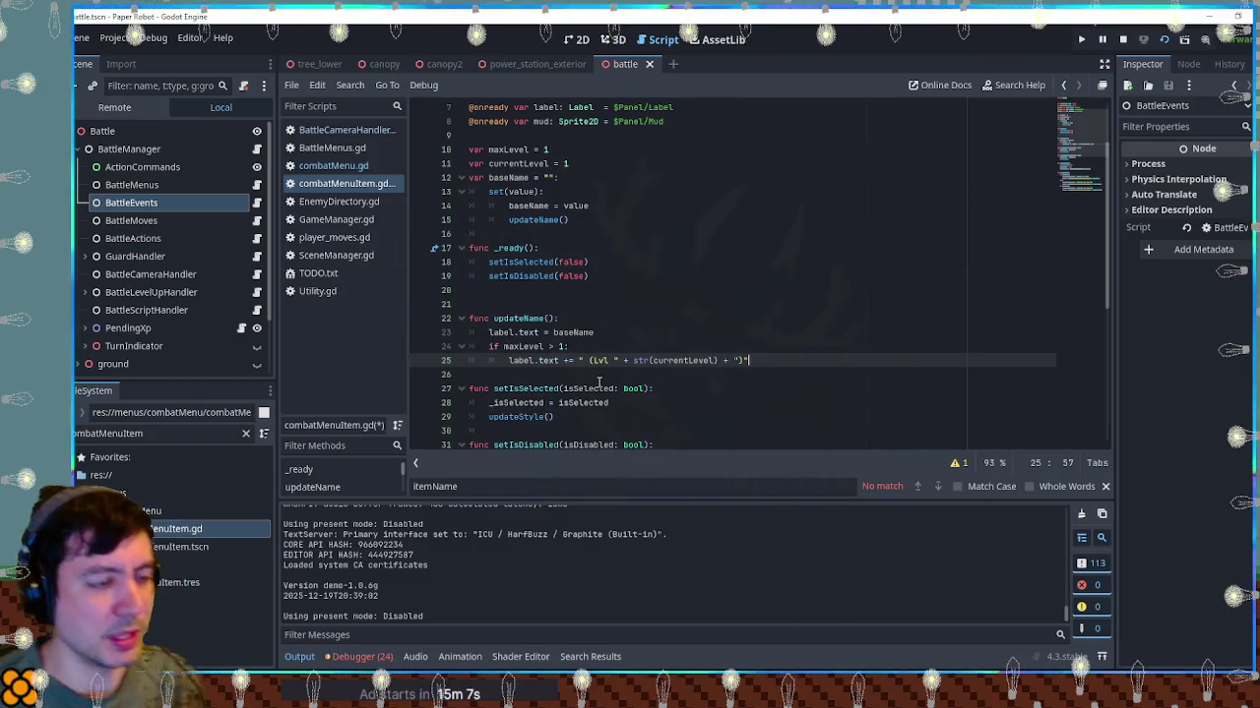
double_click(640, 360)
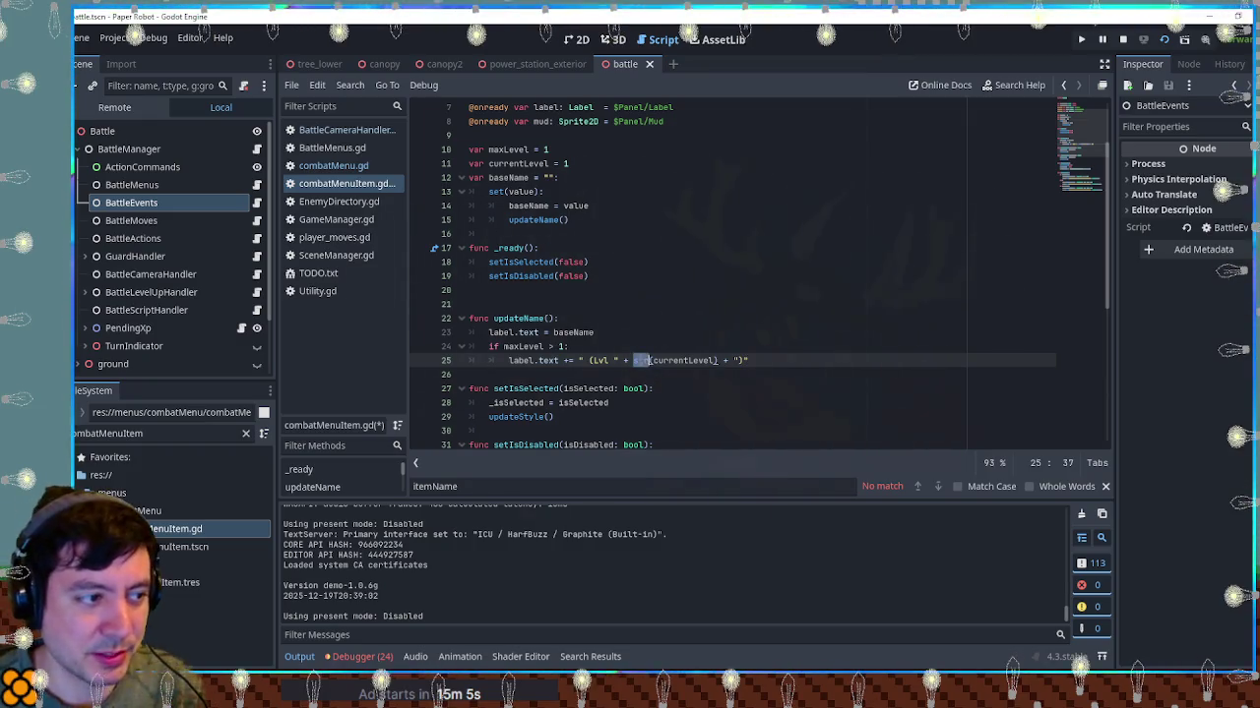
left_click(696, 318)
Save and check the level suffix in the game's battle attack list
key("ctrl+s")
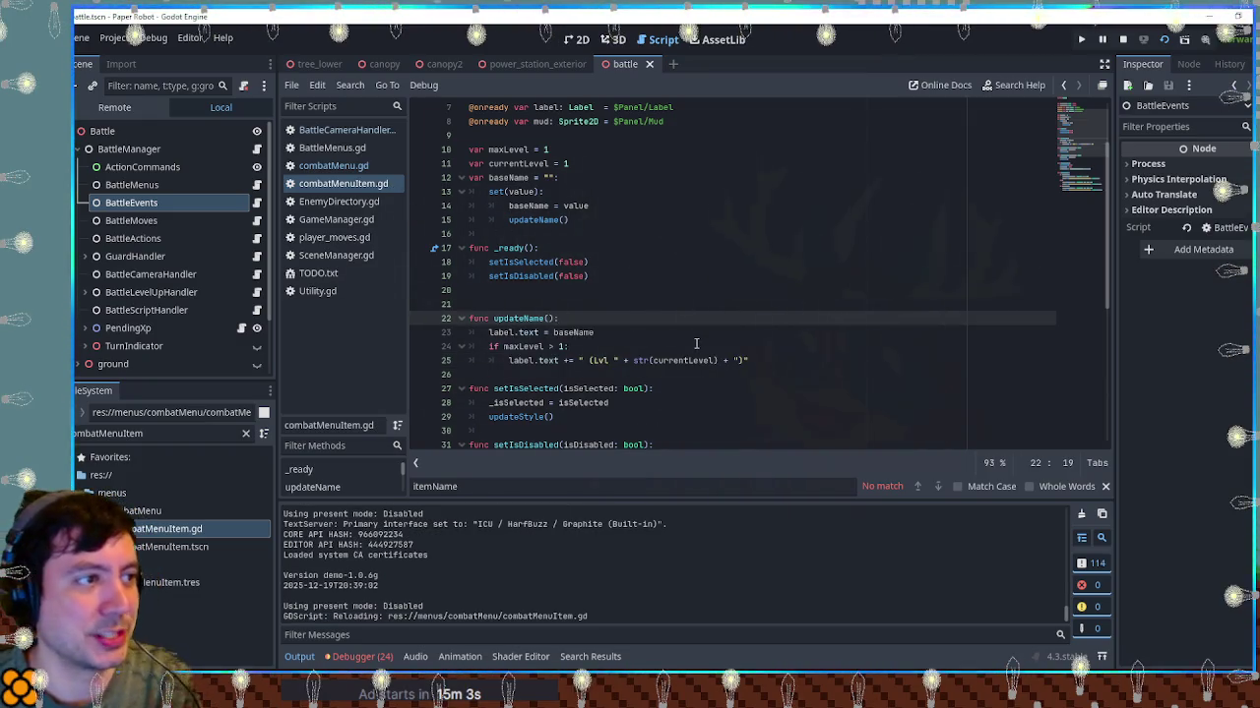
key("alt+Tab")
key("q")
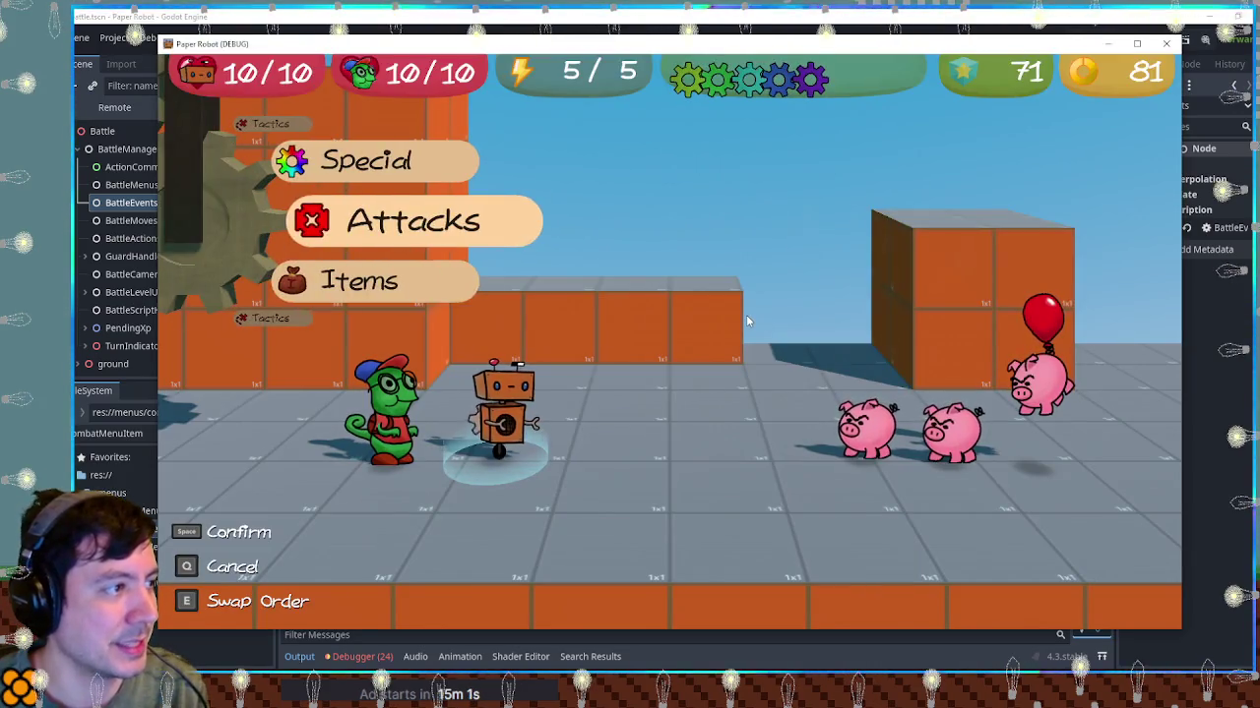
key("space")
key("Down")
key("q")
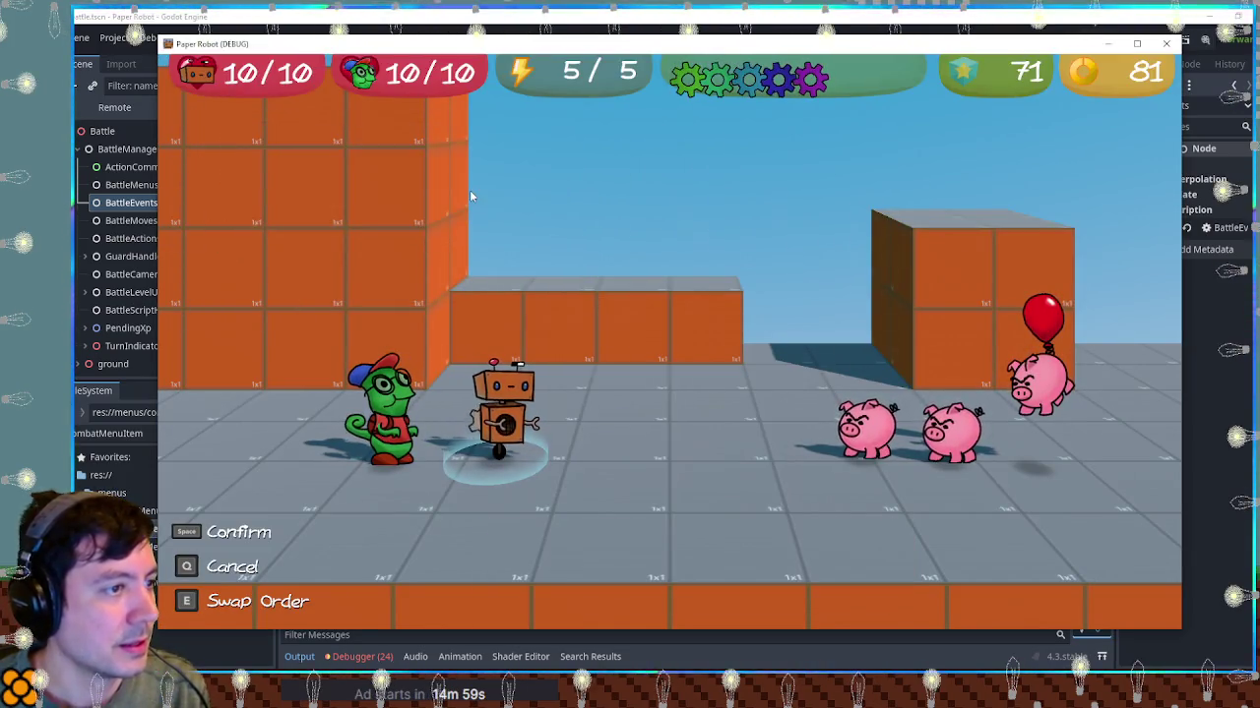
left_click(1165, 44)
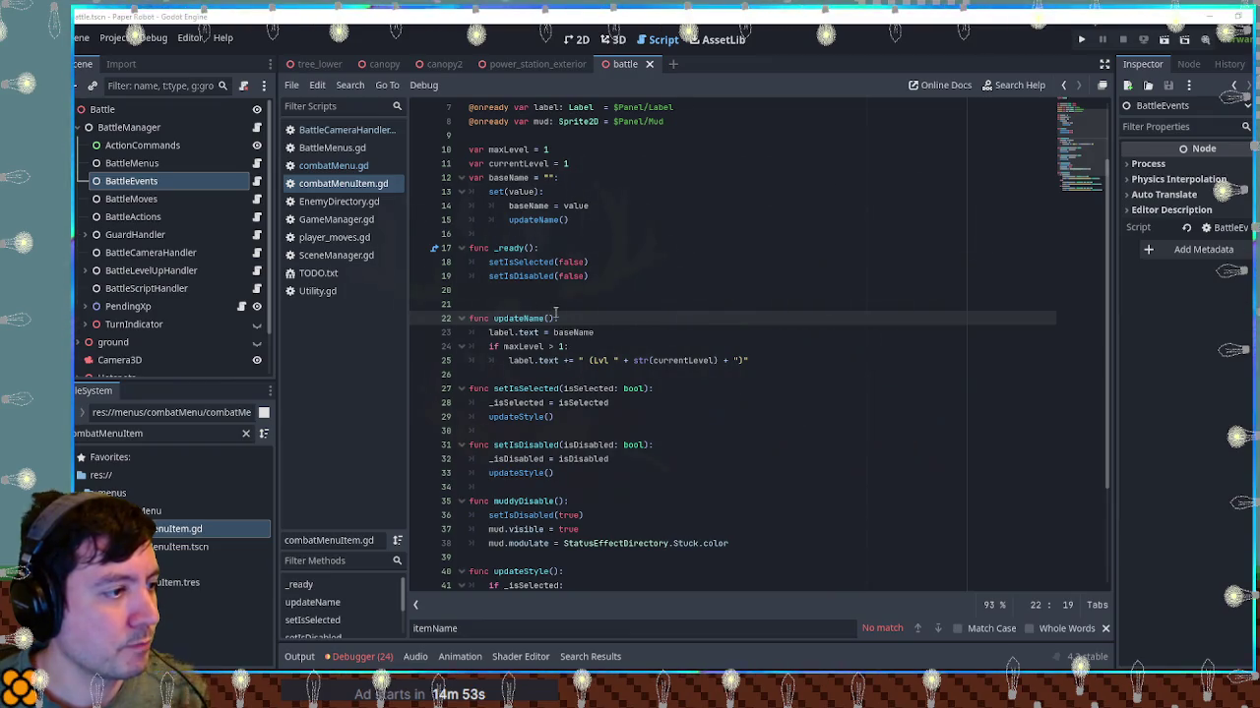
left_click(616, 331)
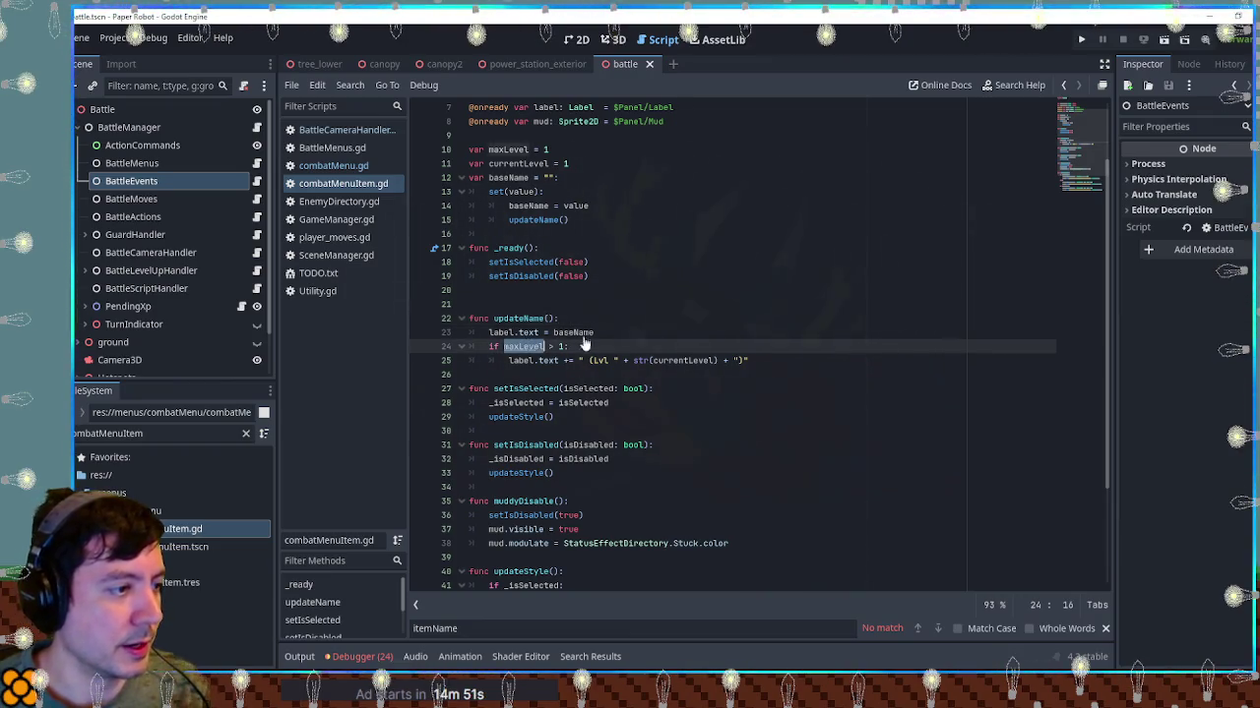
key("Return")
type("print(maxLevel")
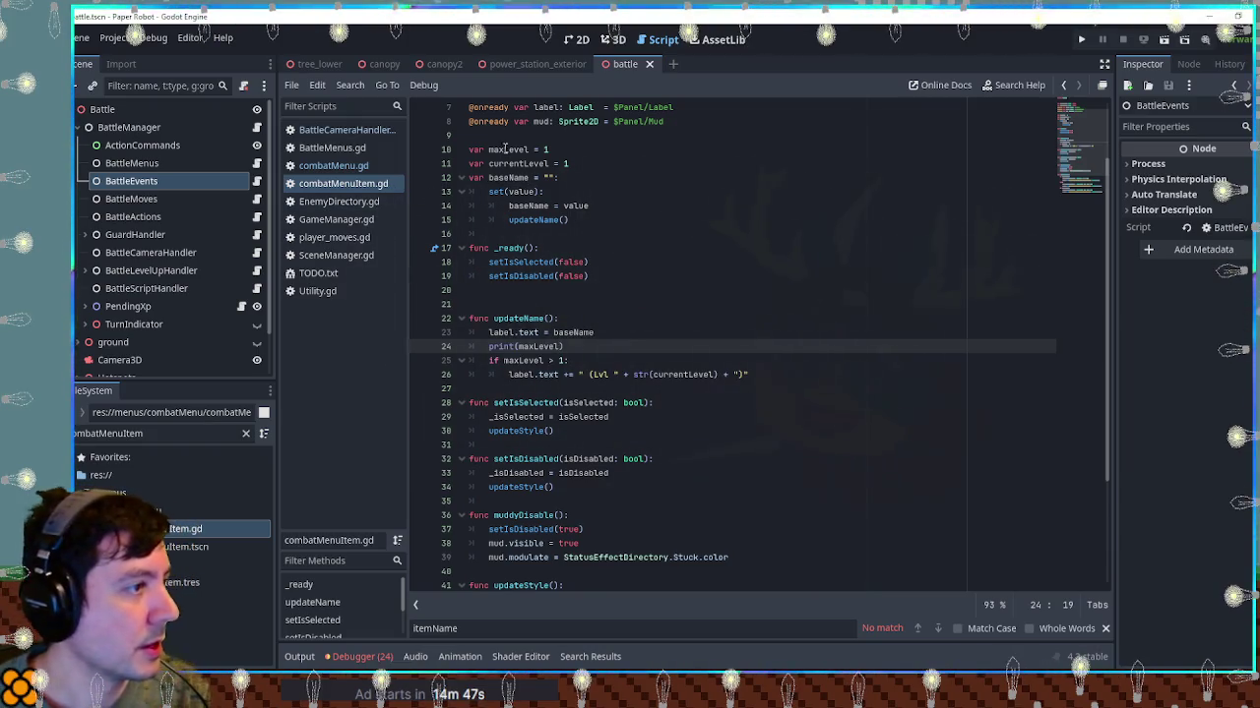
left_click(332, 165)
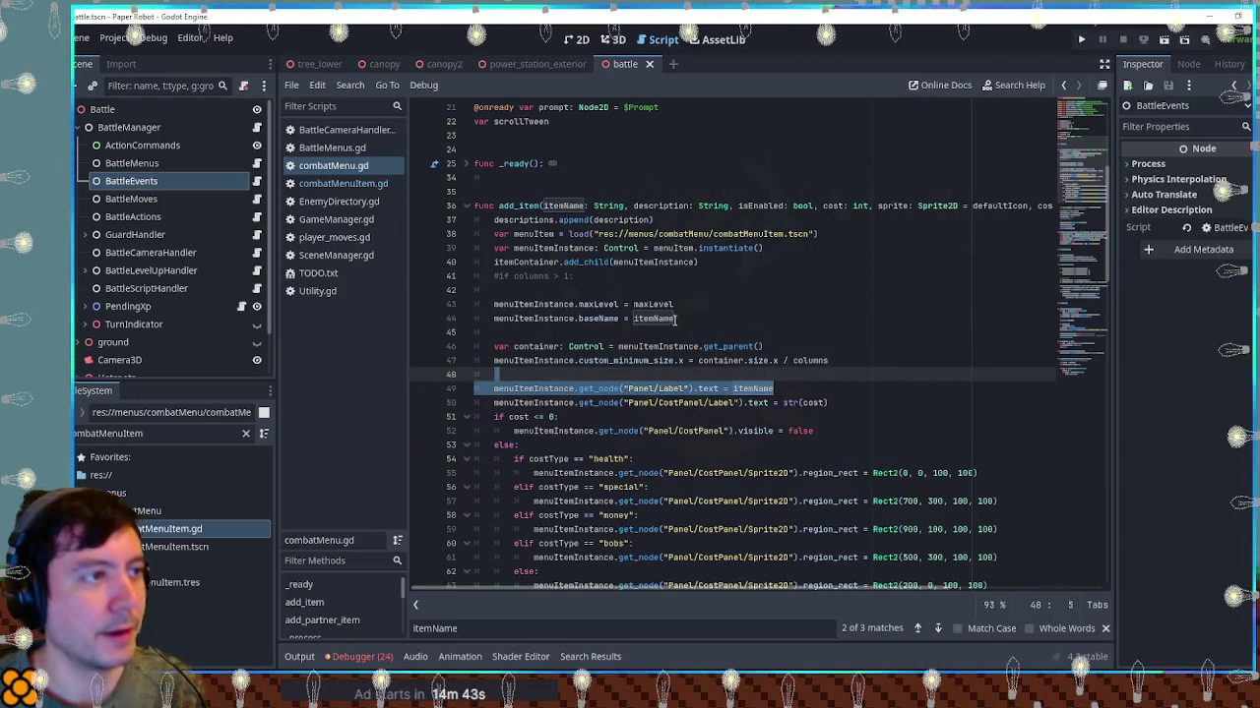
key("F5")
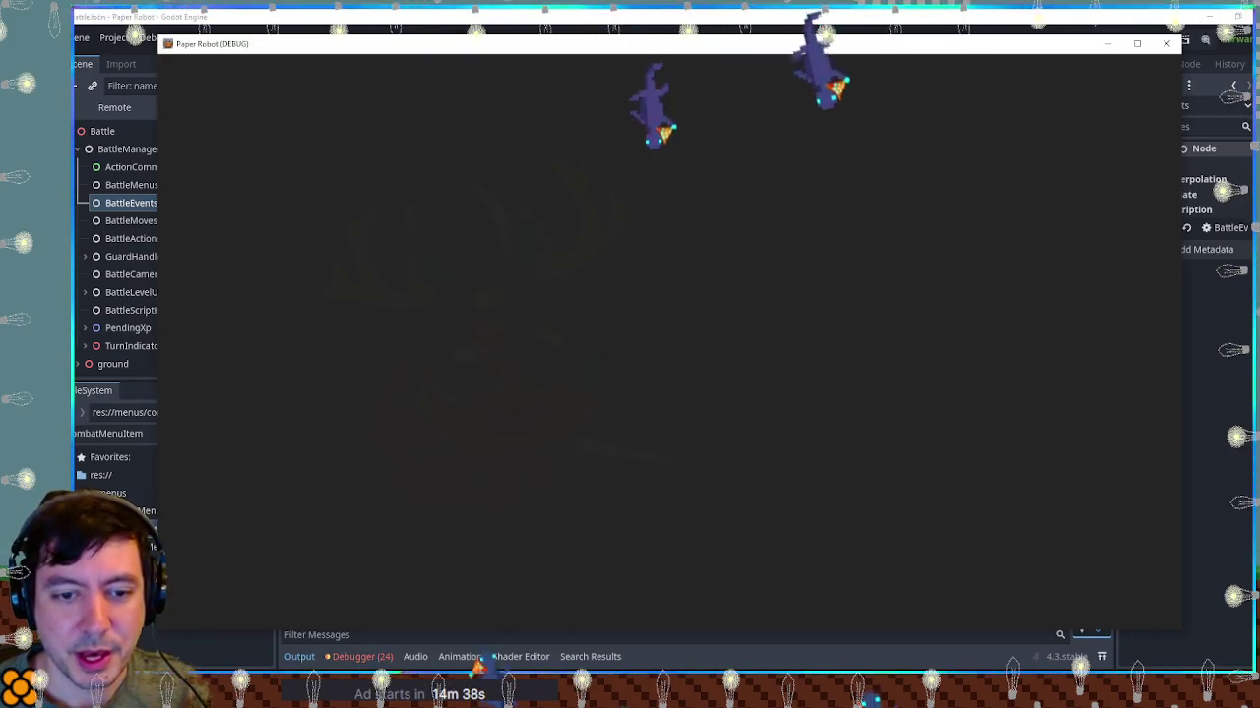
key("space")
key("Up")
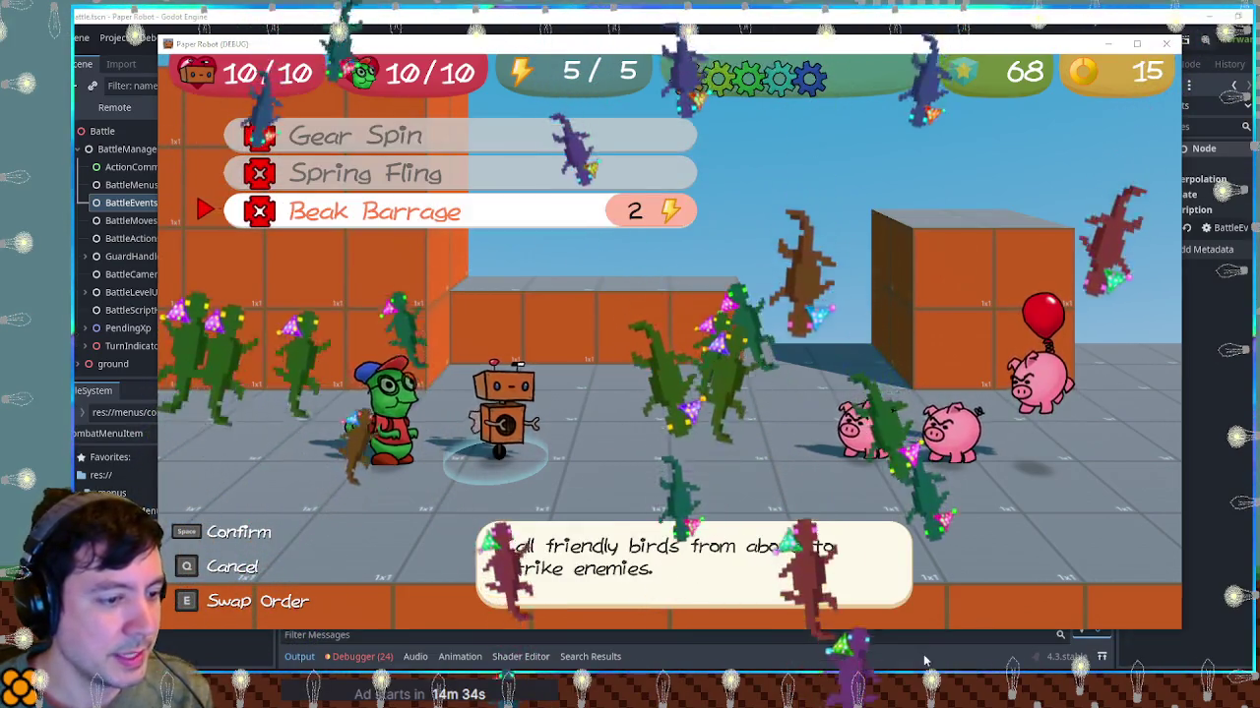
left_click(365, 630)
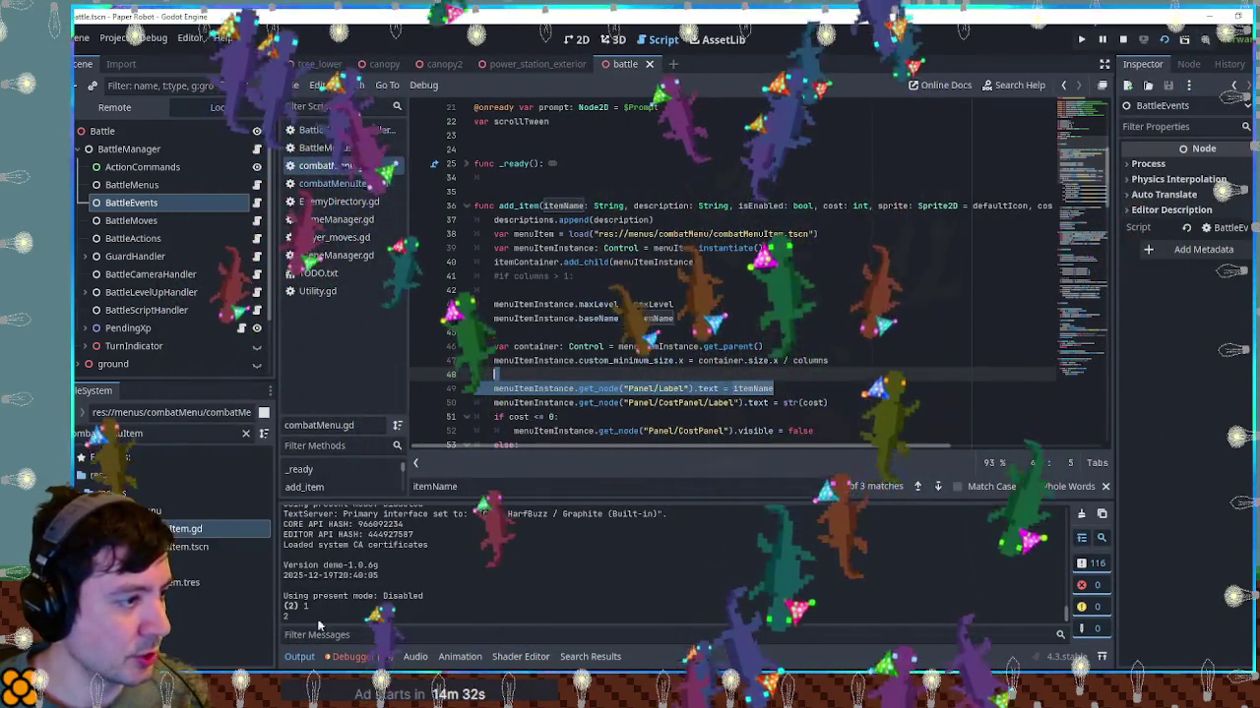
key("alt+Tab")
key("Down")
key("Up")
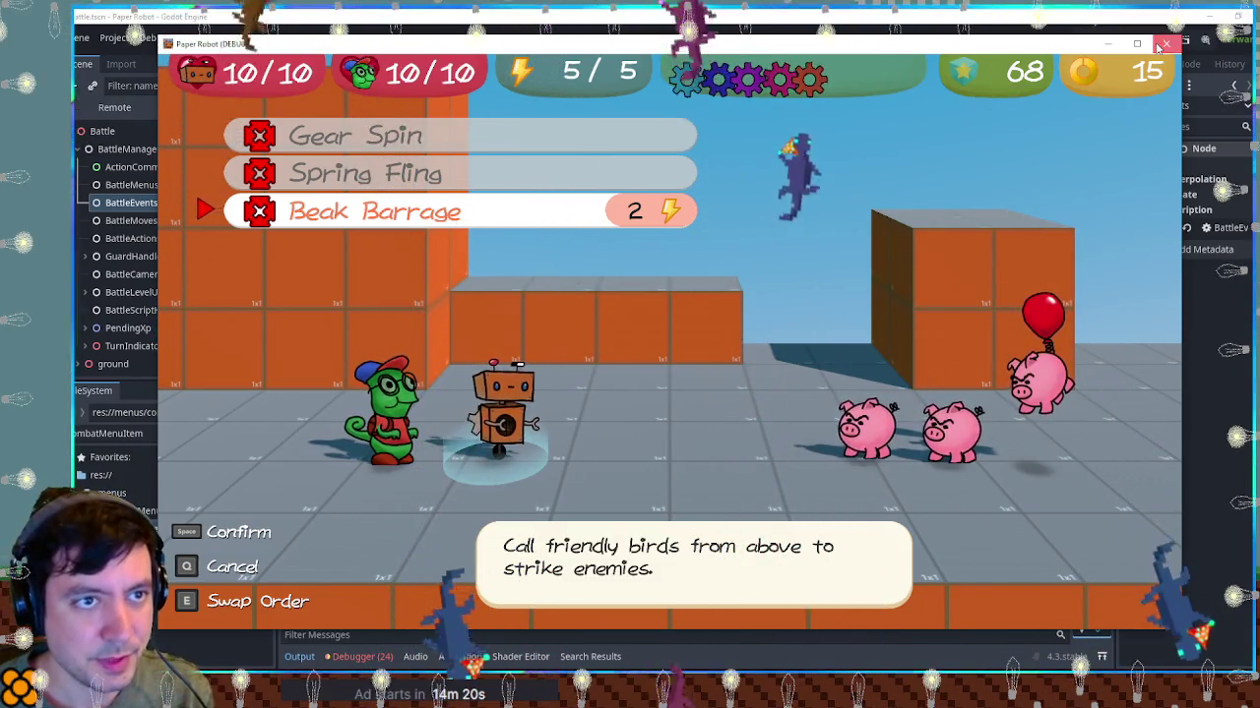
left_click(1158, 49)
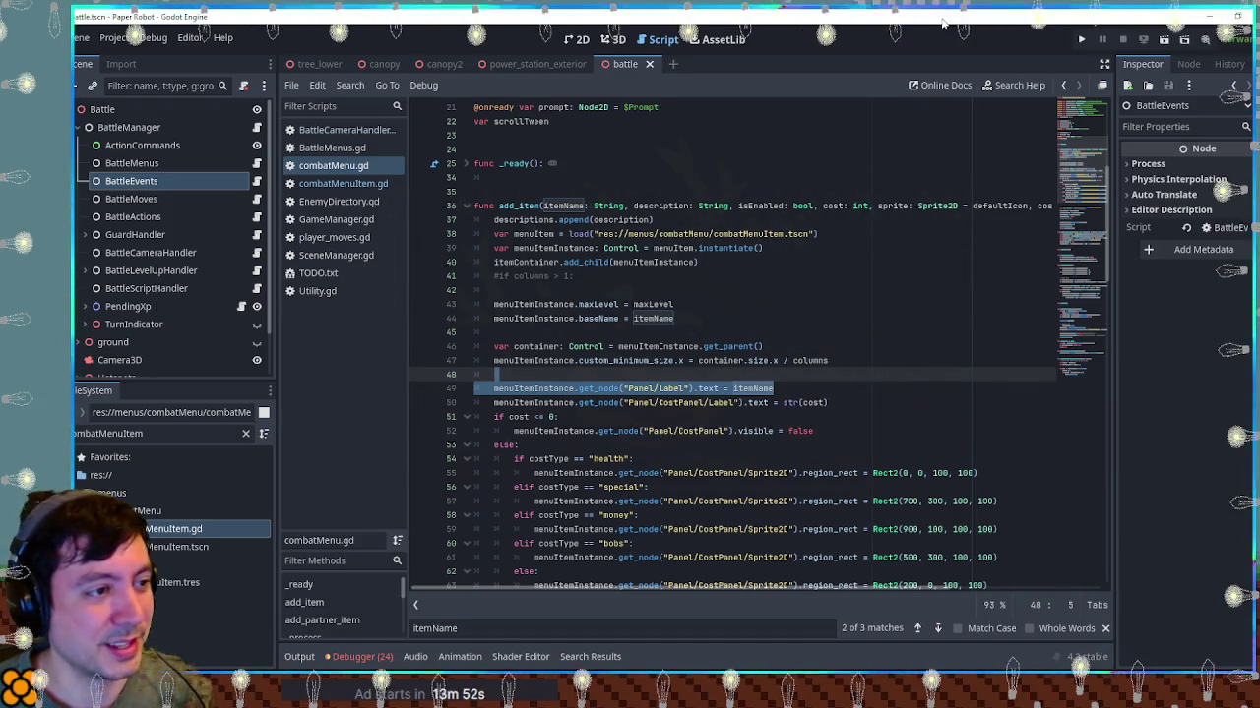
Delete the commented '#if columns > 1:' line from add_item, then switch to combatMenuItem.gd
left_click(852, 312)
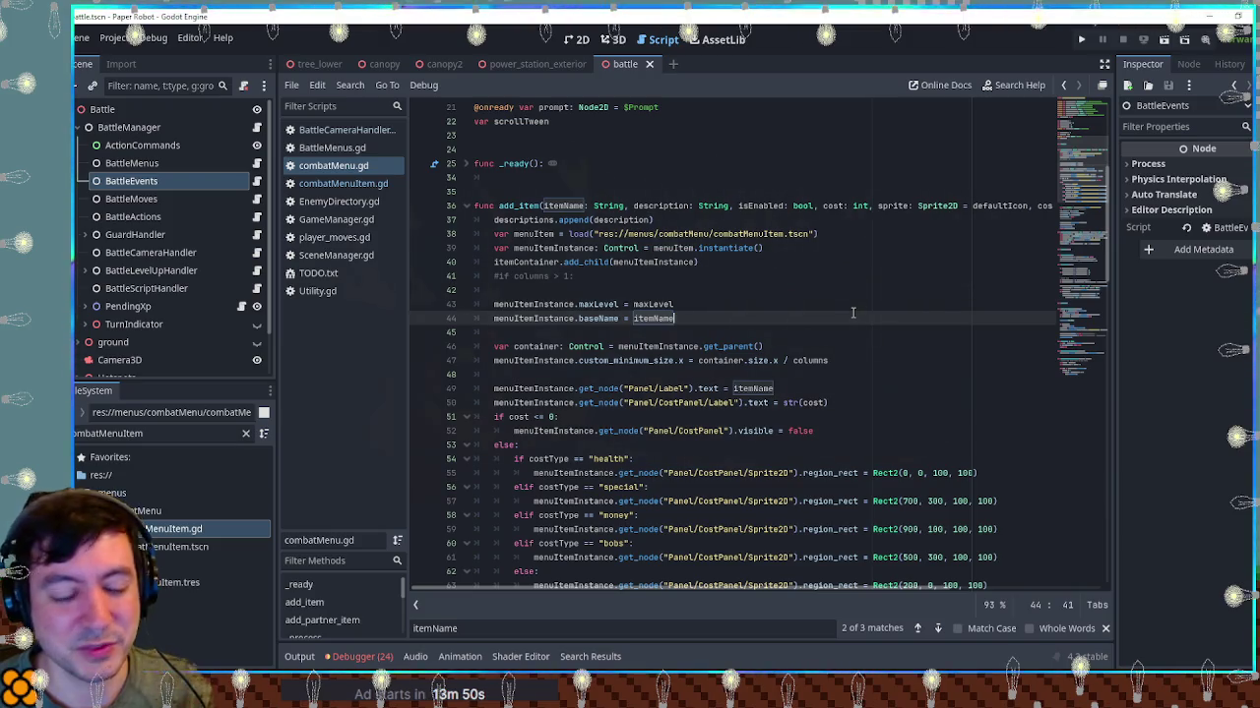
left_click(852, 328)
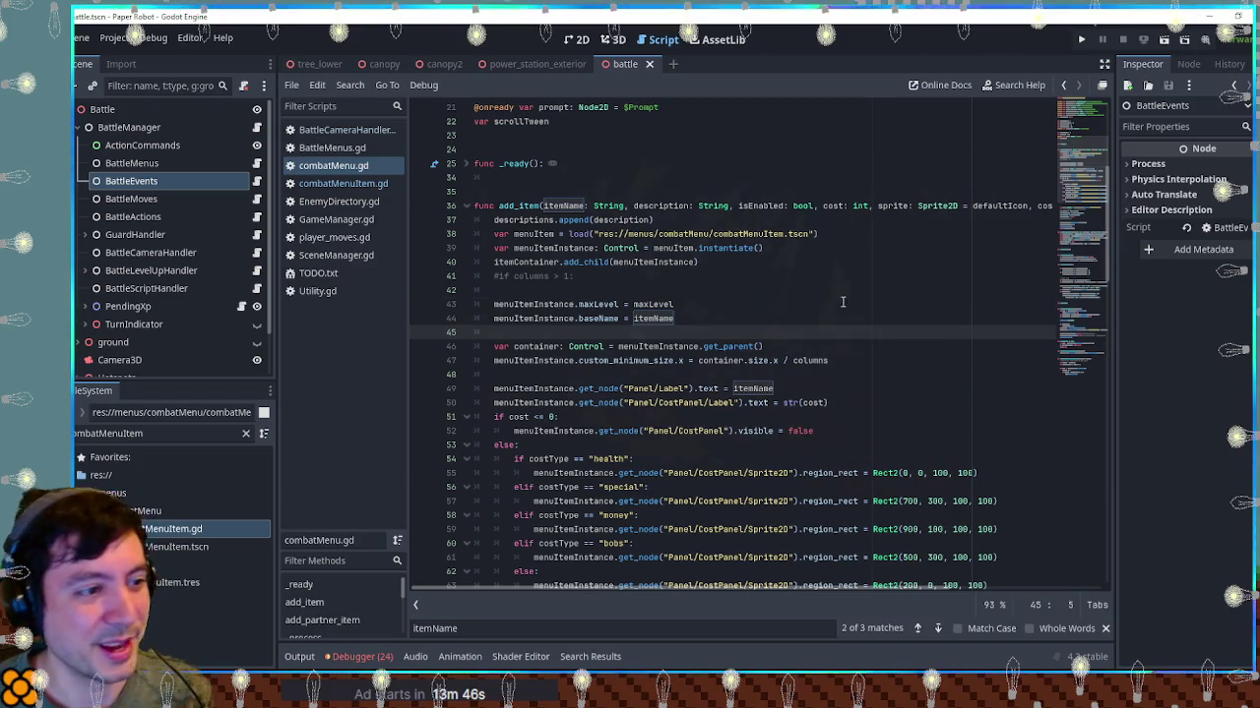
left_click(842, 293)
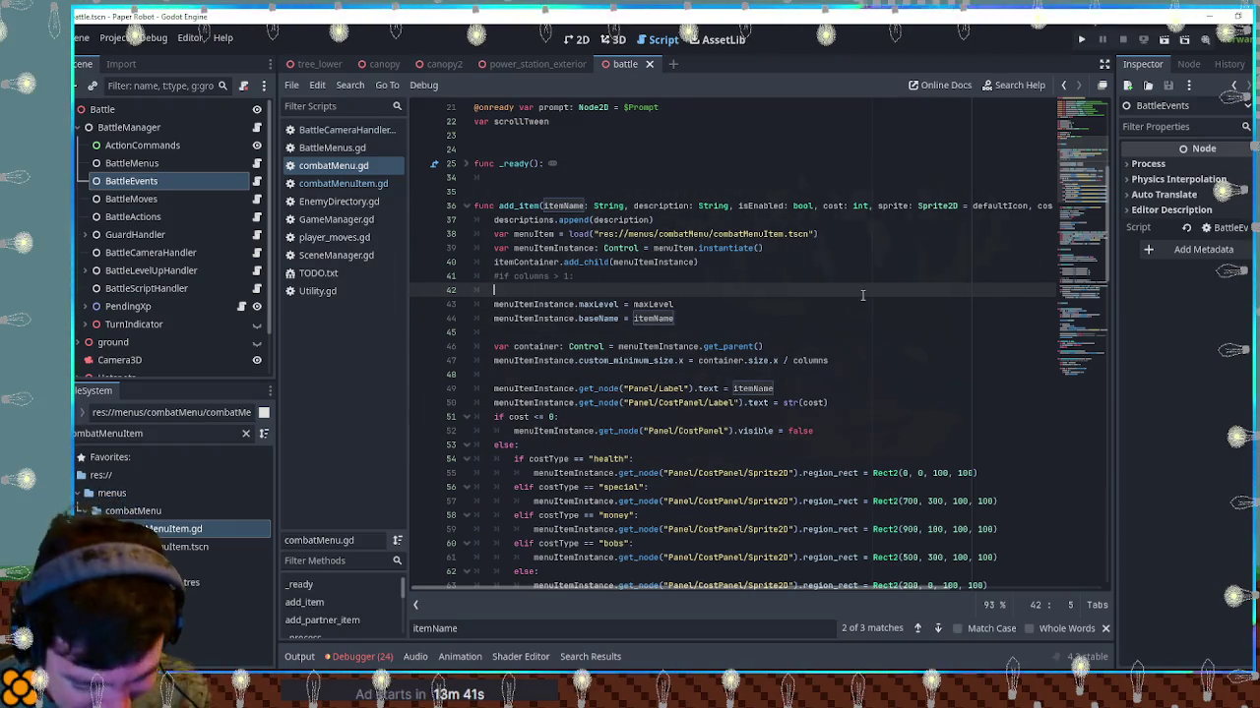
left_click(838, 276)
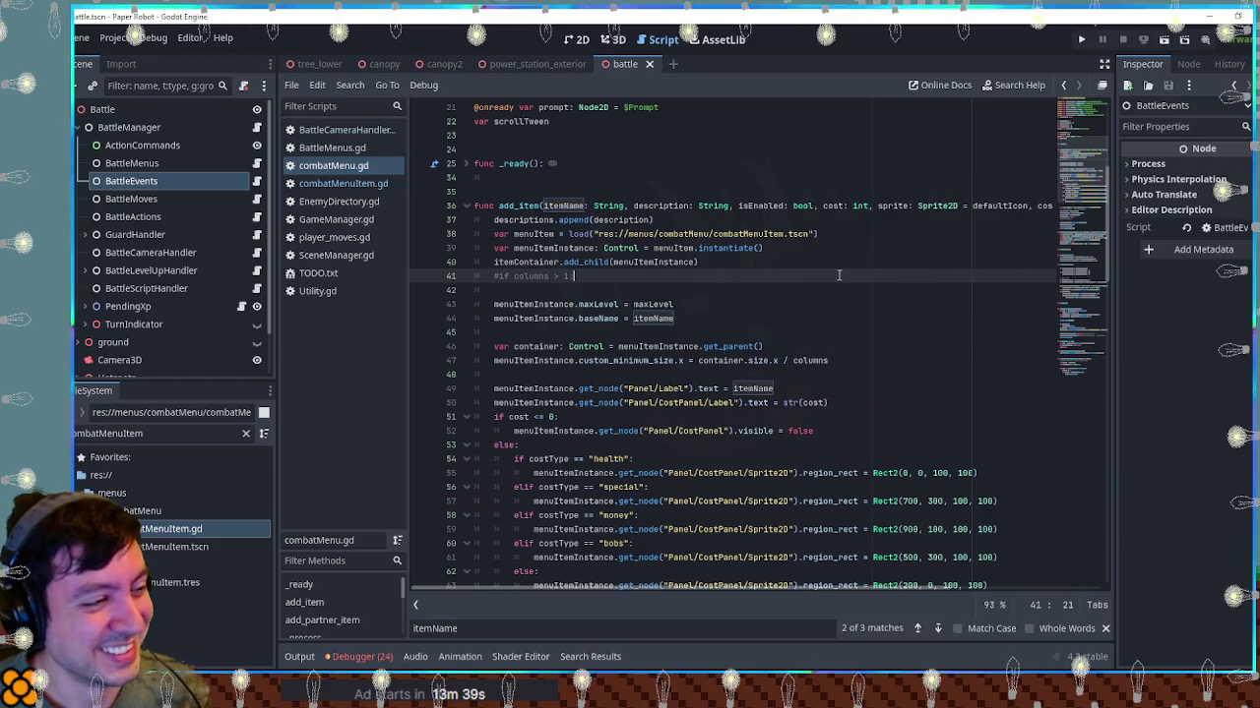
key("ctrl+shift+k")
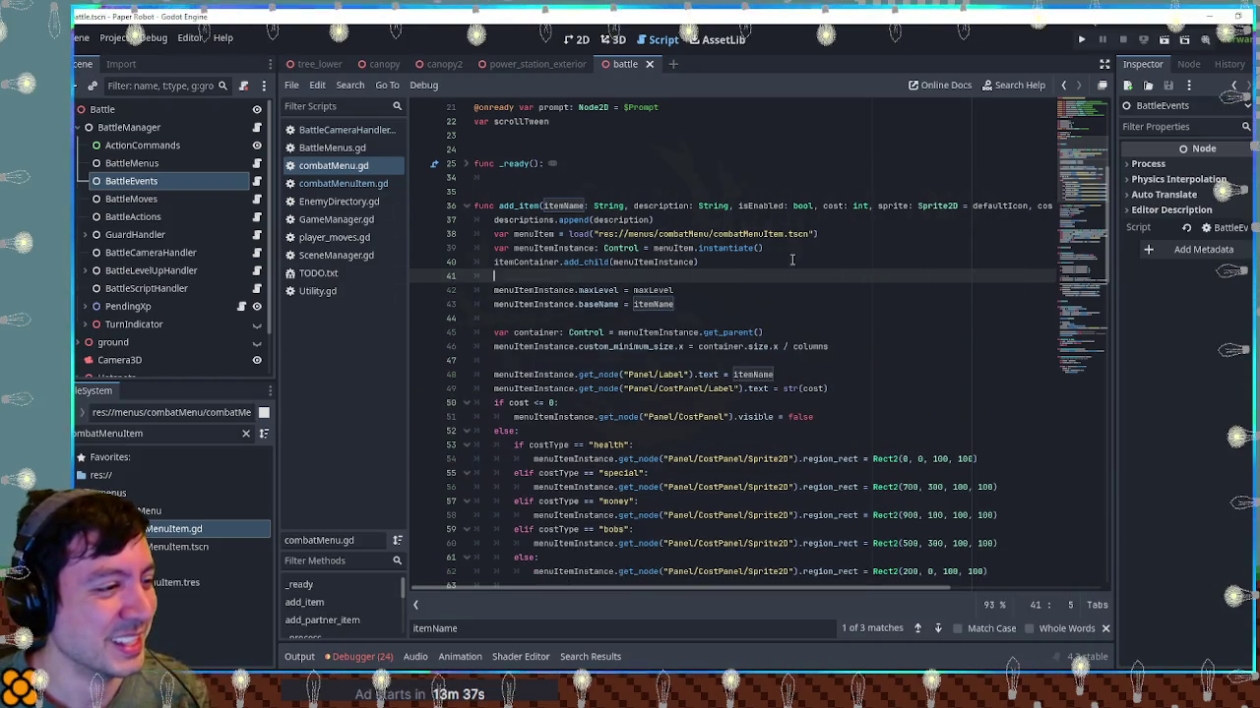
double_click(646, 291)
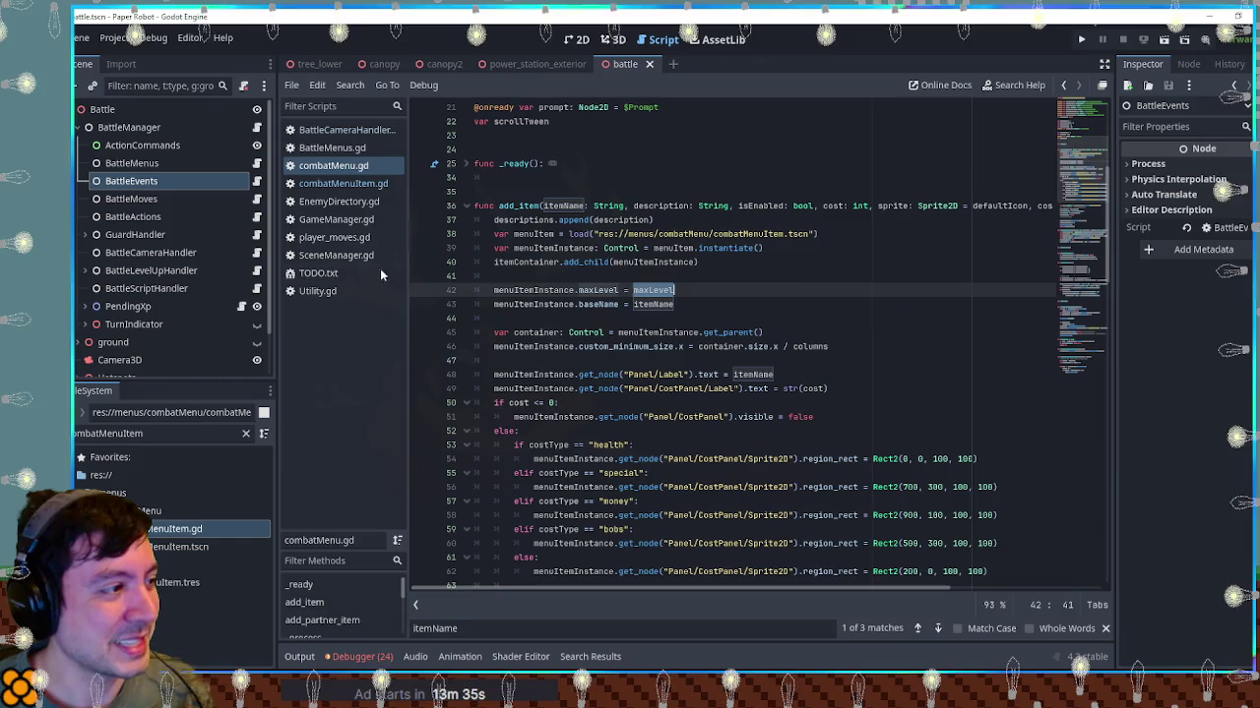
left_click(352, 184)
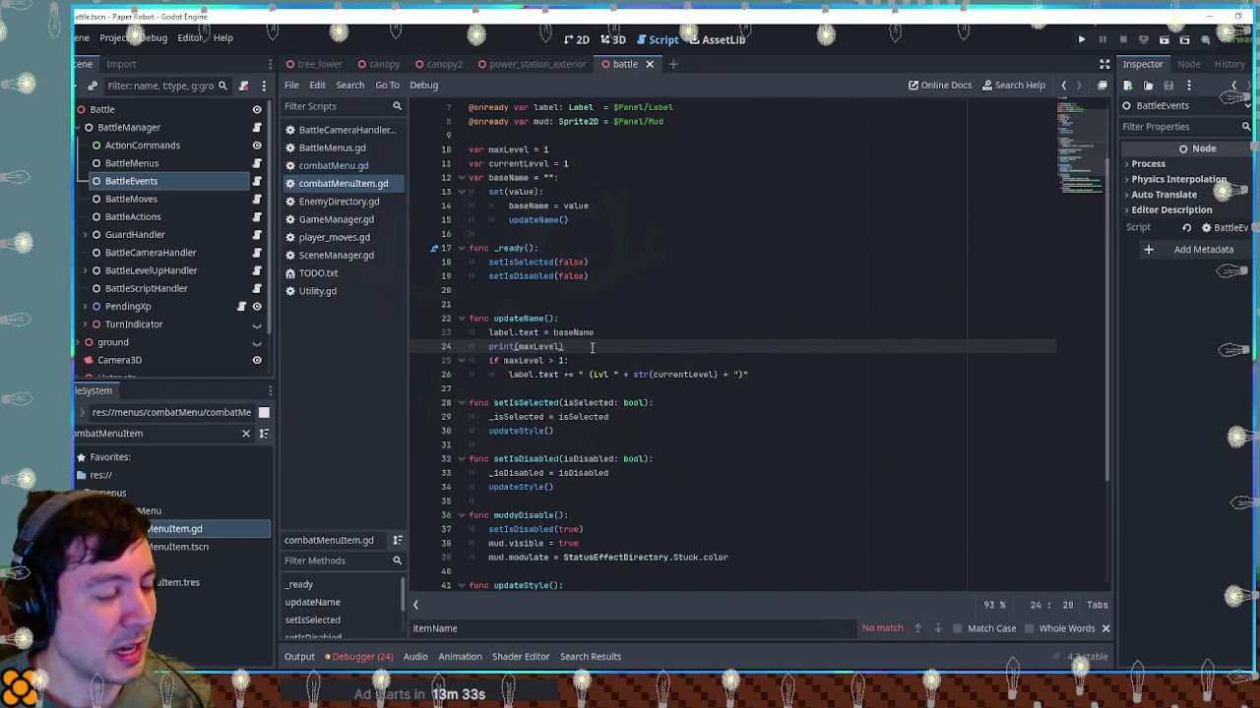
Delete print(maxLevel) and change line 25 to label.text = baseName + the level suffix
key("ctrl+shift+k")
double_click(521, 360)
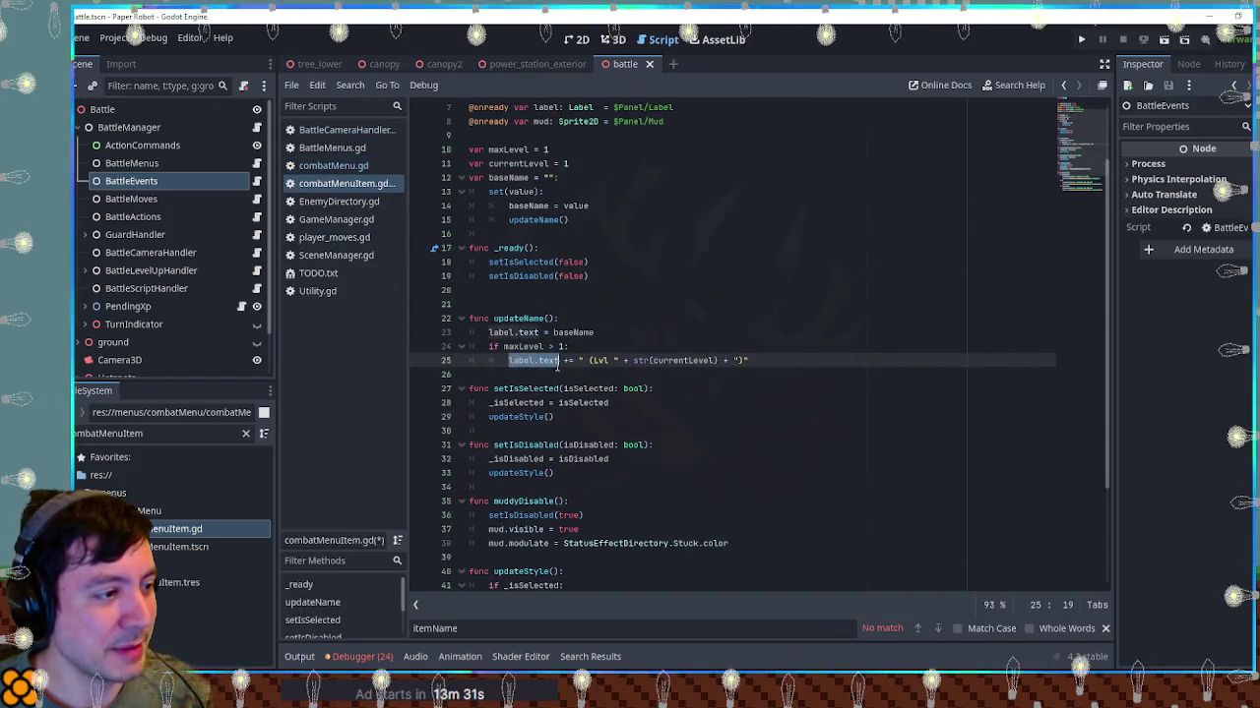
left_click(585, 360)
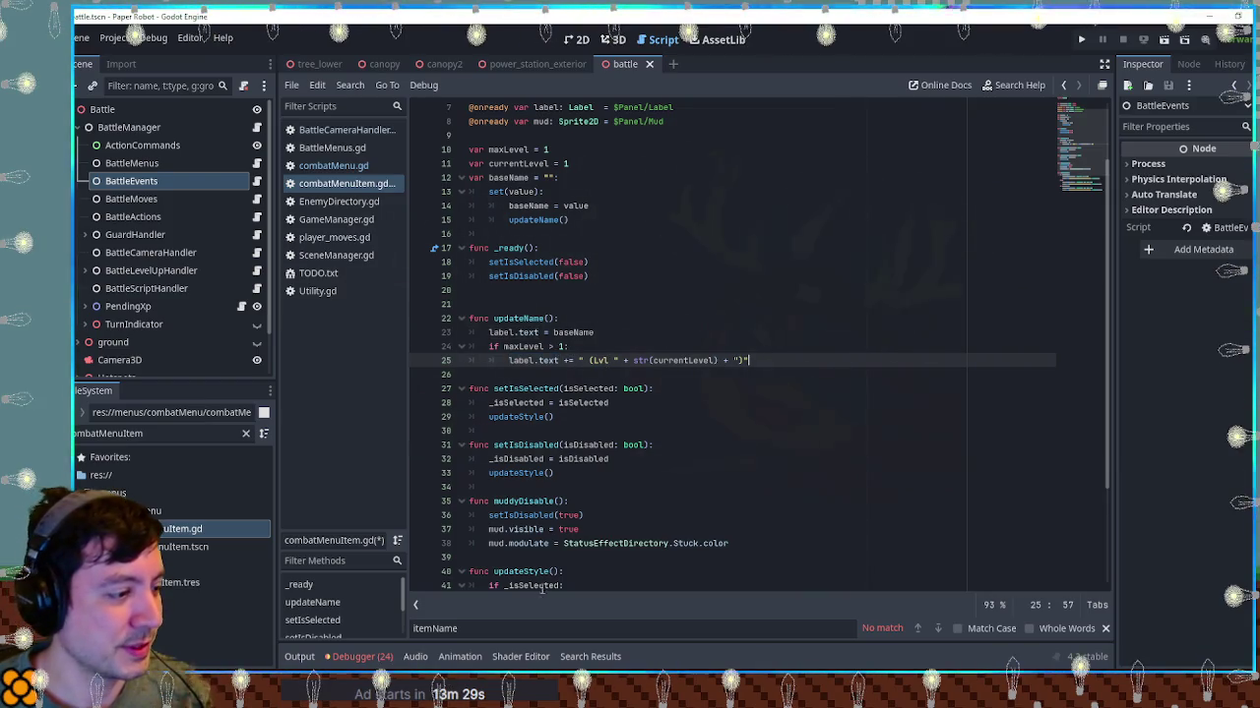
double_click(571, 332)
left_click(565, 360)
key("Delete")
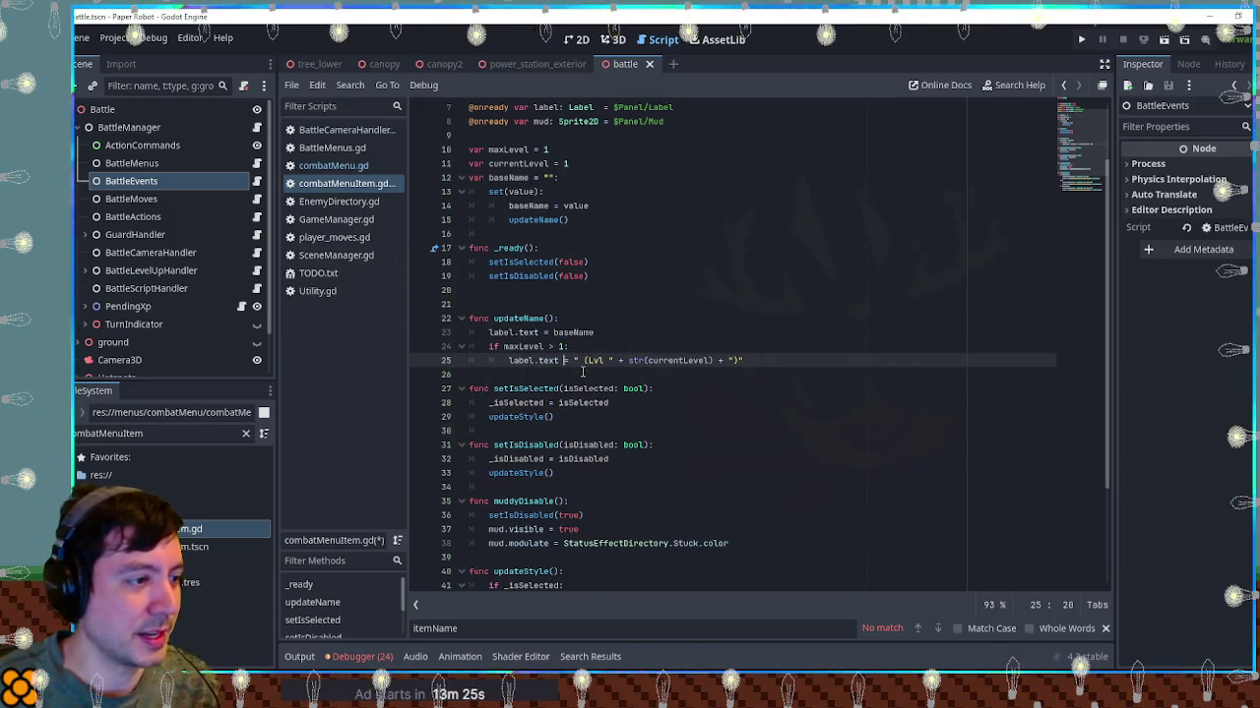
type("baseName +")
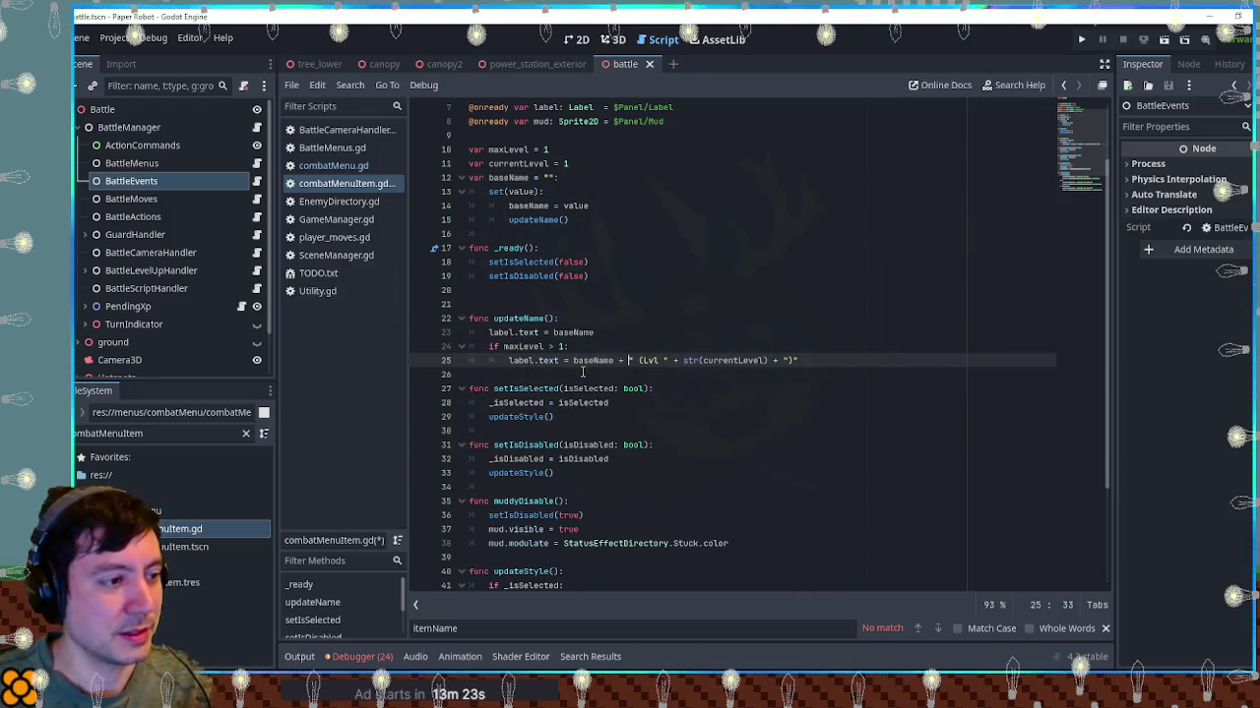
left_click(760, 273)
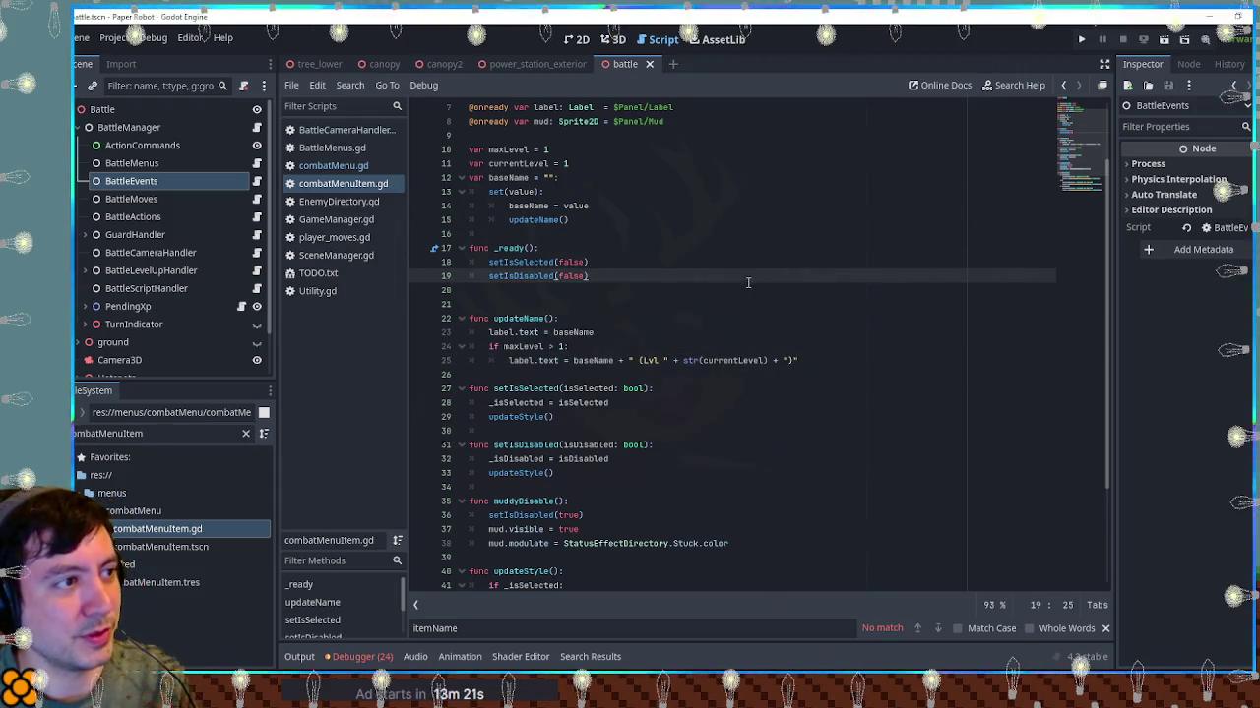
Close the Krita mockup image without saving
key("alt+Tab")
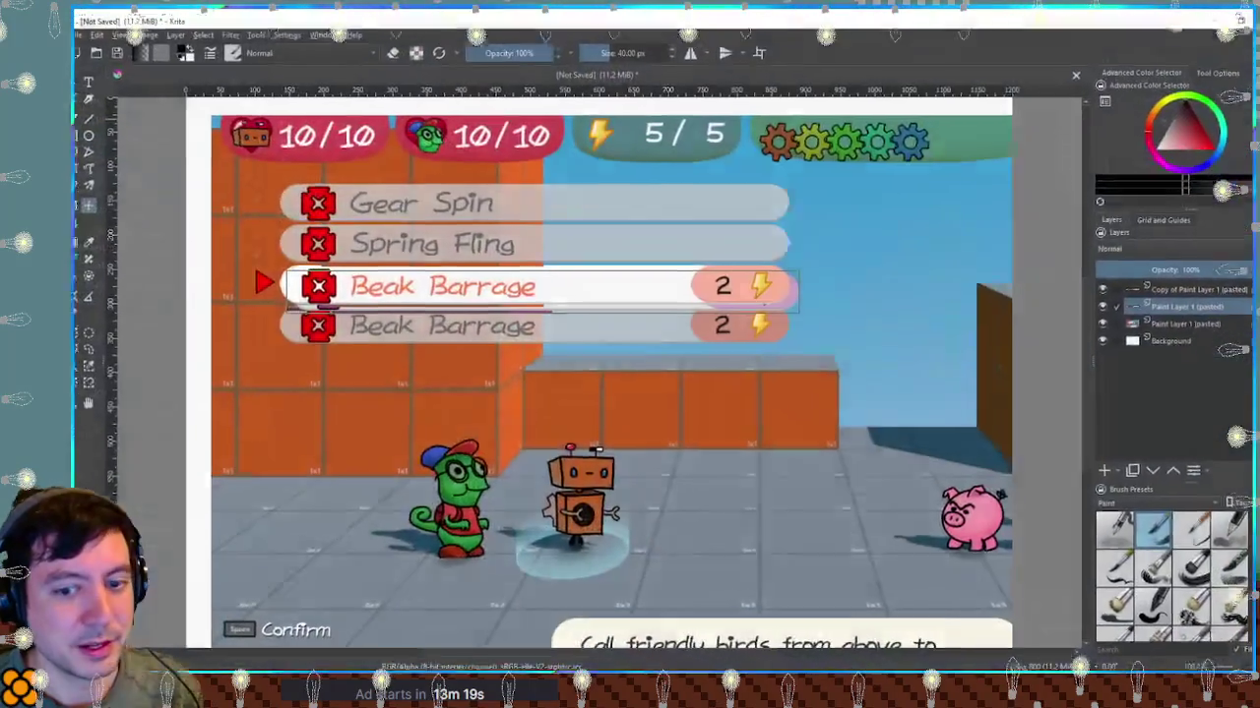
key("ctrl+w")
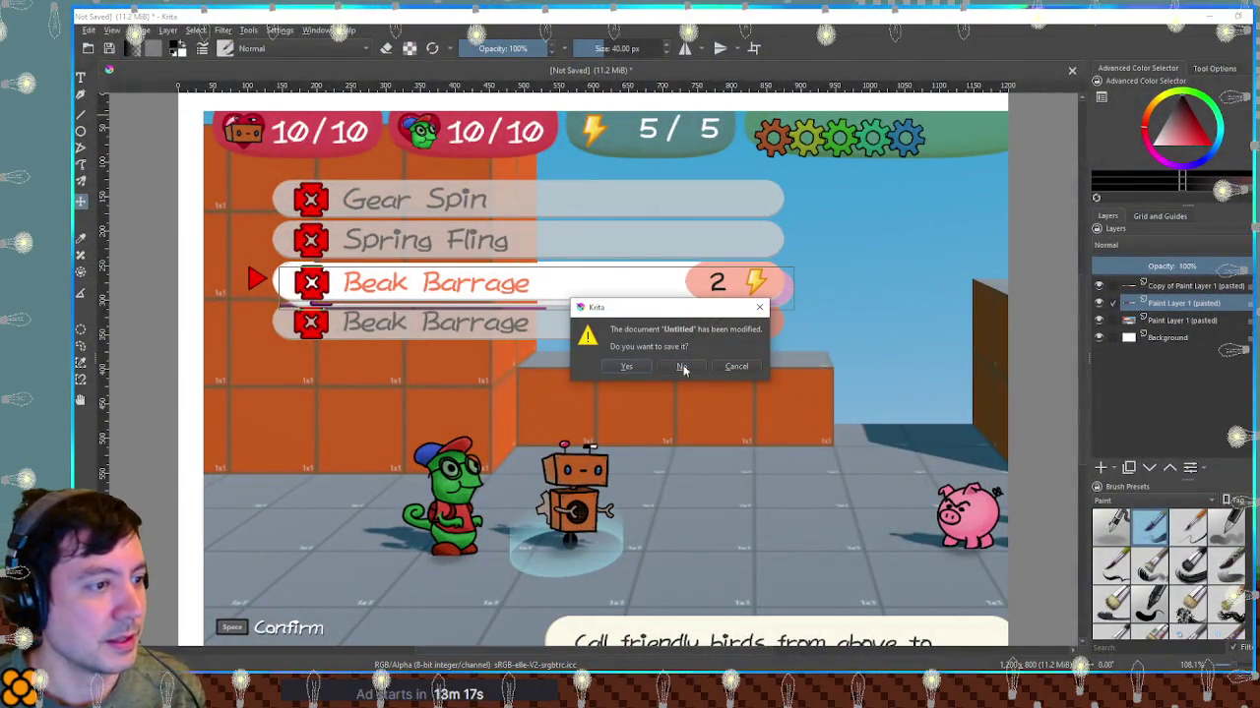
left_click(683, 368)
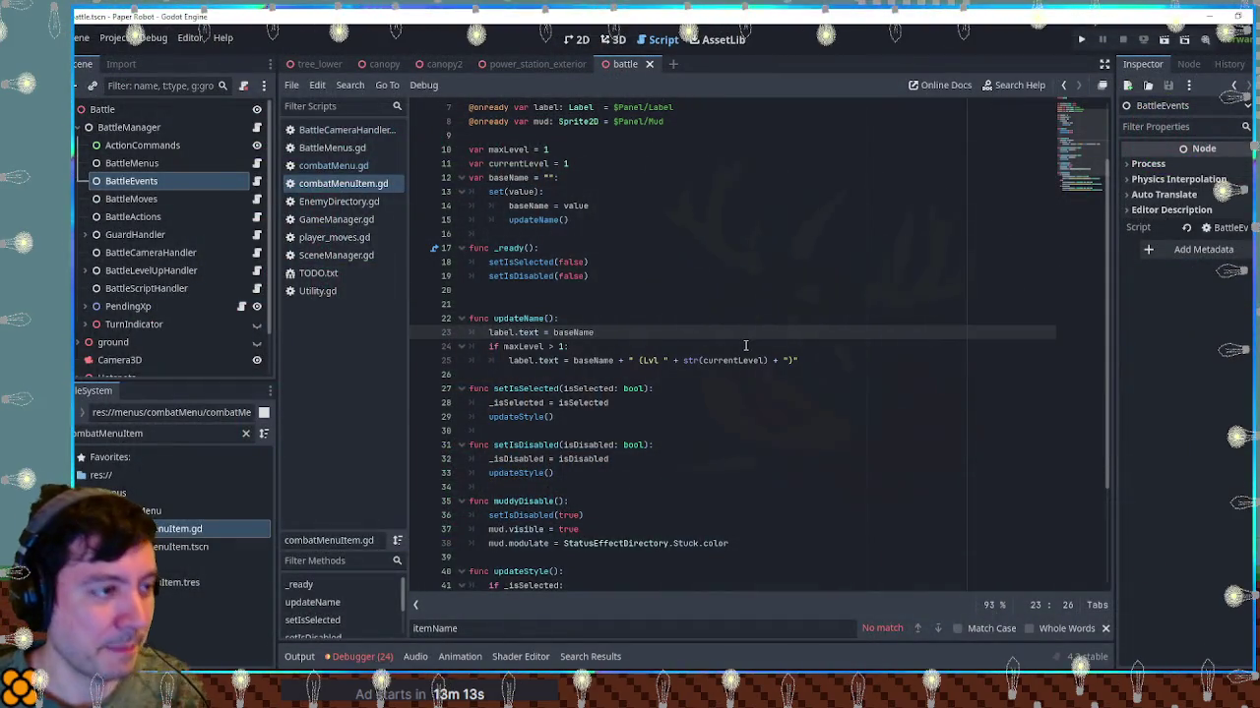
Run the game and move through the attack list between Spring Fling and Beak Barrage
left_click(740, 292)
key("F5")
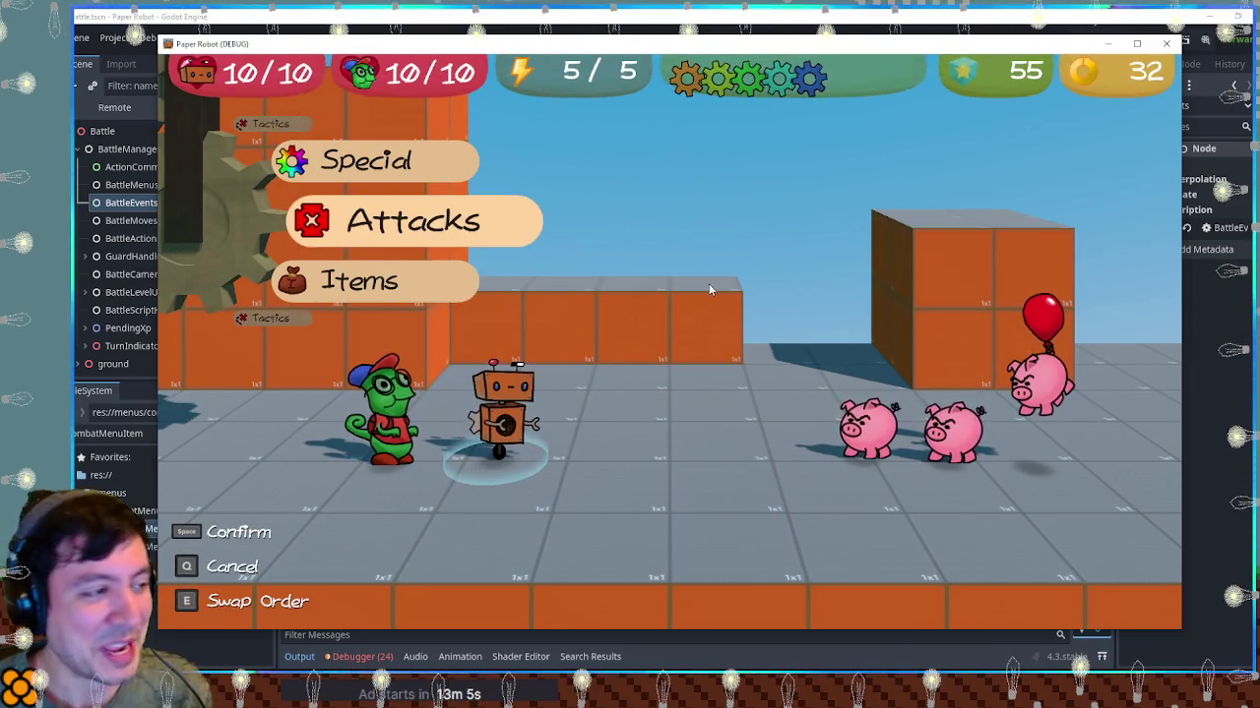
key("space")
key("Down")
key("Down")
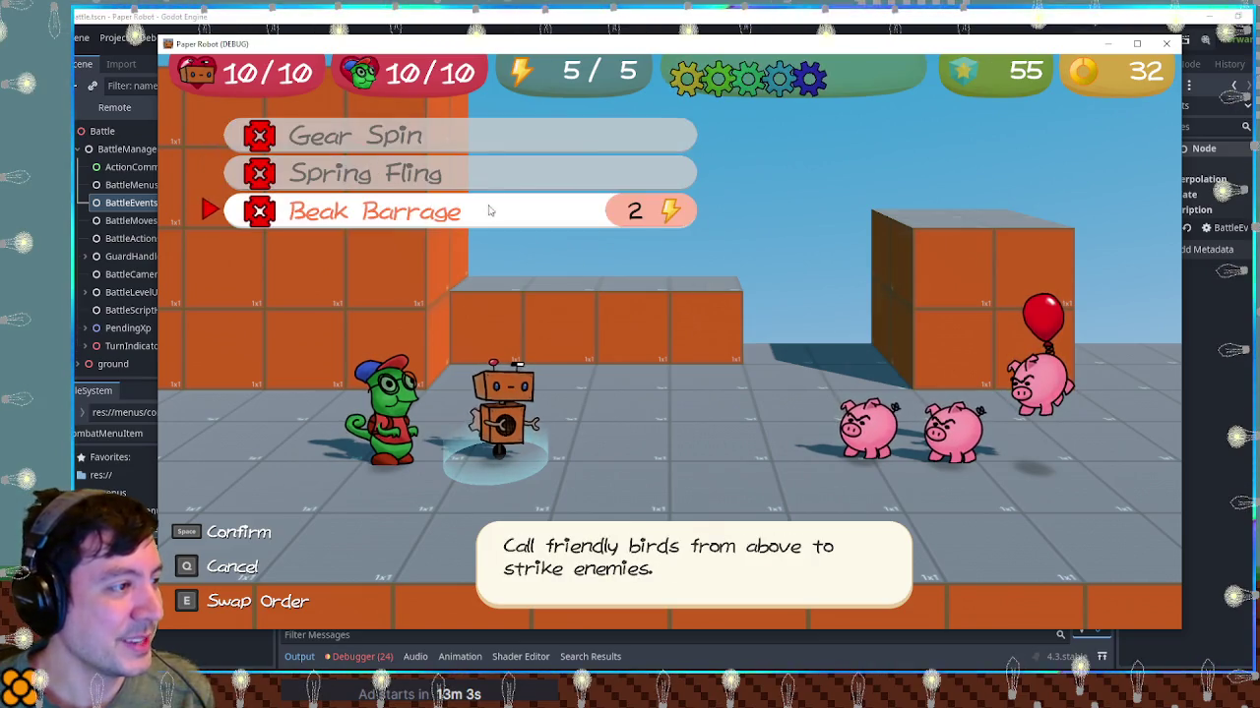
key("Up")
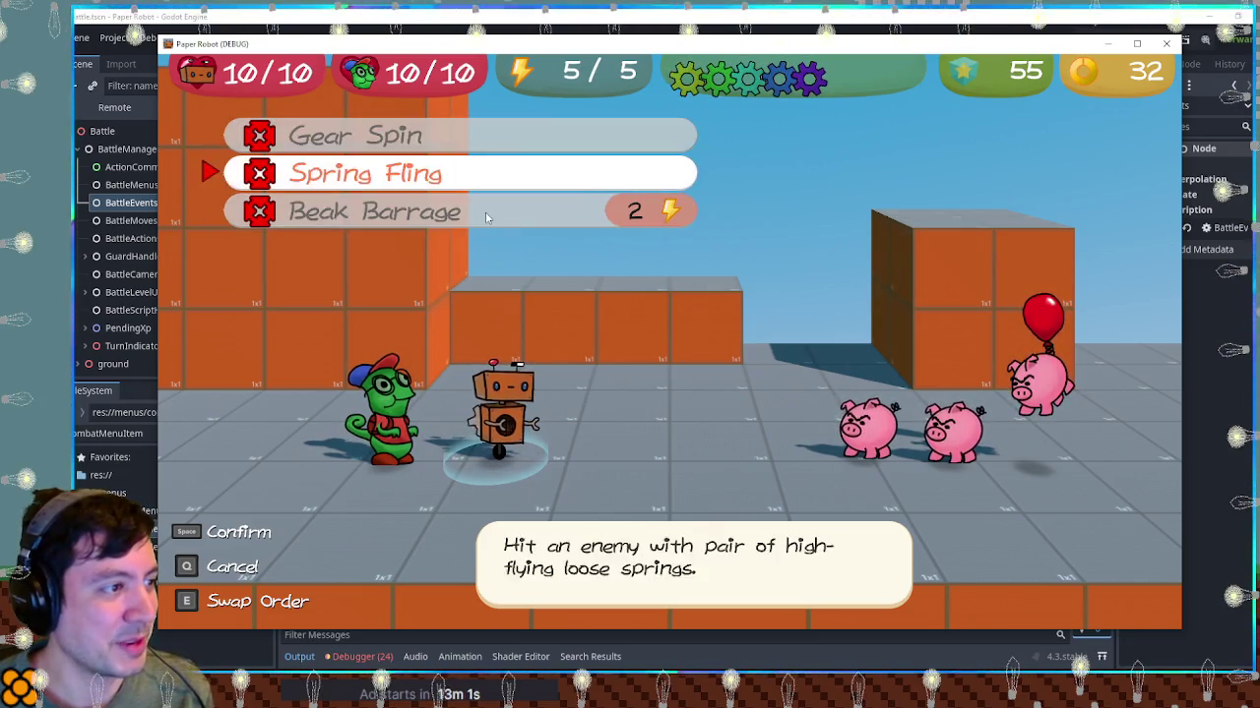
key("Down")
left_click(402, 641)
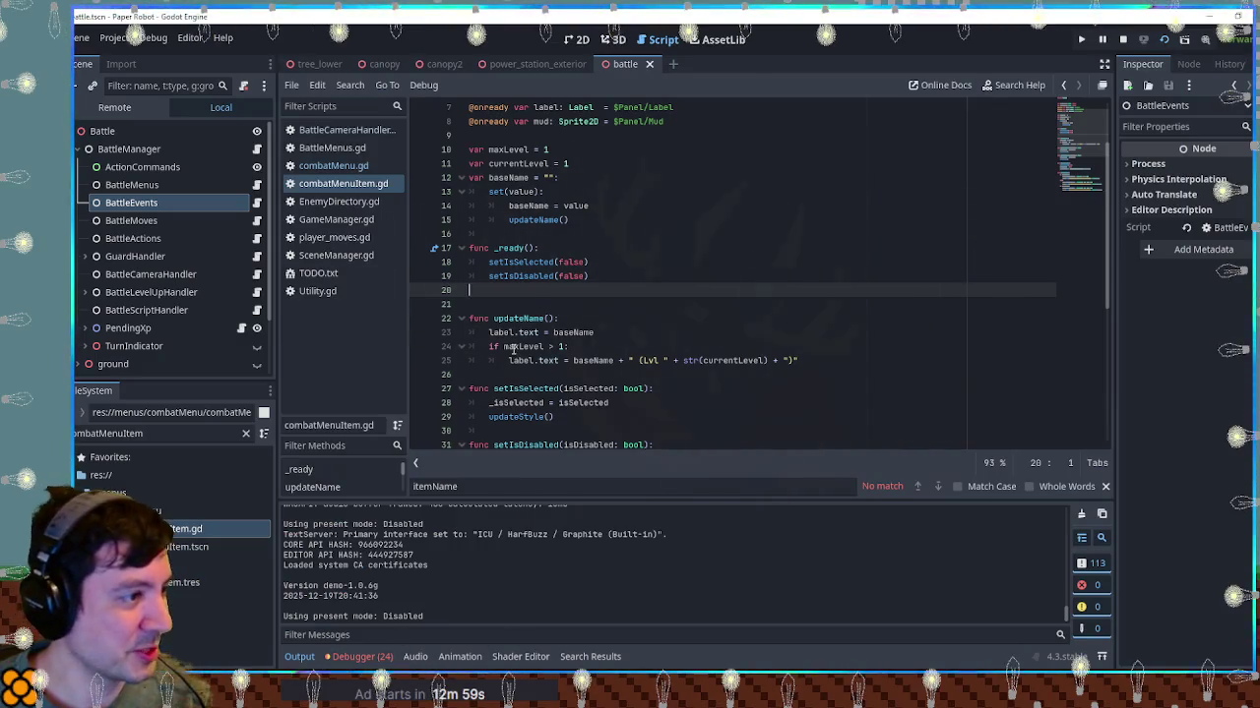
Add a print("TEST") line above the label assignment and rerun the game to check Output
left_click_drag(509, 360, 559, 360)
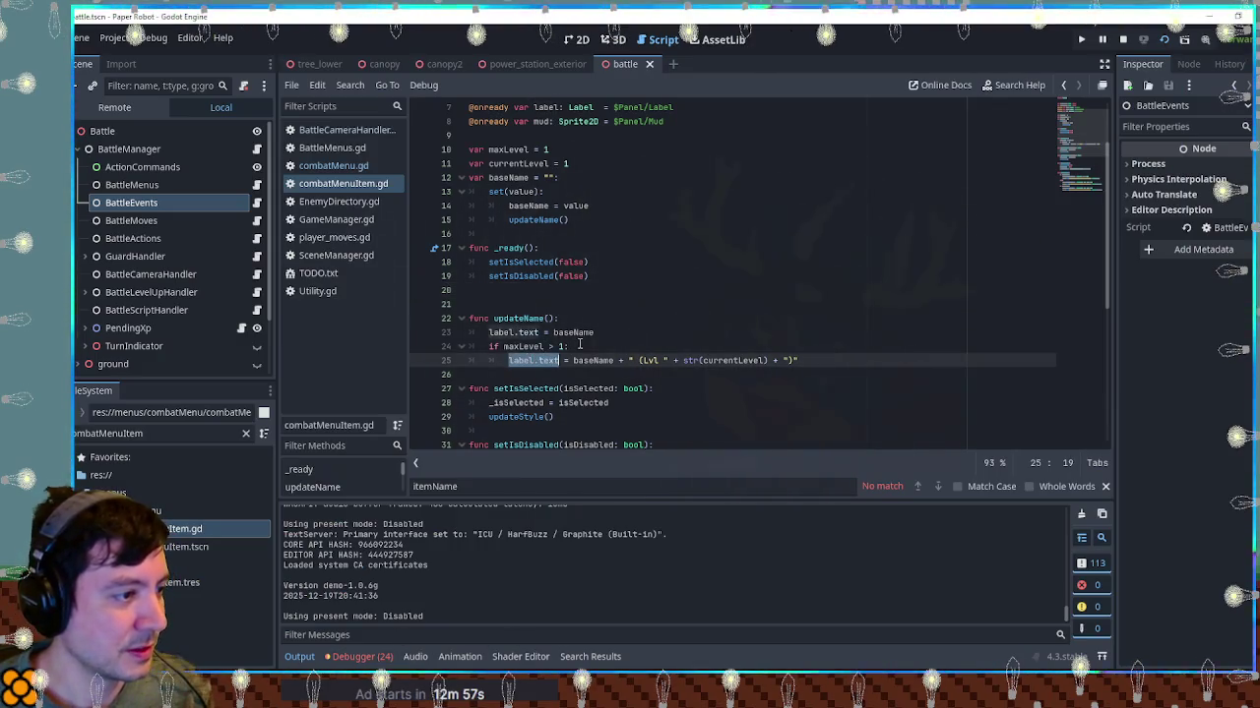
key("Home")
key("Return")
key("Up")
type("print(\"")
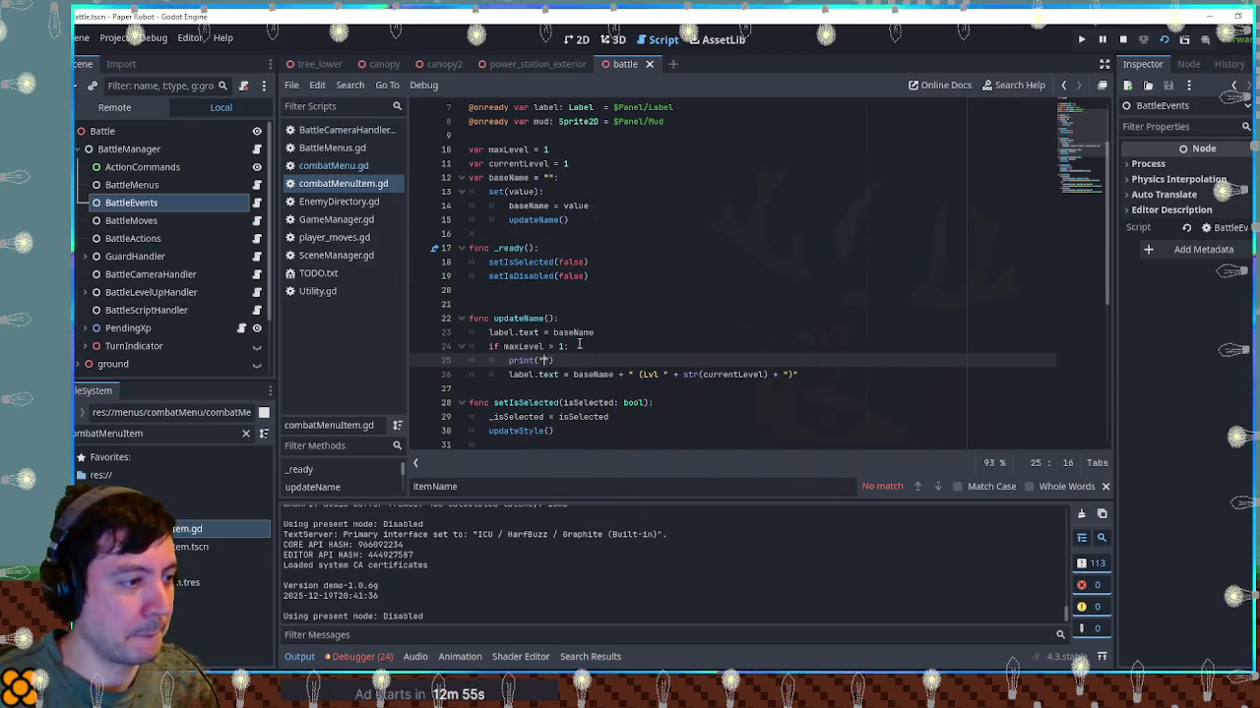
type("test")
key("F5")
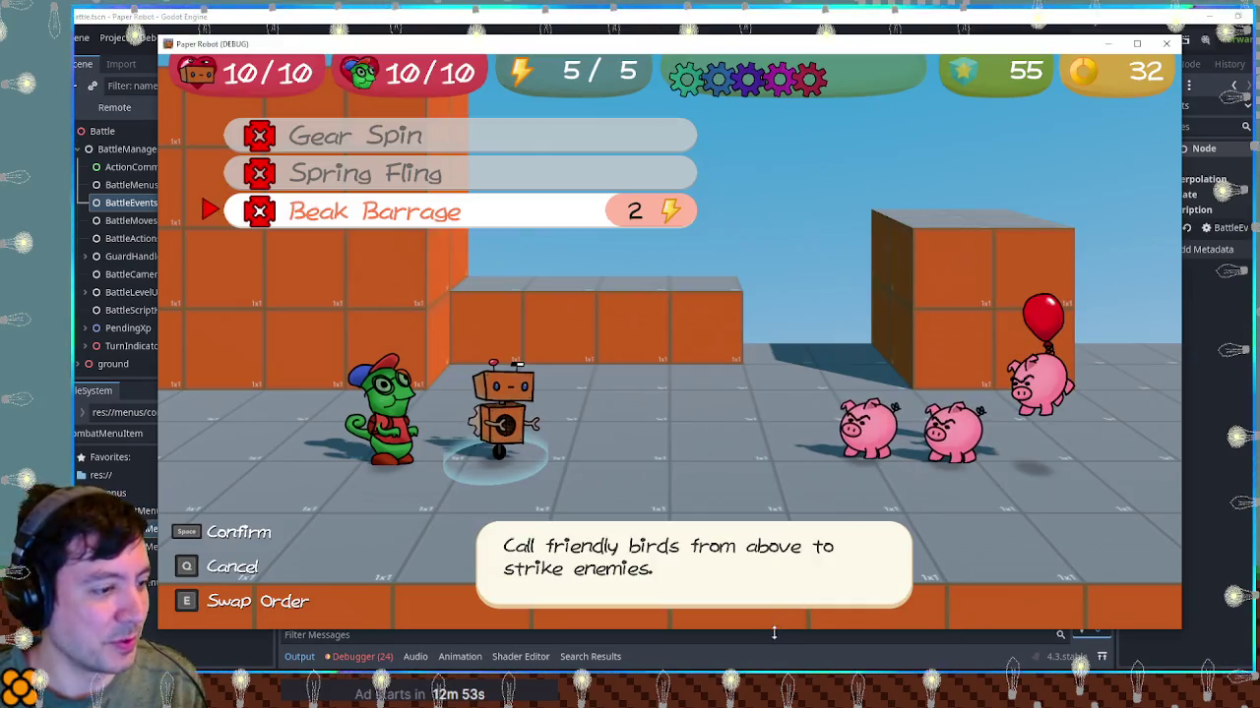
left_click_drag(776, 633, 758, 479)
key("q")
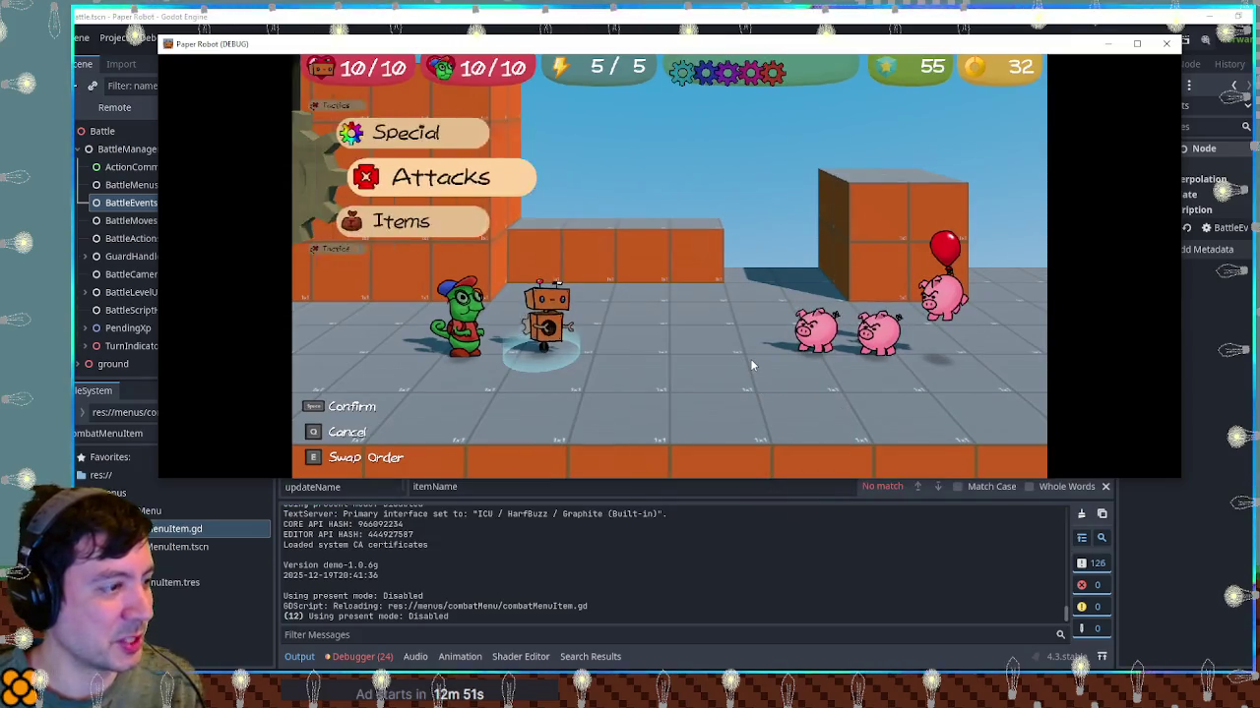
key("space")
left_click(486, 590)
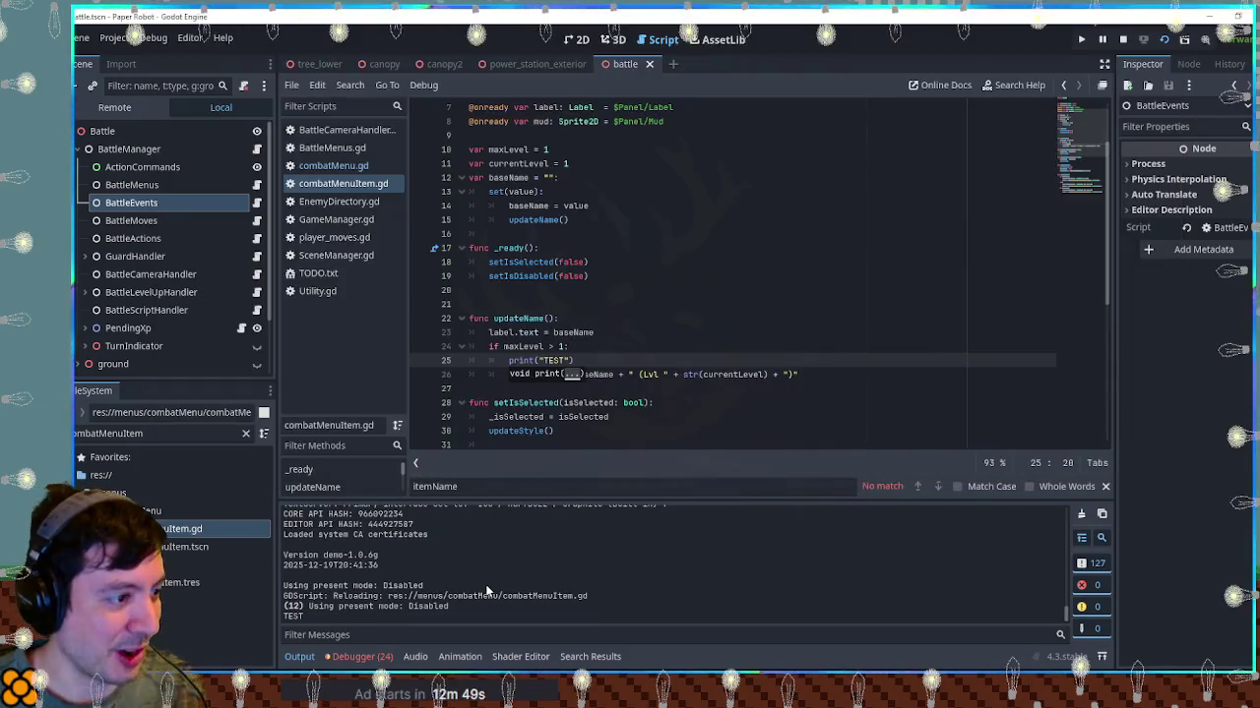
Add print(label.text) below the assignment, save, and reopen the attacks to log 'Beak Barrage (Lvl 1)'
left_click_drag(509, 374, 559, 374)
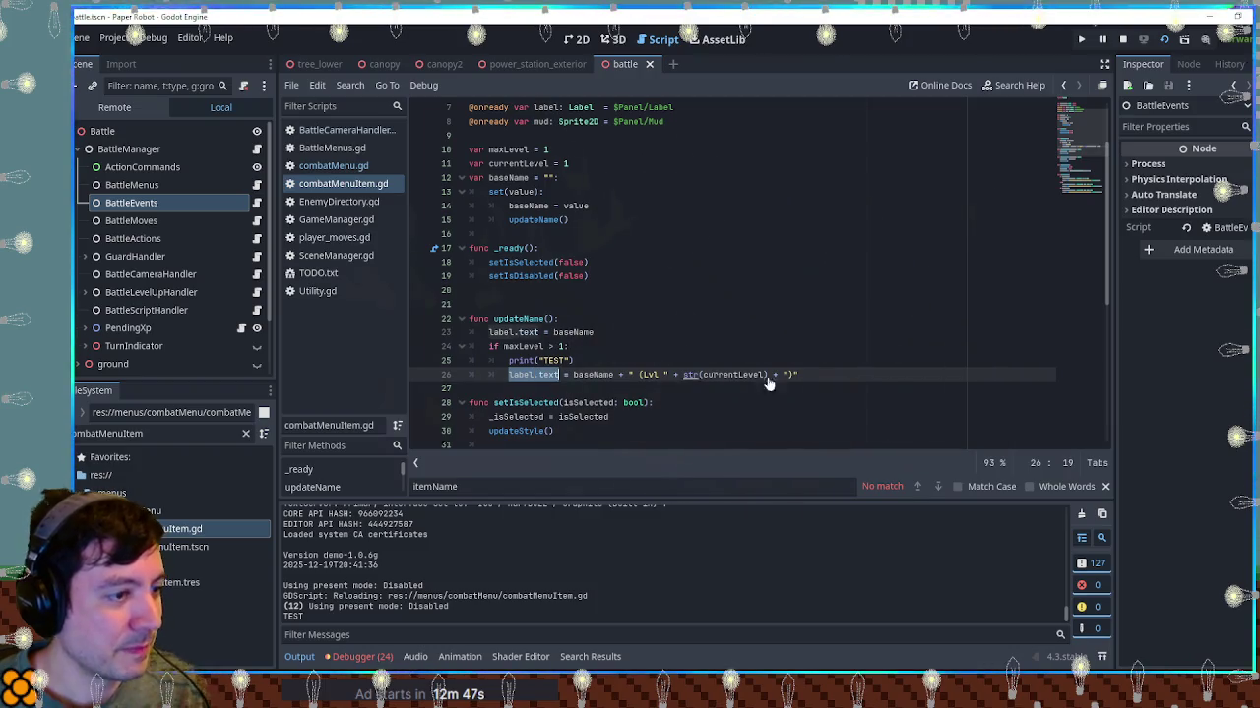
key("ctrl+c")
key("End")
key("Return")
type("print(")
key("ctrl+v")
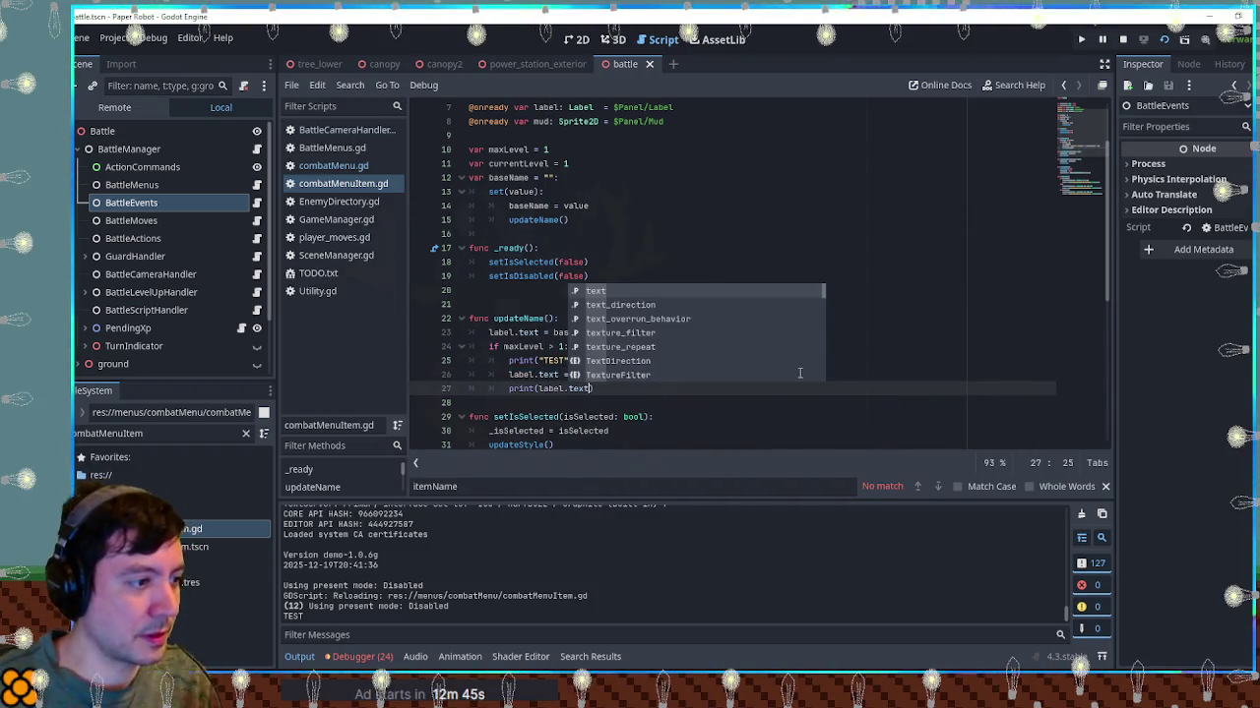
key("ctrl+s")
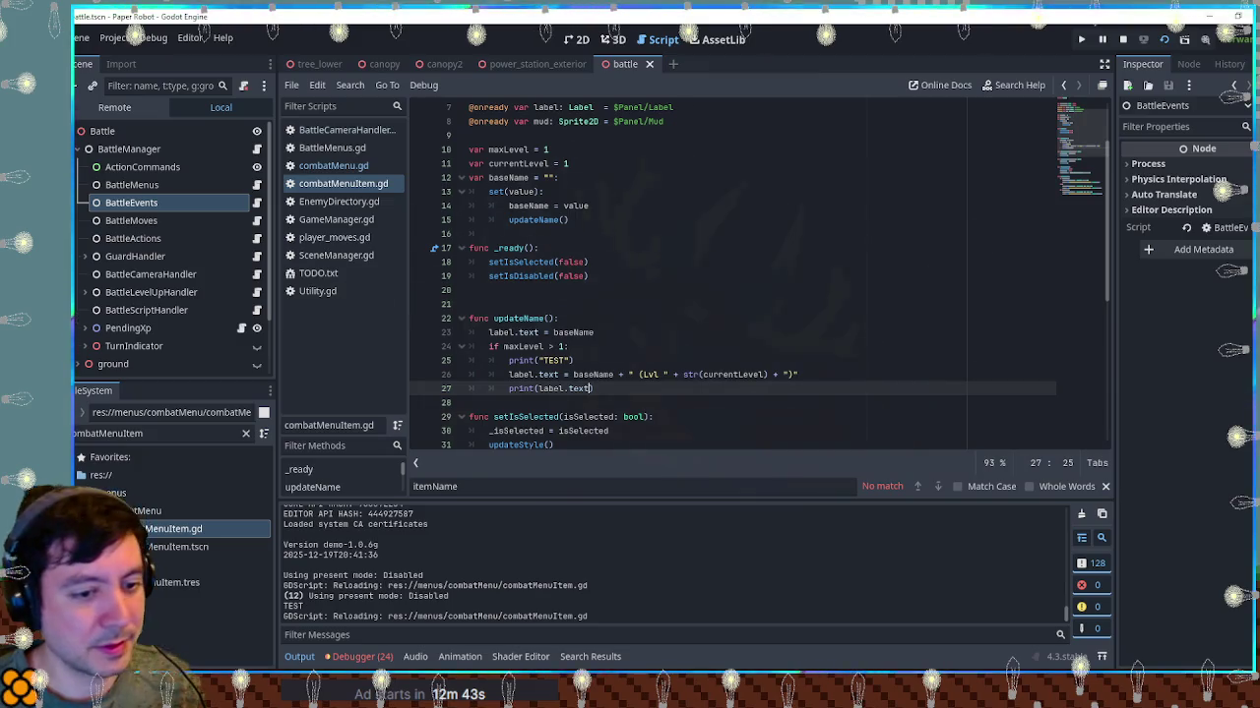
key("alt+Tab")
key("q")
key("space")
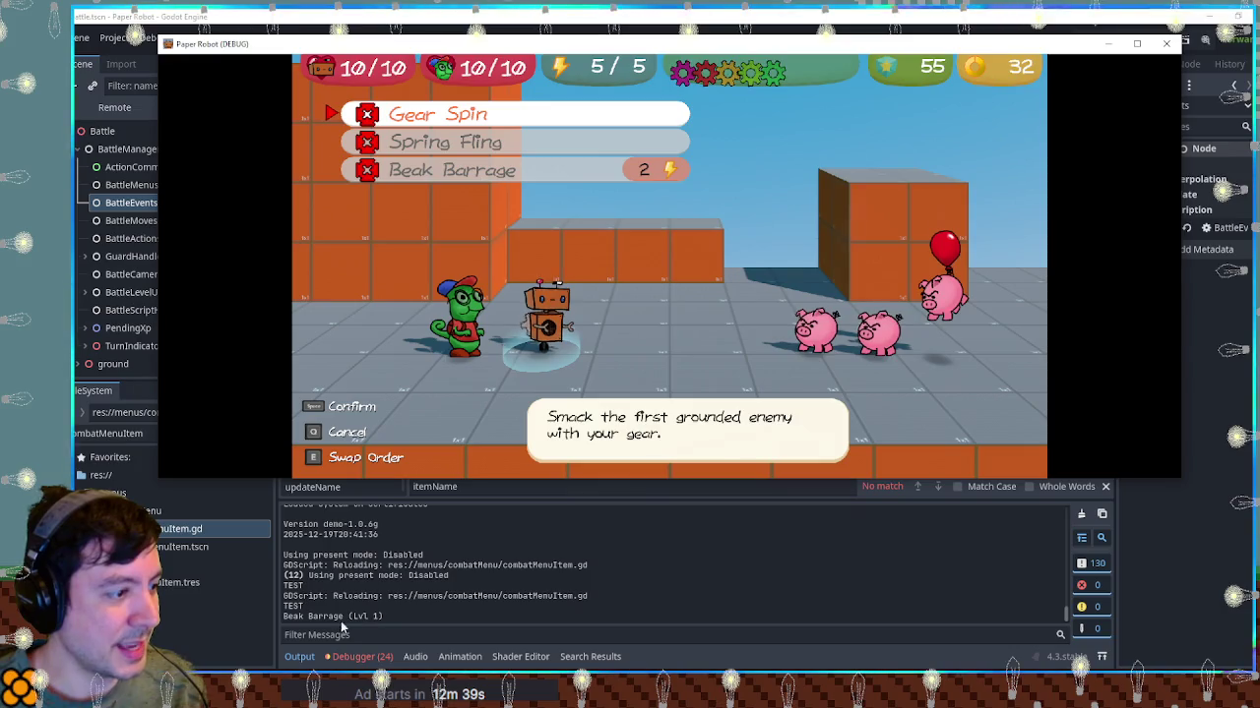
left_click(802, 546)
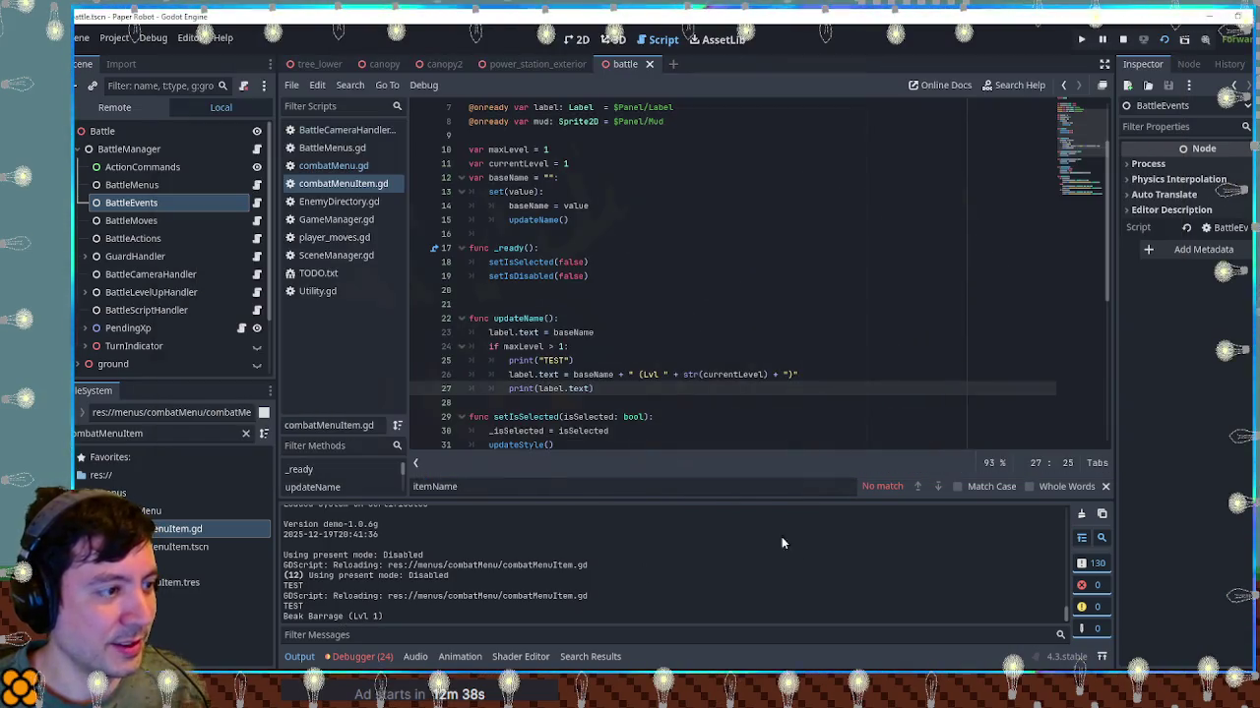
Delete both debug print lines from updateName, save, and show the remote scene tree
left_click(583, 360)
key("ctrl+shift+k")
key("Down")
key("ctrl+shift+k")
key("ctrl+s")
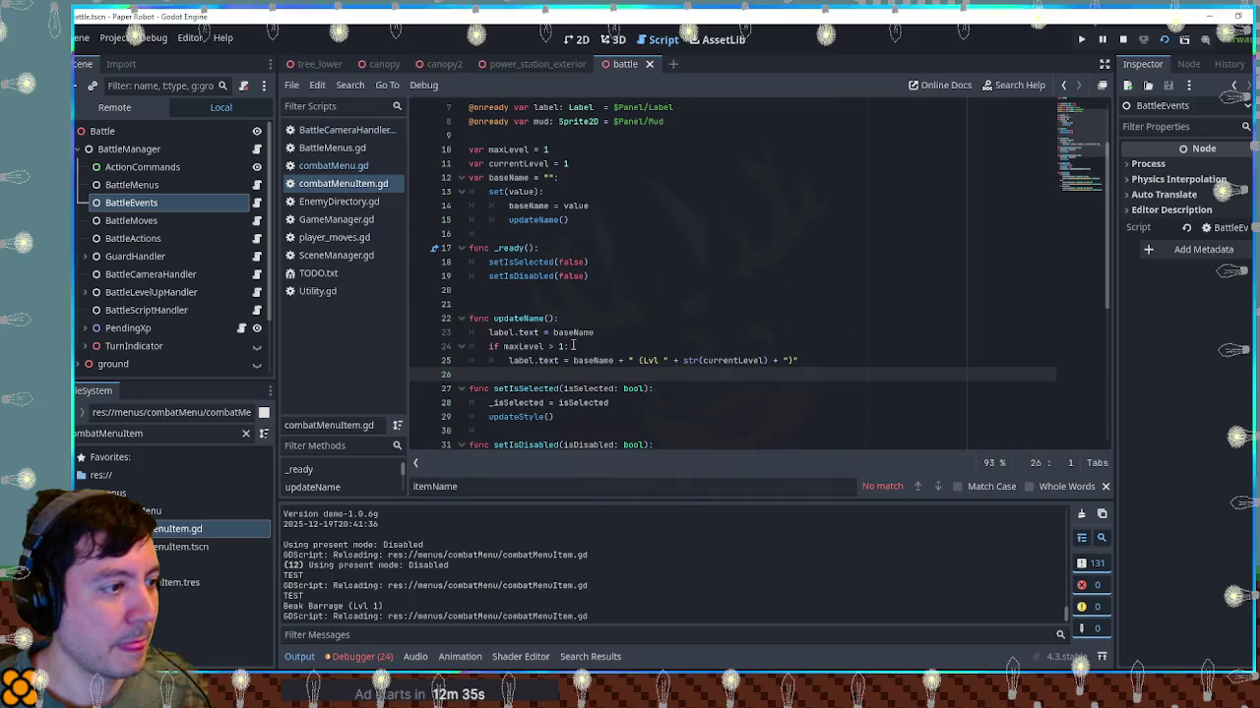
scroll(579, 340, "up", 2)
left_click(114, 108)
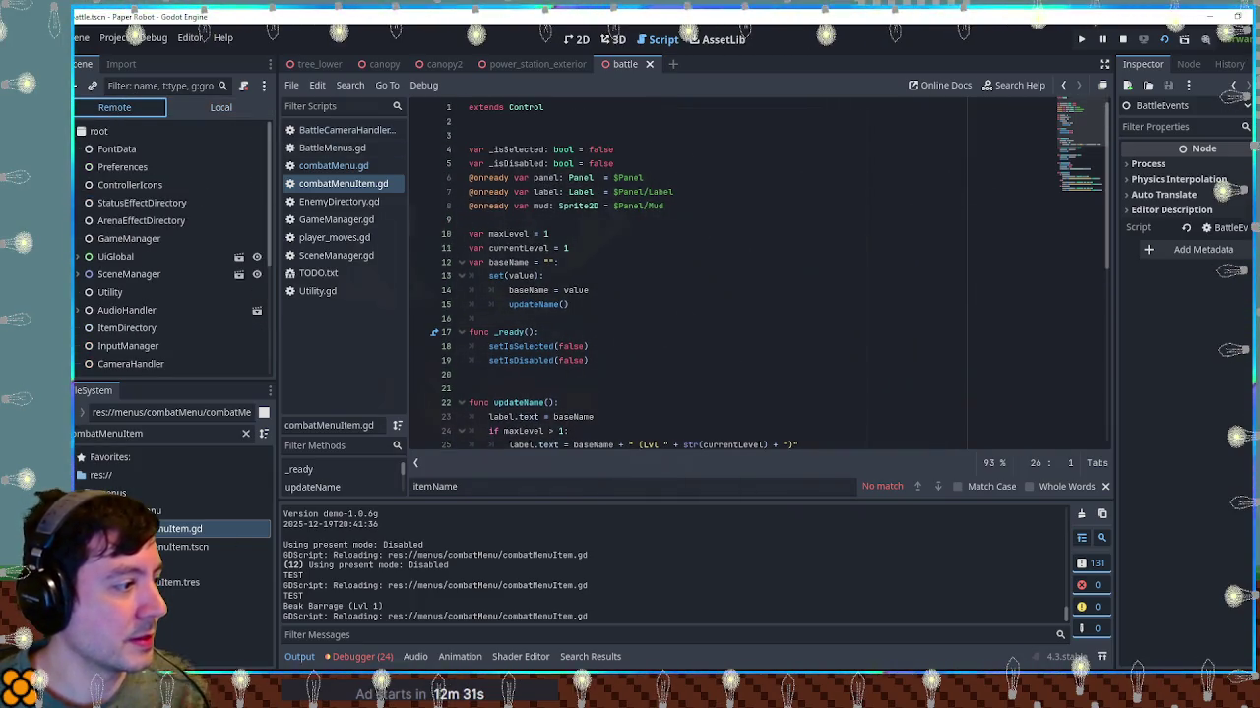
double_click(182, 546)
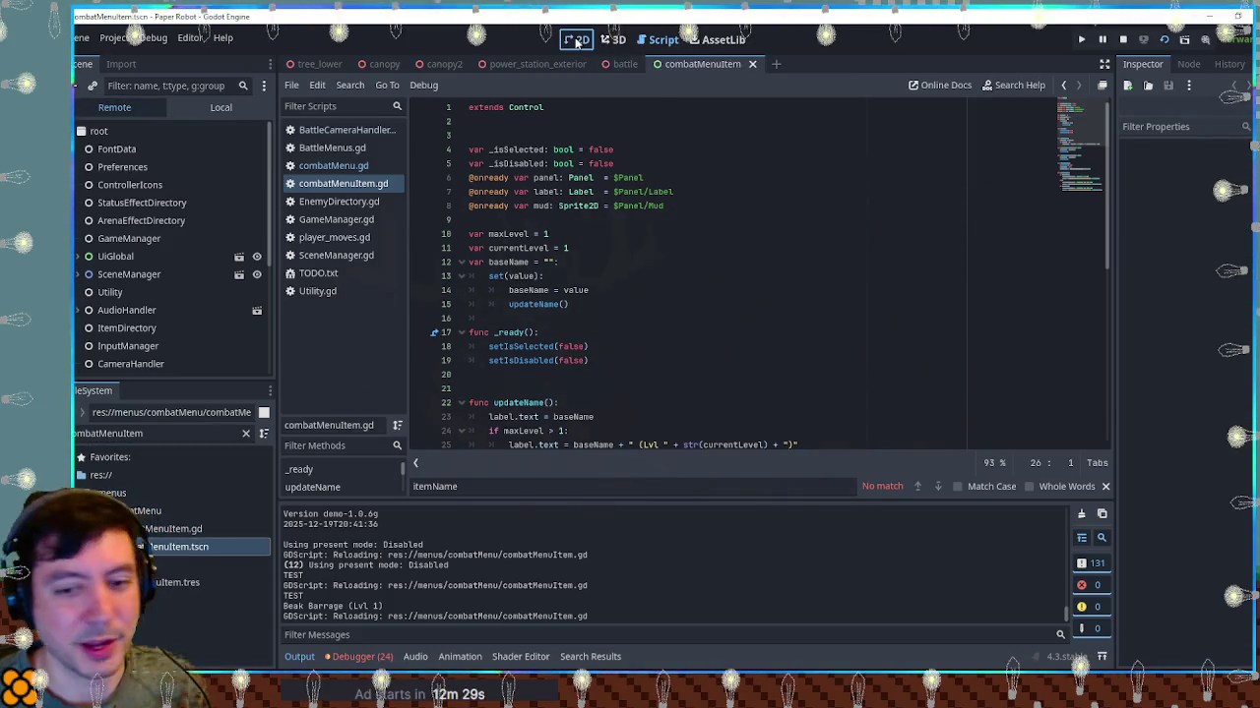
left_click(576, 41)
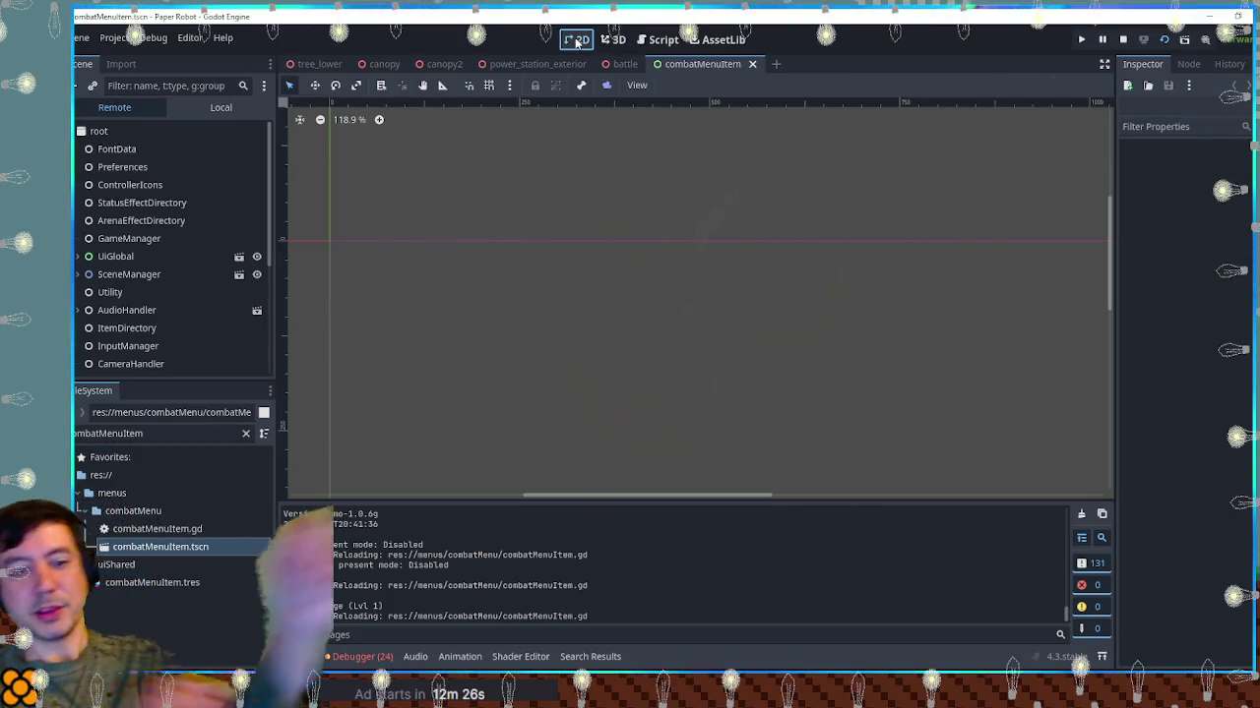
scroll(777, 231, "down", 3)
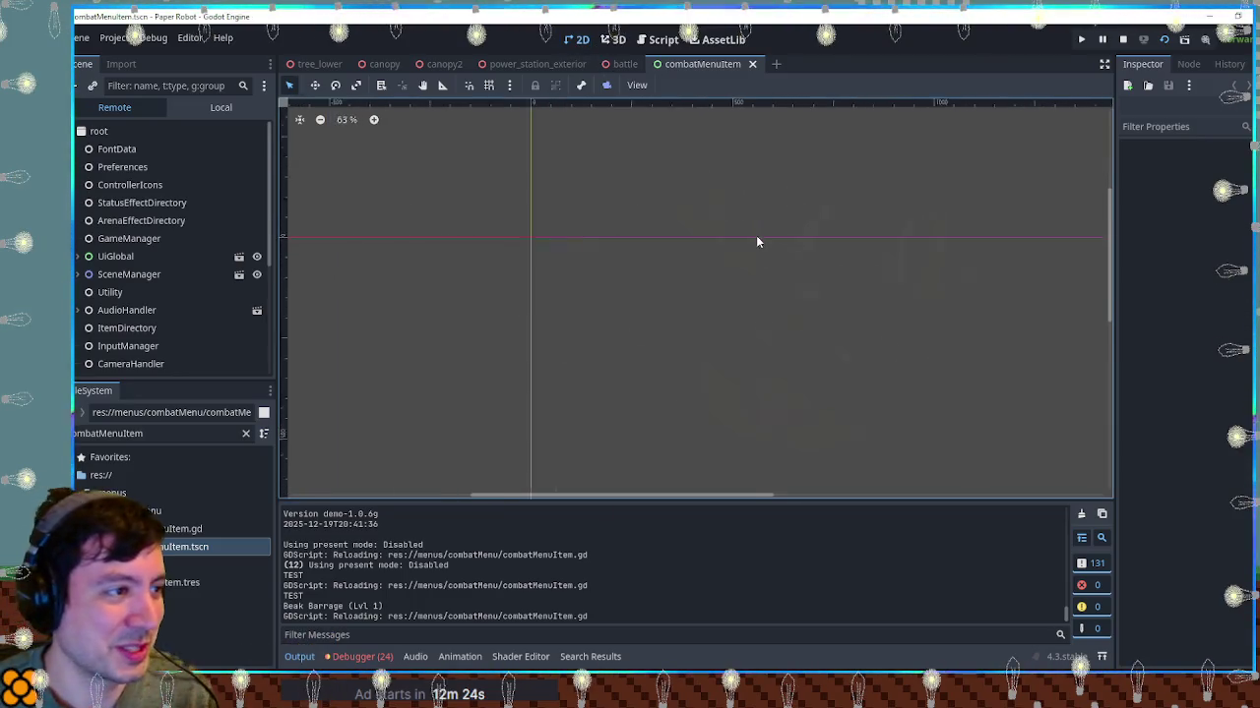
scroll(754, 246, "down", 3)
scroll(758, 246, "up", 3)
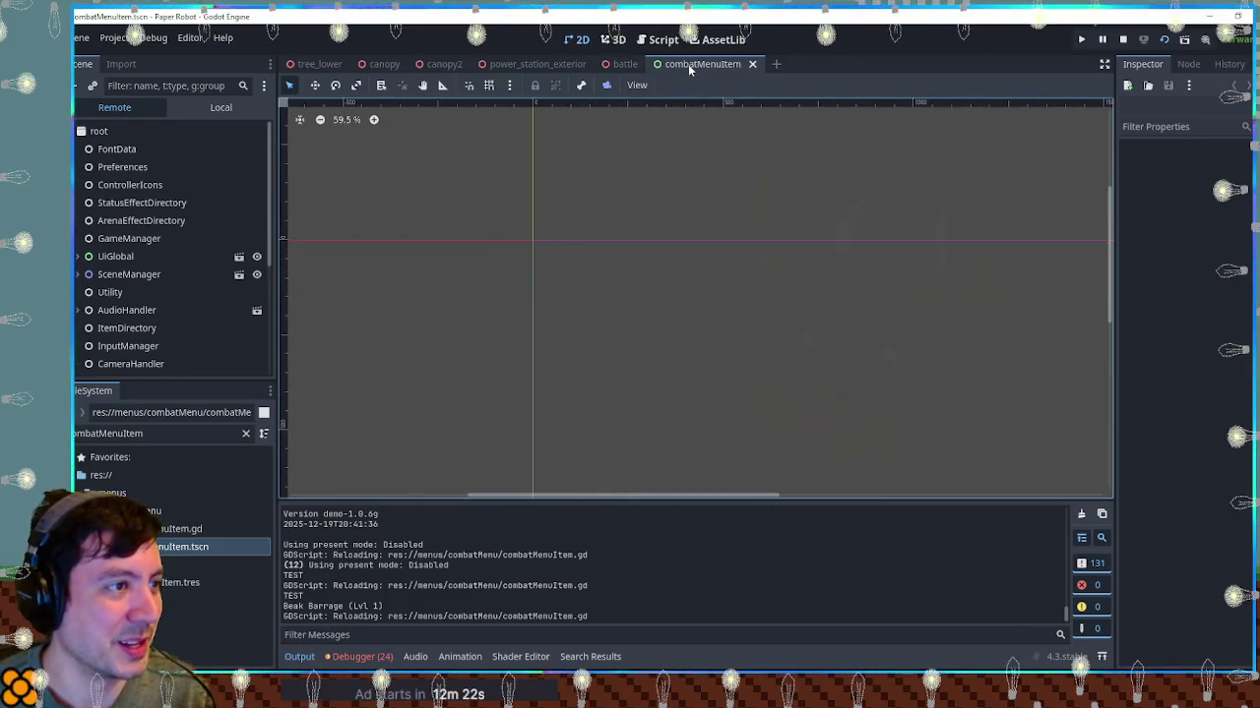
left_click(202, 108)
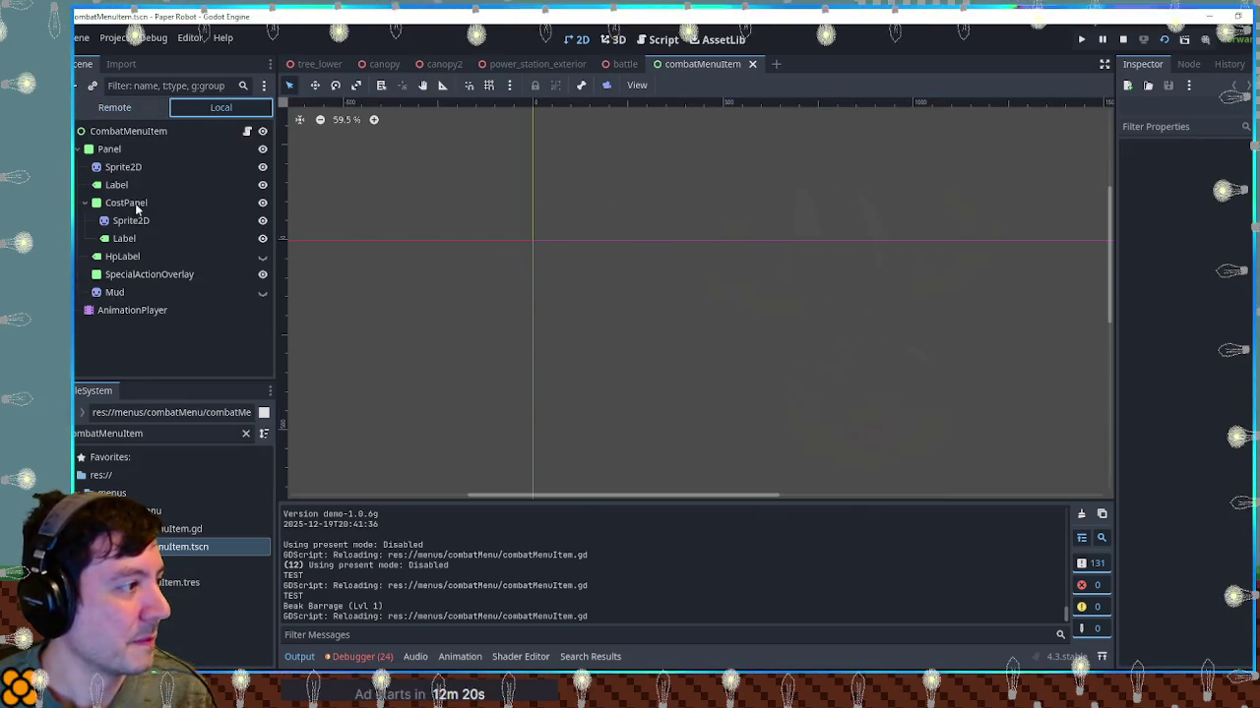
left_click(113, 185)
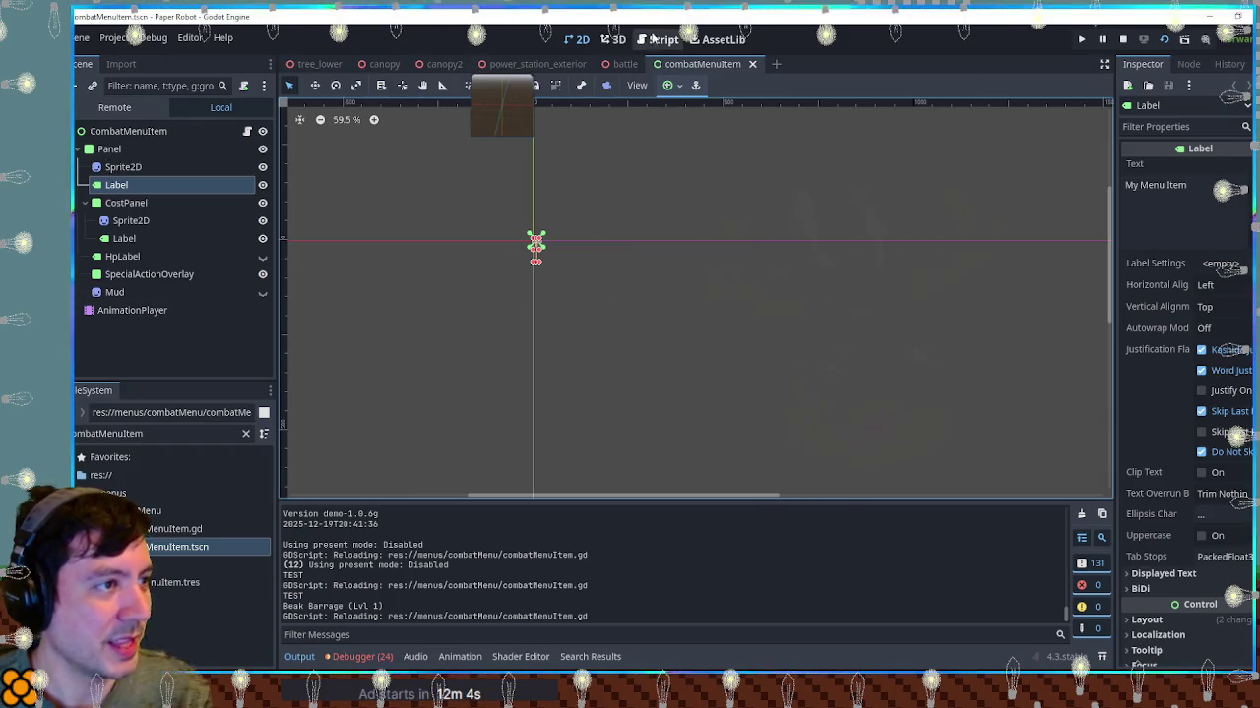
left_click(752, 64)
left_click(663, 39)
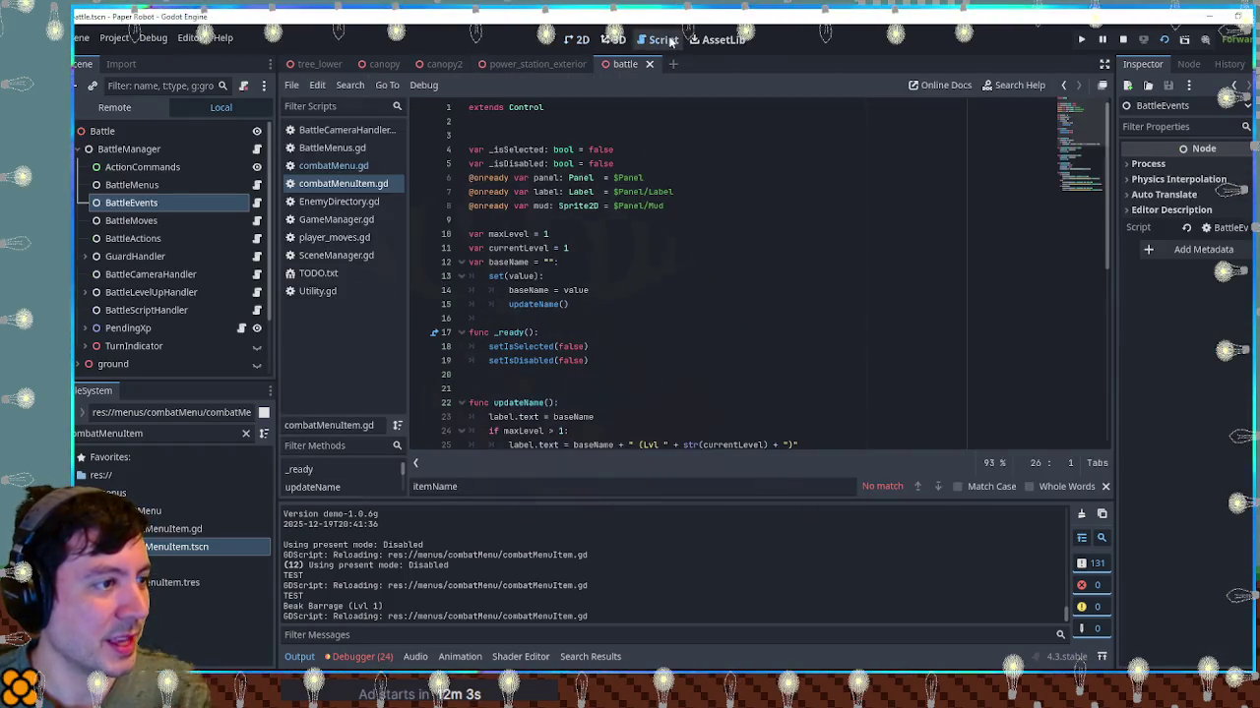
Highlight and review every use of the label variable in combatMenuItem.gd
left_click(663, 192)
double_click(542, 192)
scroll(492, 207, "down", 5)
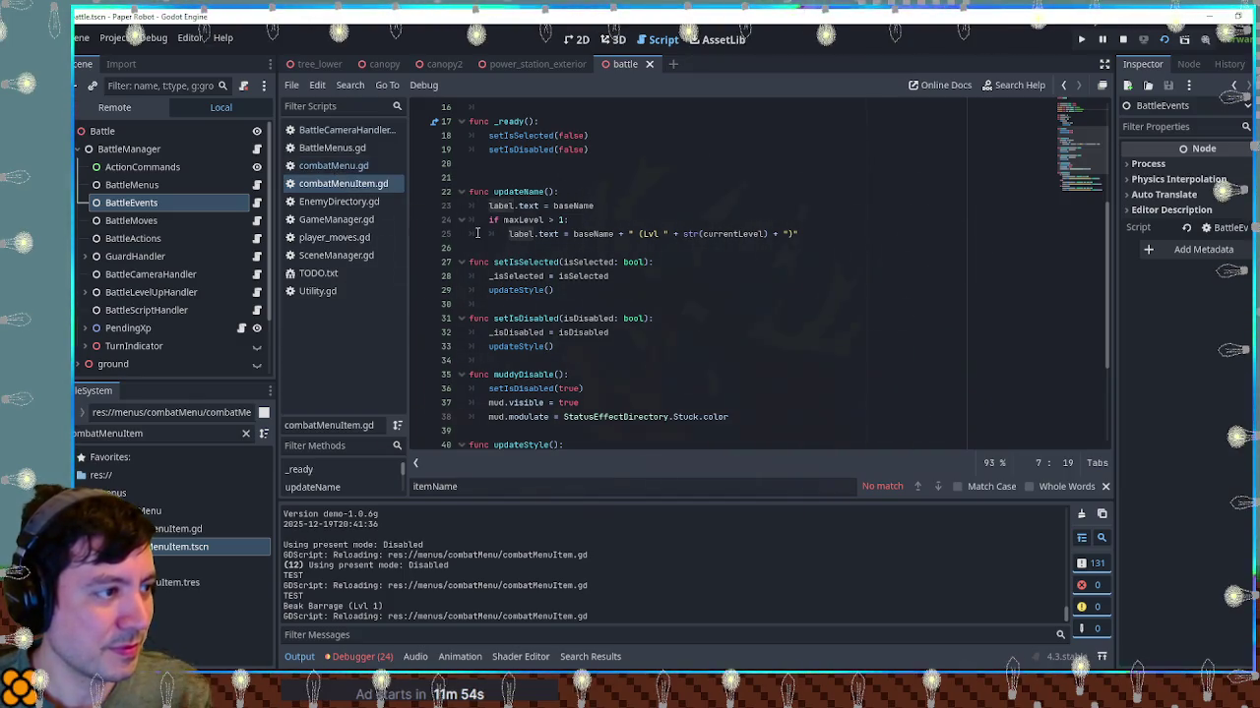
scroll(533, 234, "up", 4)
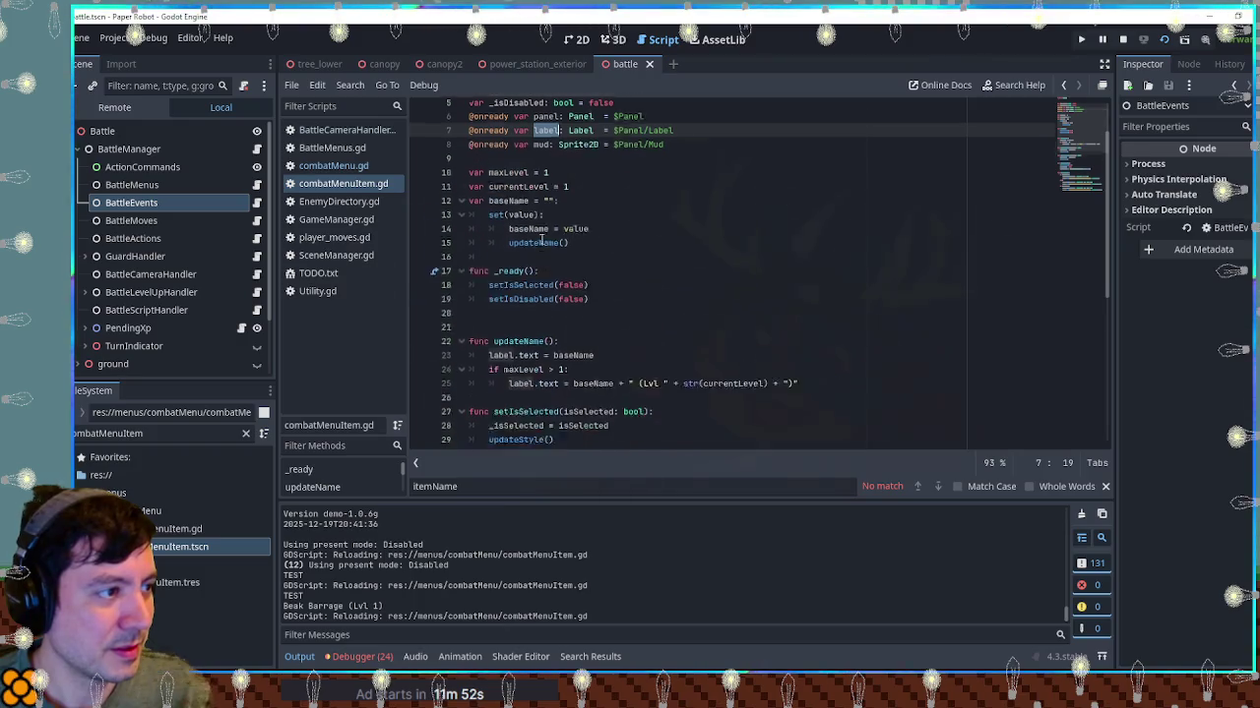
scroll(540, 236, "down", 6)
scroll(541, 236, "down", 2)
scroll(540, 236, "up", 2)
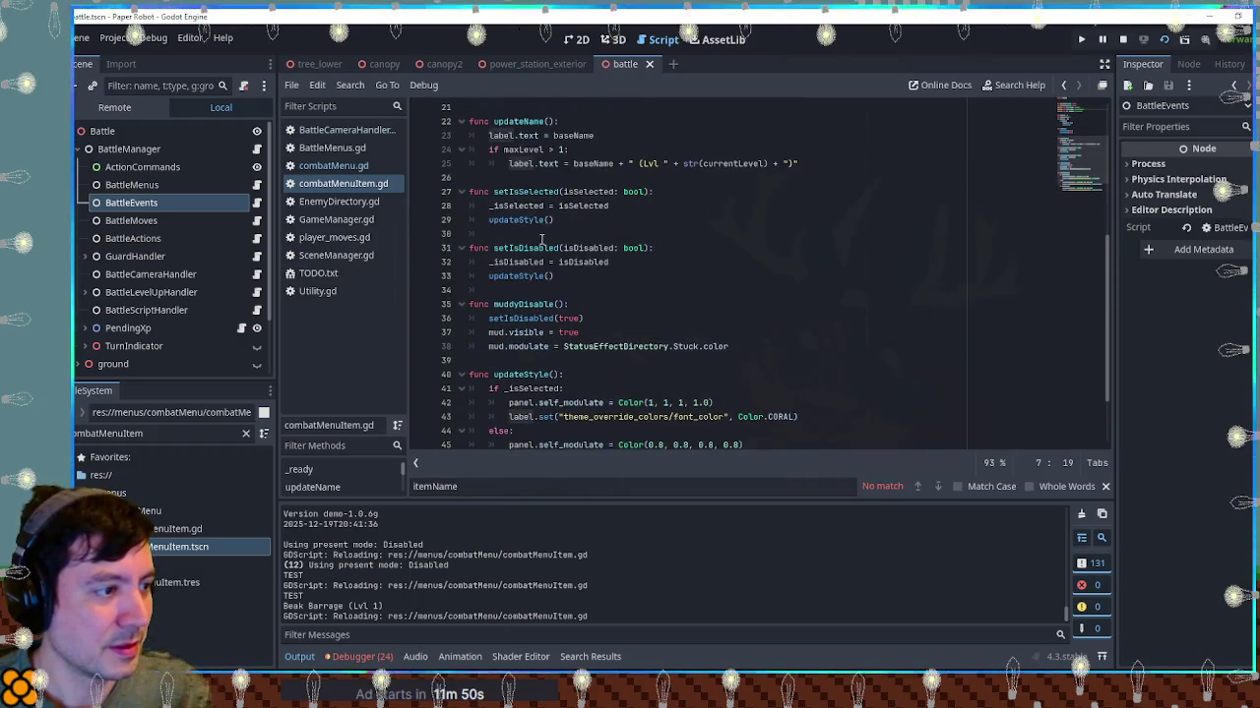
scroll(540, 237, "down", 2)
scroll(540, 236, "up", 6)
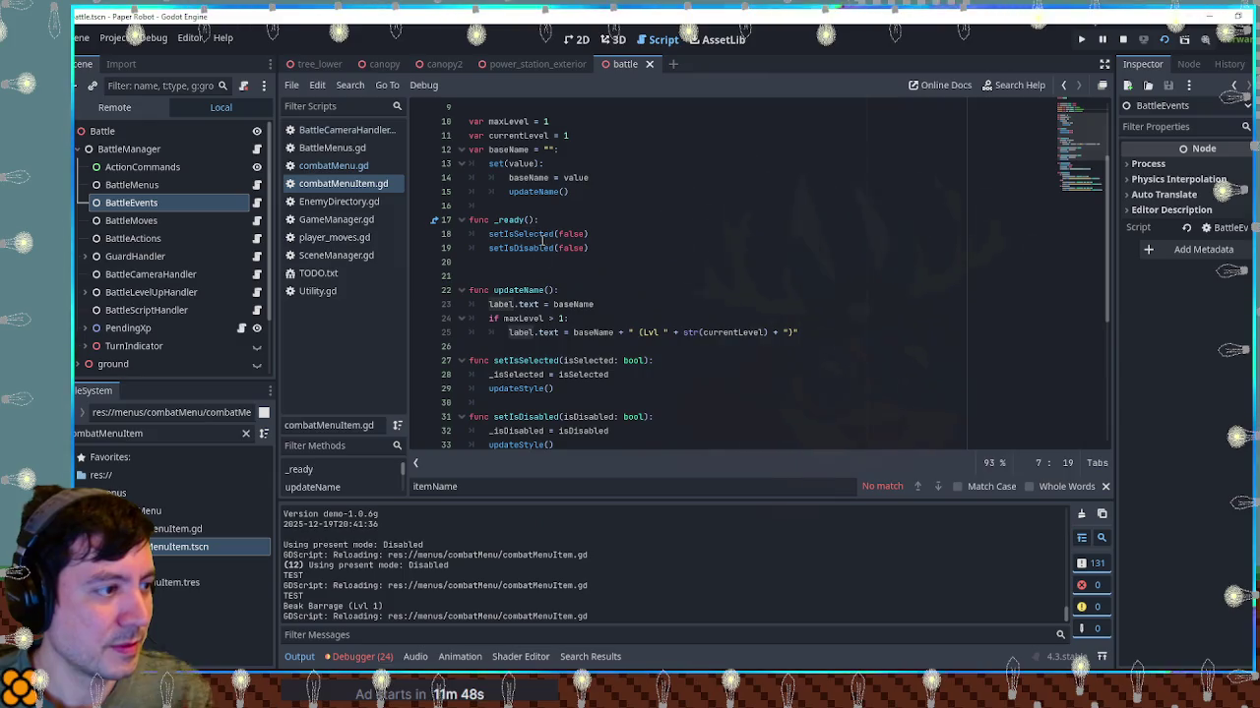
scroll(505, 306, "down", 6)
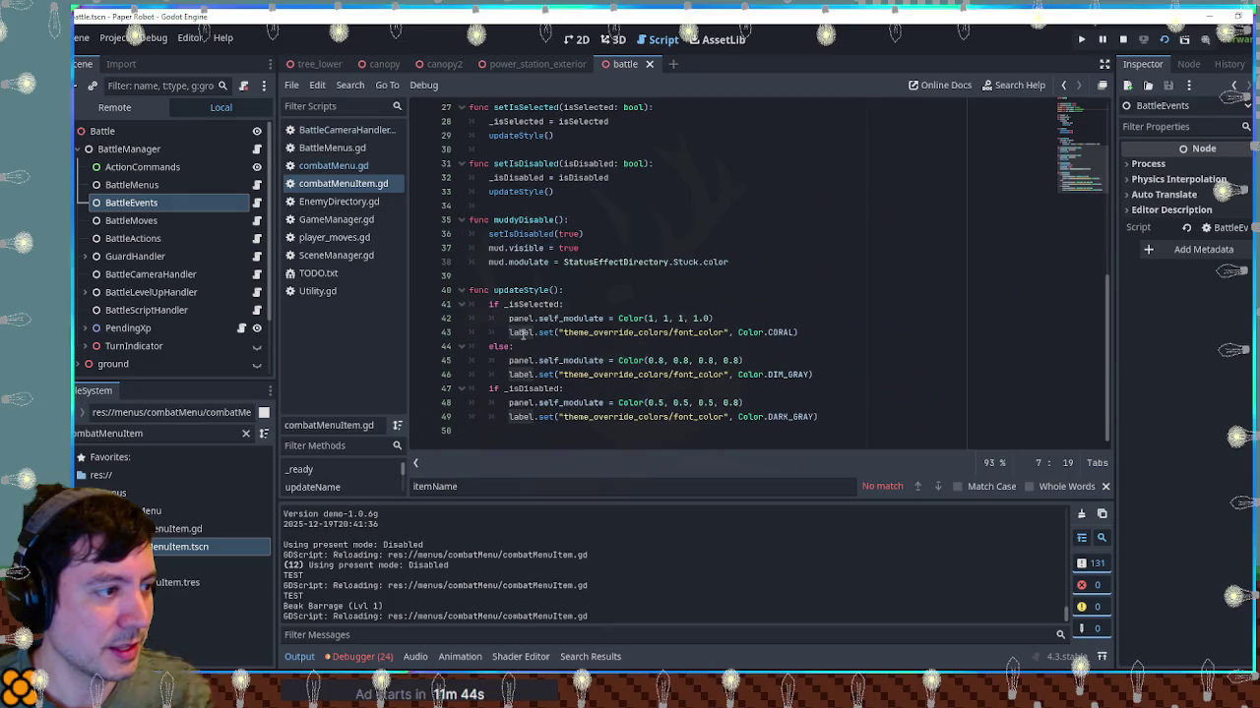
scroll(523, 335, "up", 5)
Remove the get_node("Panel/Label").text = itemName line in combatMenu.gd and recheck the attack menu in game
left_click(332, 167)
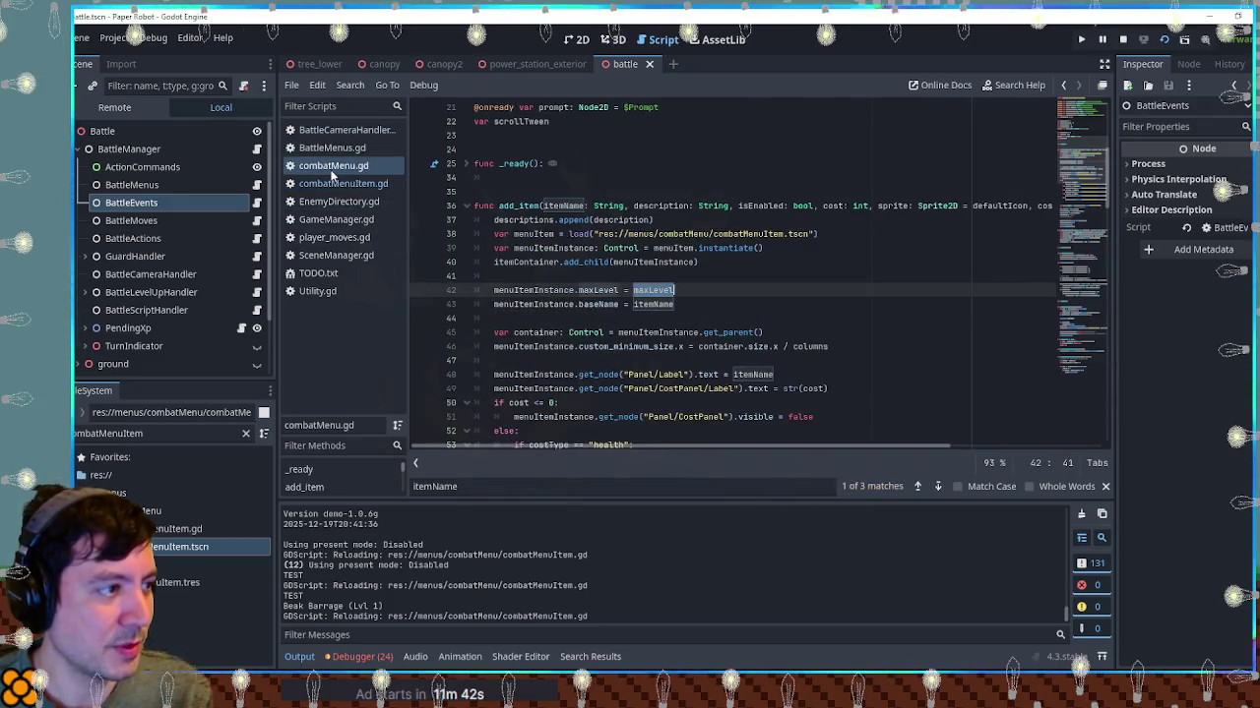
double_click(567, 293)
scroll(590, 302, "down", 2)
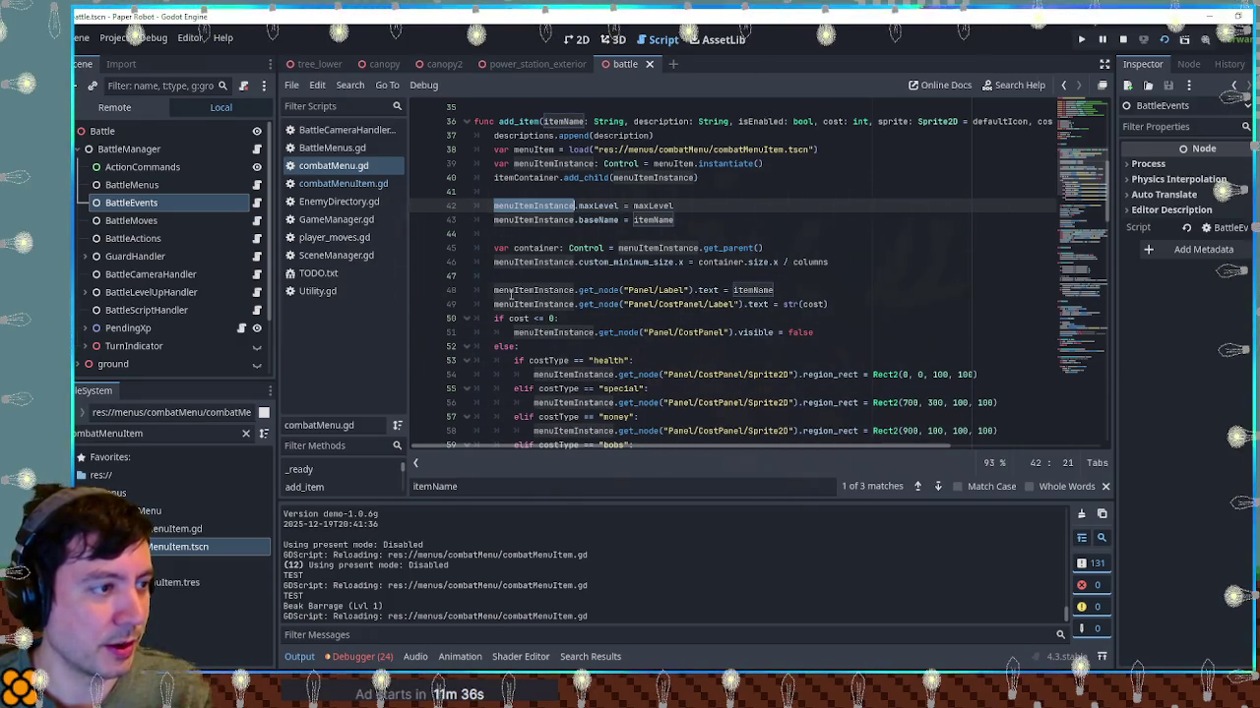
left_click(707, 290)
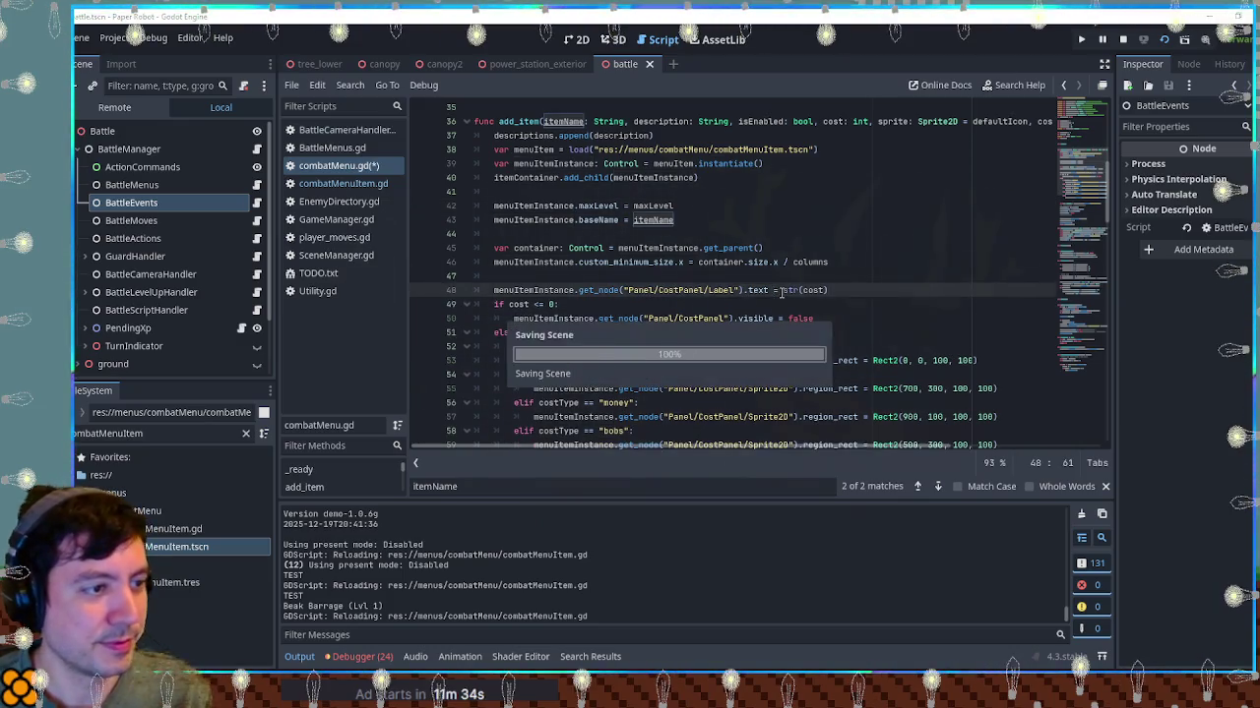
key("F5")
key("q")
key("space")
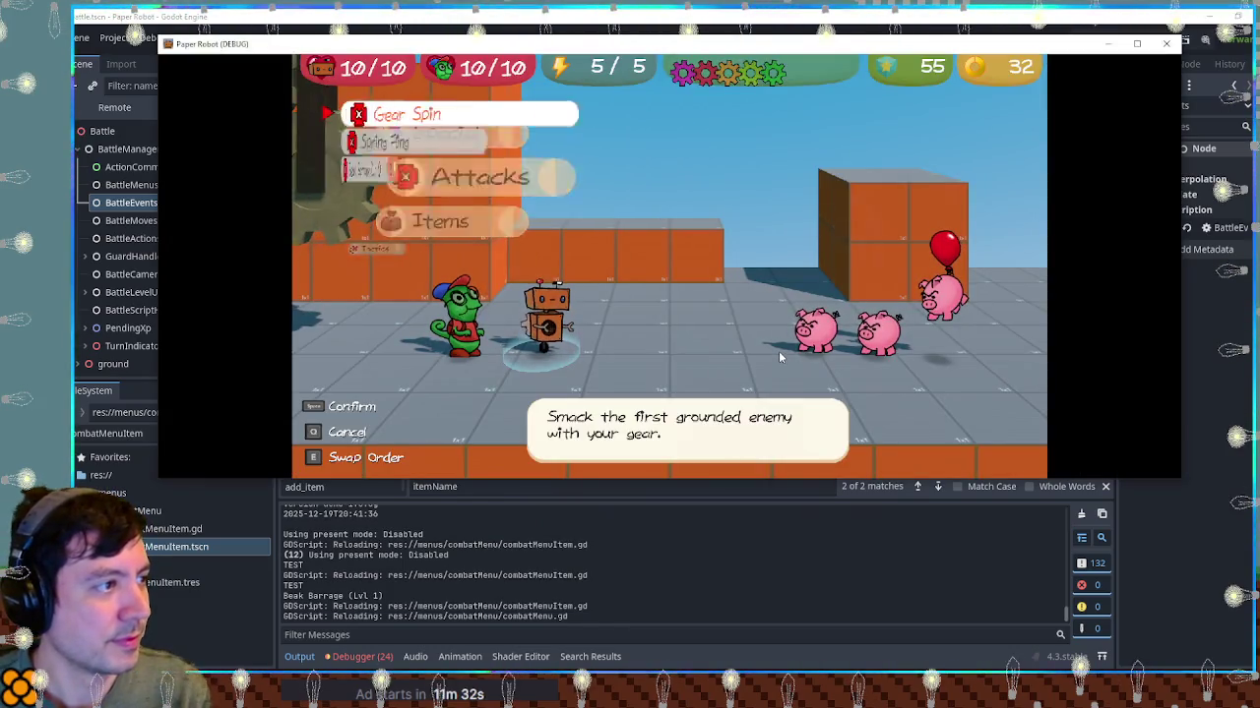
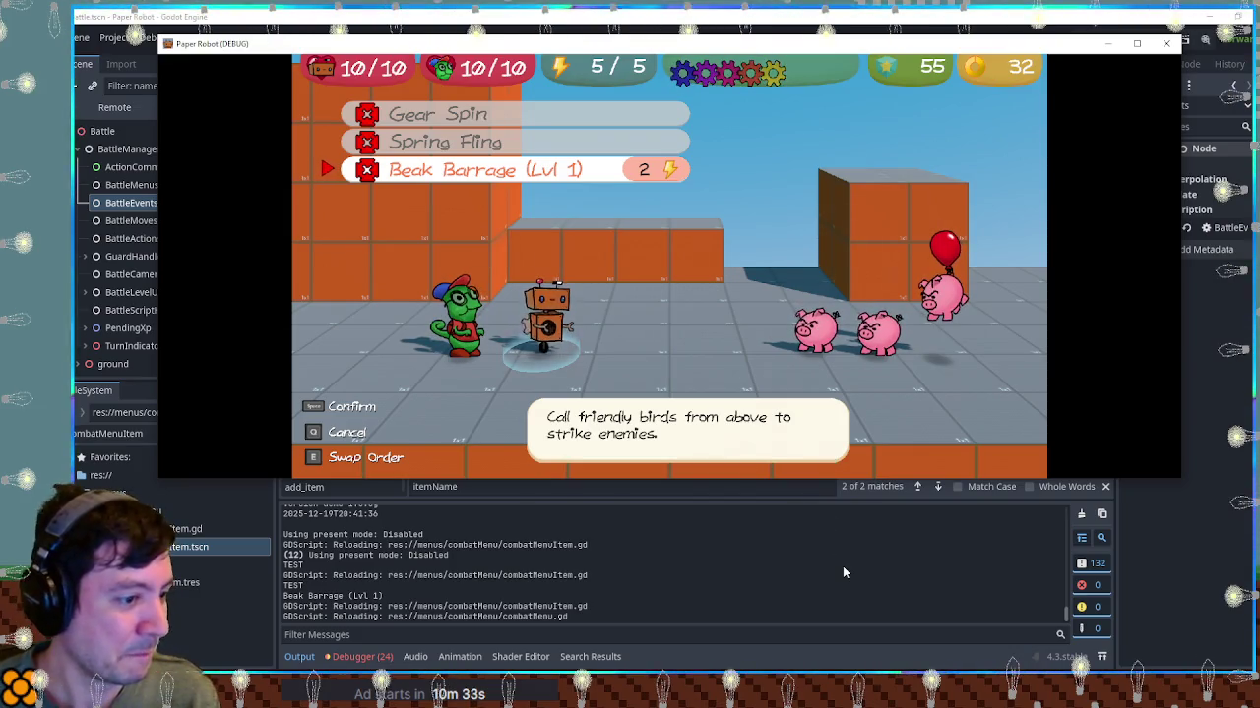
Close the running battle, open combatMenuItem.gd and locate the _isSelected variable
left_click(1169, 43)
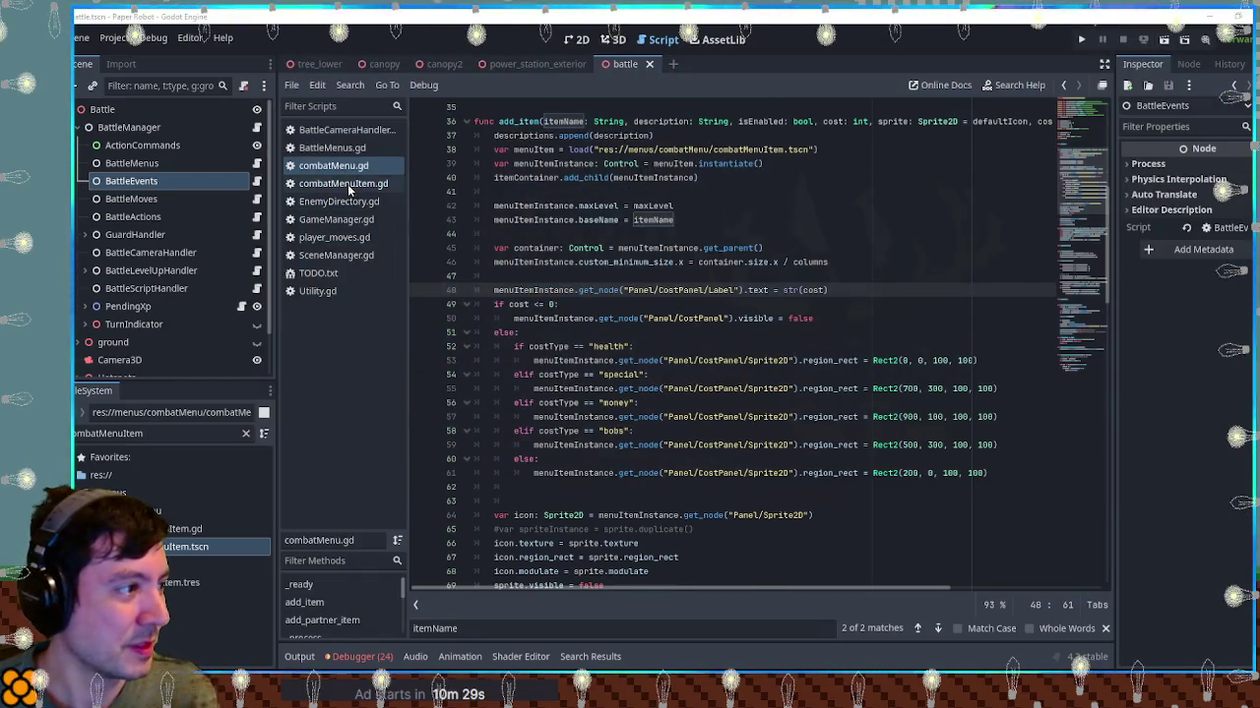
left_click(348, 184)
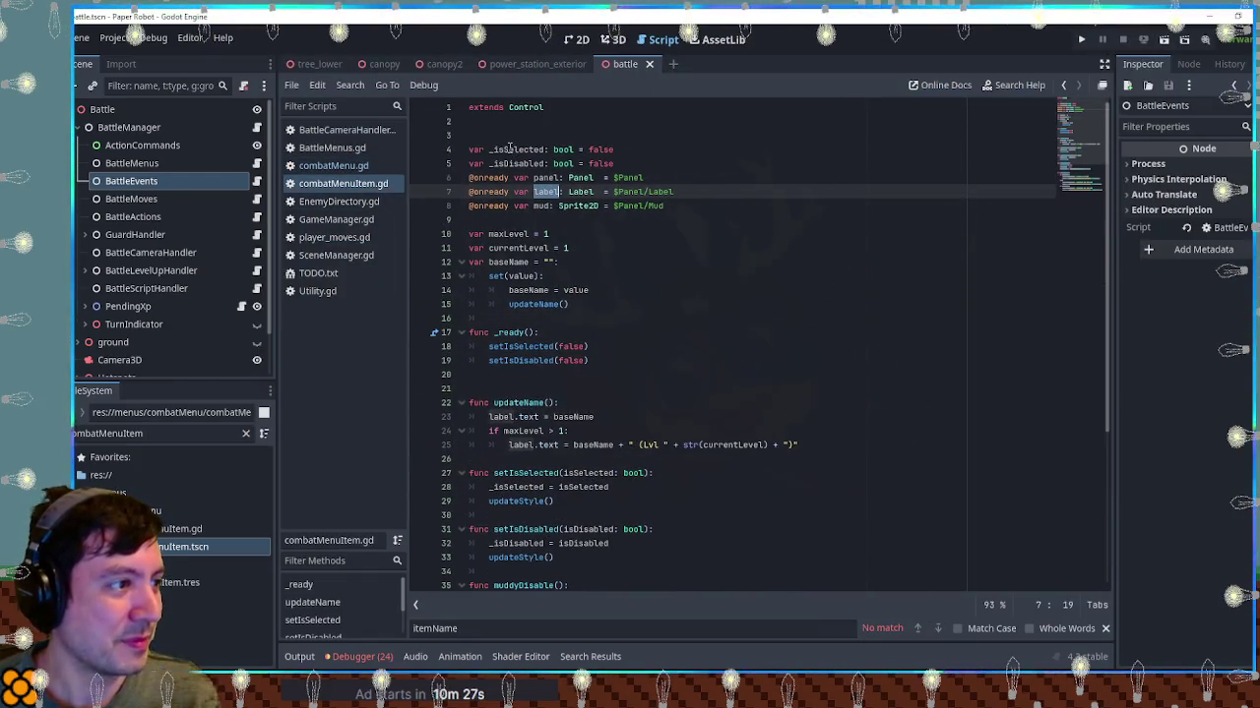
double_click(510, 148)
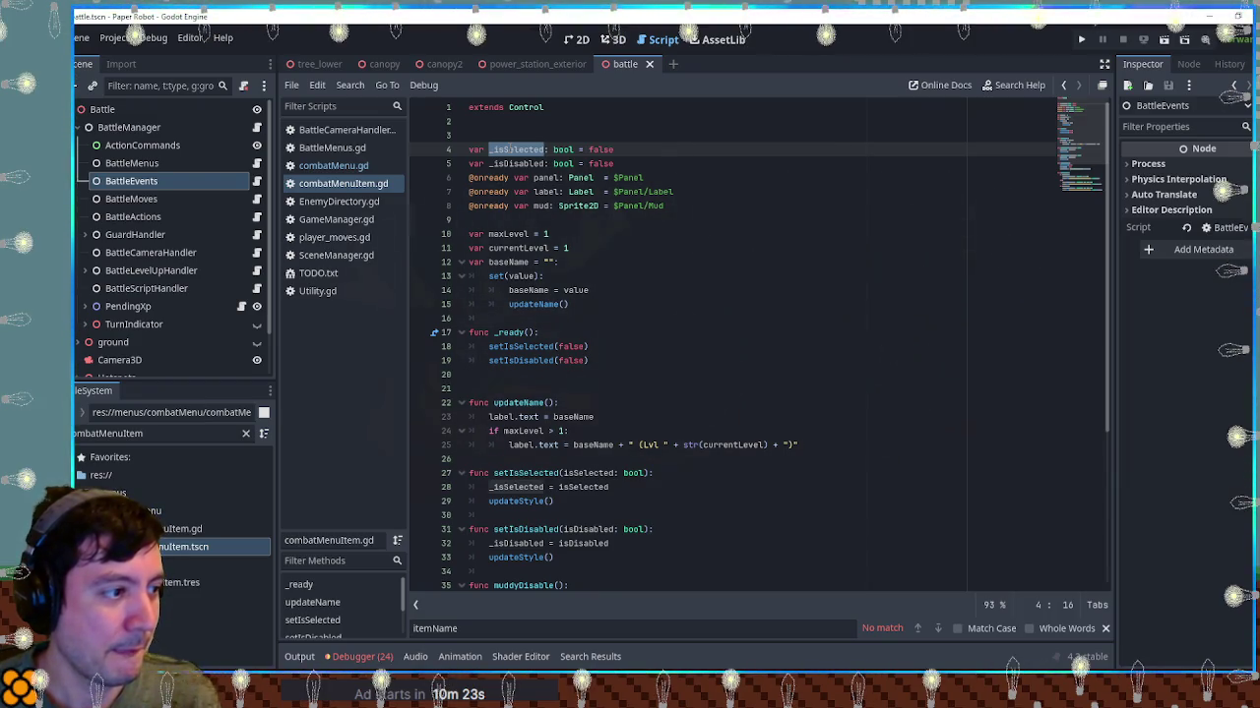
Add an empty _process(delta) function below _ready using autocomplete
left_click(614, 378)
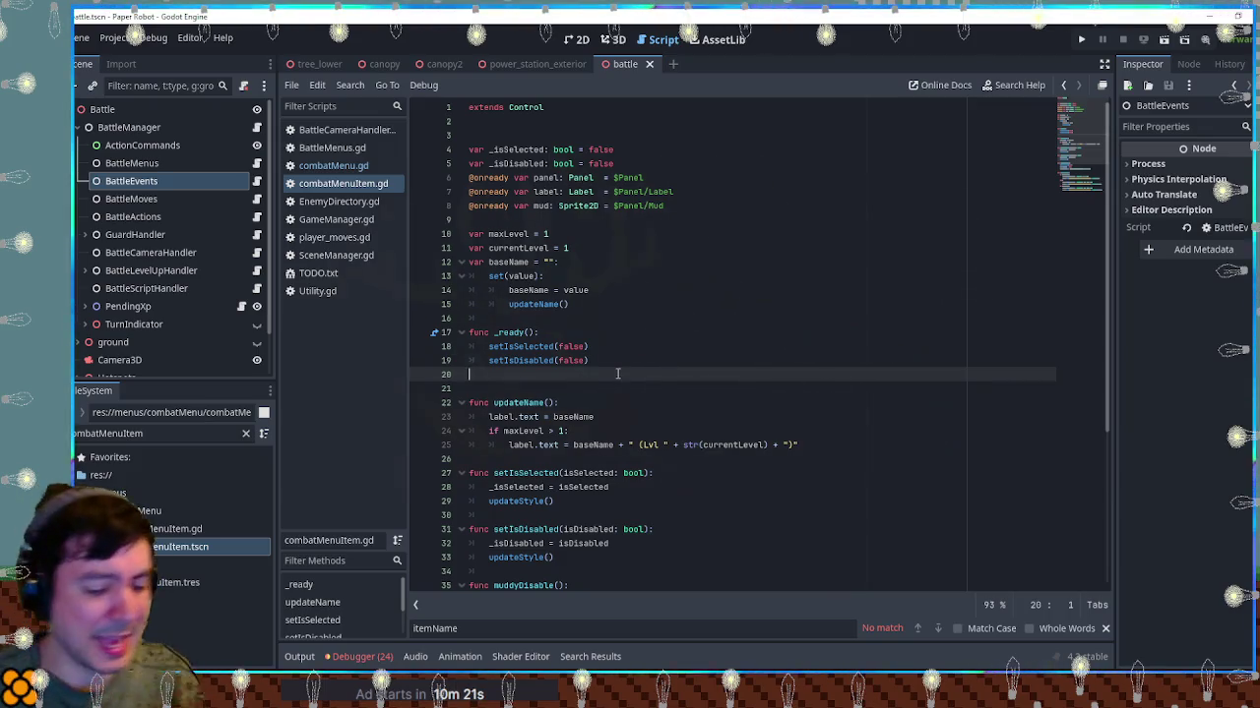
key("Return")
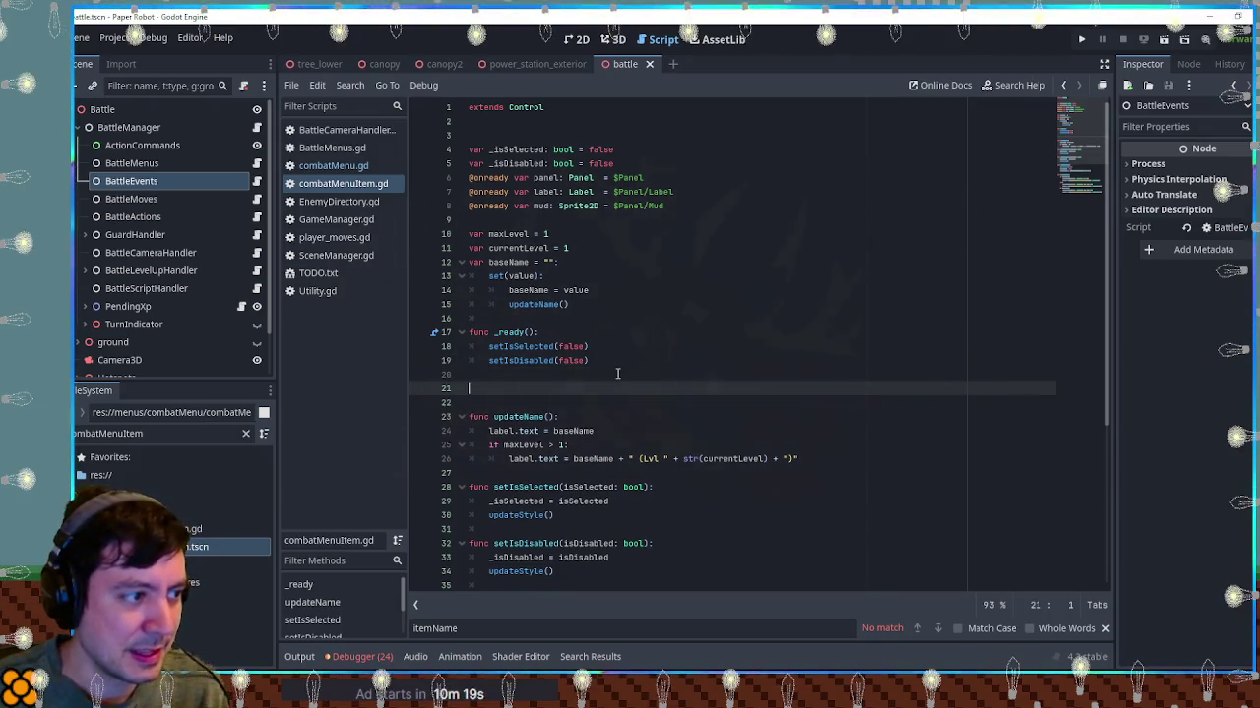
type("func _proc")
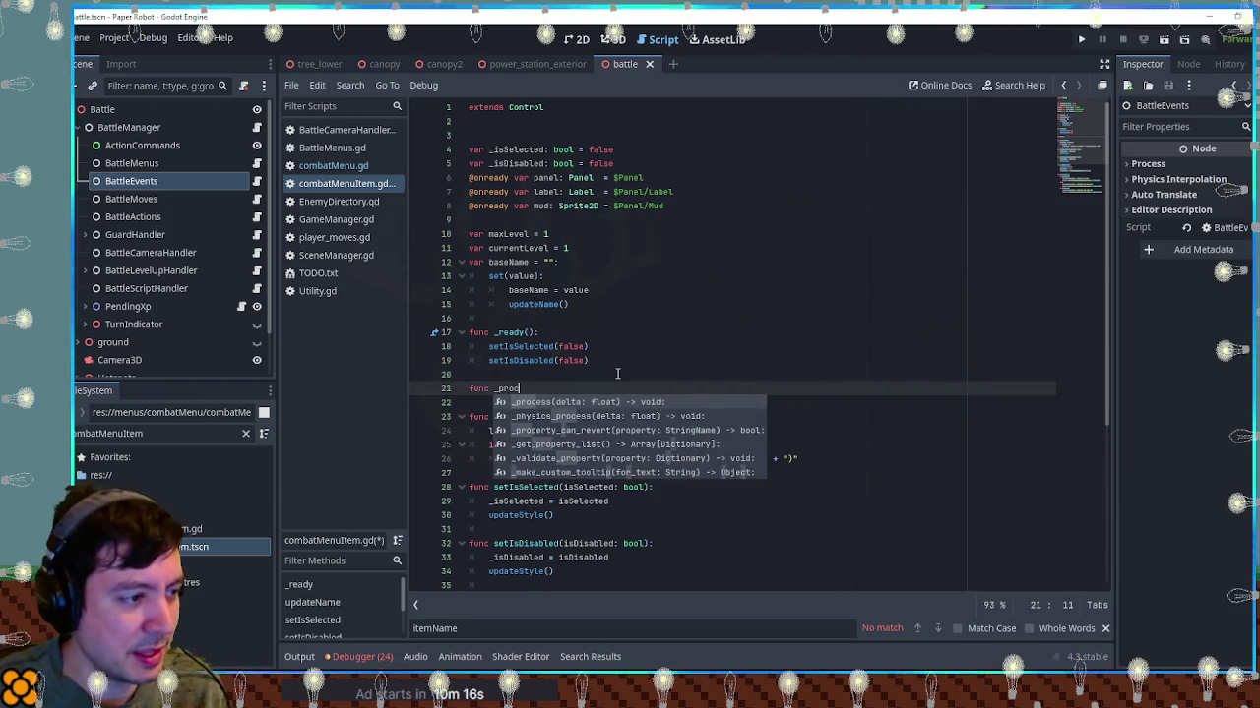
key("Return")
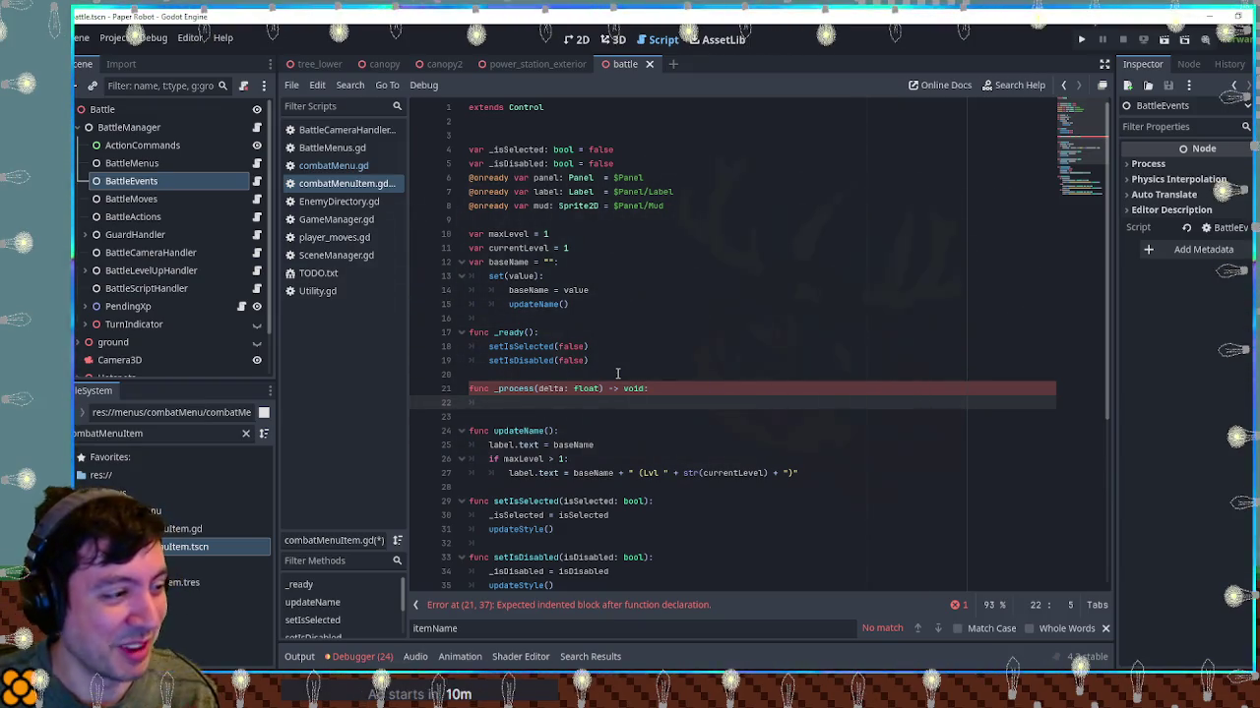
Inside _process, add the condition `if _isSelected && maxLevel > 1:`
type("if _isS")
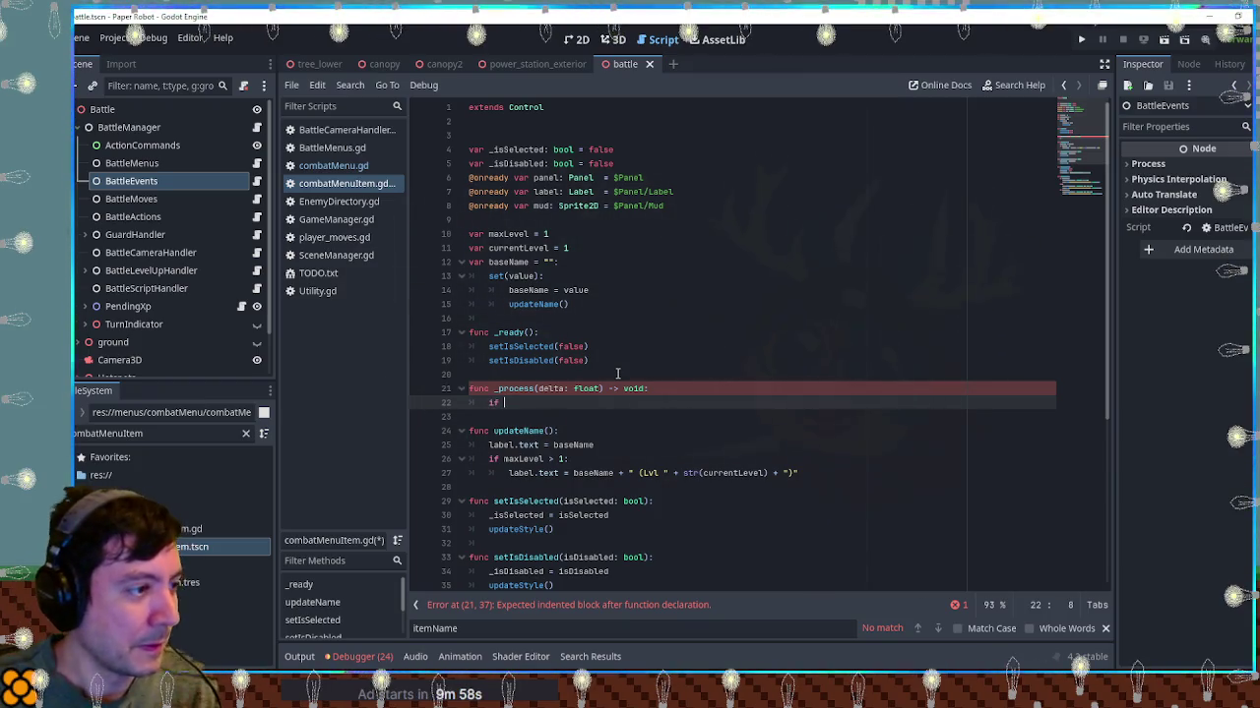
key("Return")
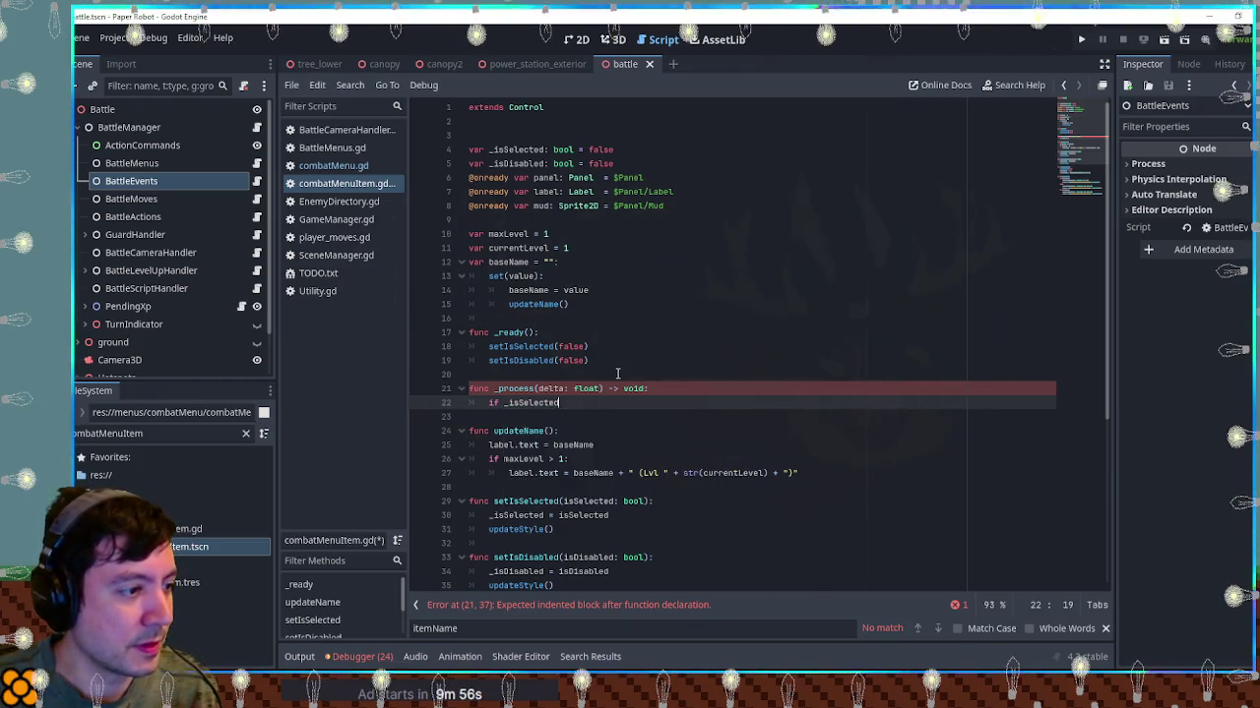
type(":")
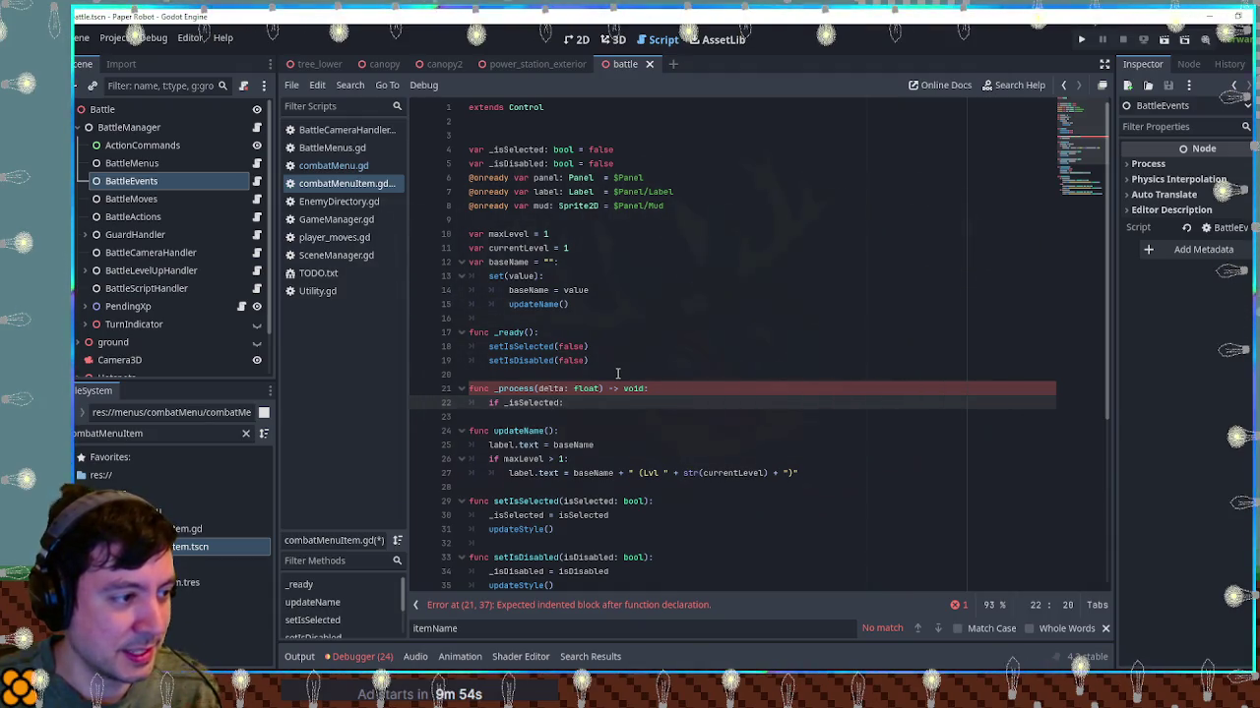
key("Return")
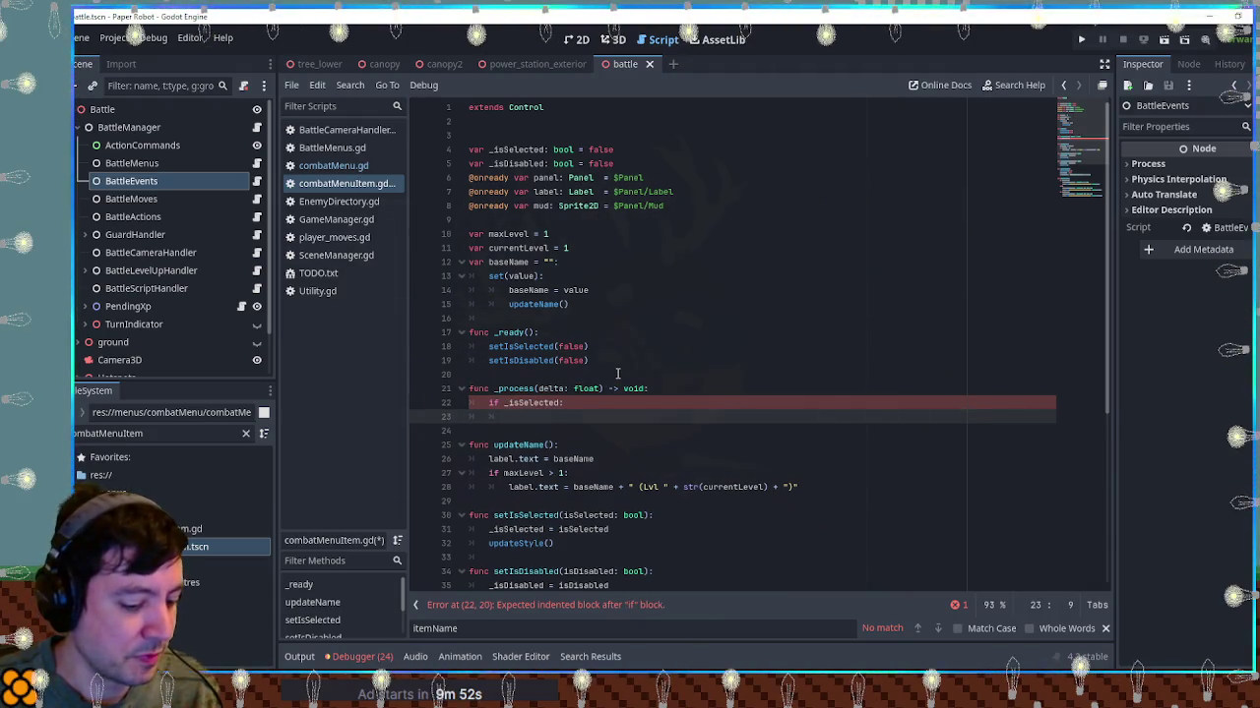
key("Left")
key("Left")
key("Left")
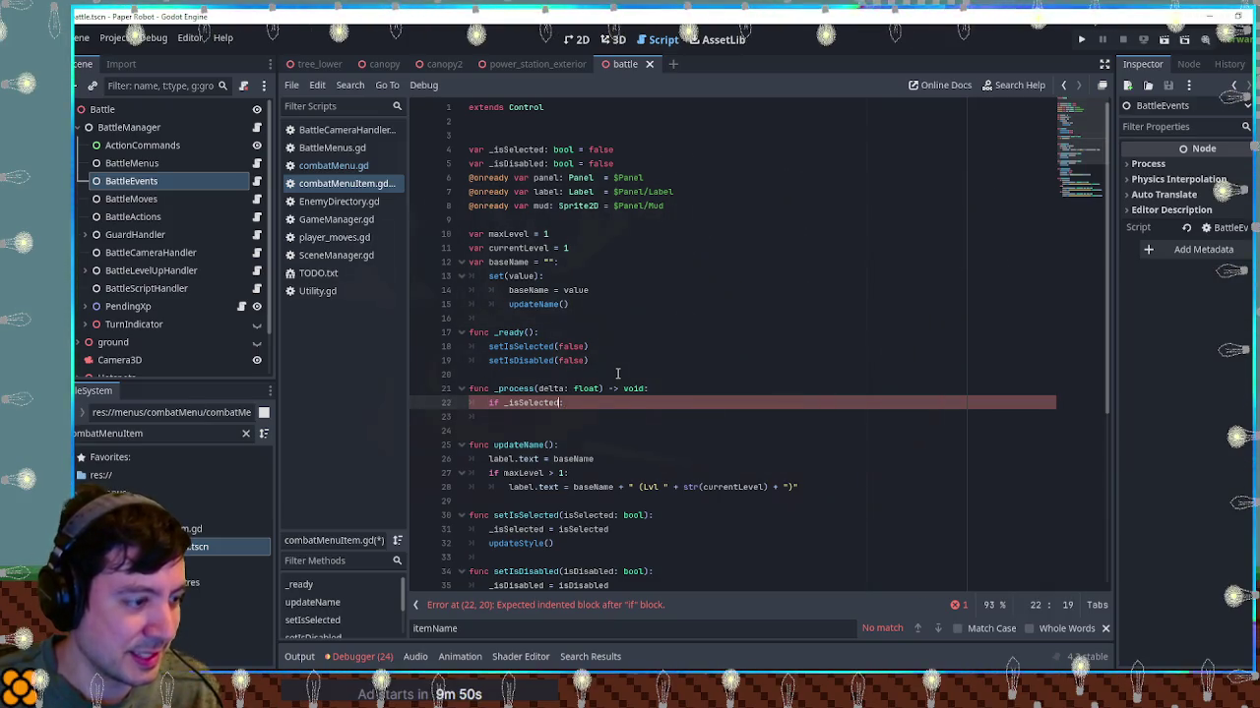
type(" && maxL")
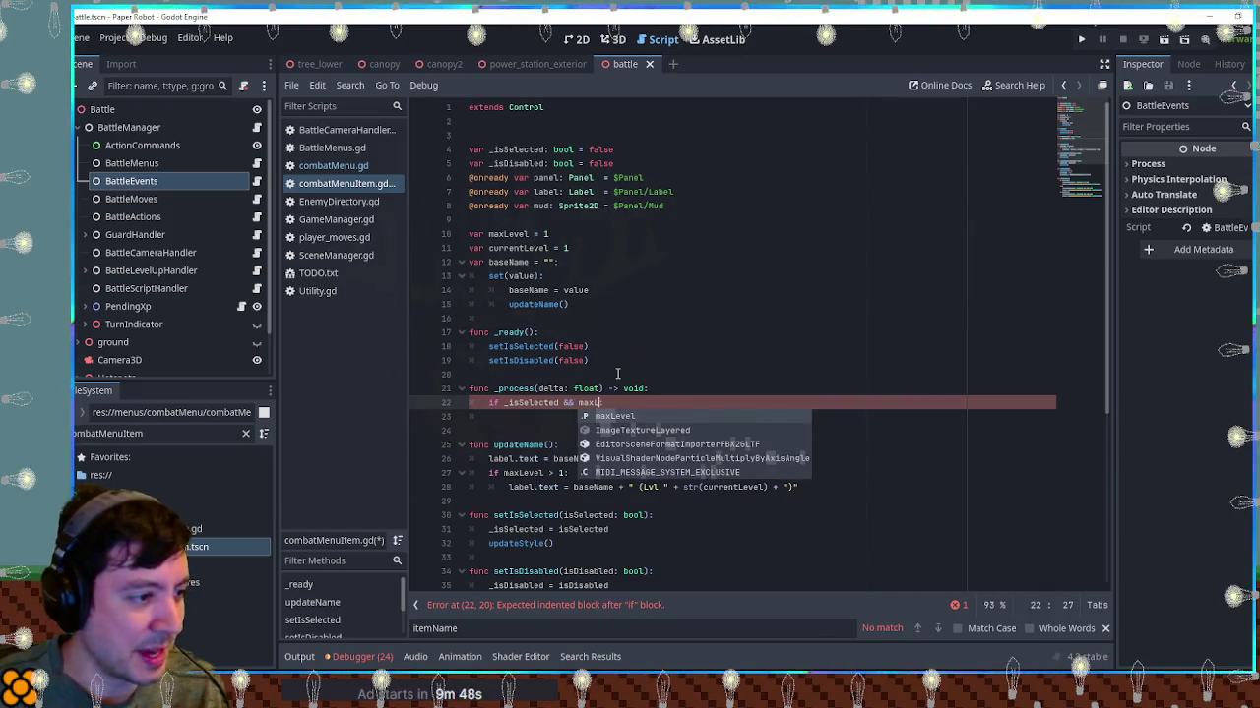
key("Return")
type("> 1")
key("Return")
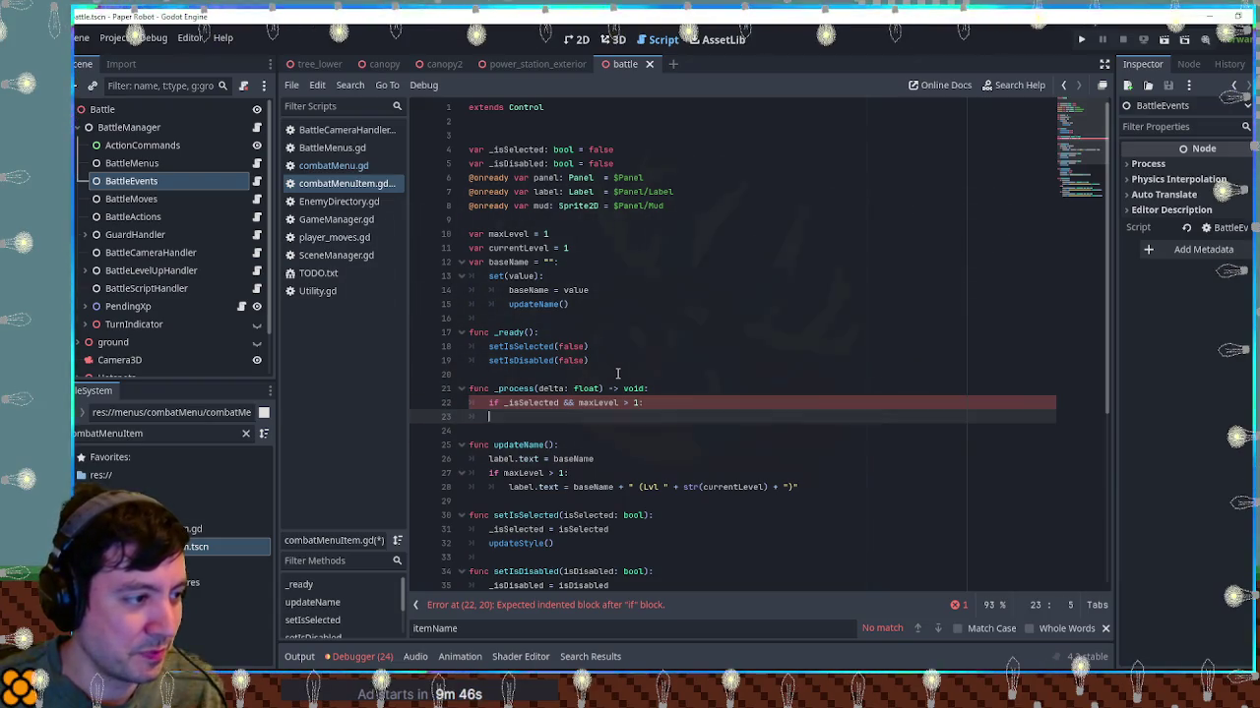
On a "left" press, set currentLevel = posmod(currentLevel - 1, maxLevel + 1)
type("if Inpu")
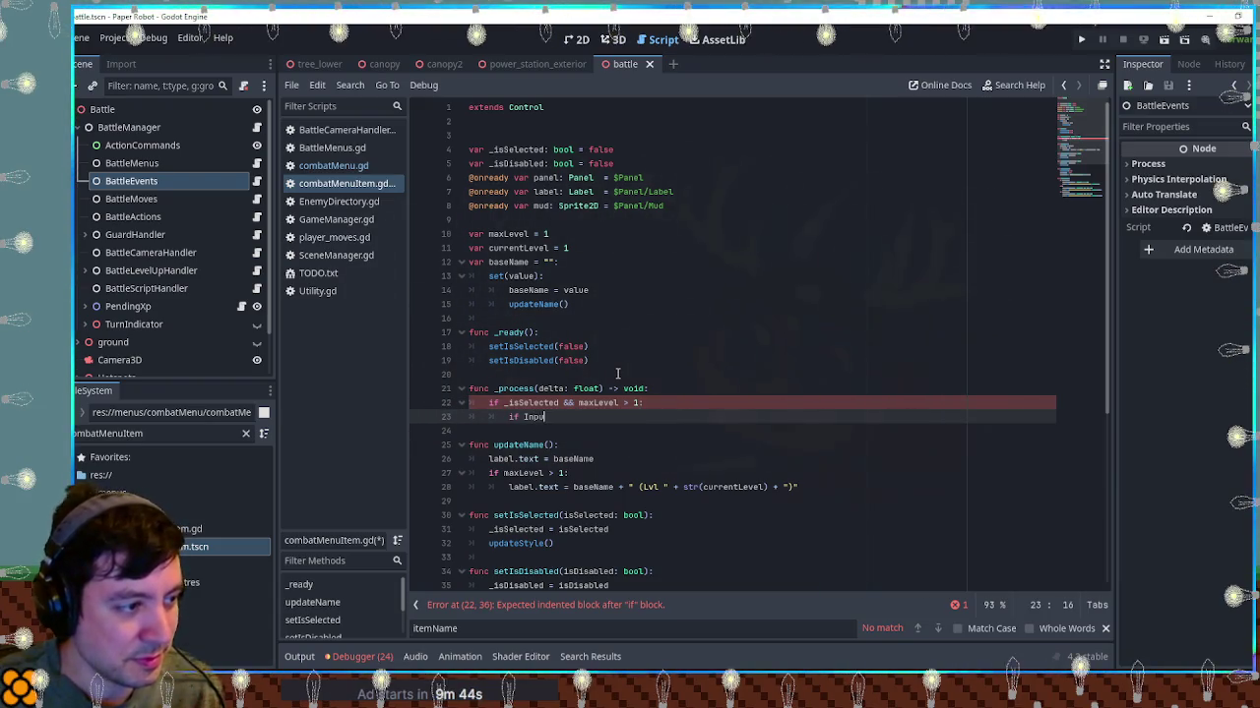
type("t.is_a")
key("Return")
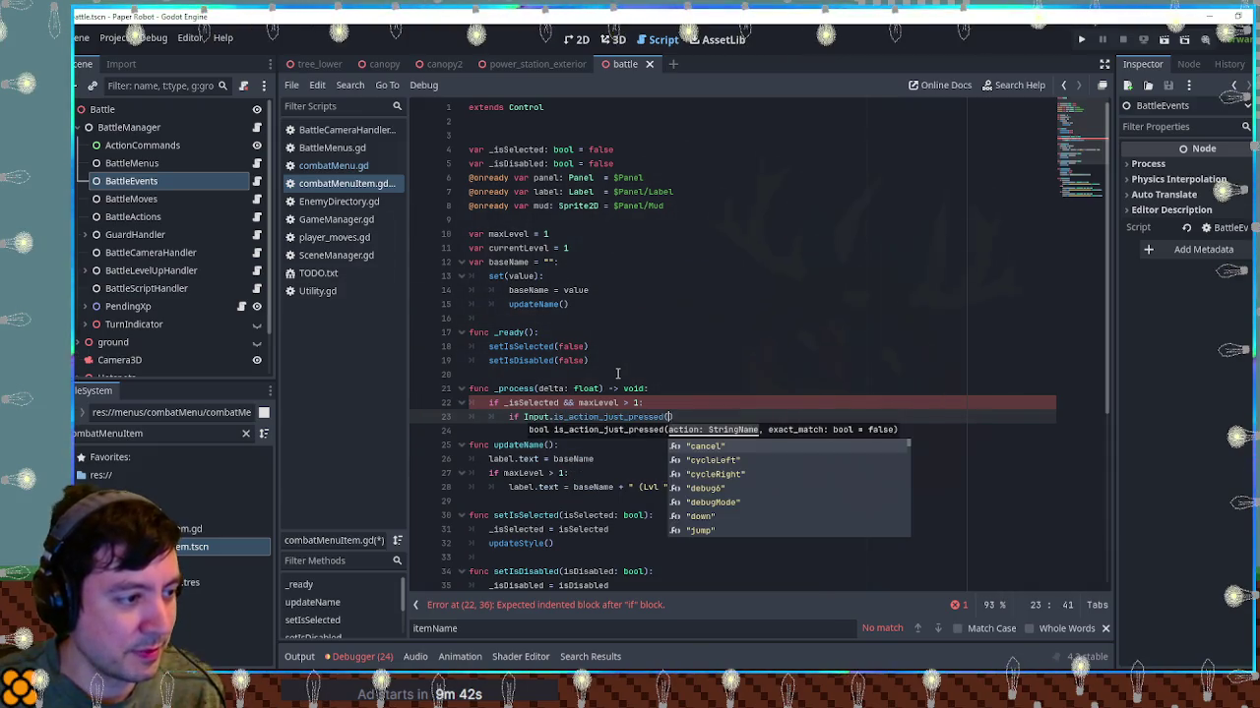
type("\"lef")
type("t")
key("Return")
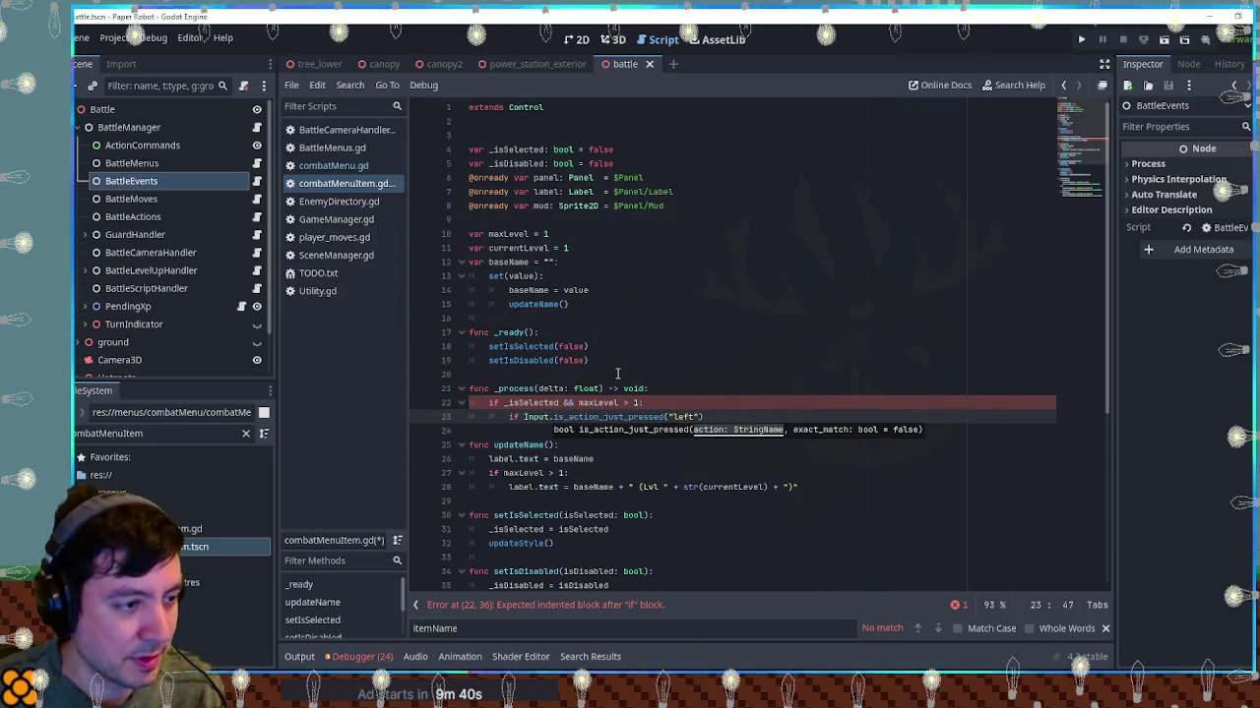
type(":")
key("Return")
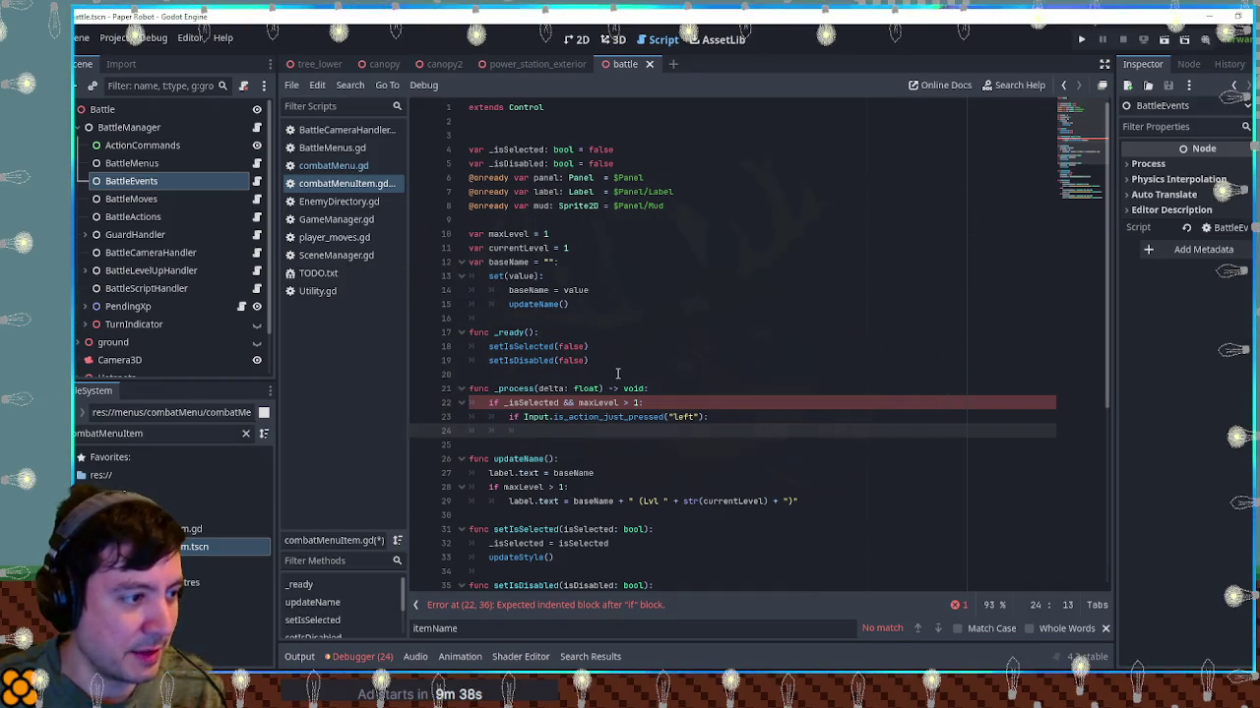
type("currentLevel = ")
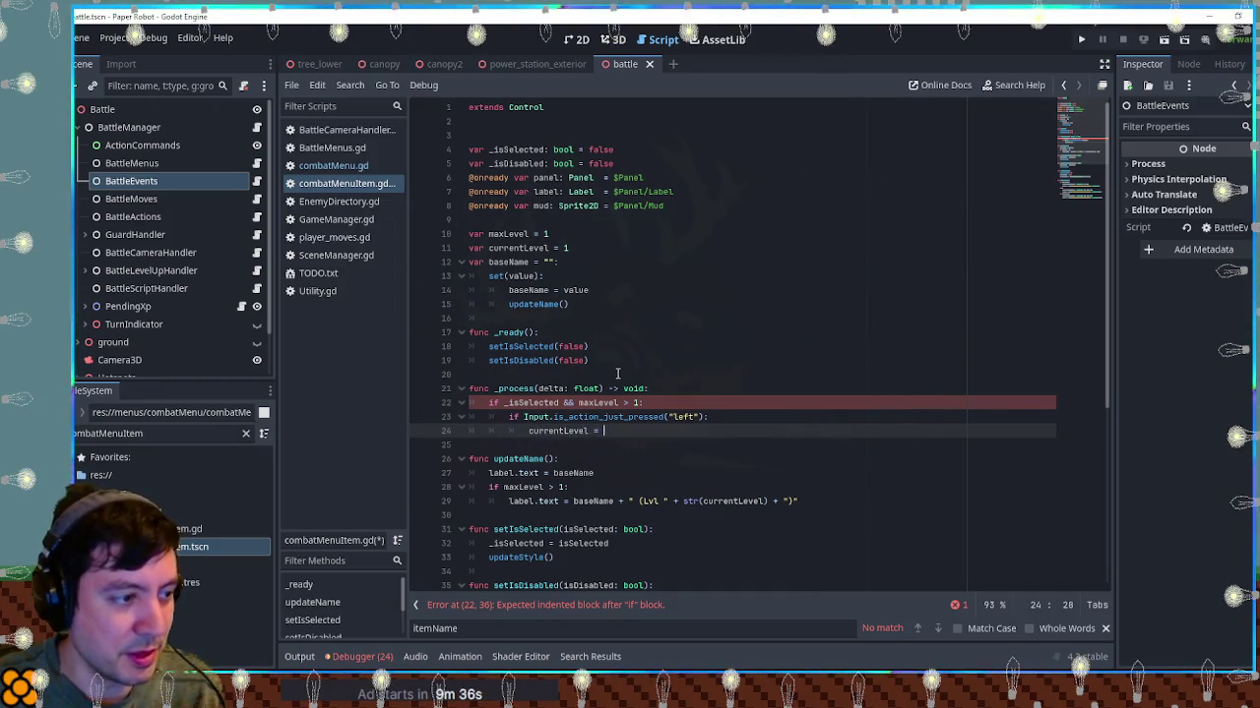
type("posmod(")
key("Return")
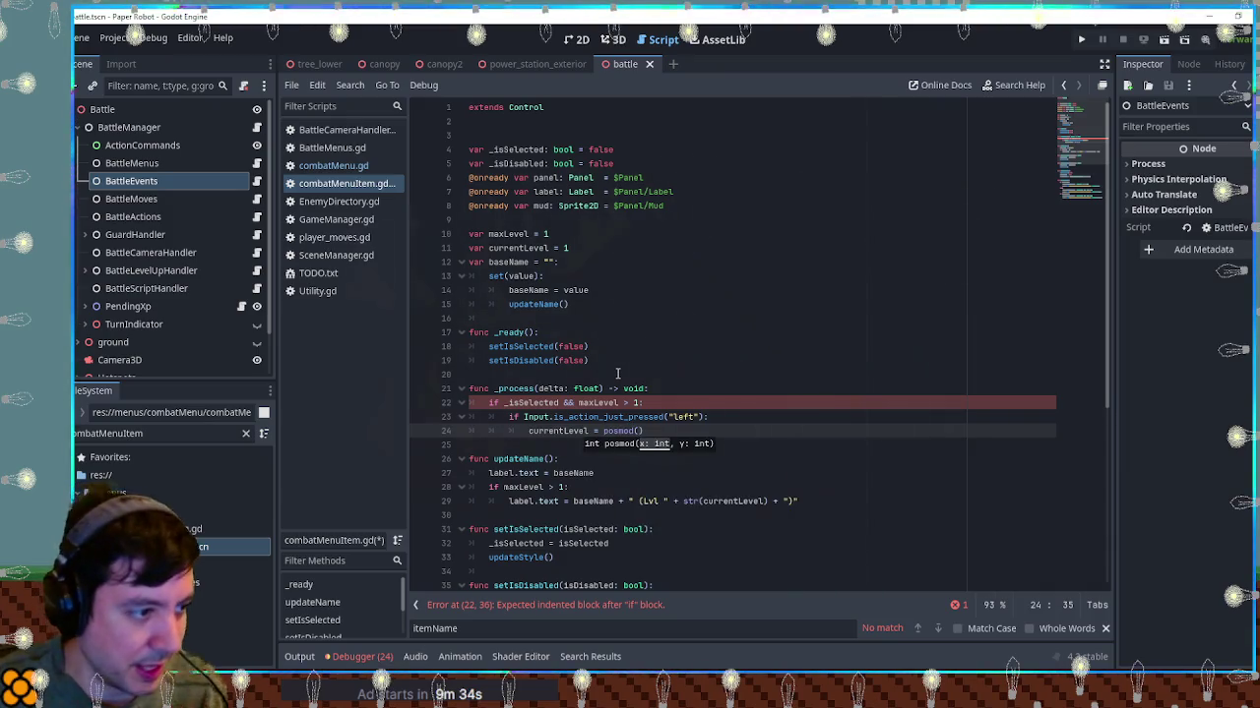
type("currentLevel -")
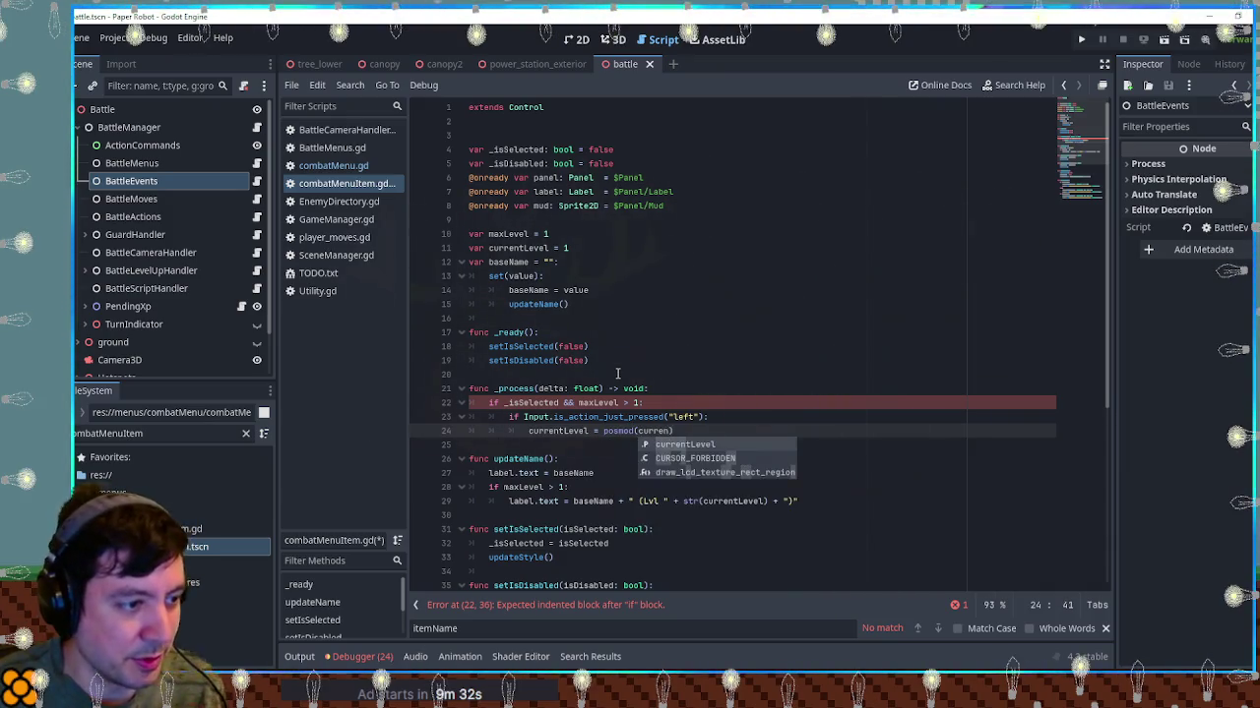
type(" 1, maxL")
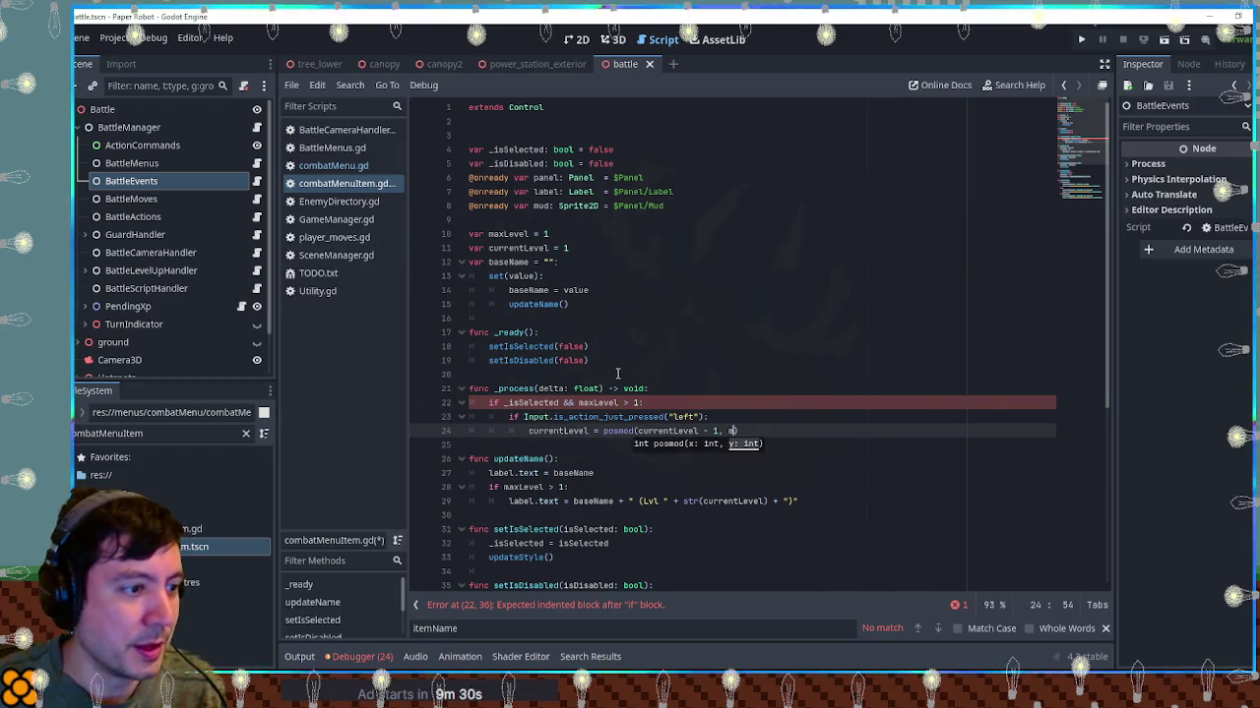
type("evel -1")
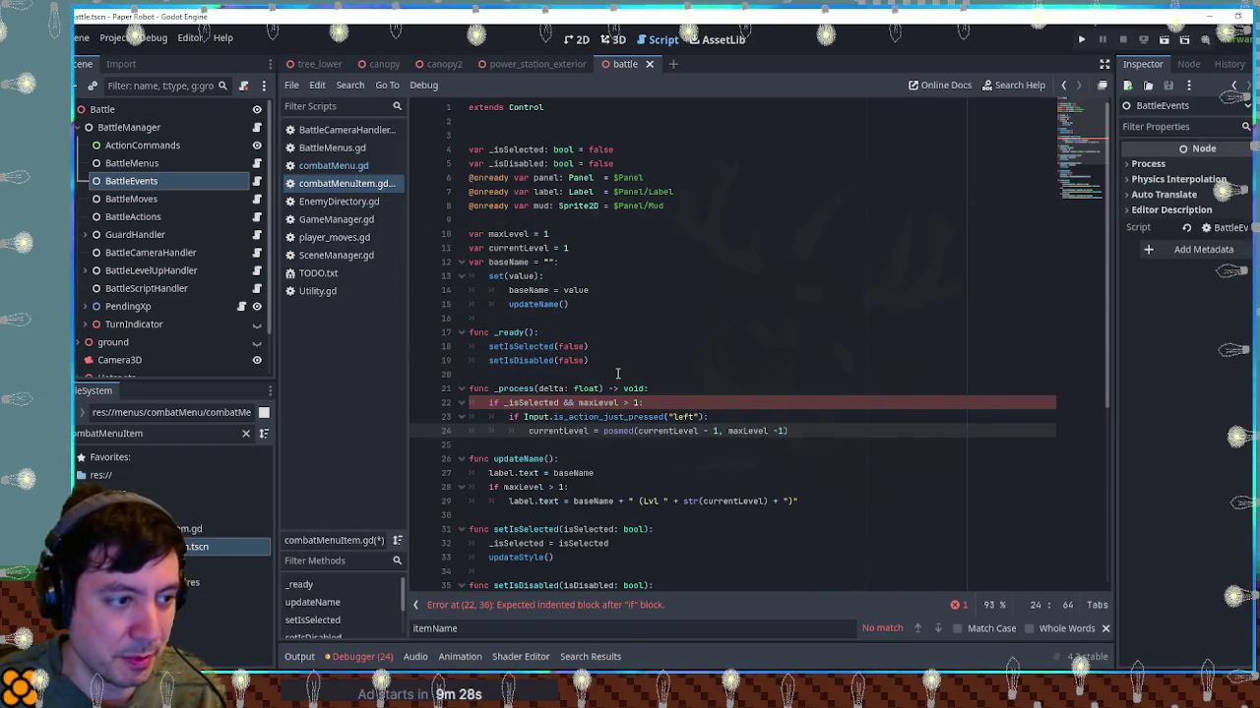
type("+ ")
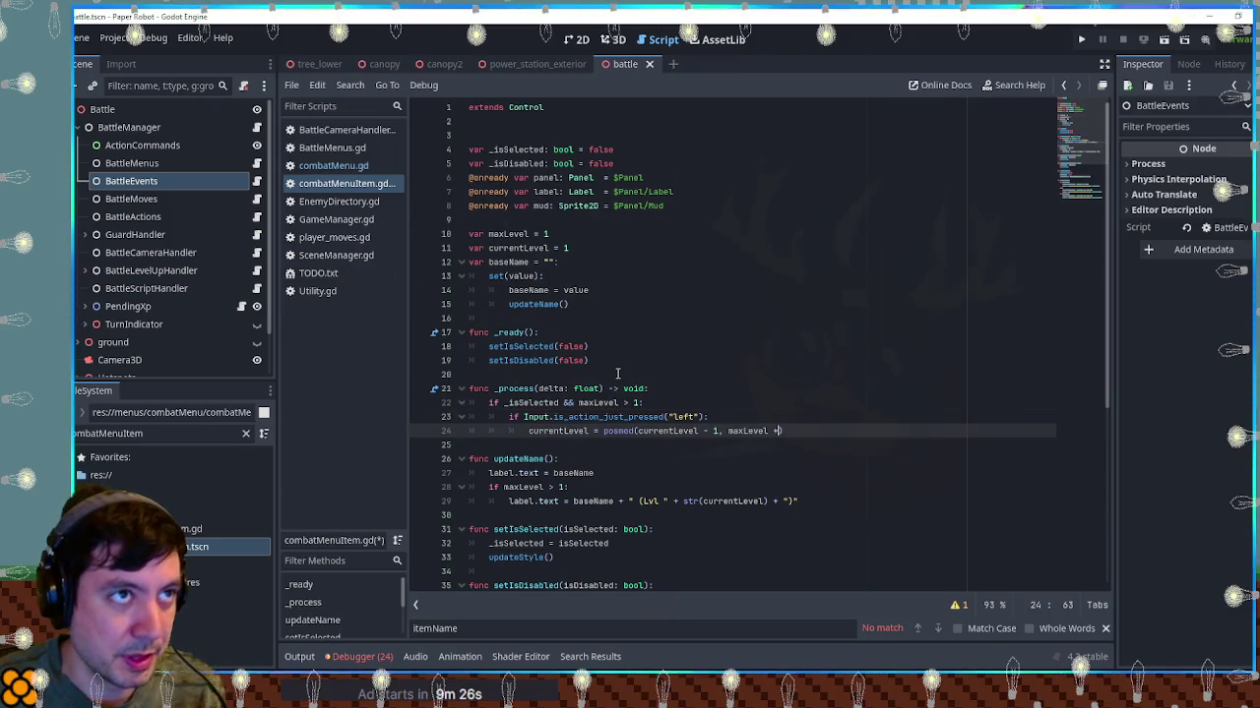
type("1")
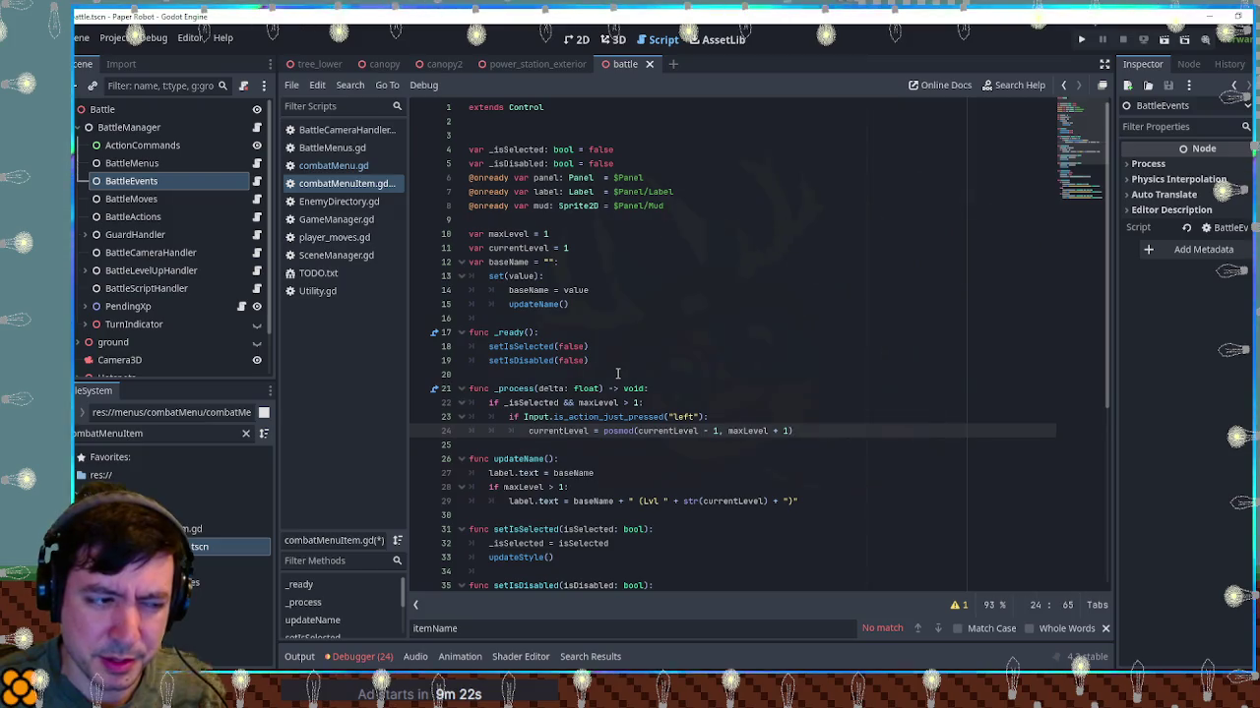
type(")")
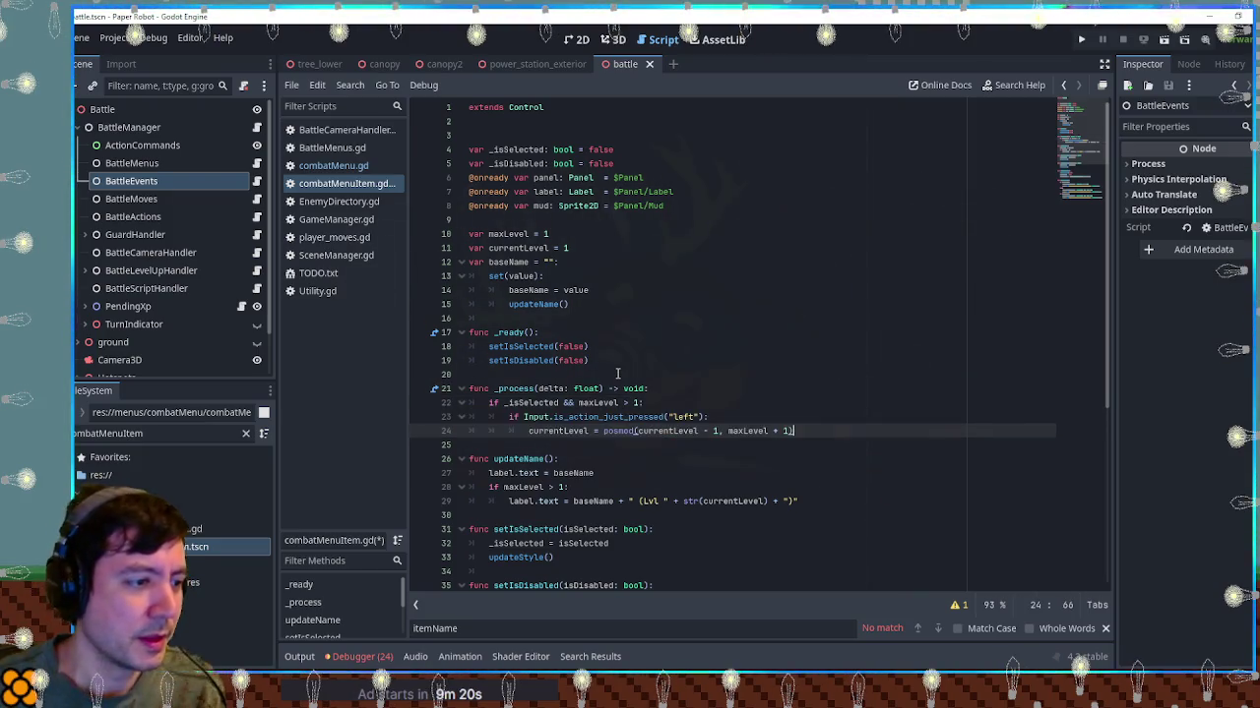
Duplicate that as an elif branch for "right" that adds 1 to currentLevel instead
key("ctrl+shift+d")
left_click(510, 445)
type("e")
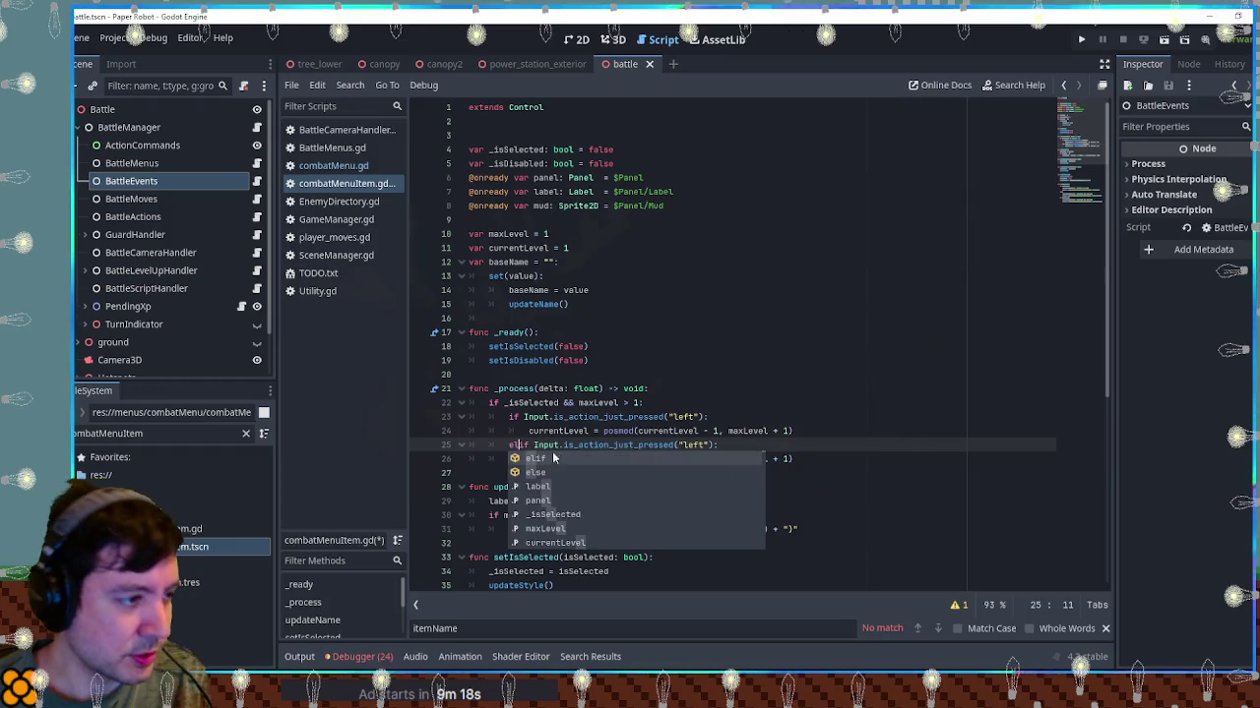
type("l")
double_click(692, 445)
type("right")
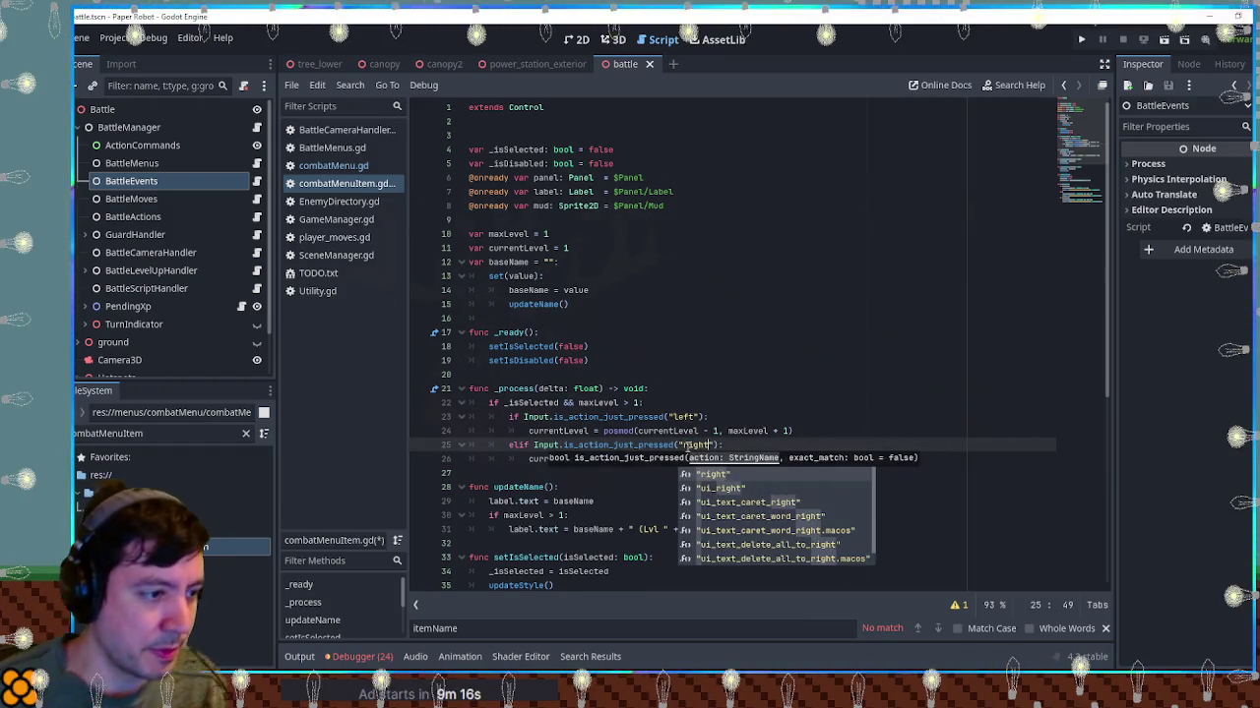
key("Escape")
left_click(710, 458)
key("BackSpace")
type("+")
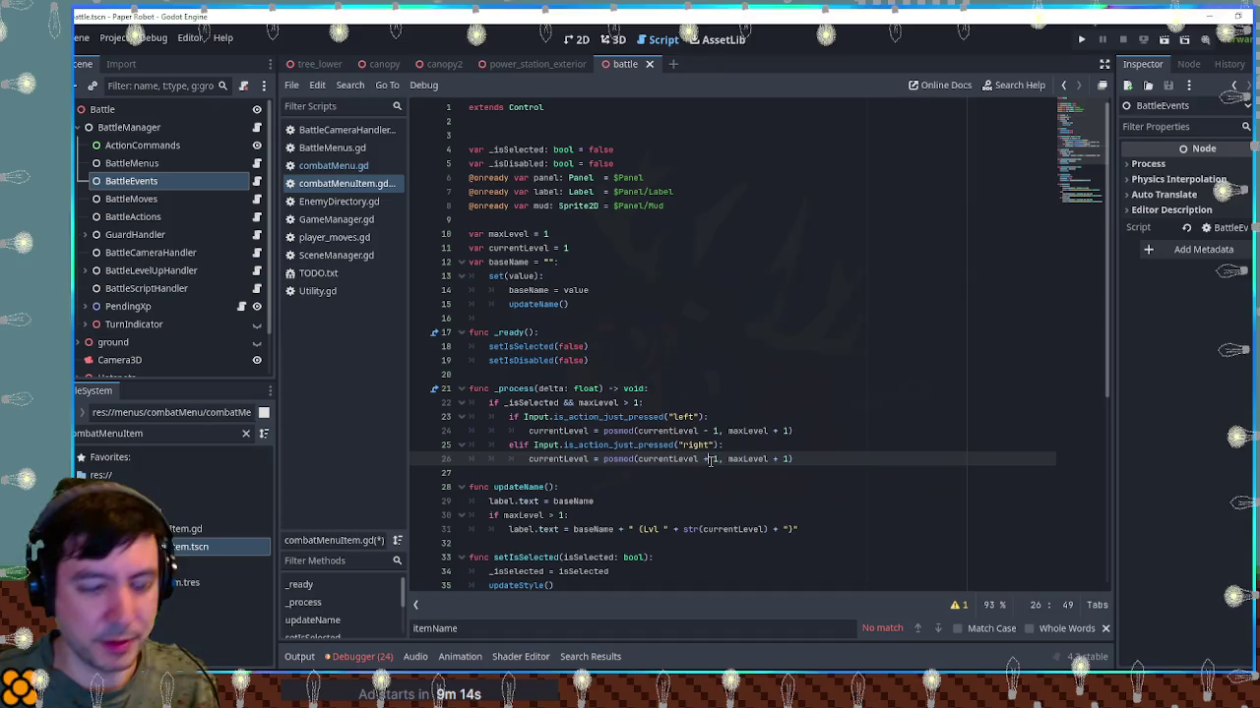
Save combatMenuItem.gd and run the game to test level cycling
key("ctrl+s")
left_click(791, 358)
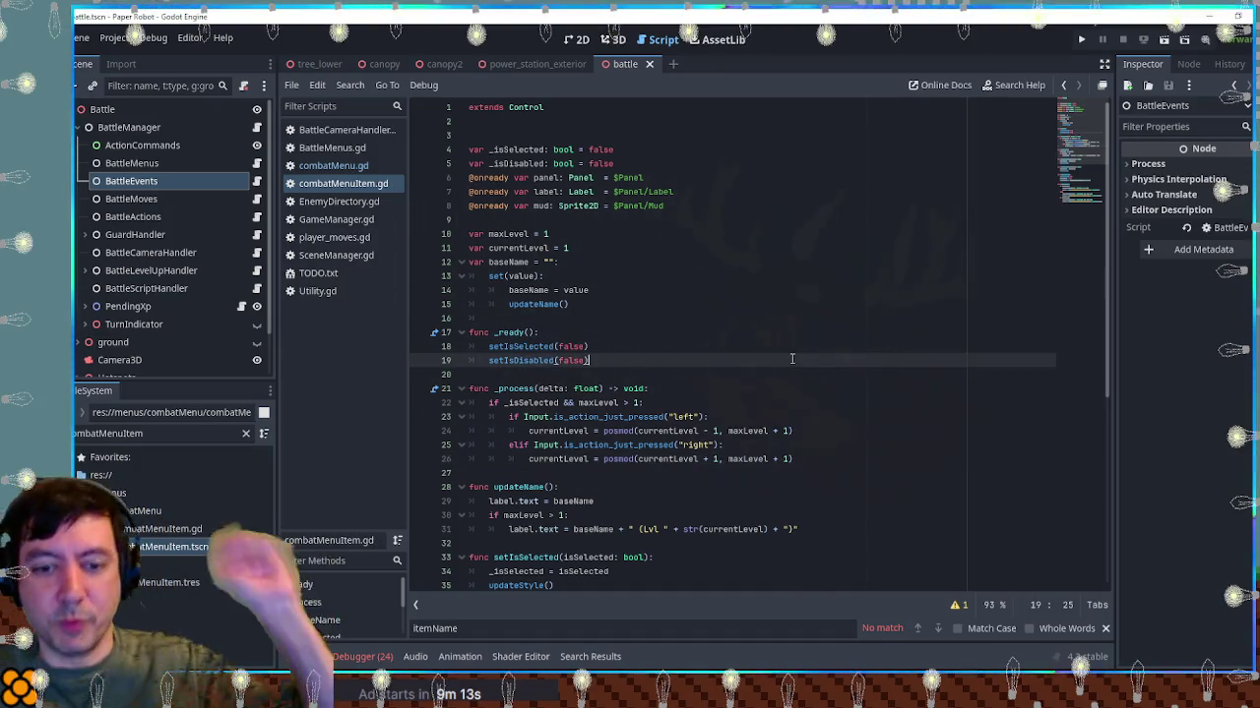
key("F5")
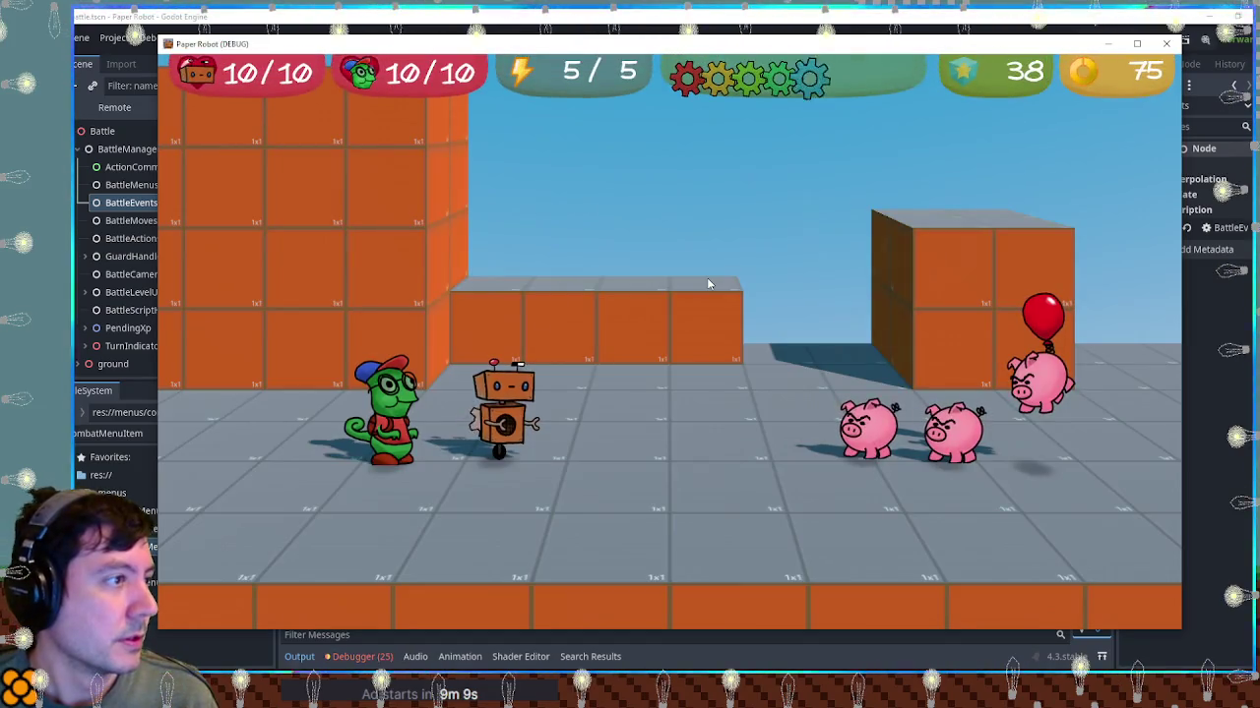
In the battle's Attacks list, move between Spring Fling and Beak Barrage, then close the game
key("space")
key("Down")
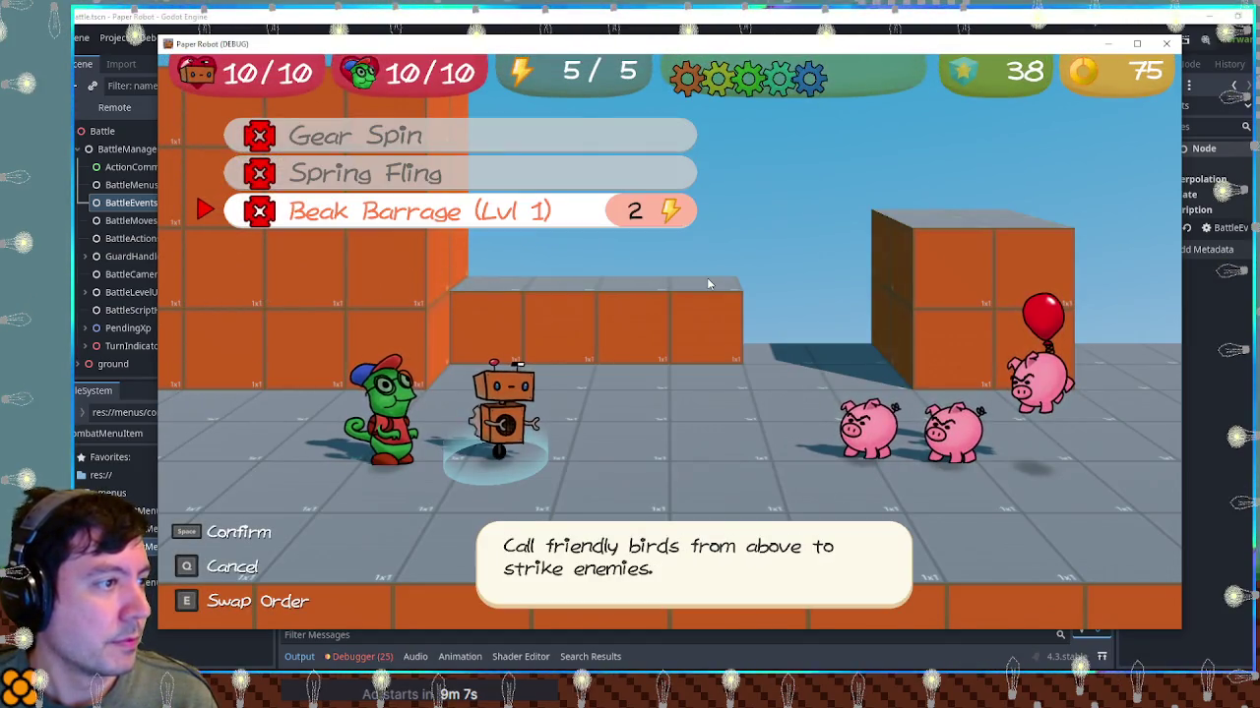
key("Up")
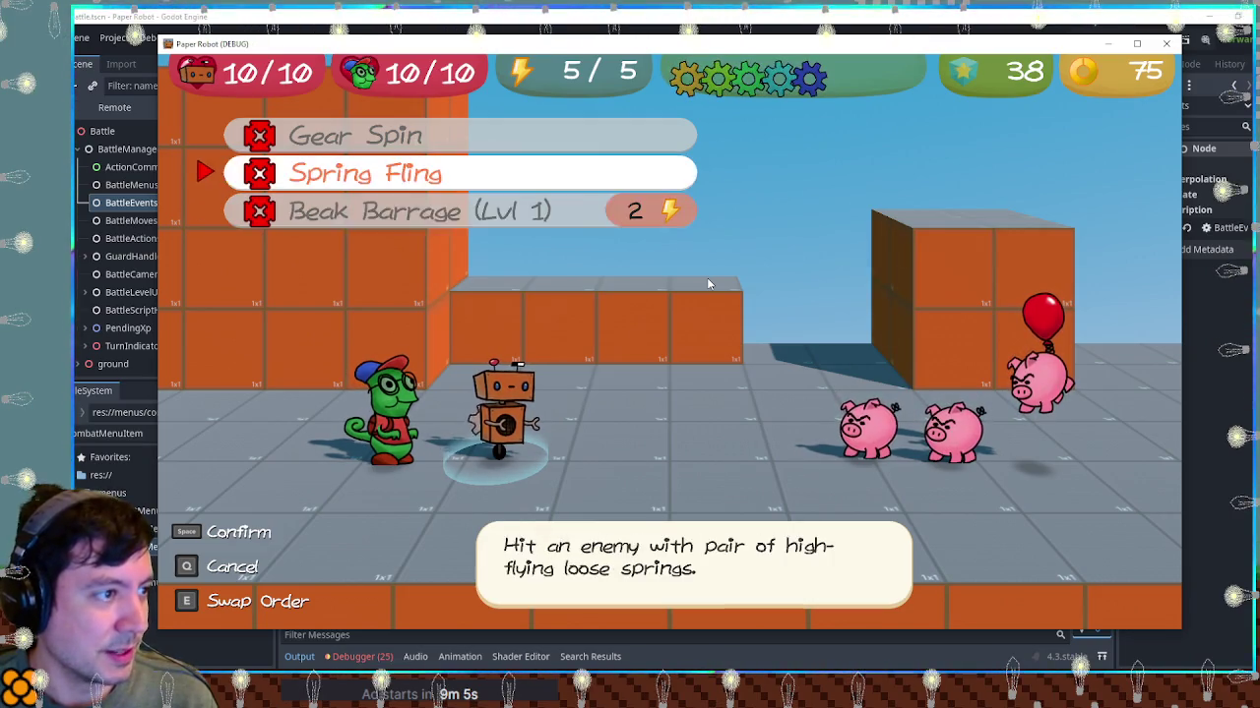
key("Down")
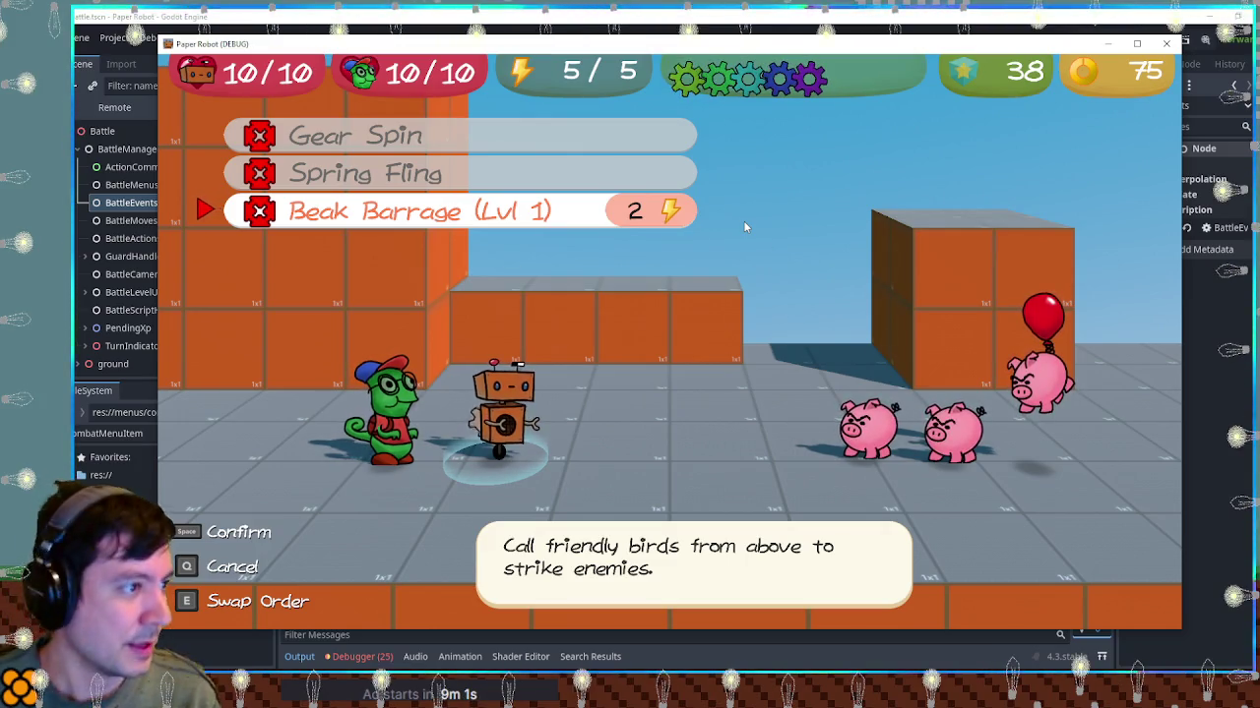
key("F8")
scroll(583, 340, "down", 1)
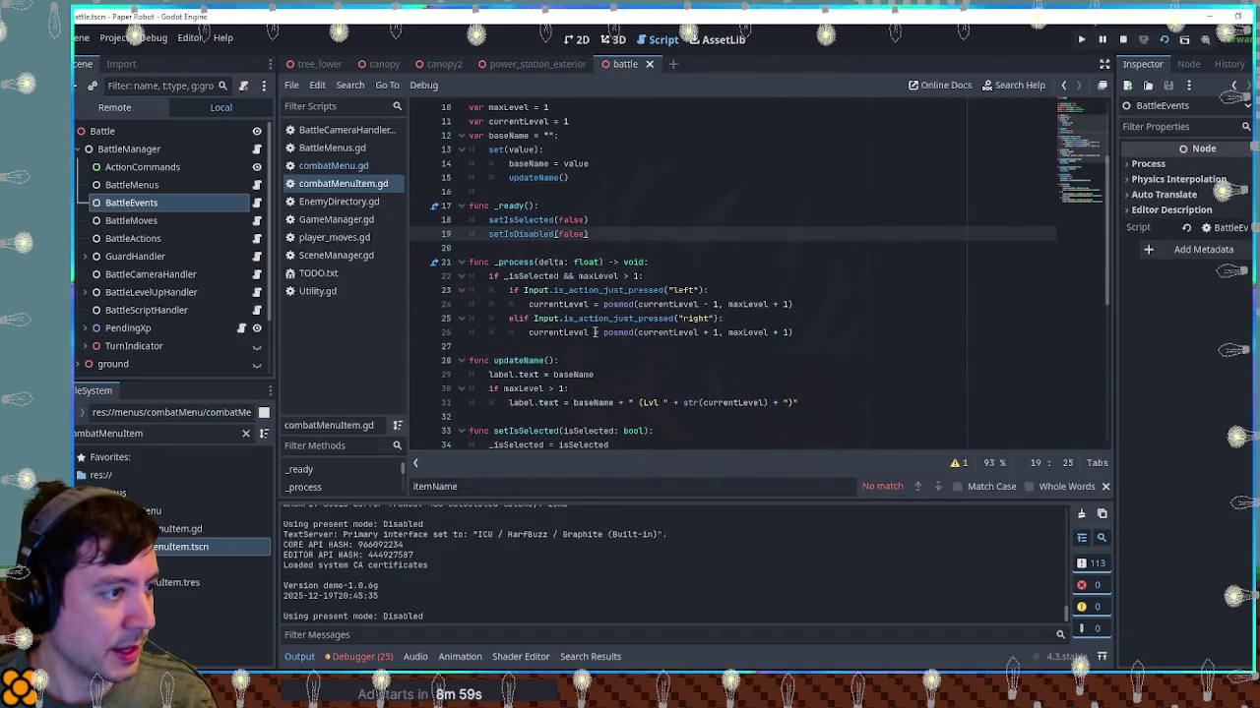
Temporarily add a print("TEST") line under the _isSelected check, then remove it, saving each time
double_click(539, 276)
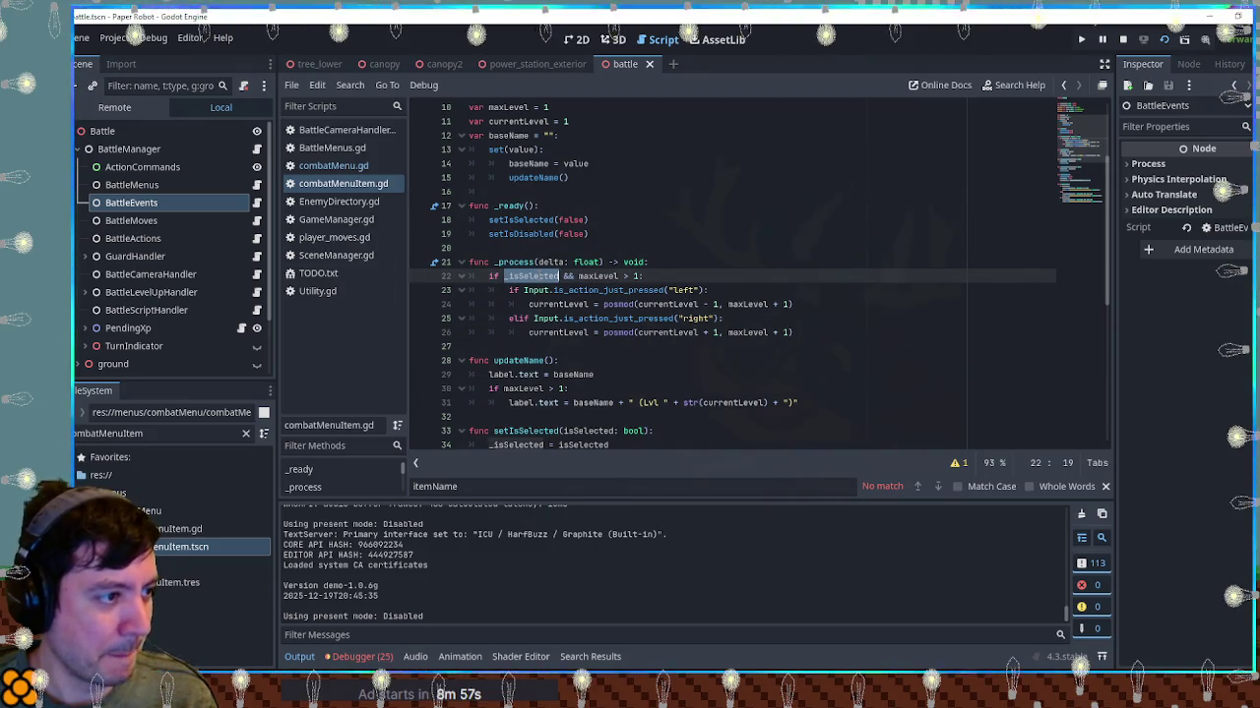
left_click(642, 276)
key("Return")
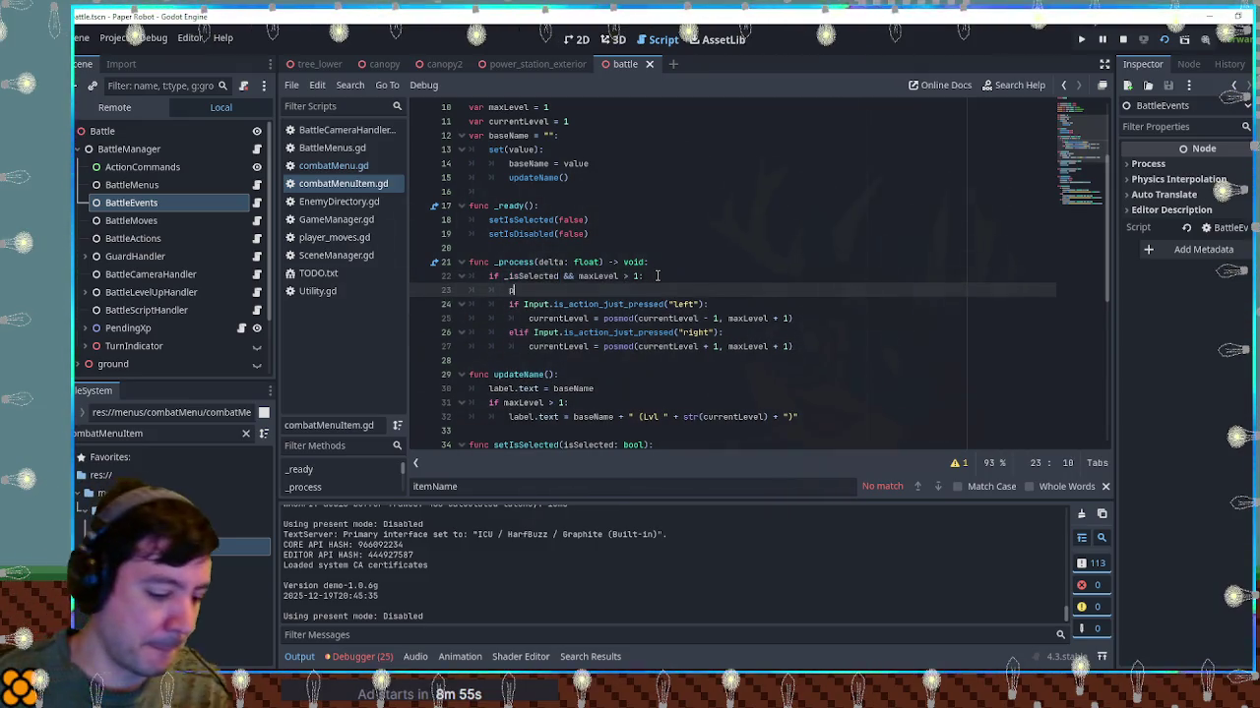
type("print(\"TEST\")")
key("ctrl+s")
key("ctrl+shift+k")
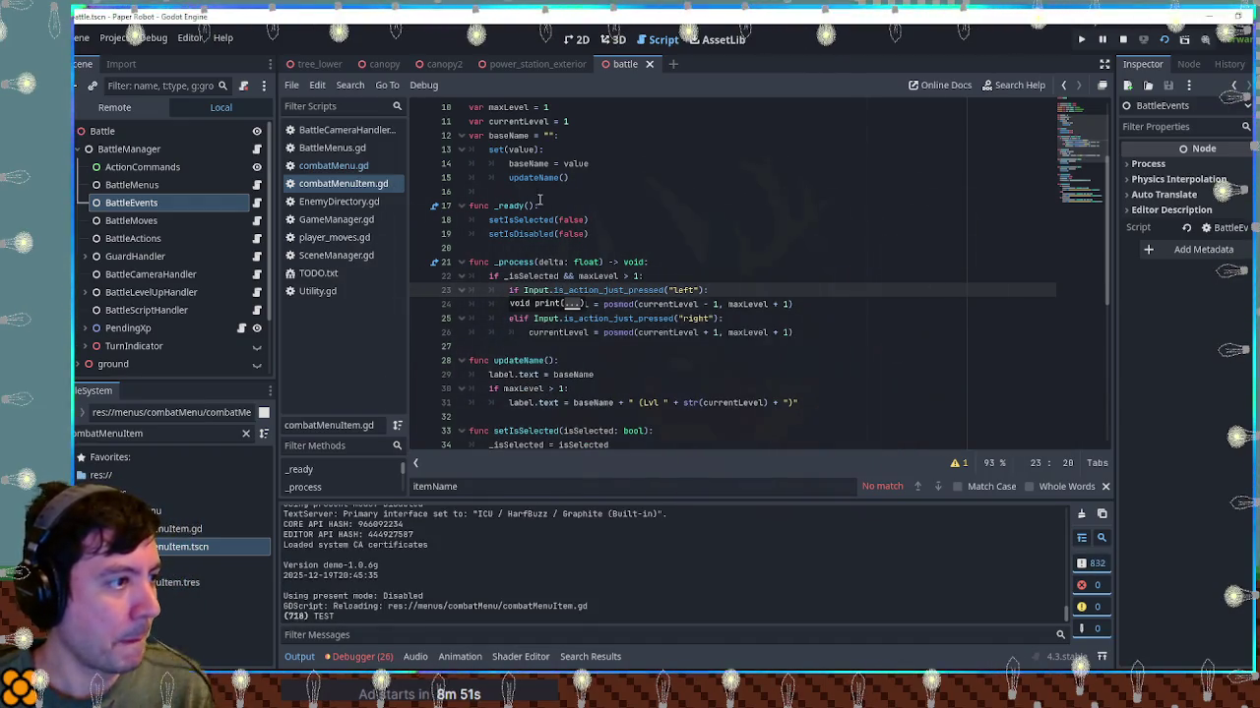
key("ctrl+s")
Temporarily add a print(baseName) debug line, then remove it, saving each time
left_click(529, 164)
left_click(679, 263)
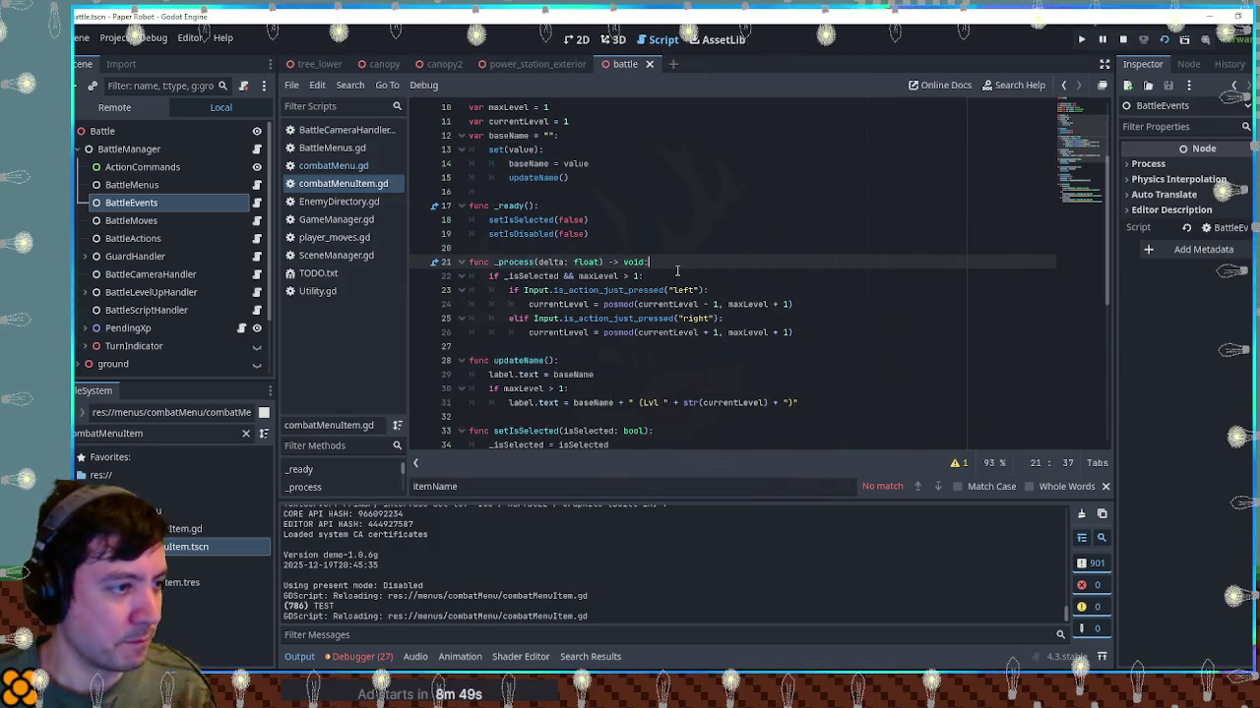
left_click(677, 270)
key("Return")
type("print(baseName)")
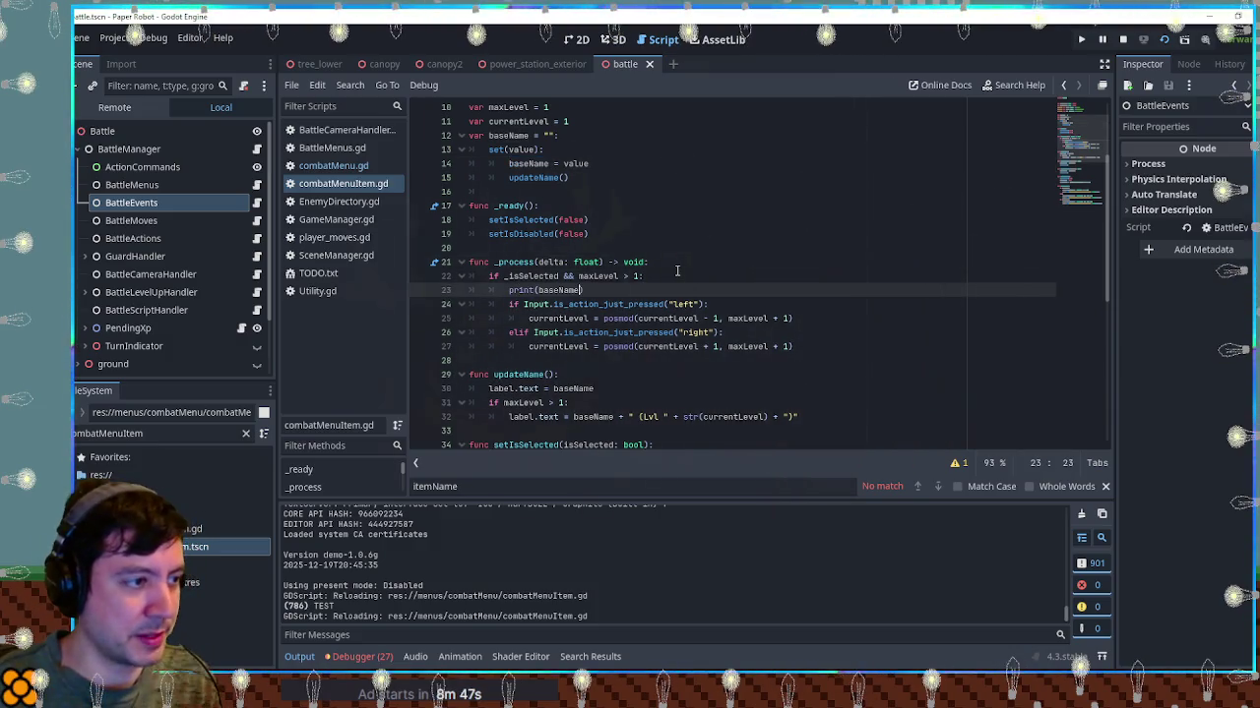
key("ctrl+s")
key("ctrl+shift+k")
key("ctrl+s")
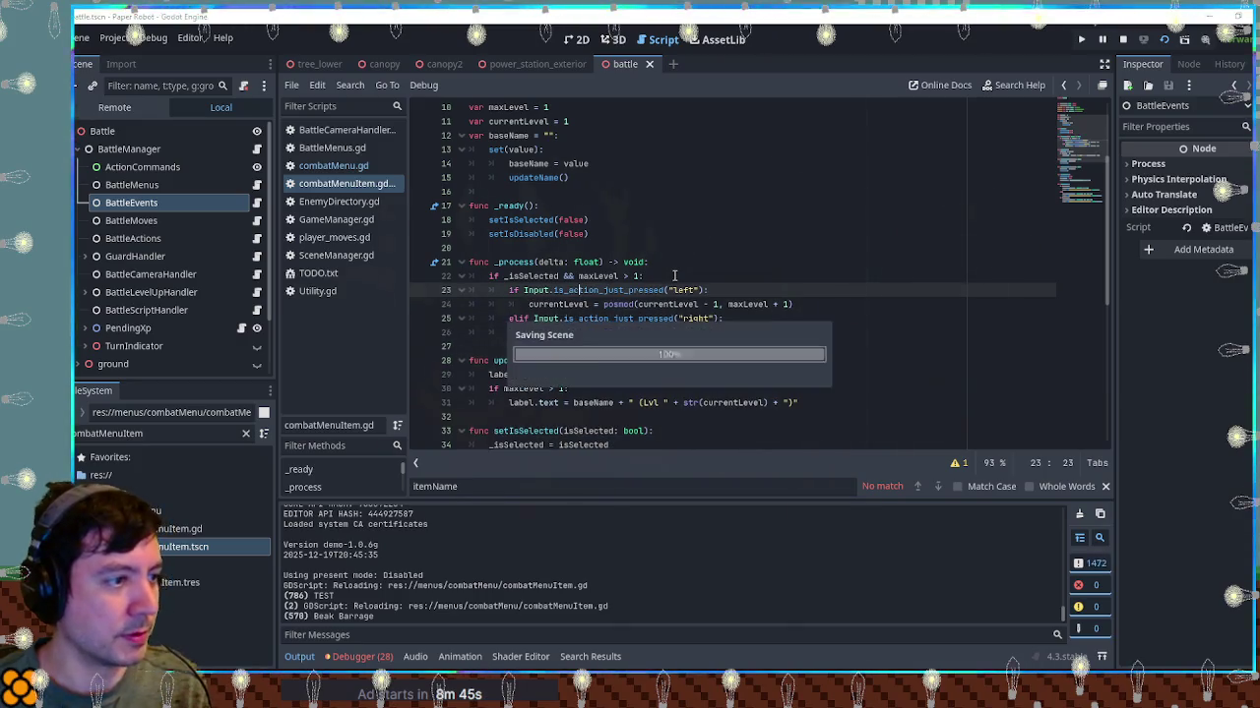
Insert updateName() after both the left and right currentLevel posmod lines, then test-run the scene
left_click(719, 294)
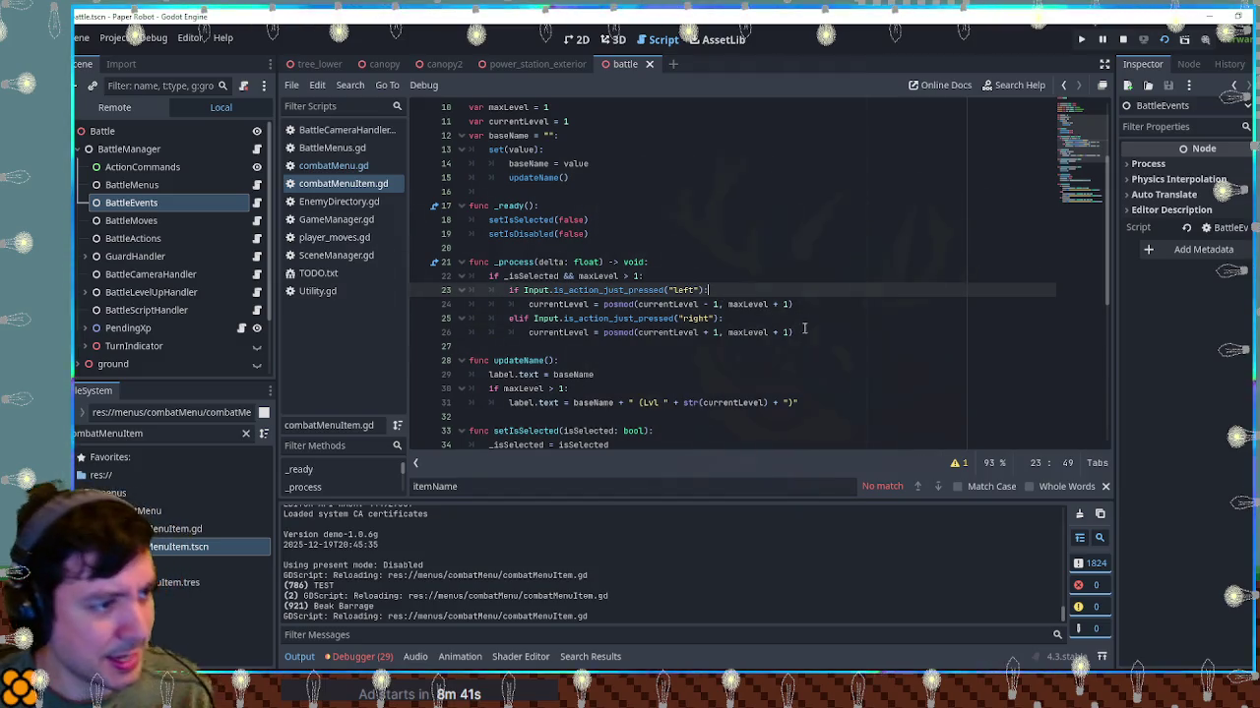
double_click(579, 304)
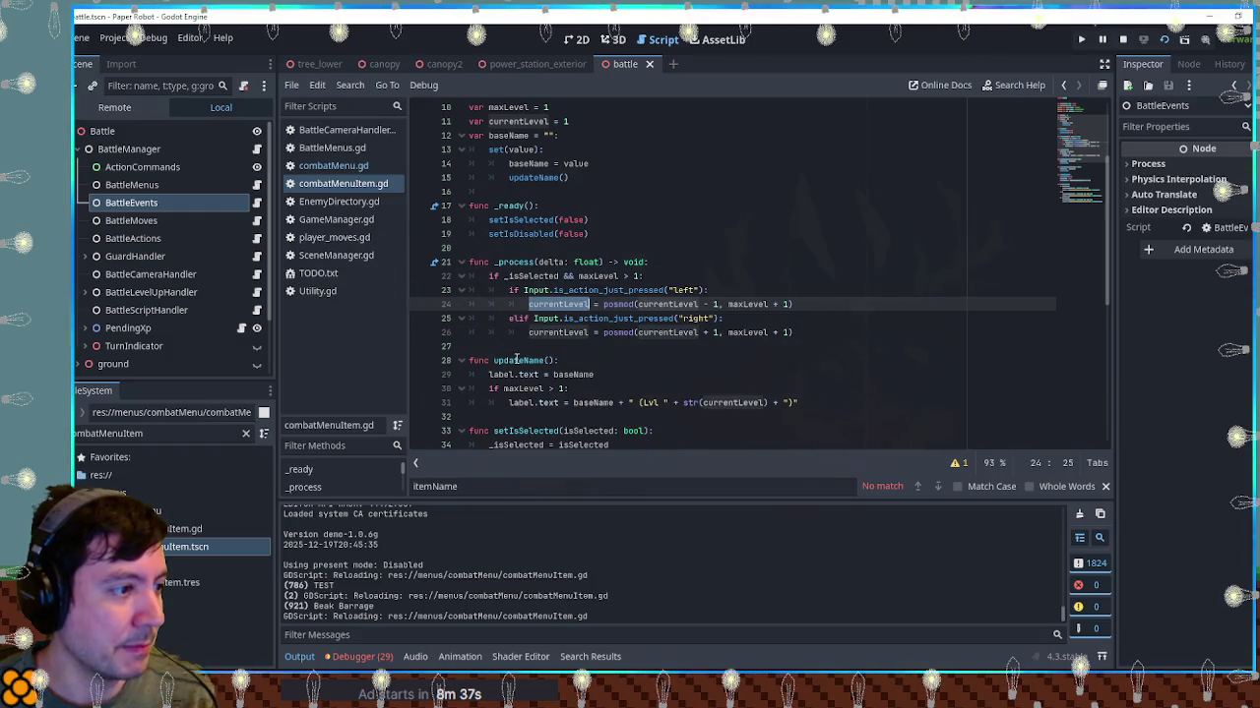
double_click(518, 361)
key("ctrl+c")
left_click(831, 304)
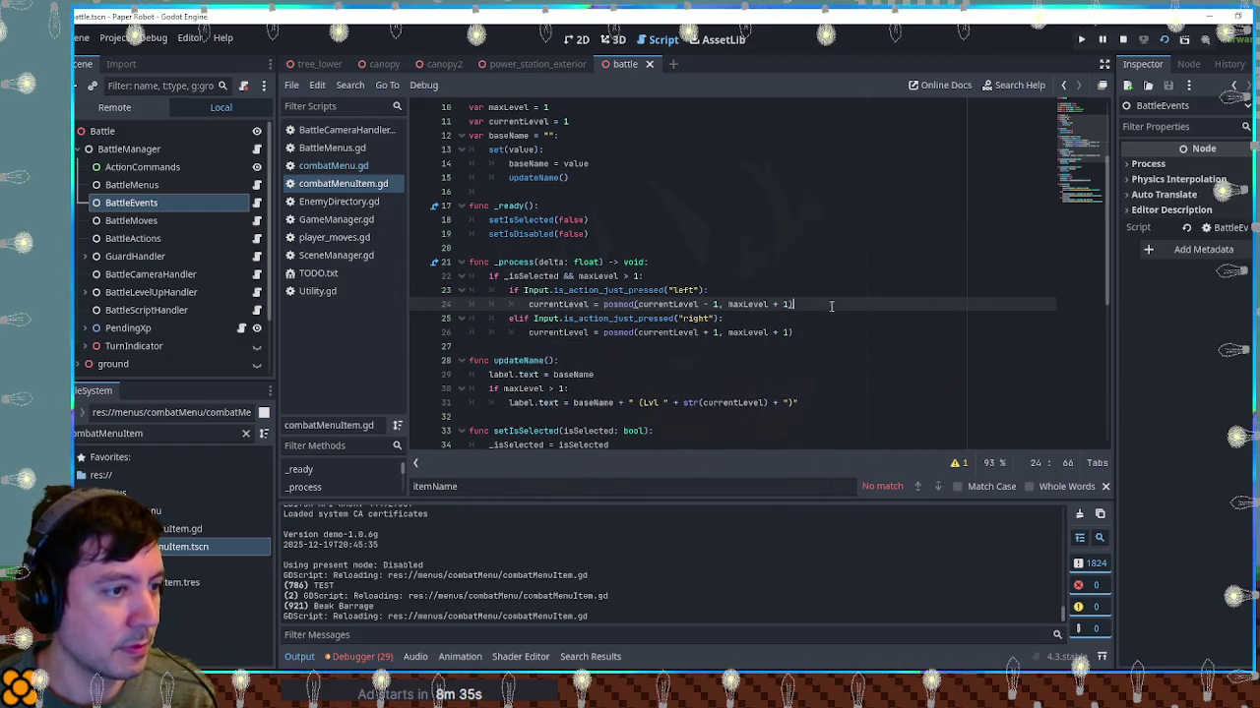
key("Return")
key("ctrl+v")
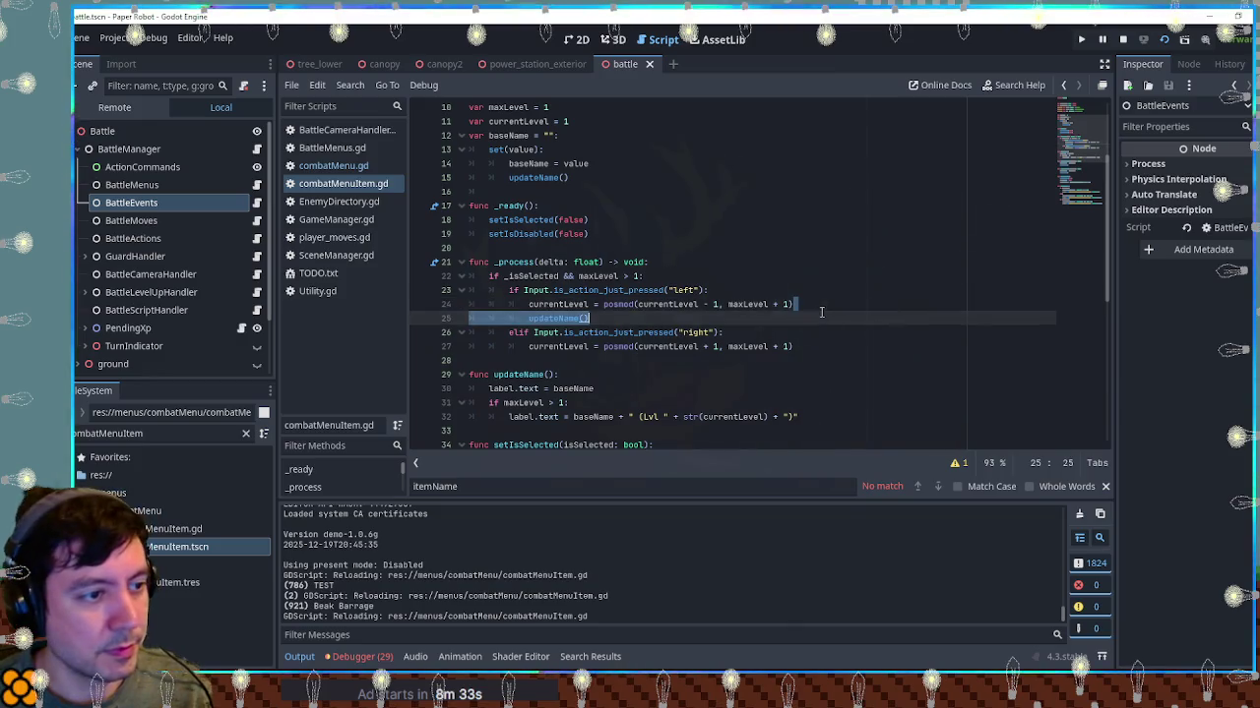
left_click(817, 343)
key("Return")
key("ctrl+v")
key("F6")
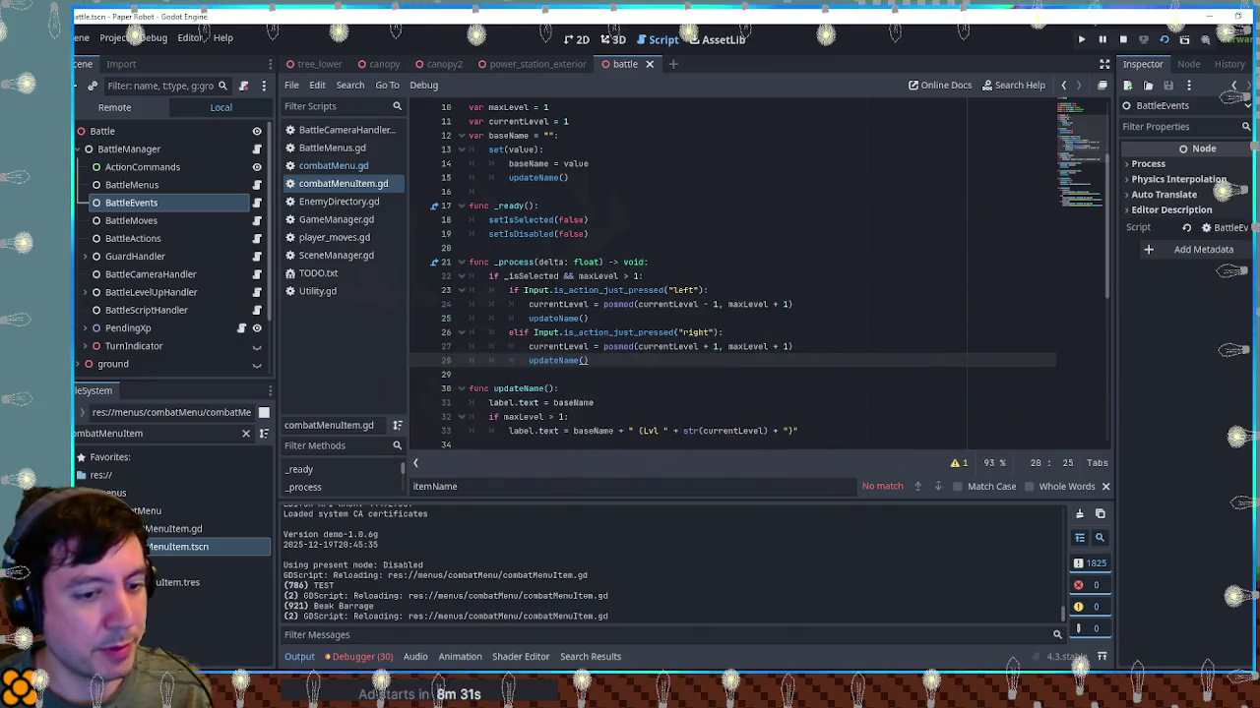
Cycle Beak Barrage's level left and right in the running game, then close it
key("Left")
key("Left")
key("Left")
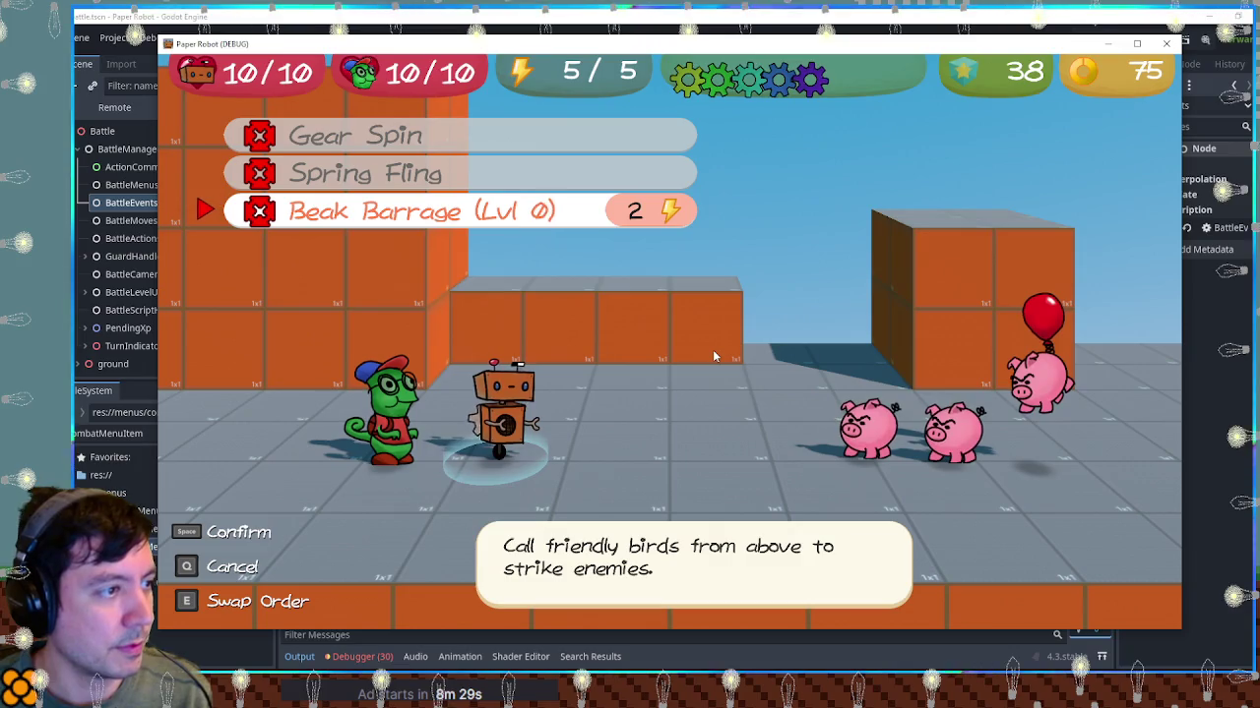
key("Right")
key("Right")
key("Left")
key("Left")
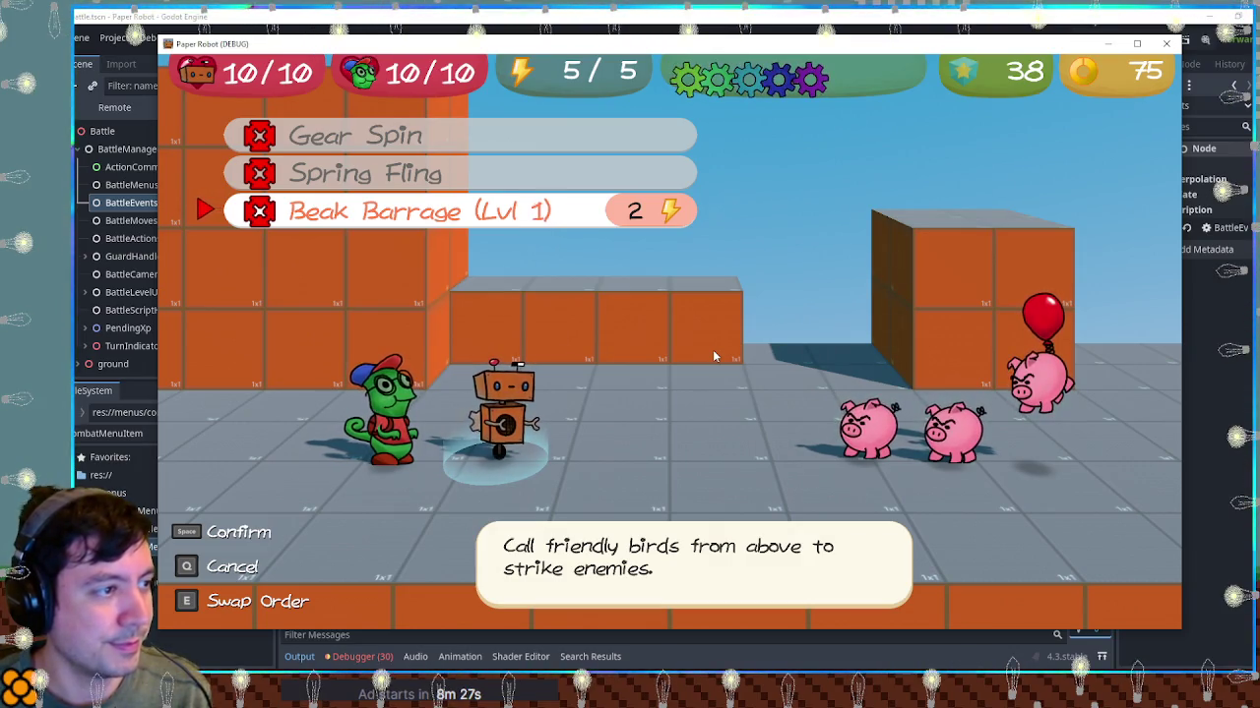
key("F8")
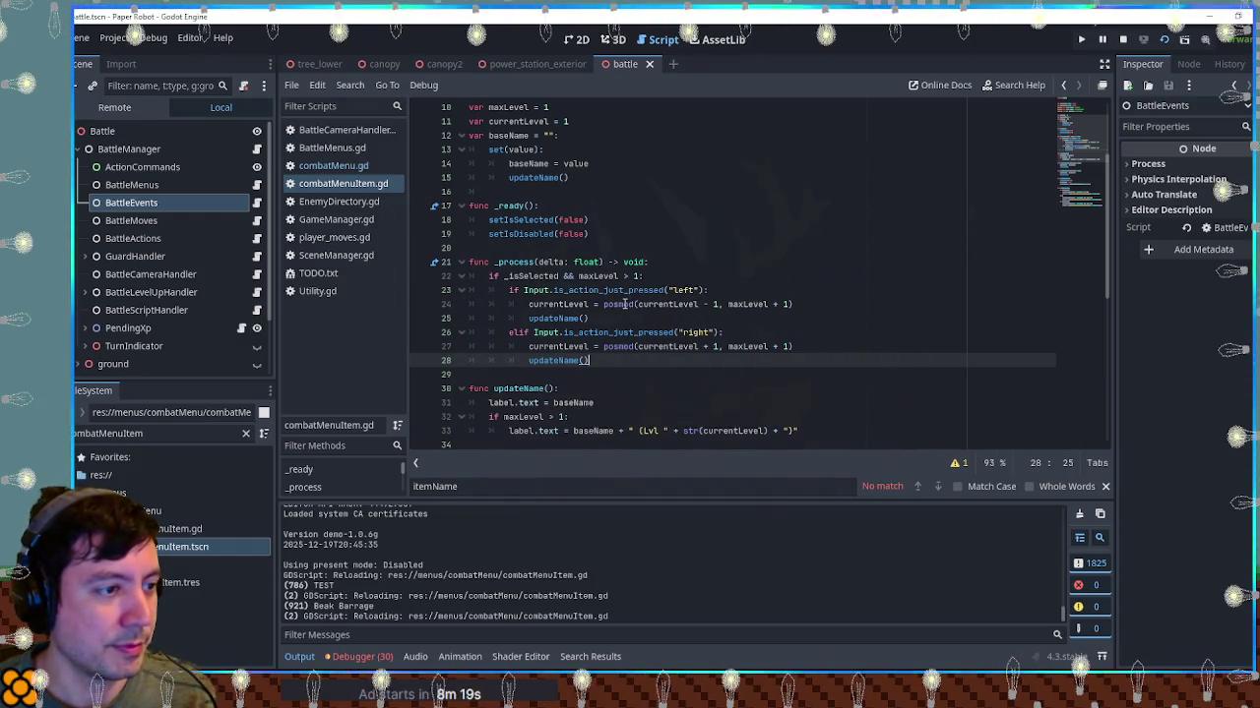
Remove '+ 1' from both posmod maxLevel arguments and append ' + 1' after the left-branch posmod
left_click_drag(774, 304, 789, 304)
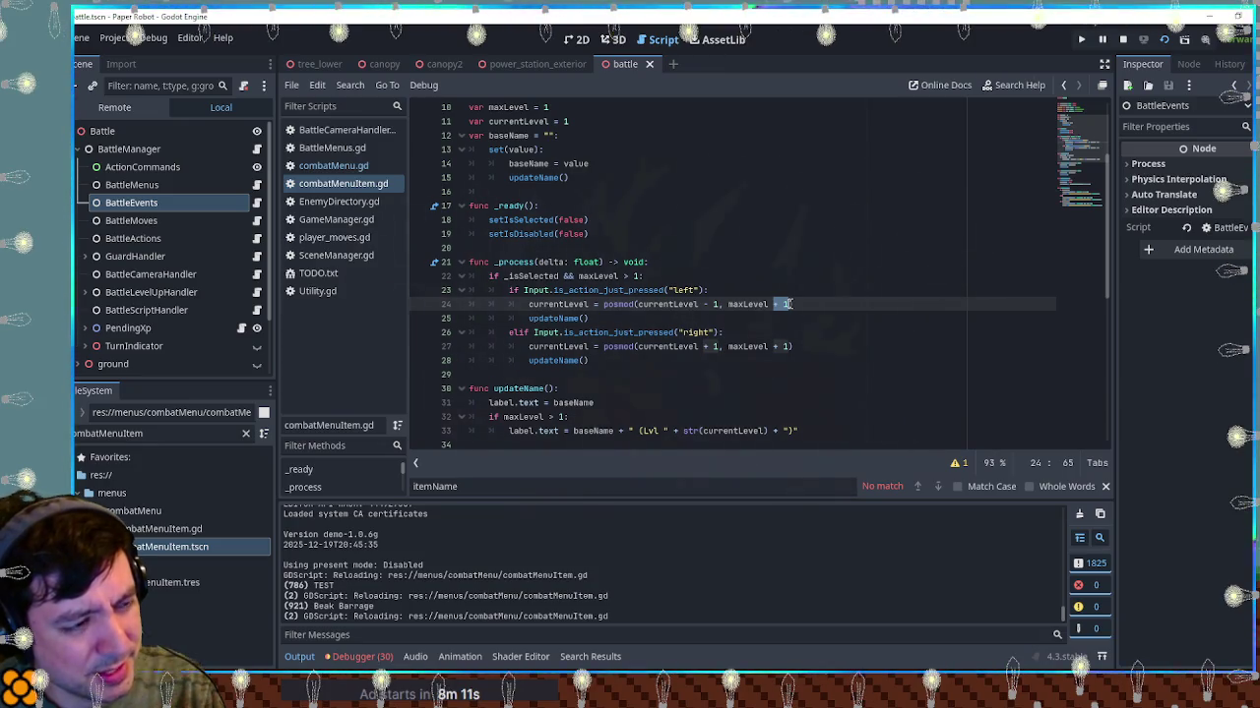
key("BackSpace")
key("BackSpace")
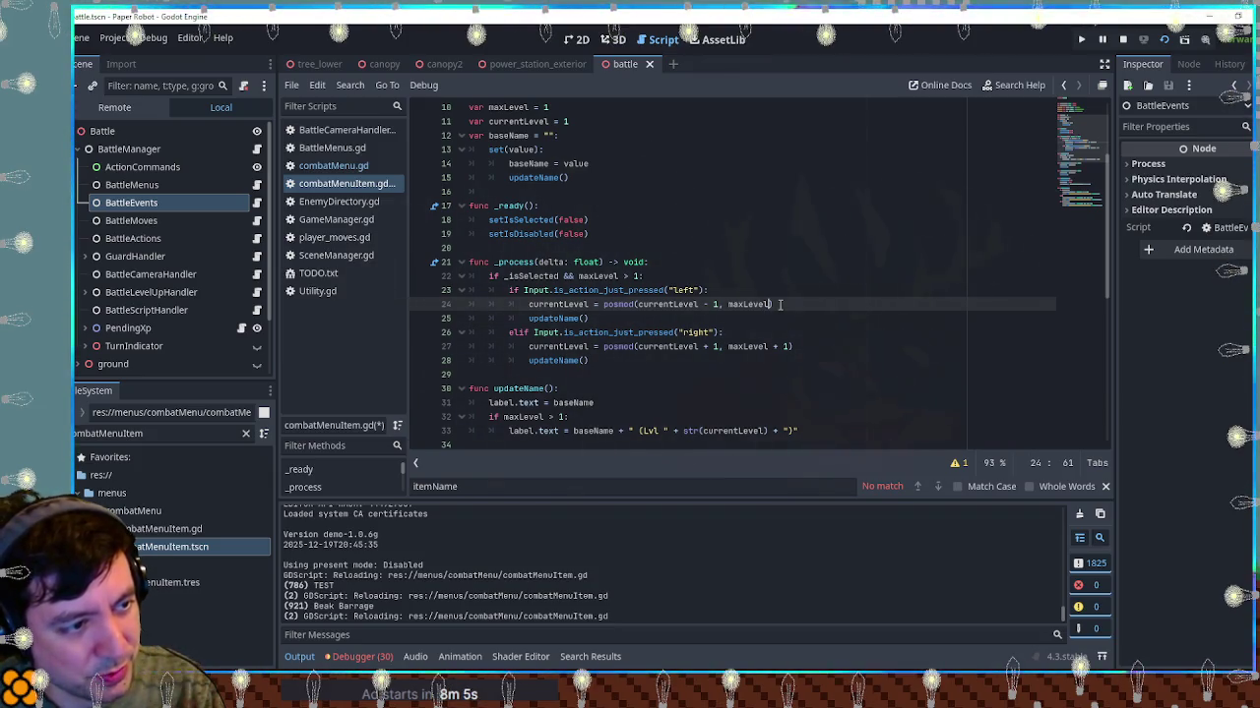
left_click_drag(770, 346, 788, 347)
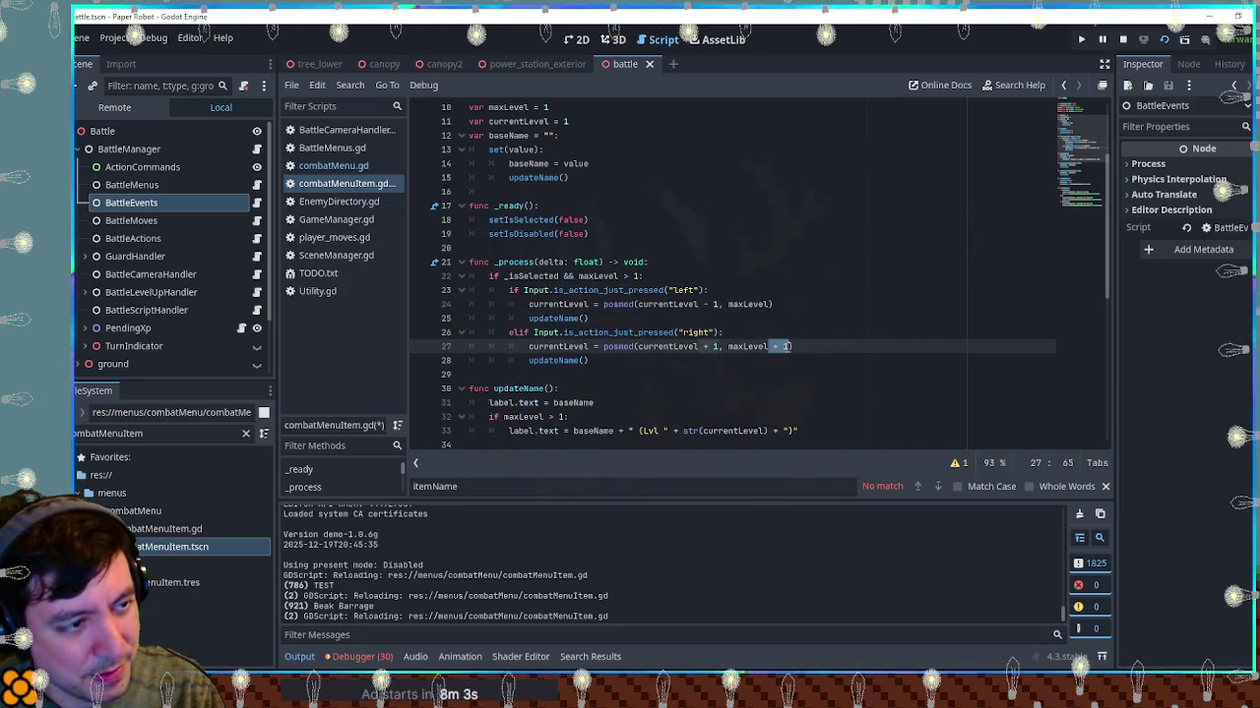
key("BackSpace")
left_click(715, 304)
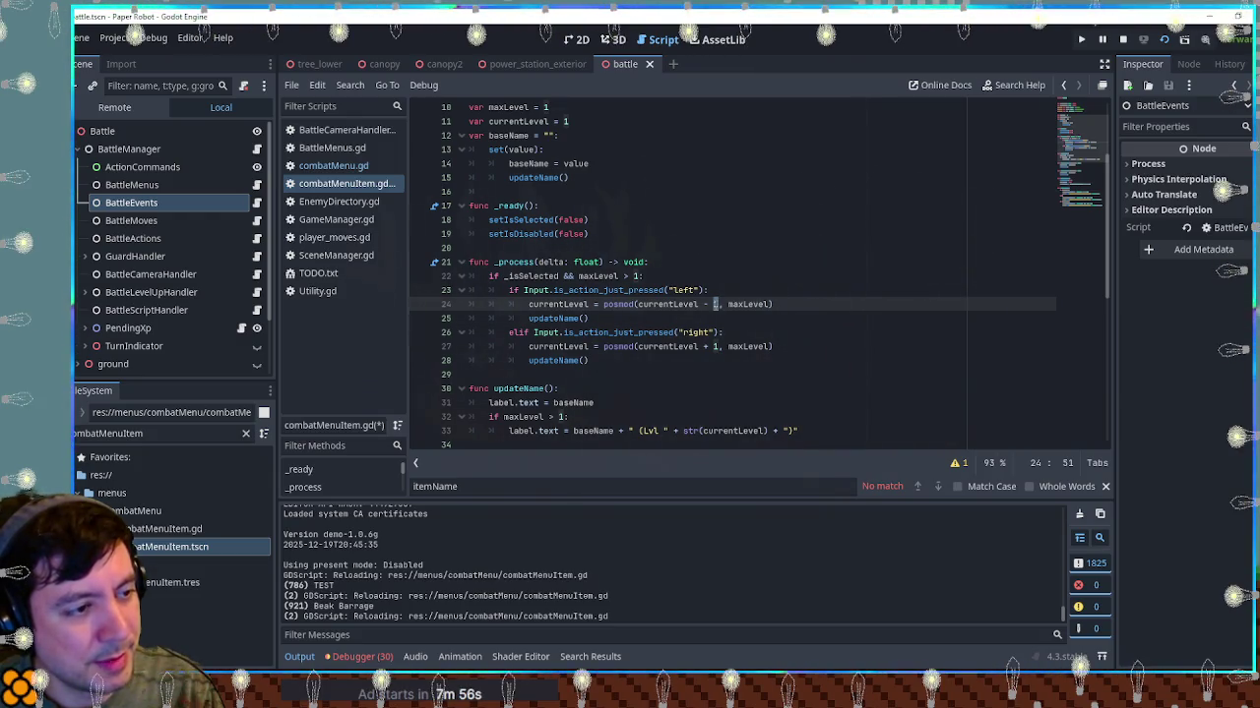
left_click(795, 304)
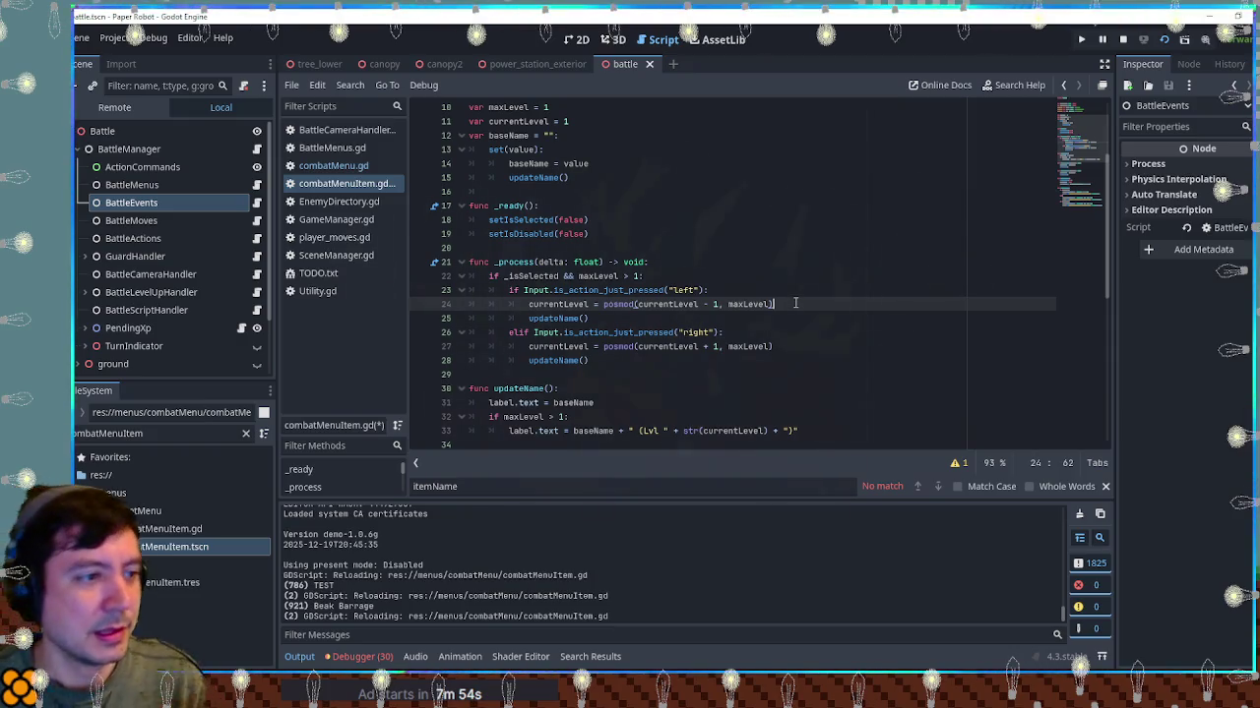
type(" + ")
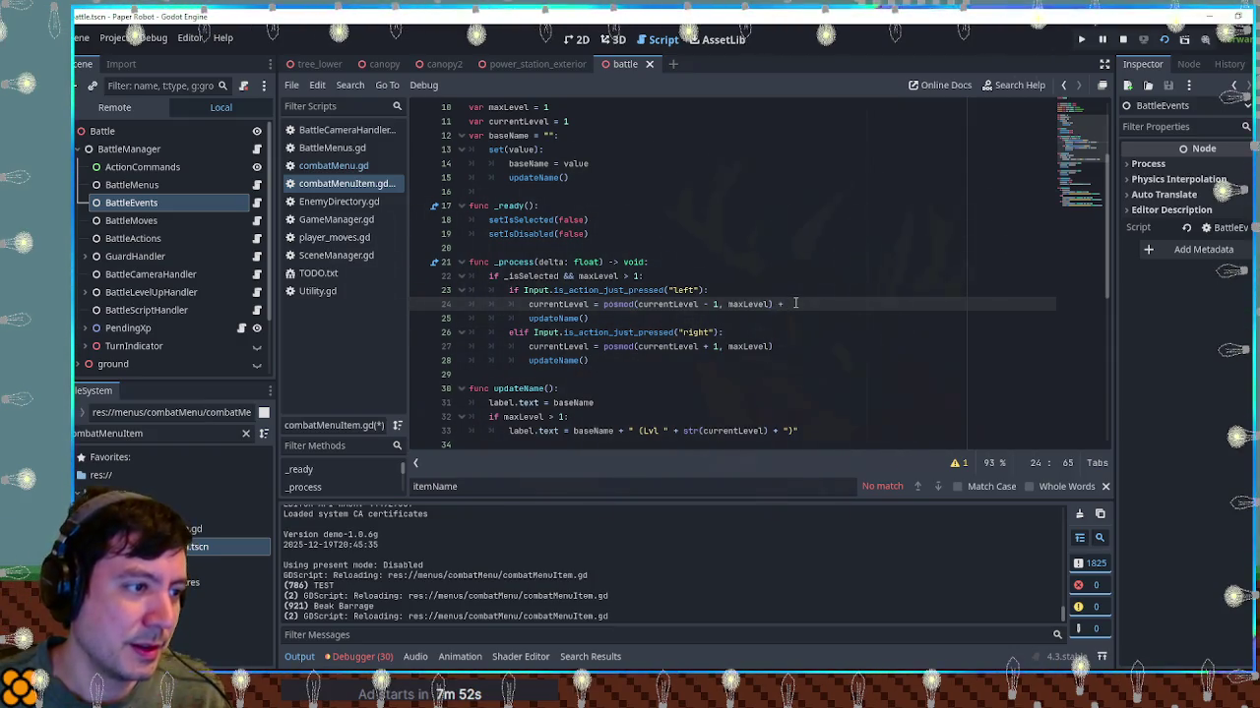
type("1")
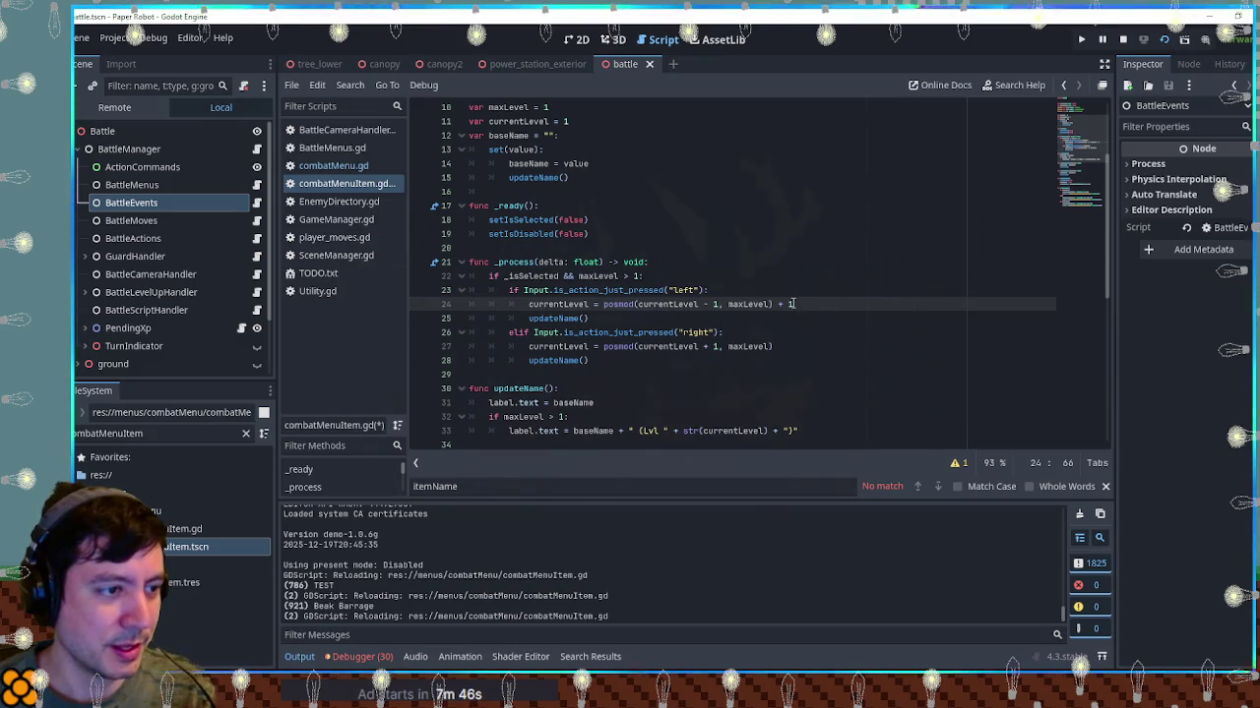
key("shift+Left")
key("shift+Left")
key("shift+Left")
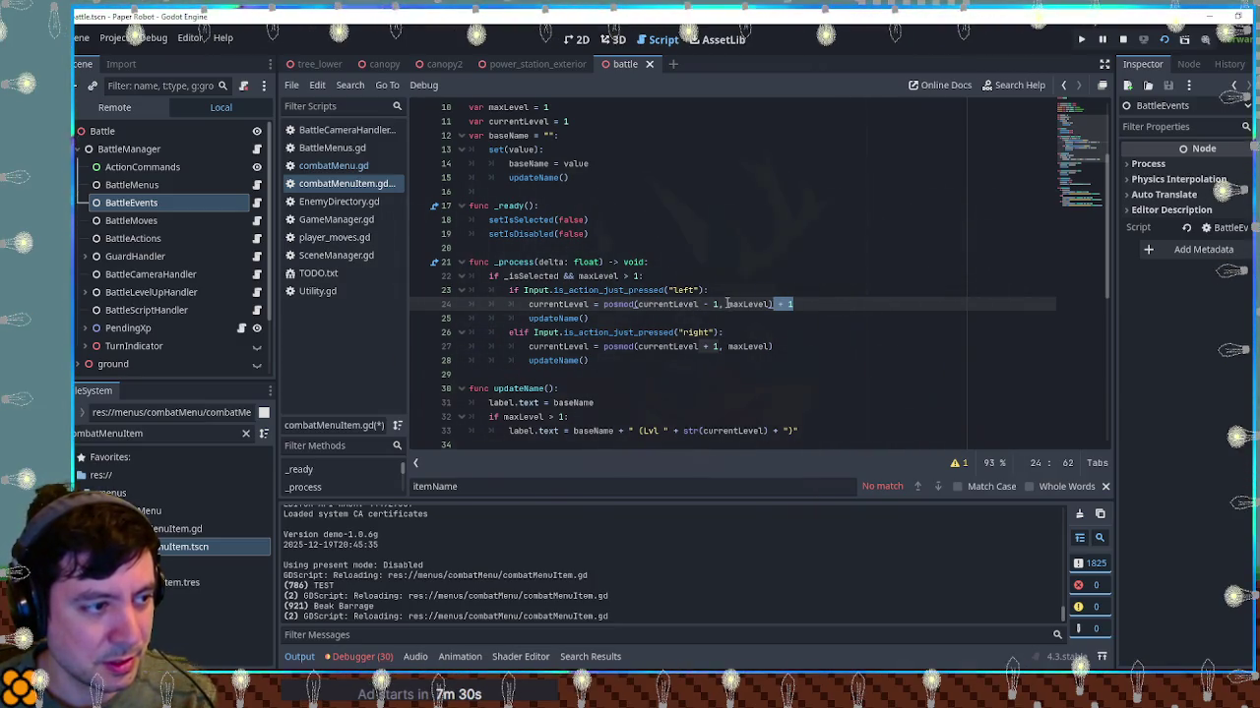
Change the left branch to posmod(currentLevel - 2, maxLevel) + 1
left_click(720, 304)
key("BackSpace")
type("2")
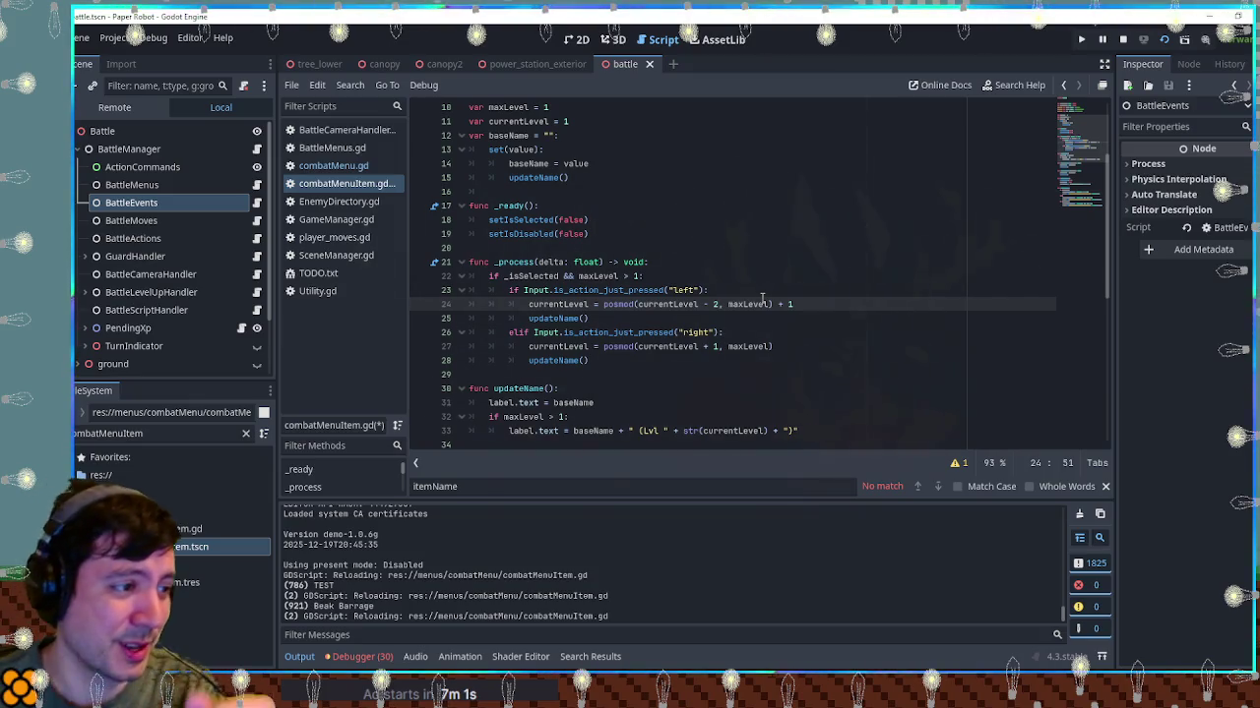
Rewrite the right branch as posmod(currentLevel, maxLevel) + 1 and save the script
left_click(701, 346)
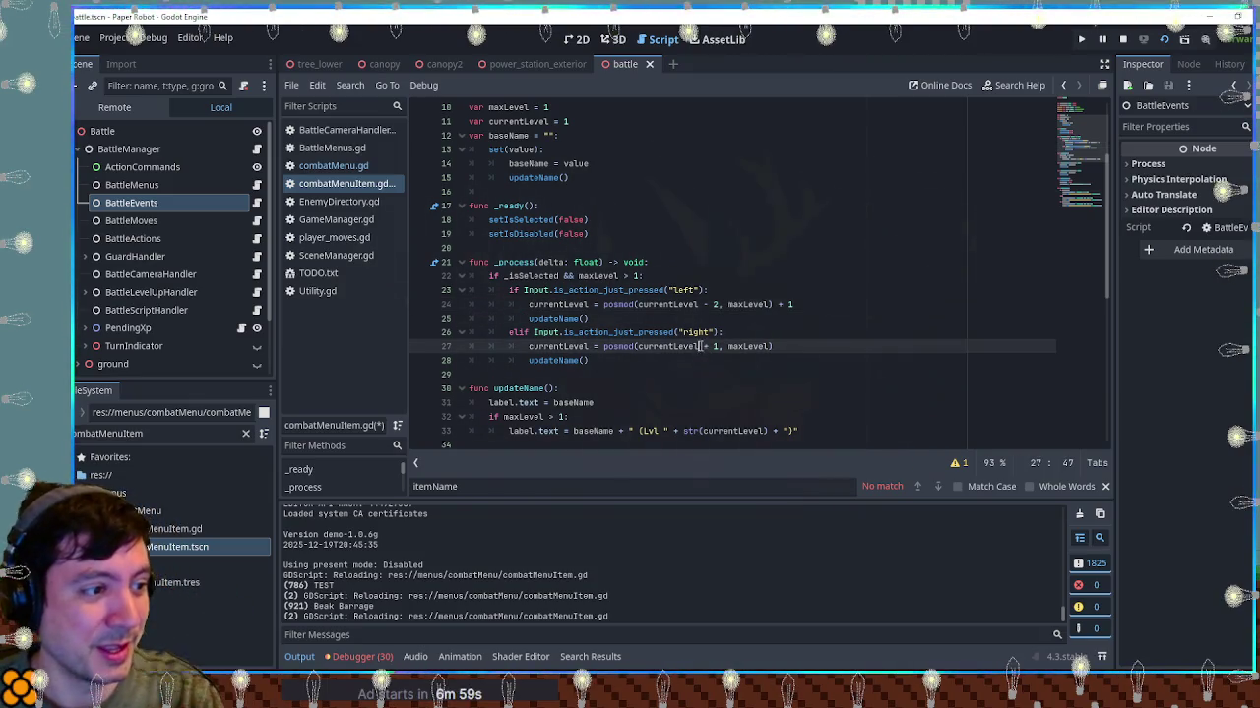
left_click_drag(701, 346, 722, 346)
key("BackSpace")
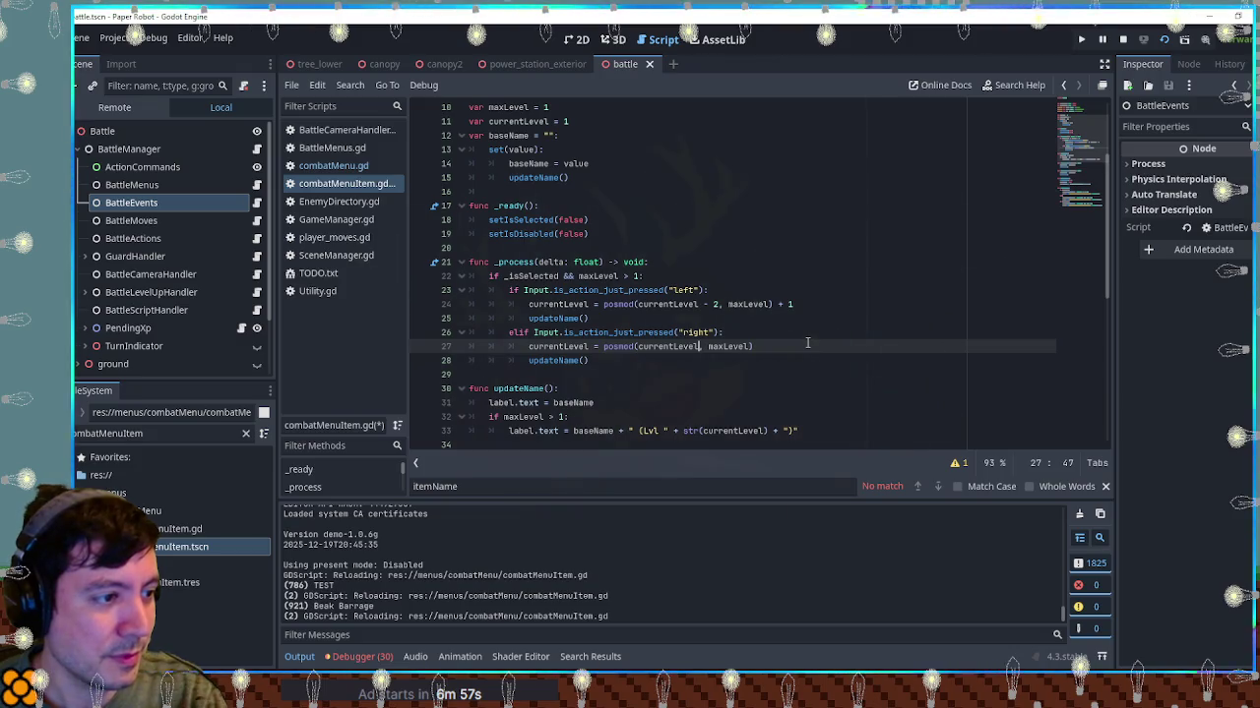
left_click(807, 342)
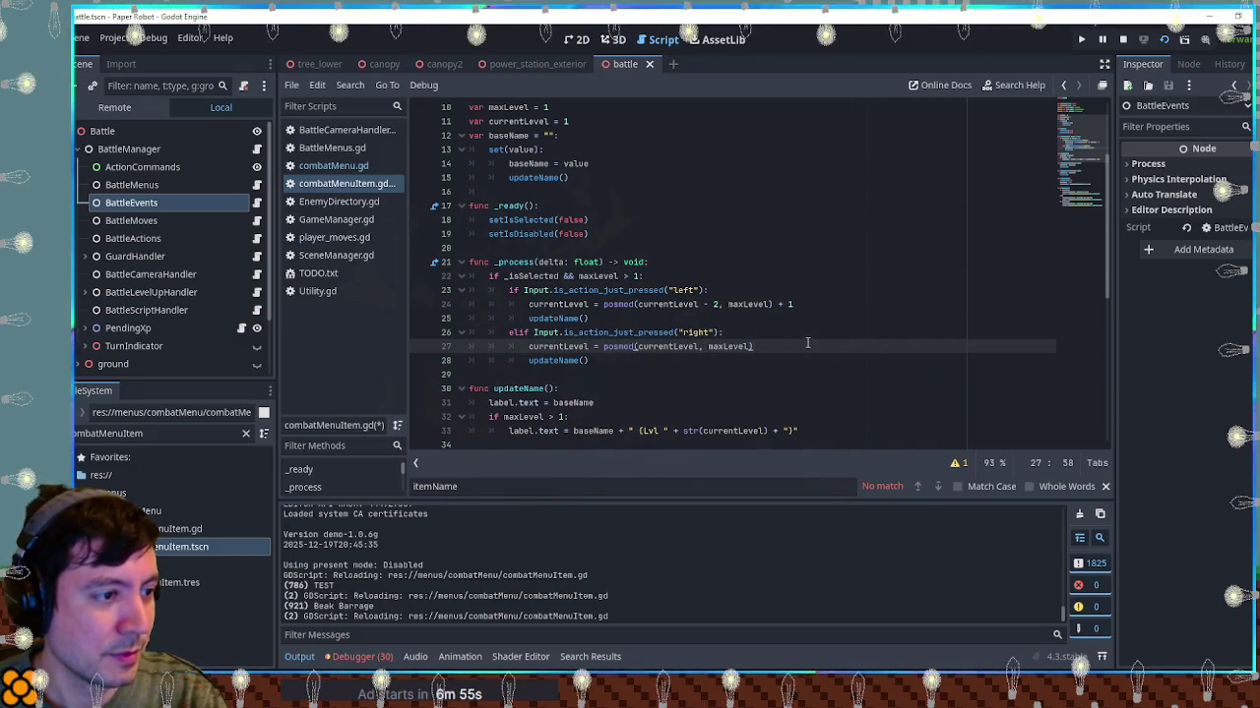
type(" + 1")
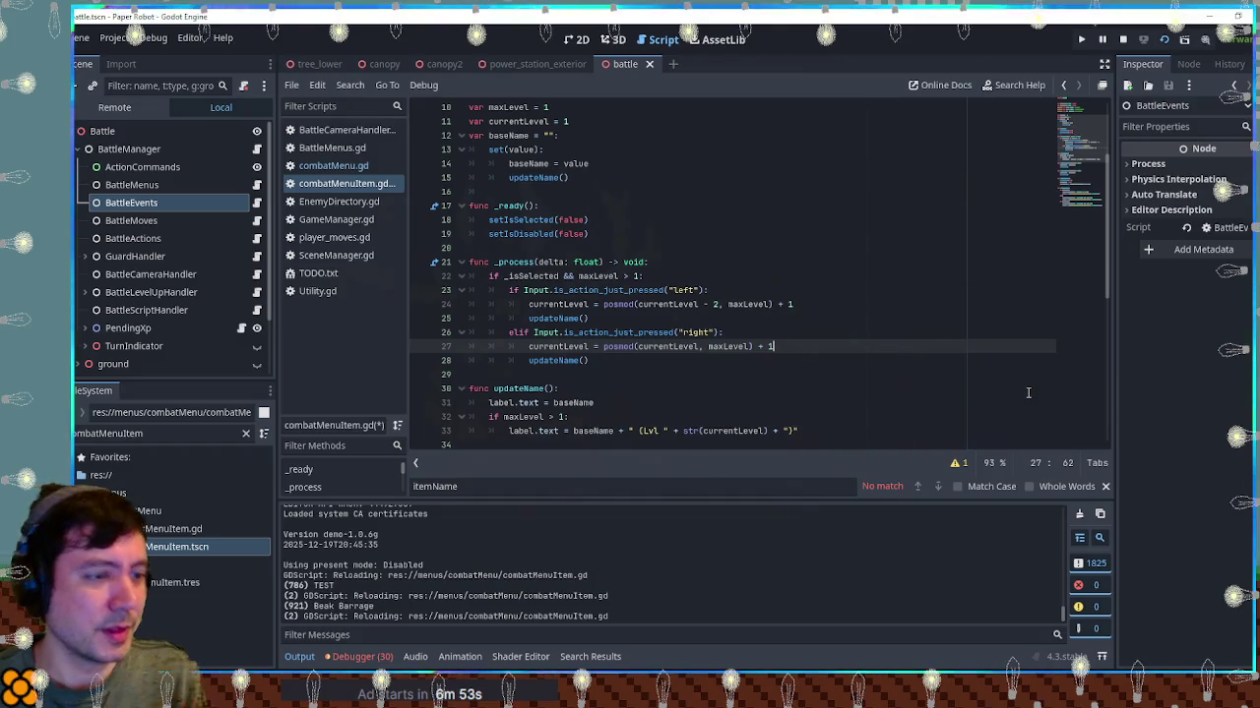
left_click(774, 248)
key("ctrl+s")
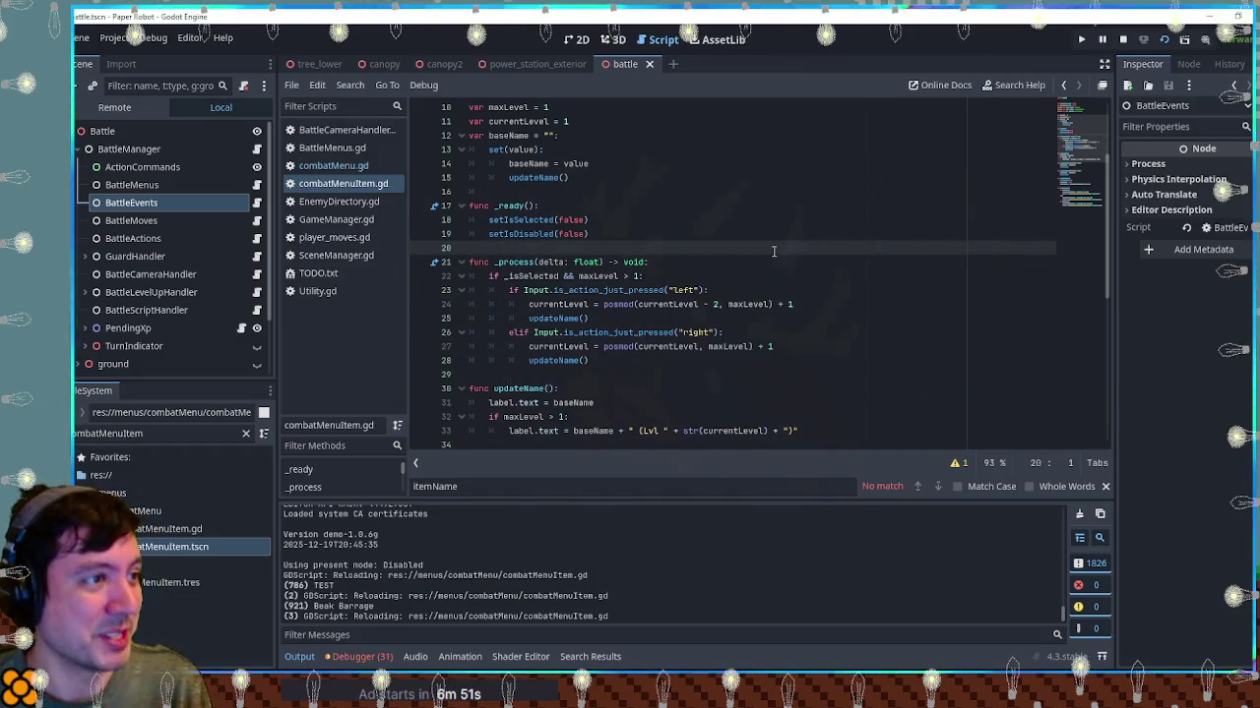
key("alt+Tab")
key("Right")
key("Right")
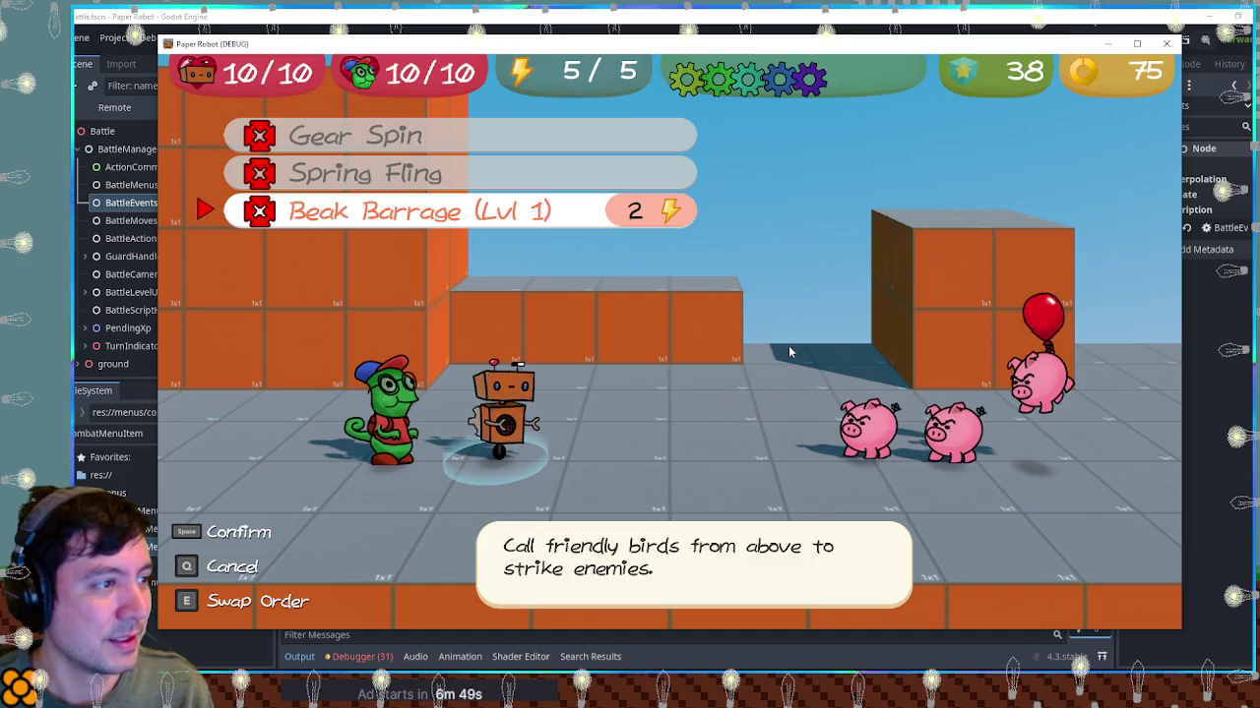
key("Right")
key("Right")
key("Right")
key("Right")
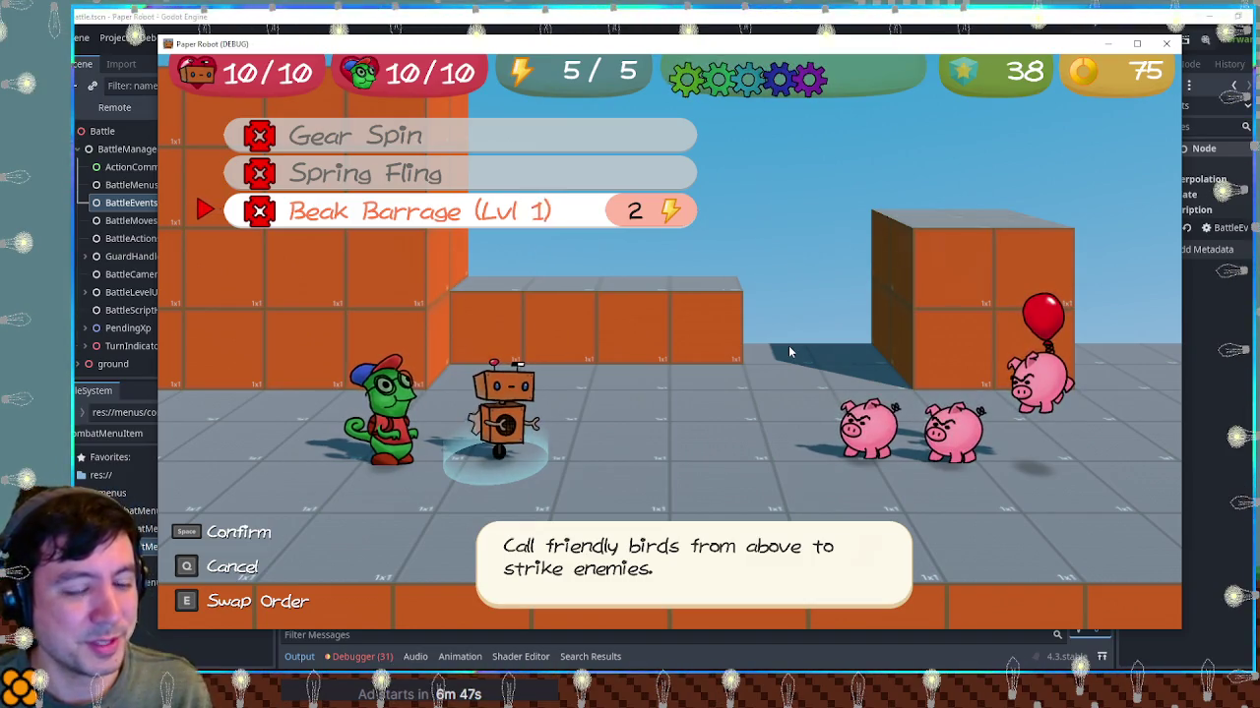
key("Right")
key("alt+Tab")
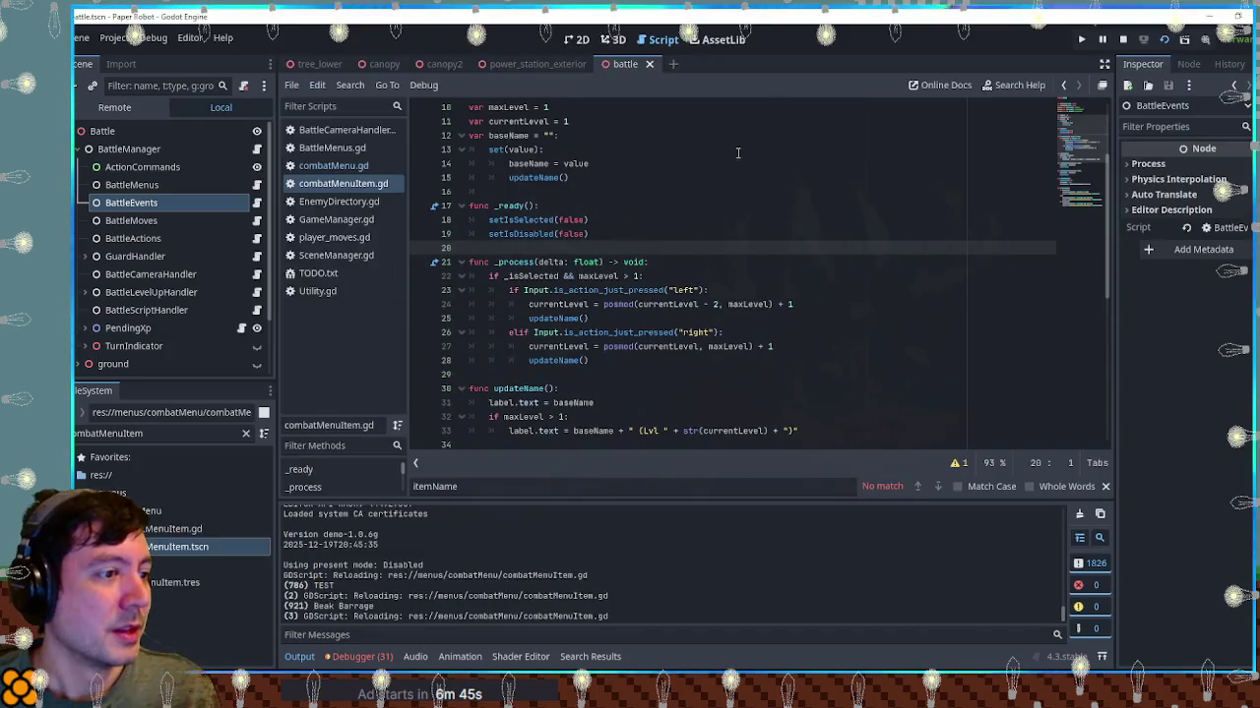
double_click(746, 305)
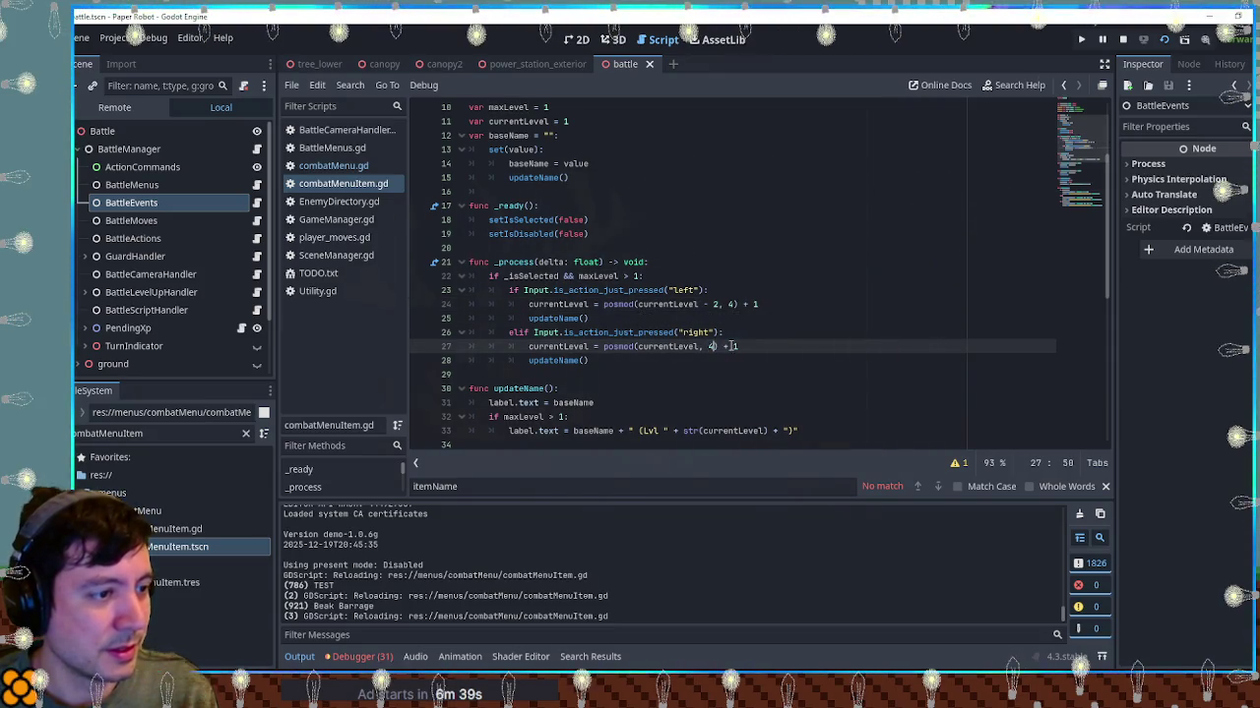
key("F5")
key("Right")
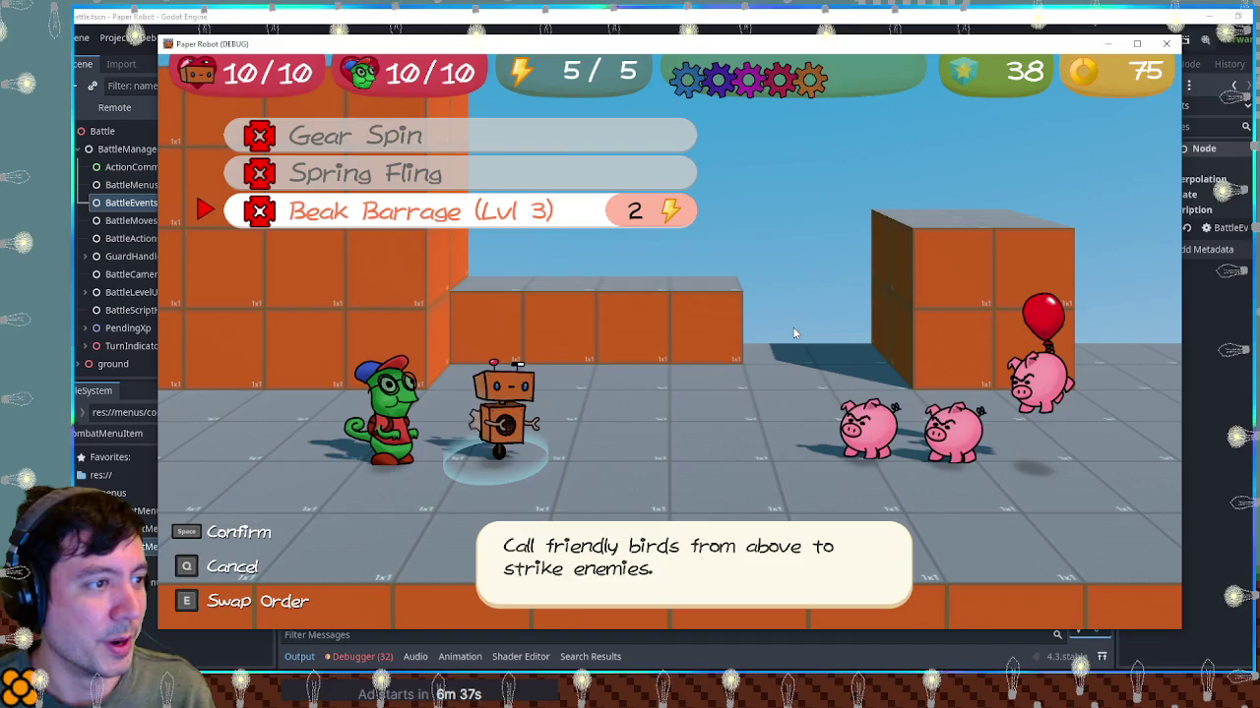
key("Right")
key("Left")
key("Right")
key("Right")
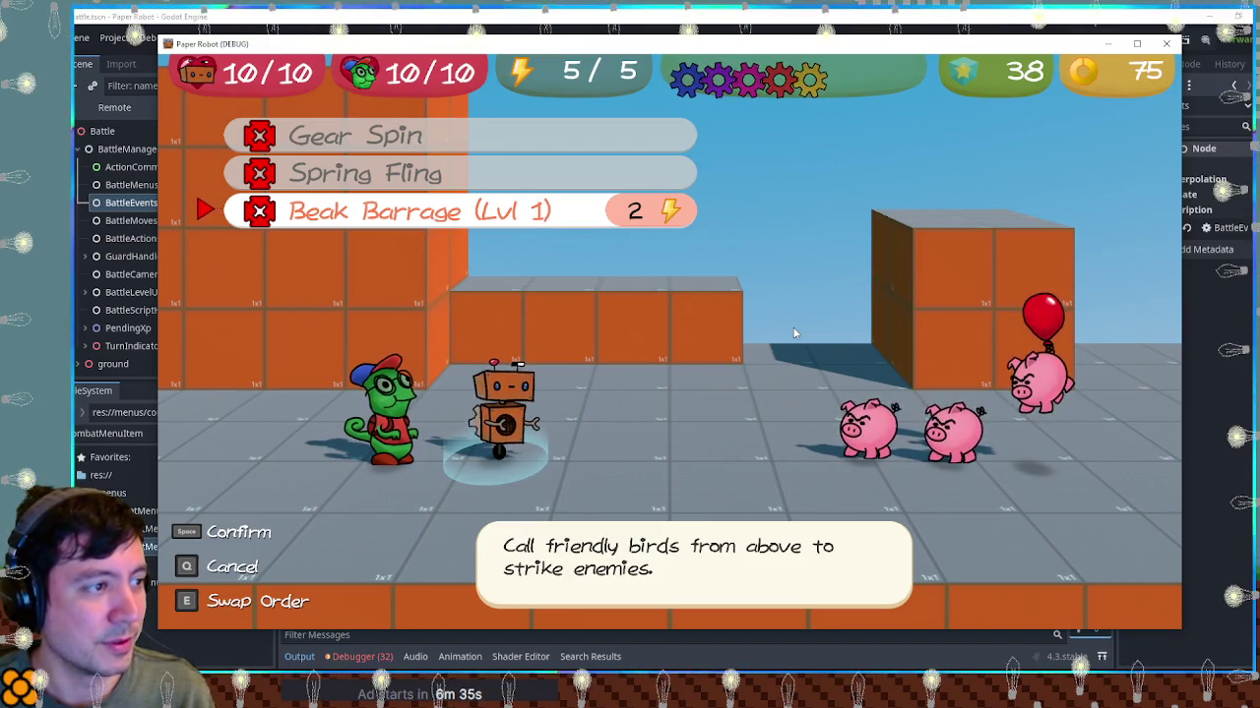
left_click(866, 12)
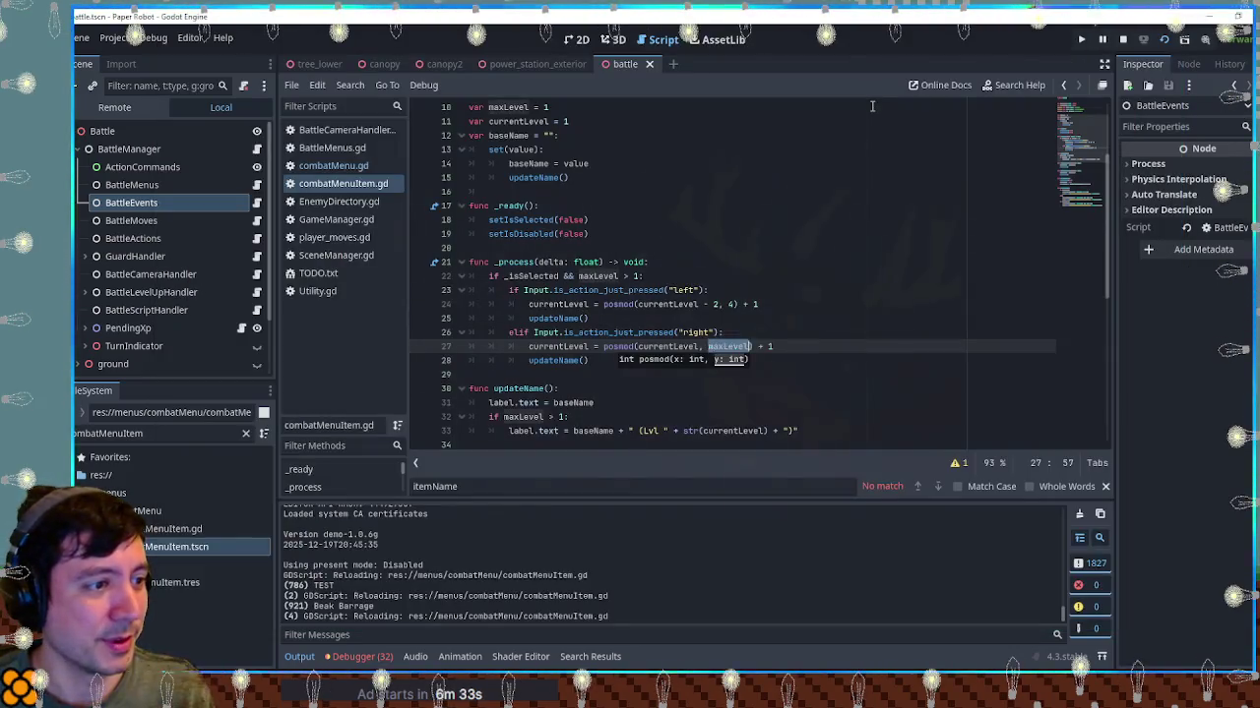
double_click(750, 305)
type("maxLevel")
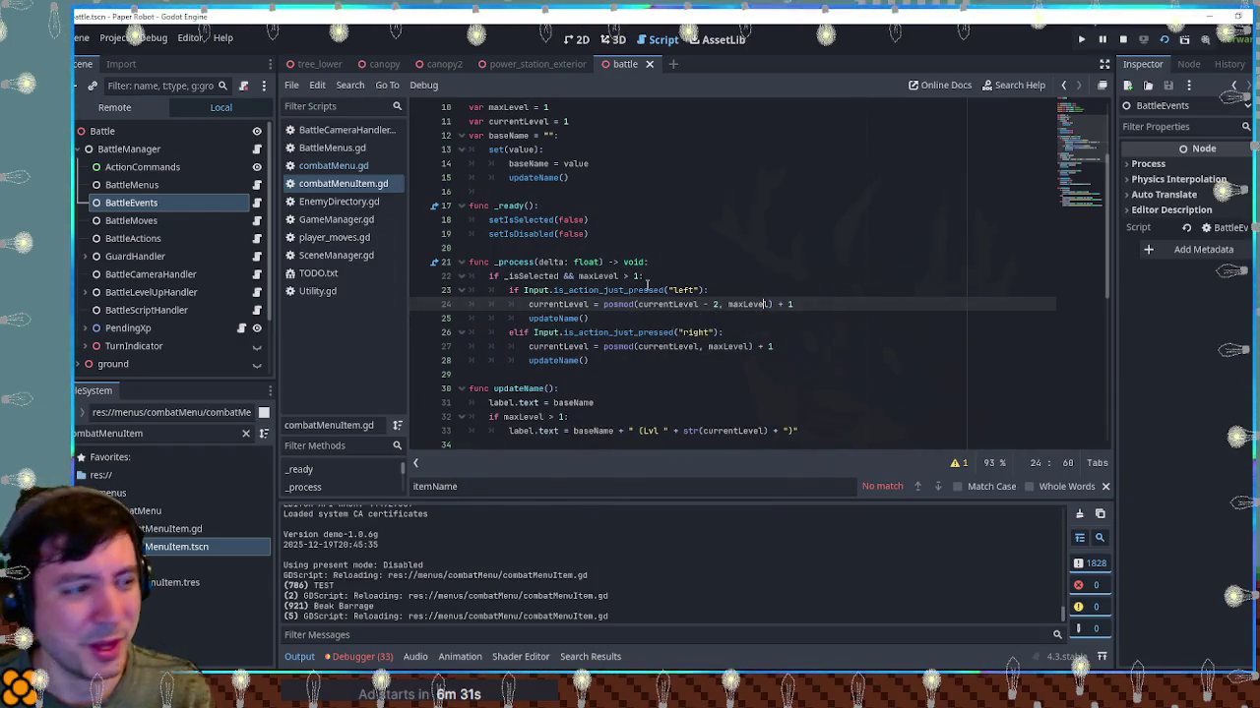
left_click_drag(602, 305, 805, 305)
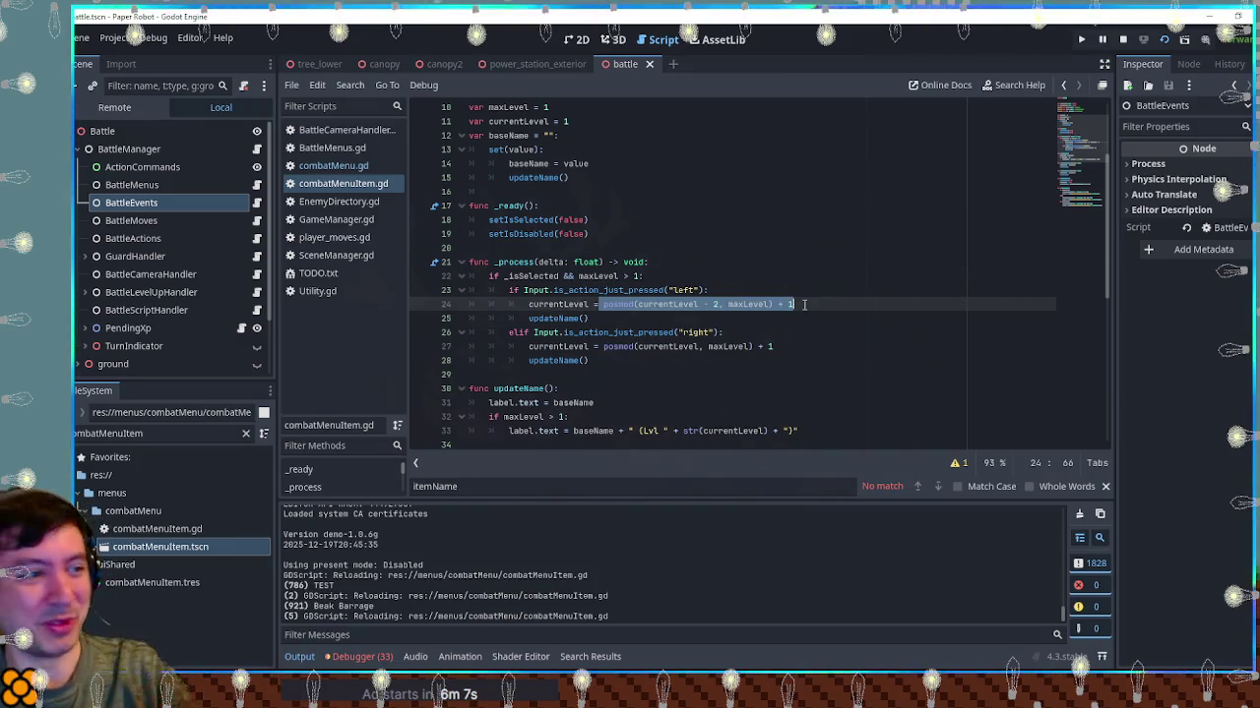
left_click(716, 305)
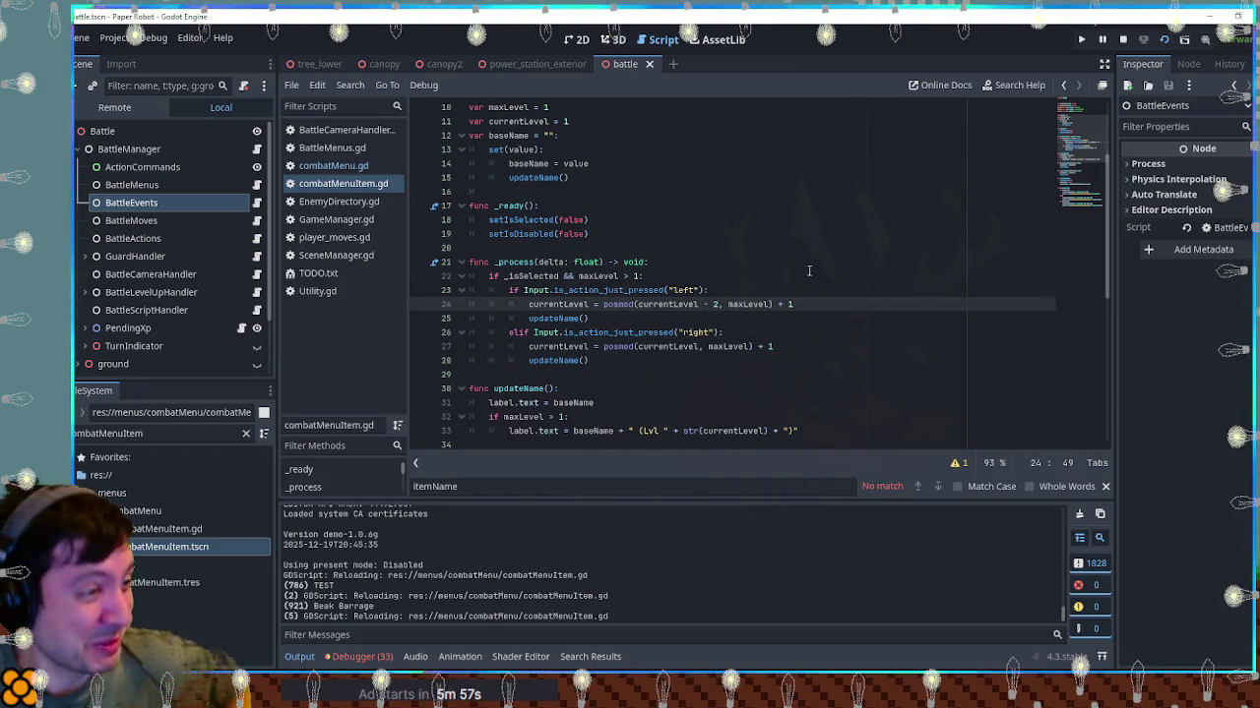
left_click(792, 334)
left_click(683, 364)
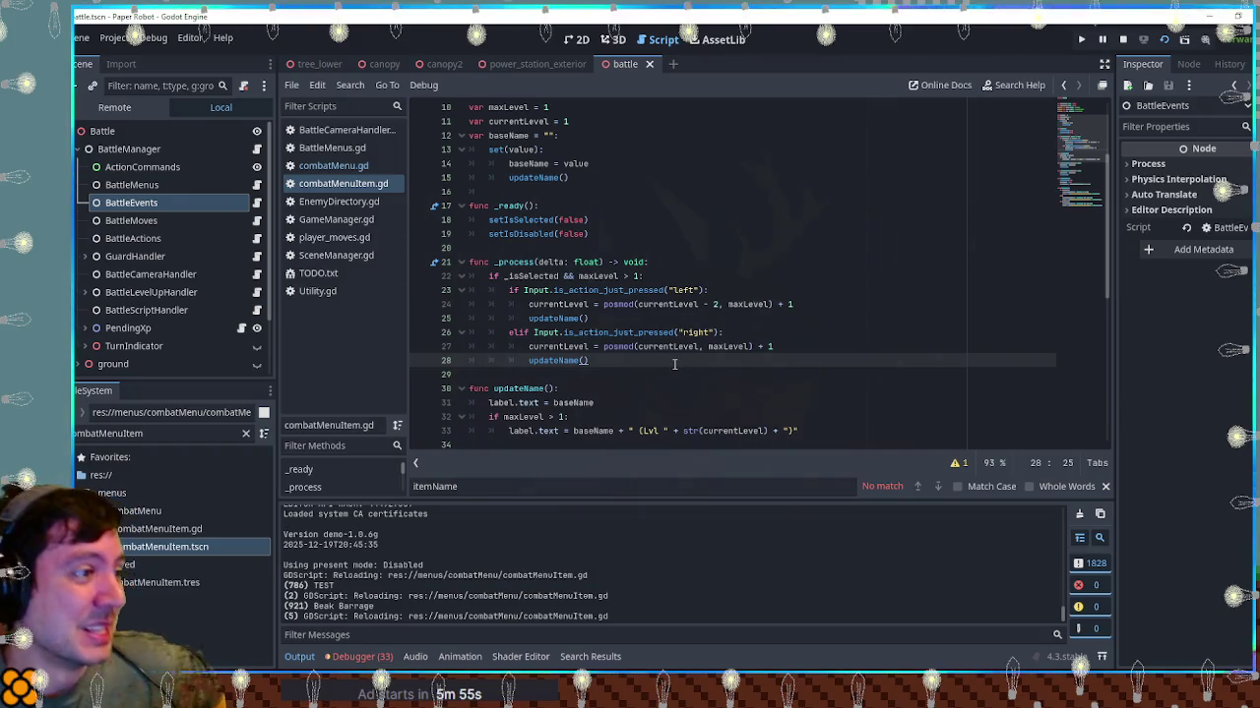
double_click(556, 318)
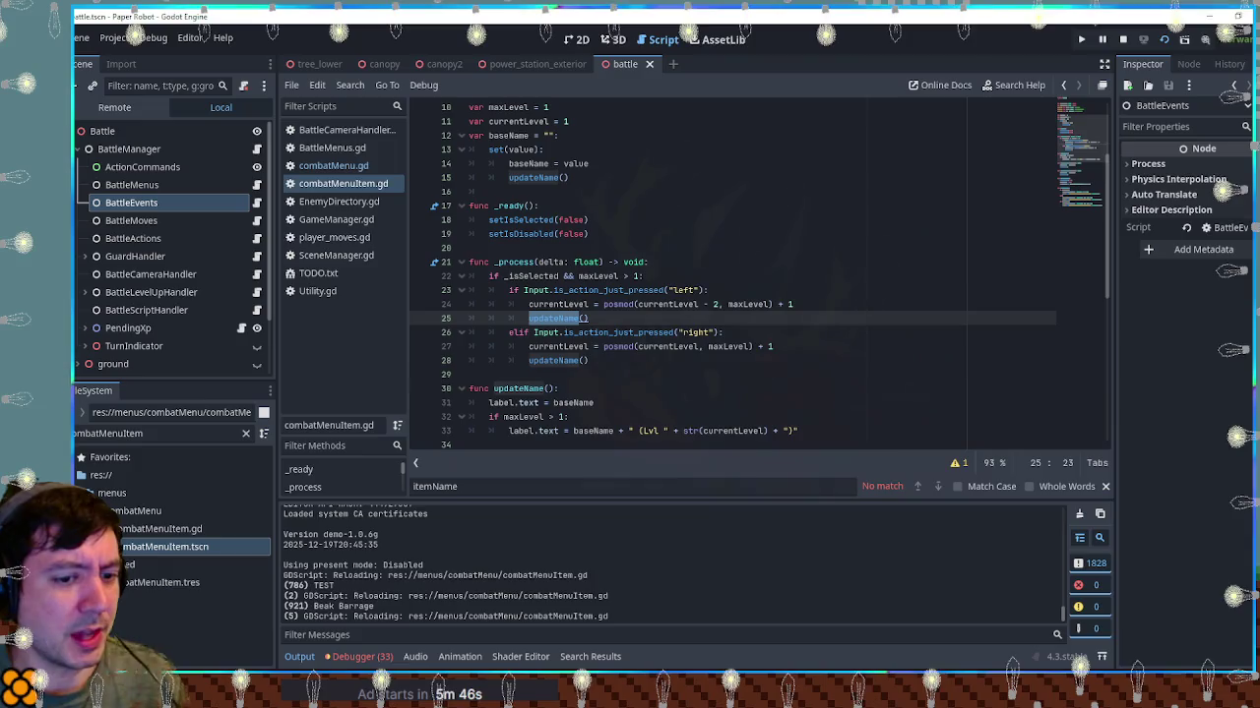
Move up and down through the skill menu in the running game, then return to the script
key("alt+Tab")
key("Down")
key("Up")
key("Down")
key("Down")
key("Up")
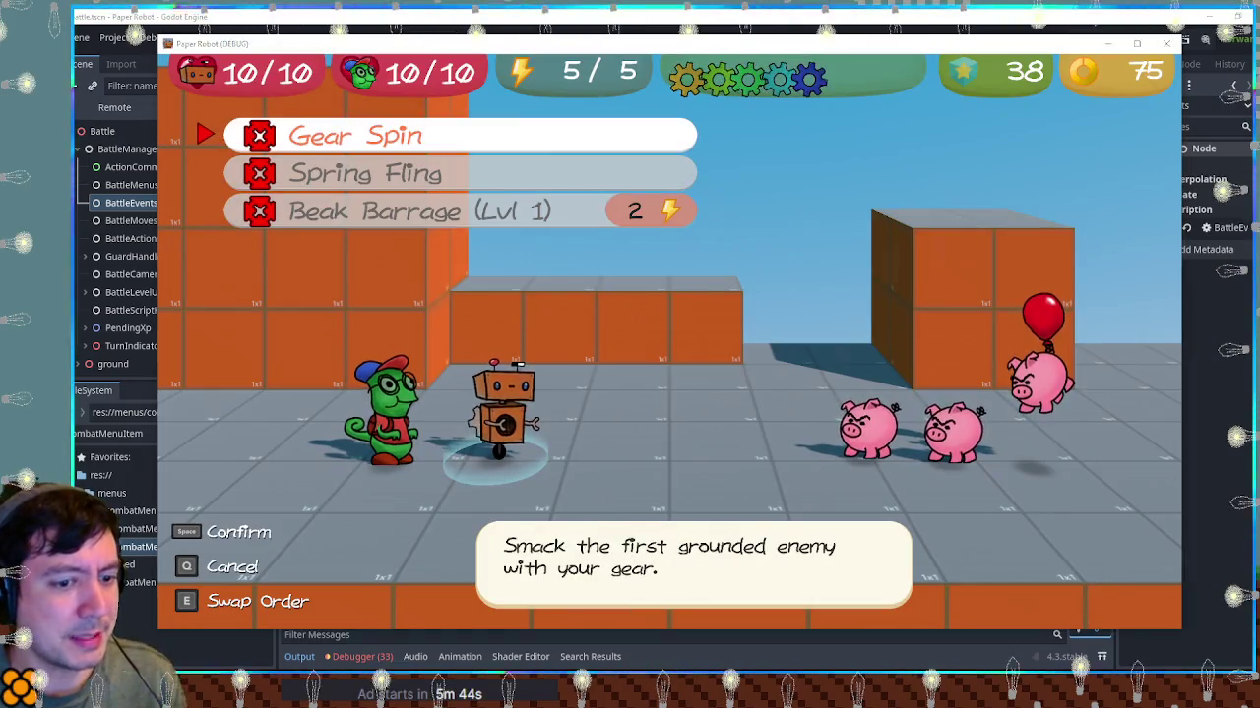
key("alt+Tab")
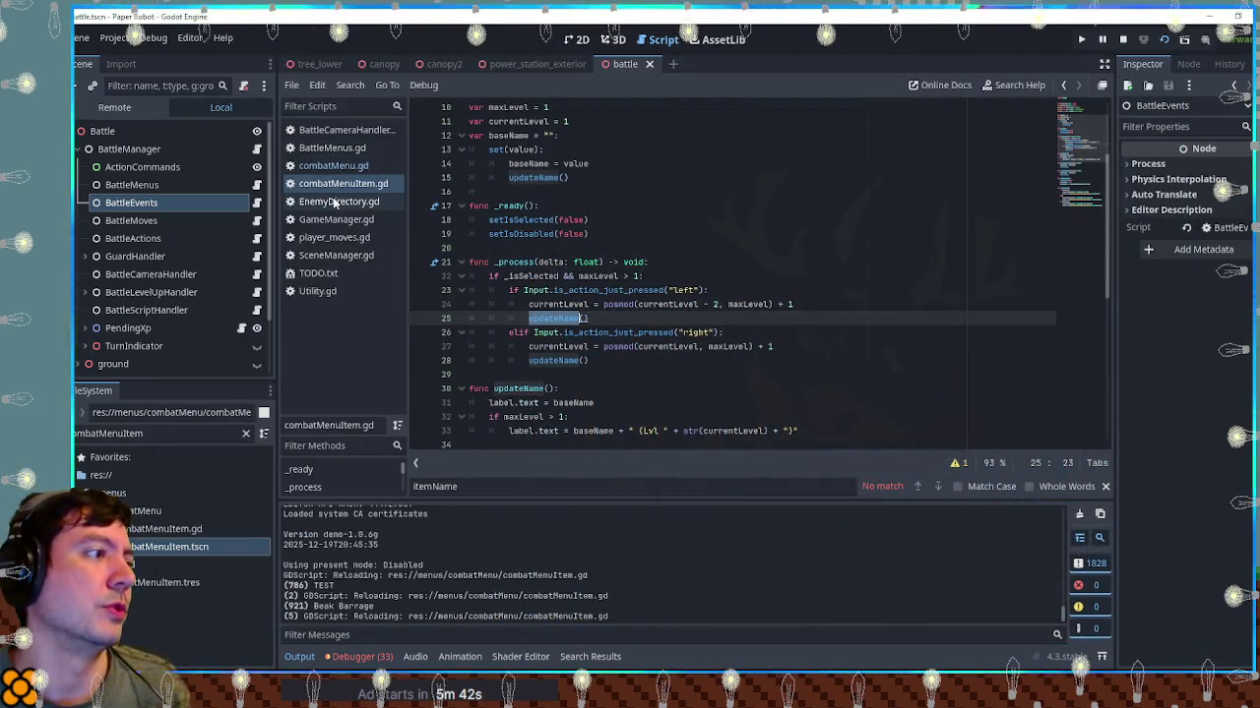
Open baseMenu.gd, search for 'sfx' and copy the AudioHandler.PlaySfx("Menu-Move") line
double_click(131, 433)
type("base menu")
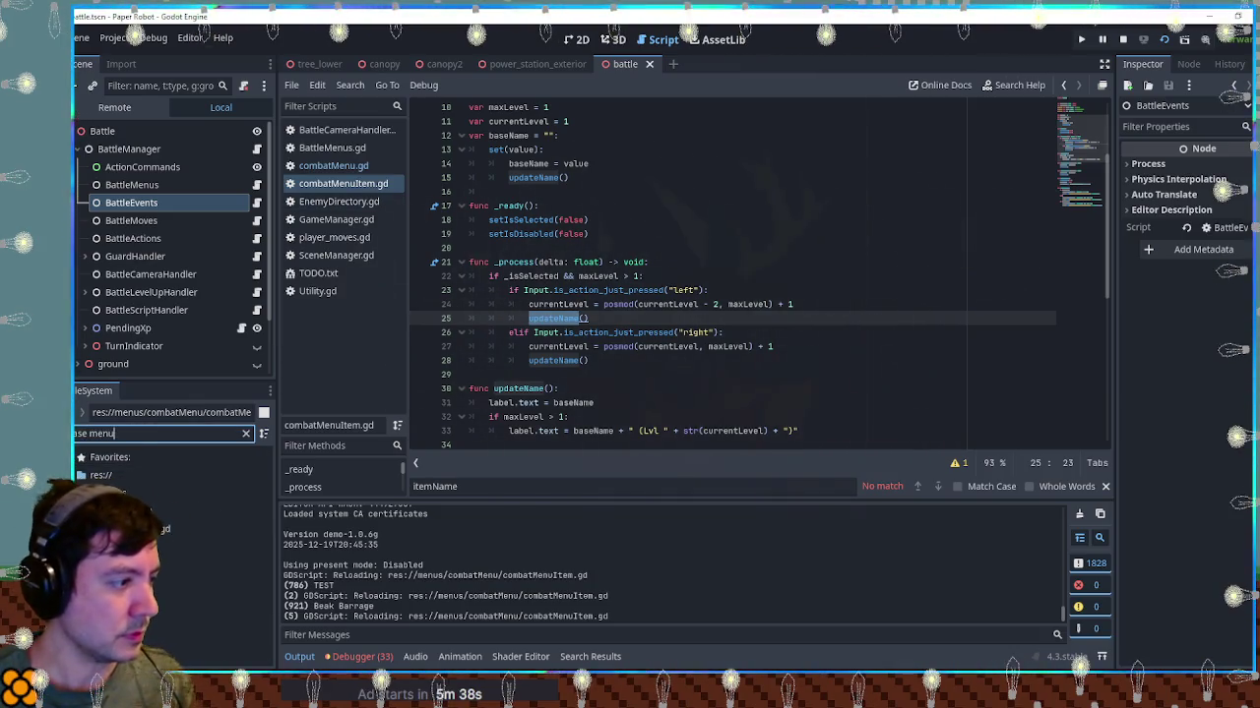
double_click(153, 528)
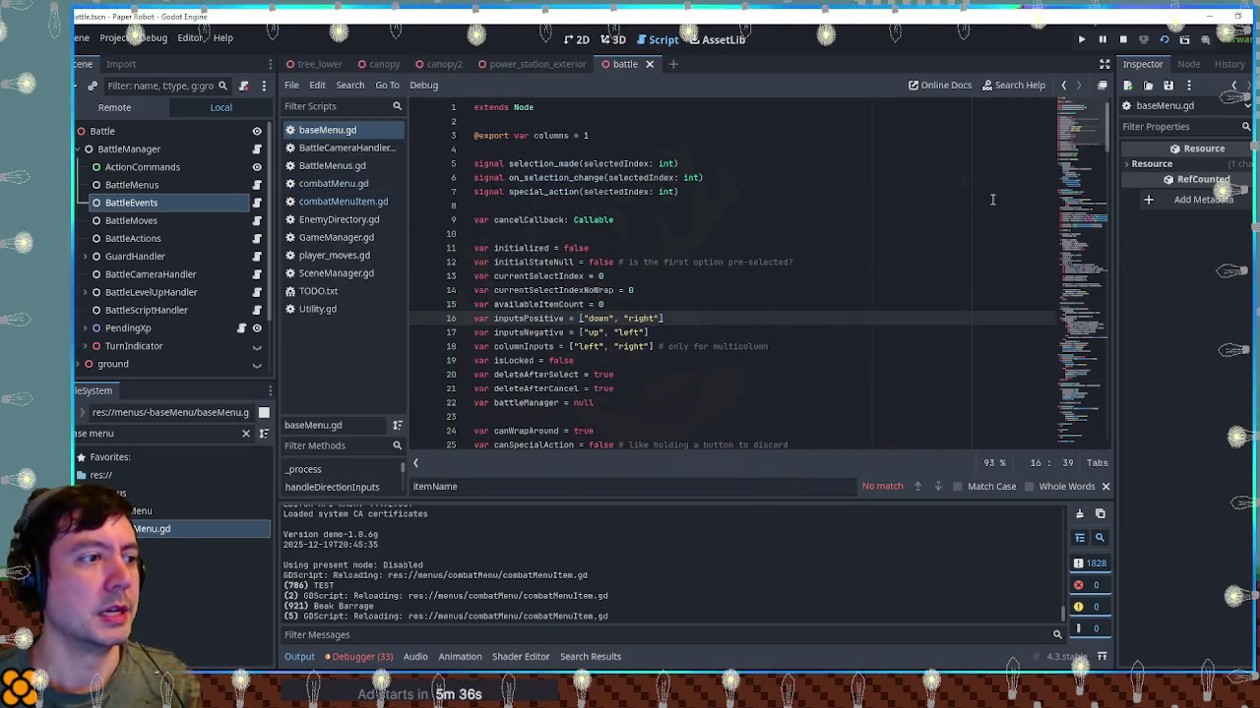
scroll(1098, 230, "down", 15)
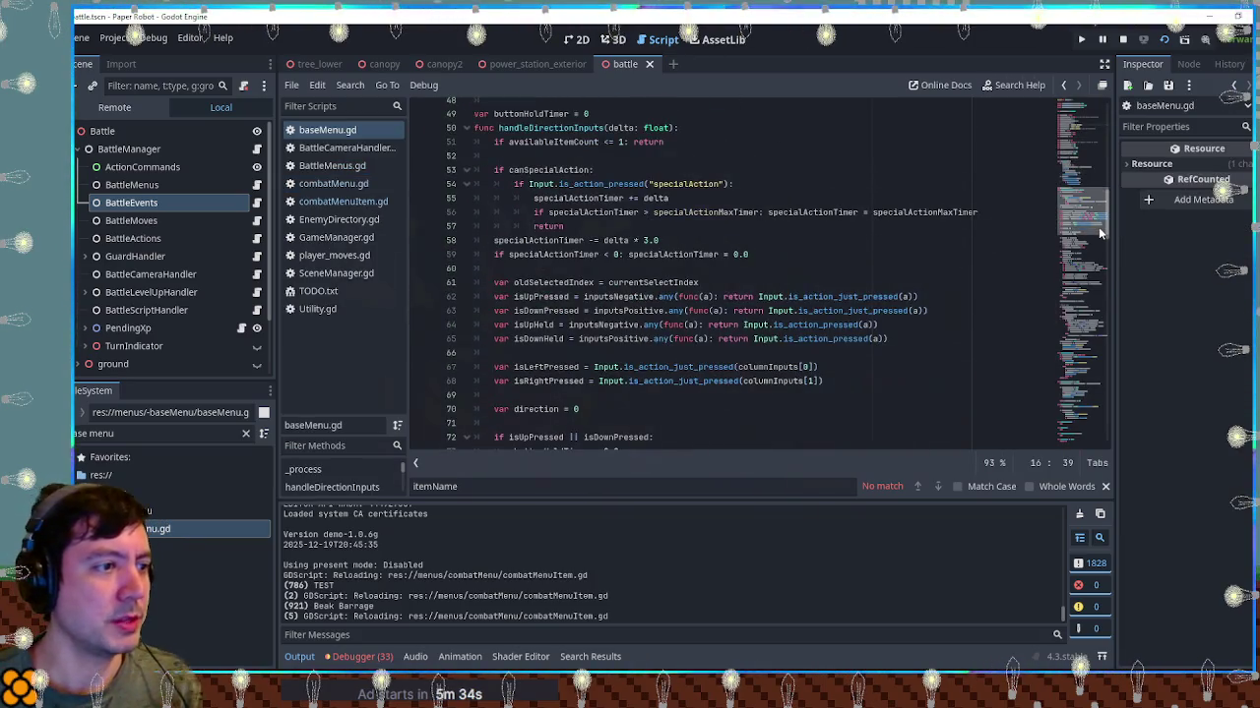
scroll(1098, 256, "down", 8)
left_click(990, 238)
key("ctrl+f")
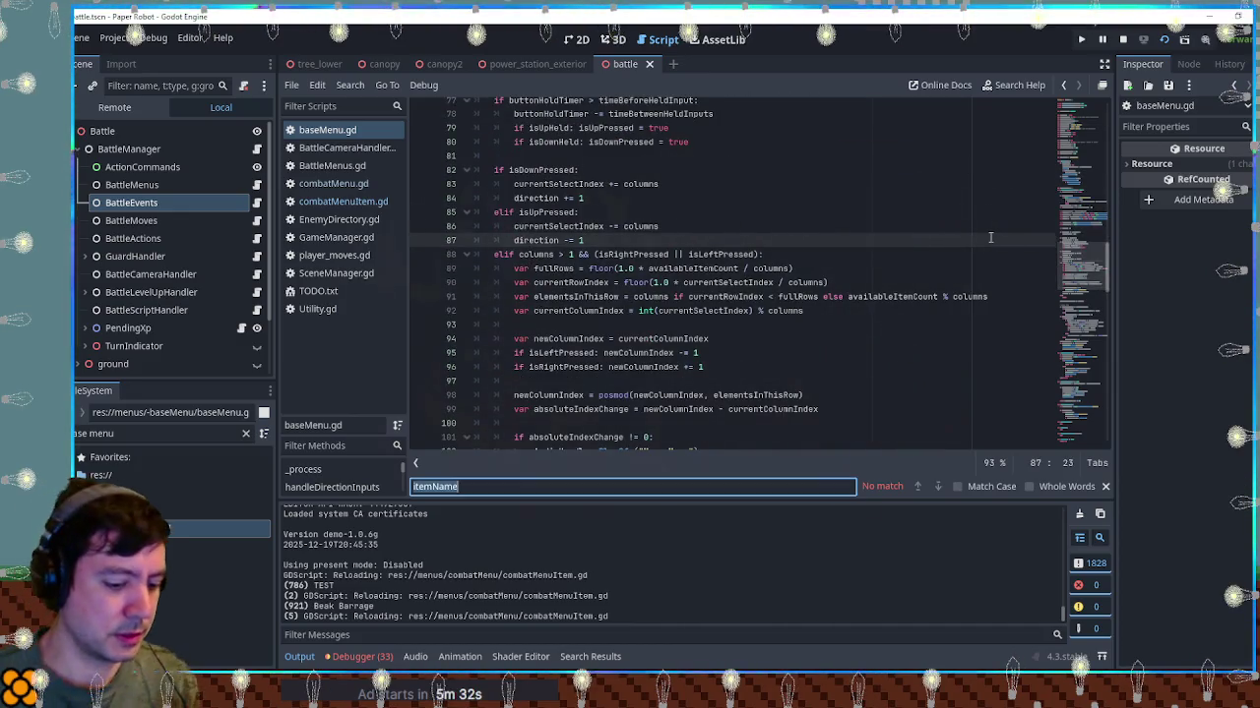
type("sfx")
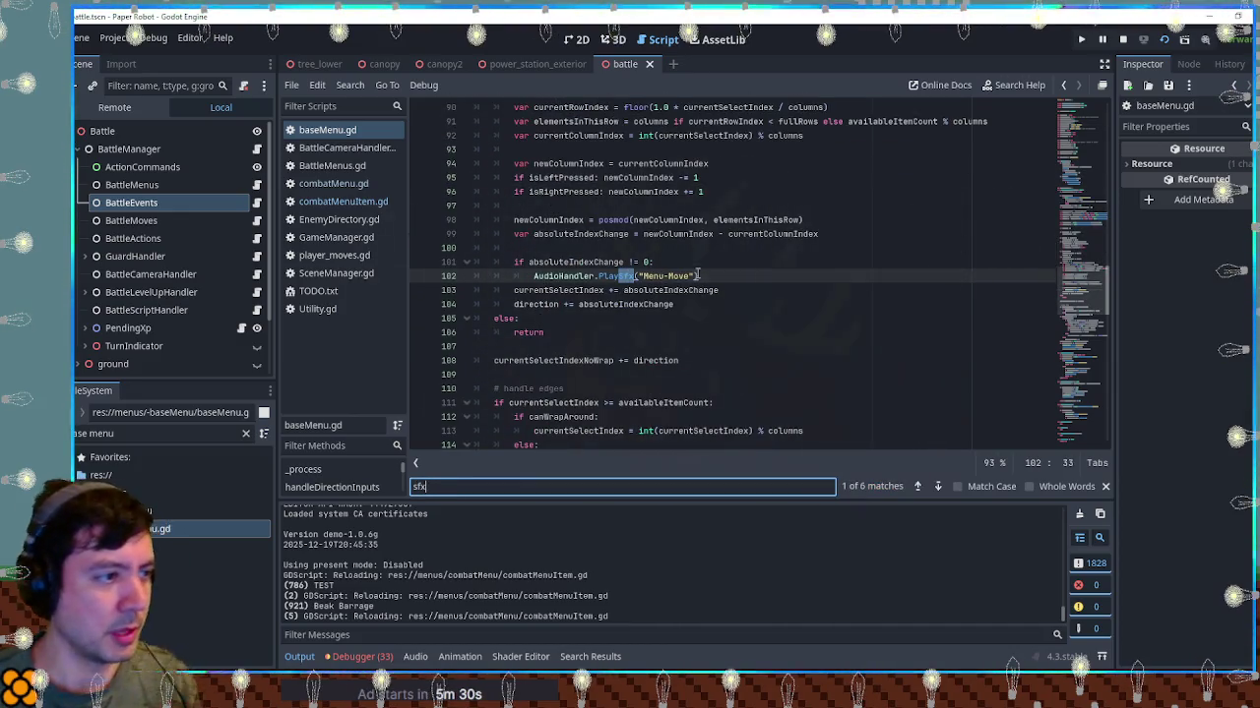
left_click(702, 275)
key("shift+Up")
key("ctrl+c")
Paste the Menu-Move sound call after both level-change lines in combatMenuItem.gd and save
left_click(344, 202)
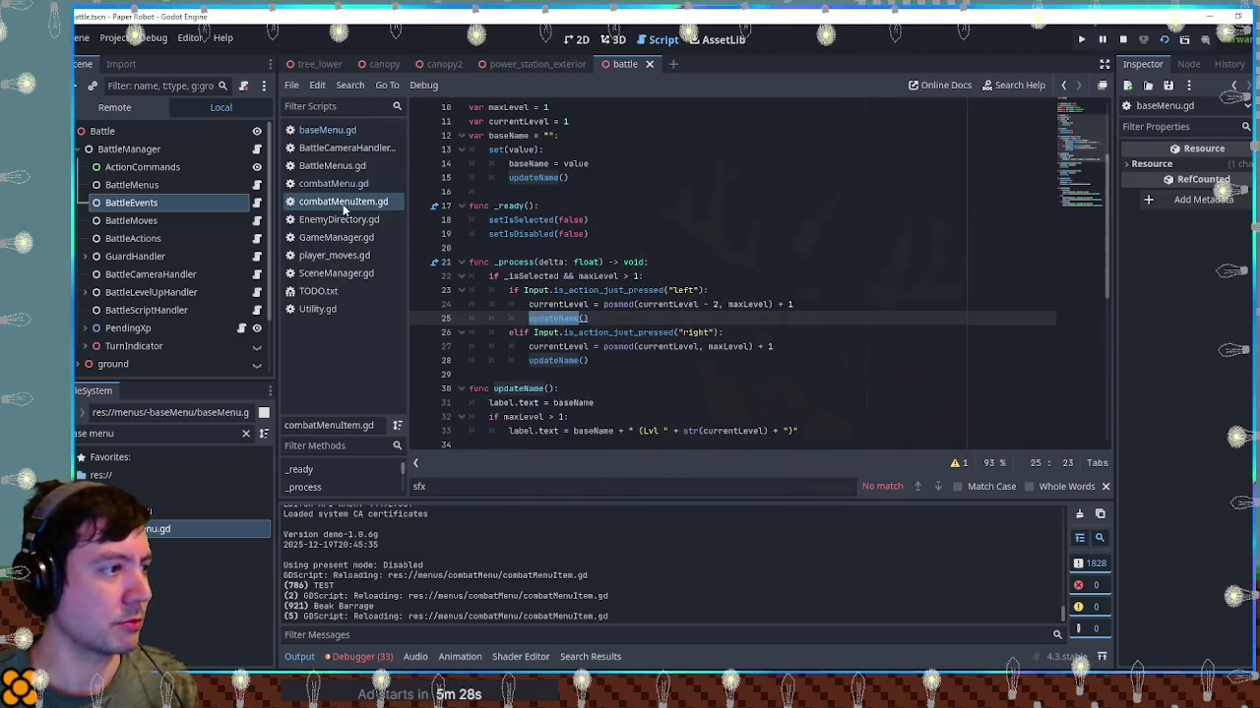
left_click(813, 308)
key("ctrl+v")
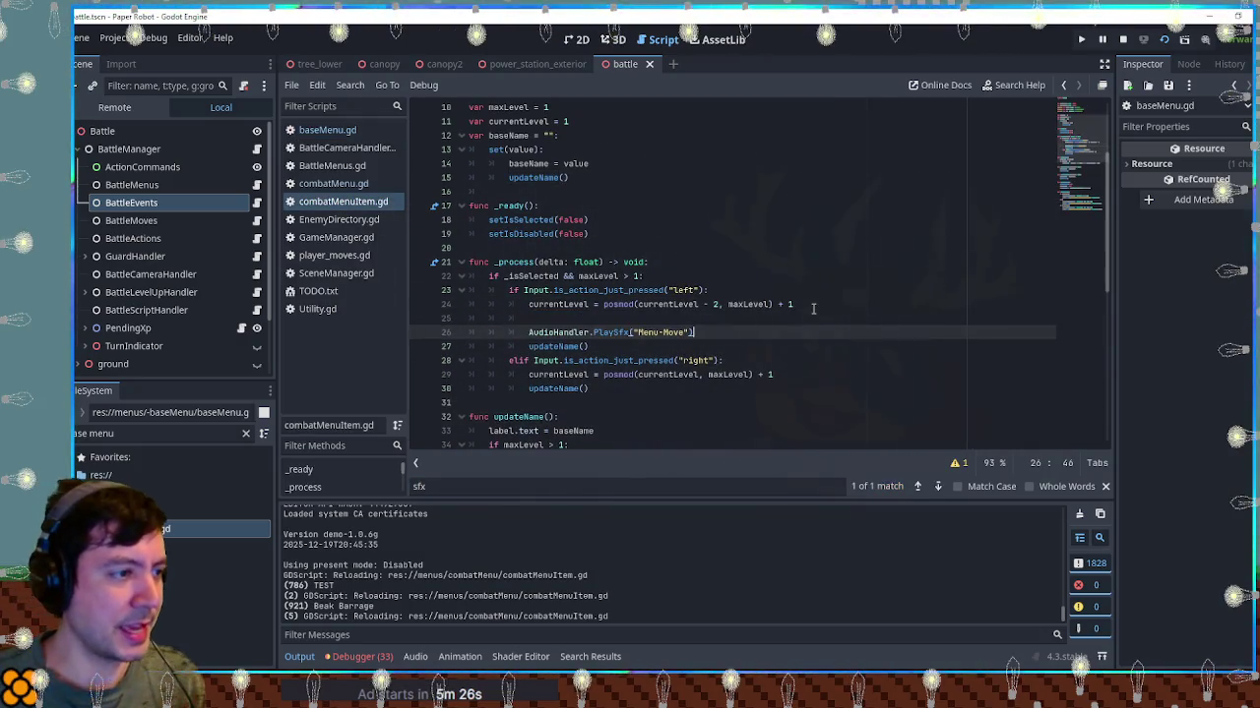
key("Home")
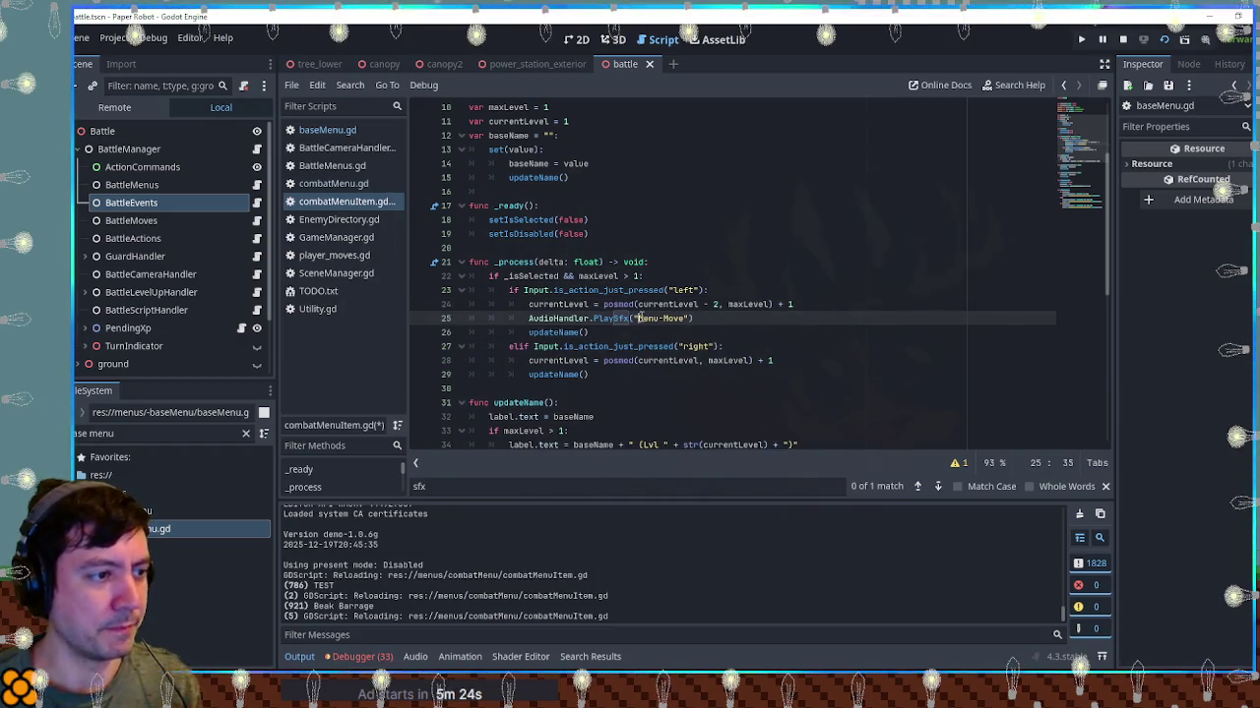
left_click_drag(638, 318, 686, 318)
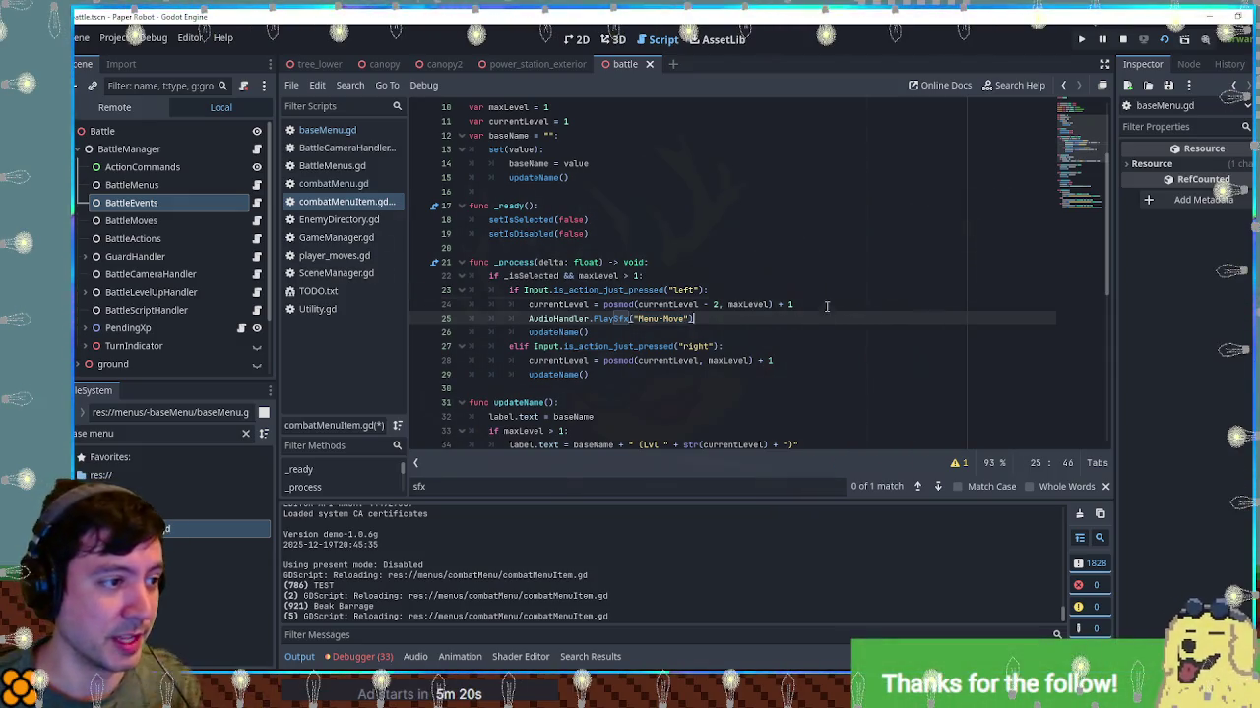
left_click(804, 361)
key("Return")
key("ctrl+v")
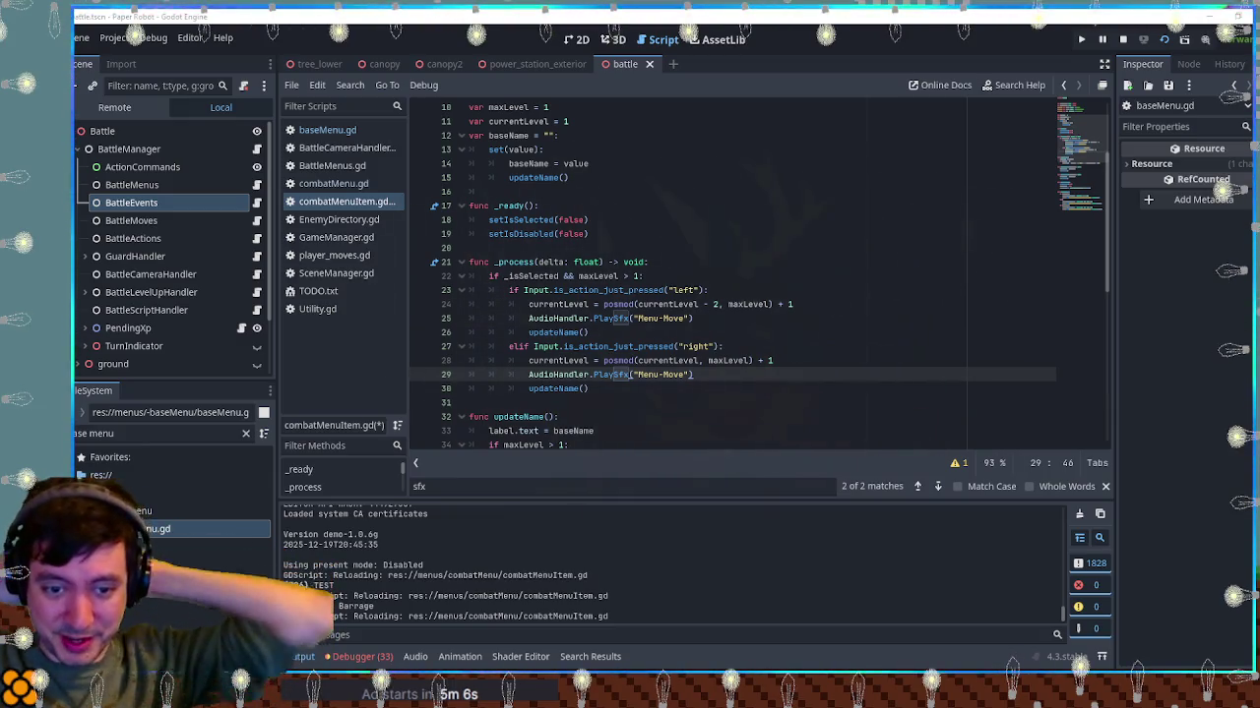
left_click(925, 291)
key("ctrl+s")
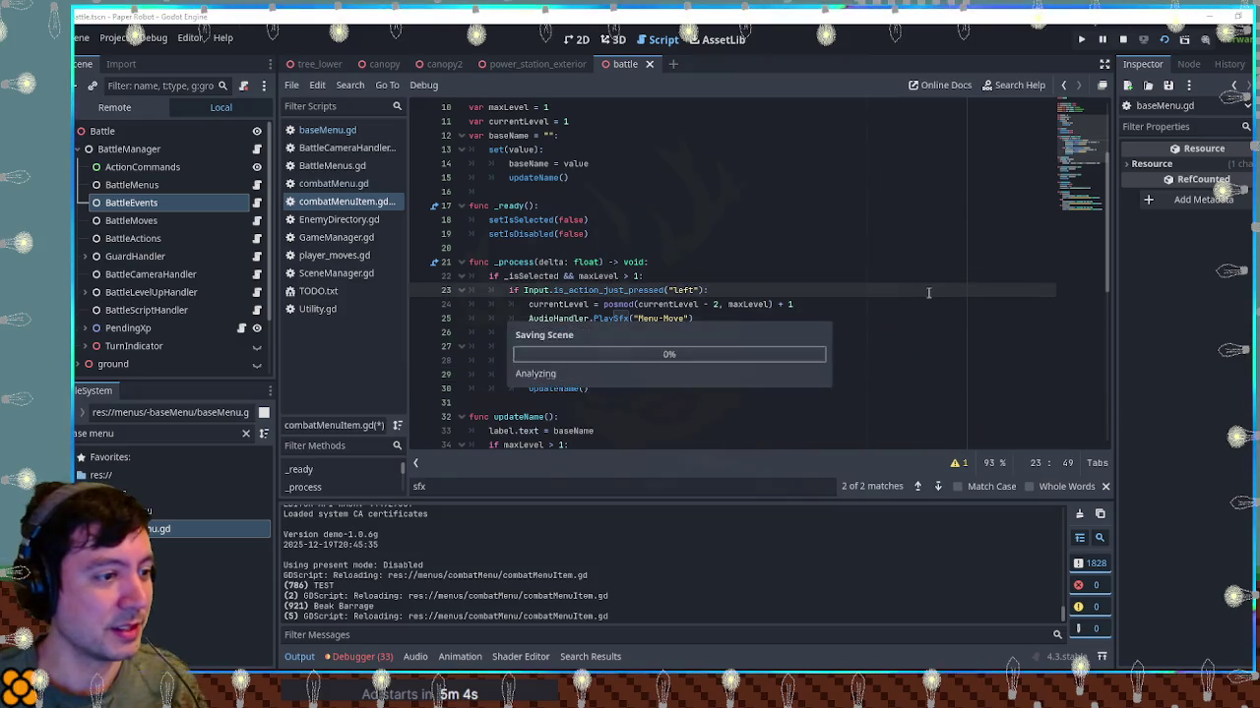
In the running battle, move to Beak Barrage and cycle it to Lvl 2, then back to Lvl 1
key("Down")
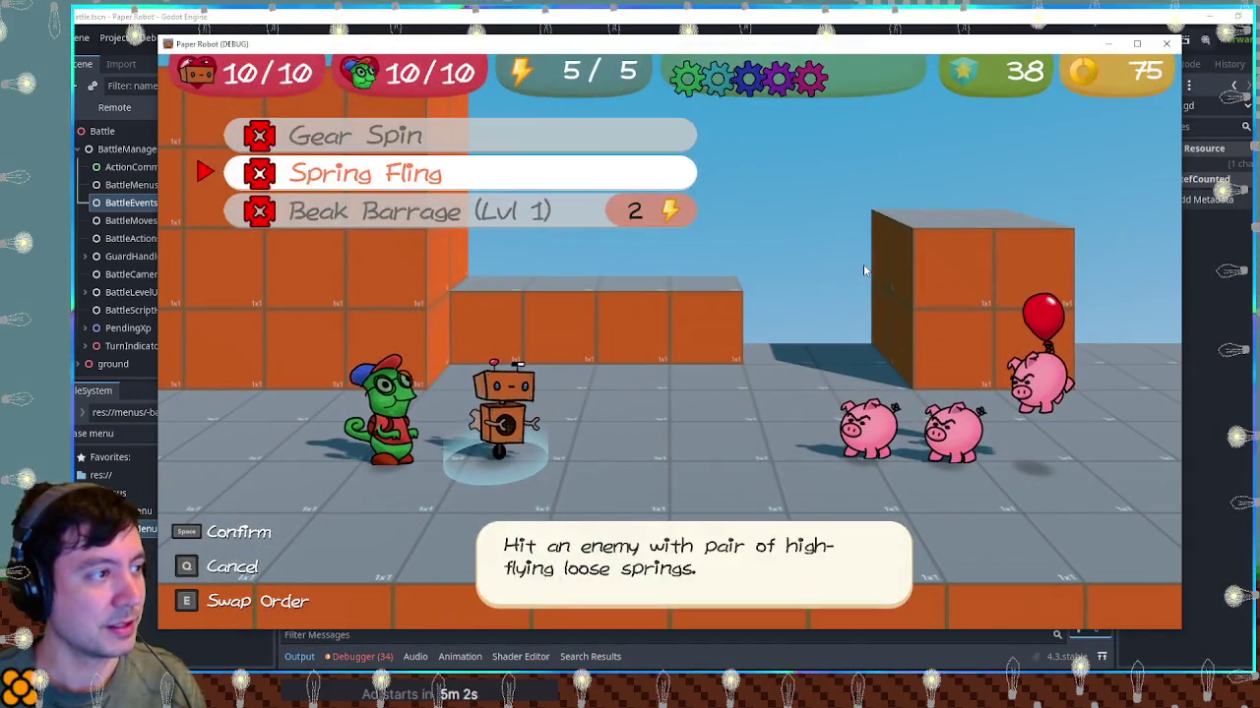
key("Down")
key("Right")
key("Left")
key("Right")
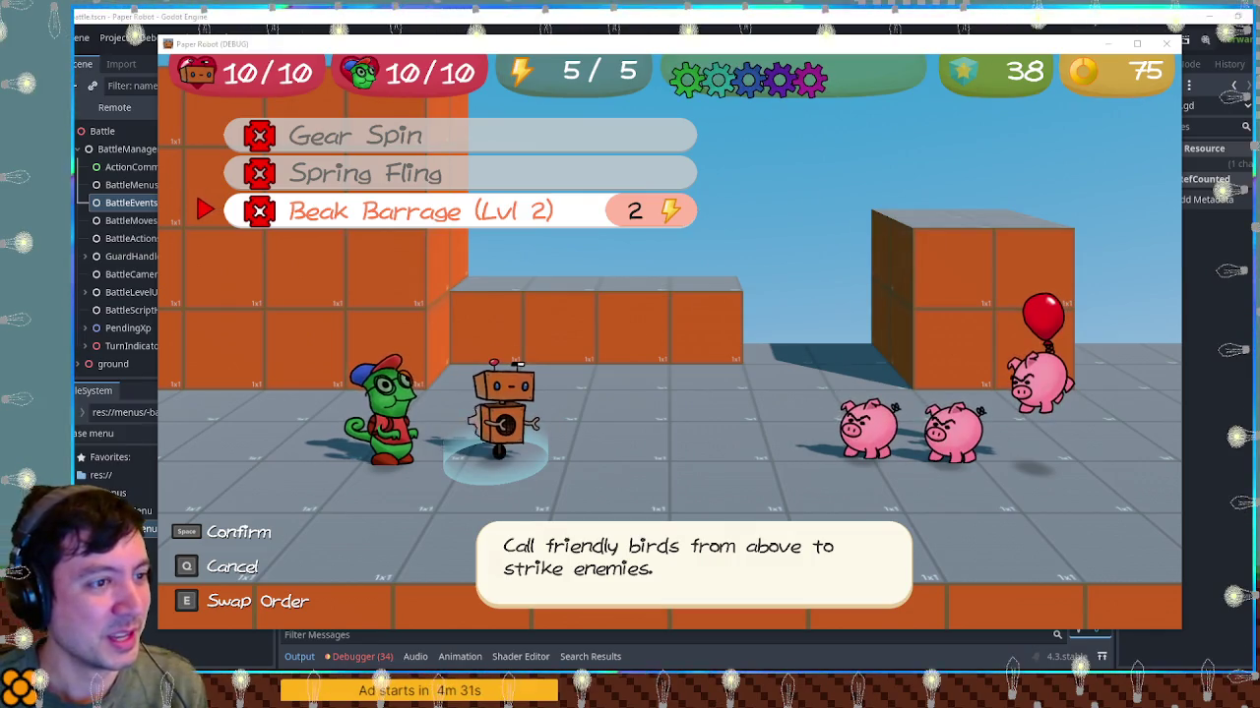
key("Left")
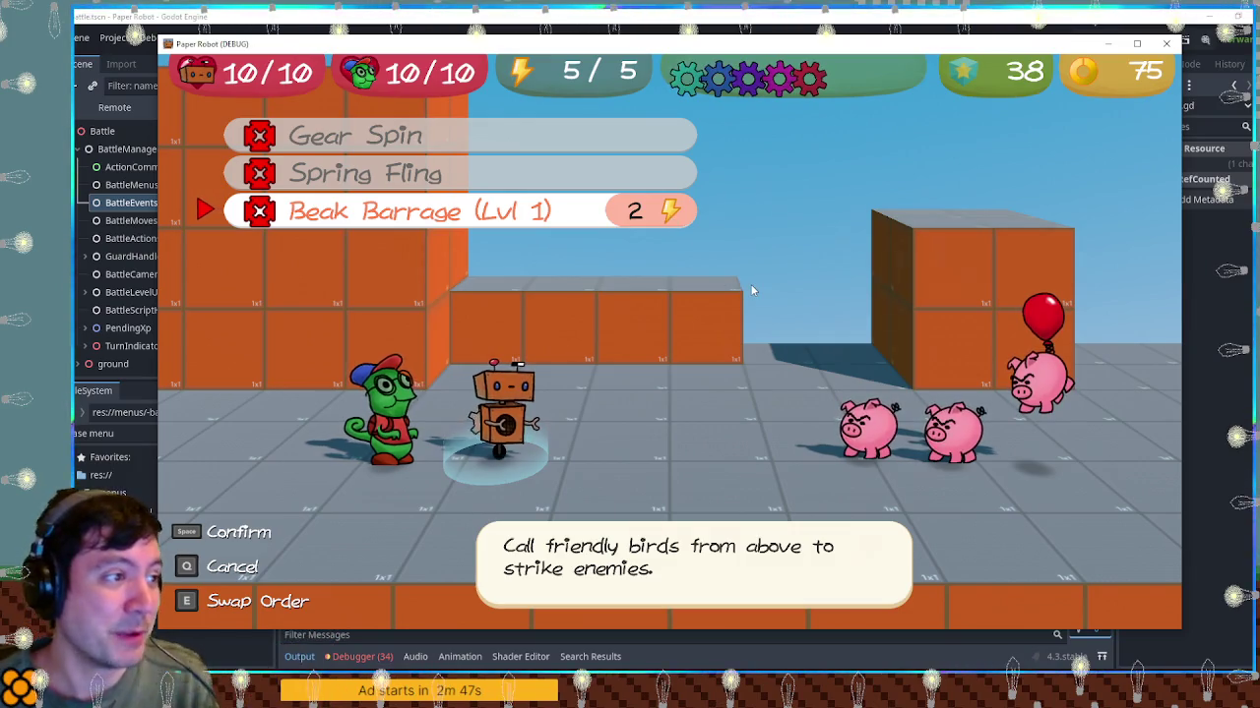
key("Right")
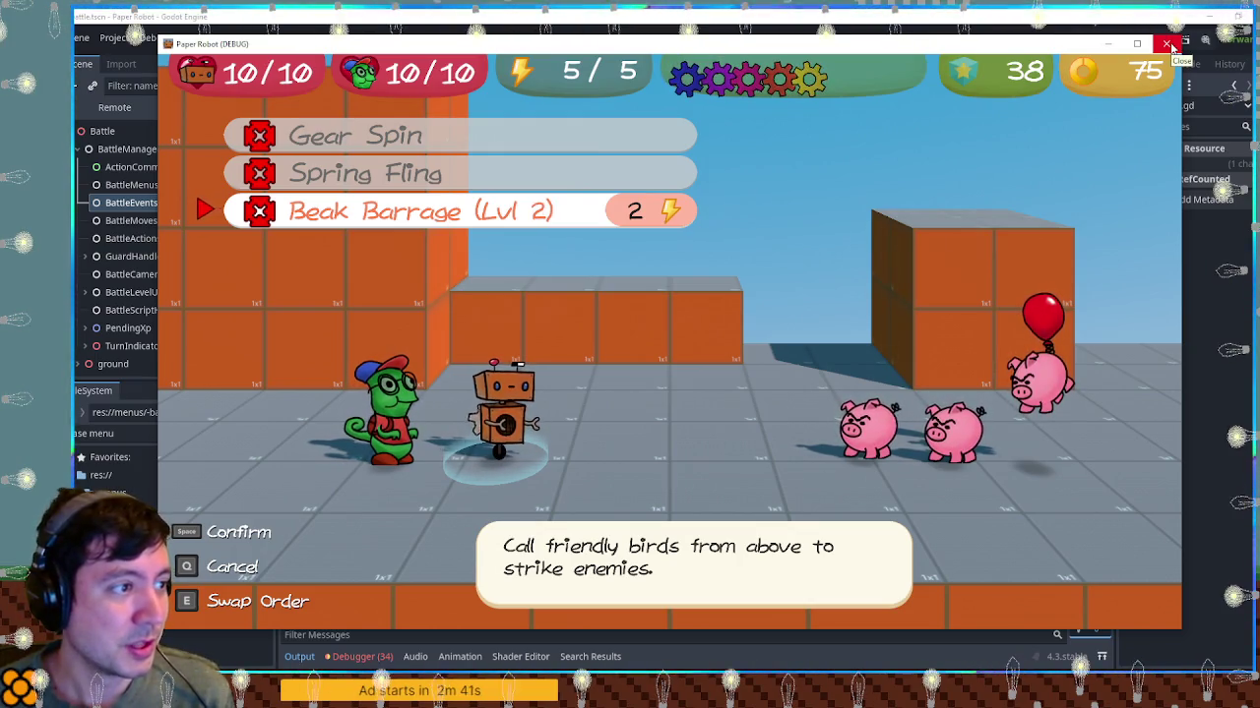
Close the game, add `var baseCost = 0` below currentLevel in combatMenuItem.gd, and open combatMenu.gd
left_click(1170, 46)
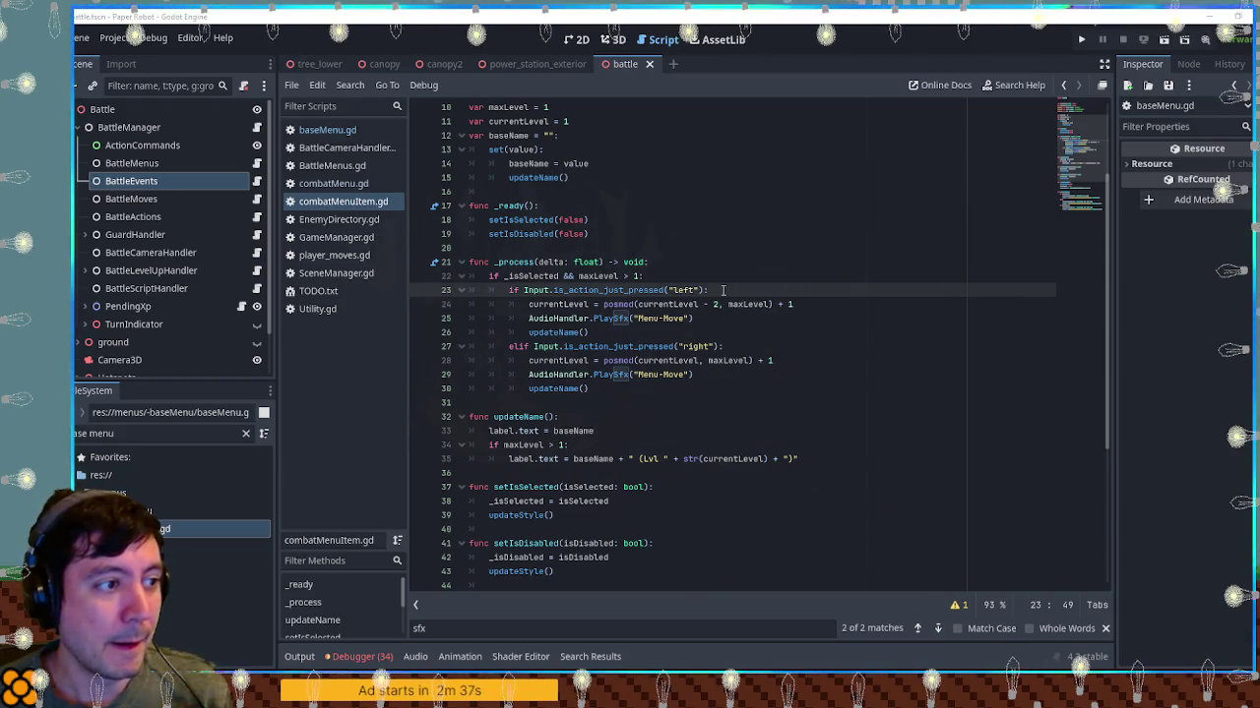
scroll(610, 267, "up", 3)
left_click(608, 249)
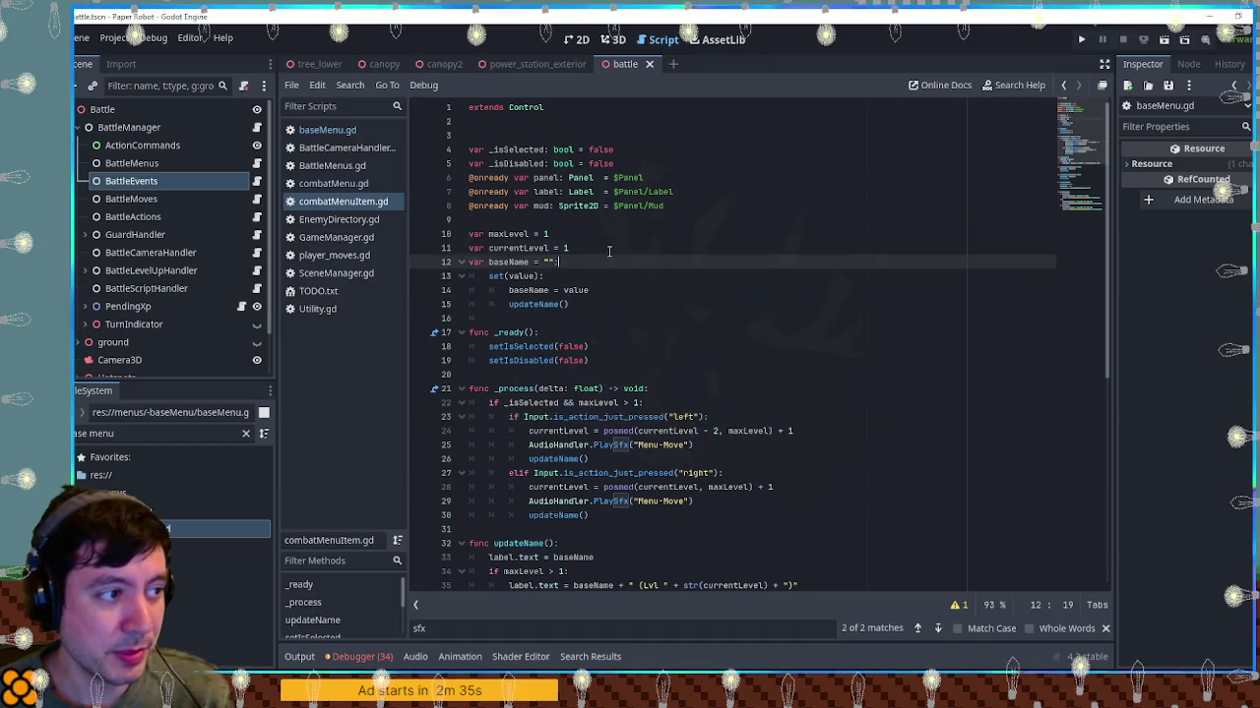
key("Return")
type("var baseCost = ")
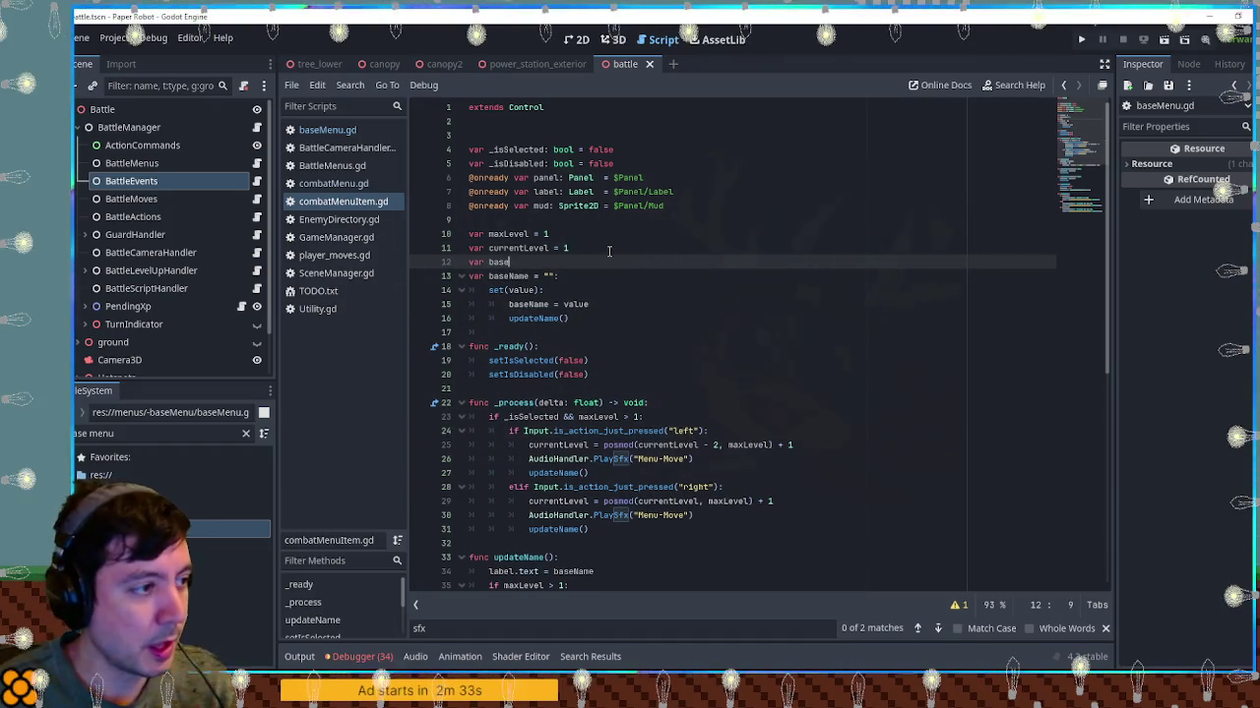
type("0")
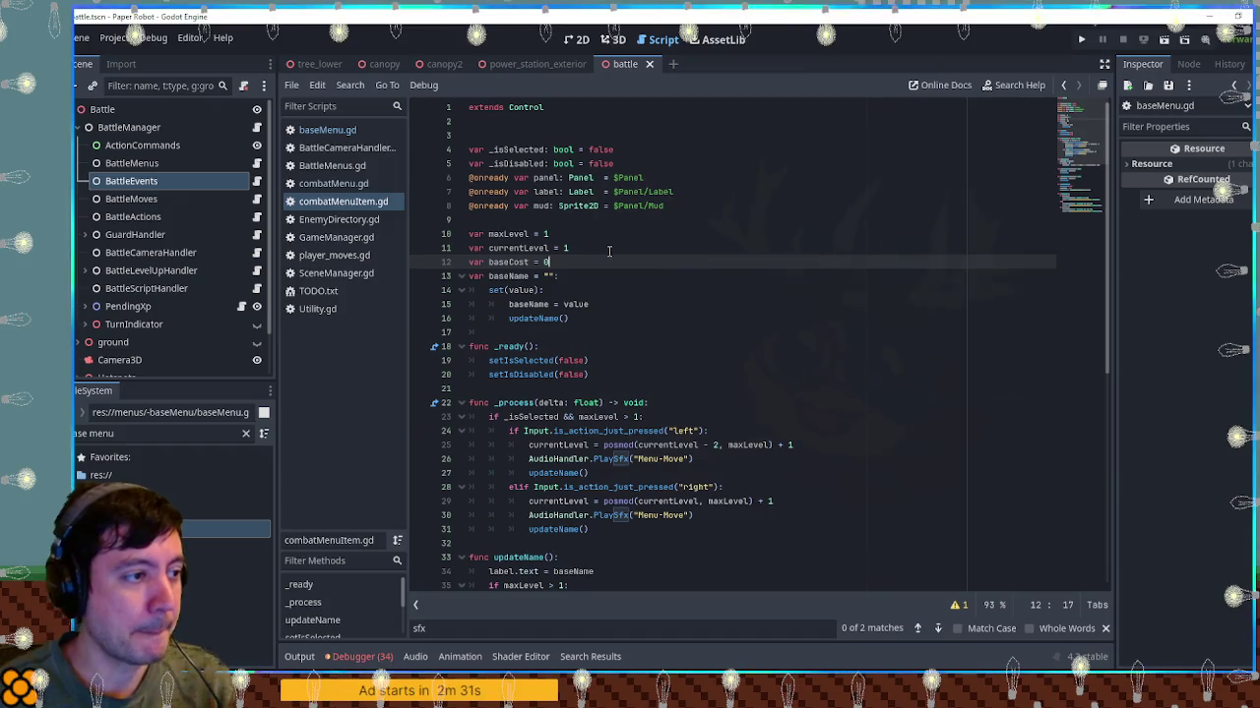
double_click(508, 262)
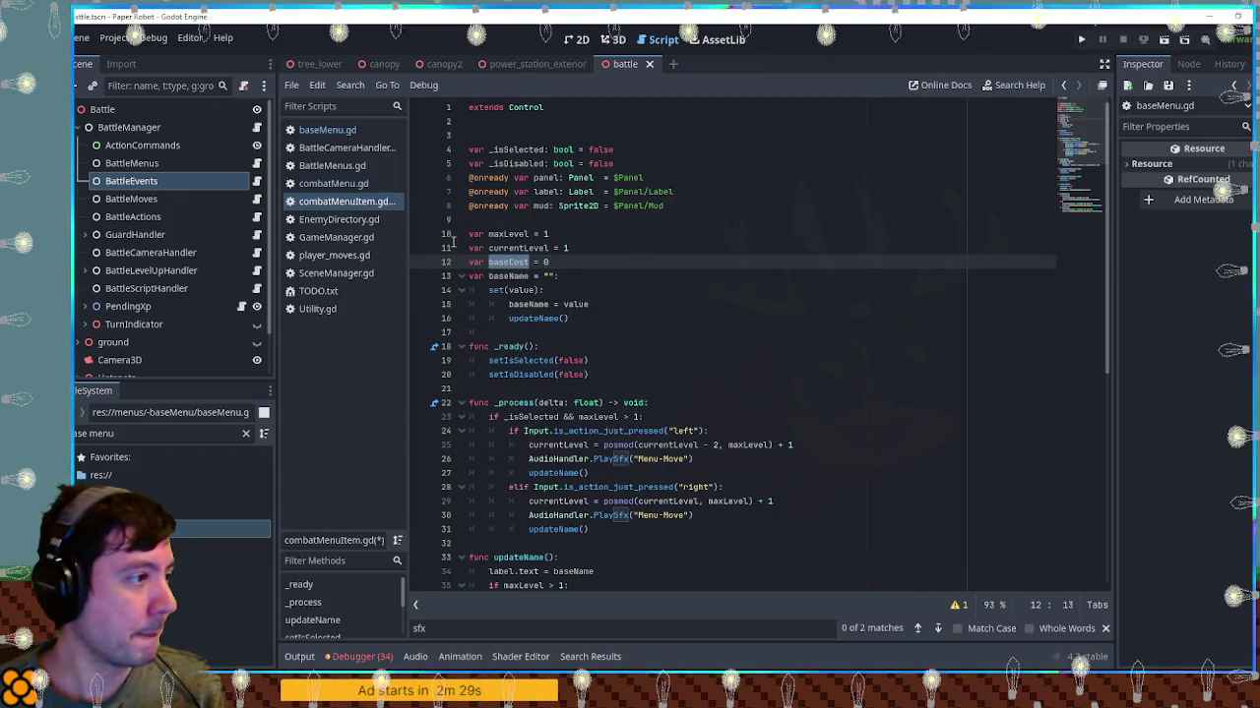
left_click(356, 183)
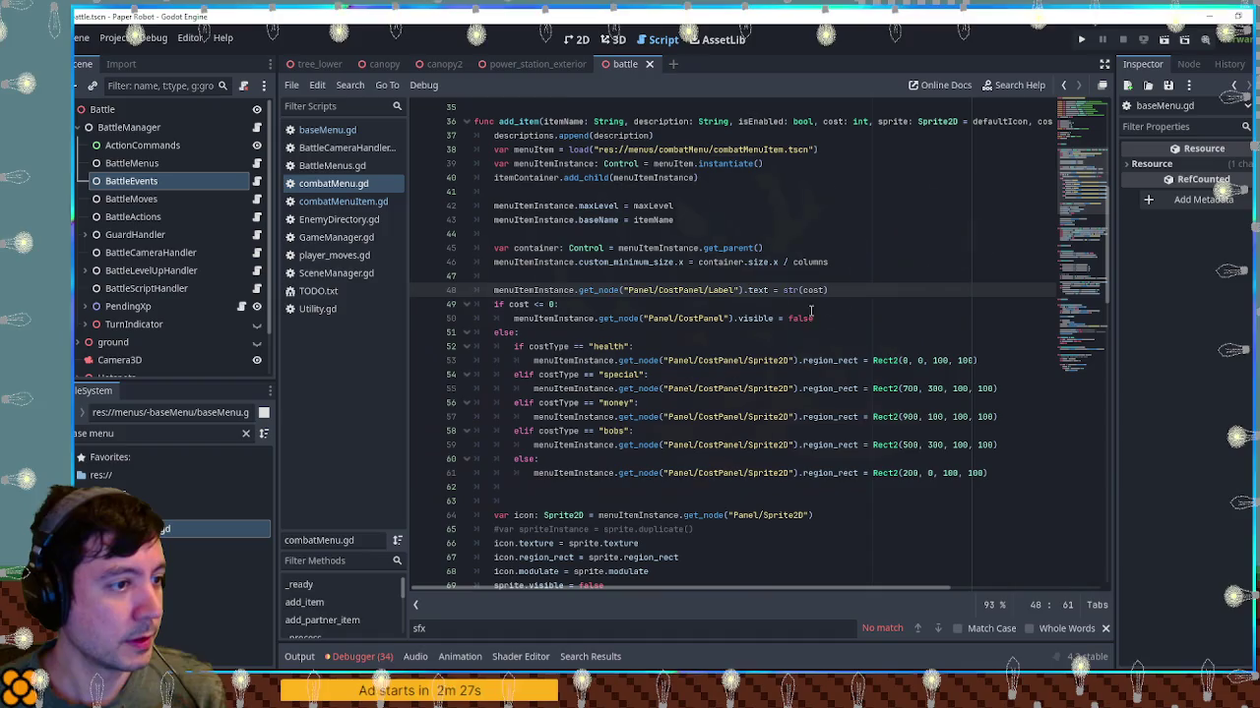
Add a 'menuItemInstance.baseCost = cost' line in add_item beside the baseName assignment
double_click(815, 289)
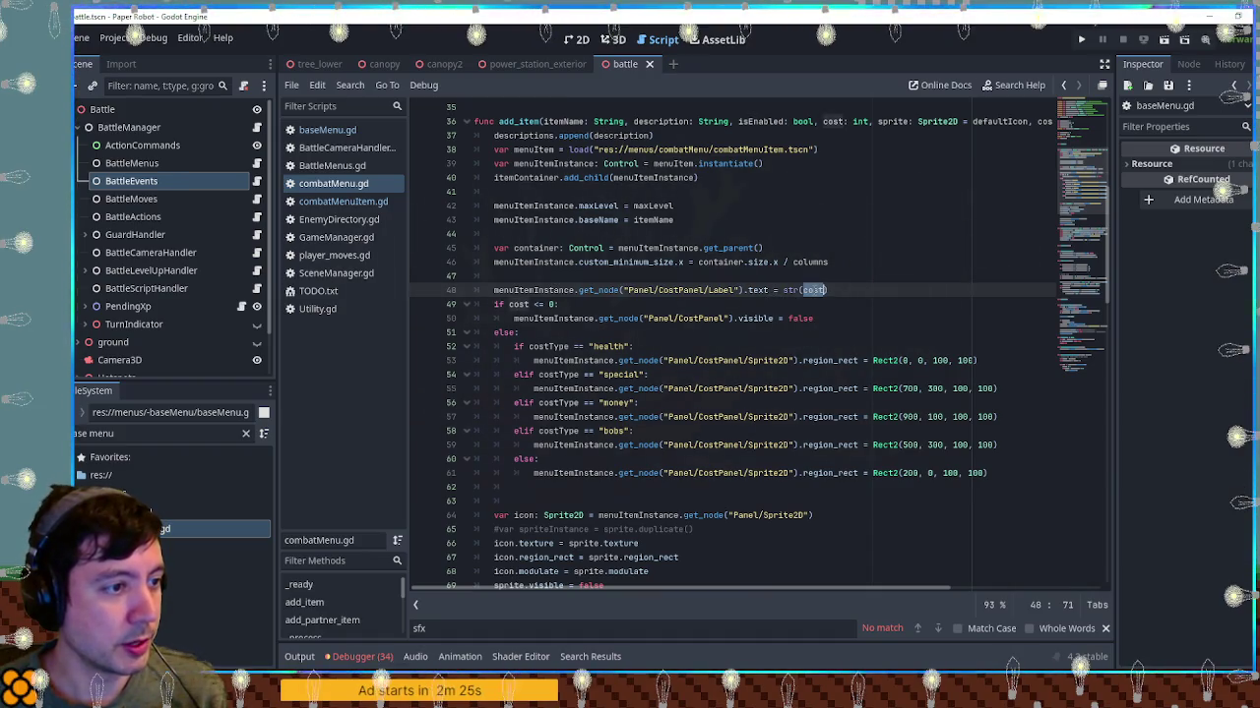
left_click(700, 221)
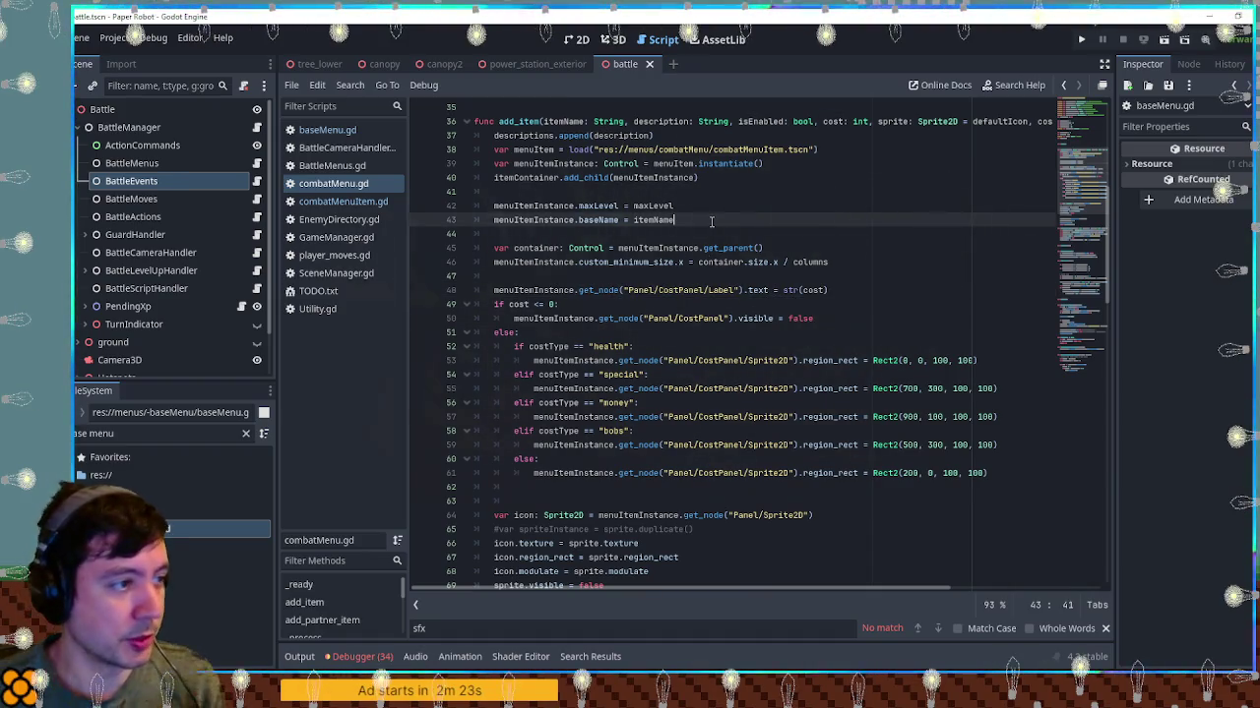
key("Return")
type("menuItemInstance.baseCost")
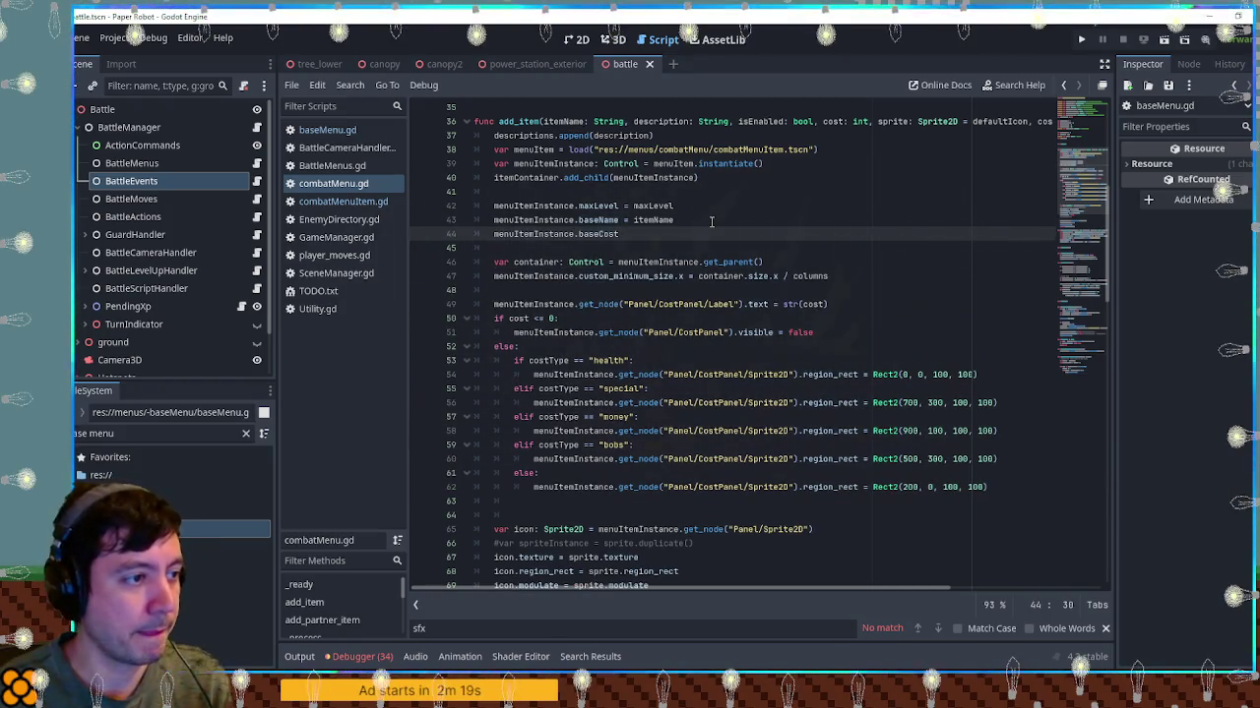
double_click(814, 304)
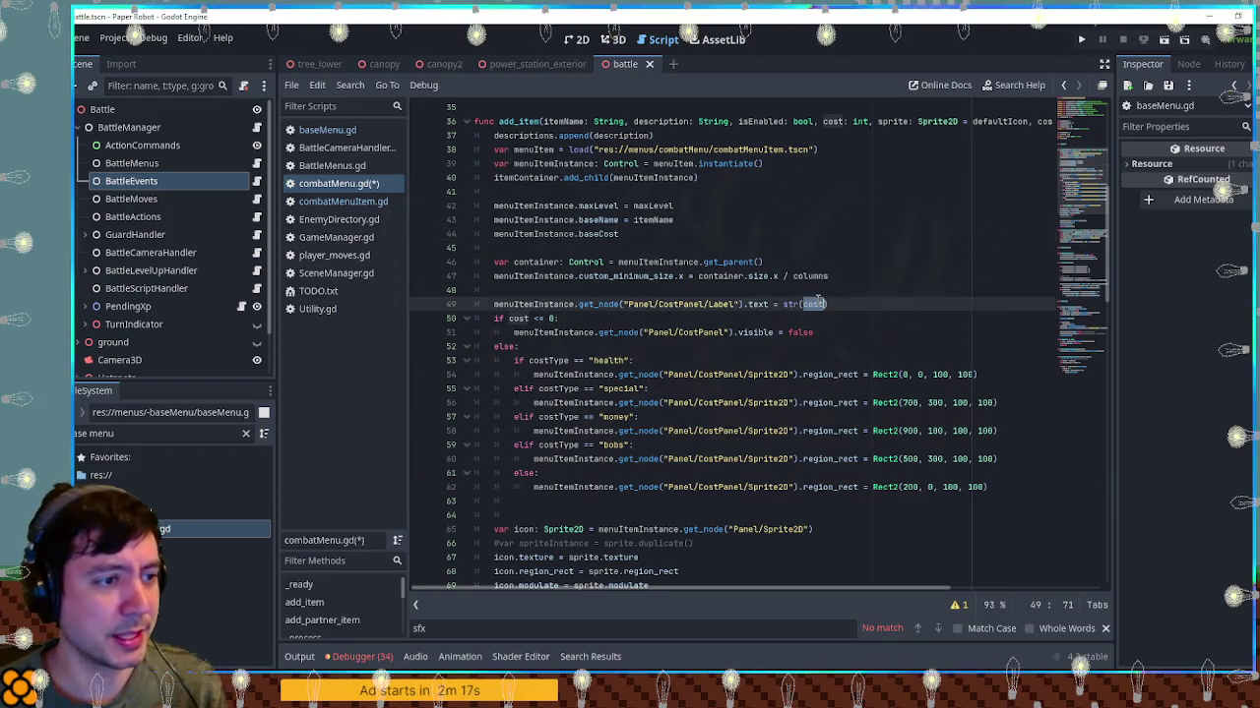
left_click(651, 230)
type("= cost")
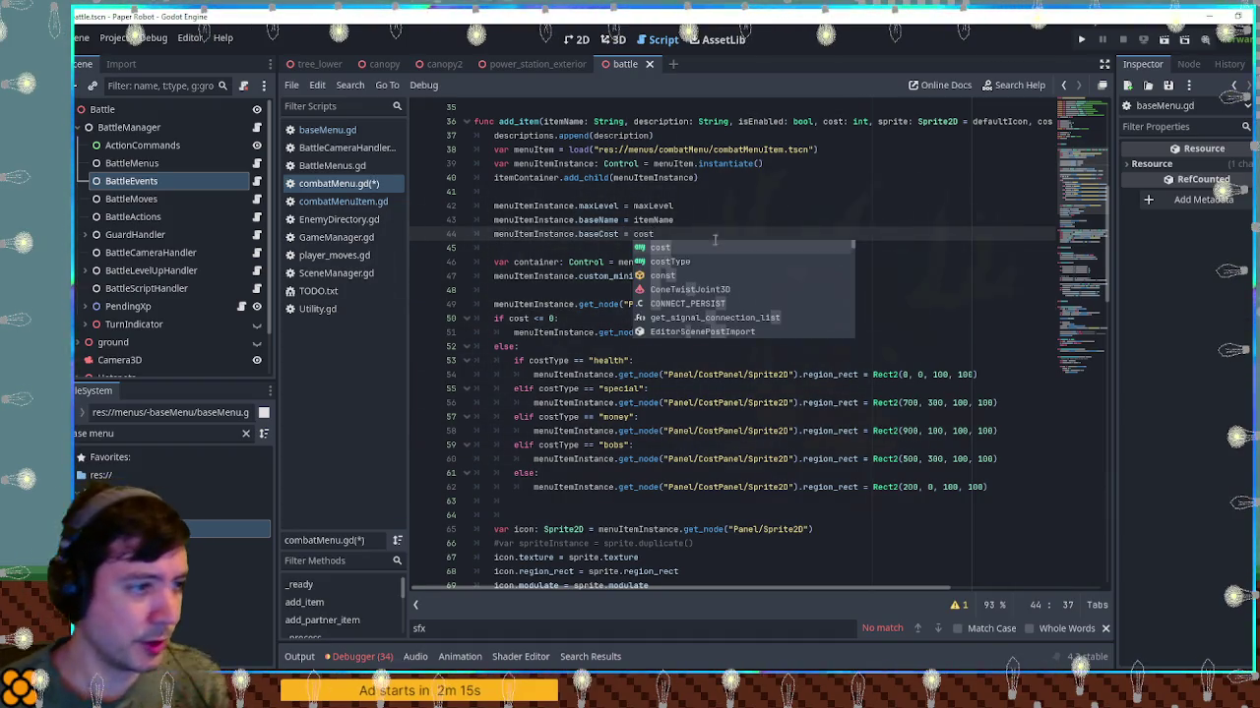
Delete the CostPanel/Label text line and save combatMenu.gd
left_click(859, 291)
left_click_drag(859, 307, 868, 290)
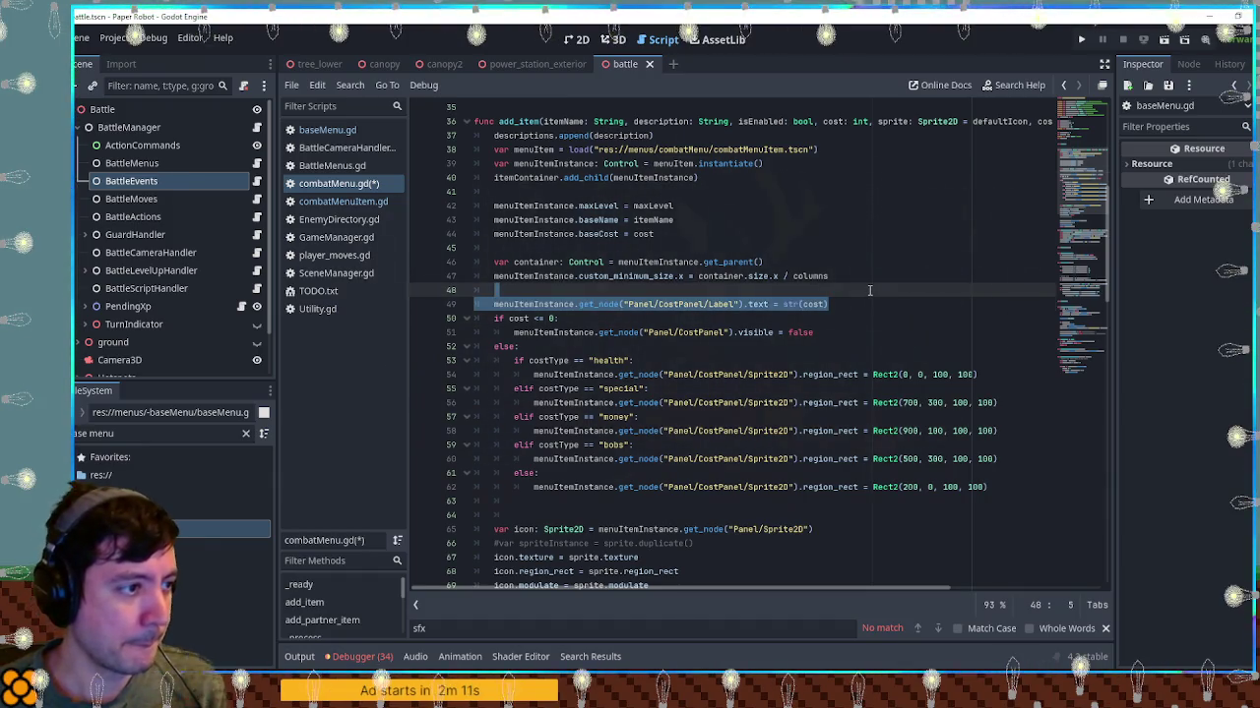
key("Delete")
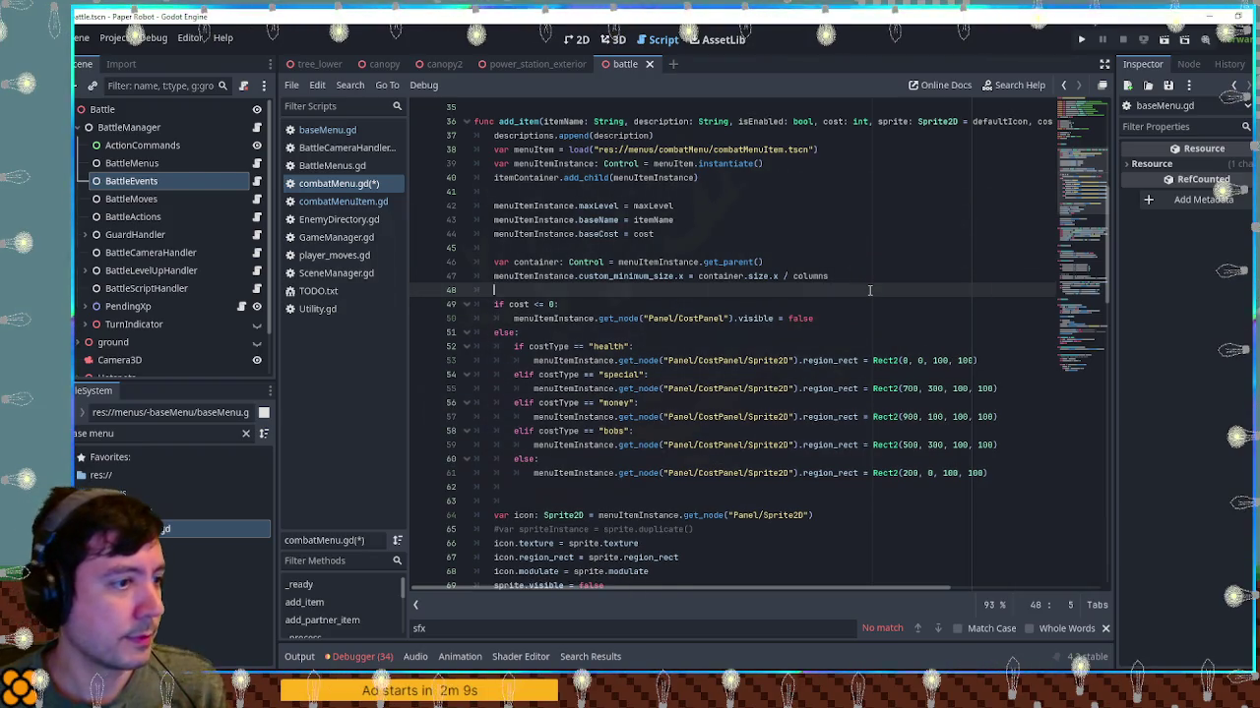
key("ctrl+s")
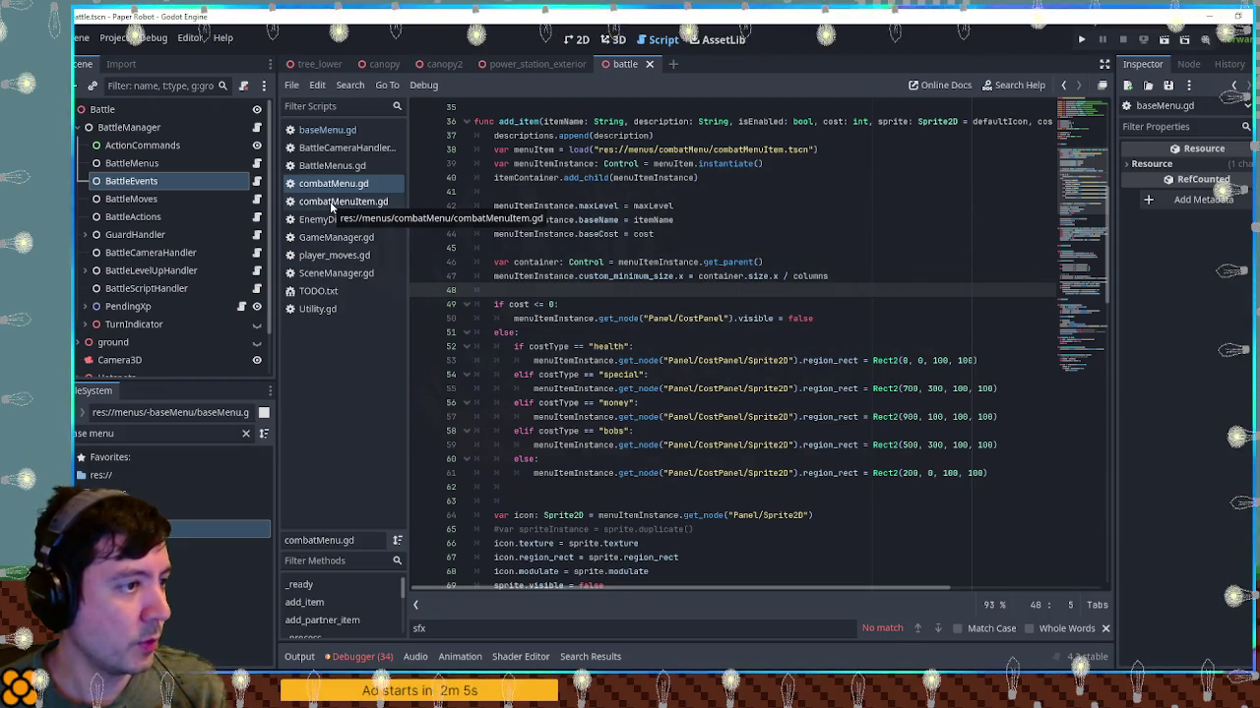
Restore the label line, move baseCost above baseName, then cut the cost-label line
key("ctrl+z")
mouse_move(686, 234)
left_mouse_down()
mouse_move(699, 225)
mouse_move(675, 207)
left_mouse_up()
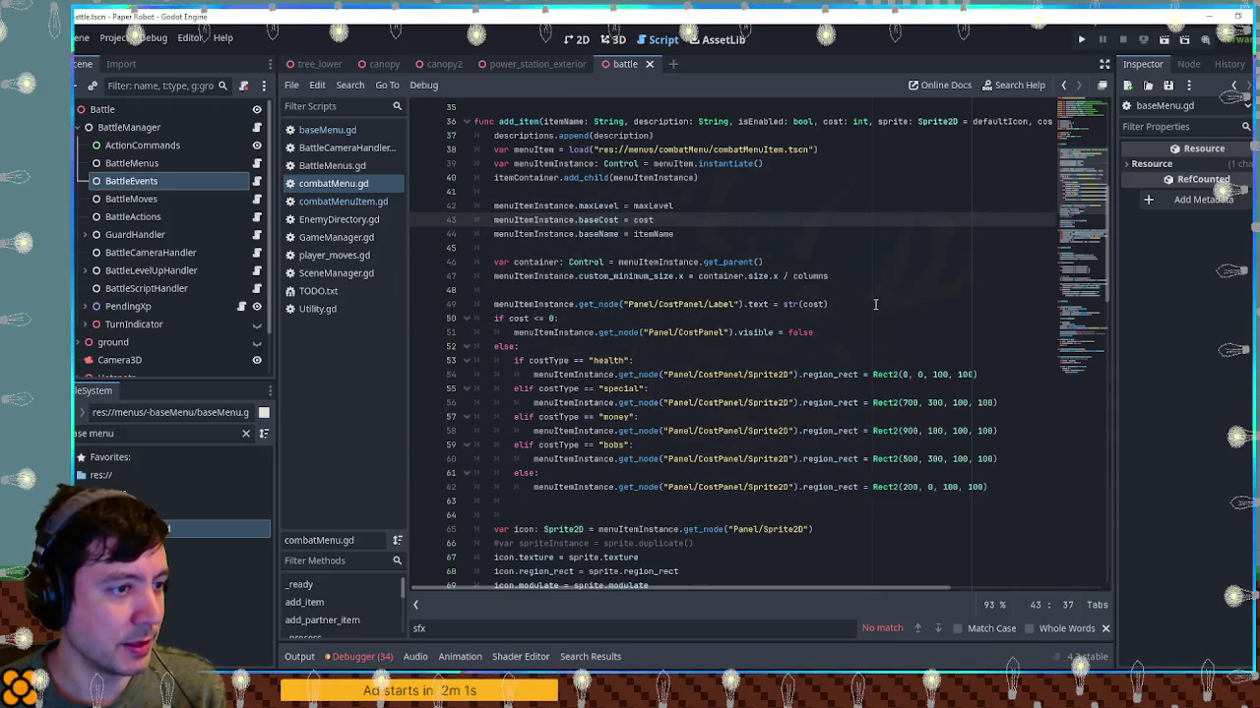
left_click_drag(876, 305, 870, 291)
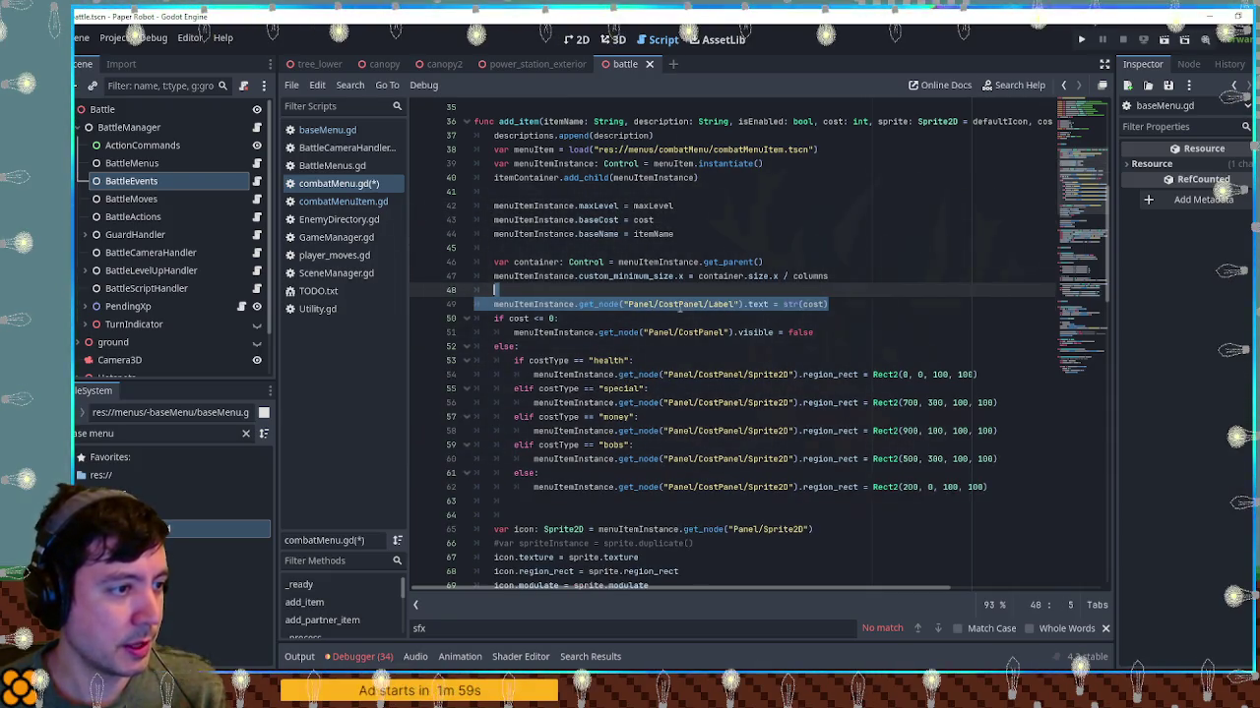
double_click(679, 303)
left_click_drag(868, 305, 867, 292)
key("ctrl+c")
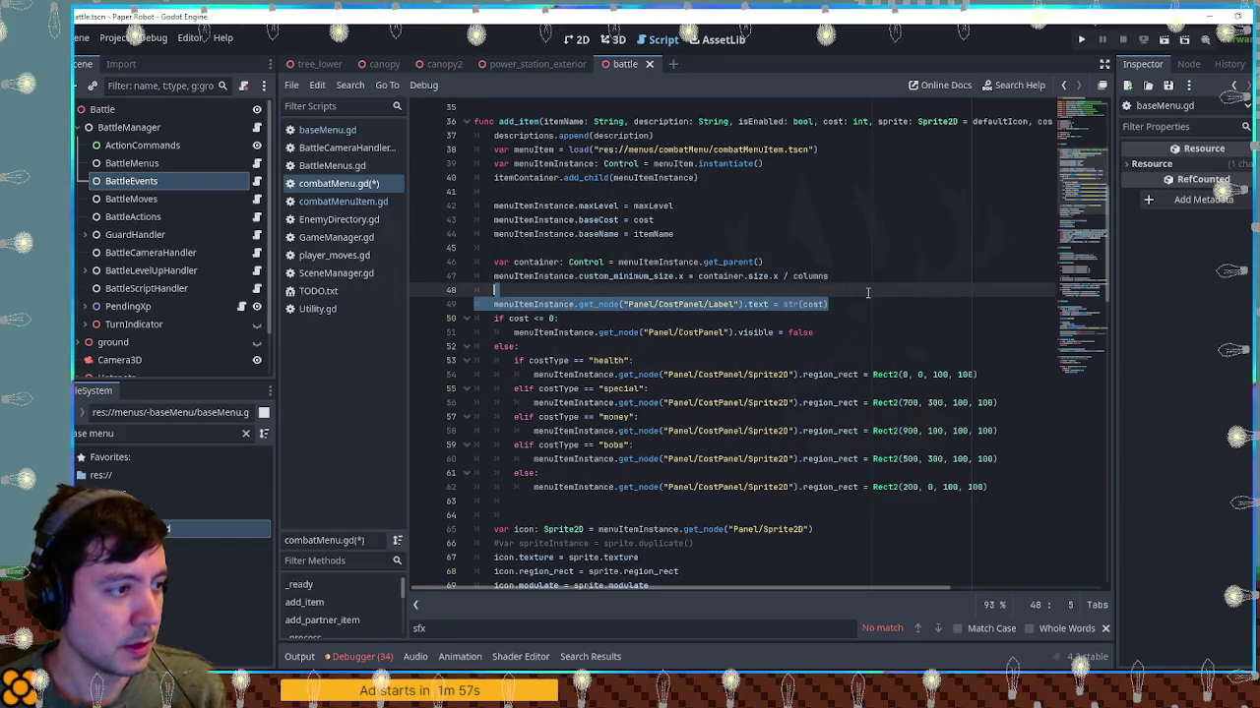
key("Delete")
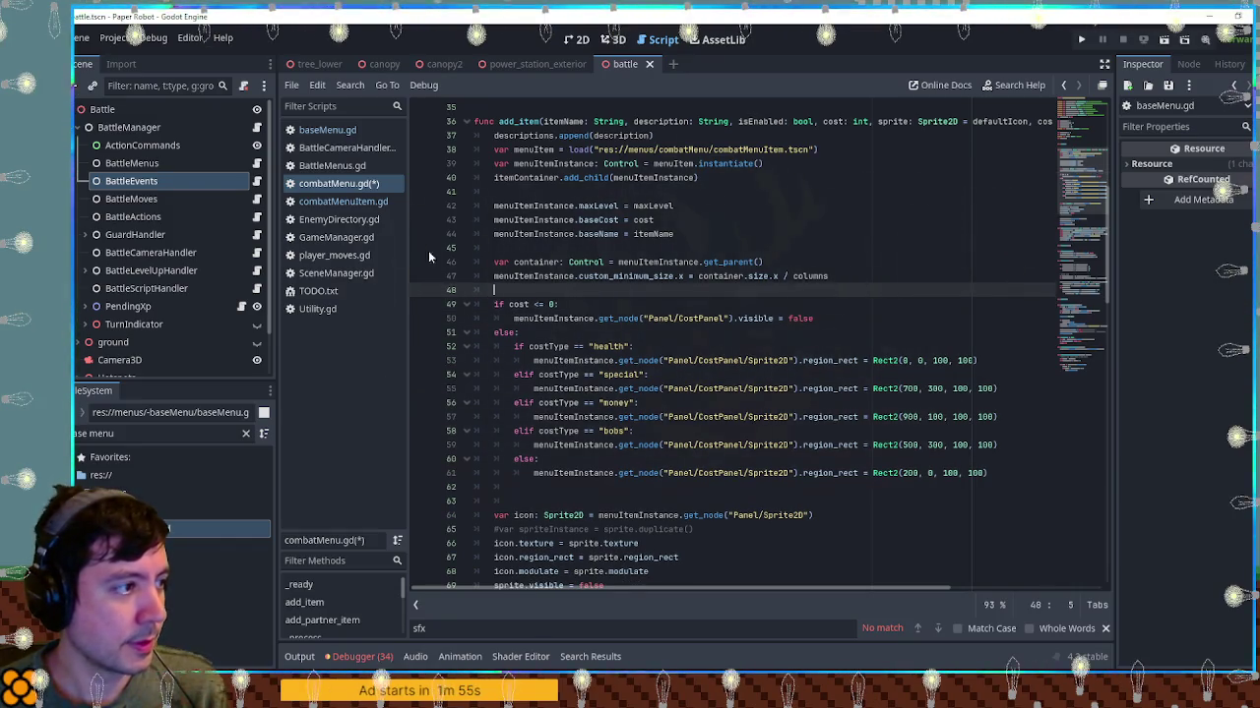
left_click(356, 201)
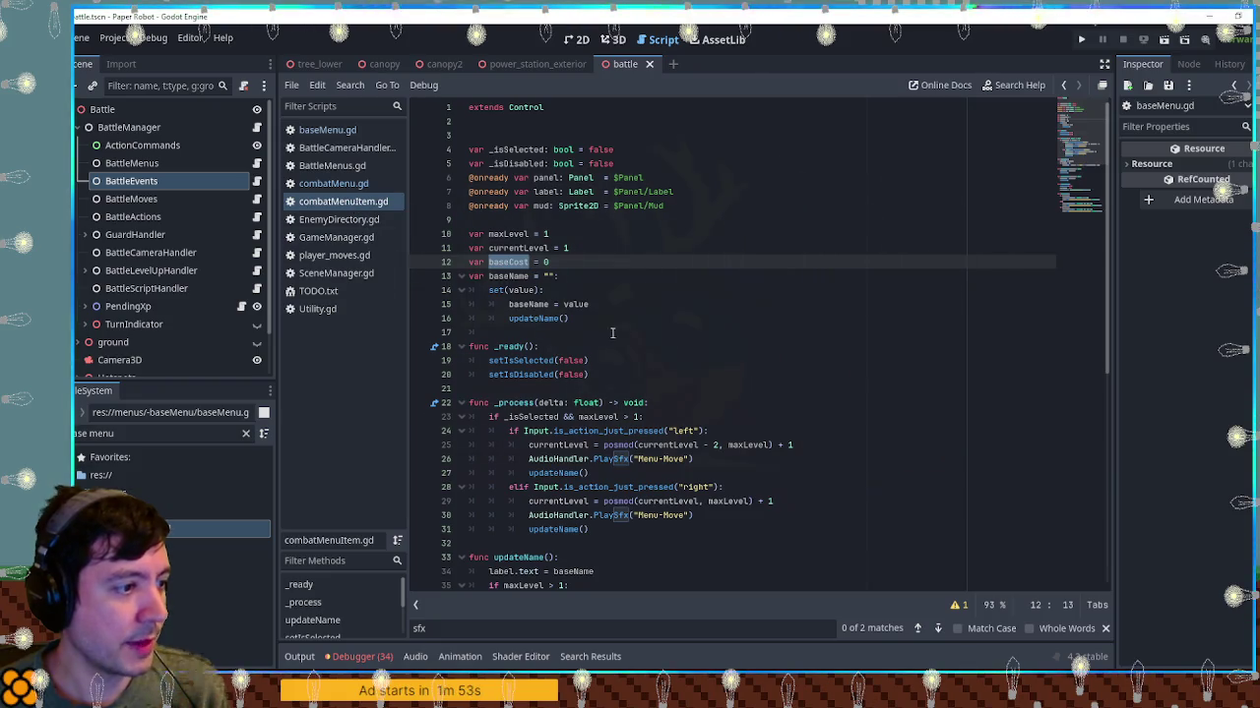
Paste the cost-label line into updateName below the level label line
scroll(636, 398, "down", 5)
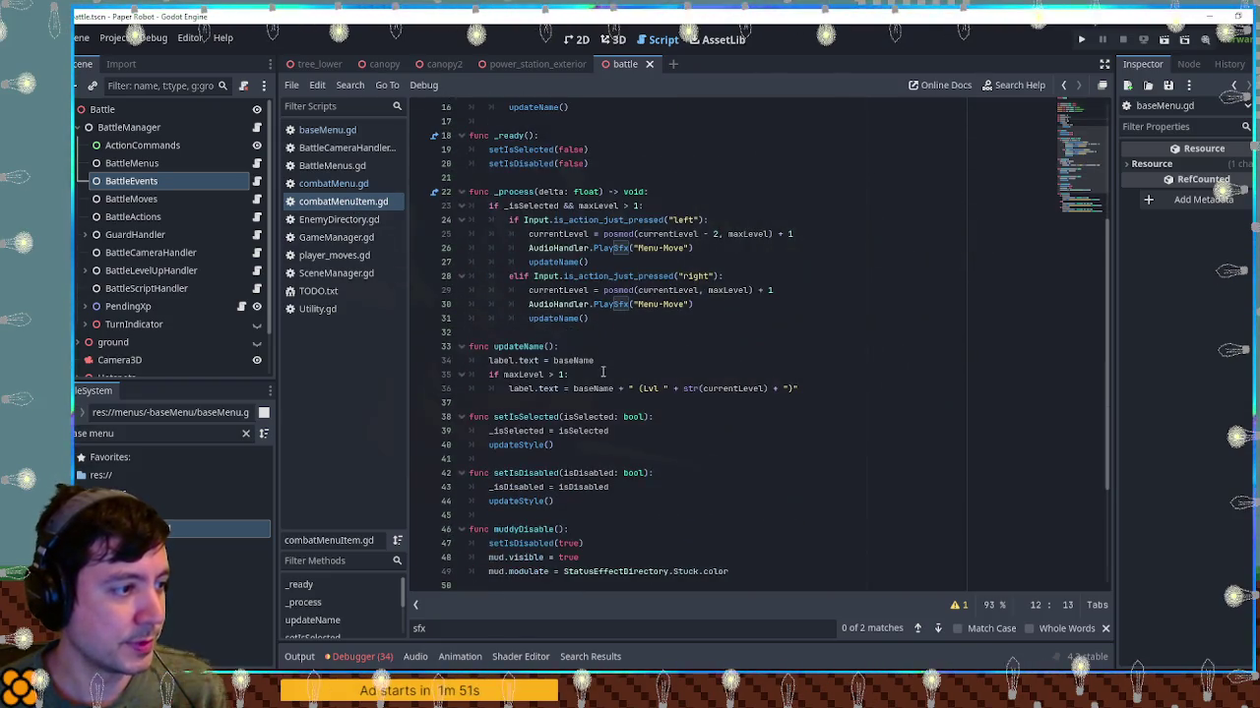
left_click(822, 388)
key("Return")
key("ctrl+v")
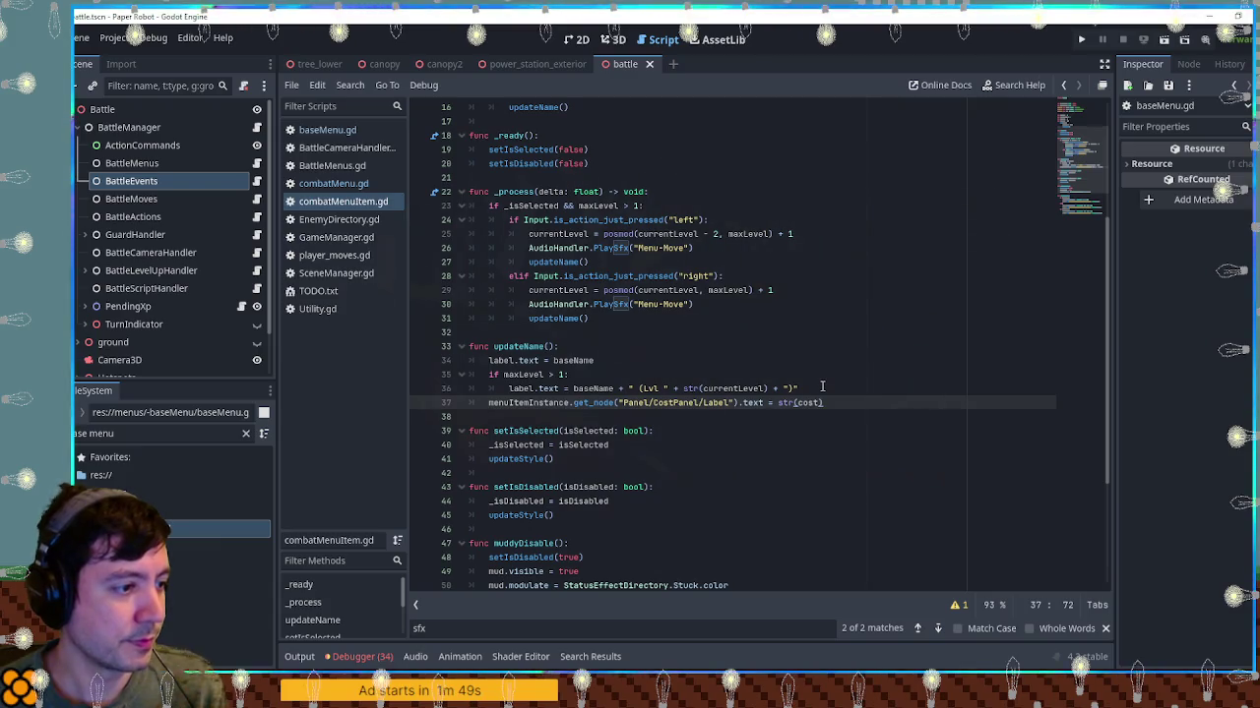
scroll(638, 234, "up", 5)
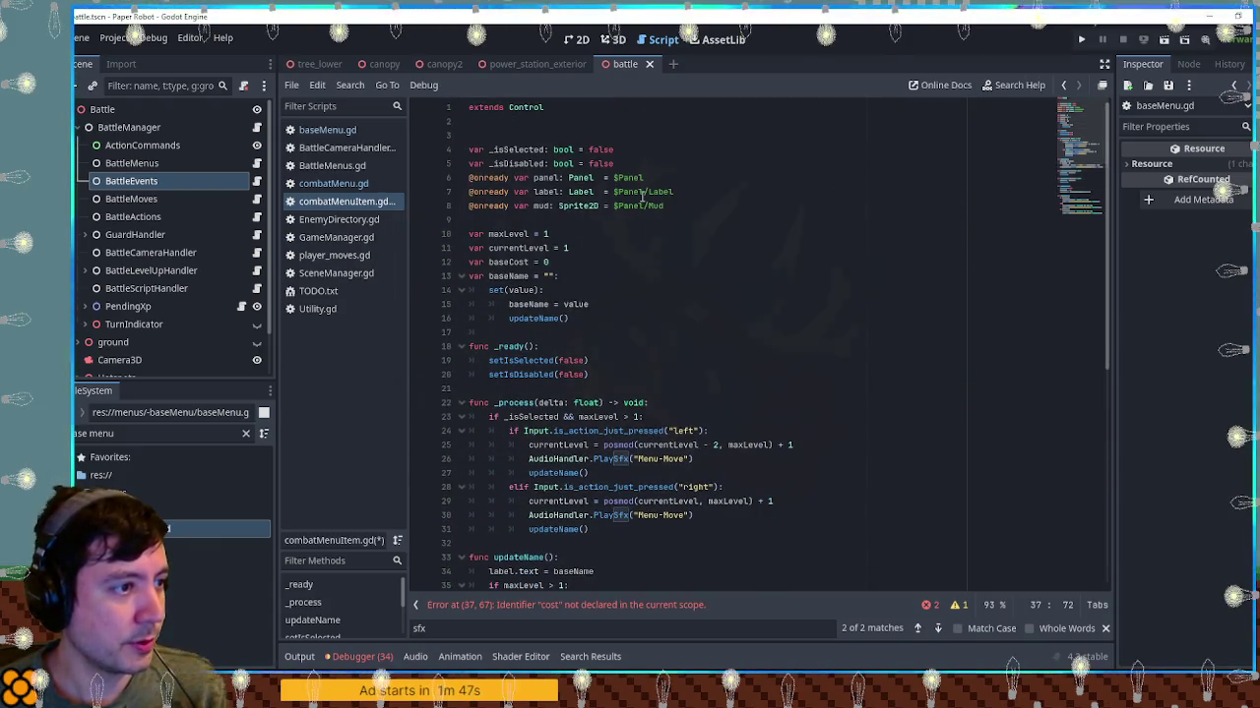
scroll(642, 197, "down", 5)
scroll(627, 186, "up", 5)
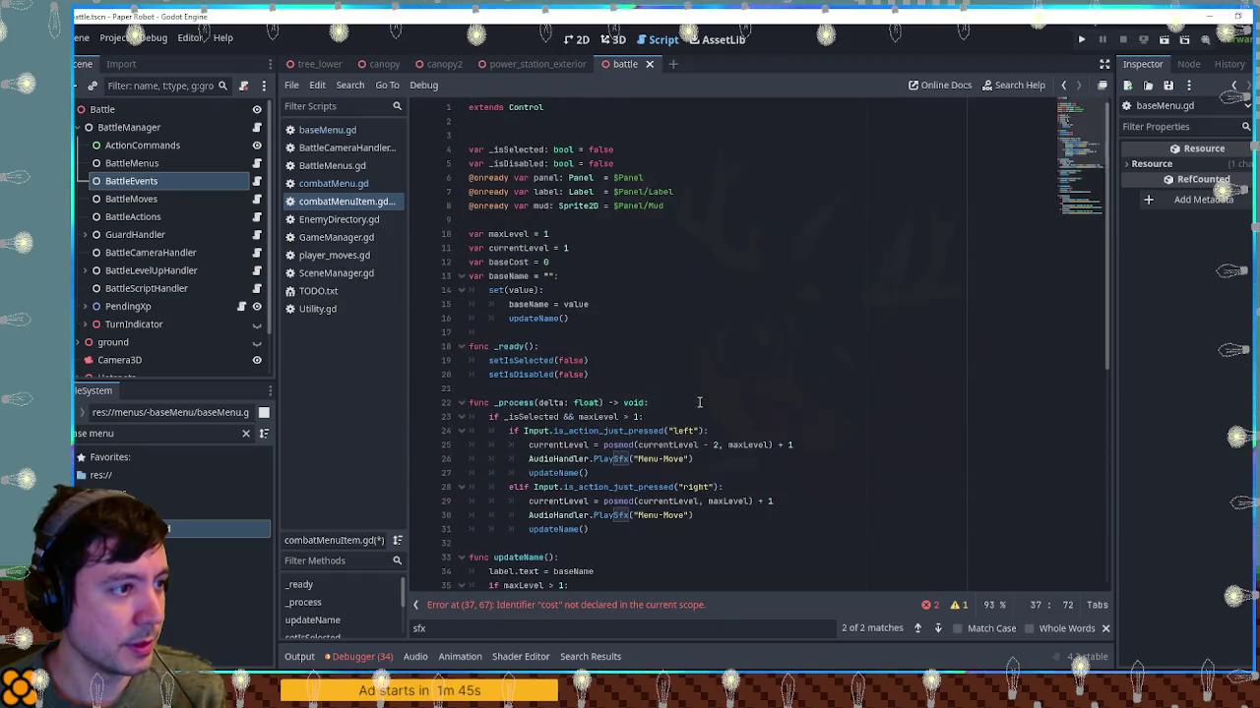
scroll(625, 181, "down", 1)
Declare a costLabel Label variable pointing to Panel/CostPanel/Label, based on the mud line
left_click(677, 162)
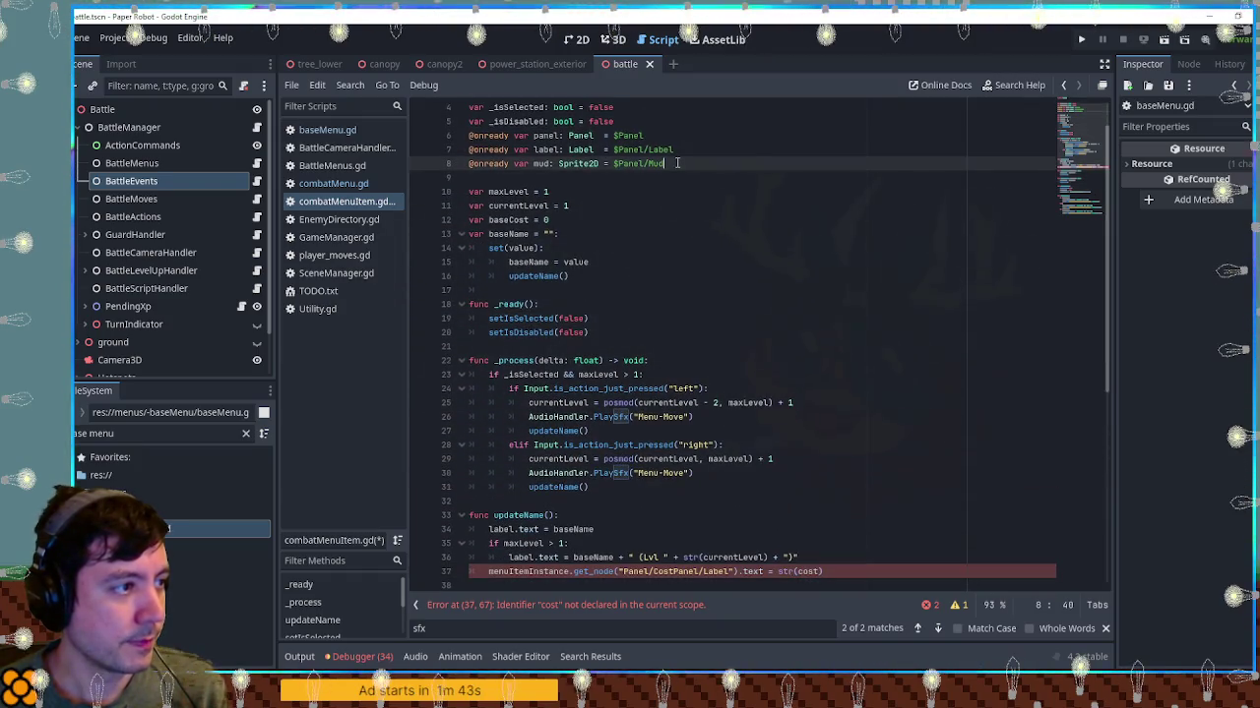
key("ctrl+shift+d")
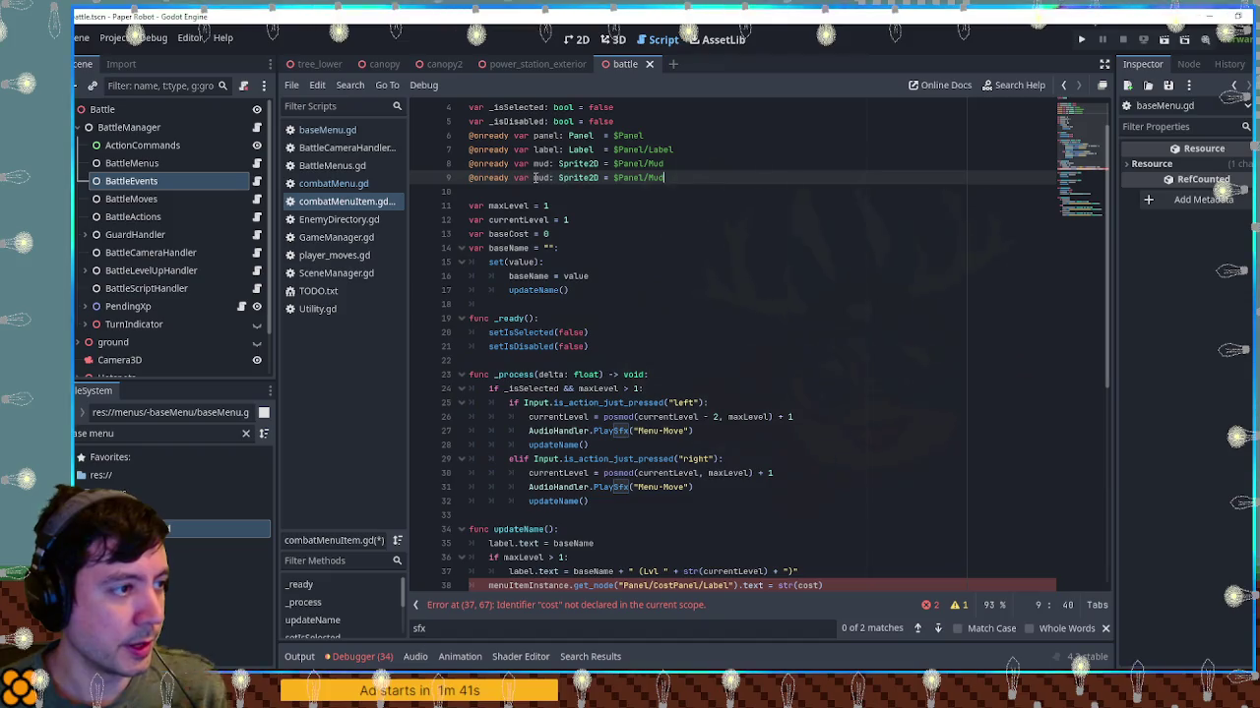
left_click(535, 177)
double_click(539, 177)
type("costL")
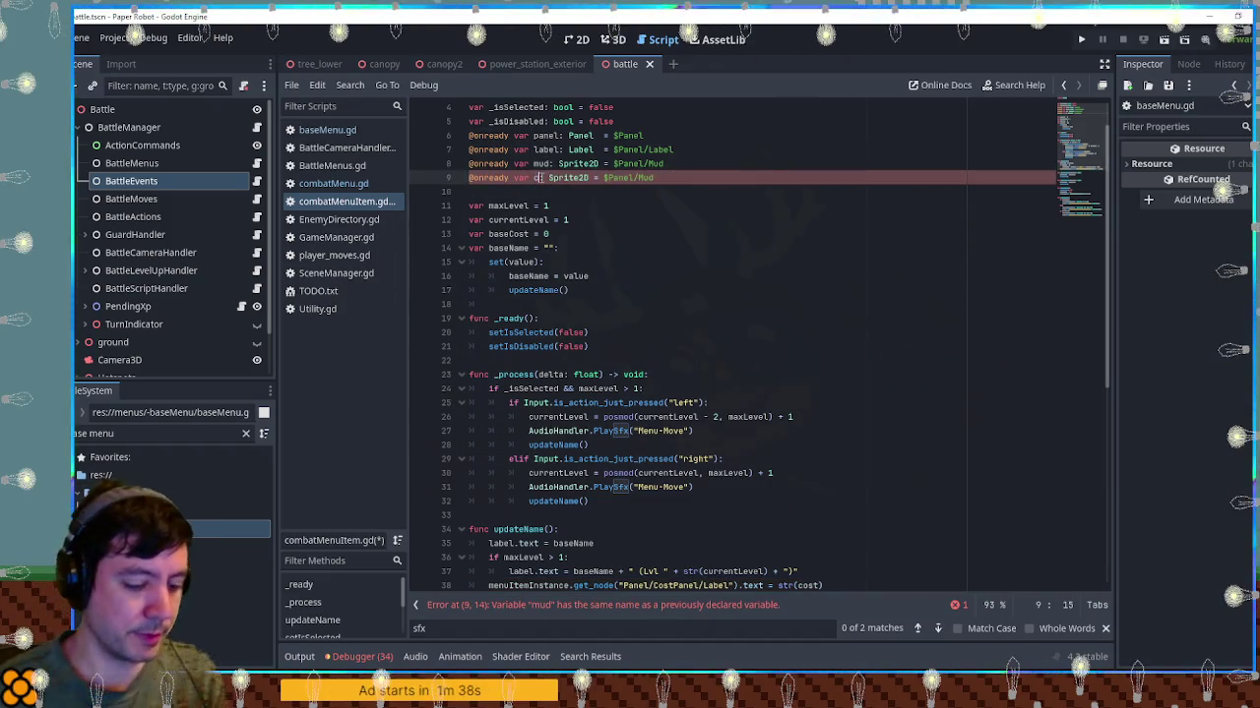
type("abel")
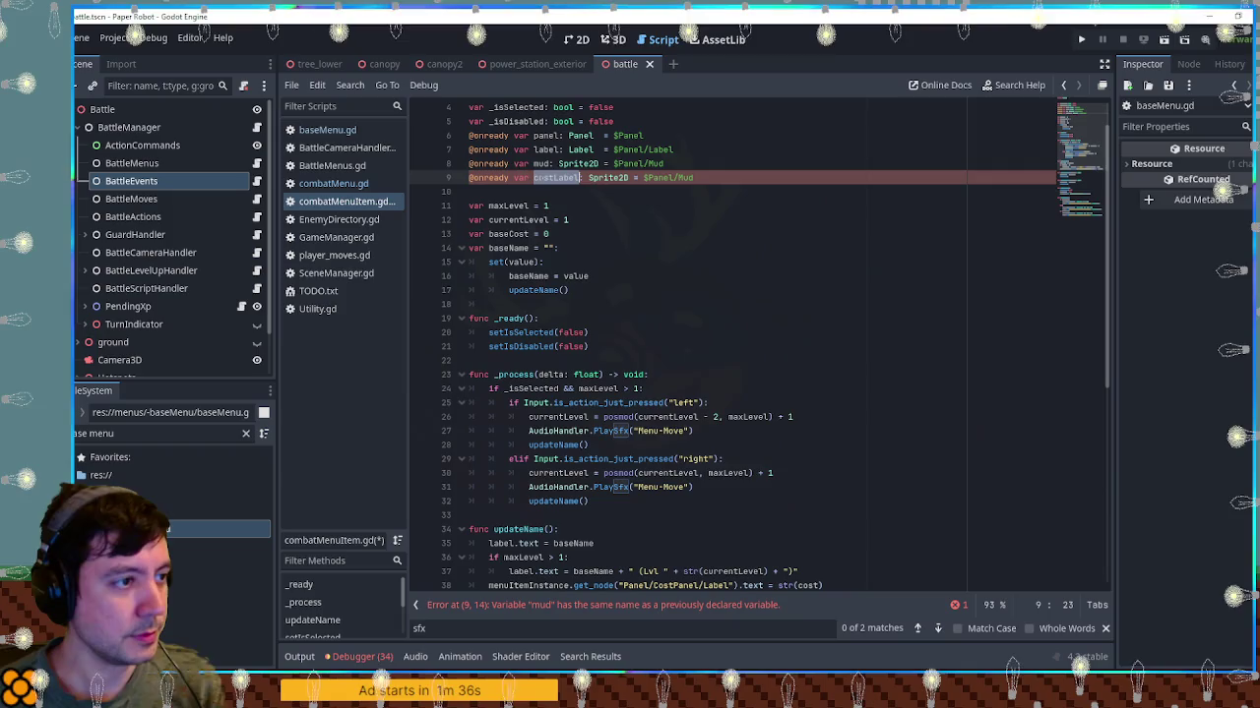
double_click(614, 182)
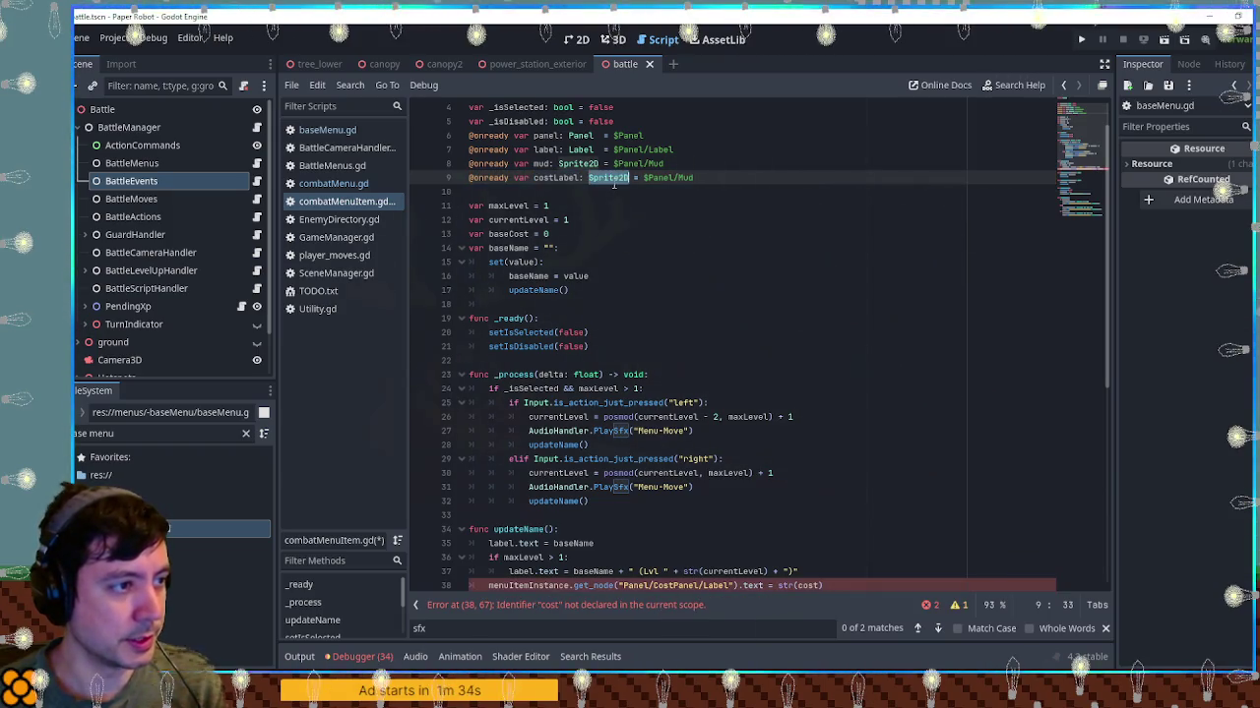
type("Label")
scroll(625, 413, "down", 3)
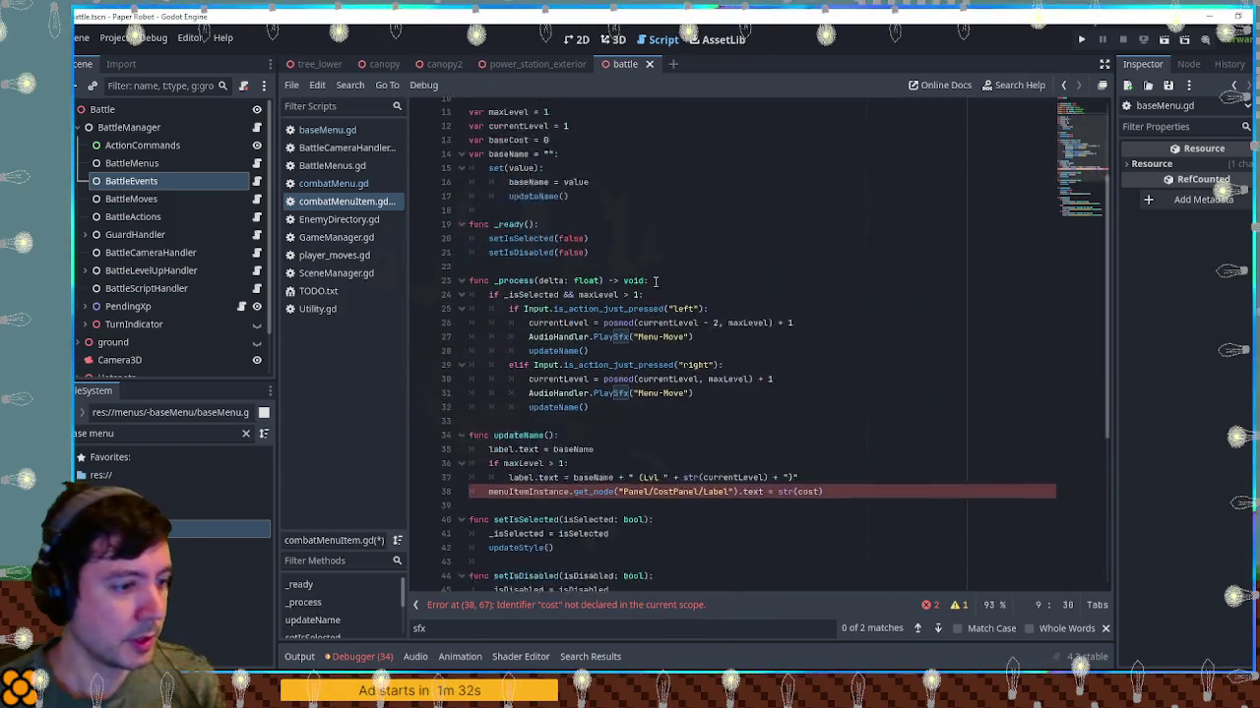
left_click_drag(623, 459, 729, 458)
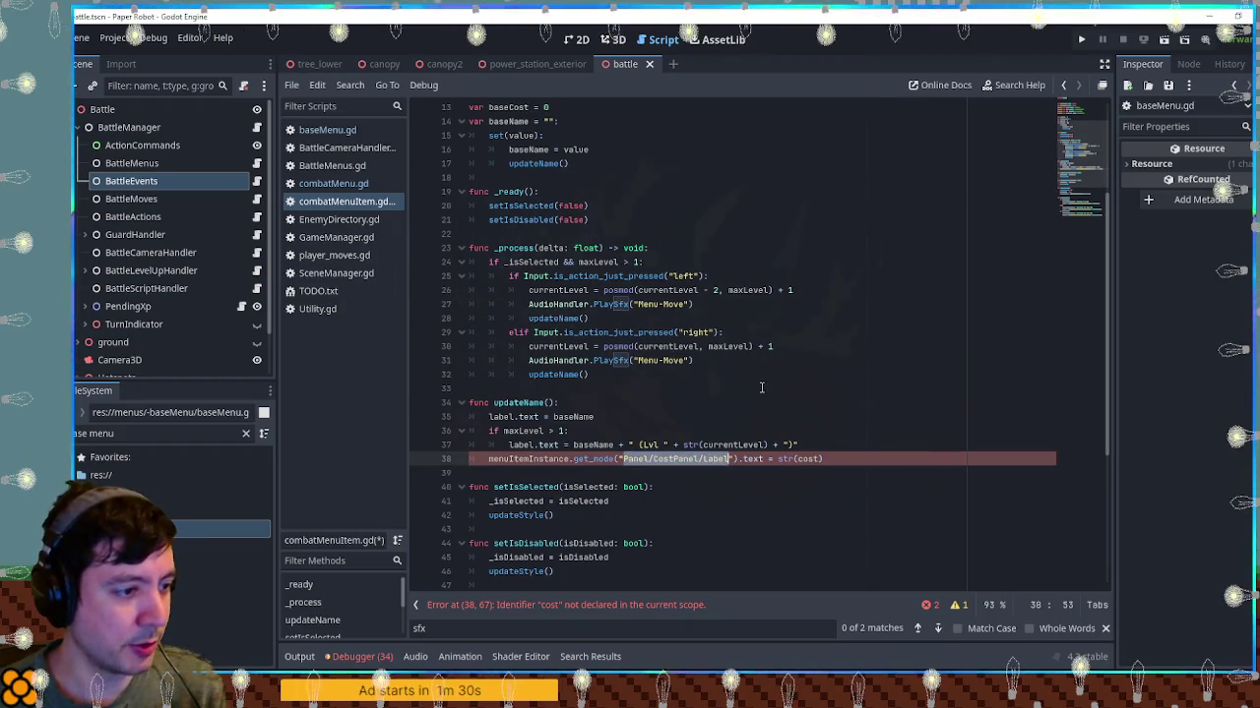
key("ctrl+c")
scroll(761, 387, "up", 4)
left_click_drag(634, 220, 688, 220)
key("ctrl+v")
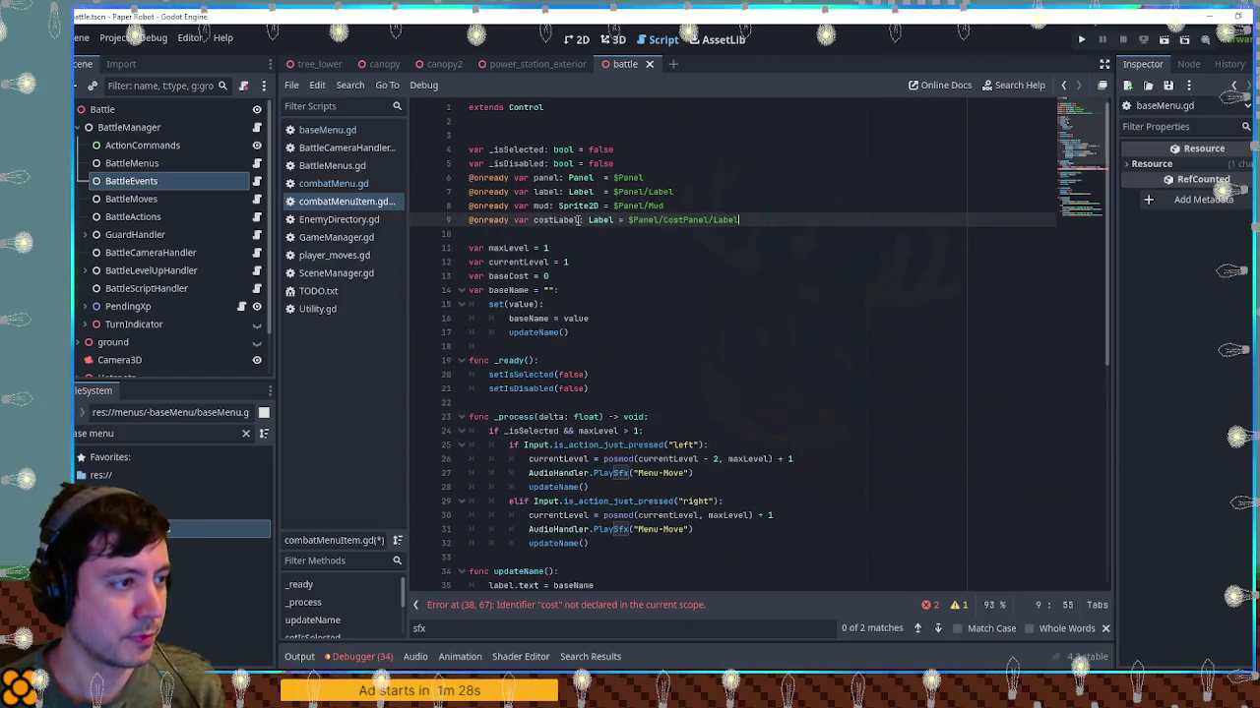
Replace the get_node call in the pasted line with costLabel
double_click(579, 219)
scroll(551, 296, "down", 6)
left_click_drag(489, 374, 736, 374)
key("ctrl+v")
Declare var currentCost = 0 below baseCost and display currentCost in the cost label
scroll(577, 295, "up", 5)
left_click(577, 233)
key("Return")
type("var cur")
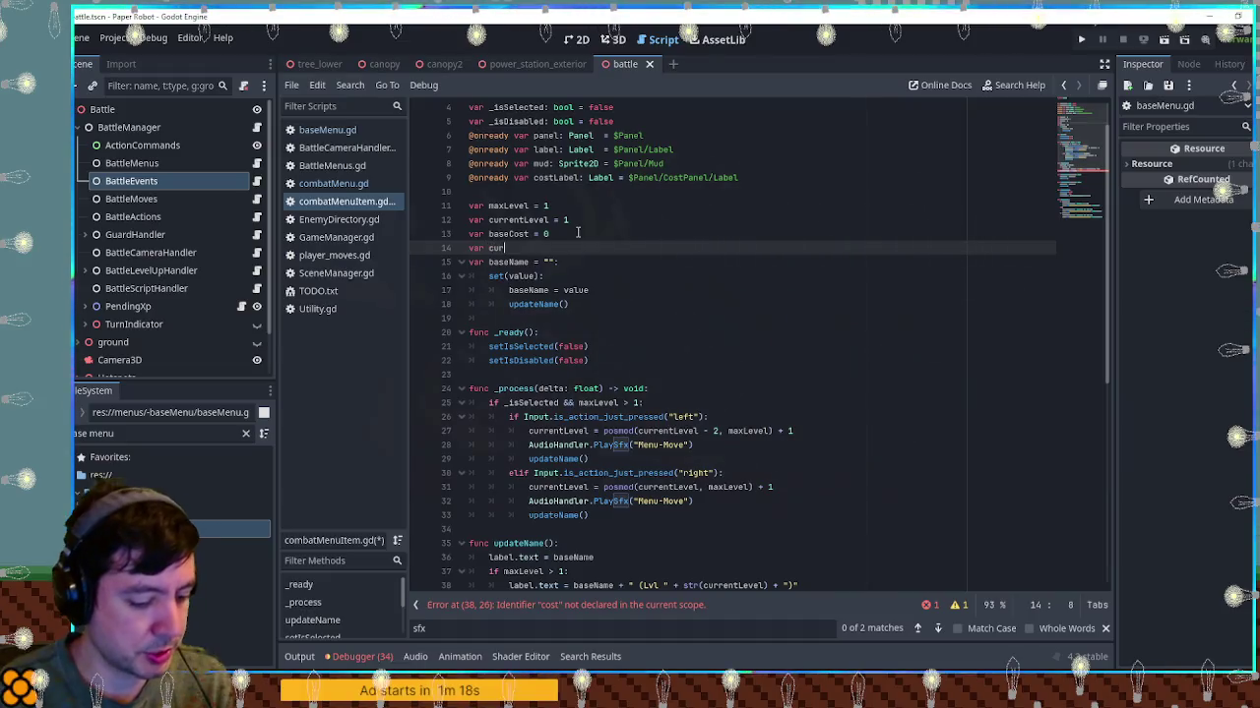
type("rentCost = ")
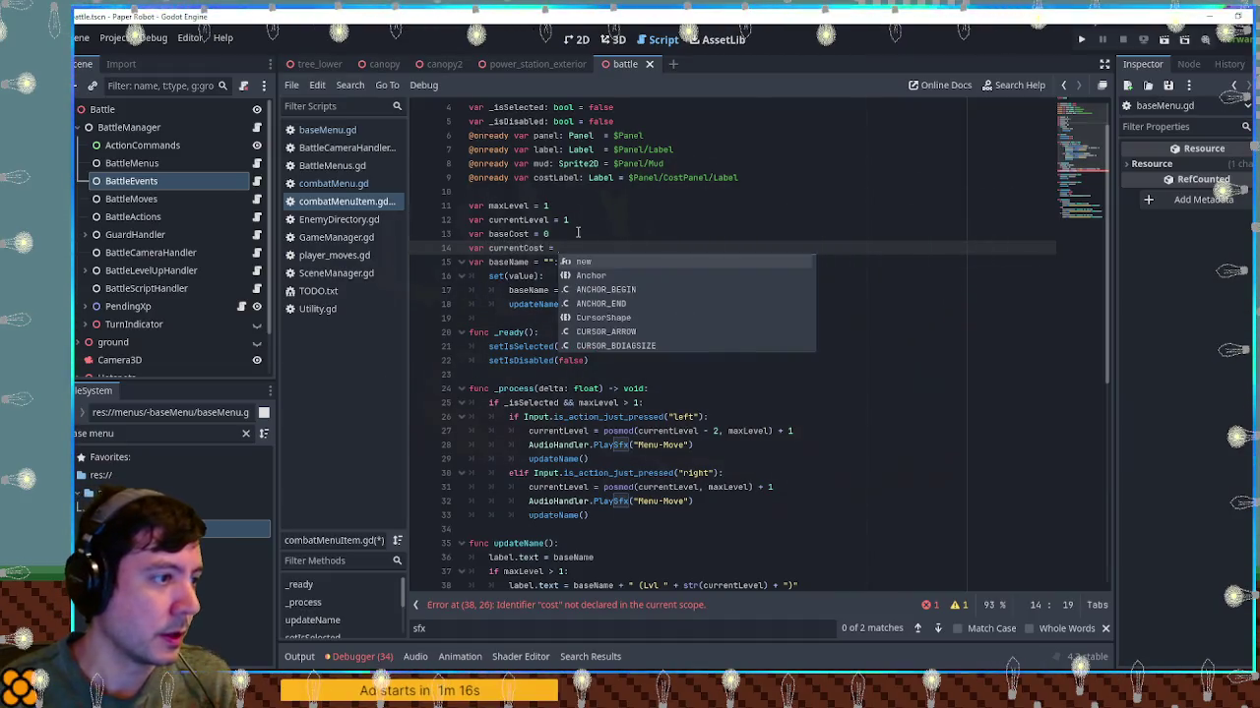
type("0")
double_click(509, 234)
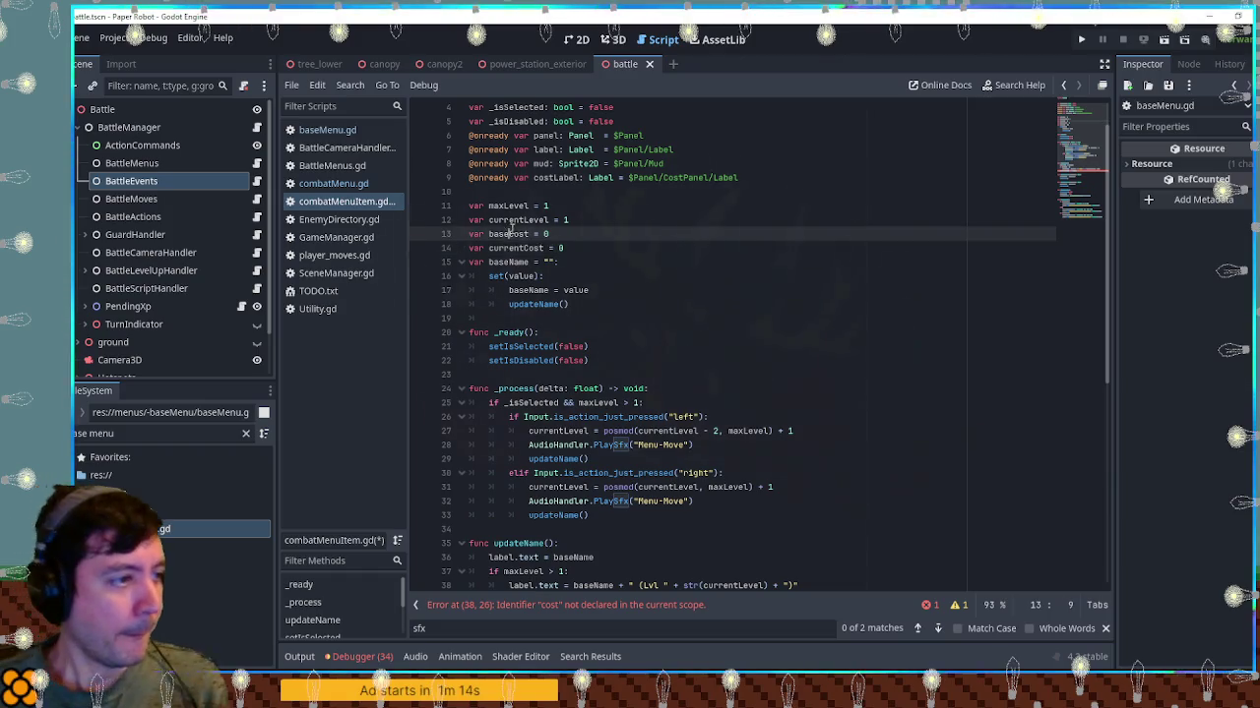
double_click(516, 248)
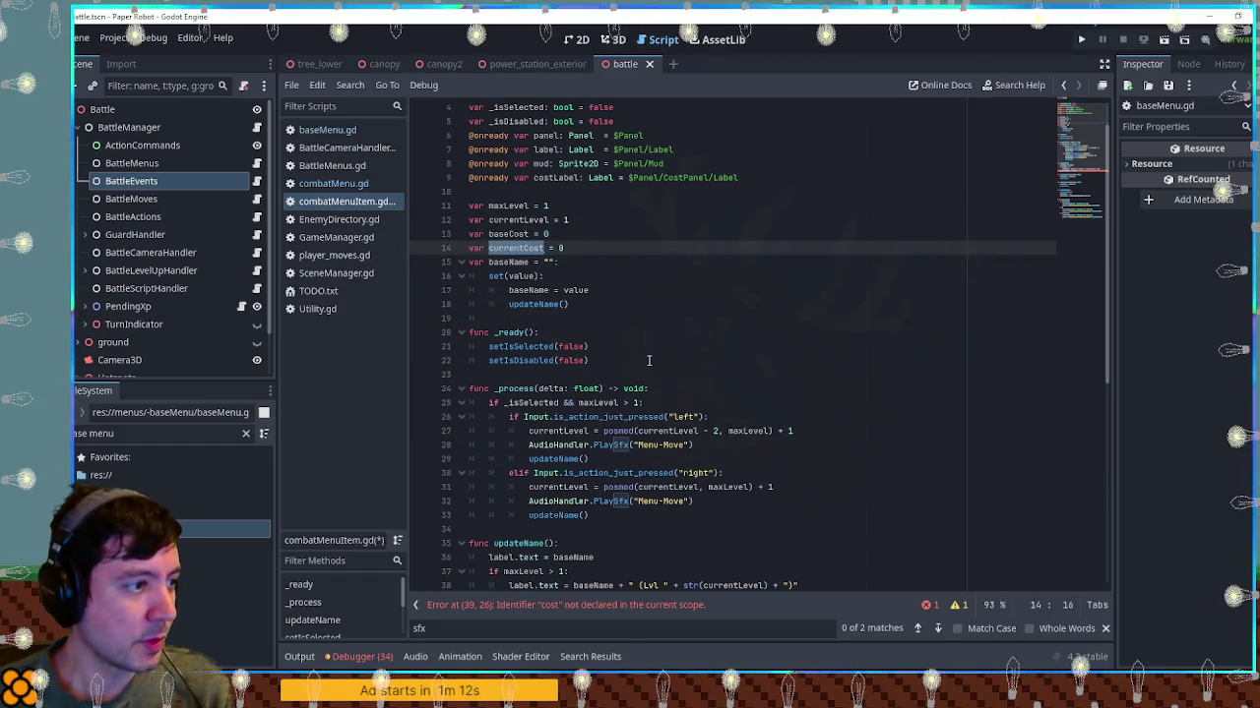
scroll(649, 362, "down", 4)
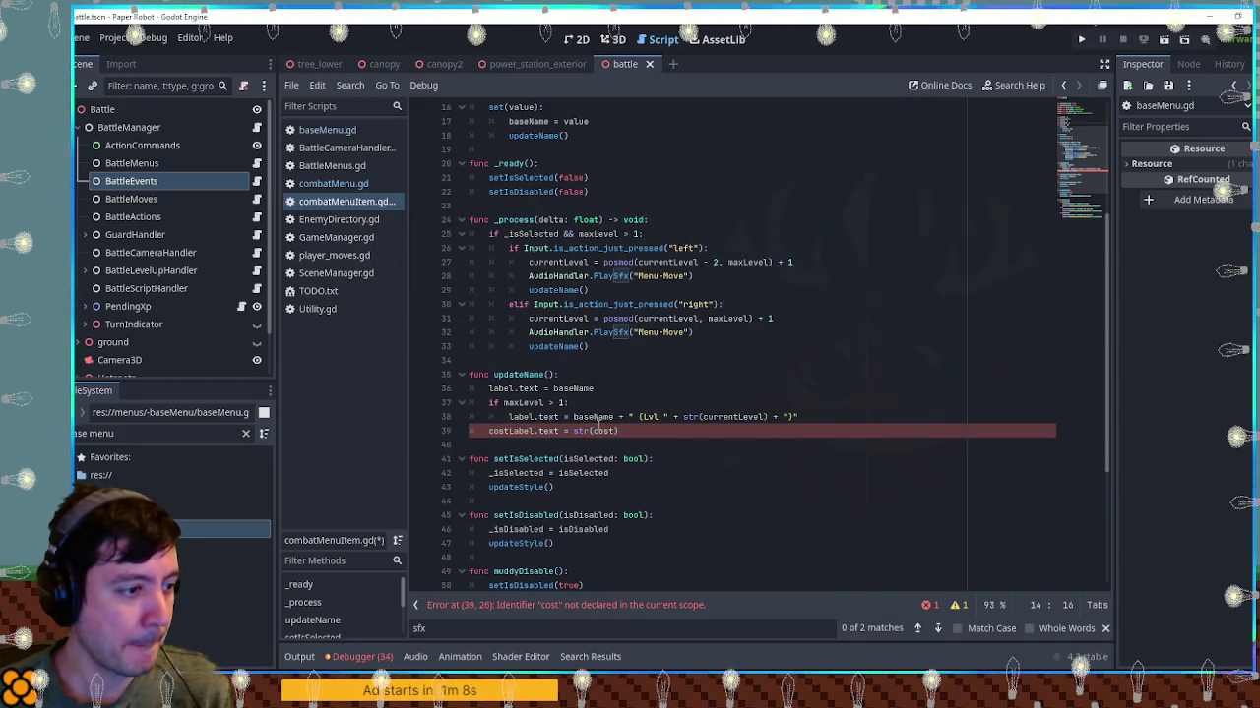
double_click(597, 431)
key("ctrl+v")
In updateName, set currentCost = baseCost * pow(2, currentLevel - 1)
left_click(839, 421)
key("Return")
key("Return")
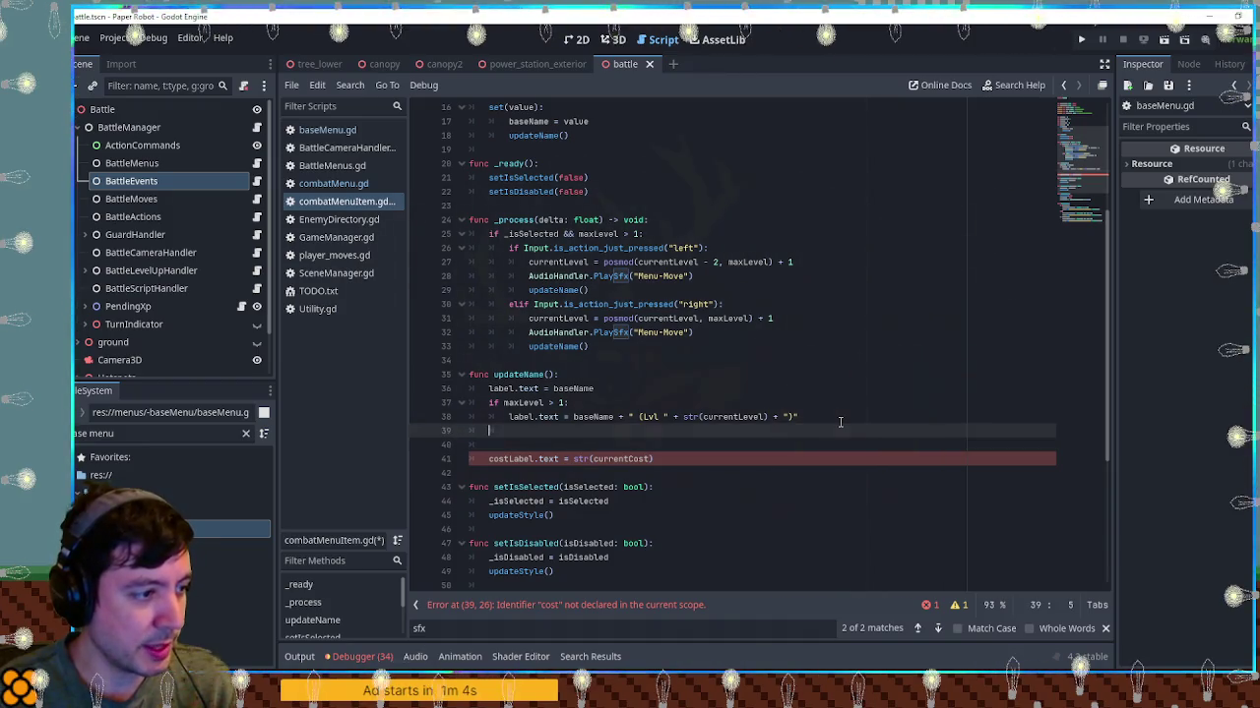
key("Return")
key("Up")
type("currentCost")
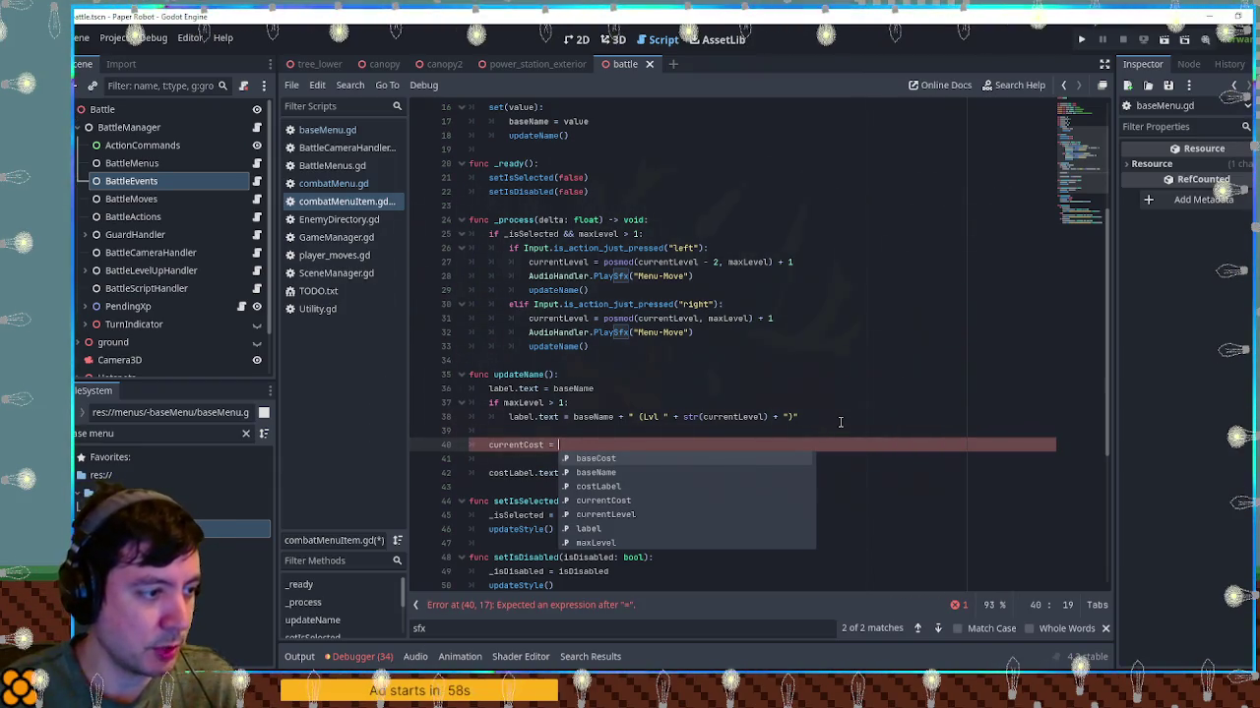
left_click(675, 418)
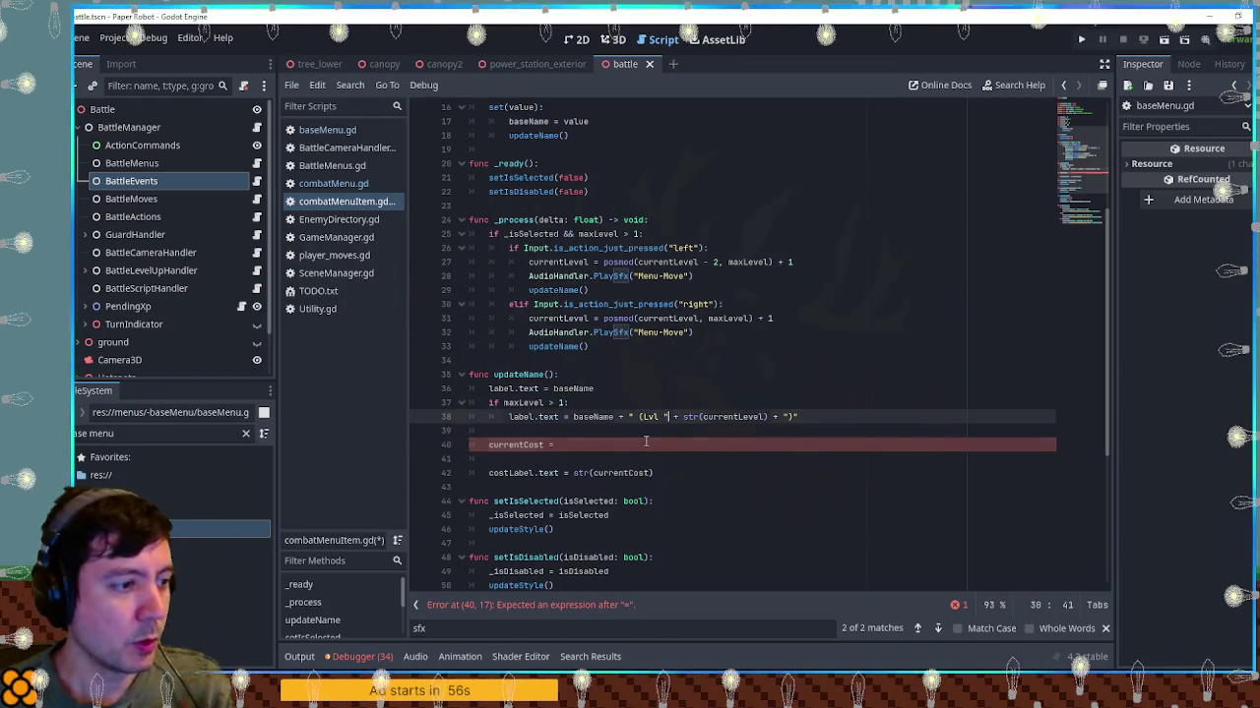
left_click(645, 444)
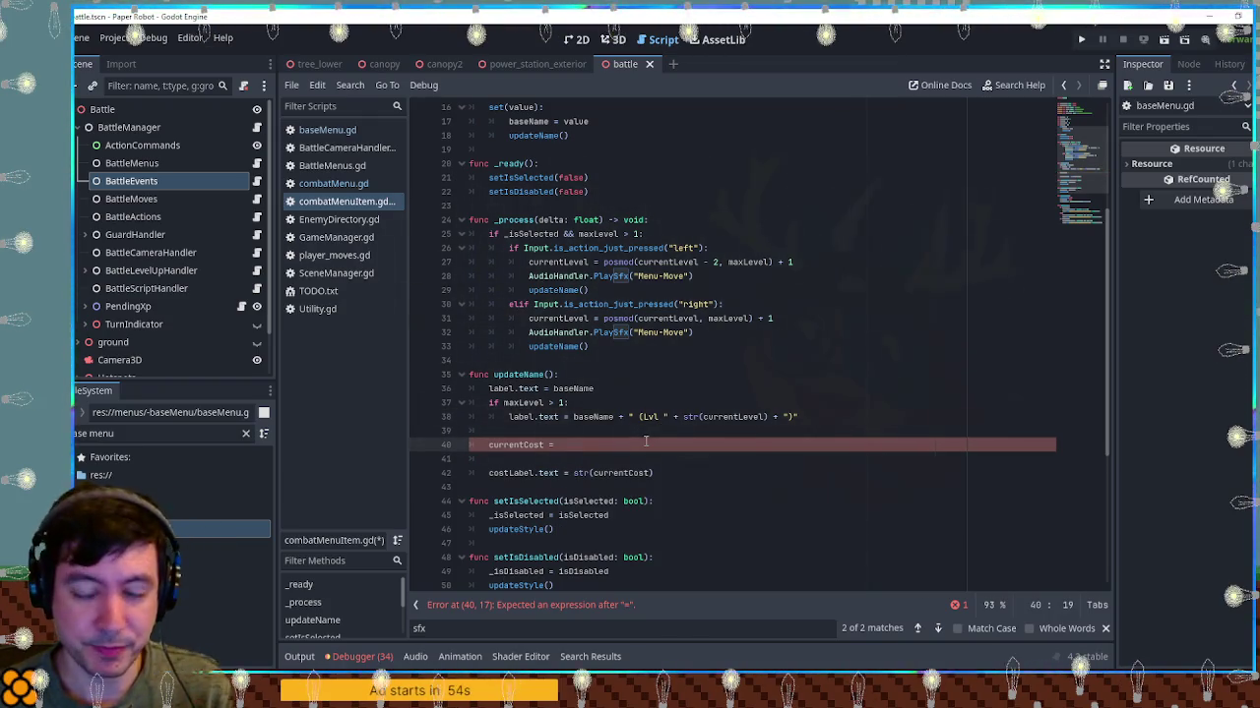
double_click(729, 417)
left_click(582, 447)
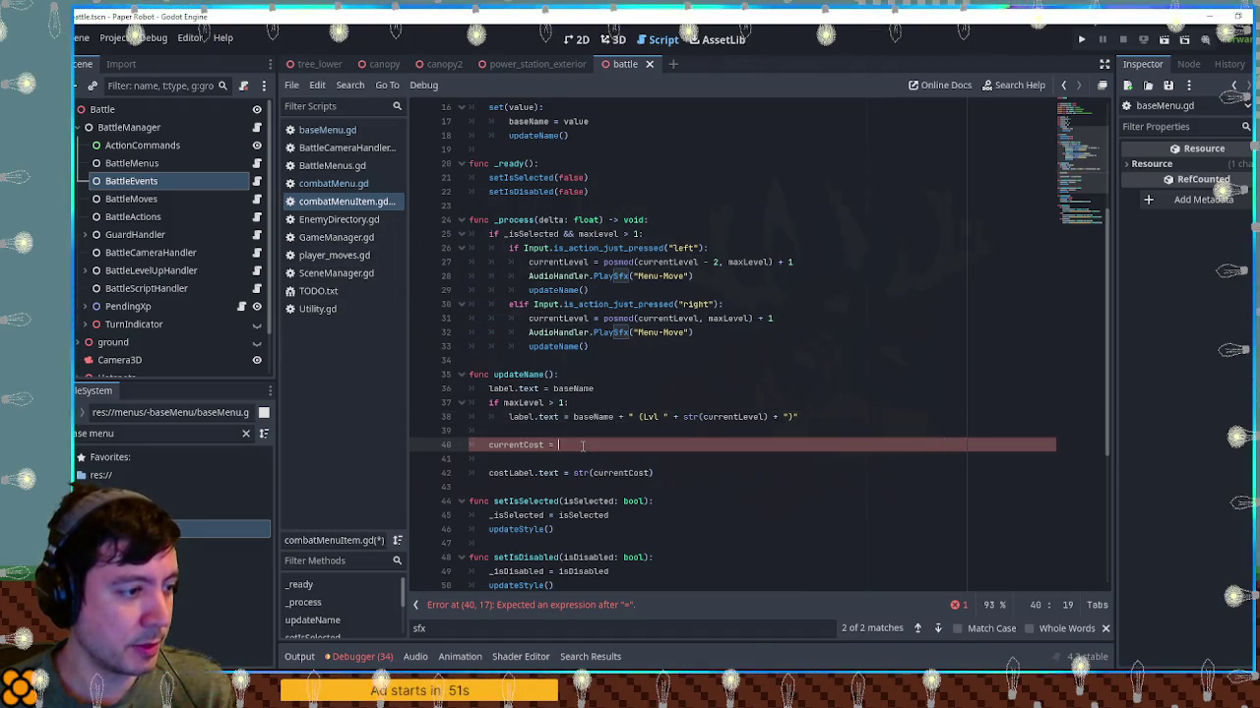
type("baseCost ")
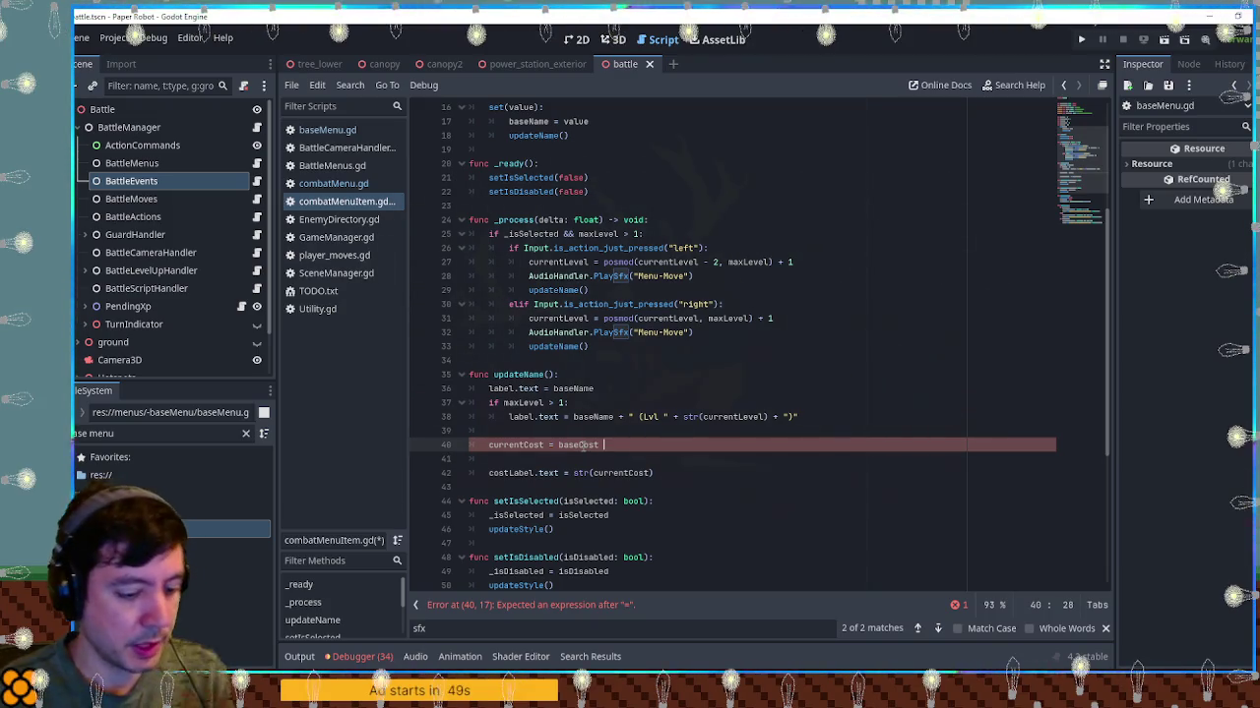
type("* ")
type("pow(2,")
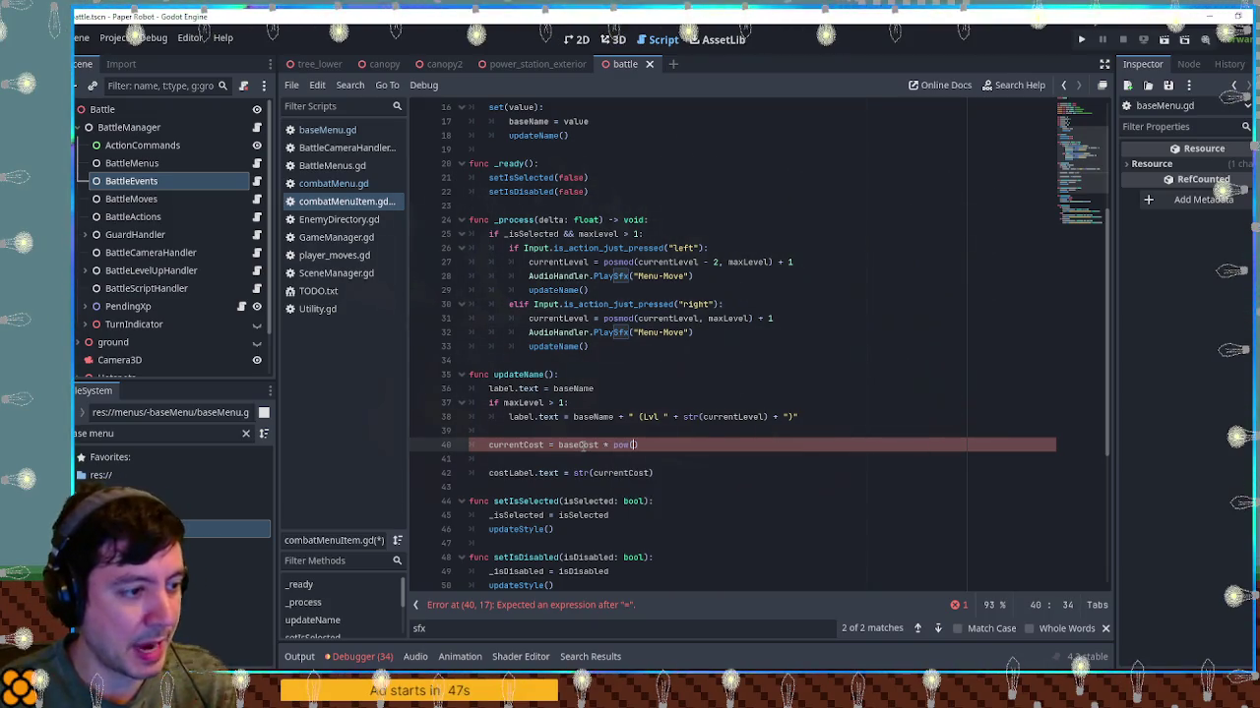
type(" currentLevel")
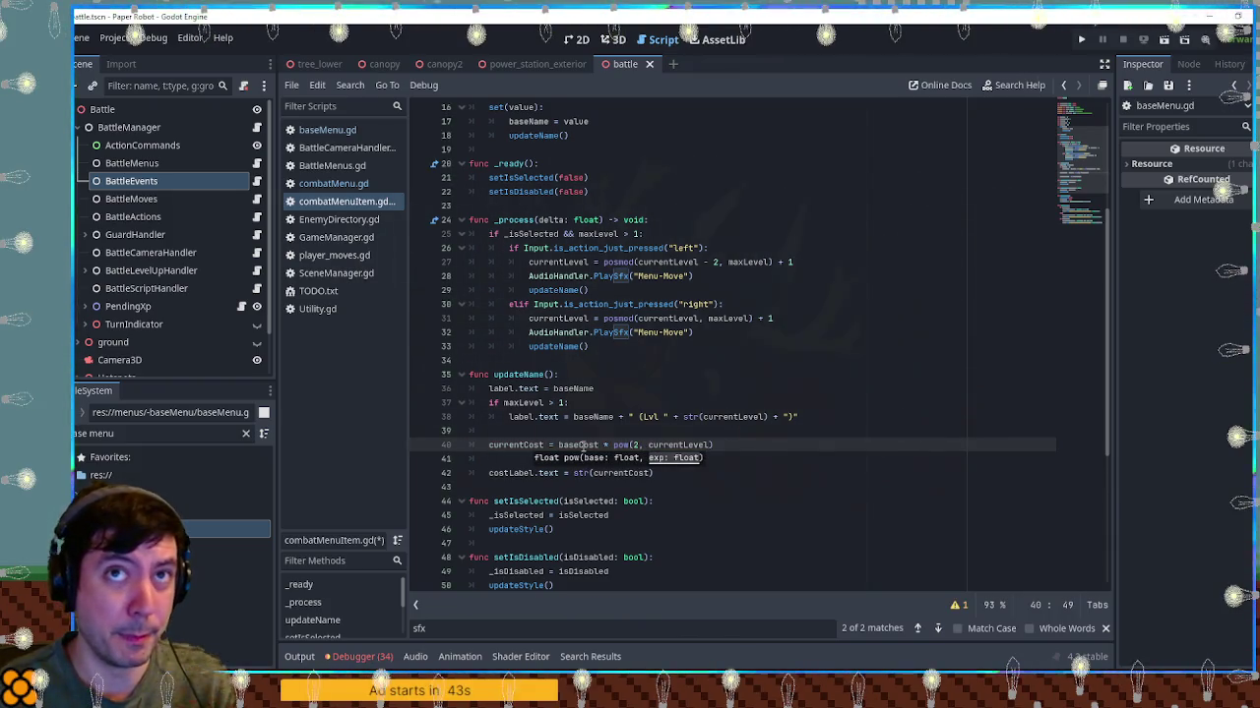
type(" - 1")
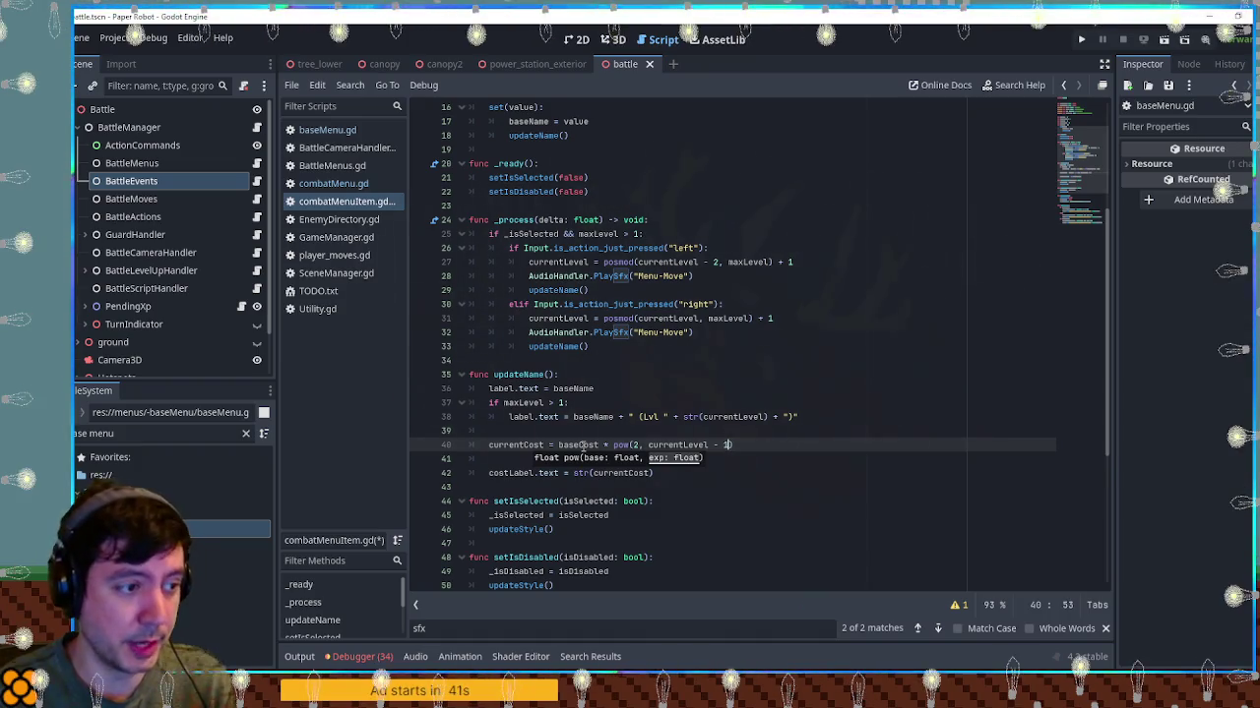
left_click(796, 389)
Save combatMenuItem.gd and run the project with F5
key("ctrl+s")
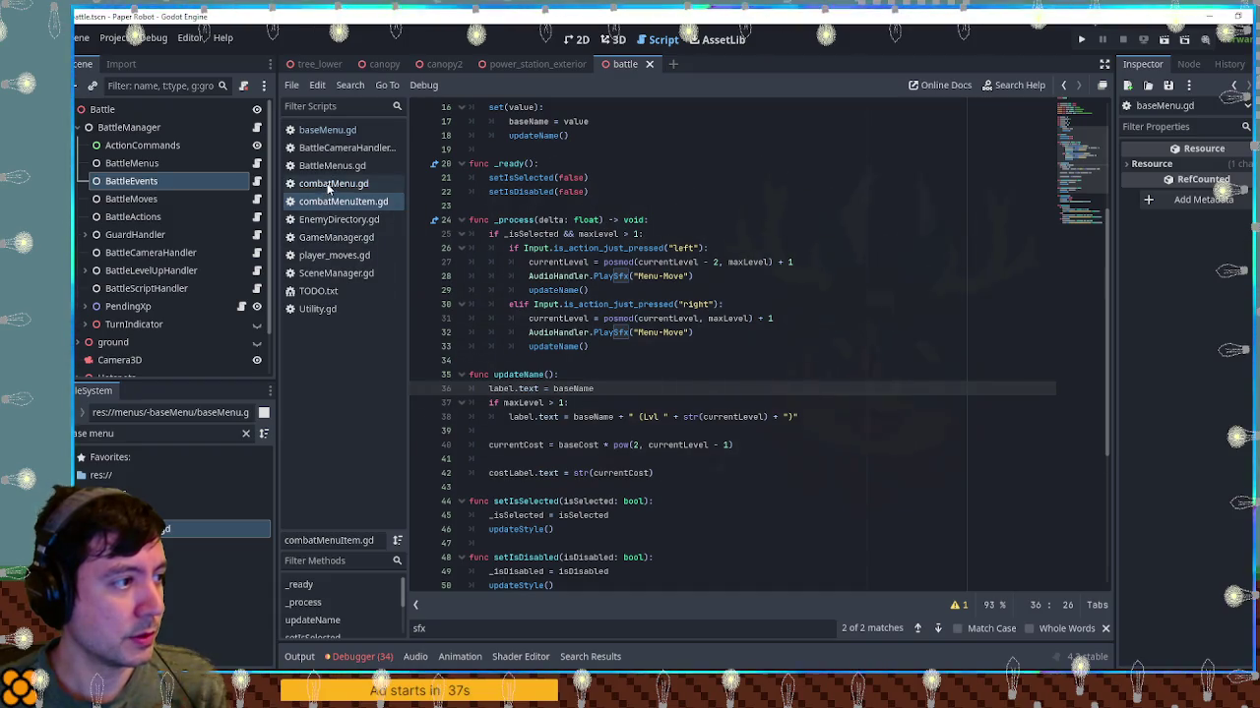
left_click(843, 201)
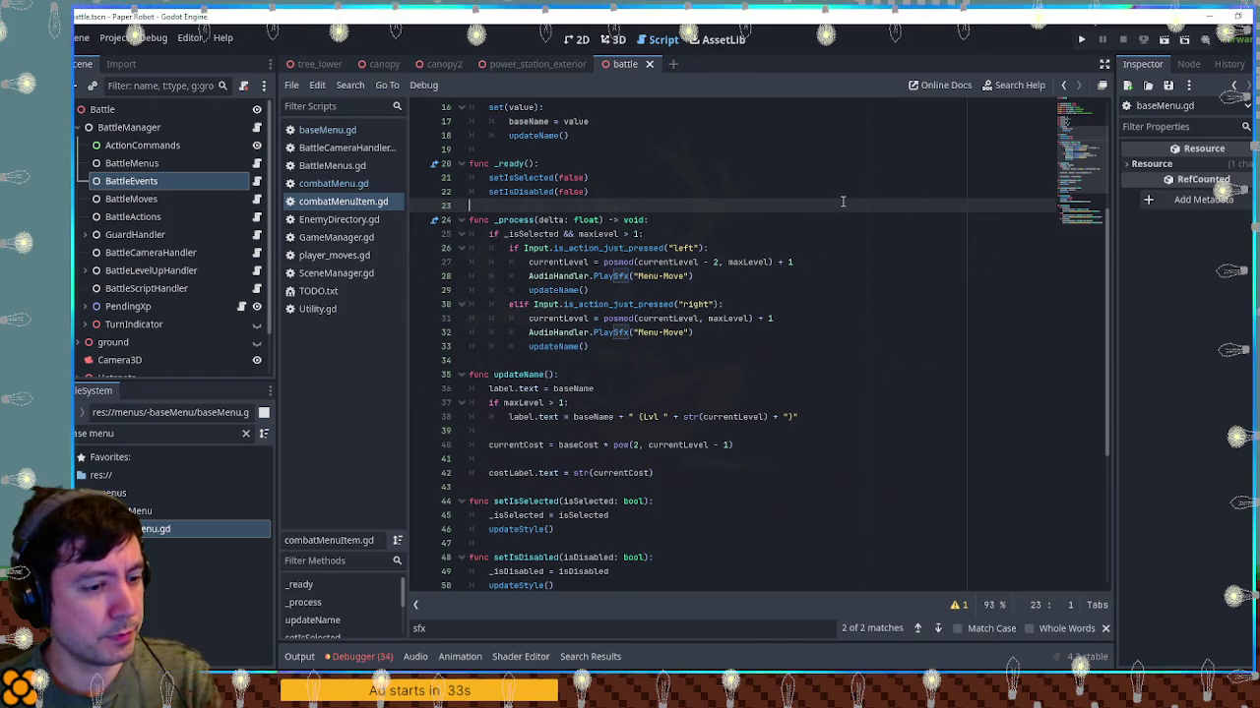
key("F5")
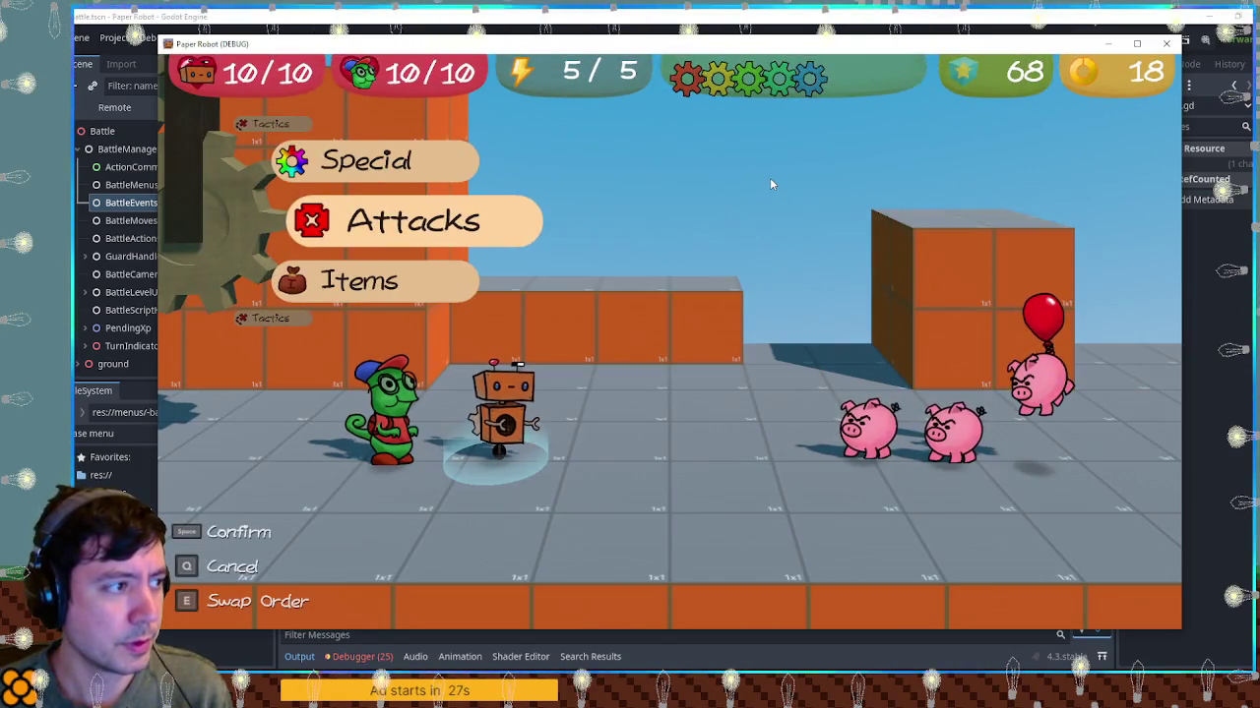
Change line 164 of BattleMenus.gd to maxLevel = instanceCount * 2 and save
key("F8")
left_click(331, 165)
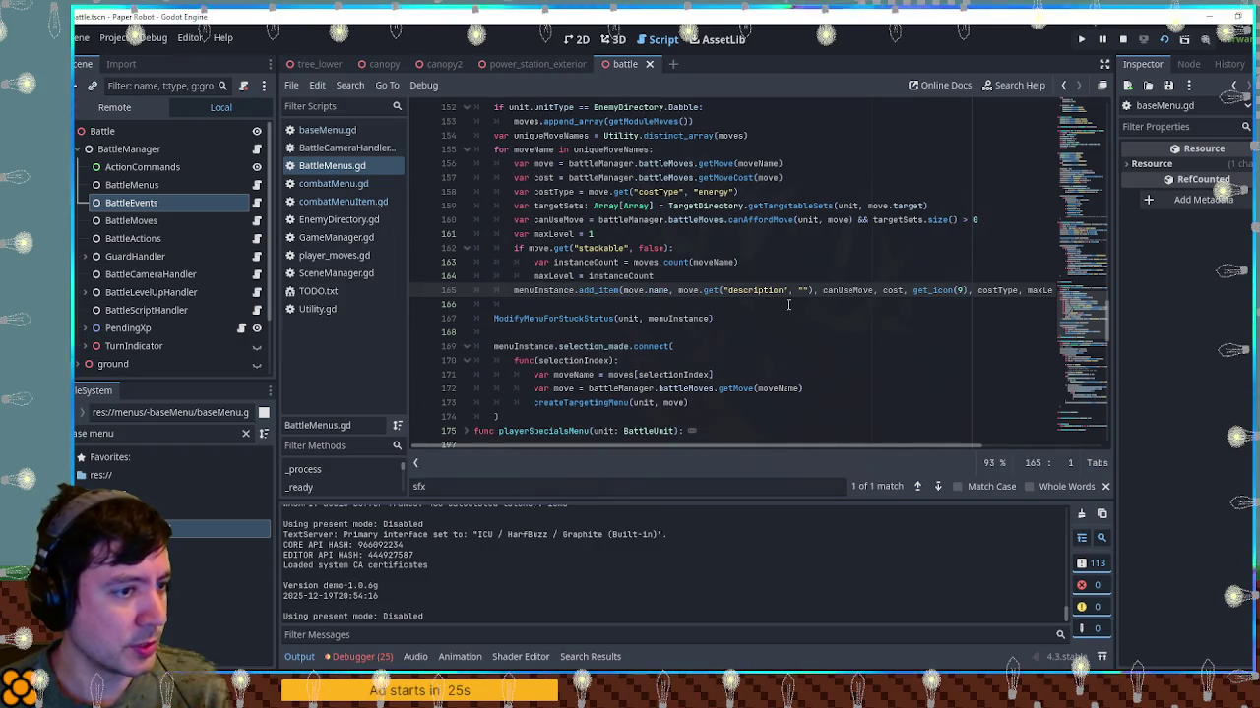
left_click(672, 276)
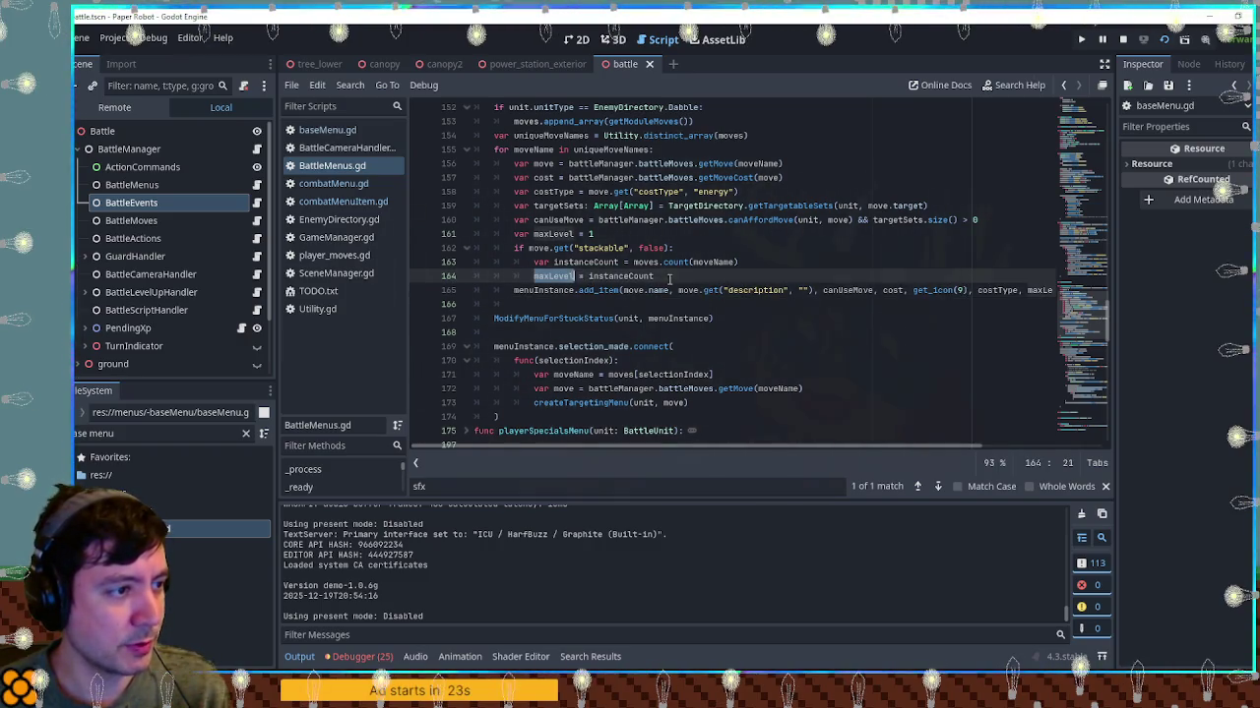
type(" * 2")
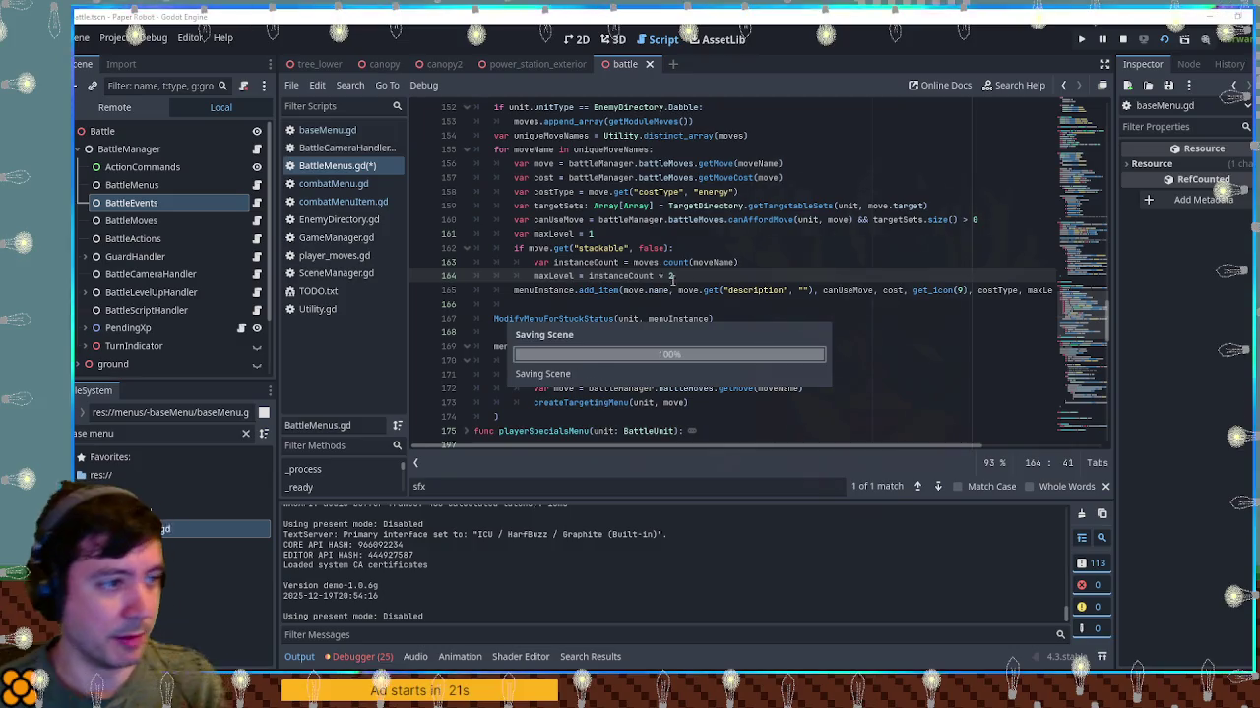
key("ctrl+s")
Run the battle and cycle Beak Barrage's levels under Attacks, checking its cost doubles up to 16
key("F6")
key("space")
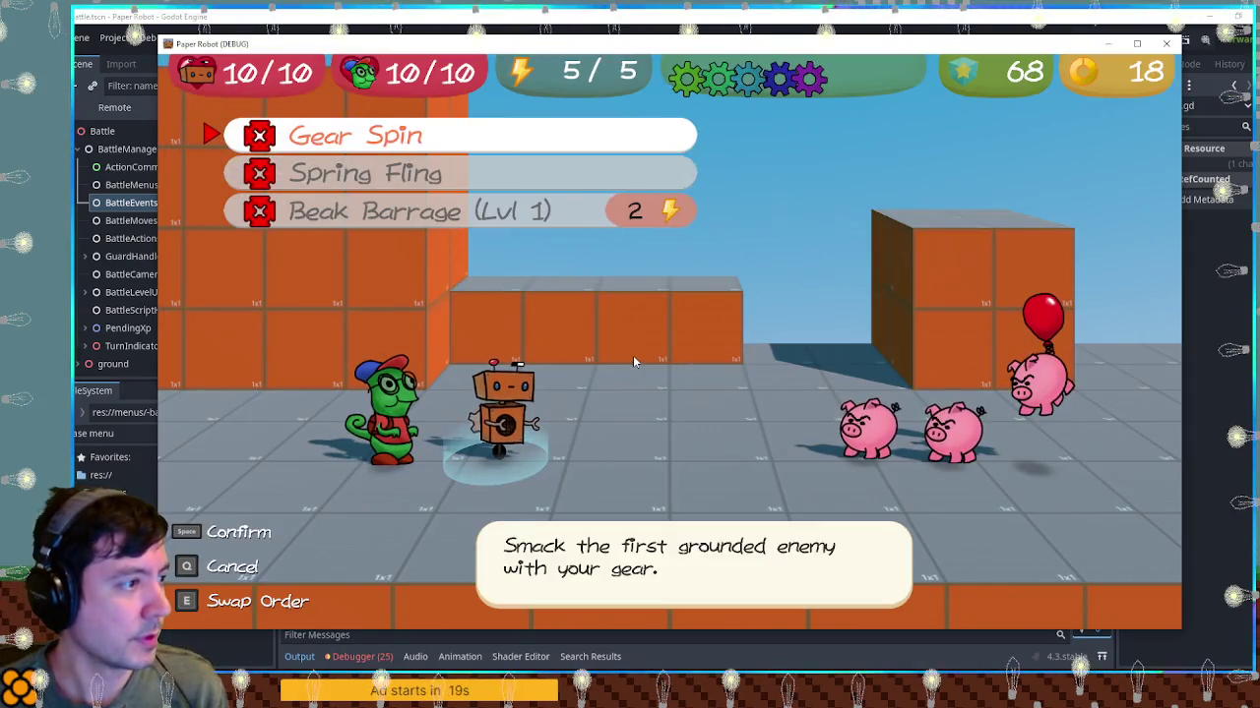
key("Up")
key("Right")
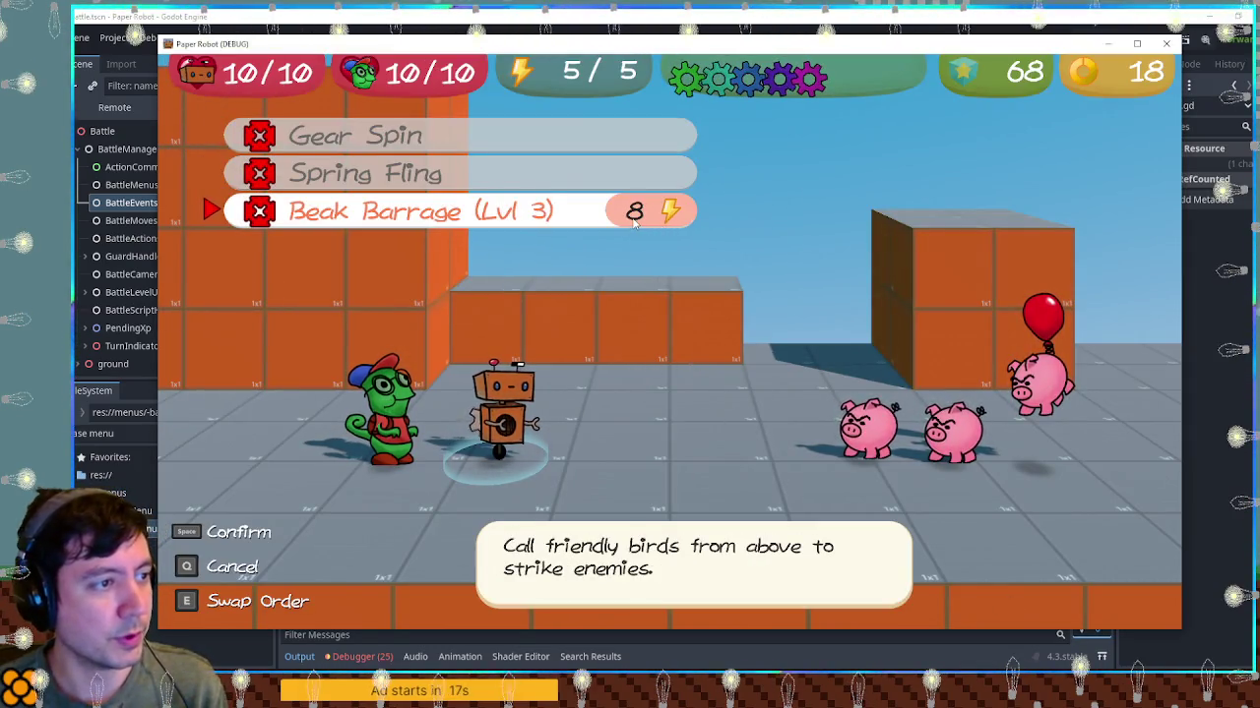
key("Right")
key("Right")
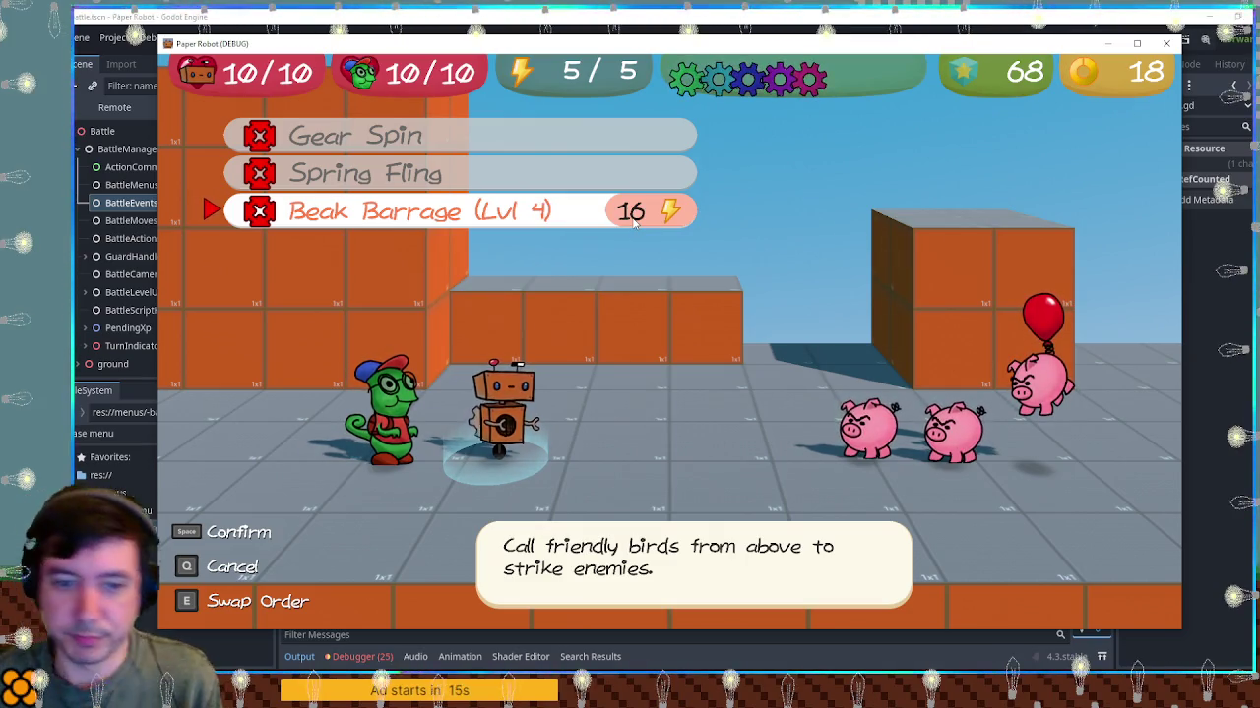
key("Up")
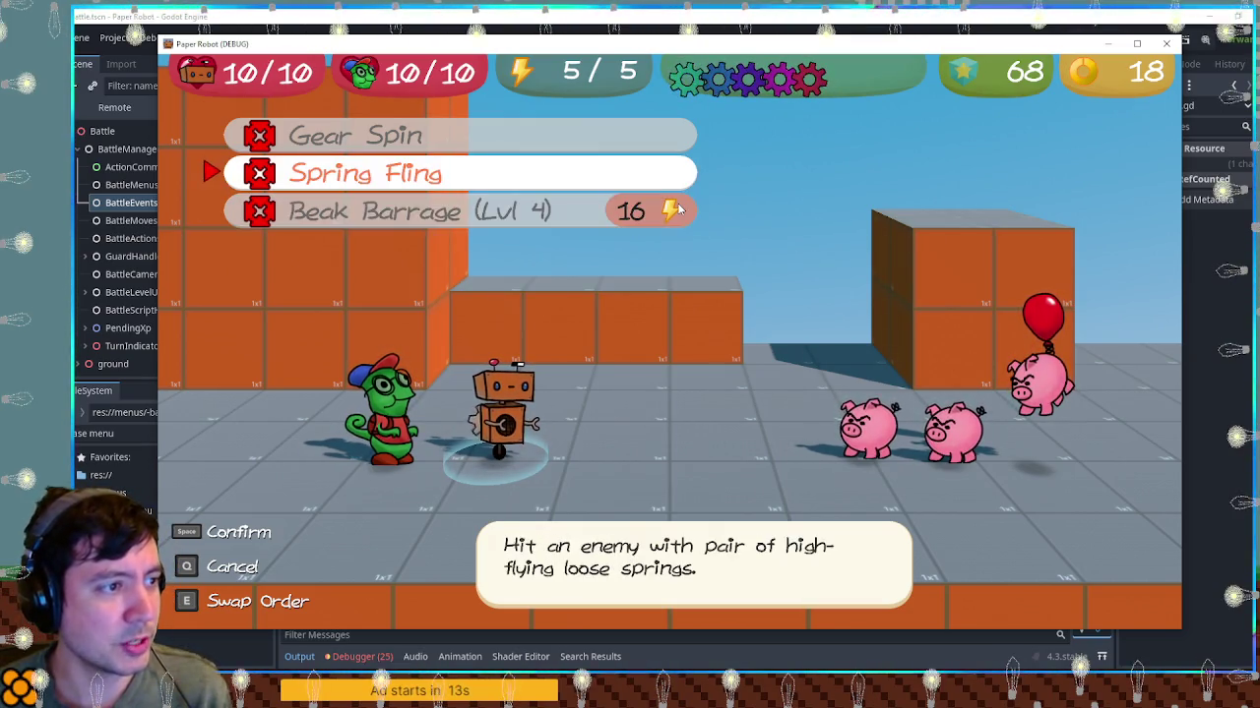
key("Down")
key("Left")
key("Left")
key("Left")
key("Right")
key("Right")
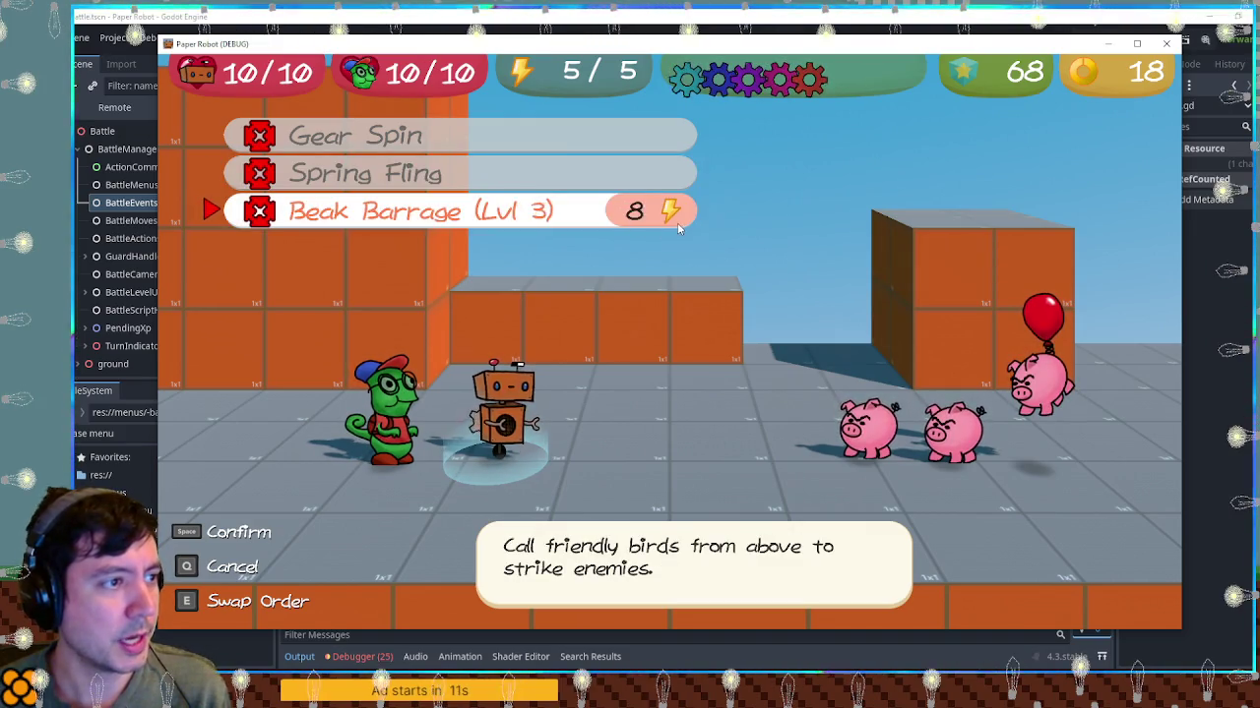
key("Left")
key("Left")
key("Right")
key("Right")
key("Right")
key("F8")
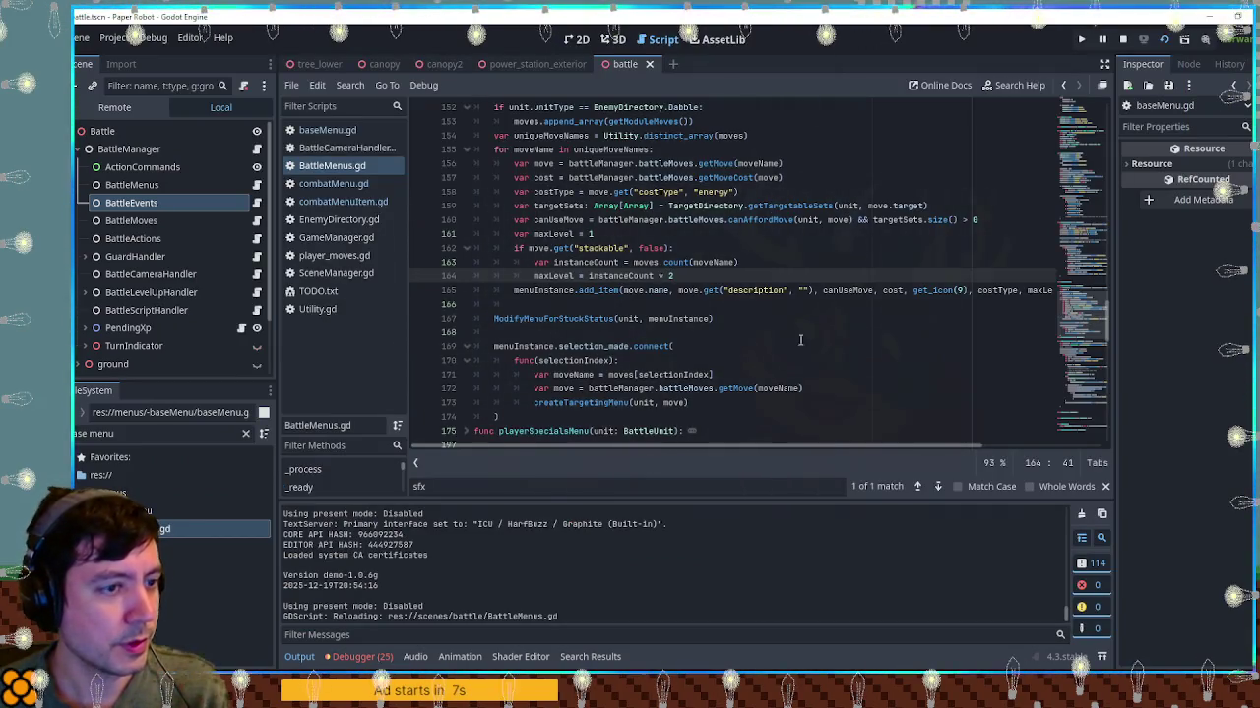
Examine the canUseMove call and the canAffordMove checks on lines 160 and 185 of BattleMenus.gd
mouse_move(864, 449)
left_mouse_down()
mouse_move(957, 450)
mouse_move(838, 449)
left_mouse_up()
double_click(848, 290)
mouse_move(728, 219)
left_mouse_down()
mouse_move(960, 221)
mouse_move(793, 219)
left_mouse_up()
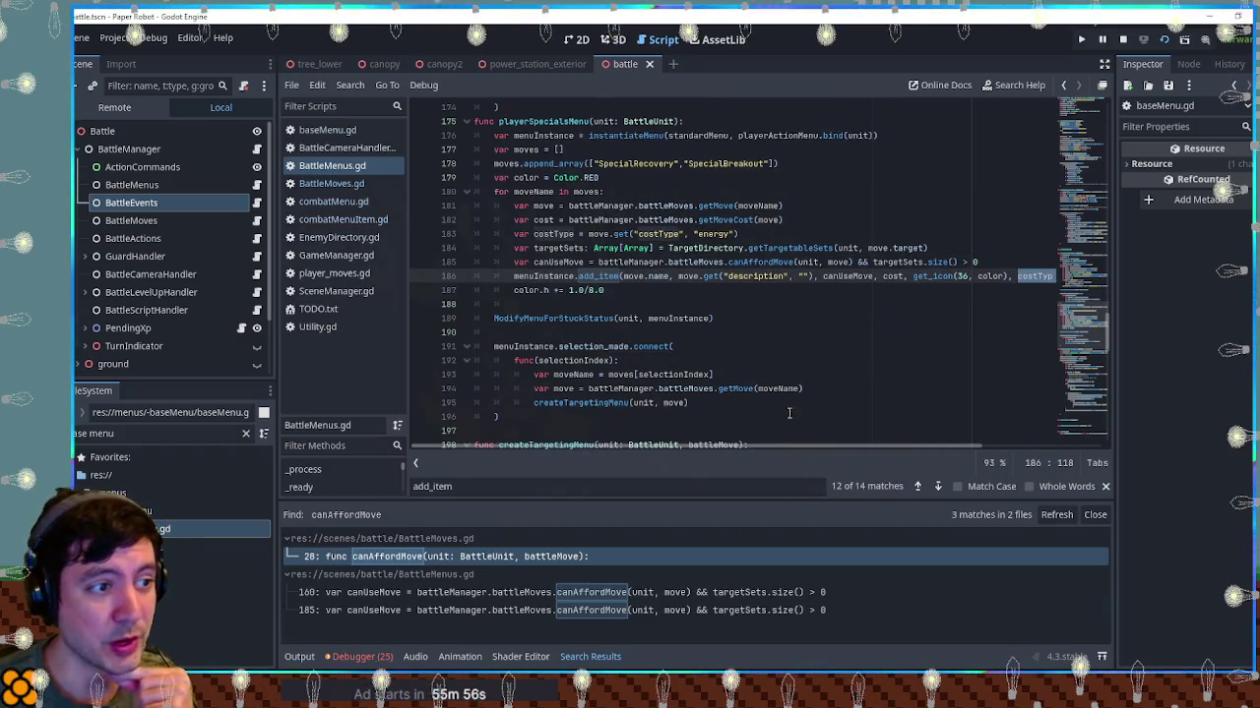
mouse_move(597, 262)
left_mouse_down()
mouse_move(886, 275)
mouse_move(852, 262)
mouse_move(873, 262)
left_mouse_up()
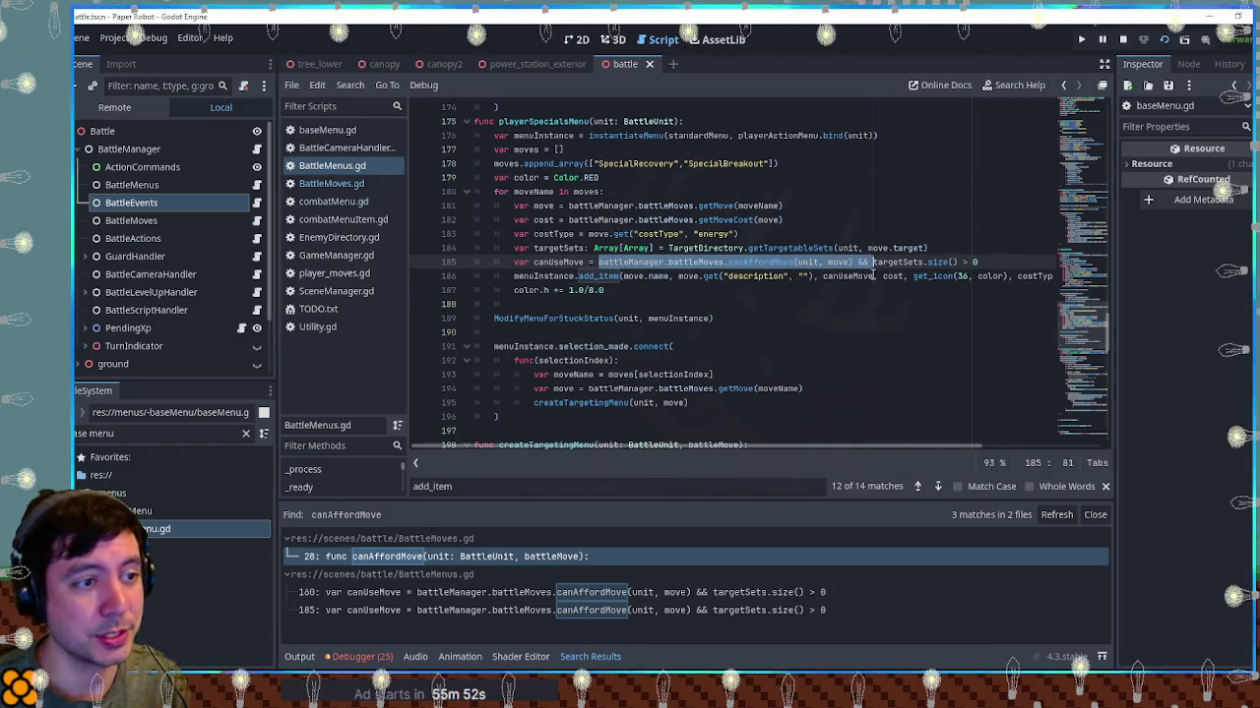
Remove the affordability check from the specials menu condition and save BattleMenus.gd
key("BackSpace")
left_click(846, 251)
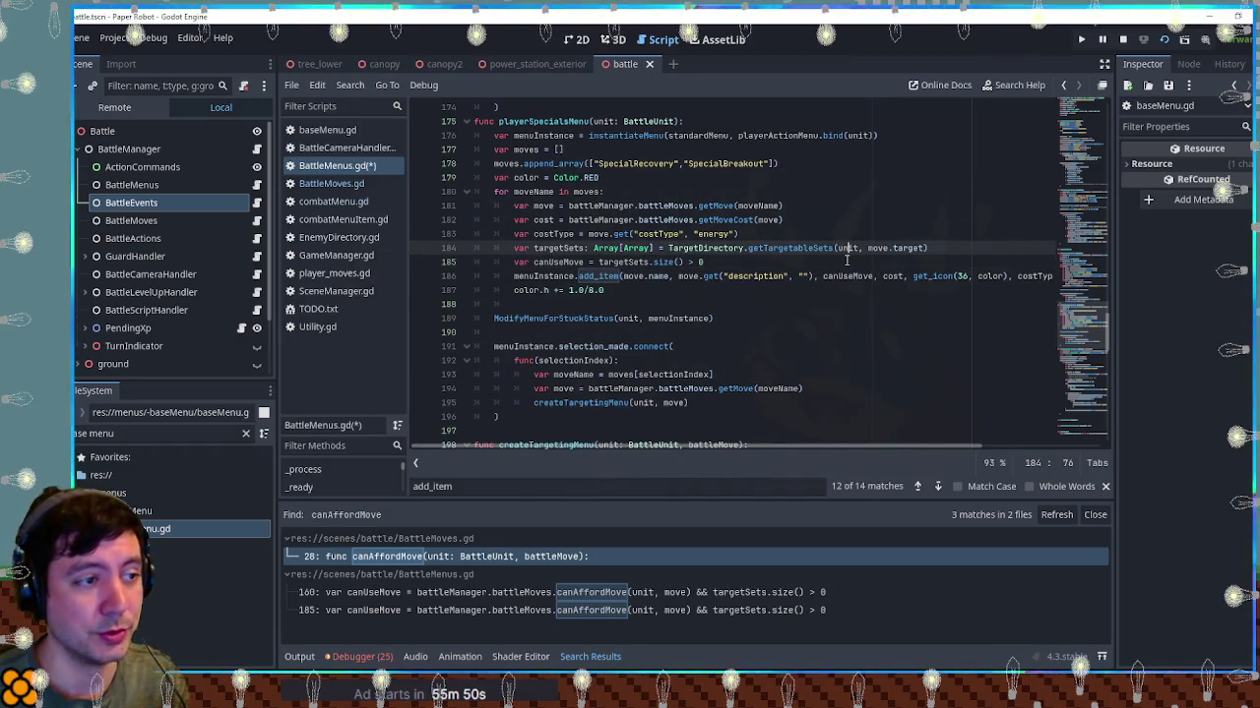
key("ctrl+s")
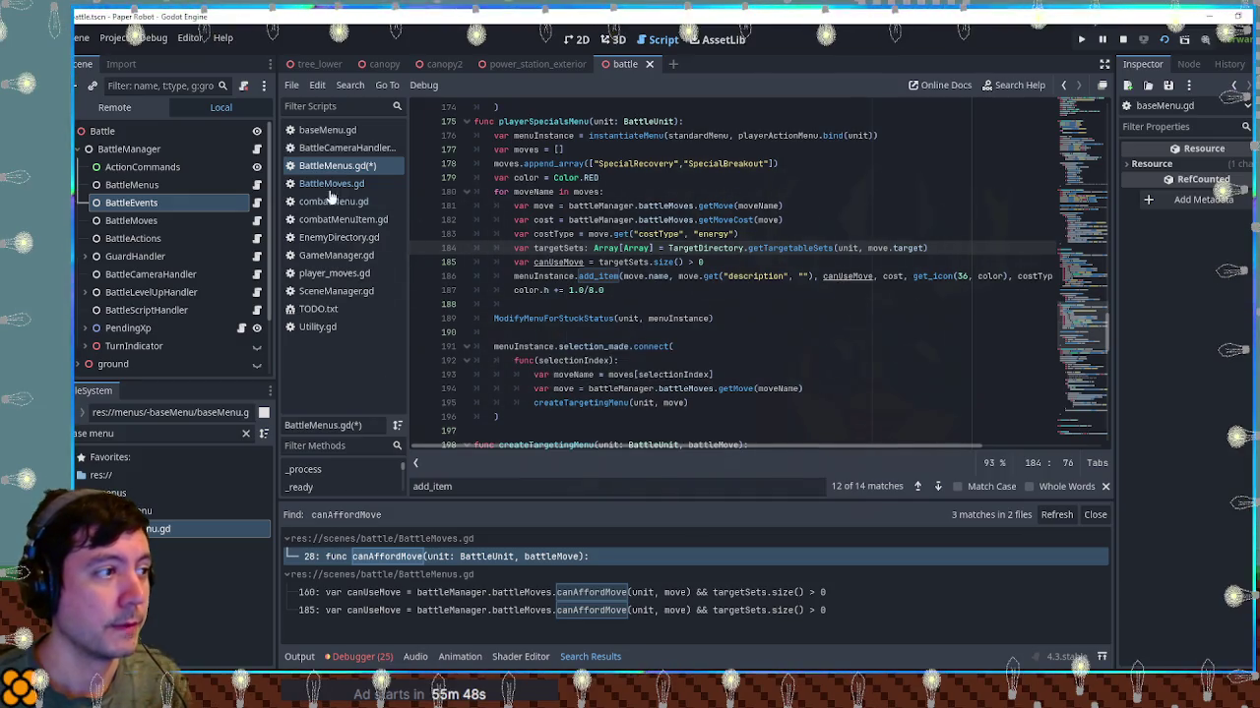
Look over canAffordMove in BattleMoves.gd and the combatMenuItem.gd script
left_click(331, 185)
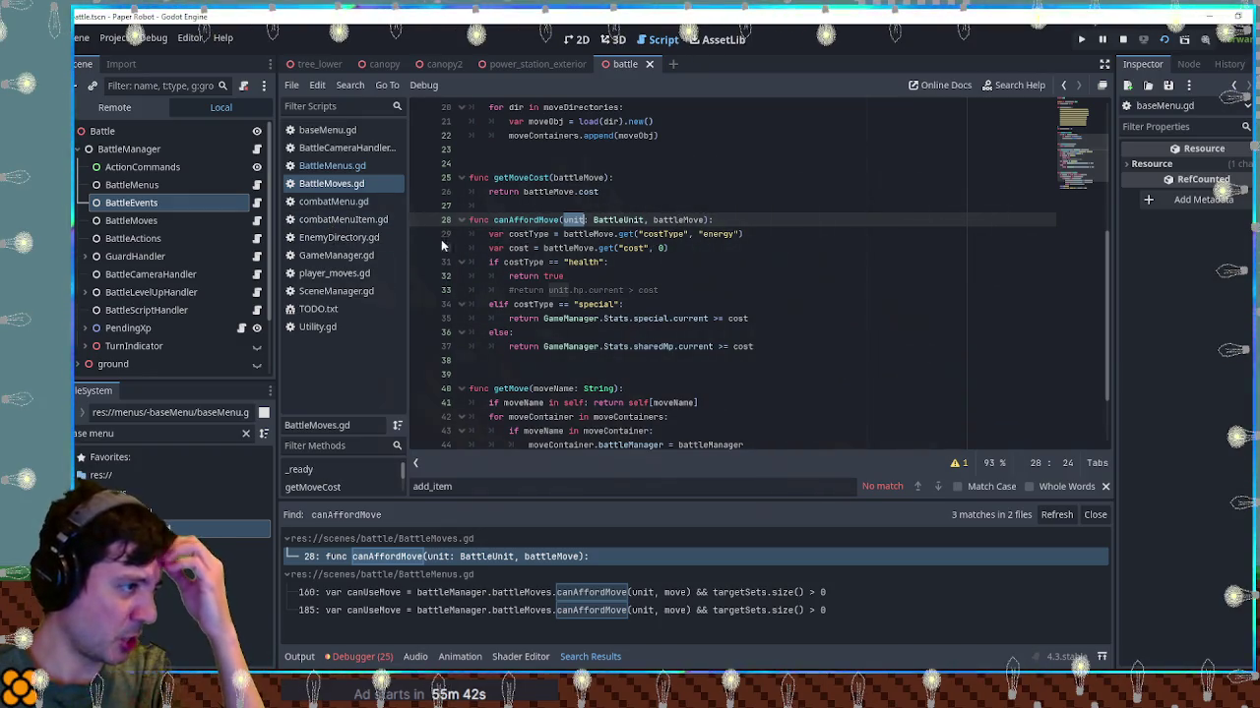
left_click(344, 219)
scroll(597, 266, "up", 5)
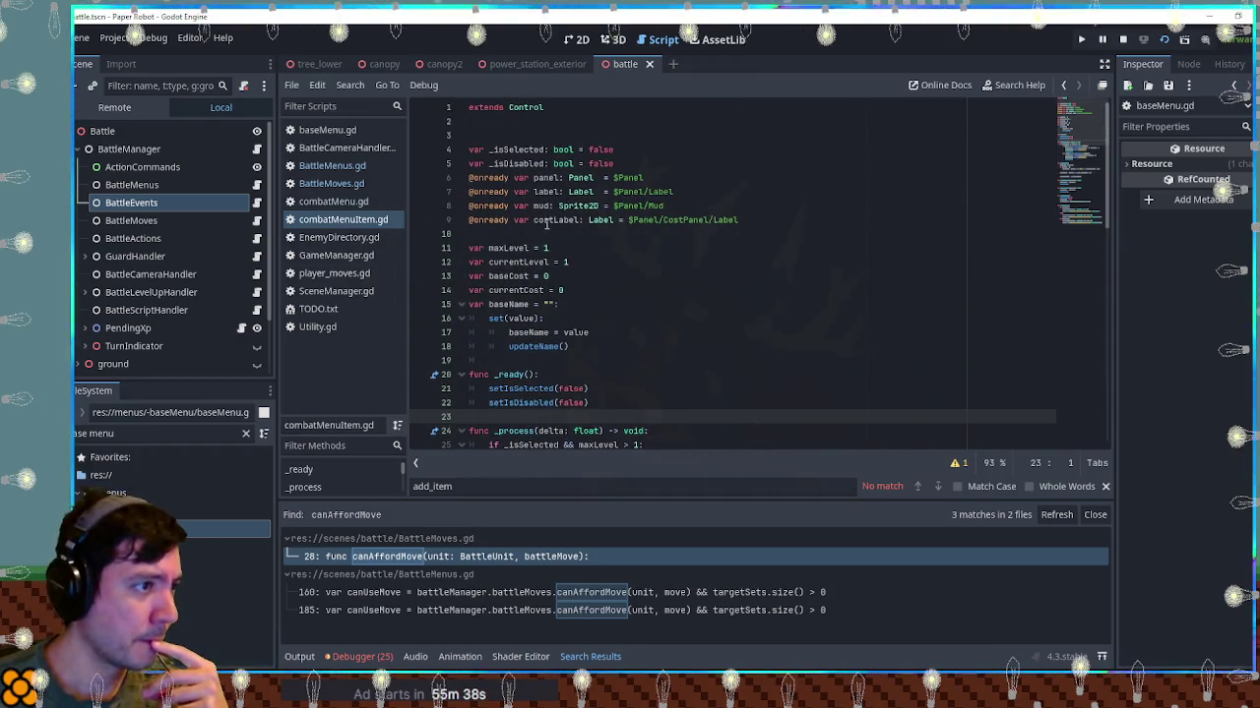
left_click(332, 202)
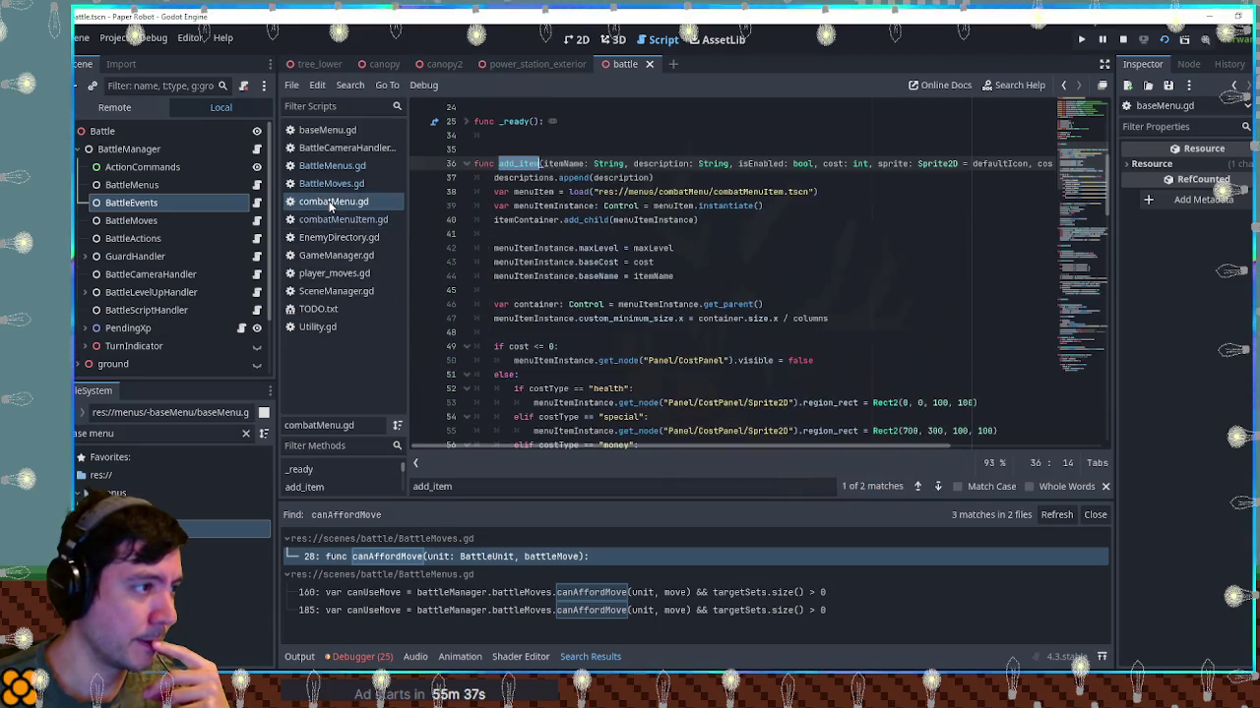
Review add_item's full parameter list and its cost-type branches in combatMenu.gd
scroll(915, 447, "right", 2)
left_click(1004, 164)
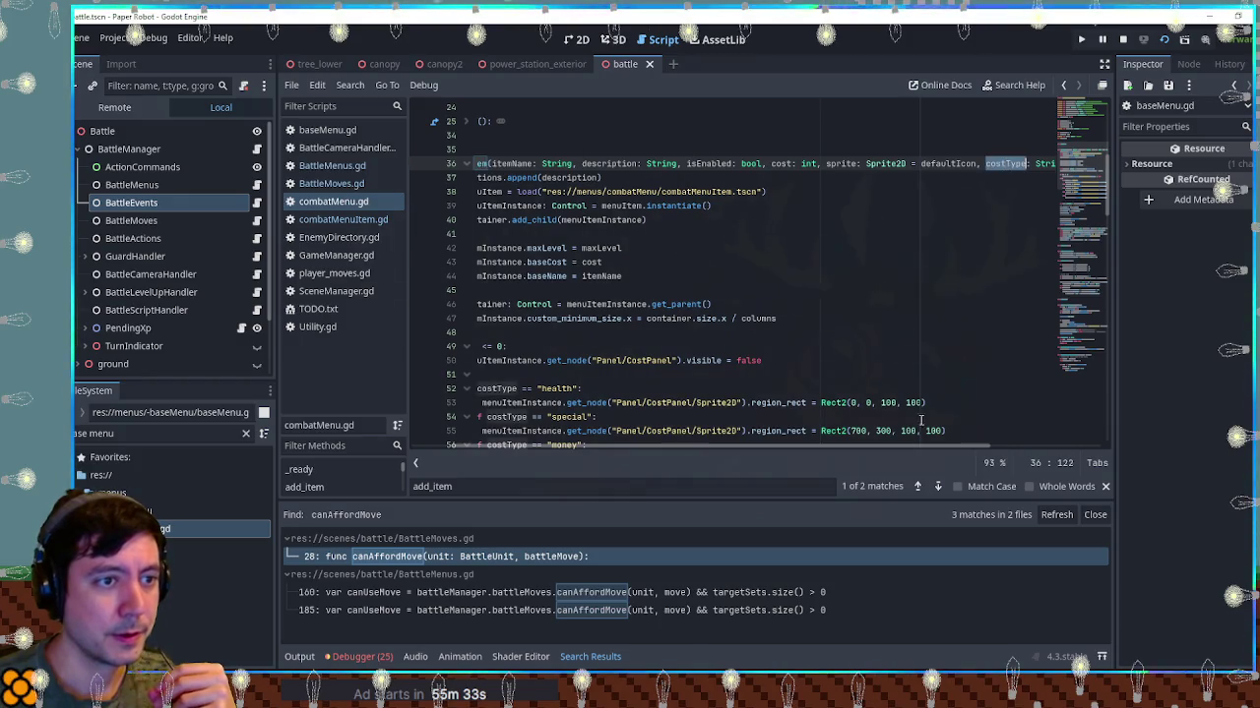
scroll(900, 448, "left", 2)
scroll(712, 420, "down", 5)
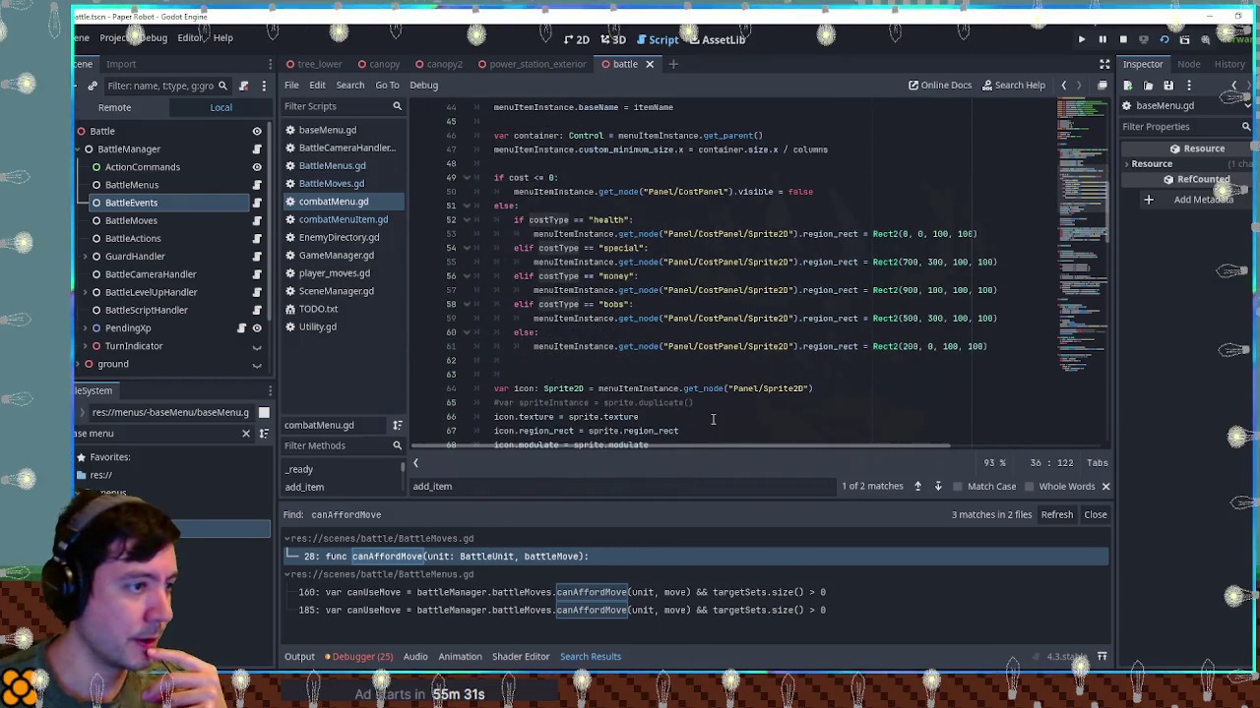
scroll(713, 420, "up", 4)
scroll(708, 417, "down", 5)
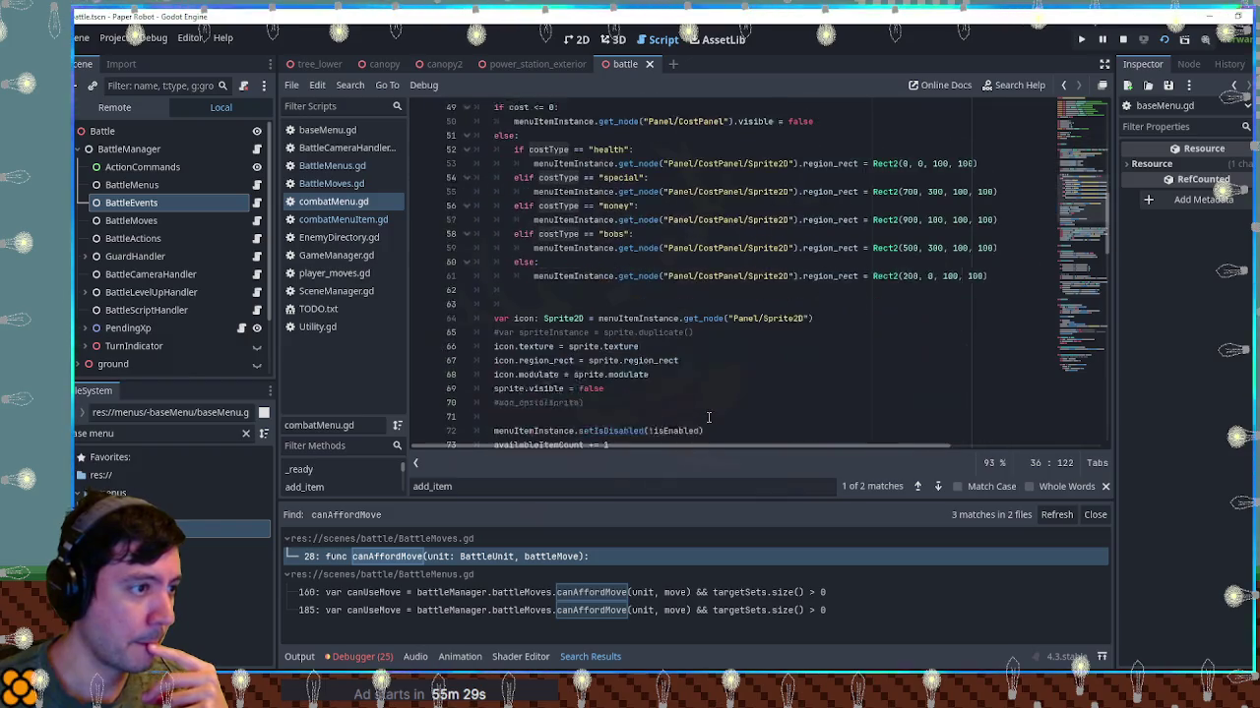
scroll(708, 417, "down", 1)
scroll(709, 417, "up", 3)
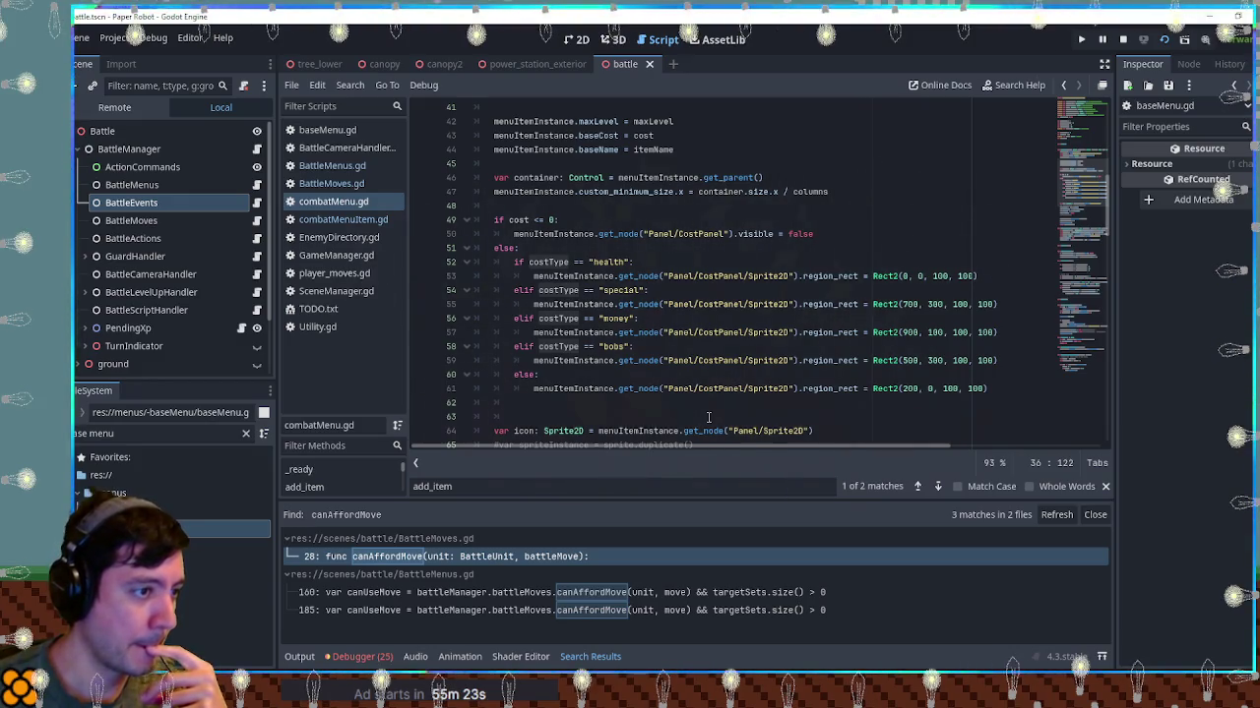
scroll(708, 417, "down", 1)
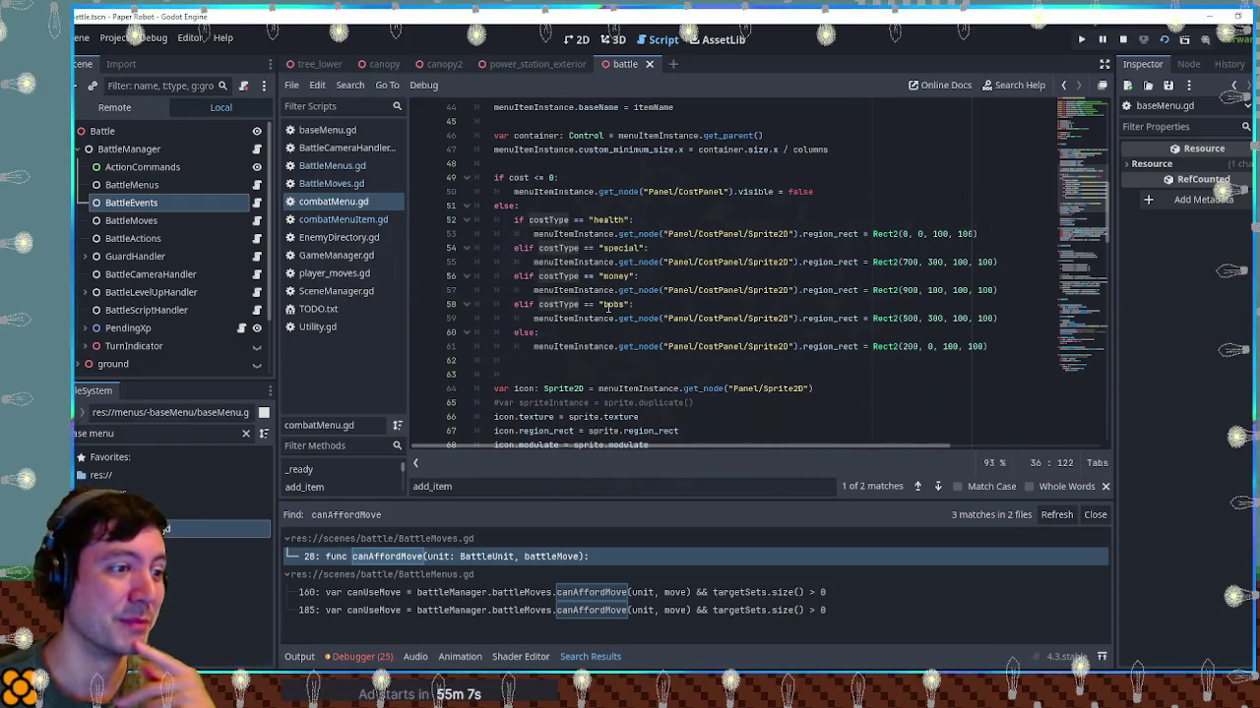
scroll(607, 308, "up", 4)
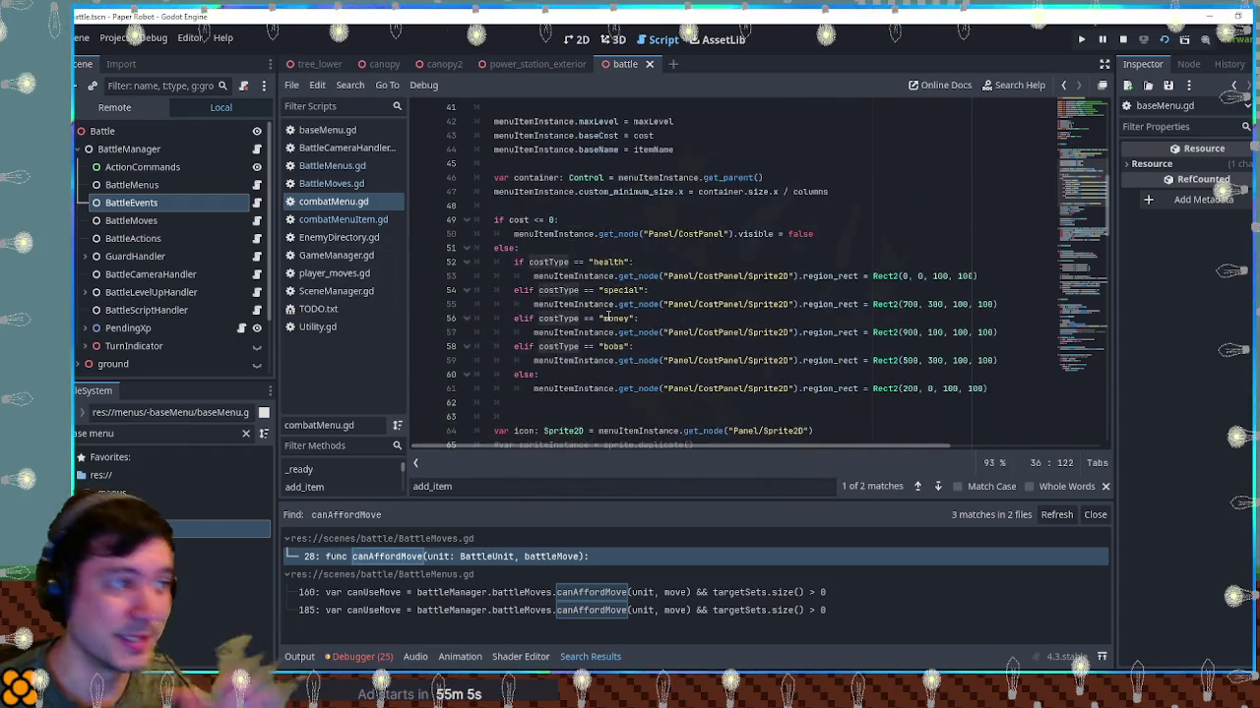
scroll(607, 308, "down", 2)
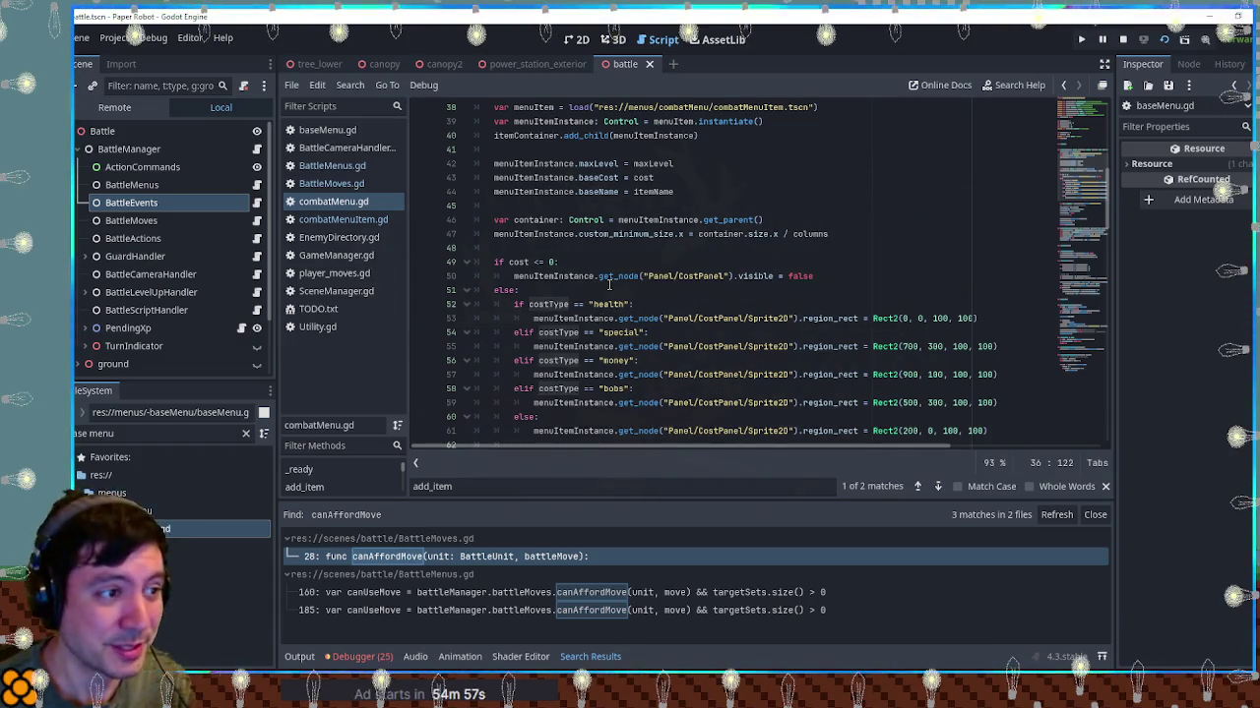
scroll(615, 280, "up", 1)
scroll(620, 279, "down", 2)
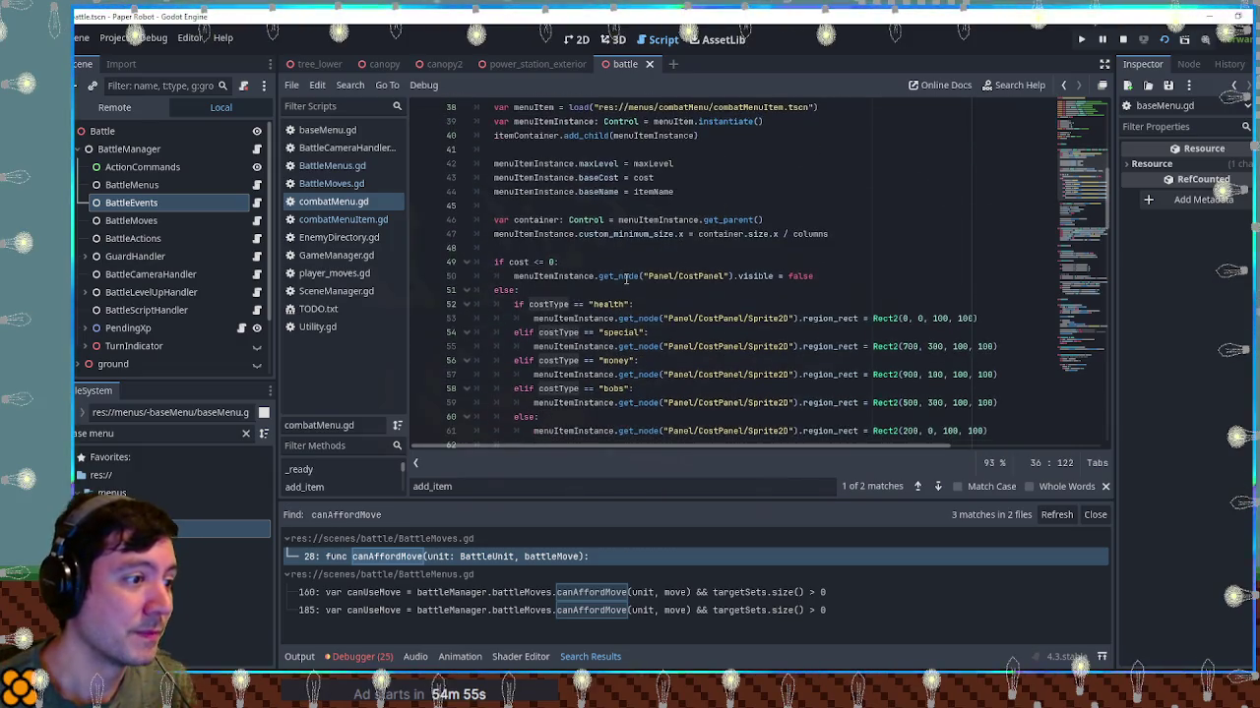
scroll(625, 280, "up", 2)
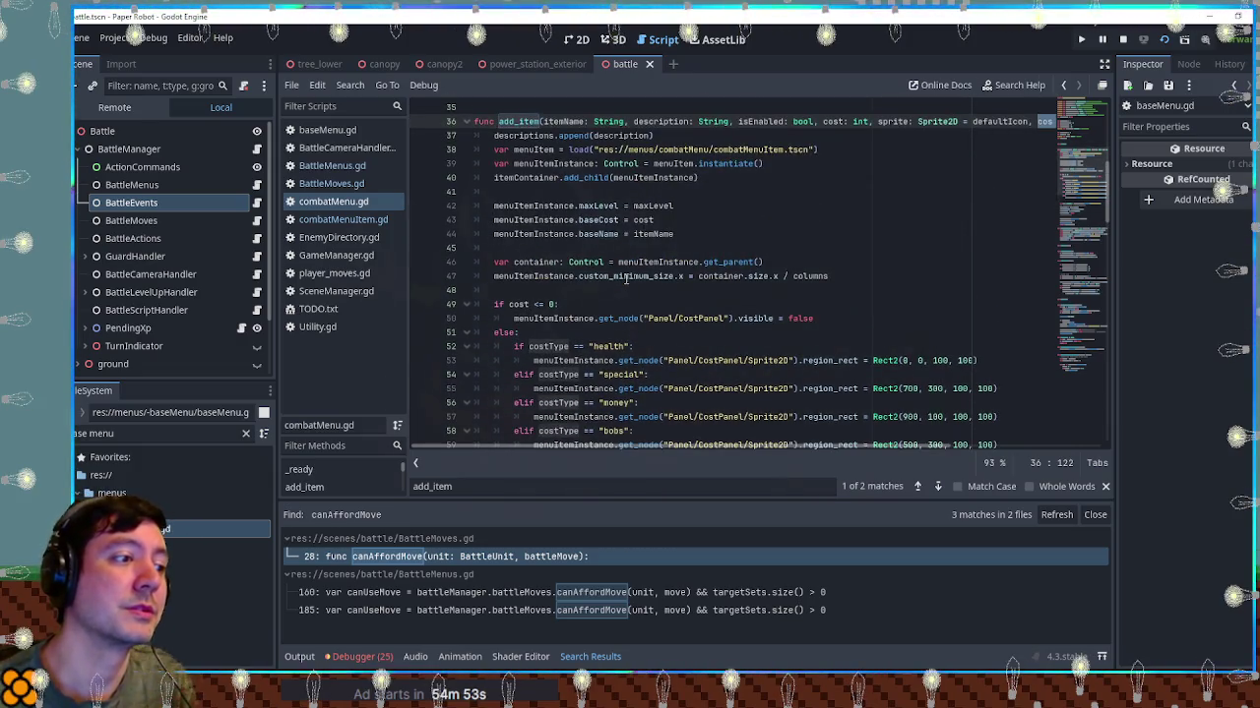
scroll(625, 279, "down", 2)
scroll(626, 279, "up", 2)
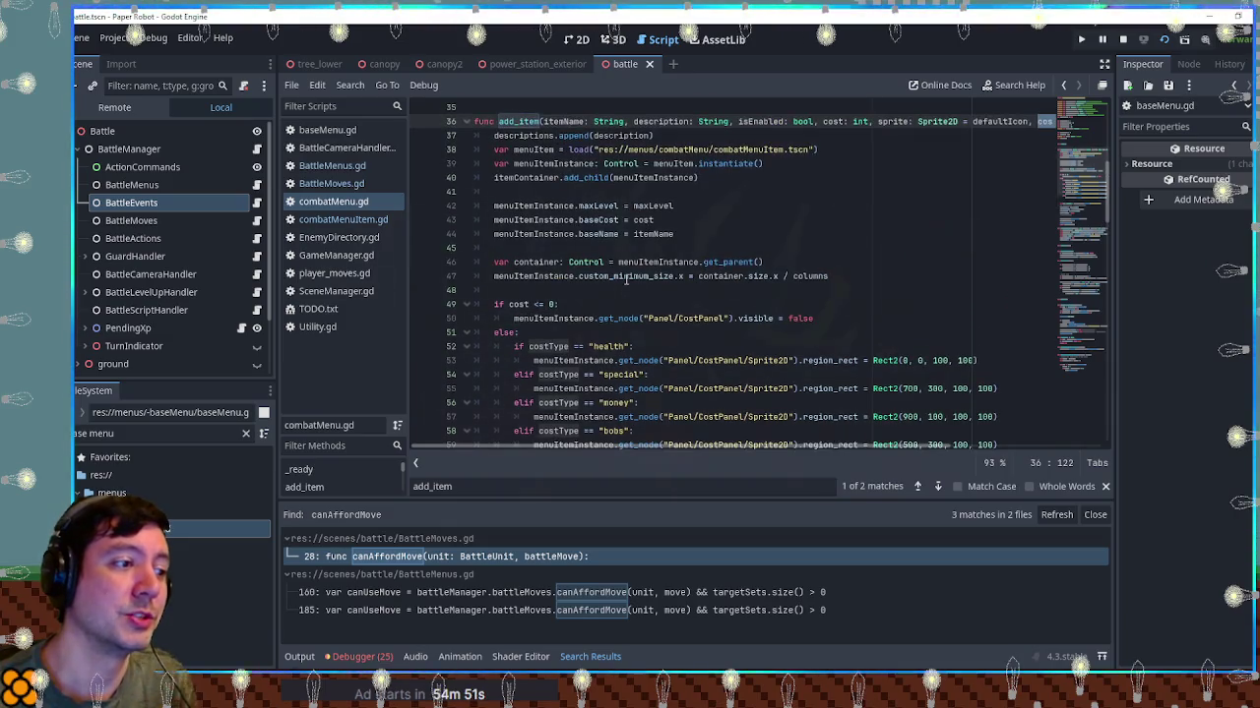
left_click(691, 224)
Add 'menuItemInstance.costType = costType' to add_item and save combatMenu.gd
key("ctrl+shift+d")
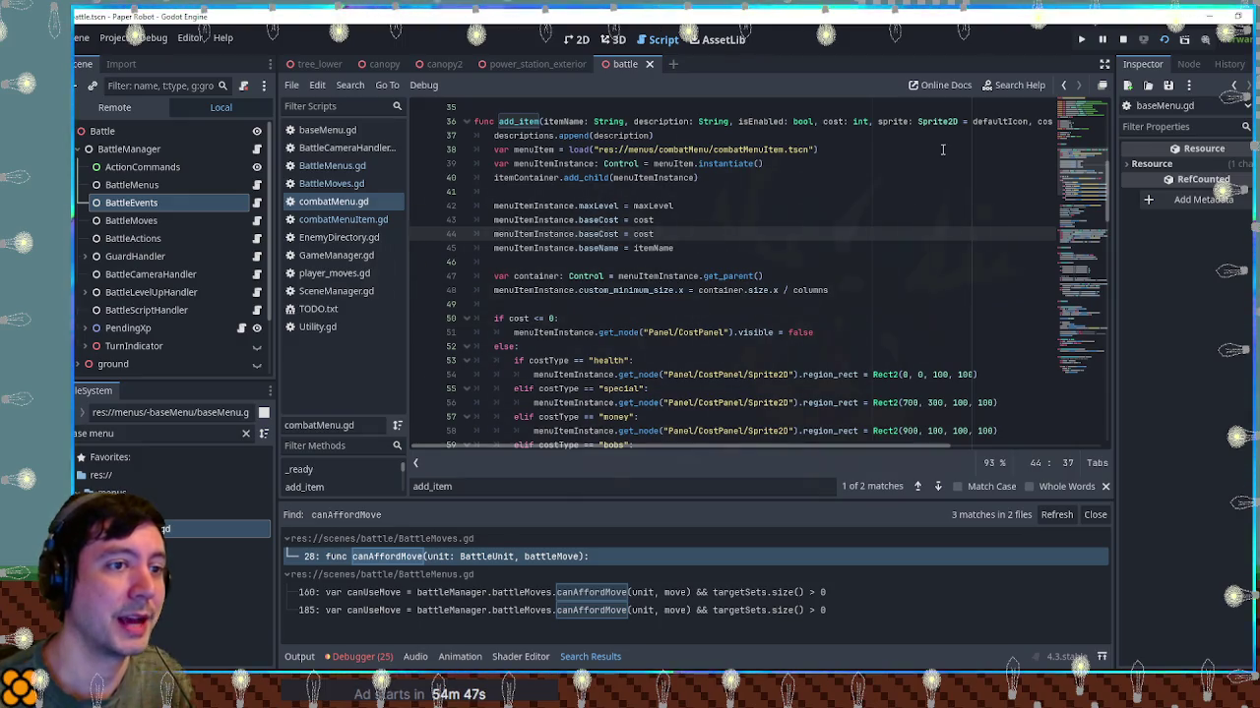
double_click(1030, 121)
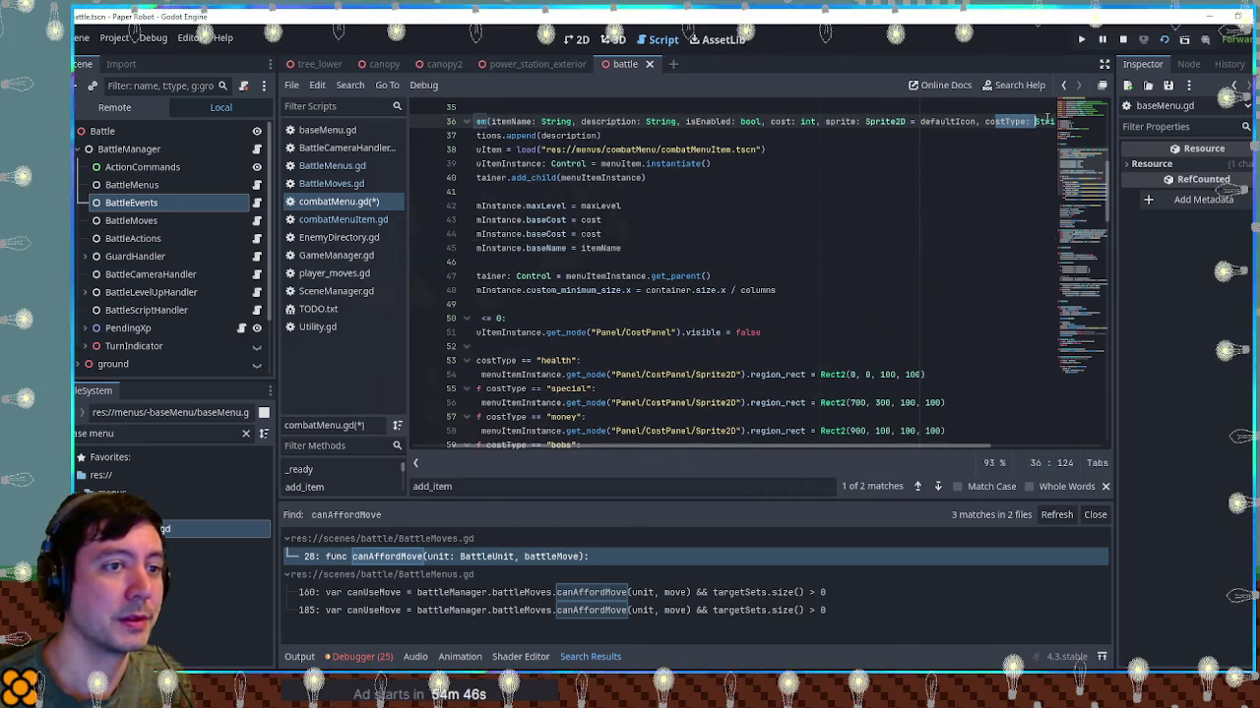
double_click(547, 235)
type("costType")
key("End")
type("Type")
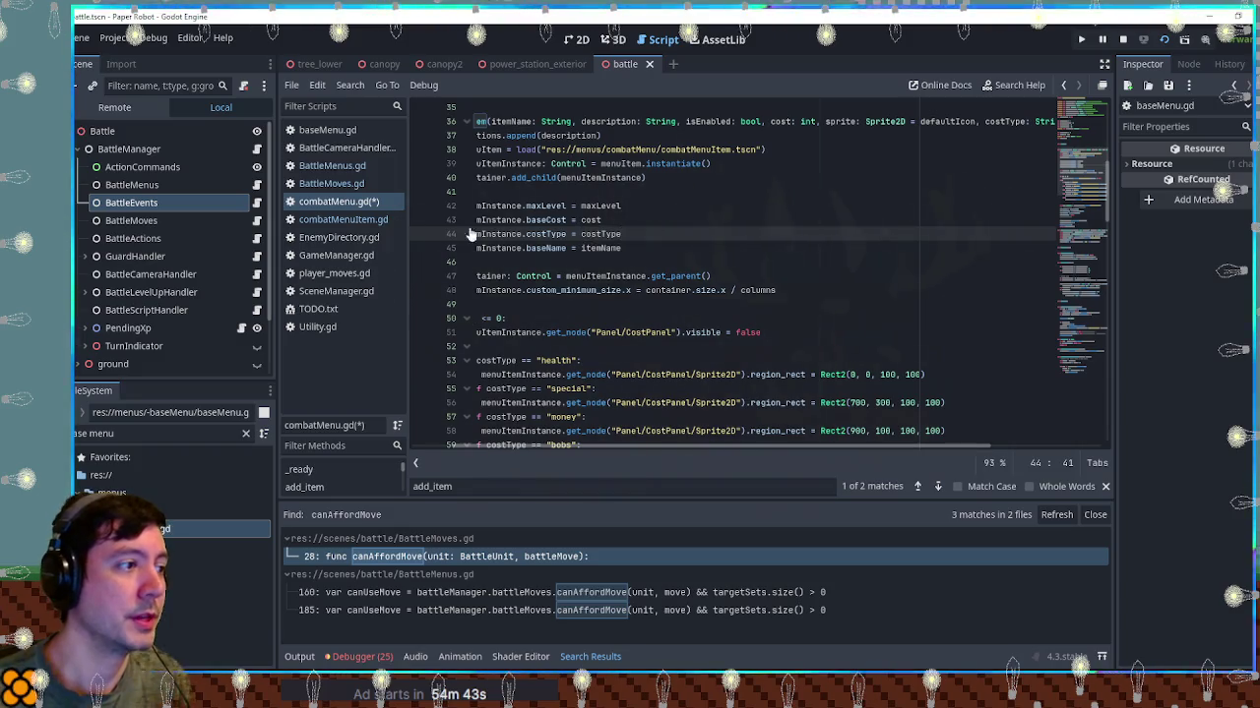
key("Left")
key("Left")
key("Left")
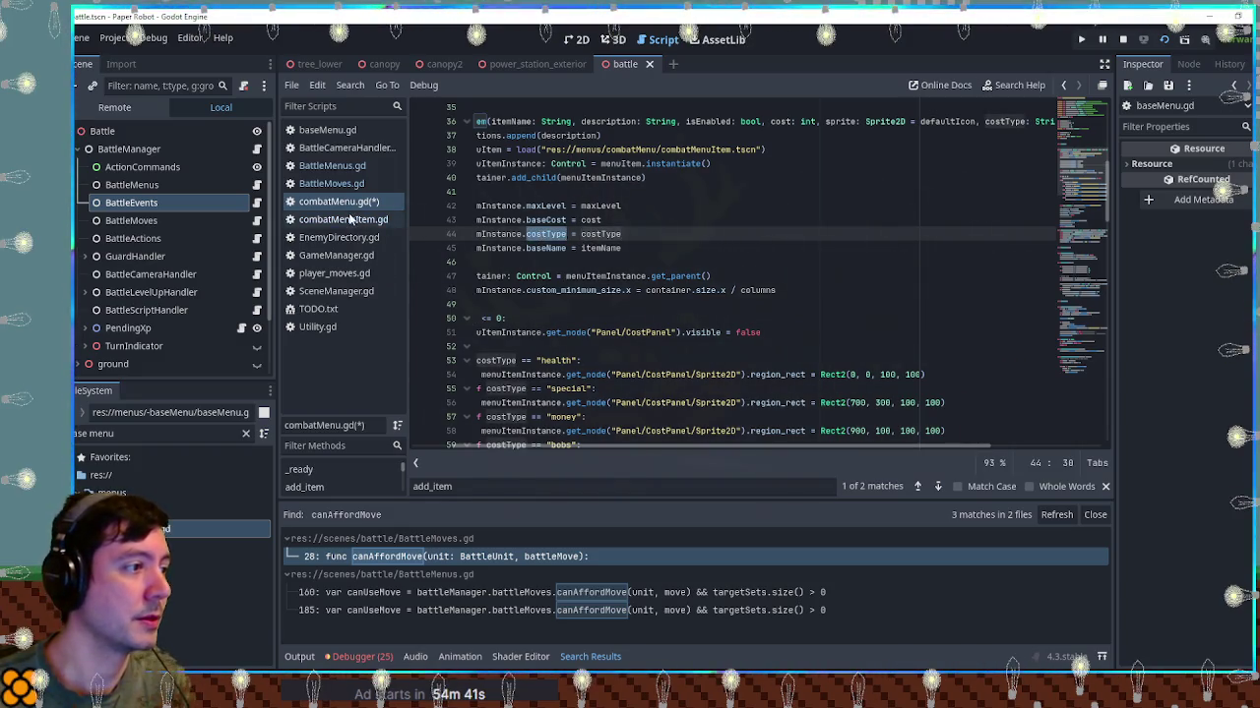
key("ctrl+s")
Declare var costType = "energy" after currentCost in combatMenuItem.gd and save
left_click(350, 218)
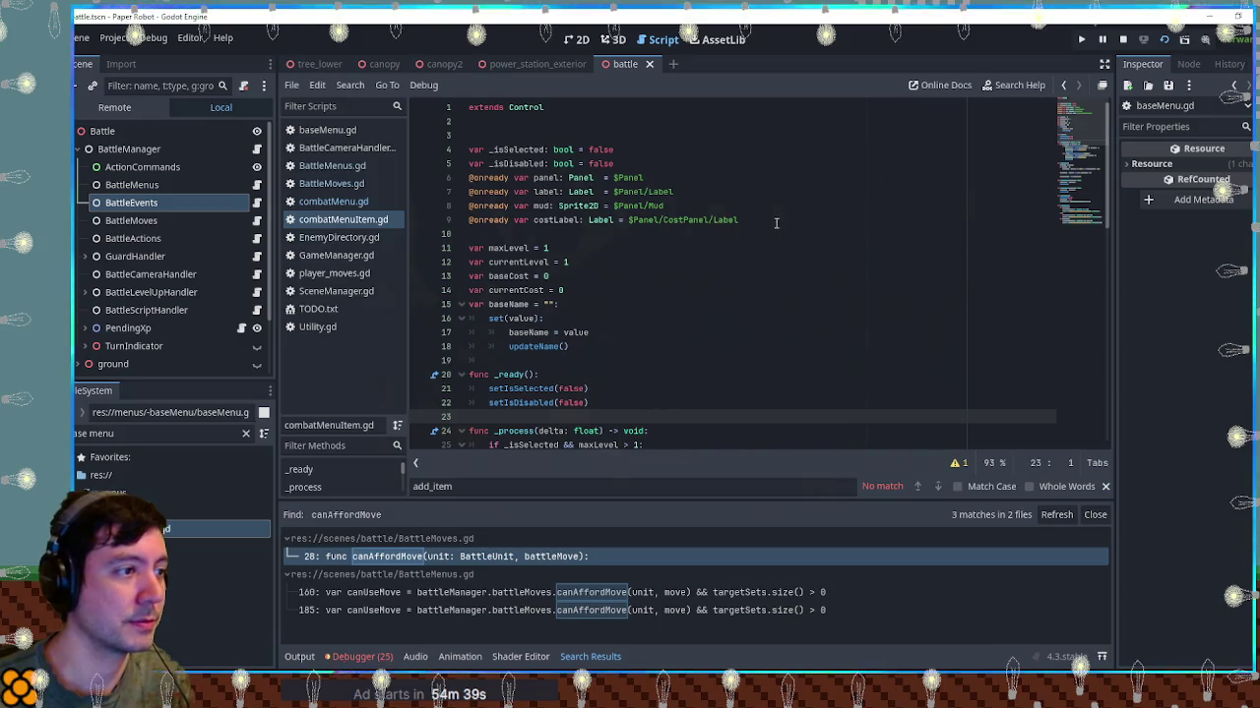
left_click(599, 277)
left_click(601, 290)
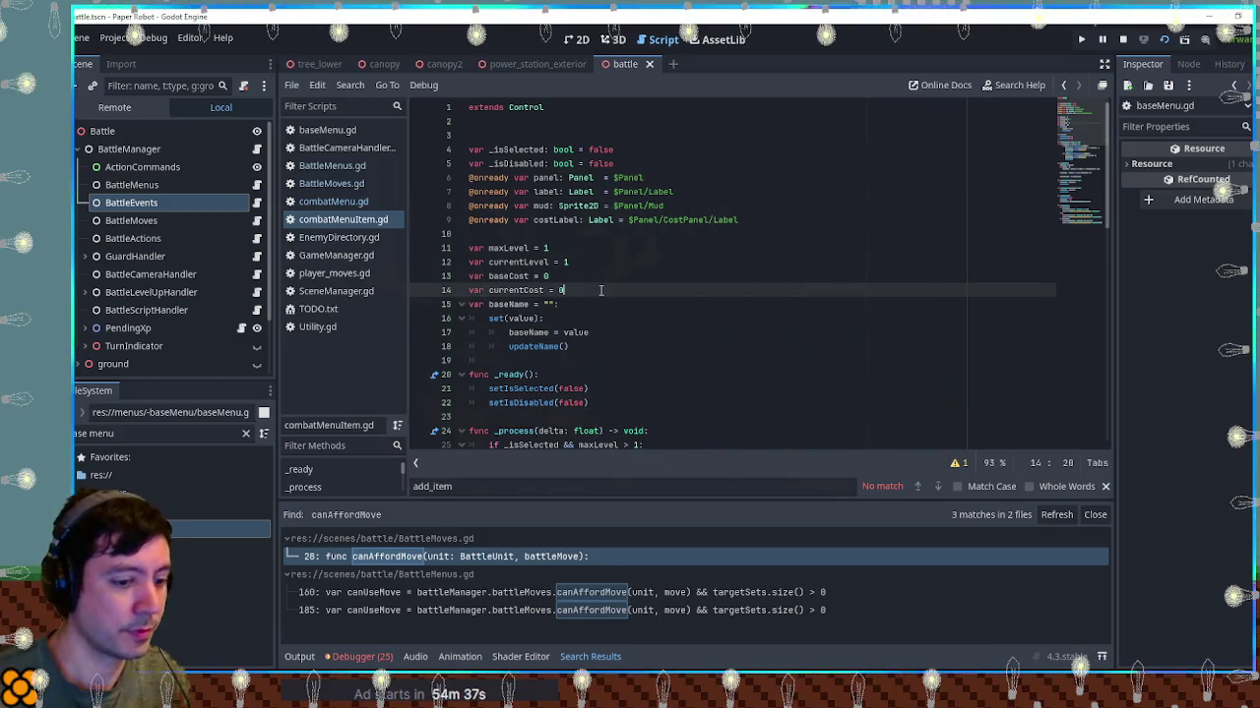
key("Return")
type("var costT")
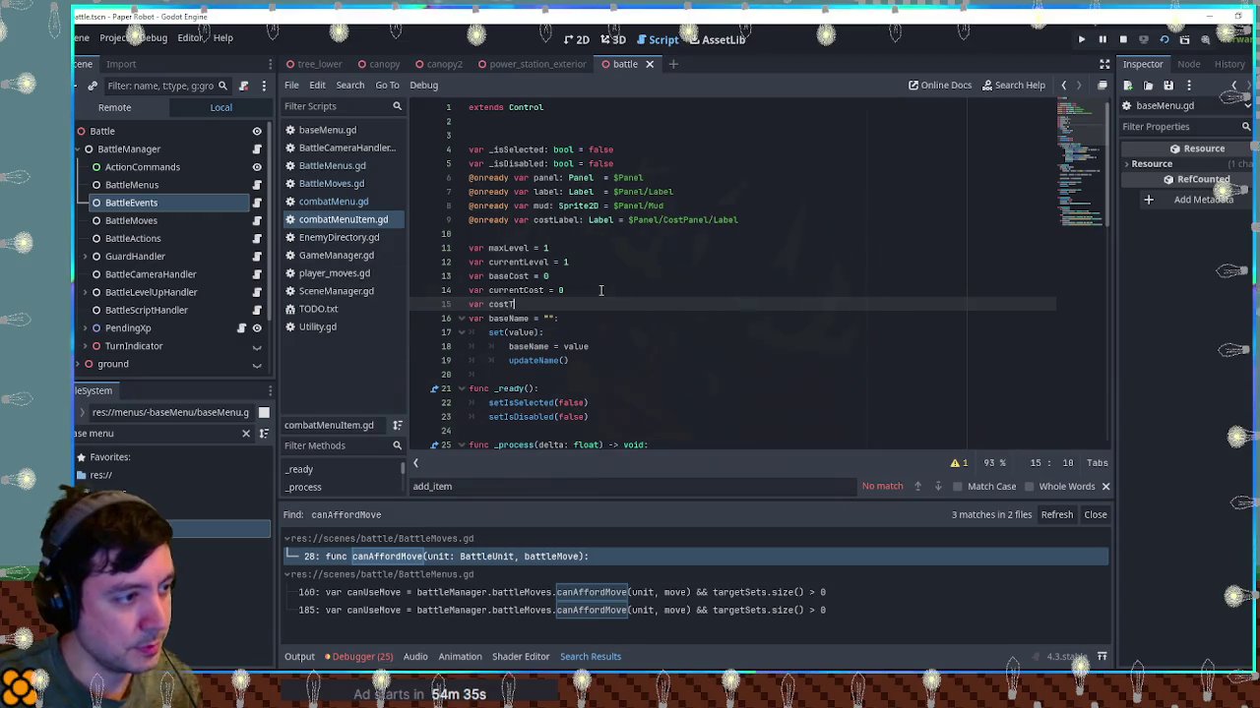
type("ype = \"\"")
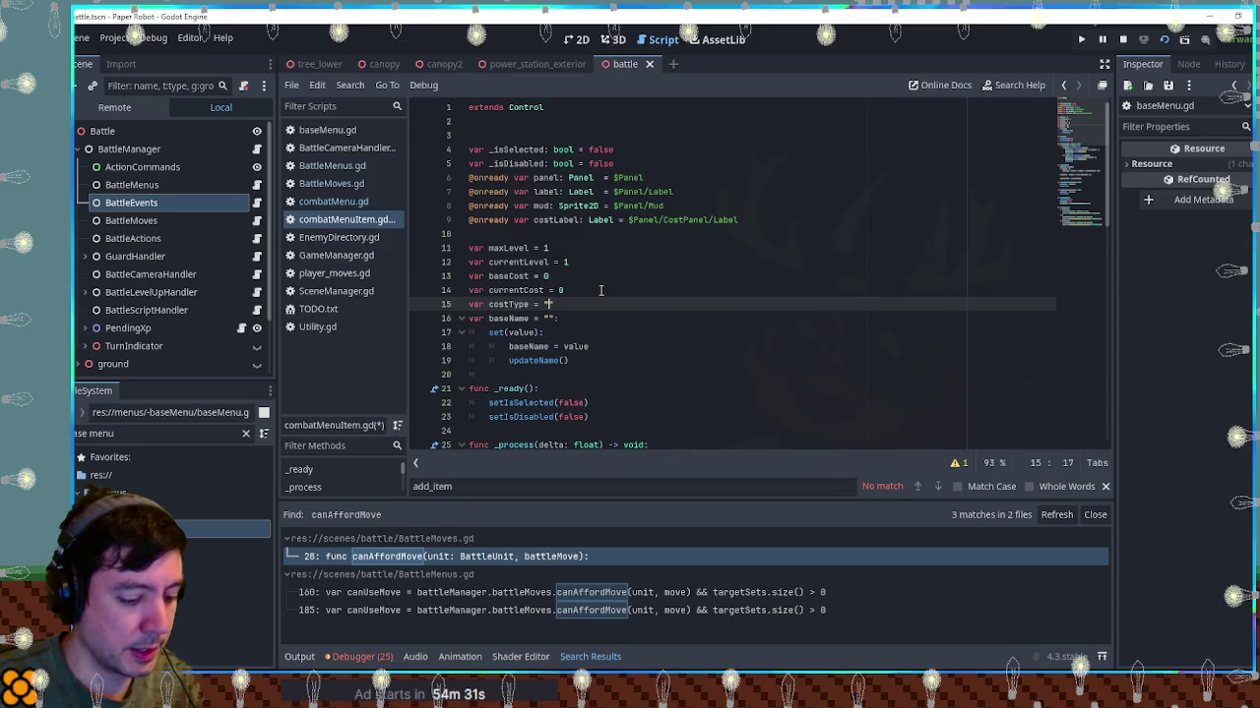
type("energy")
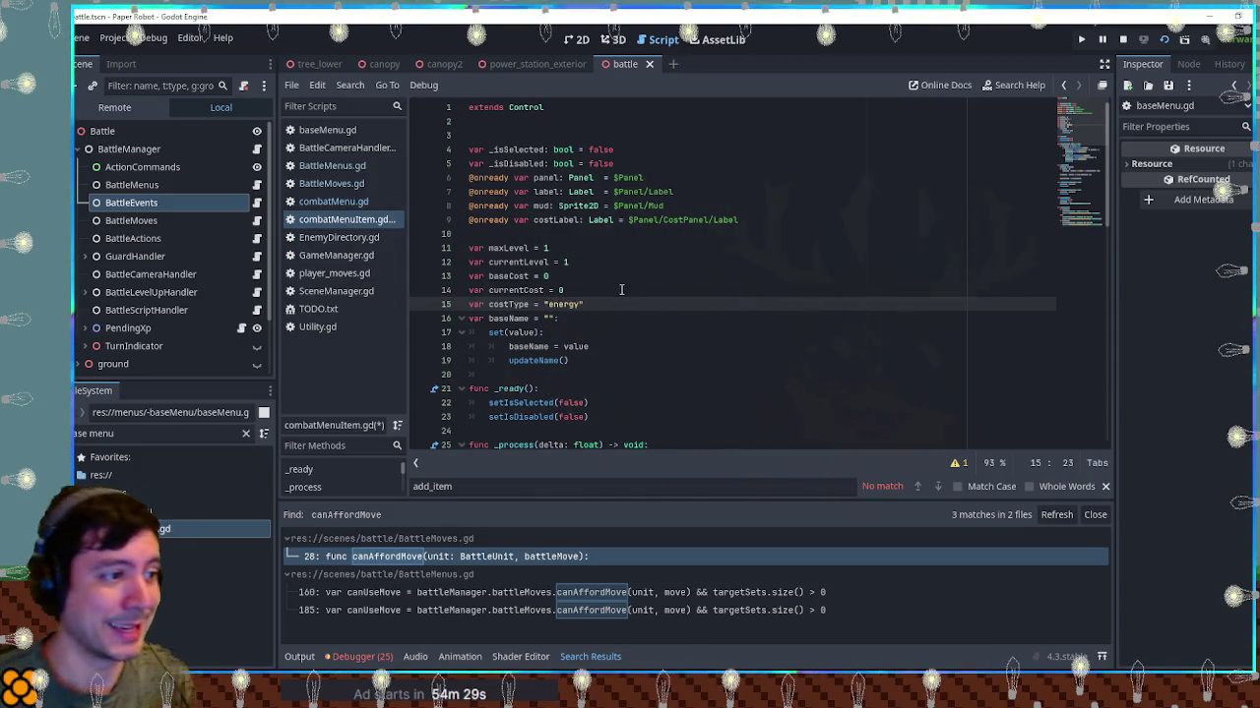
left_click(621, 289)
key("ctrl+s")
Collapse _ready and the baseName setter, then inspect the cost formula and setIsDisabled
scroll(638, 315, "down", 4)
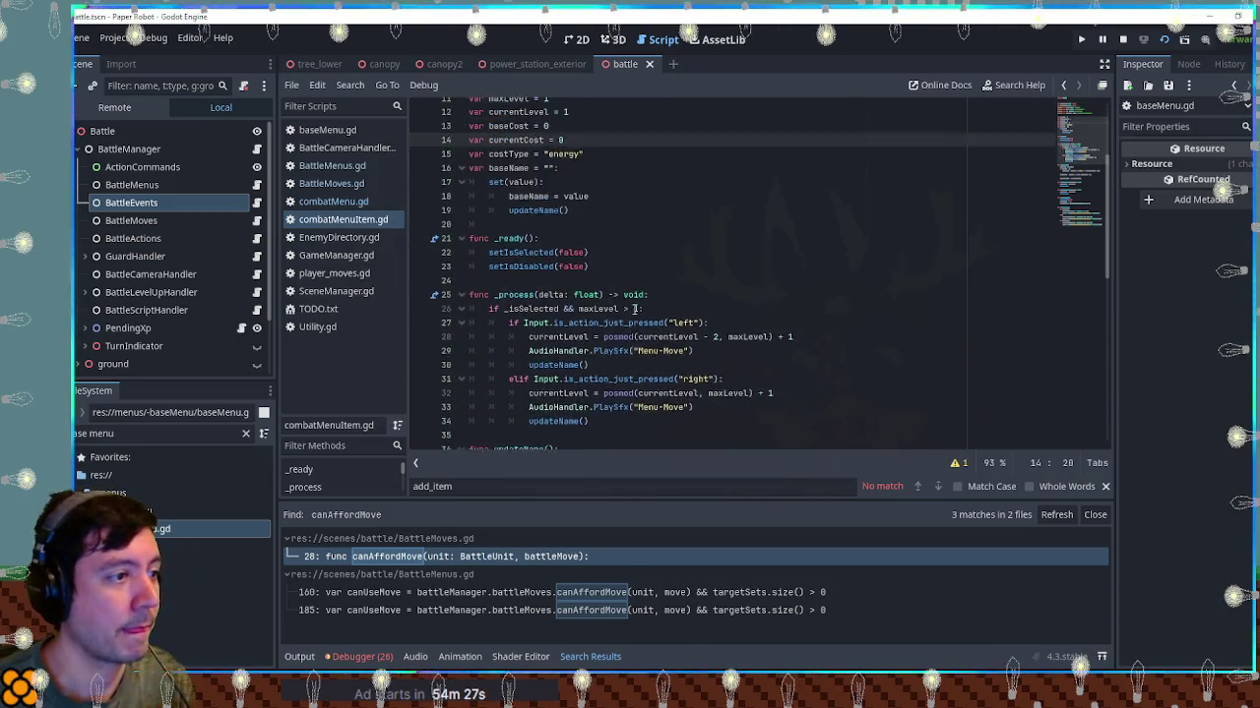
scroll(634, 311, "down", 2)
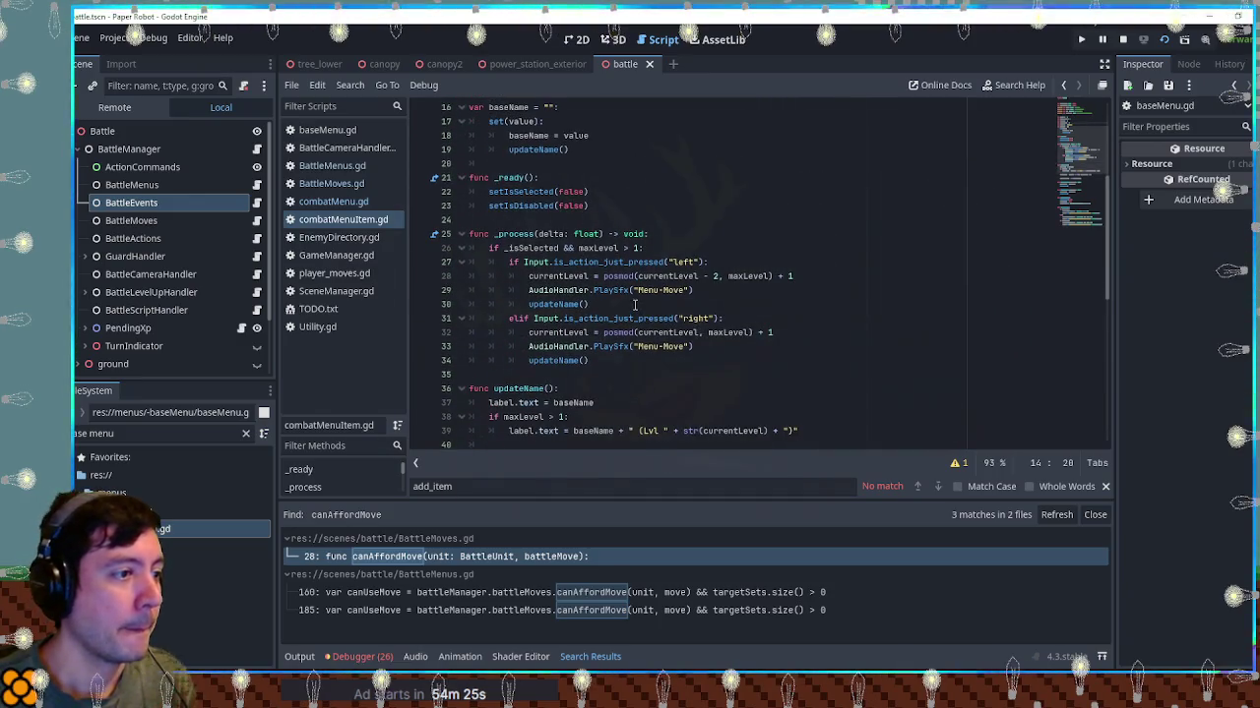
scroll(635, 305, "up", 1)
left_click(462, 221)
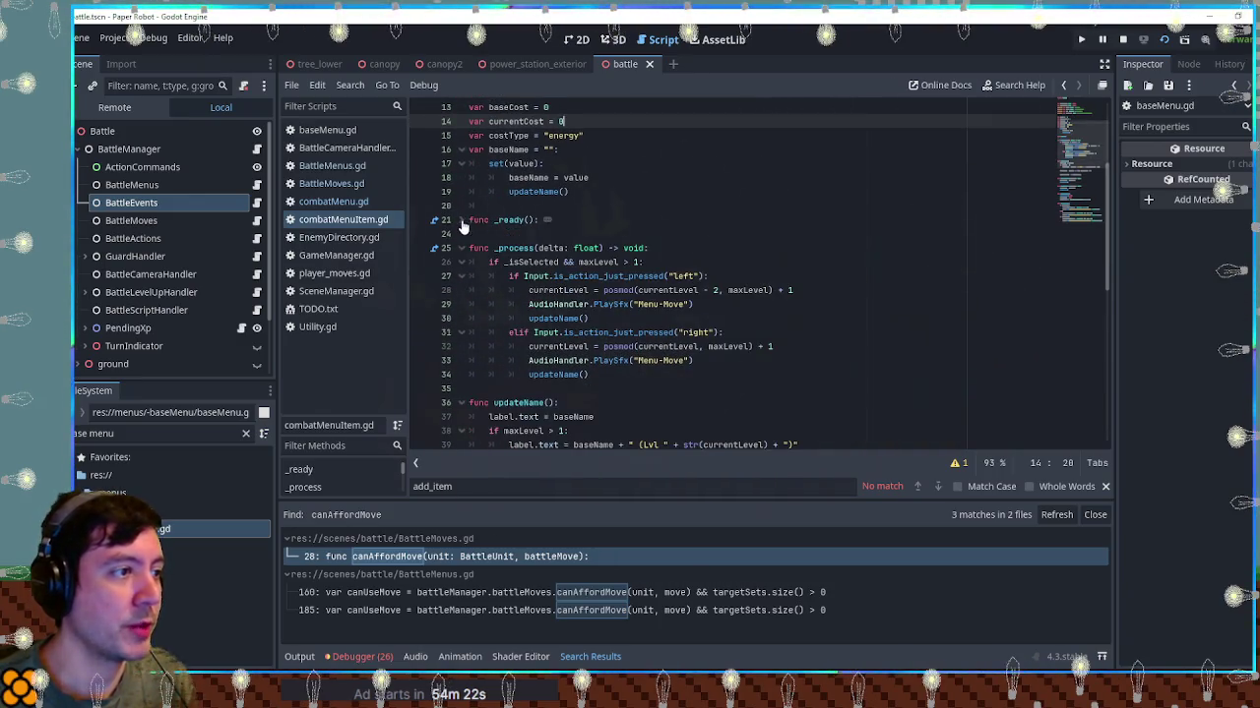
left_click(461, 150)
scroll(567, 366, "down", 1)
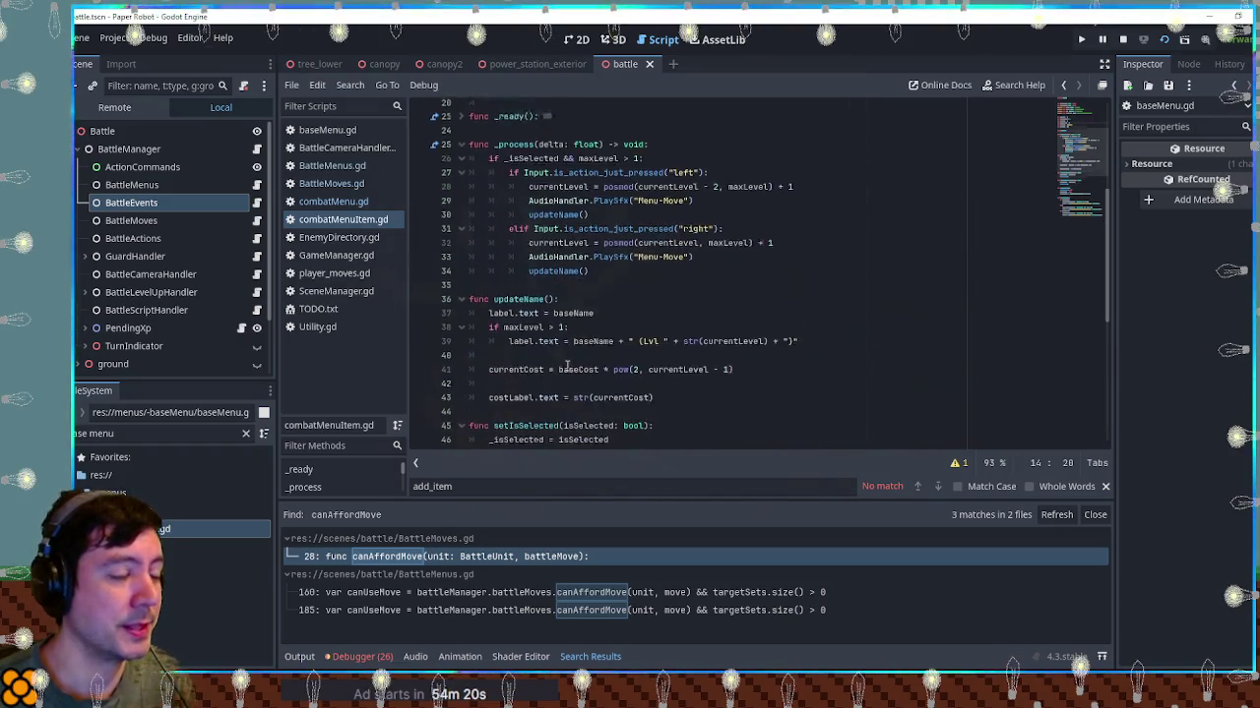
scroll(567, 366, "down", 2)
double_click(531, 304)
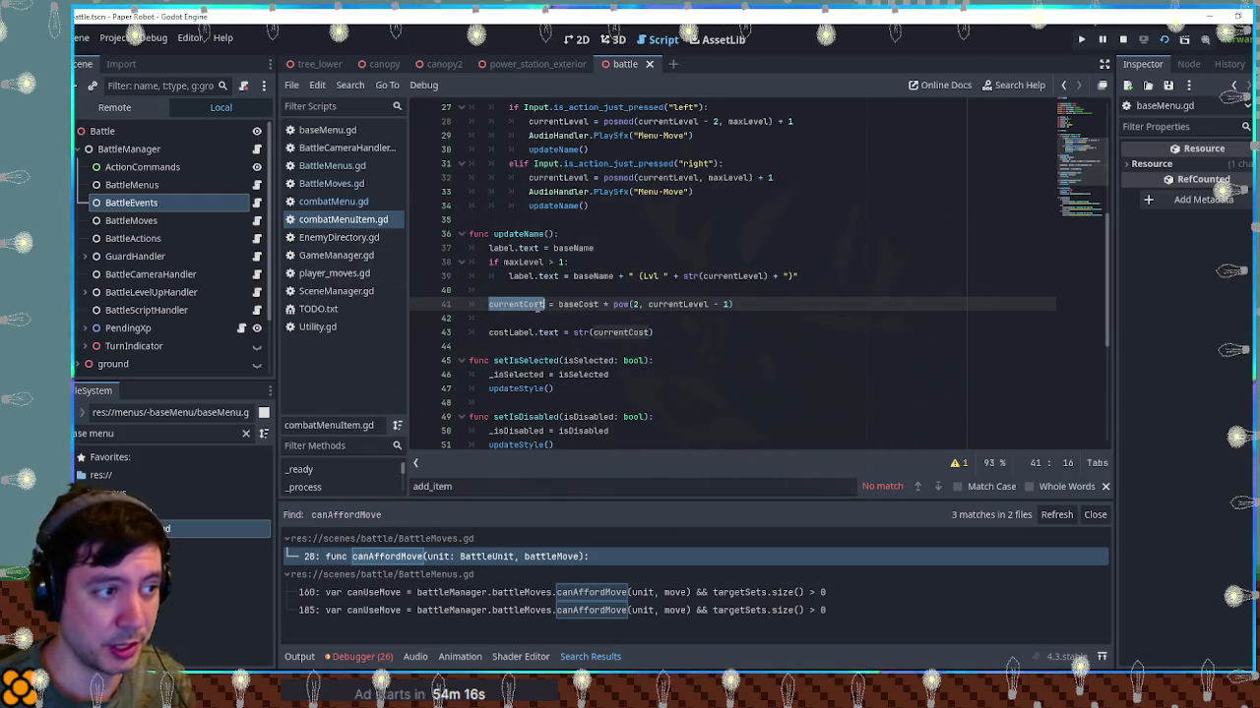
double_click(579, 304)
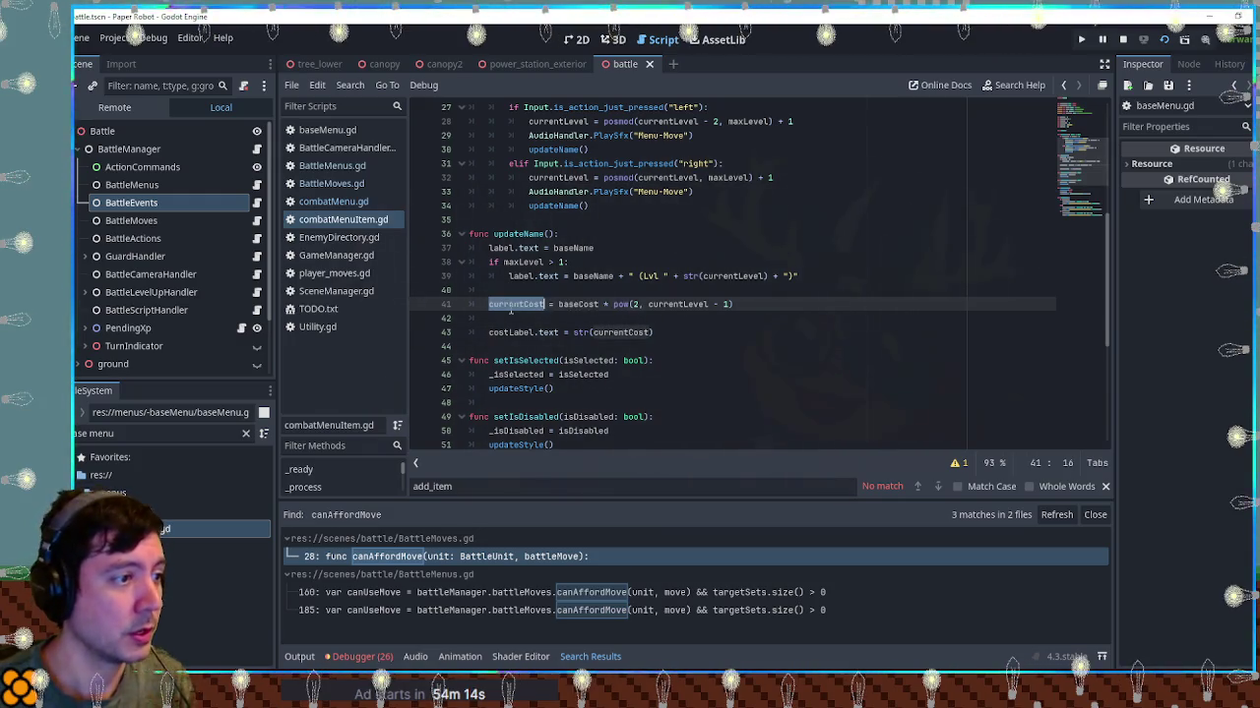
left_click(743, 305)
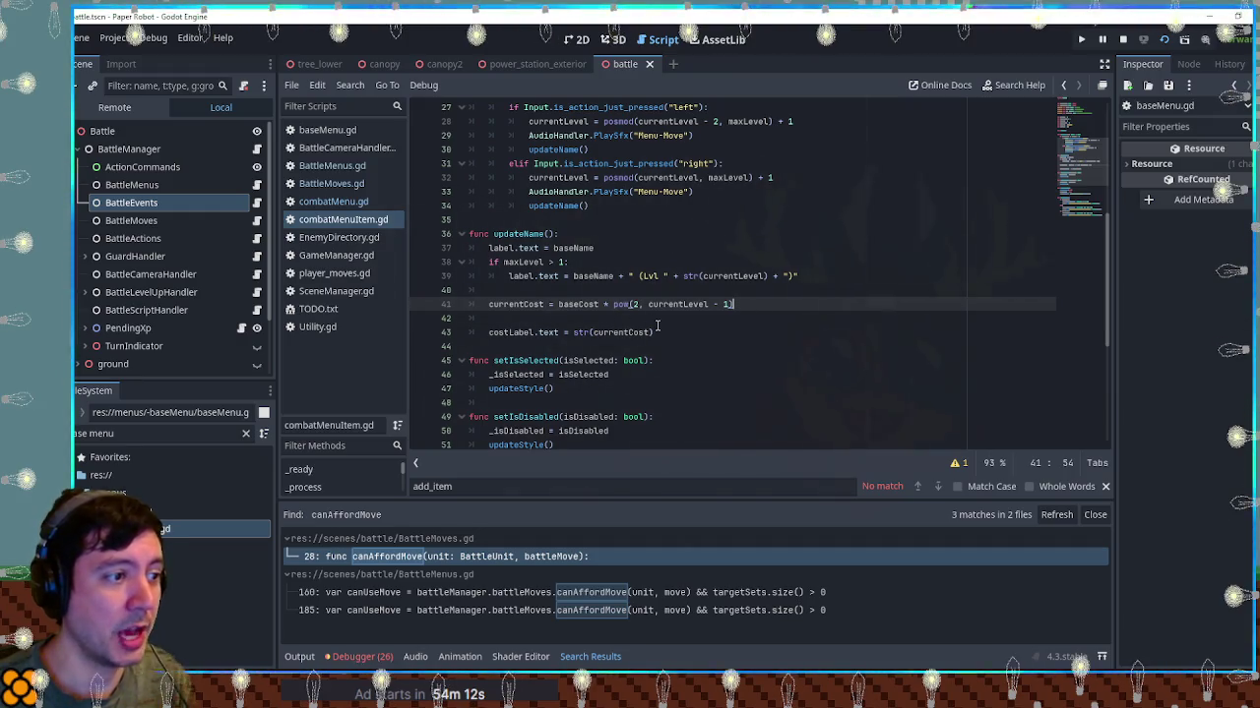
left_click(527, 427)
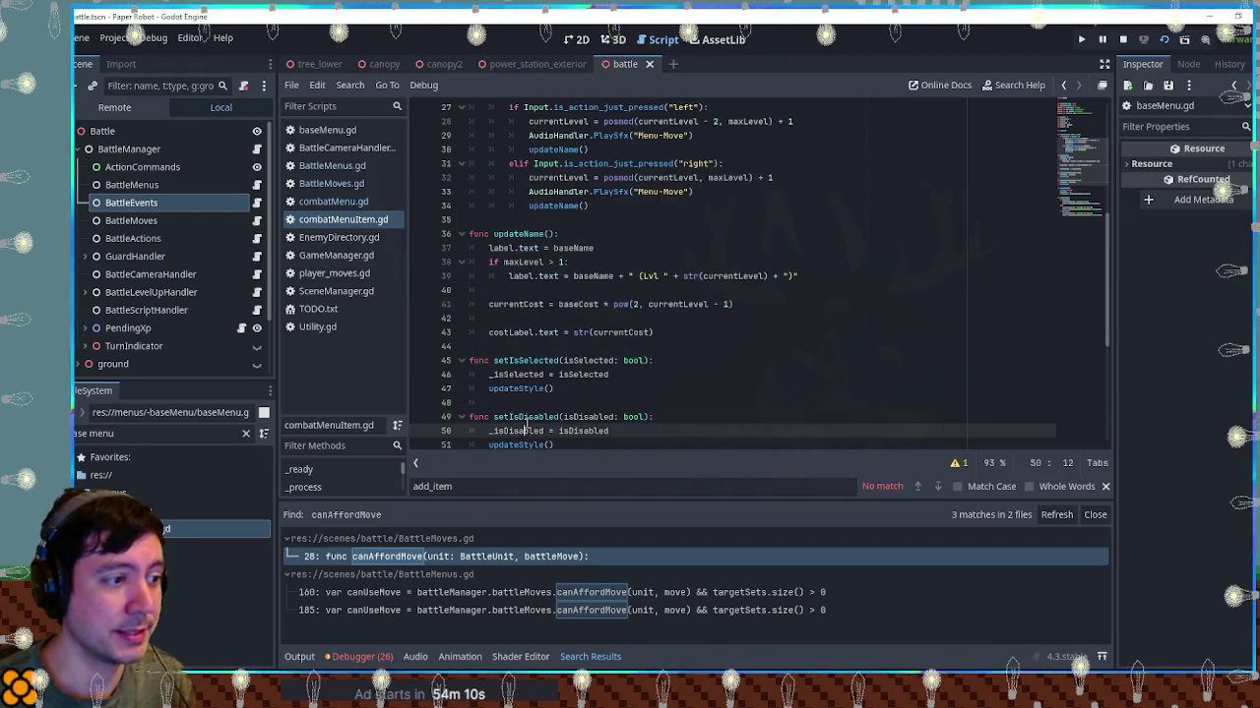
double_click(526, 417)
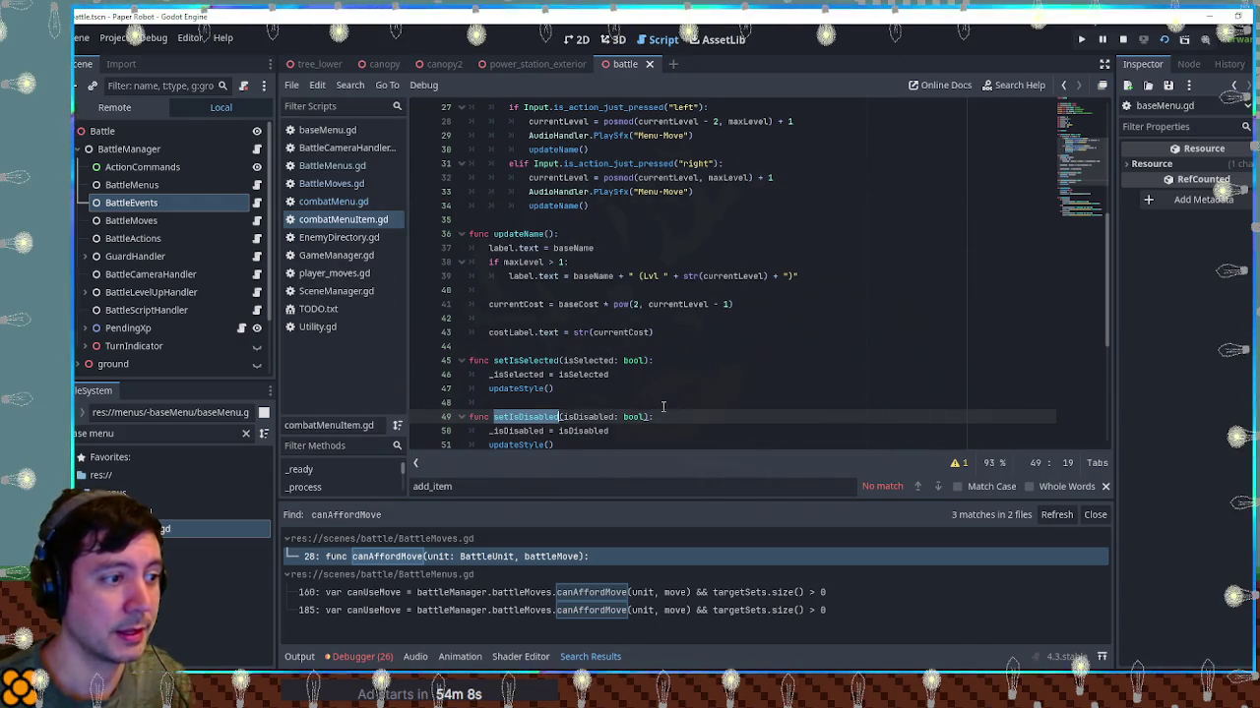
Add 'var baseIsDisabled = false' on a new line below the currentCost declaration in combatMenuItem.gd
scroll(650, 398, "down", 1)
double_click(595, 374)
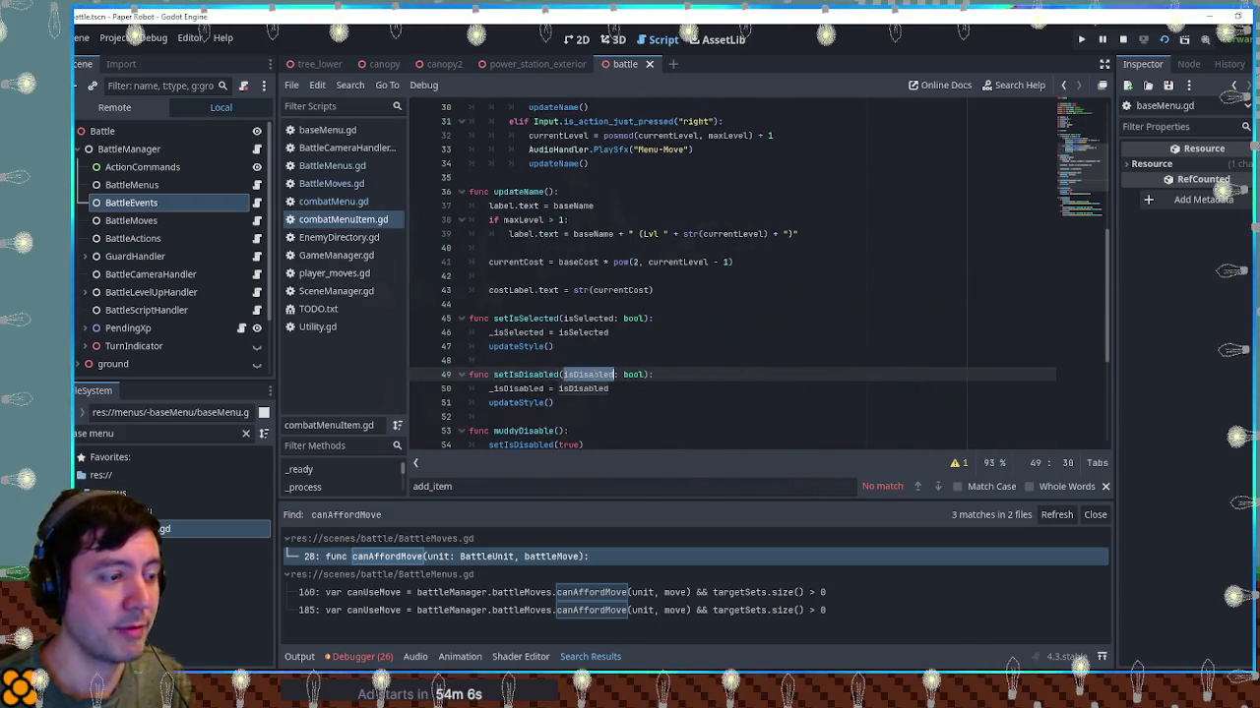
key("End")
scroll(701, 394, "up", 9)
left_click(586, 264)
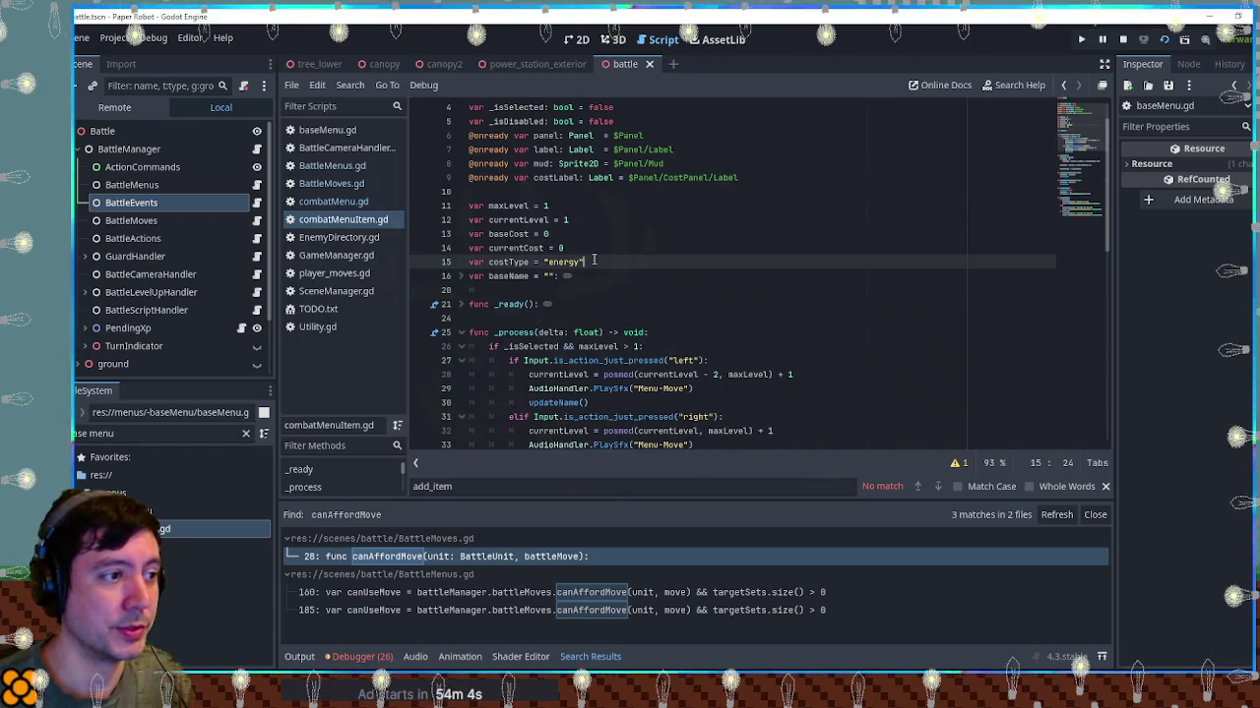
left_click(596, 250)
key("Return")
type("var")
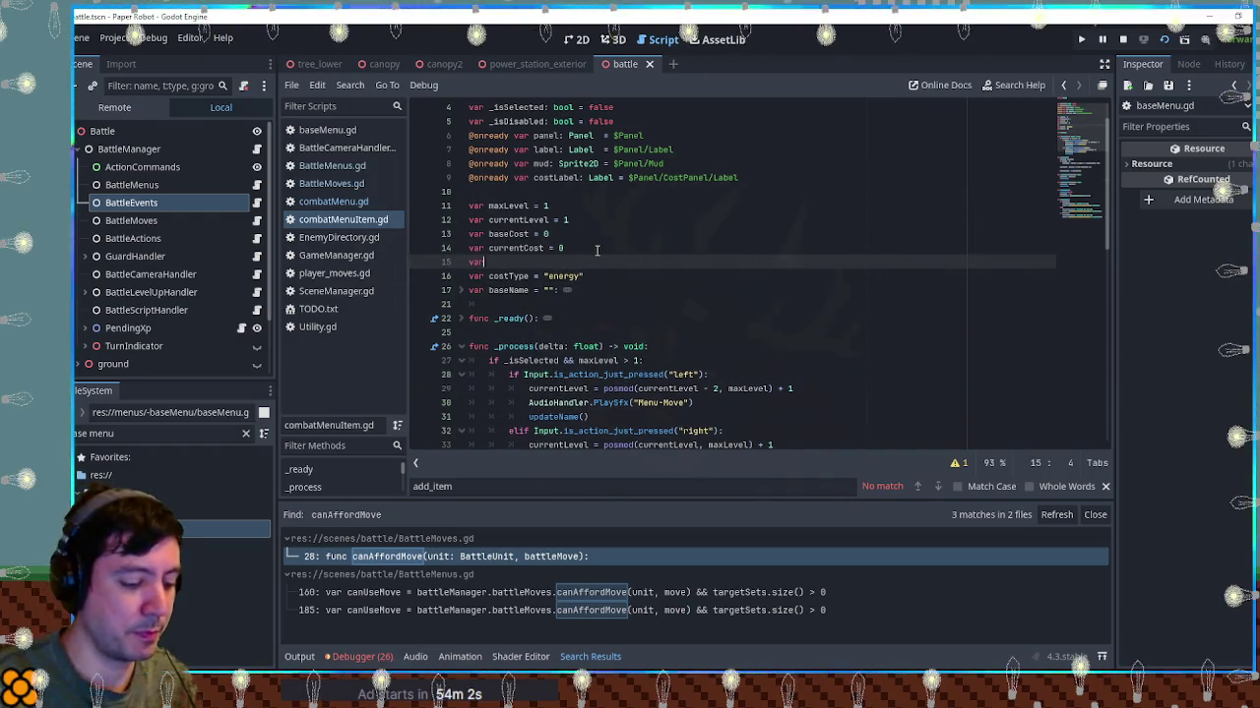
type(" base")
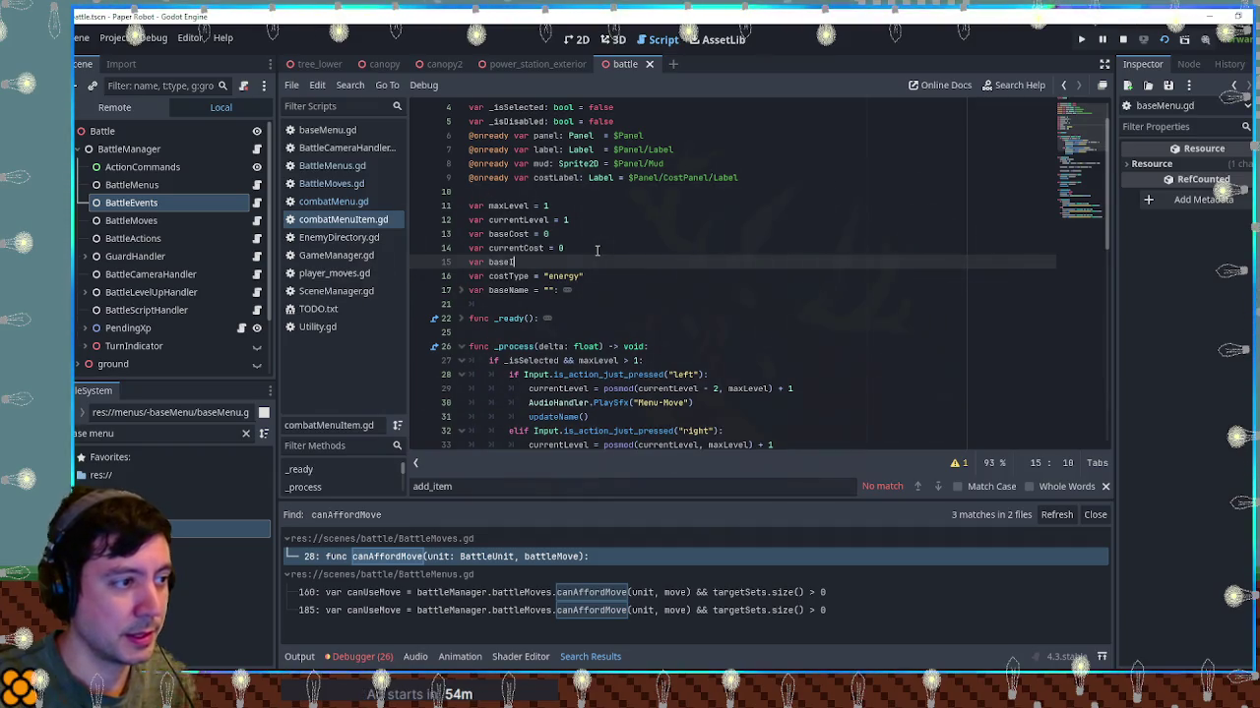
type("IsDisabled = ")
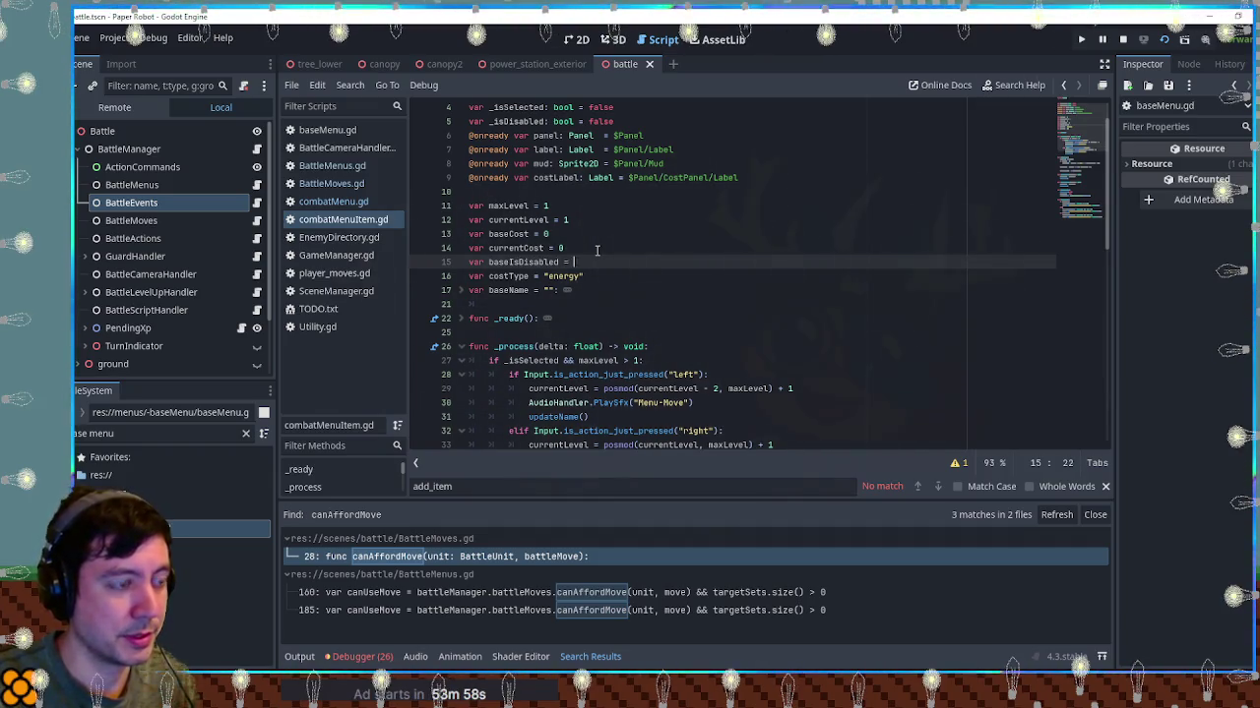
type("false")
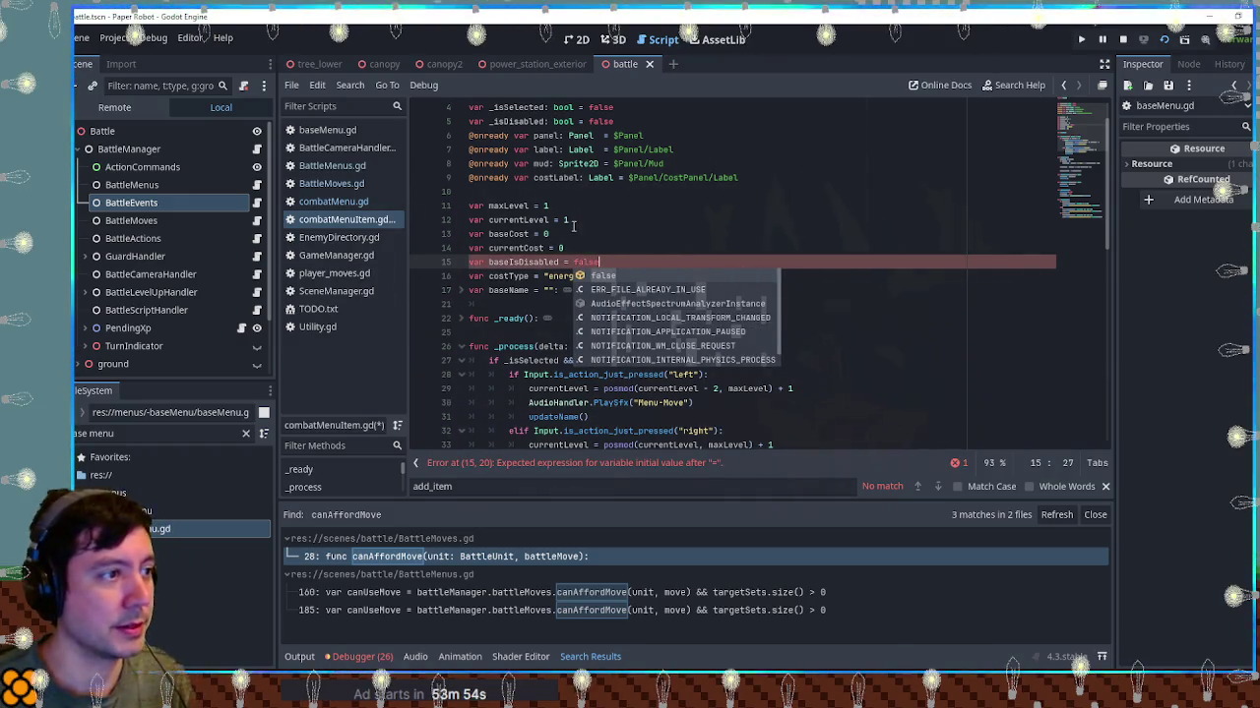
Compare the new baseIsDisabled name with the existing _isDisabled variable, then switch to combatMenu.gd
double_click(515, 121)
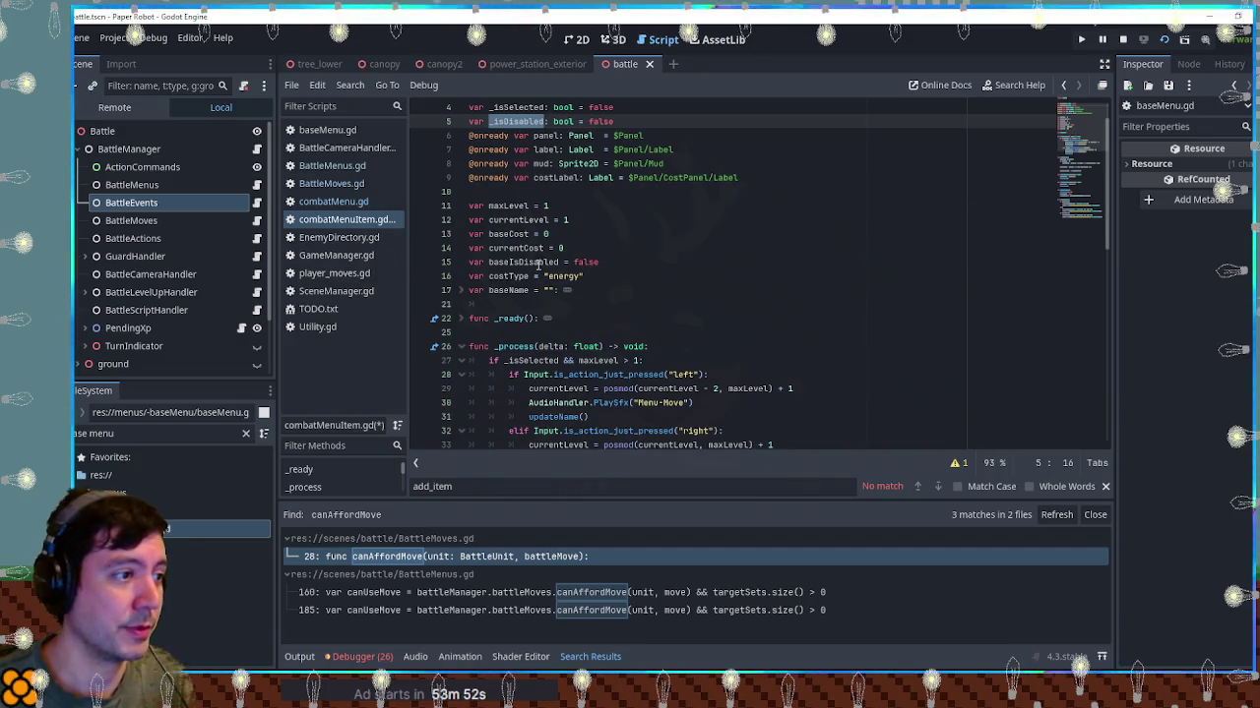
double_click(523, 262)
left_click(330, 200)
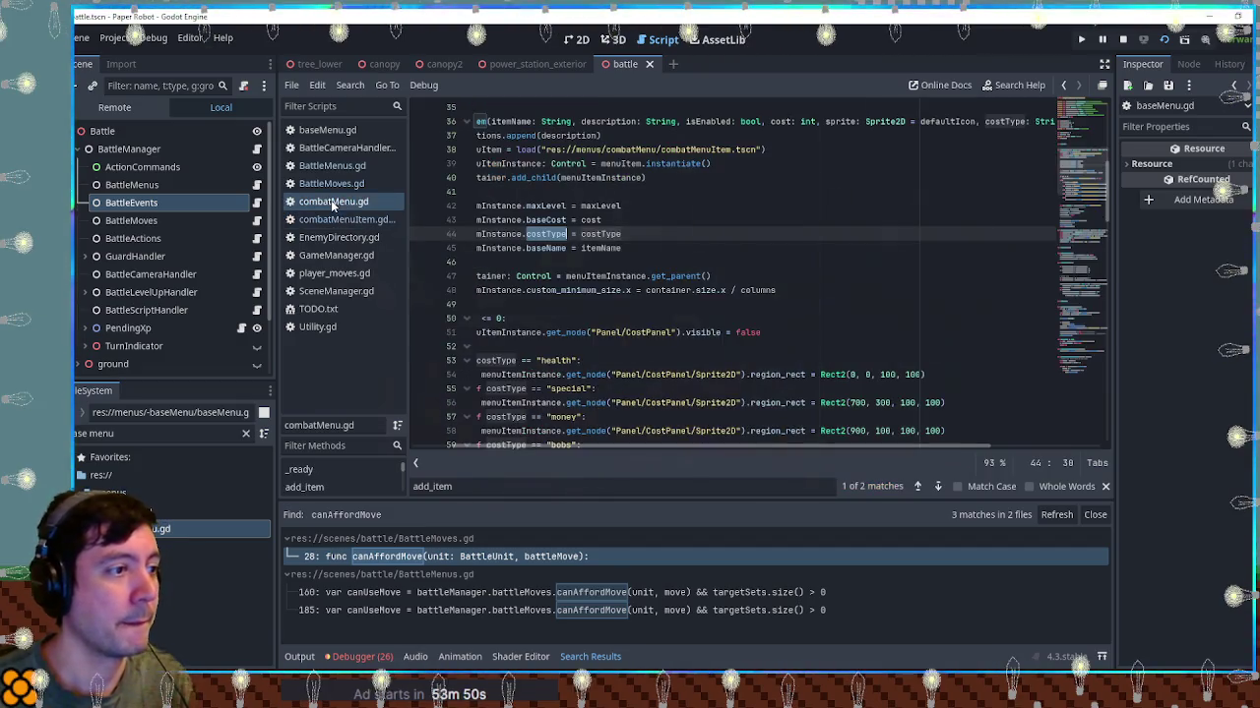
Locate the setIsDisabled call inside add_item in combatMenu.gd
scroll(649, 253, "down", 2)
scroll(650, 253, "up", 3)
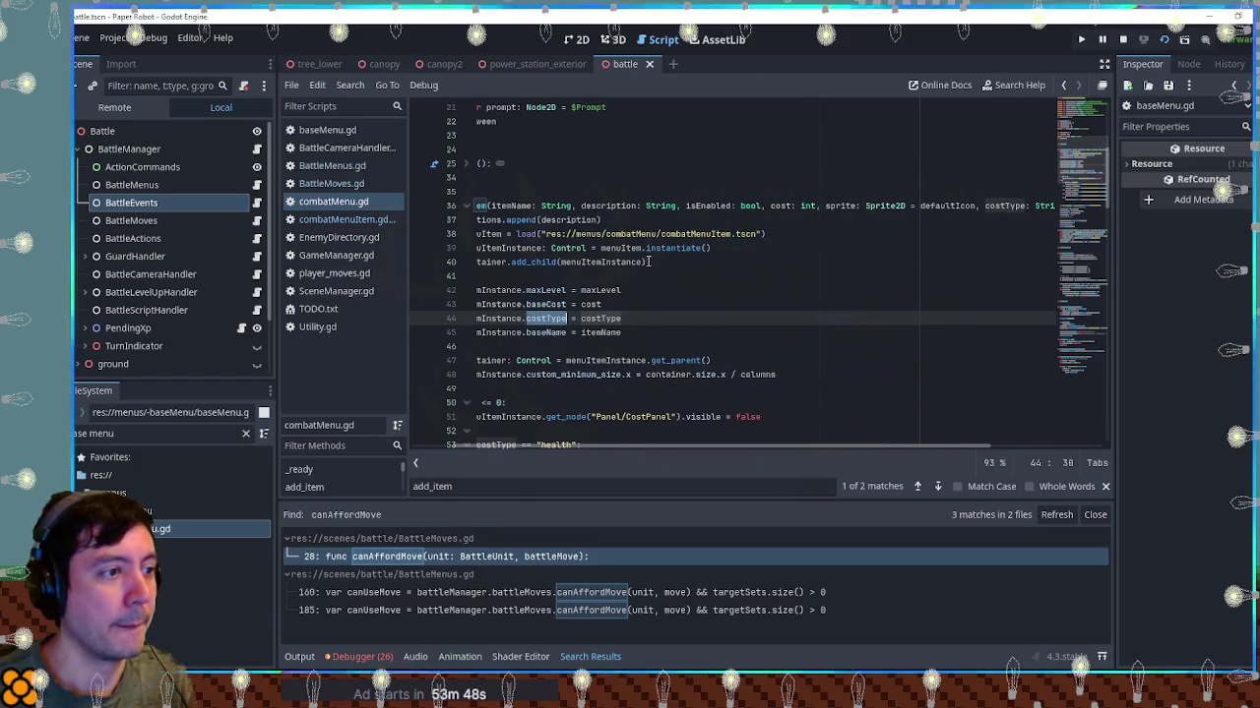
scroll(569, 316, "down", 4)
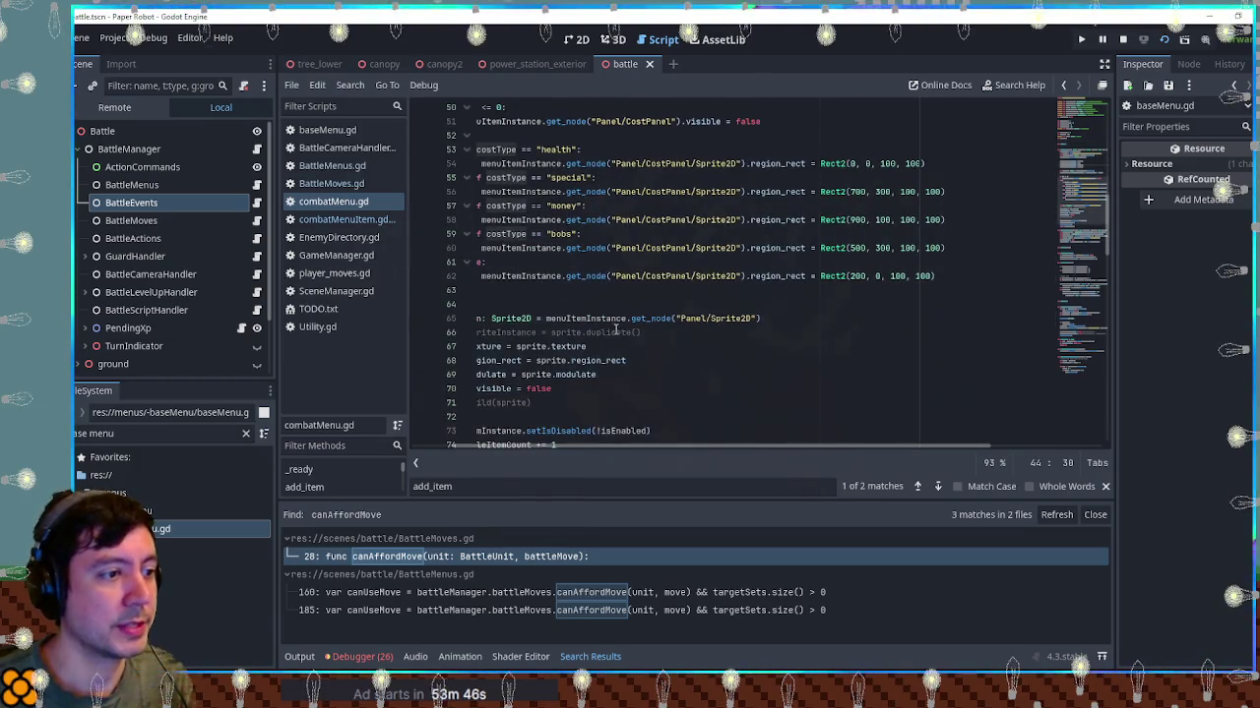
scroll(616, 332, "down", 2)
double_click(549, 347)
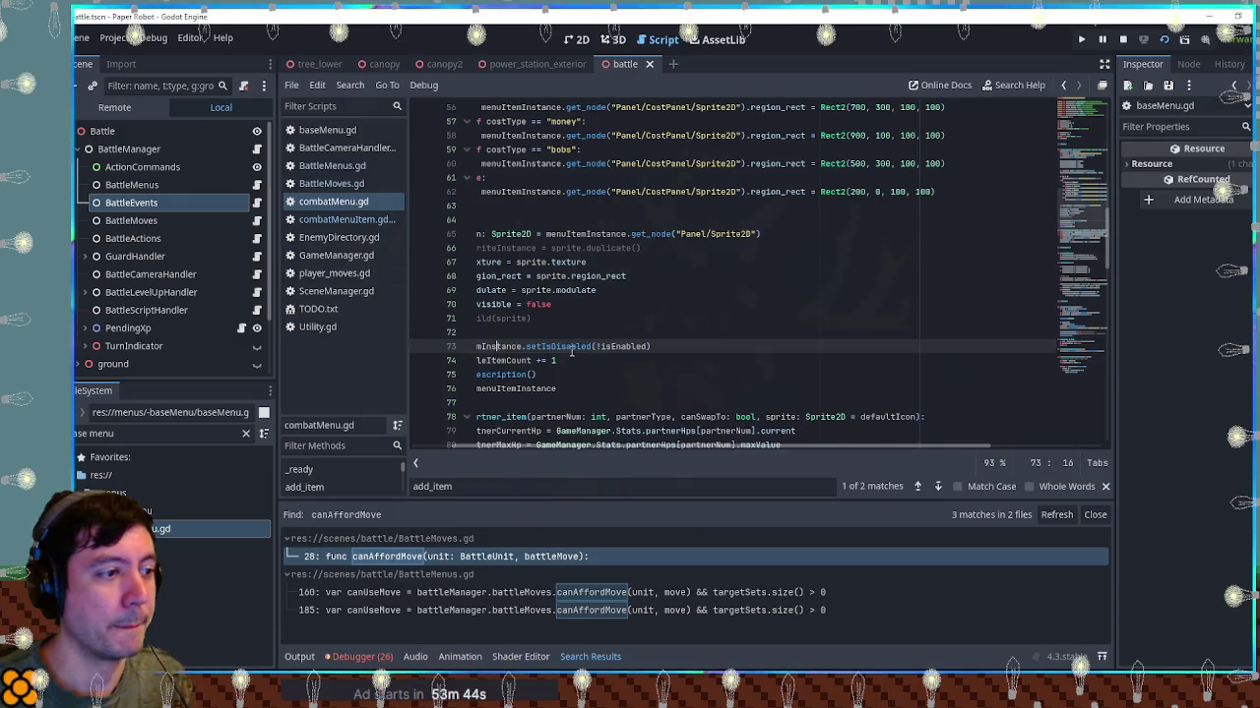
left_click(727, 346)
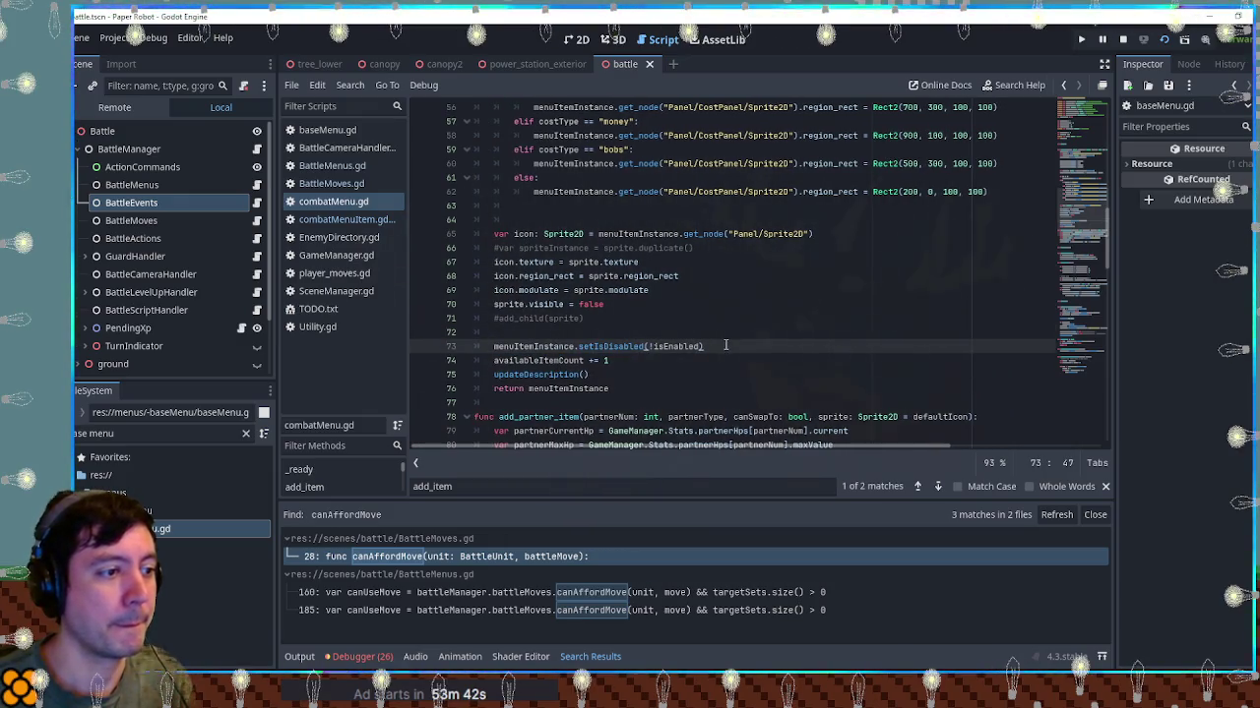
Inspect the updateStyle call in combatMenuItem.gd, then return to add_item in combatMenu.gd
left_click(336, 220)
scroll(597, 320, "down", 9)
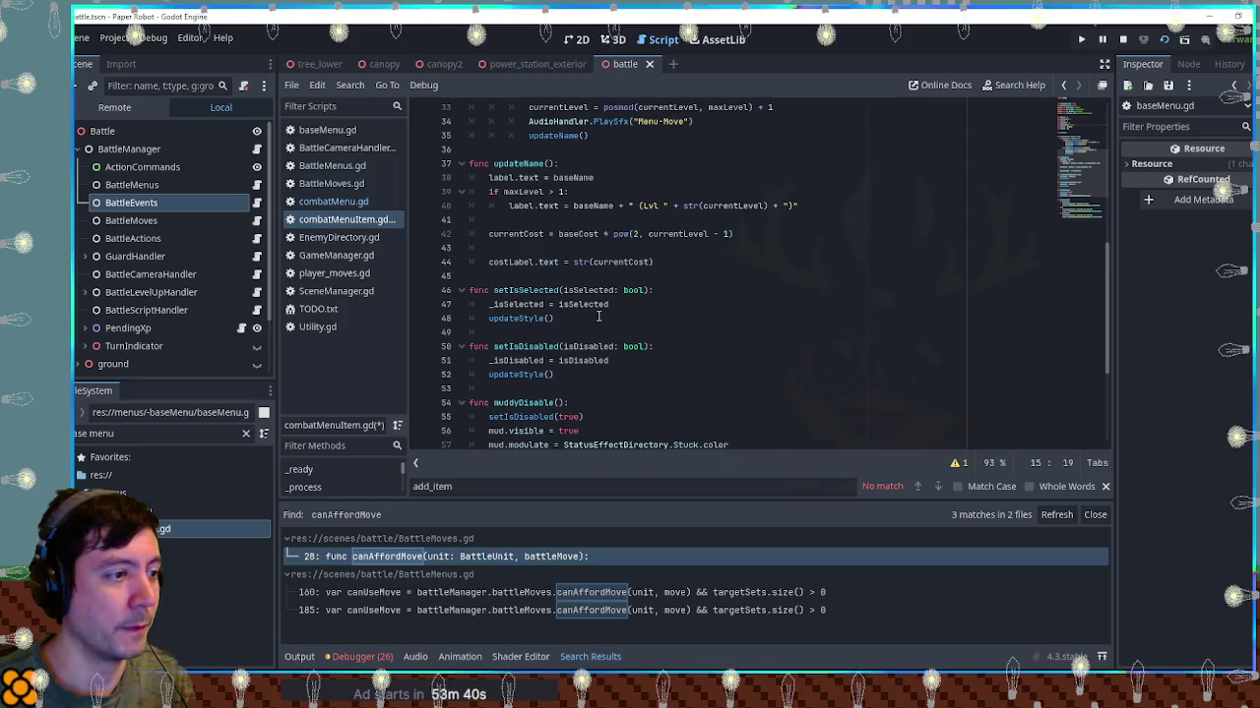
double_click(515, 318)
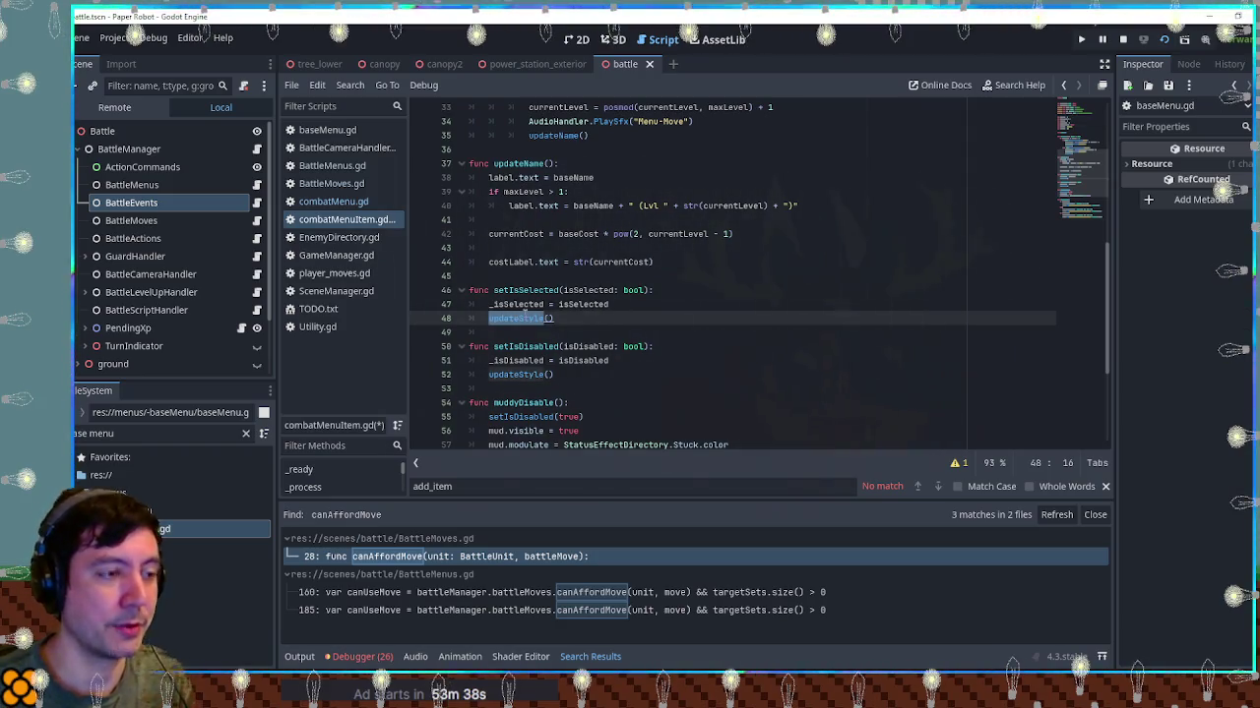
scroll(516, 324, "down", 5)
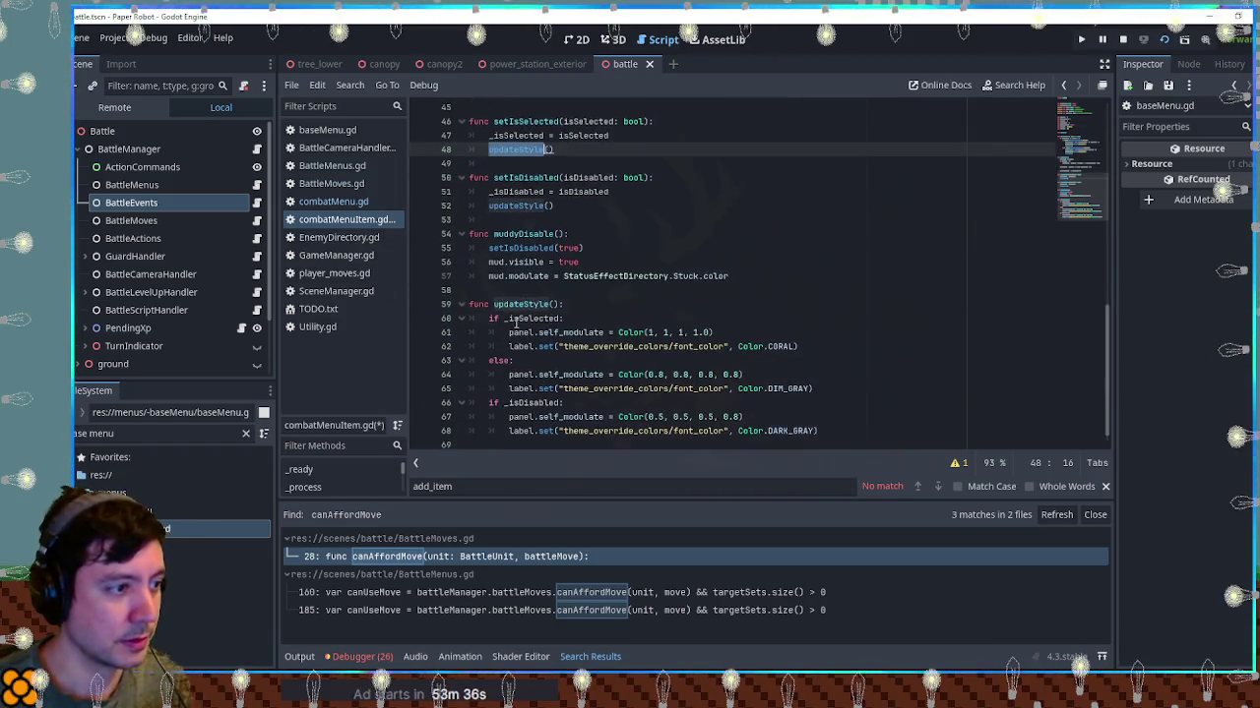
scroll(516, 325, "up", 3)
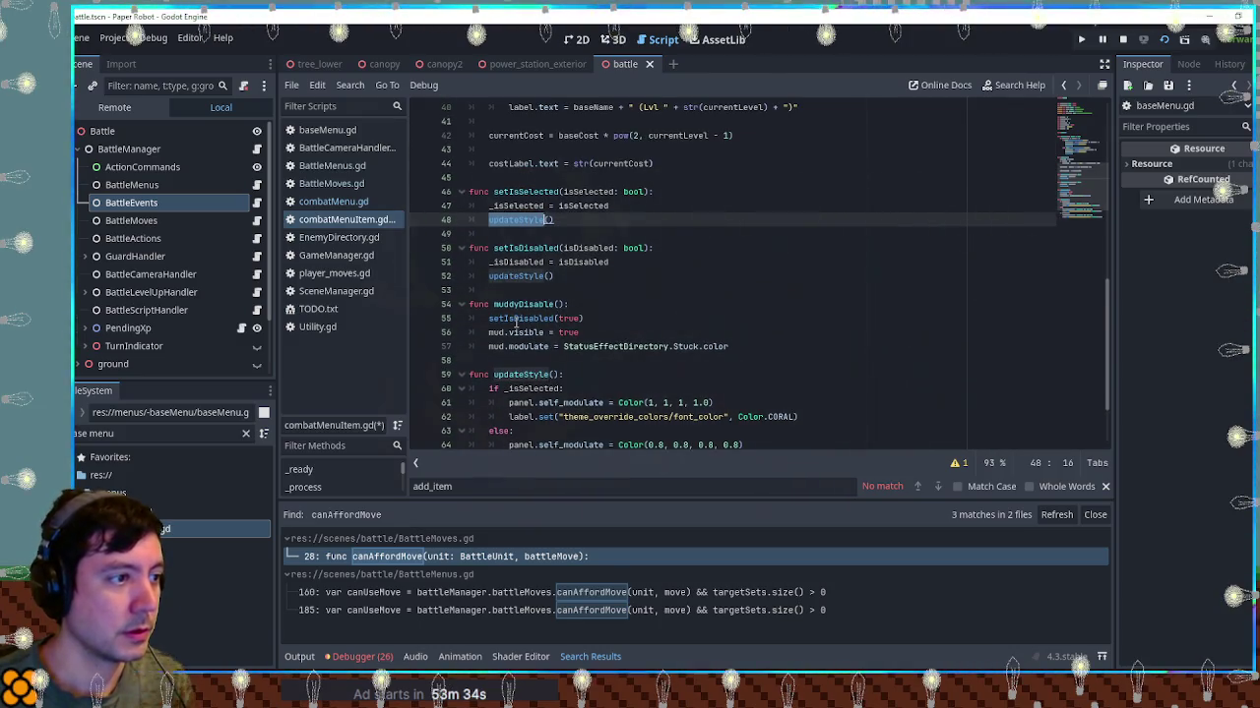
left_click(313, 202)
left_click(323, 221)
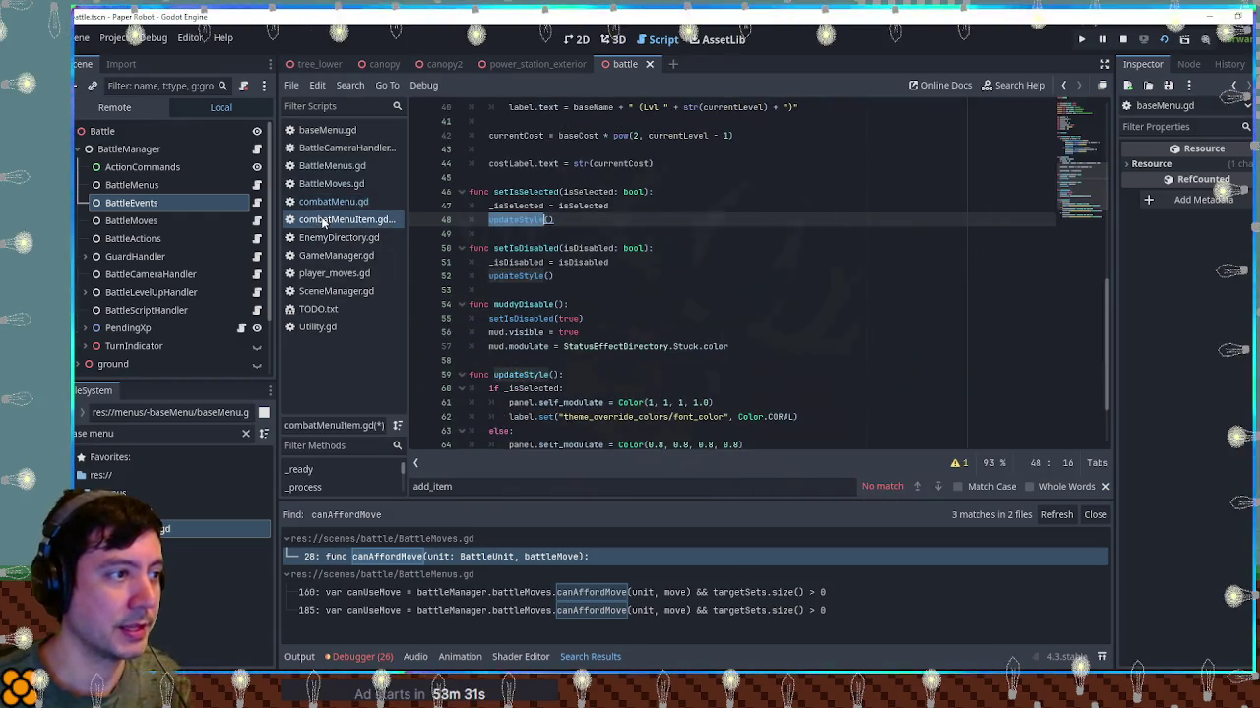
left_click(325, 202)
scroll(595, 286, "up", 1)
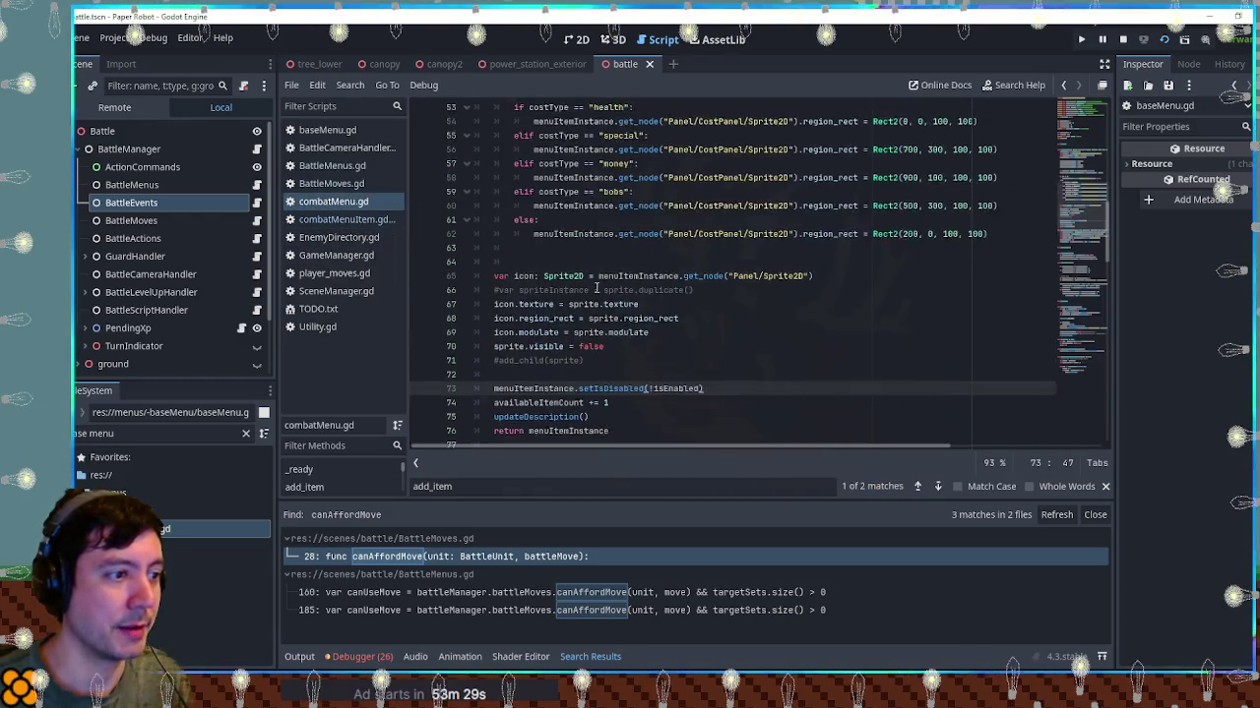
scroll(595, 287, "up", 5)
scroll(608, 284, "down", 6)
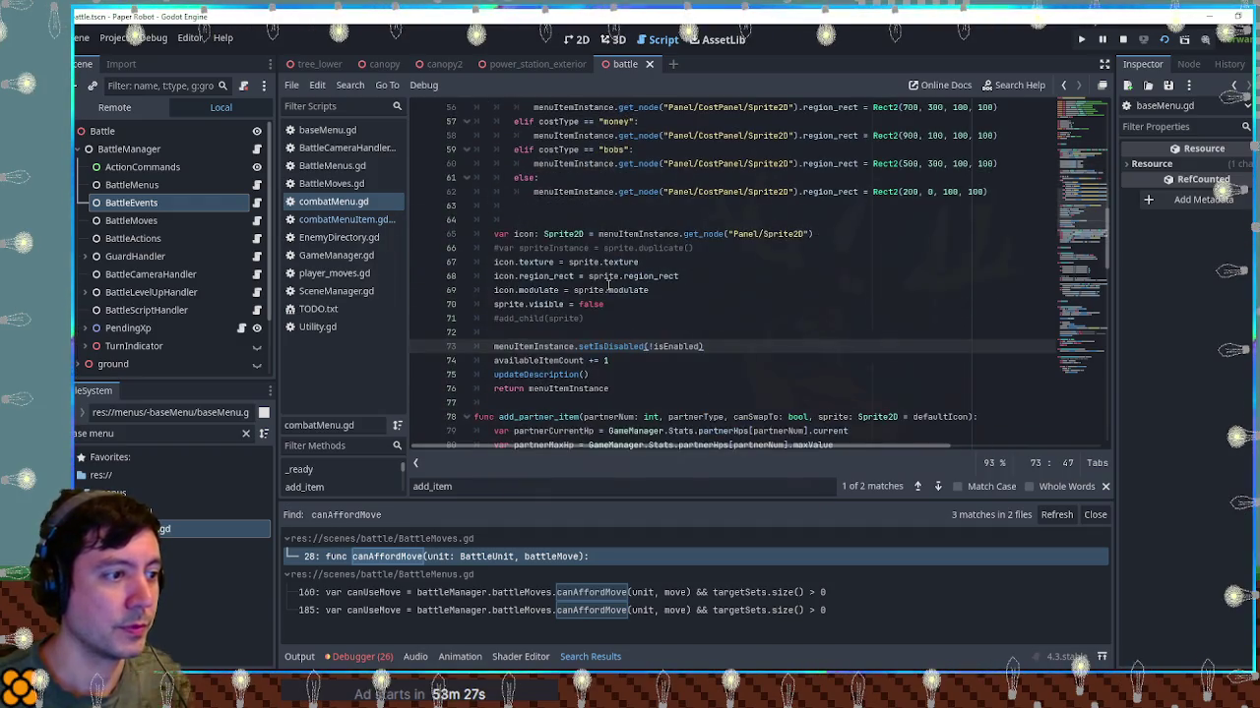
Insert 'menuItemInstance.baseIsDisabled = !isEnabled' above the setIsDisabled call
left_click(707, 339)
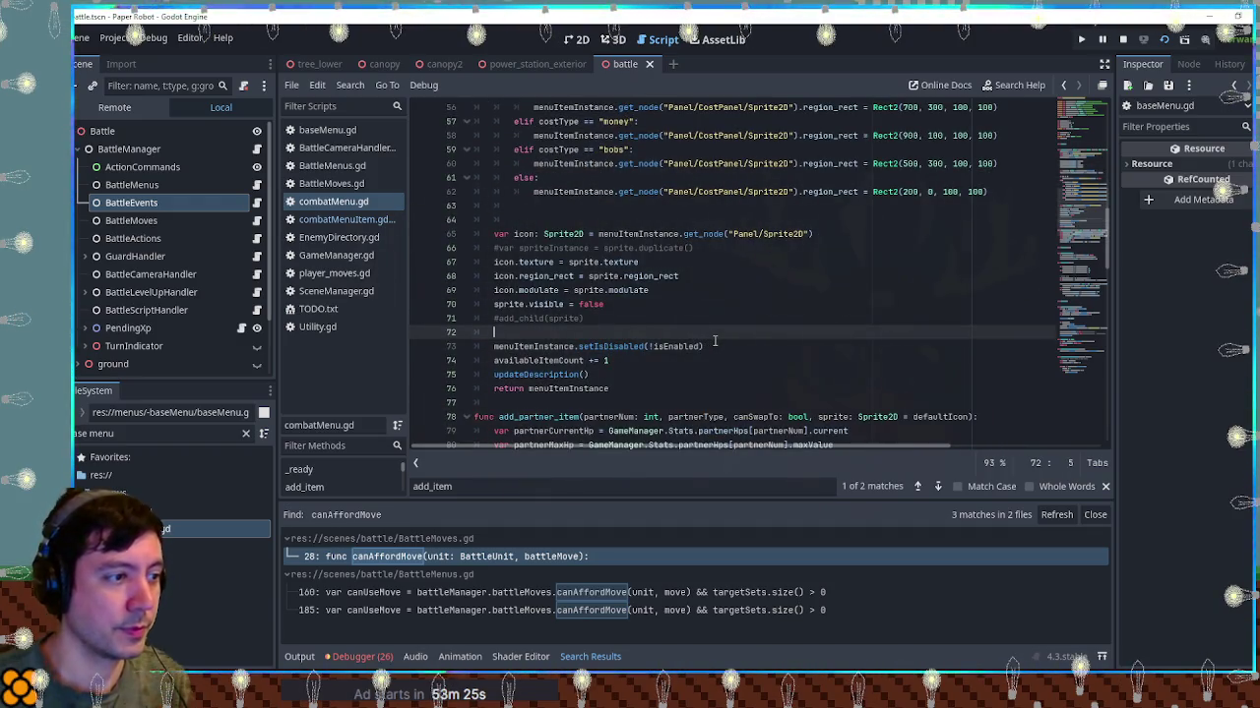
key("Return")
type("menuItemI")
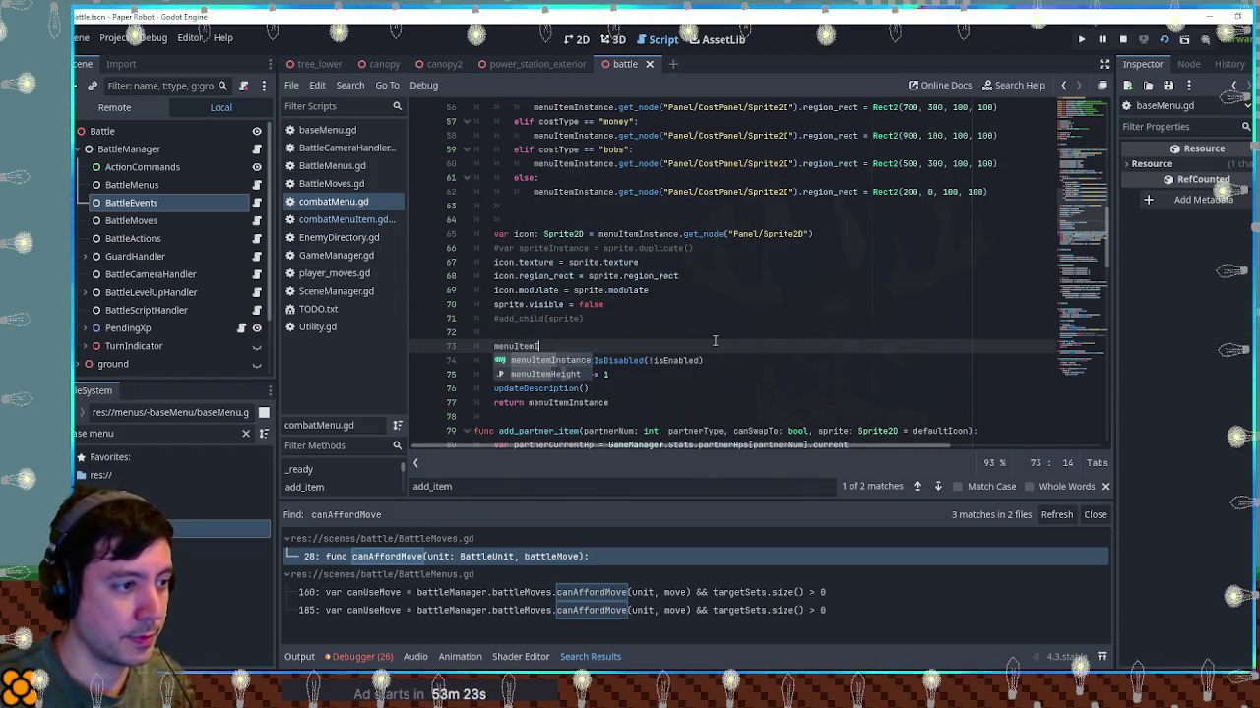
type("nstance.")
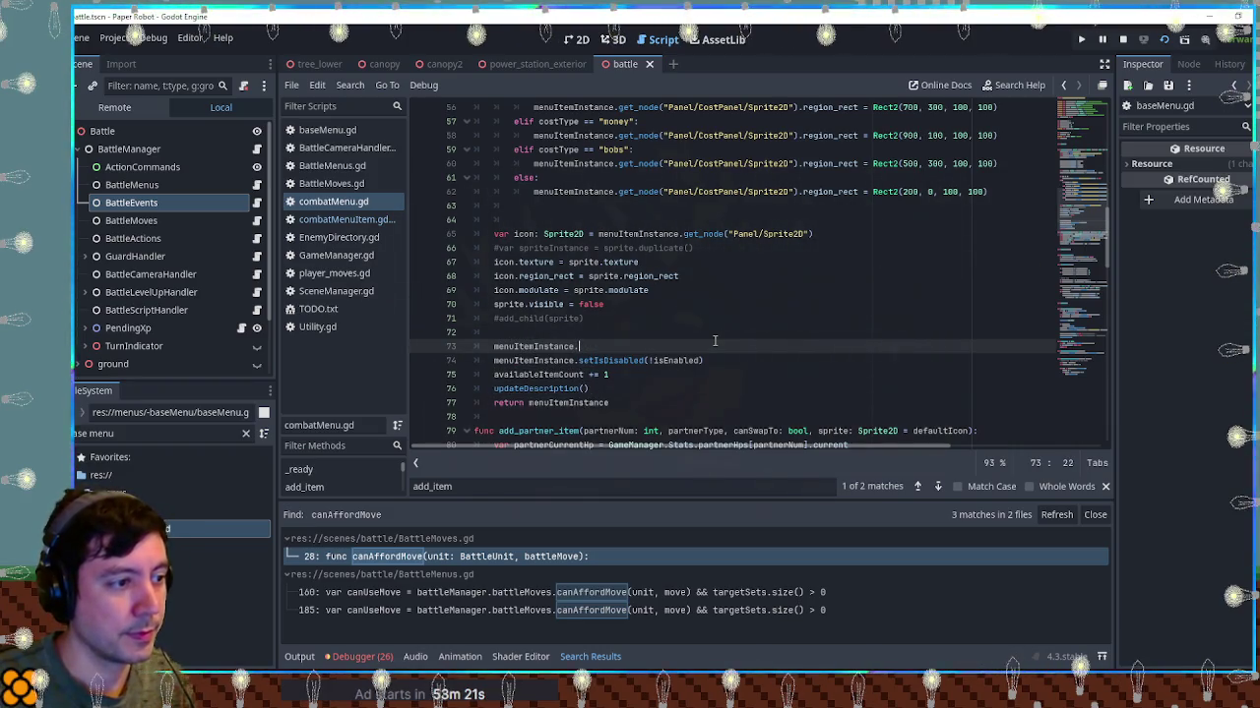
type("baseIsDisabled = ")
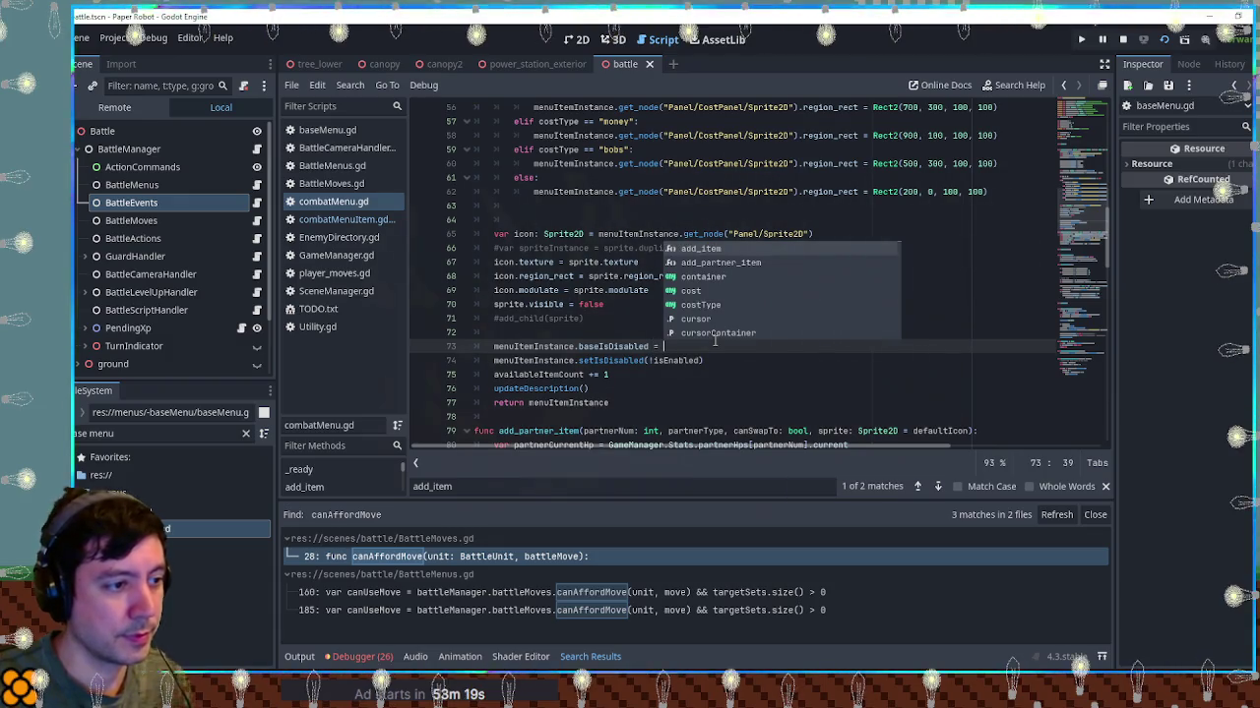
type("!isEnabled")
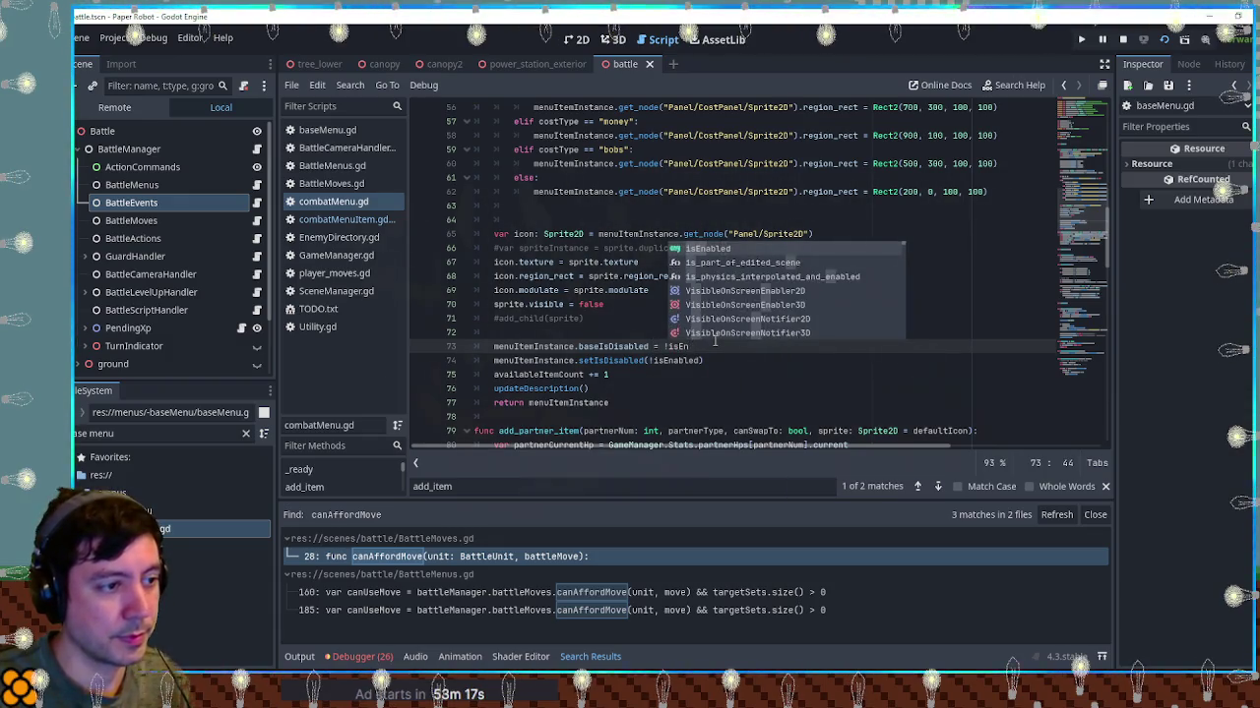
key("Escape")
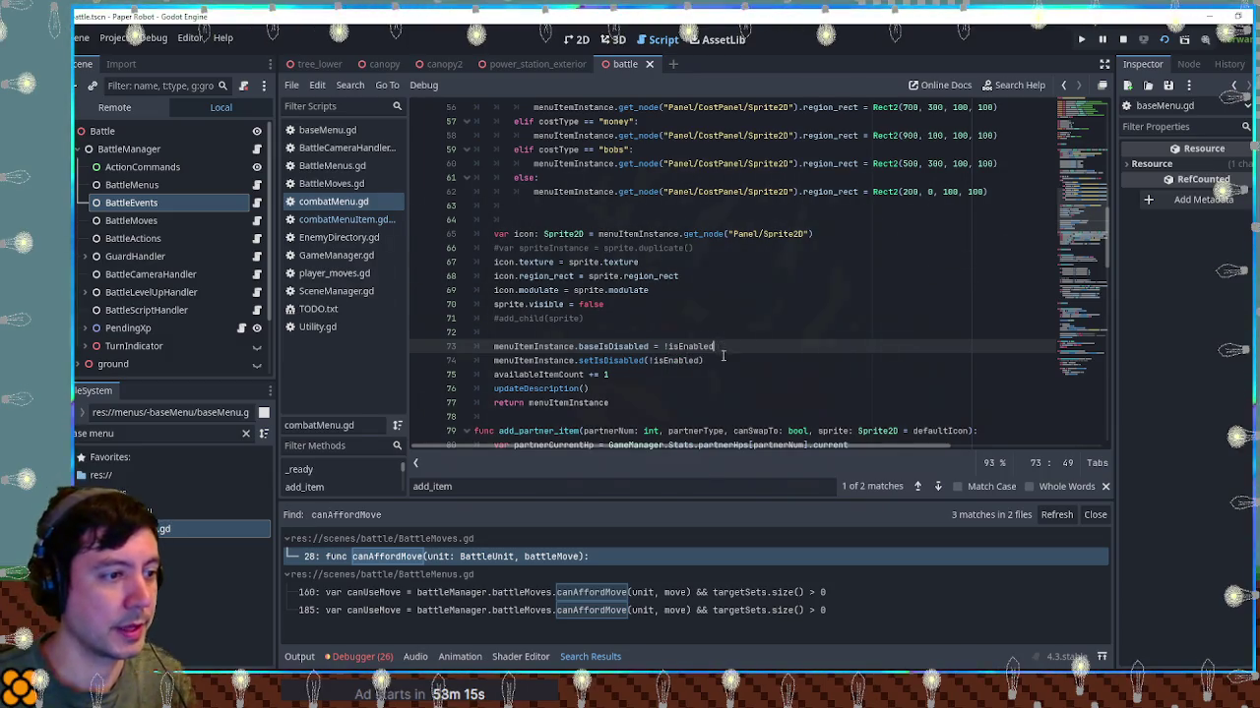
Move the baseIsDisabled and setIsDisabled lines below the baseName assignment and save combatMenu.gd
left_click_drag(718, 347, 496, 332)
key("ctrl+x")
scroll(630, 259, "up", 7)
left_click(650, 262)
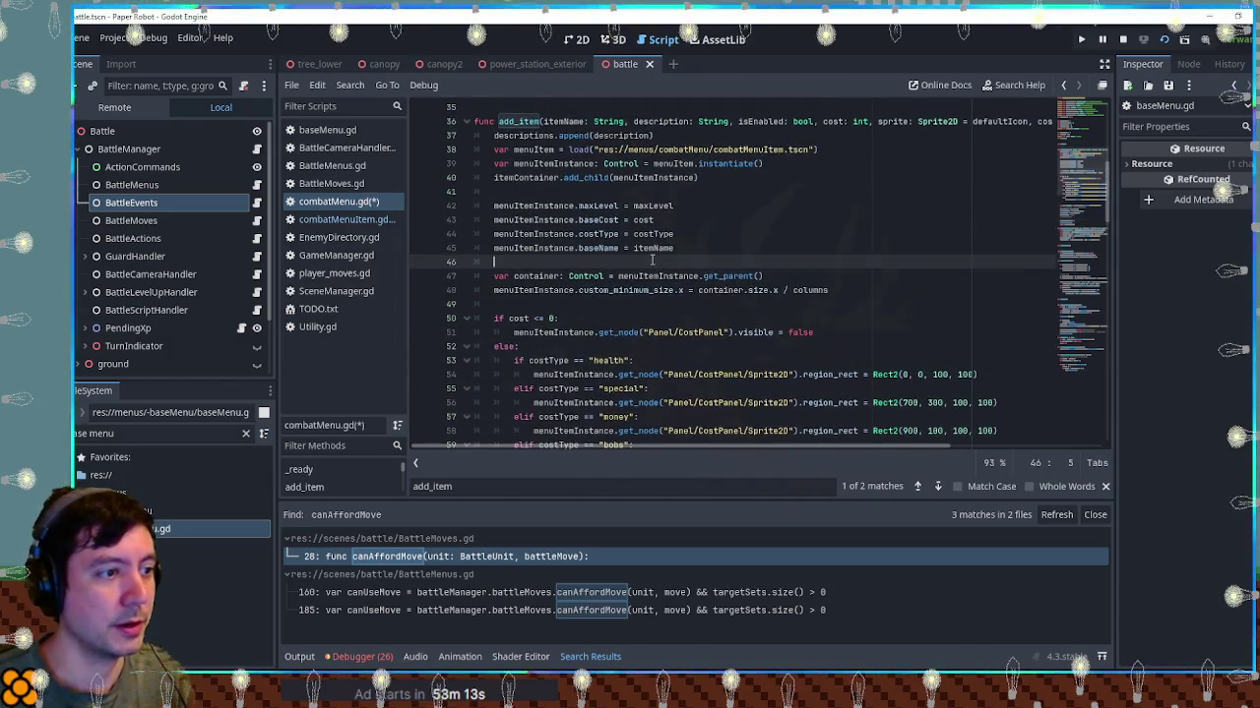
key("ctrl+v")
key("Return")
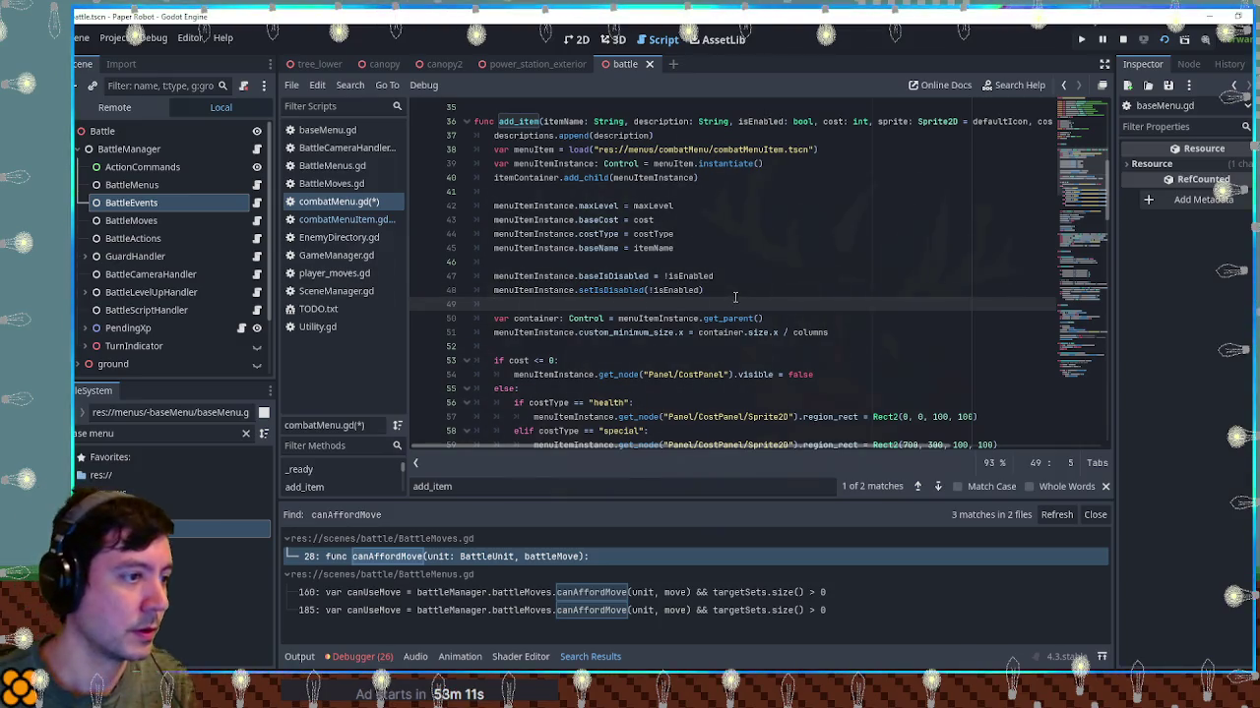
key("Return")
key("ctrl+s")
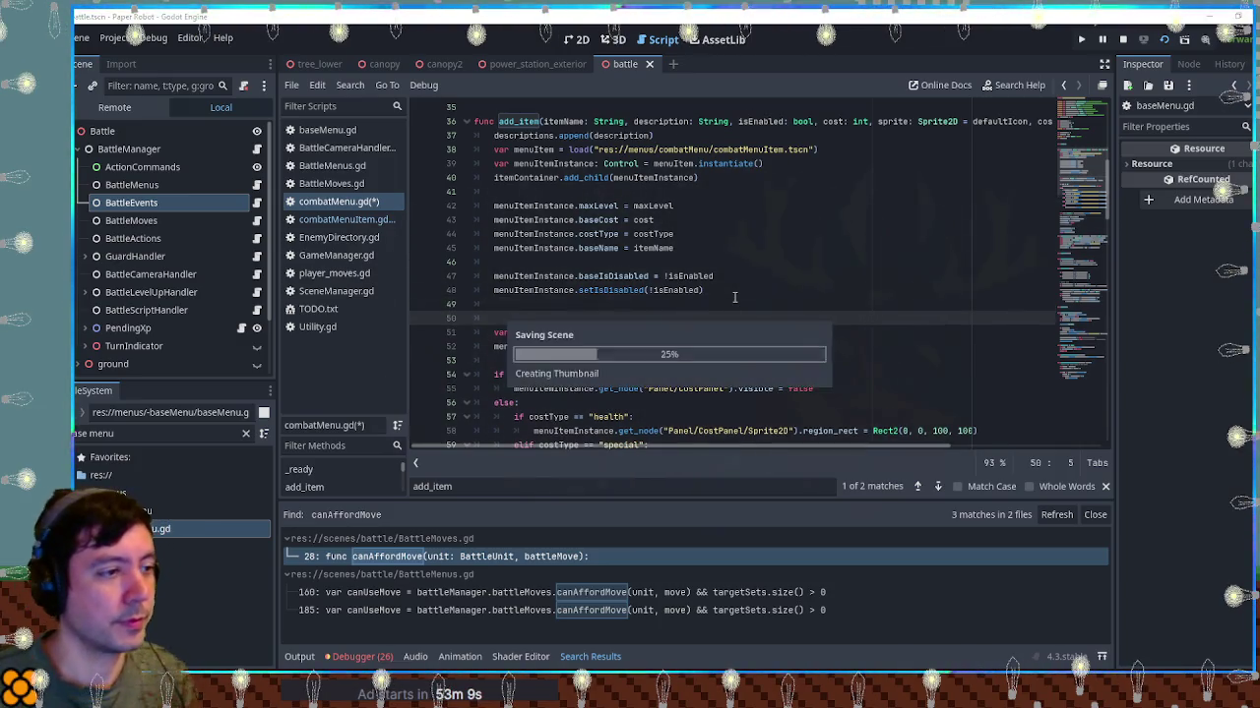
left_click(335, 222)
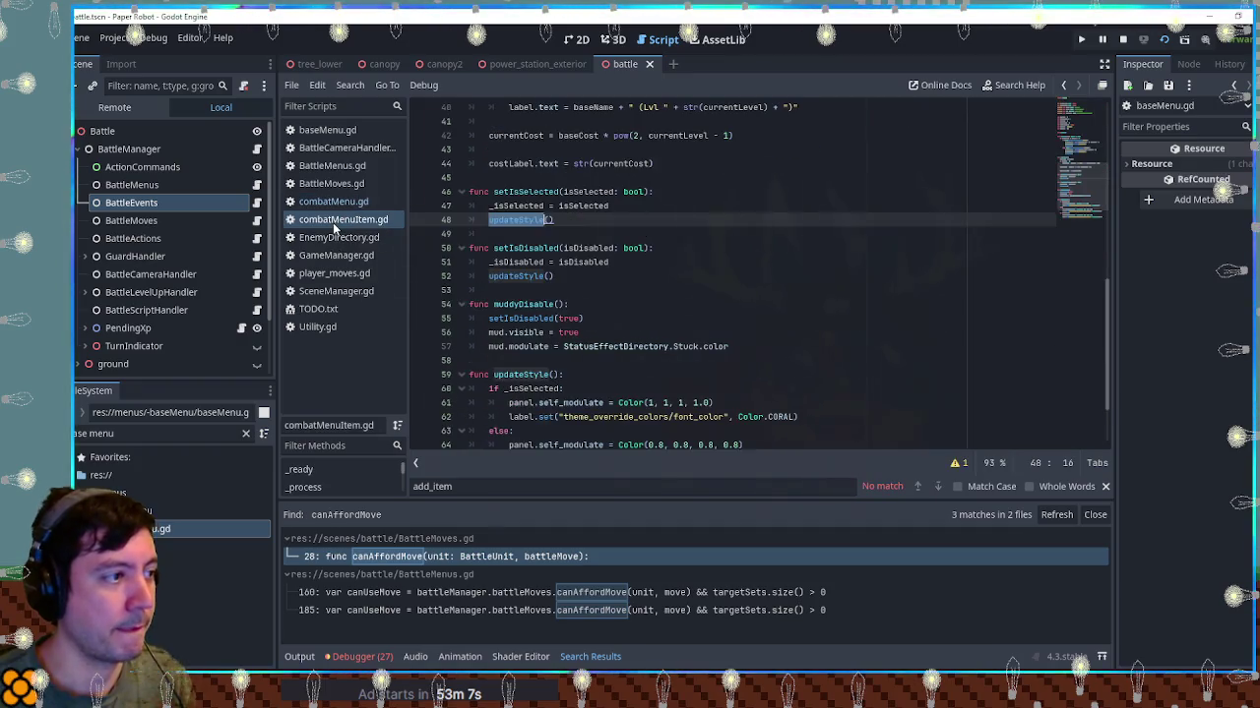
Add an 'if !baseIsDisabled:' check after the currentCost calculation in updateName
scroll(572, 279, "up", 10)
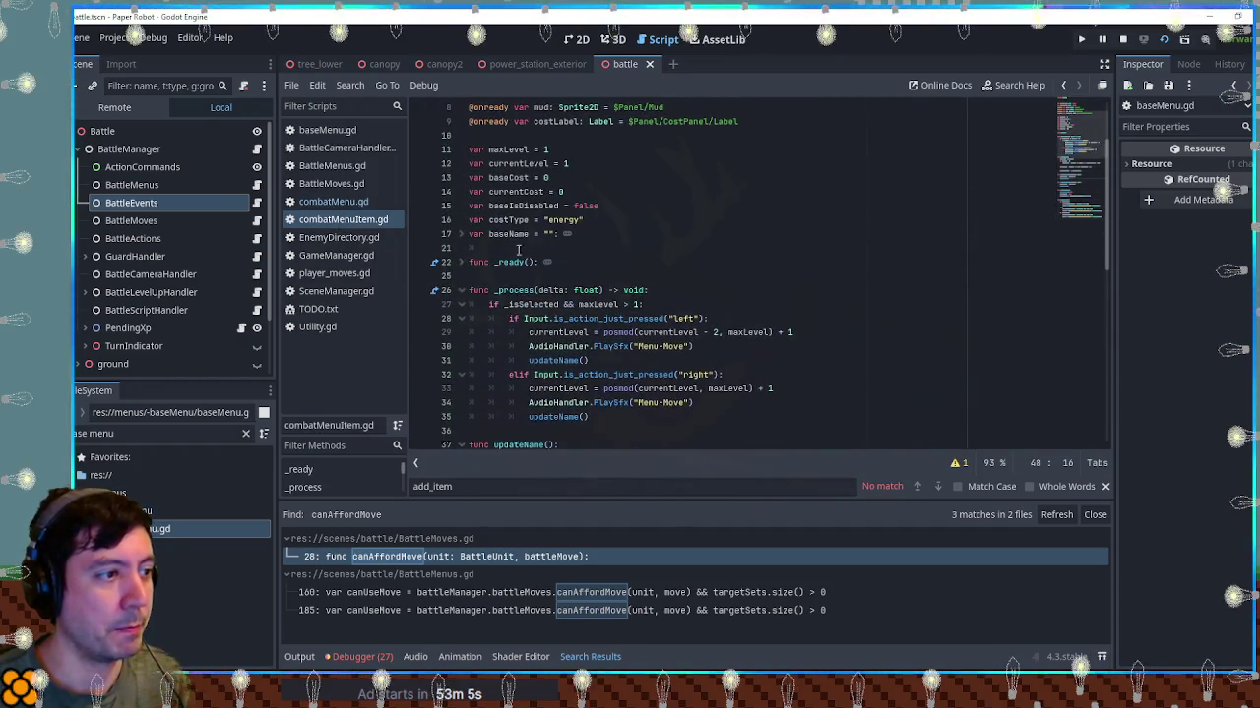
double_click(522, 205)
scroll(782, 296, "down", 8)
scroll(779, 296, "up", 2)
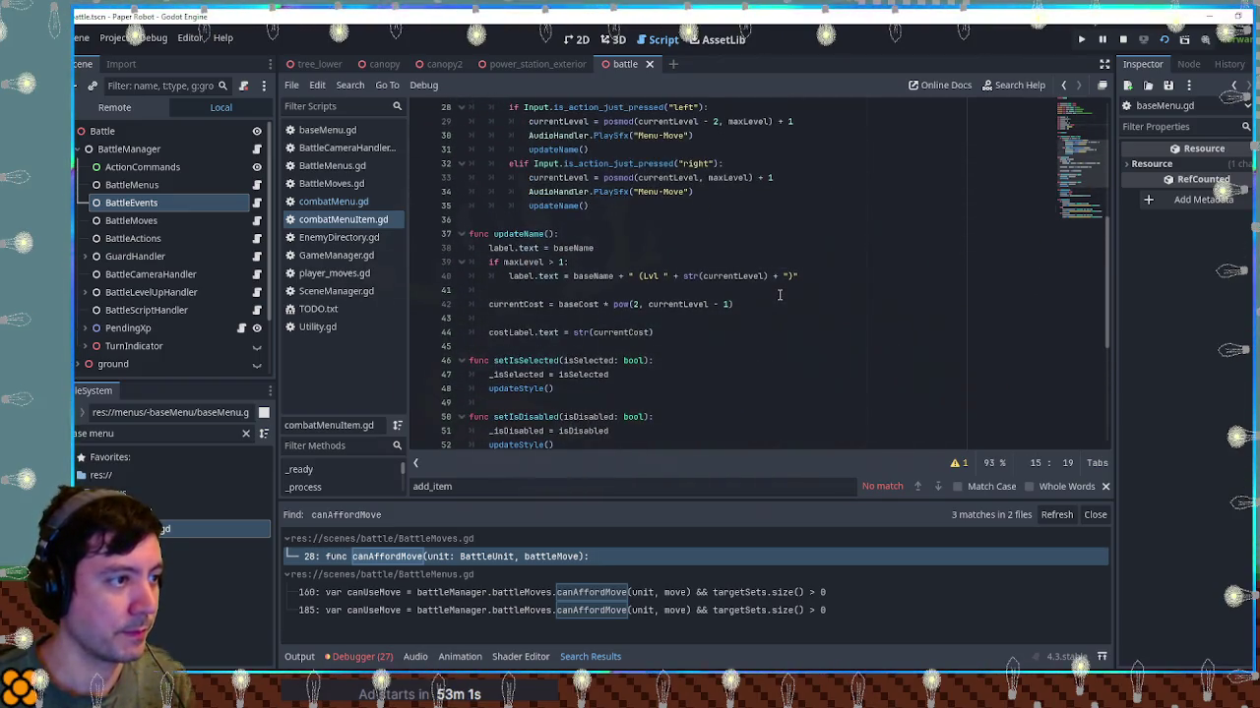
left_click(757, 308)
key("Return")
key("Return")
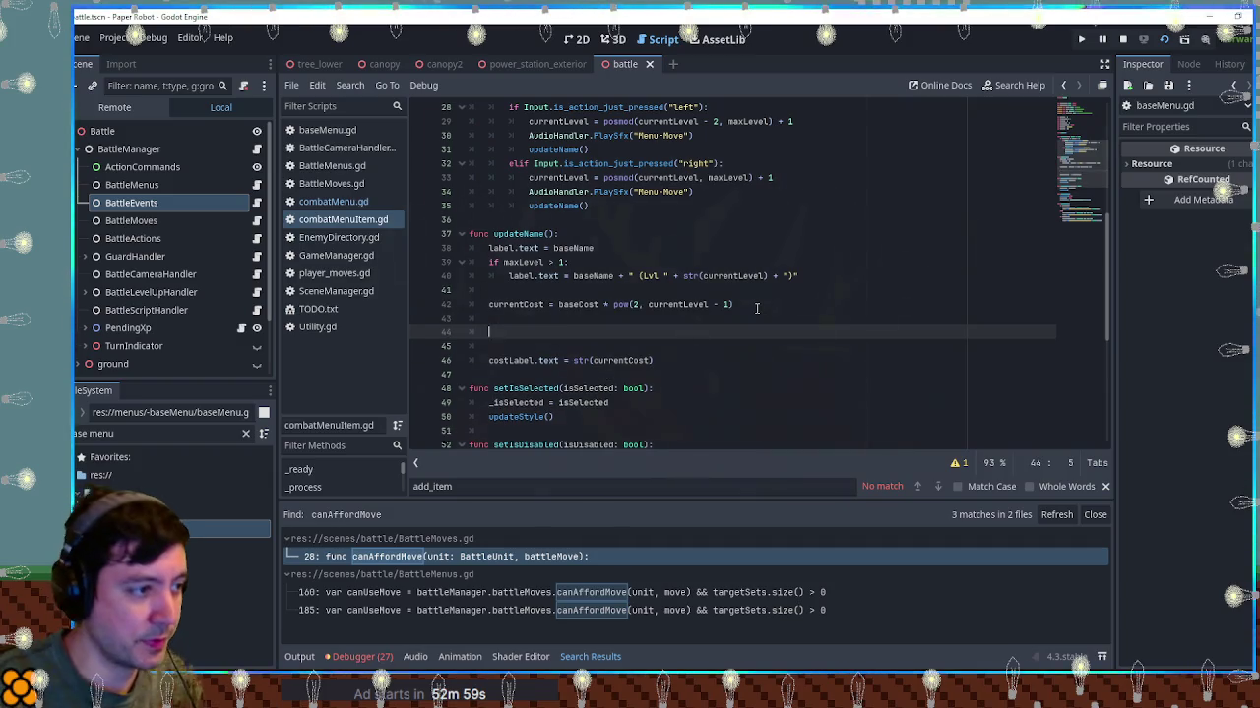
type("ifbaseIsDisabled")
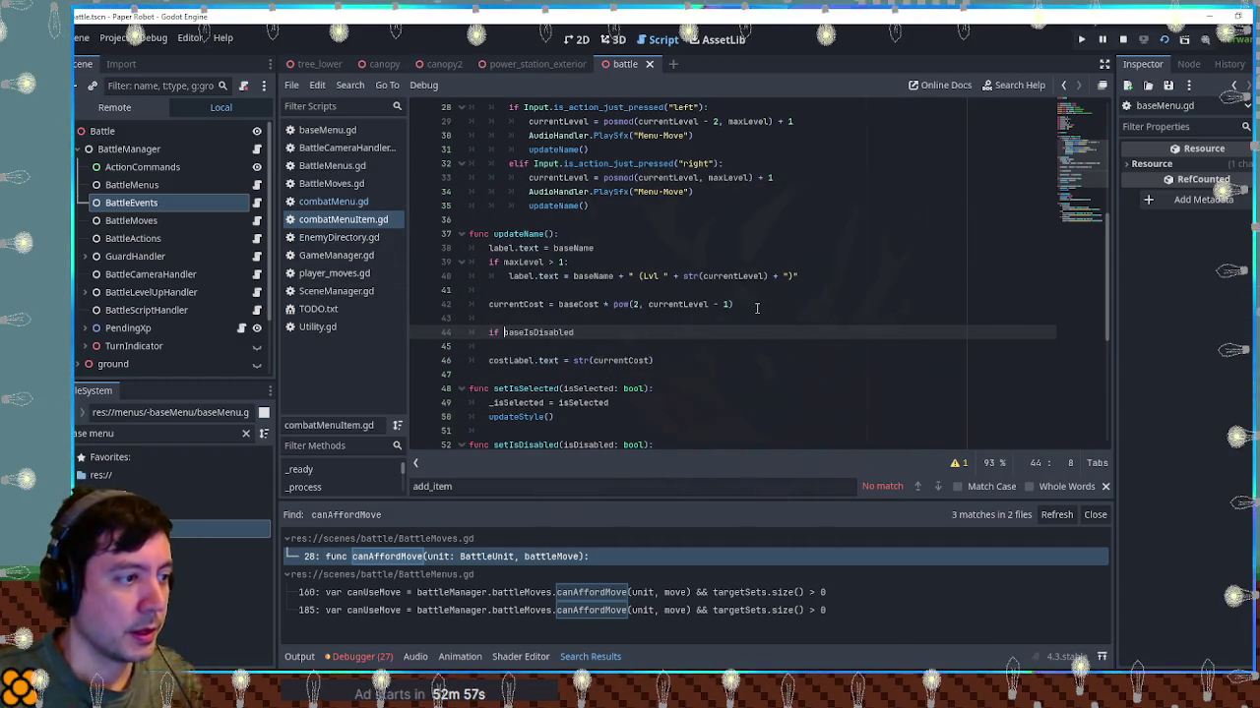
type("!")
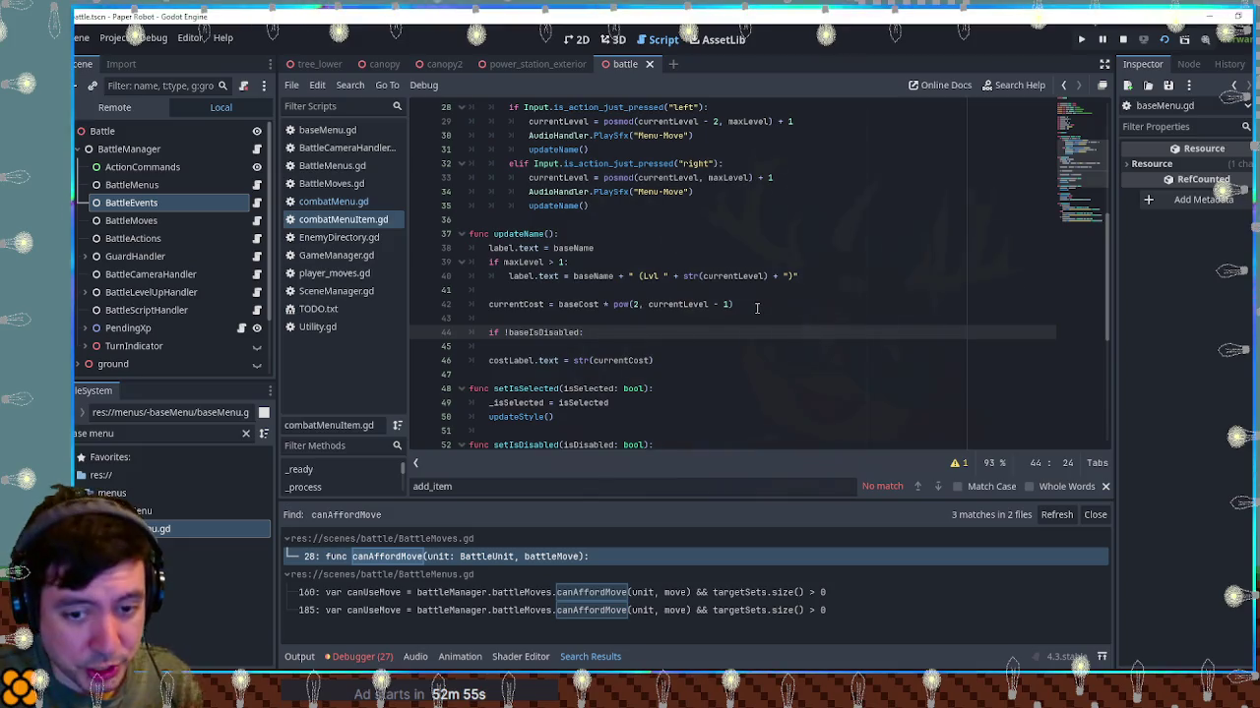
Start a BattleMoves.canAffordMove(null, ) call inside the if and jump to its definition
key("Return")
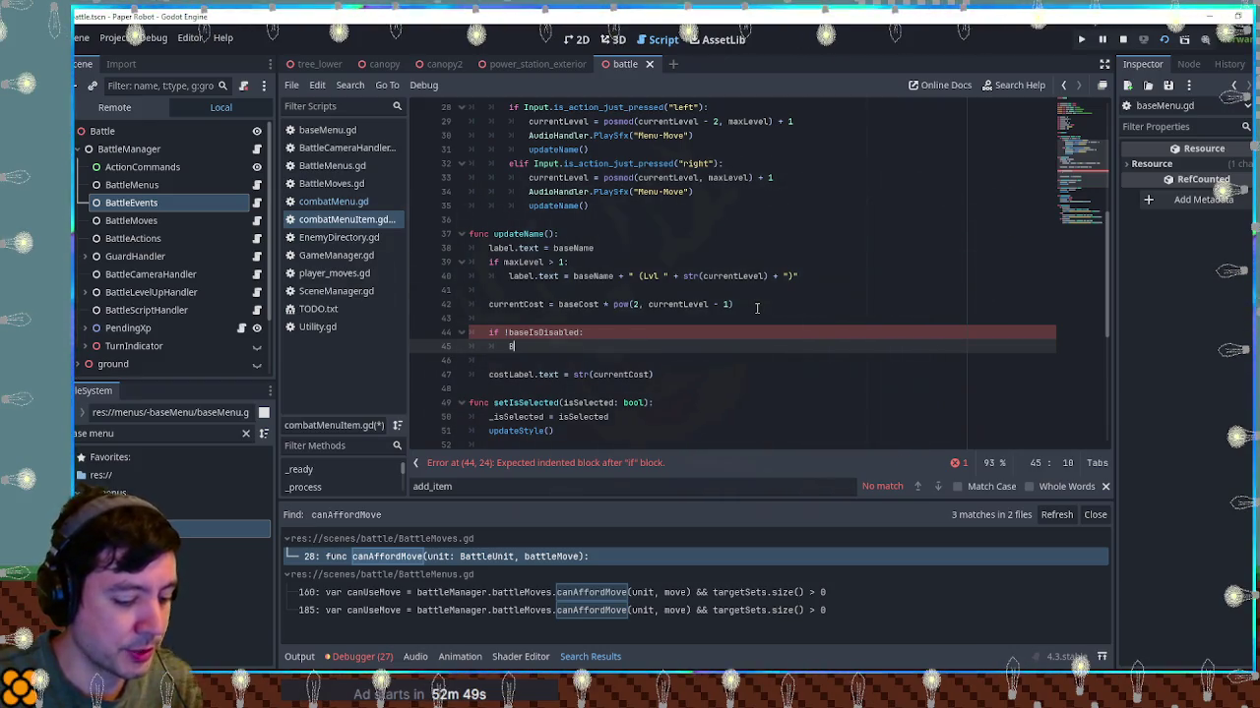
type("attleMoves.")
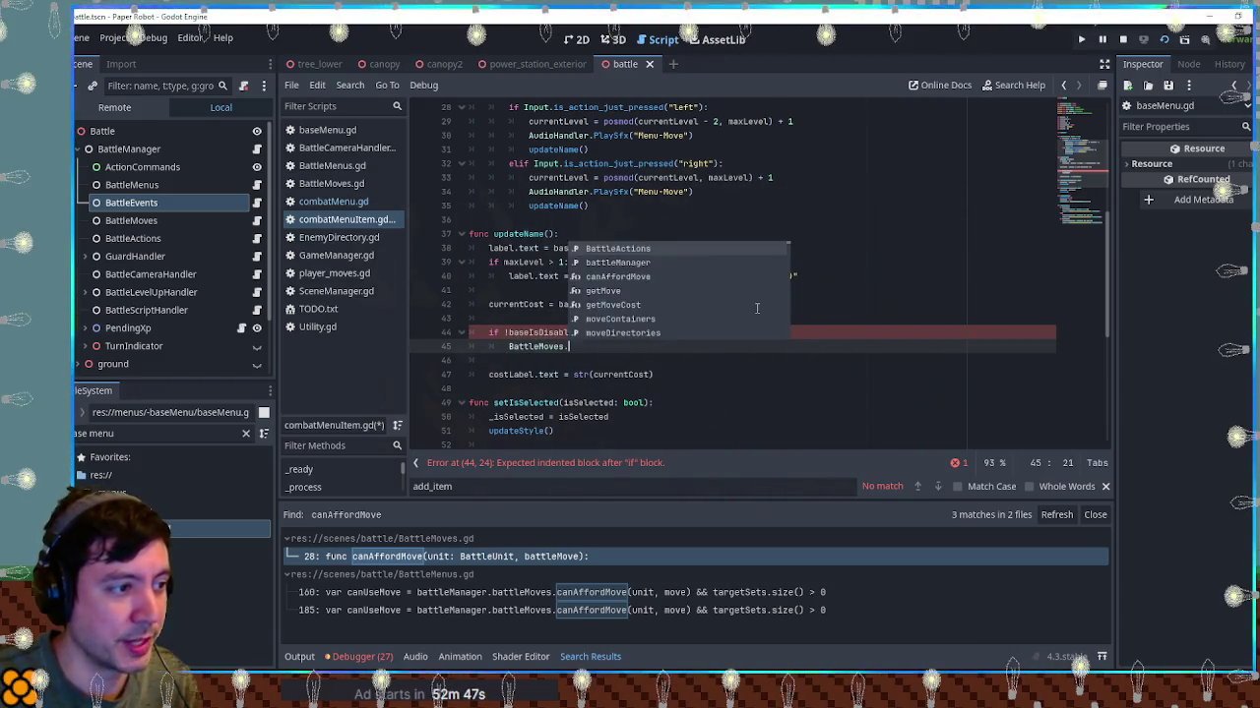
type("can")
key("Return")
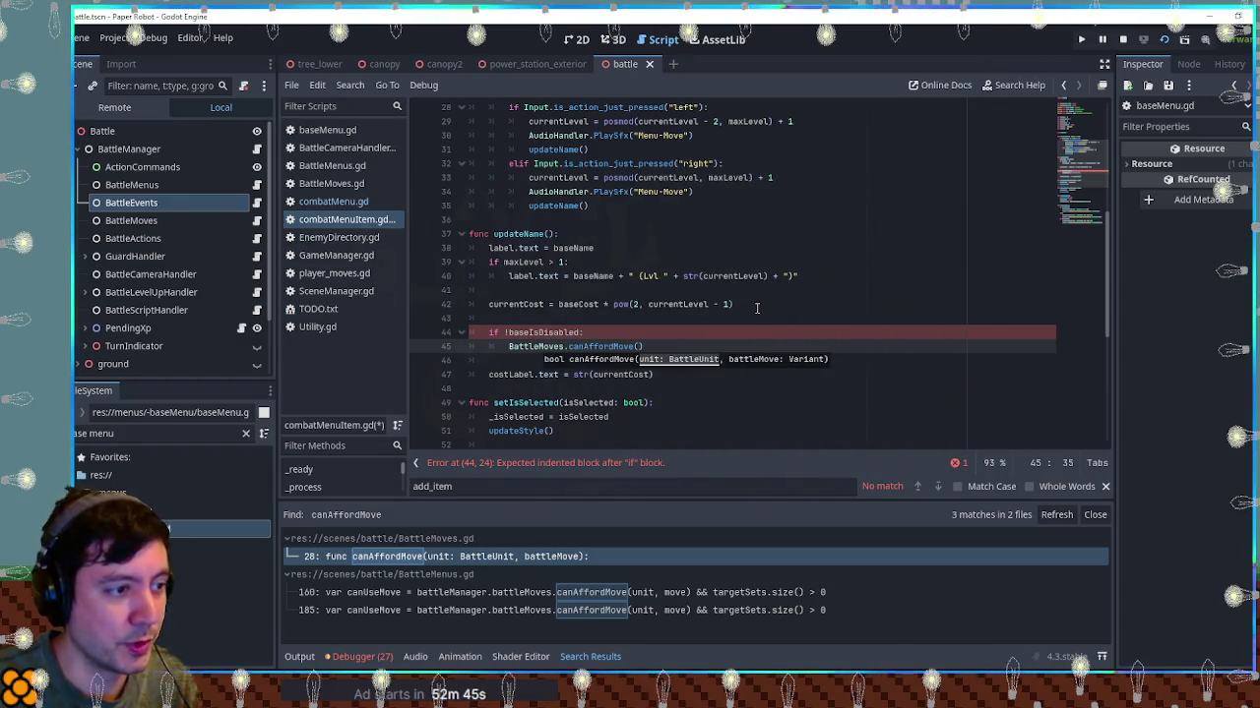
type("null,")
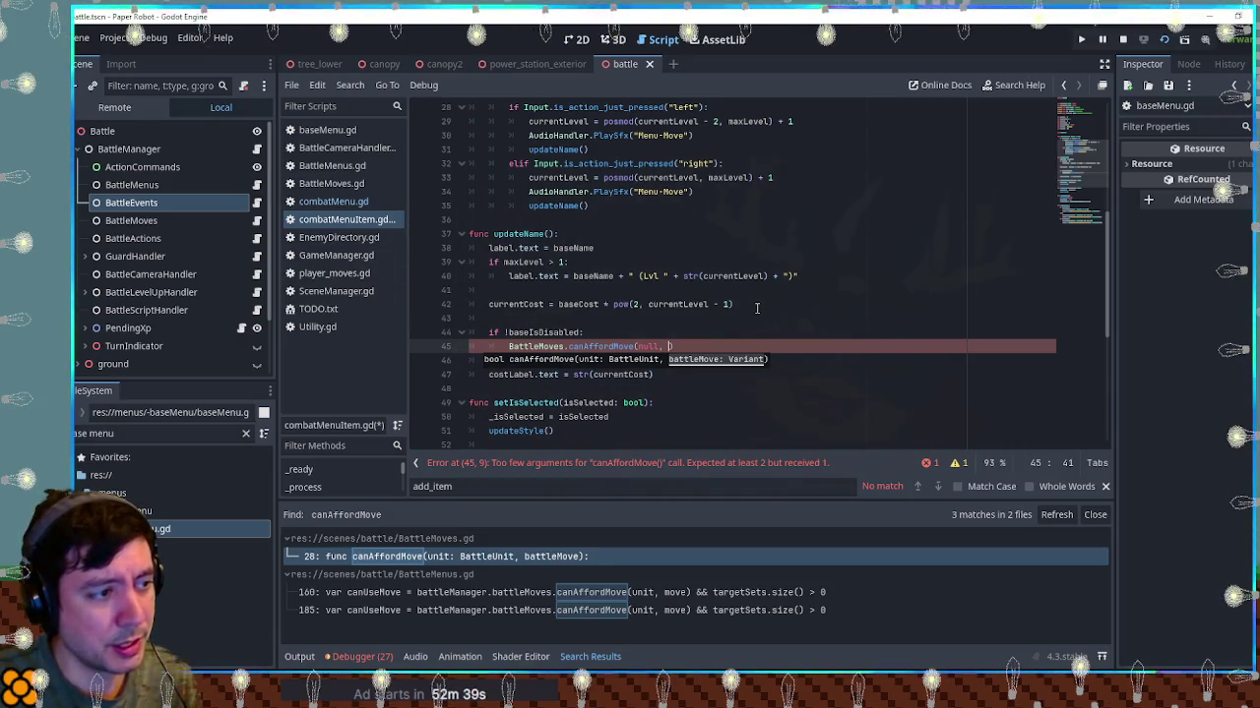
left_click(600, 346, "ctrl")
double_click(679, 275)
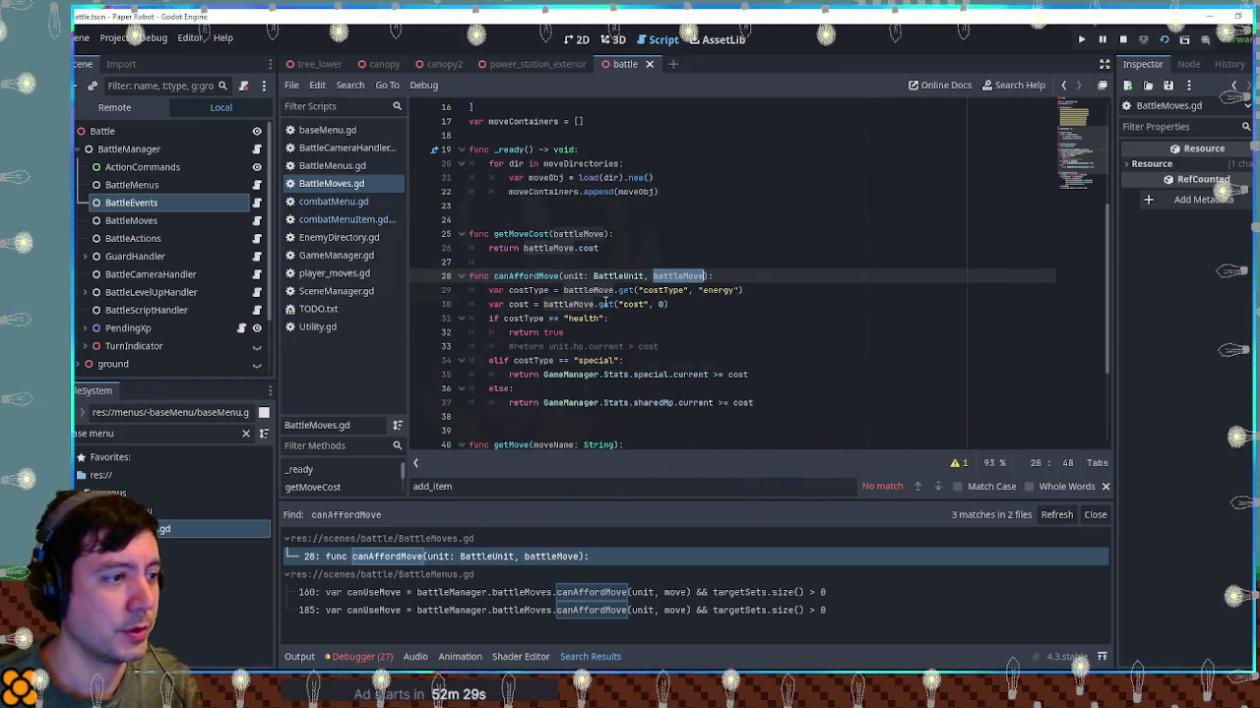
Select the costType health/special/else block in BattleMoves.gd's canAffordMove
left_click(672, 304)
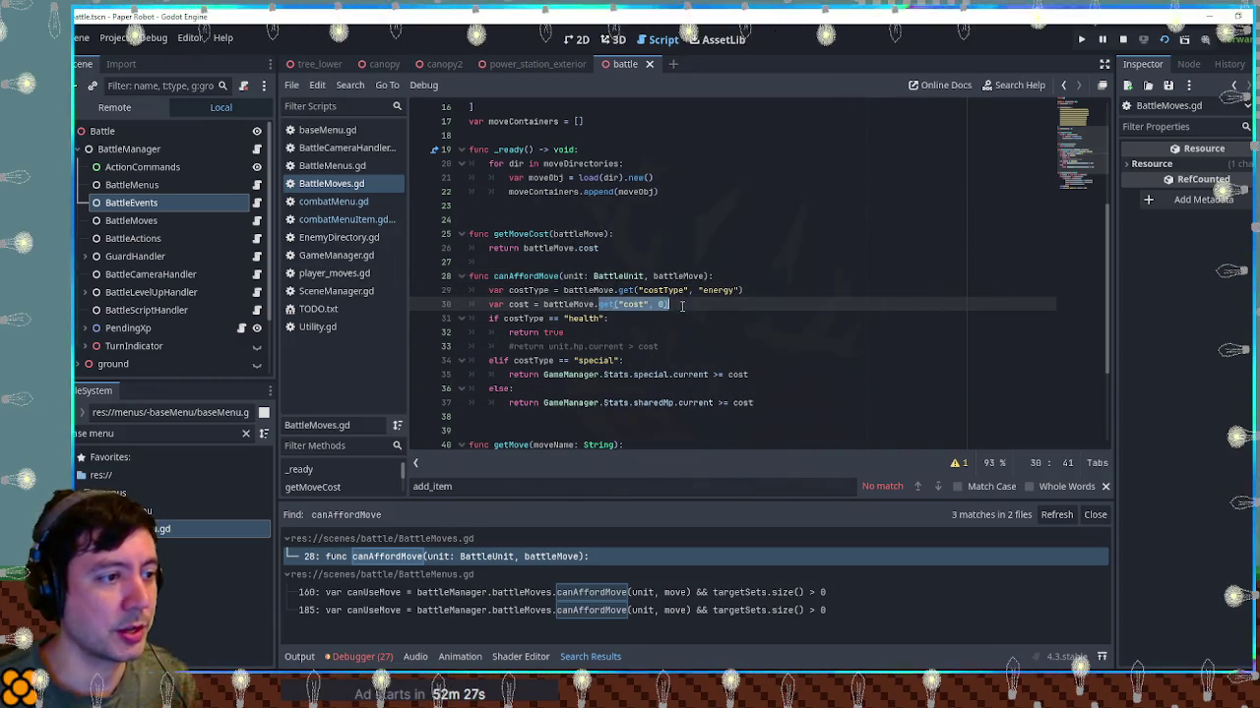
double_click(569, 304)
left_click_drag(569, 304, 699, 308)
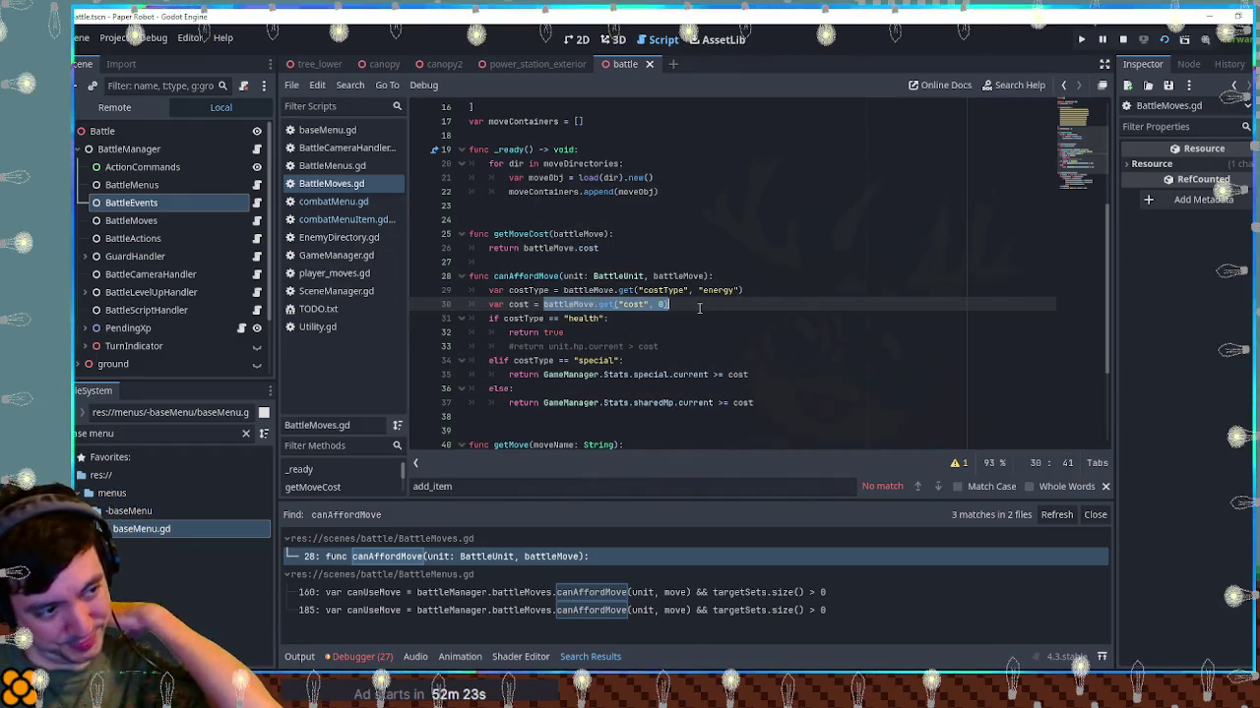
left_click_drag(786, 403, 794, 286)
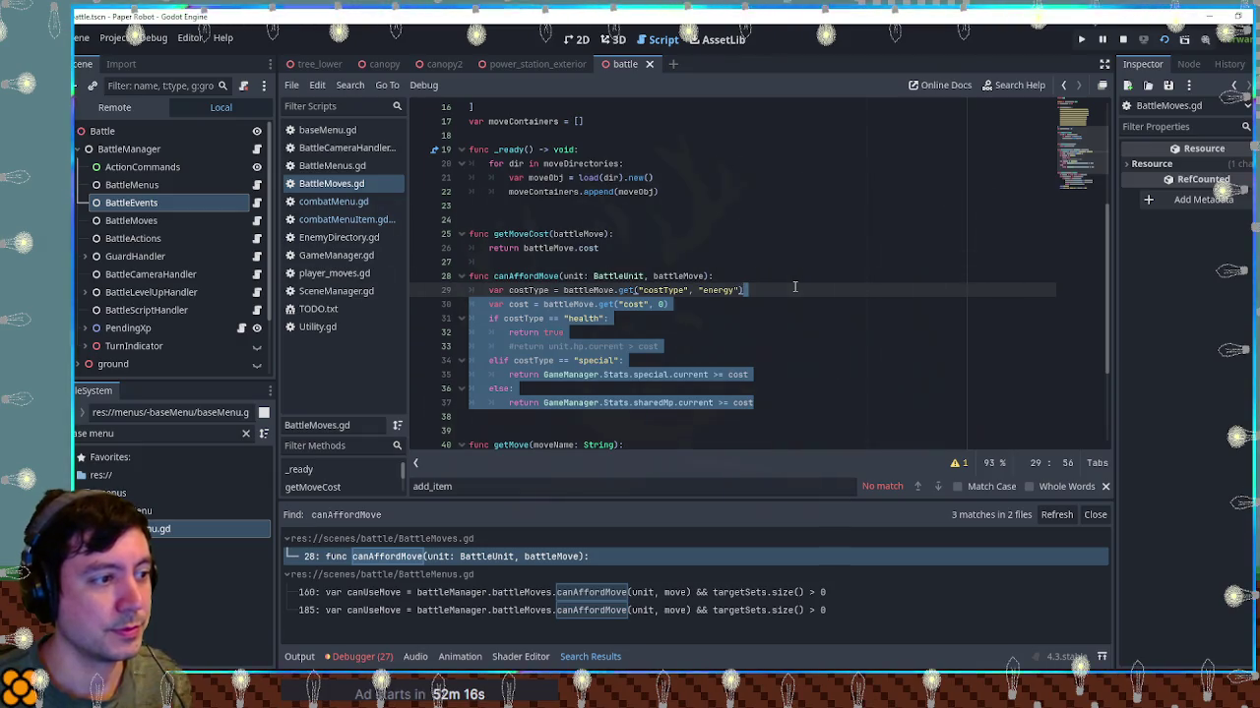
left_click_drag(795, 295, 796, 301)
key("ctrl+c")
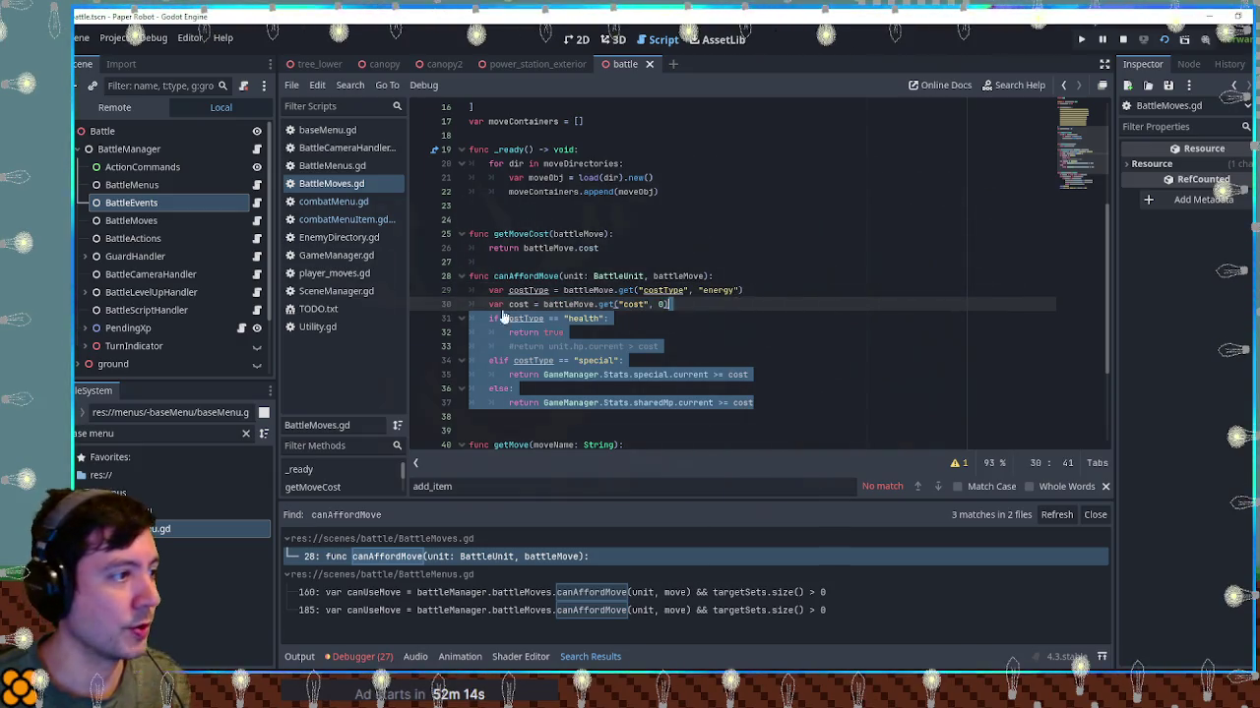
Paste the costType block under 'if !baseIsDisabled:' in combatMenuItem.gd and indent it one level
left_click(345, 219)
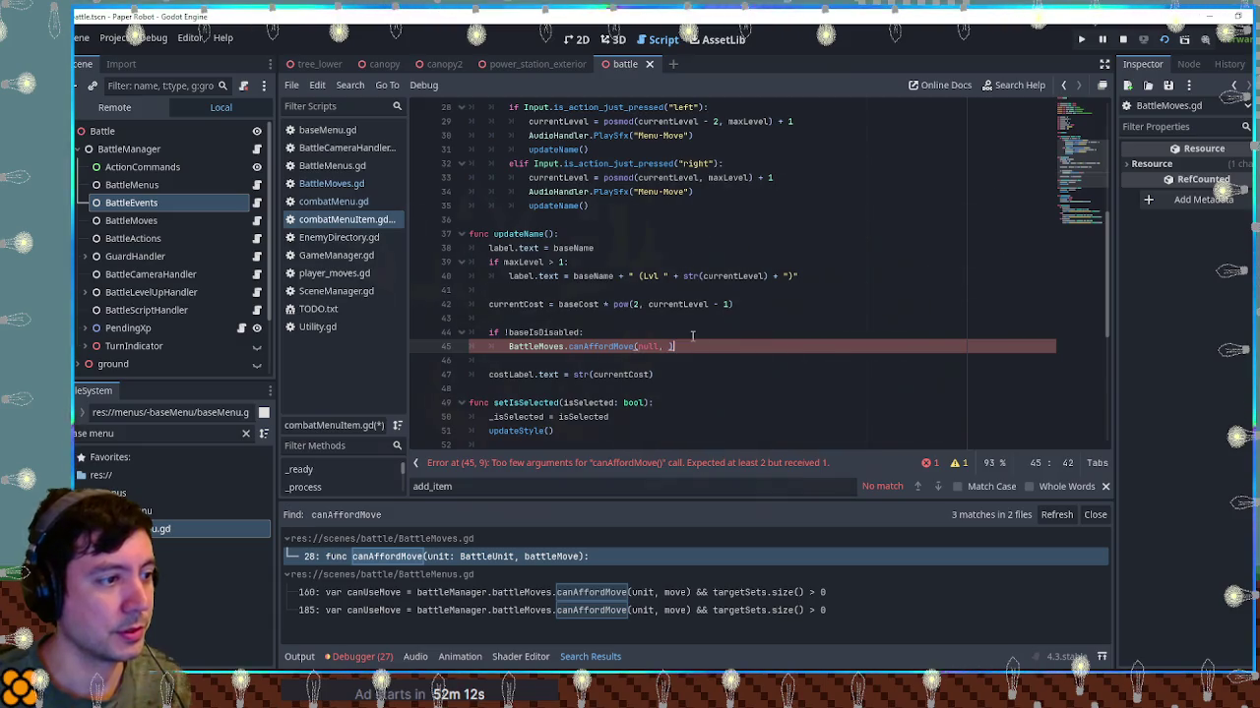
key("ctrl+v")
left_click_drag(482, 347, 544, 433)
key("Tab")
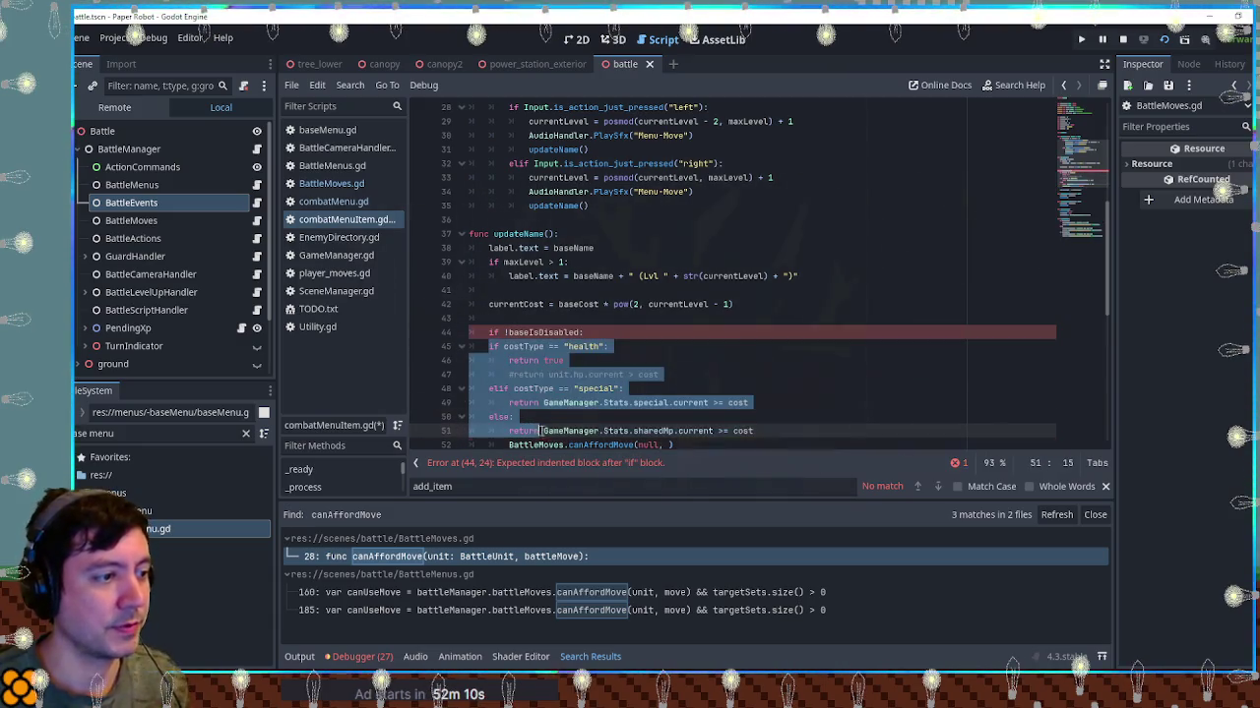
left_click(623, 407)
scroll(688, 379, "down", 1)
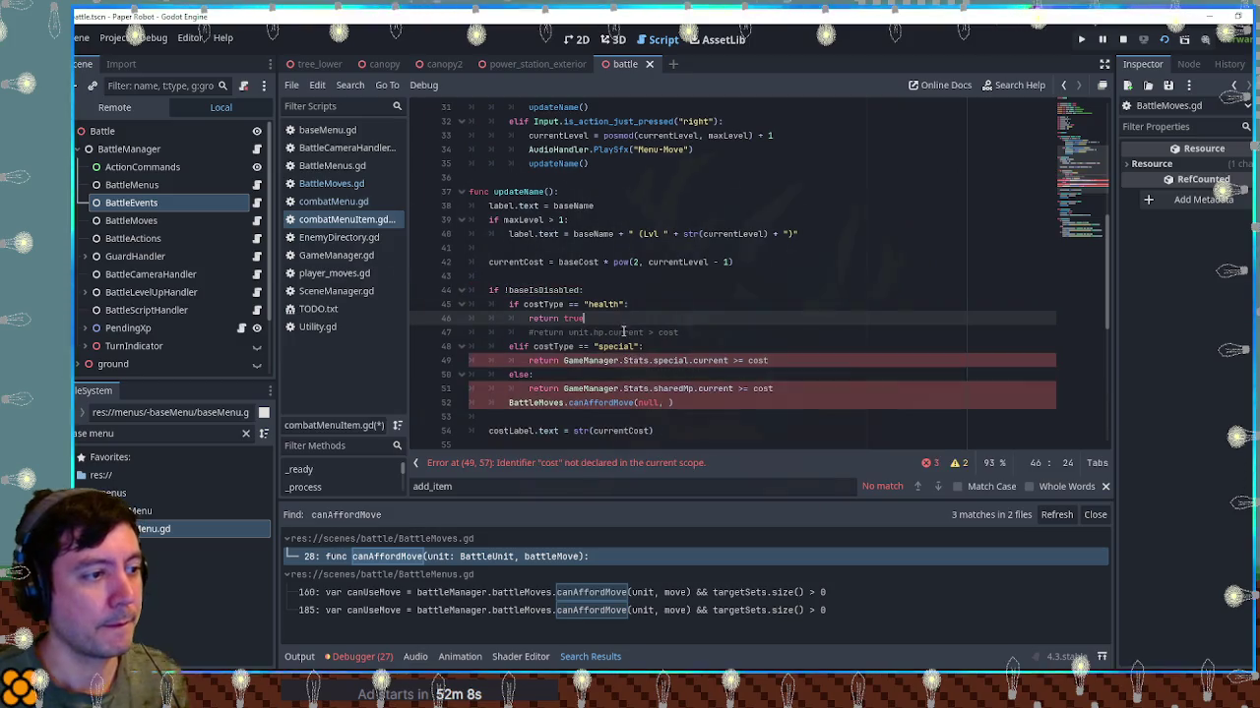
Delete the commented hp return line and declare 'var canAfford = false' under the if
left_click(544, 304)
left_click(548, 334)
key("ctrl+shift+k")
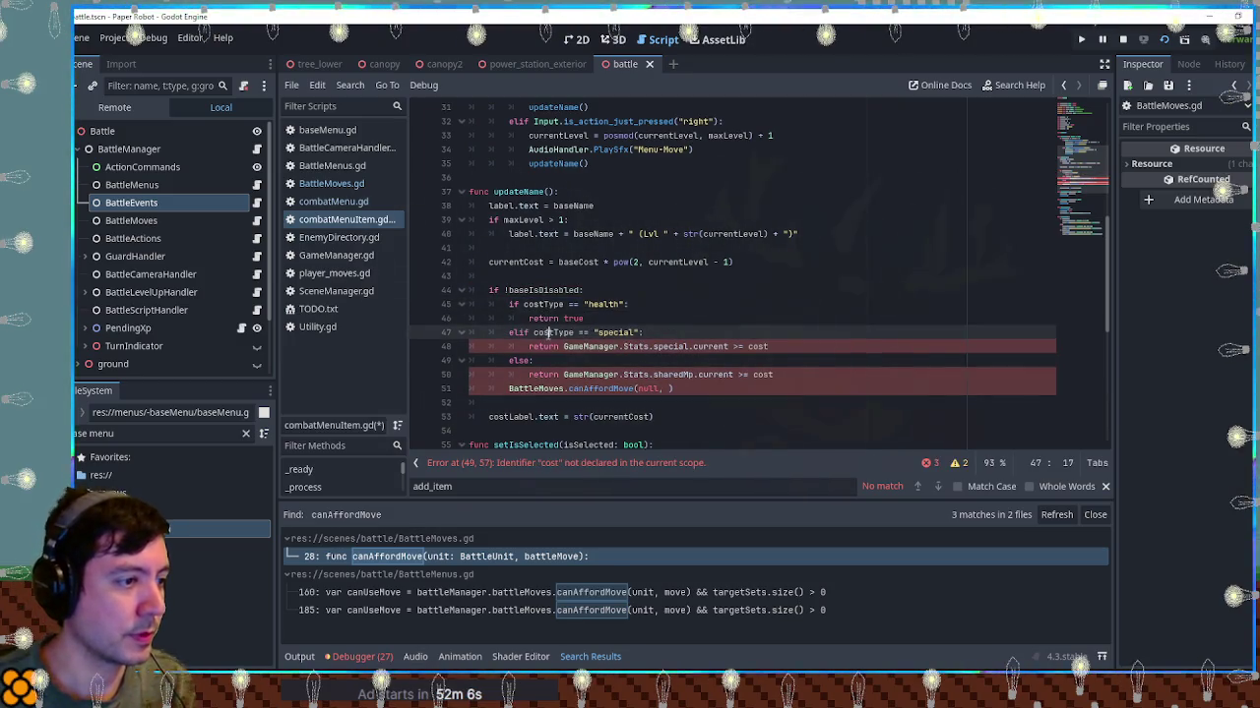
left_click(600, 290)
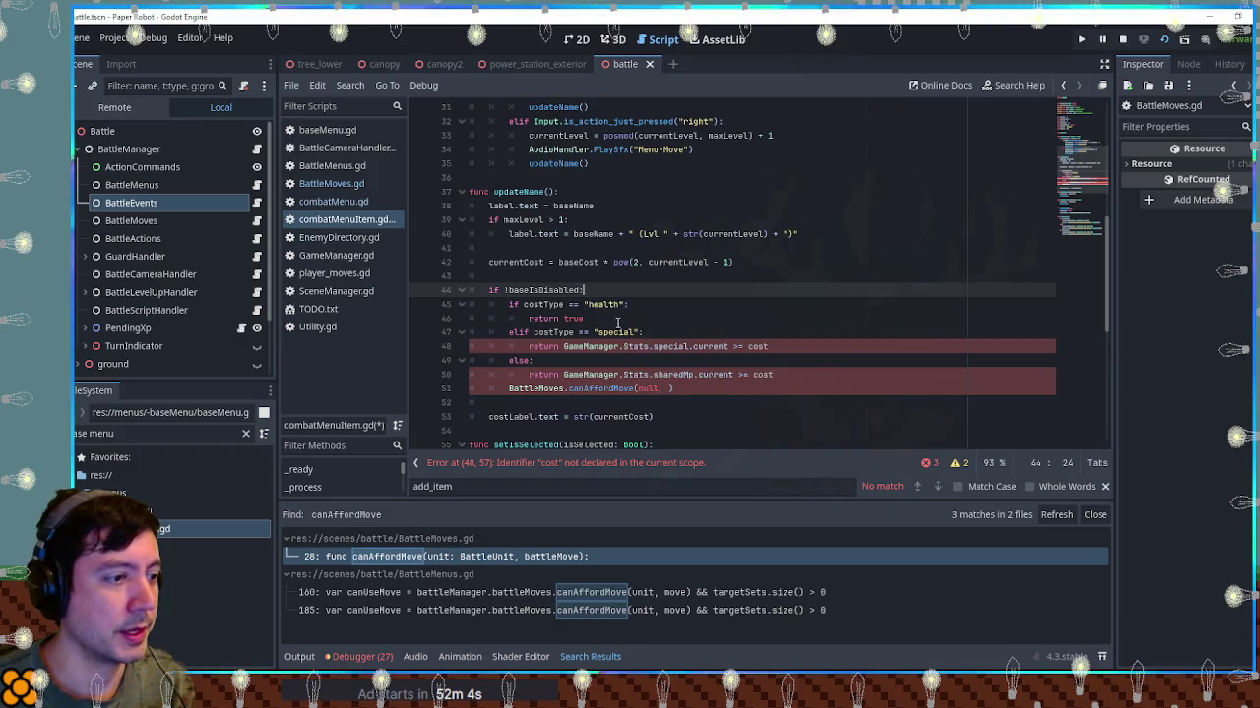
scroll(618, 322, "down", 2)
scroll(621, 323, "up", 1)
key("Return")
type("var canAfford = false")
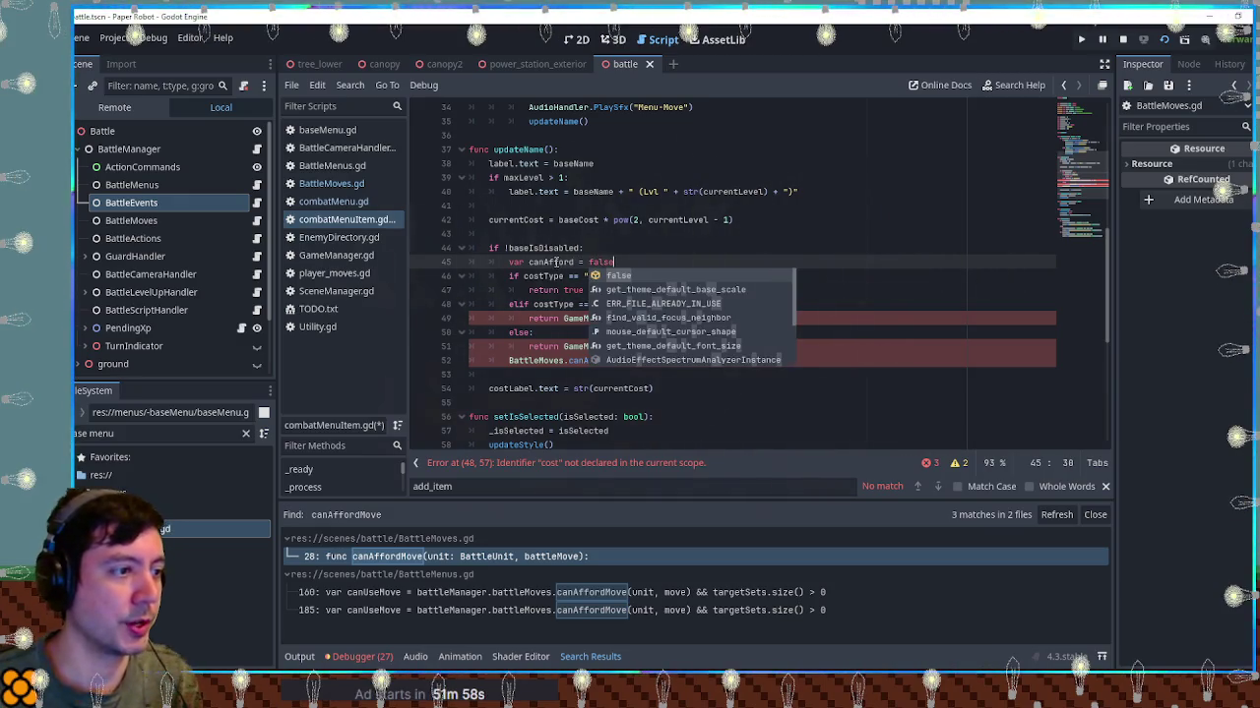
key("Escape")
Replace the returns in the health, special and else branches with canAfford assignments, removing the canAffordMove call
double_click(548, 290)
type("canAfford =")
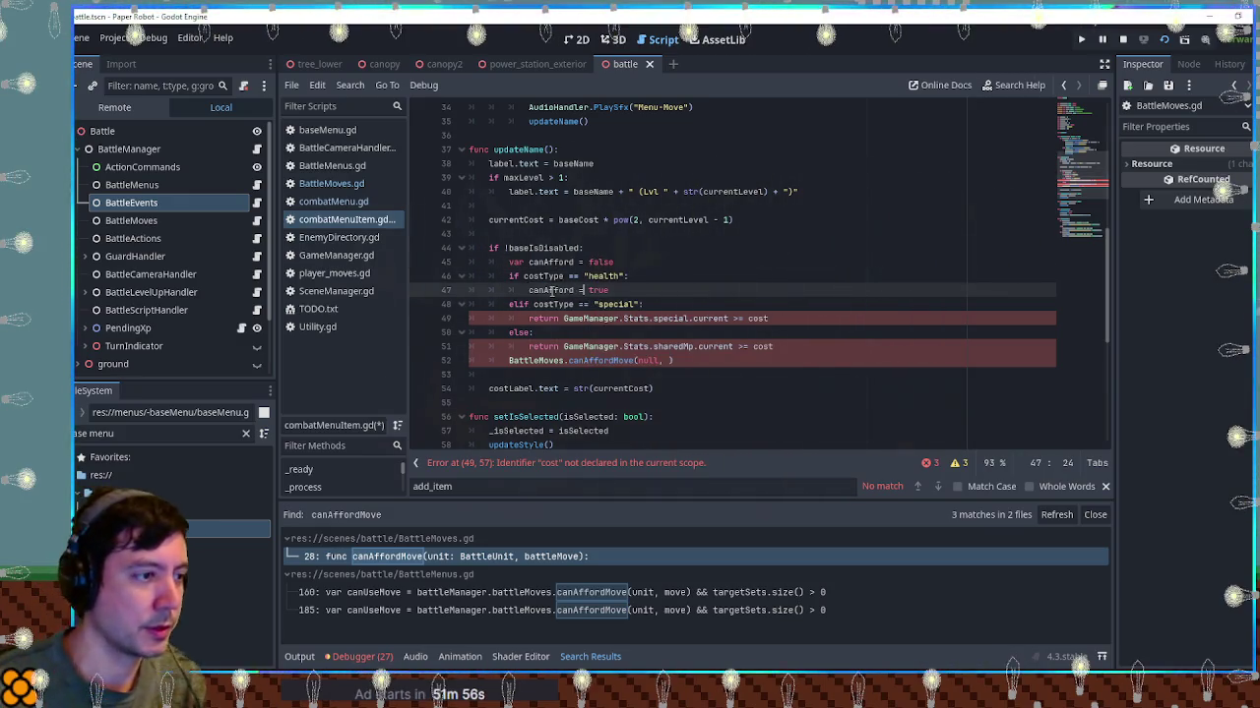
double_click(551, 291)
key("ctrl+c")
double_click(543, 318)
key("ctrl+v")
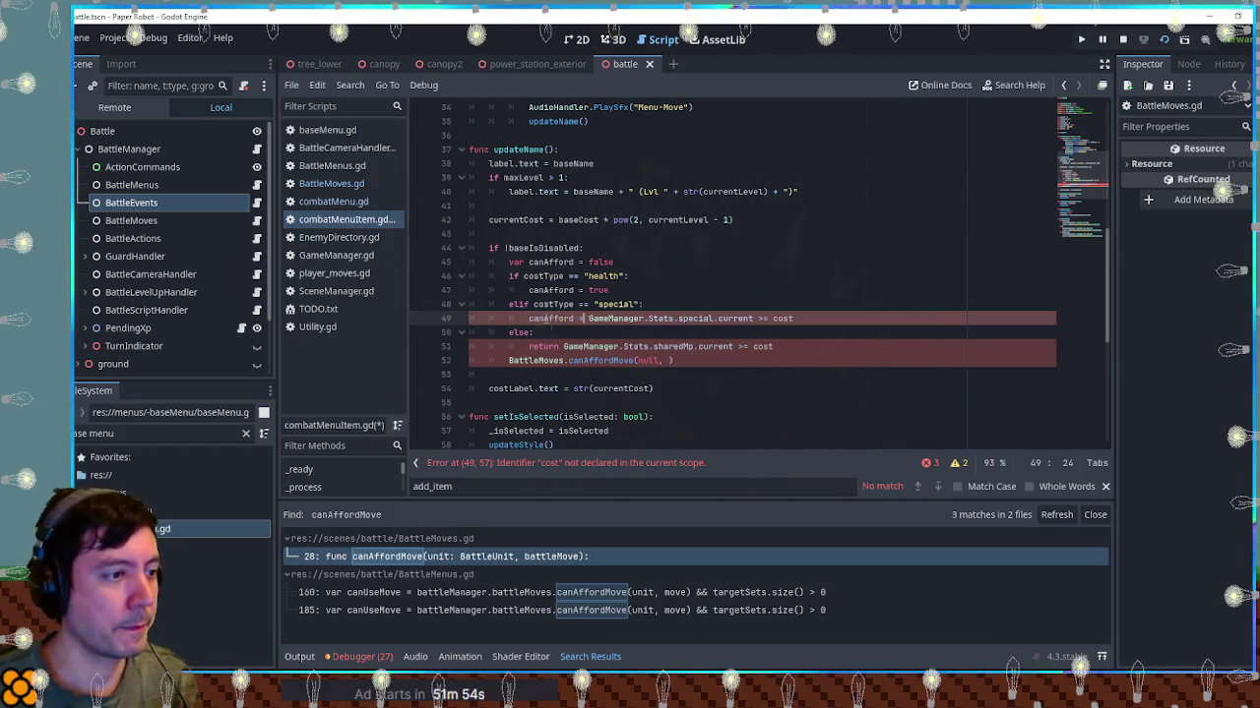
double_click(544, 347)
key("ctrl+v")
triple_click(640, 363)
key("BackSpace")
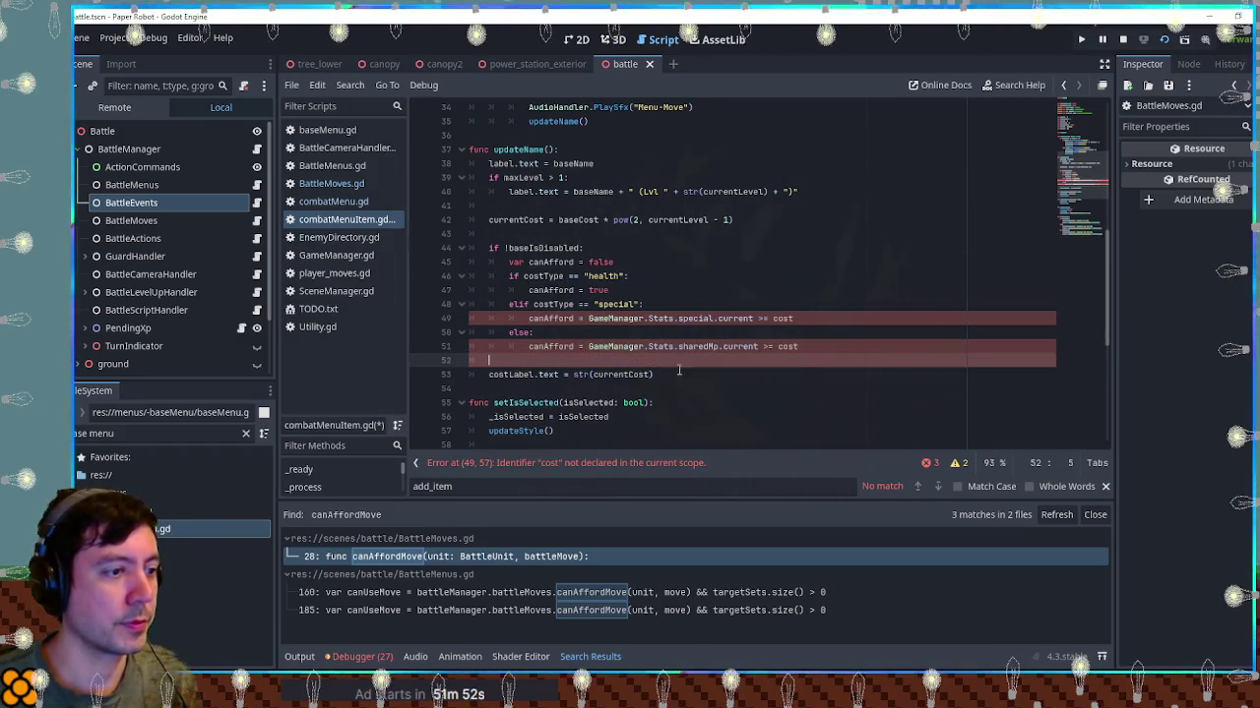
Compare the special and else branches against currentCost instead of cost
left_click(779, 321)
key("Up")
key("Up")
key("Up")
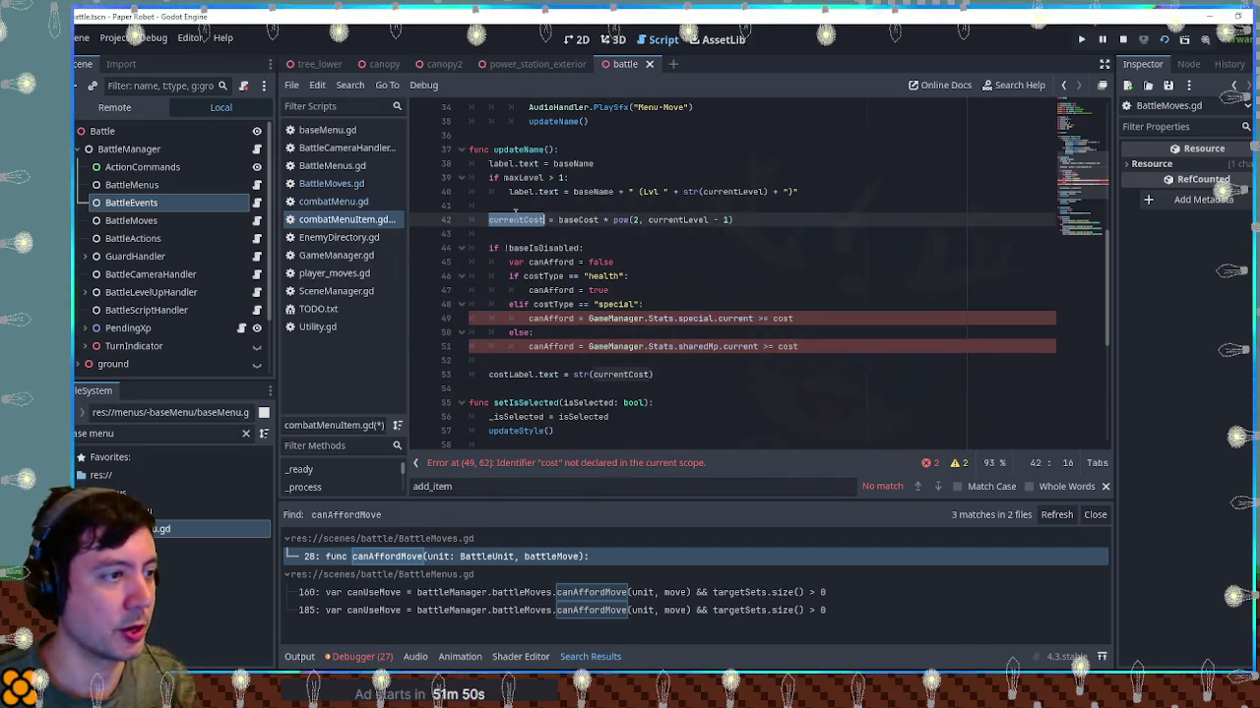
key("Home")
key("ctrl+shift+Right")
key("ctrl+c")
double_click(782, 318)
key("ctrl+v")
double_click(785, 346)
key("ctrl+v")
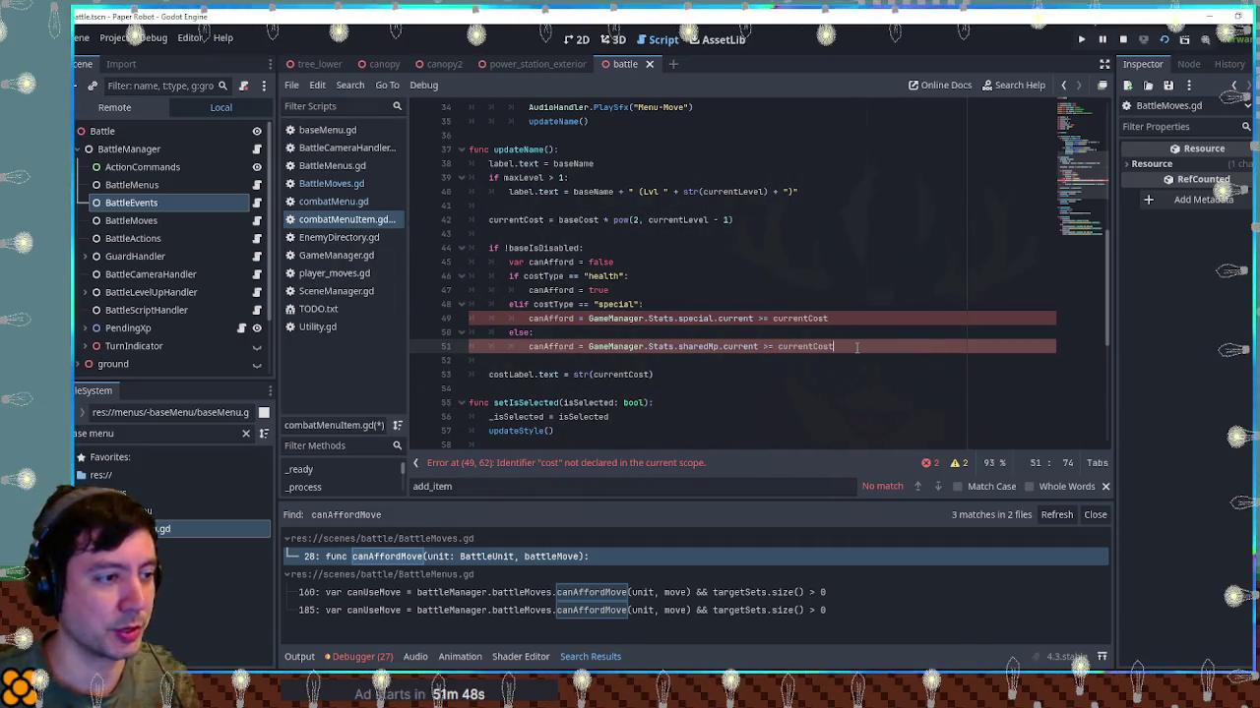
key("Return")
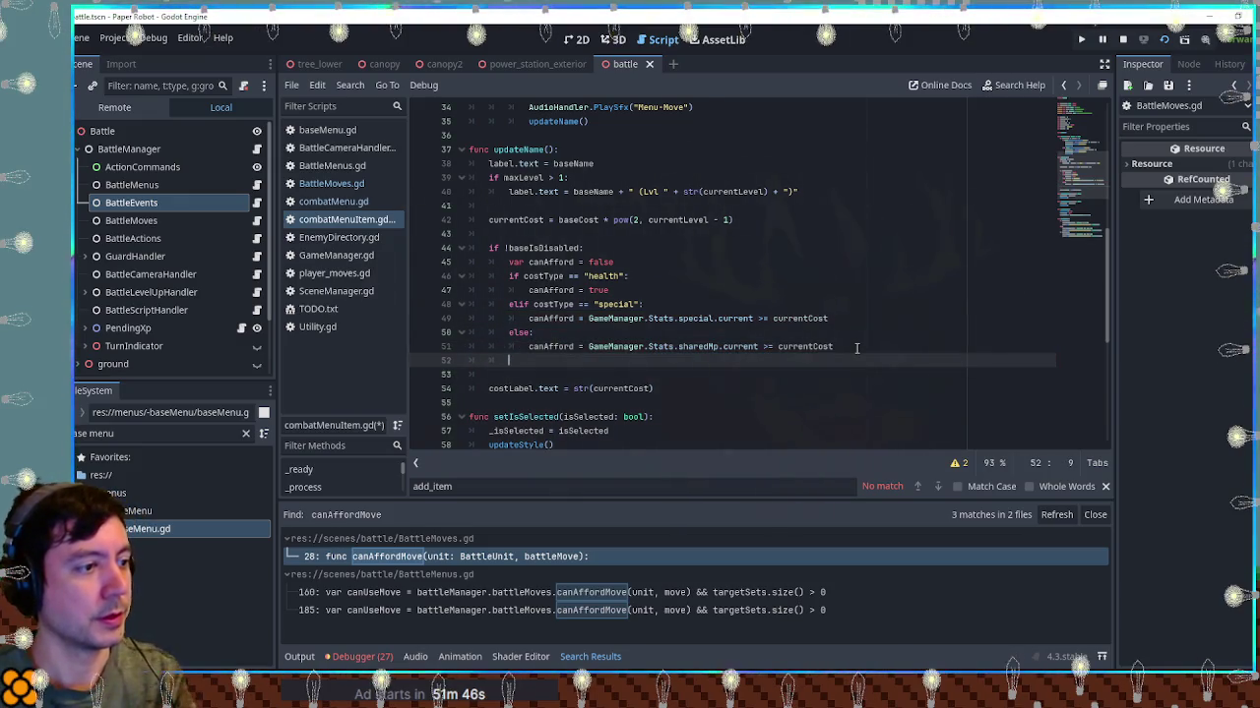
Add setIsDisabled(!canAfford) after the cost checks, save the script, and run the game
double_click(551, 261)
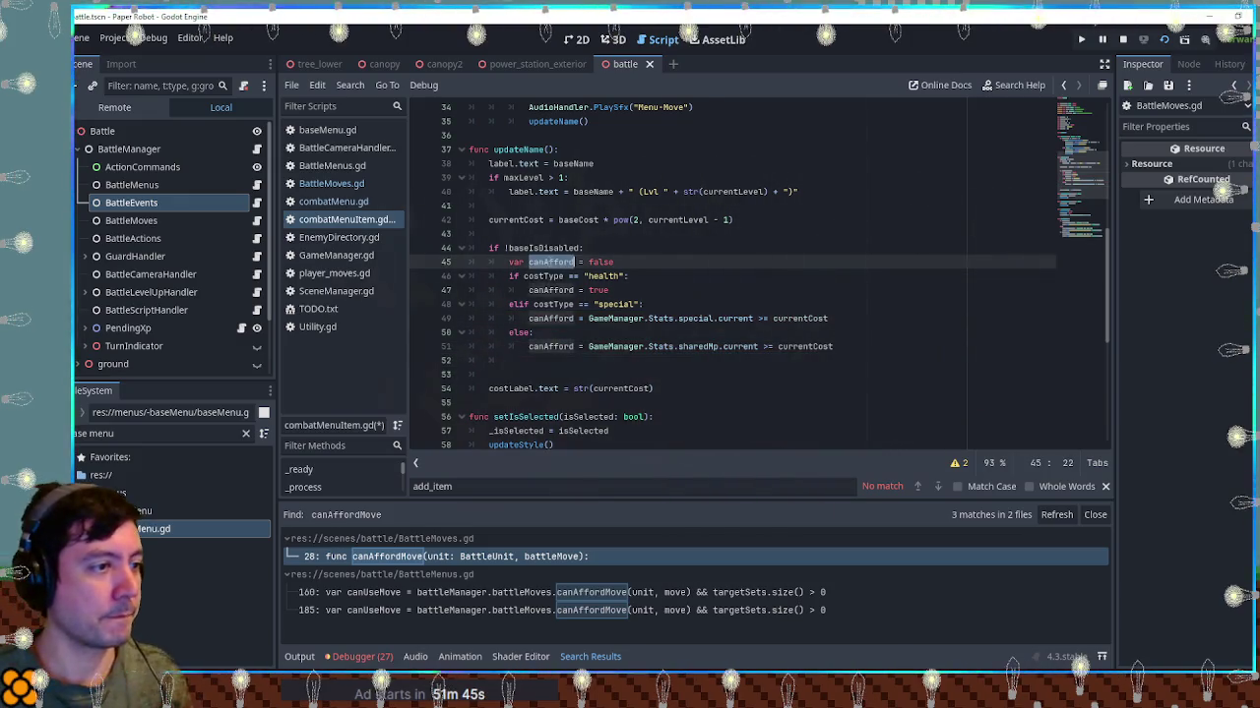
left_click(527, 359)
scroll(541, 359, "down", 2)
double_click(544, 387)
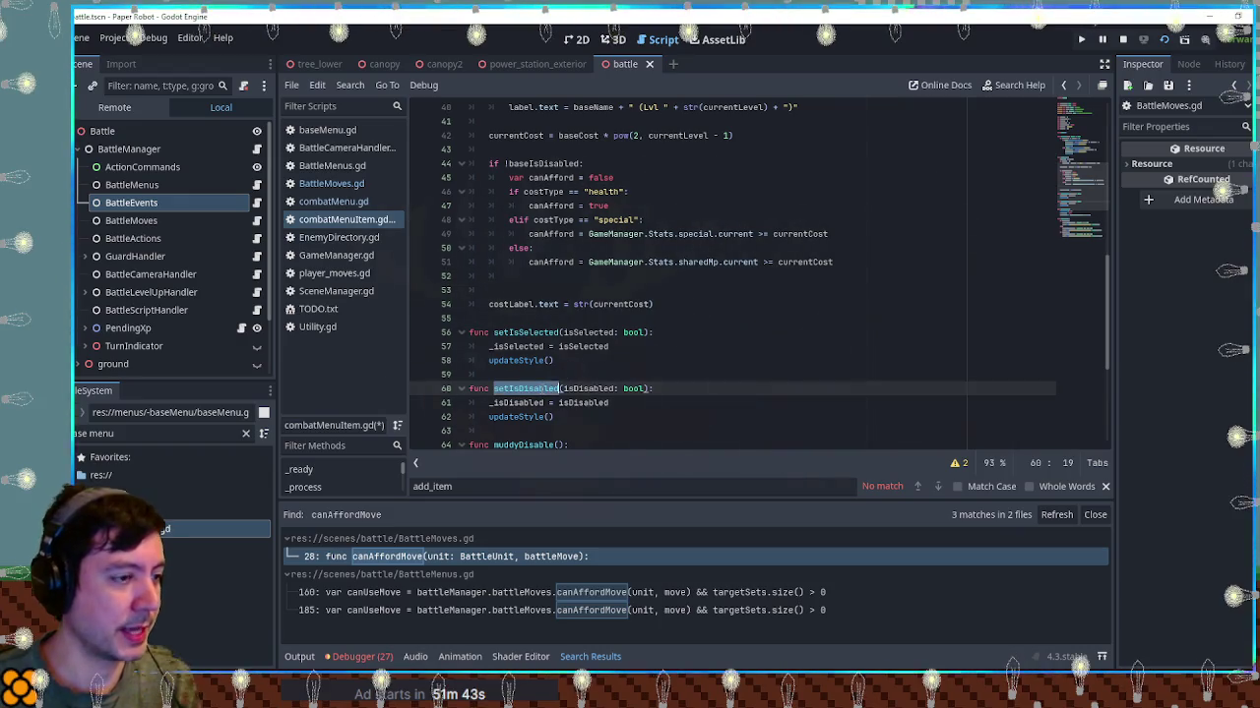
left_click(525, 283)
key("ctrl+v")
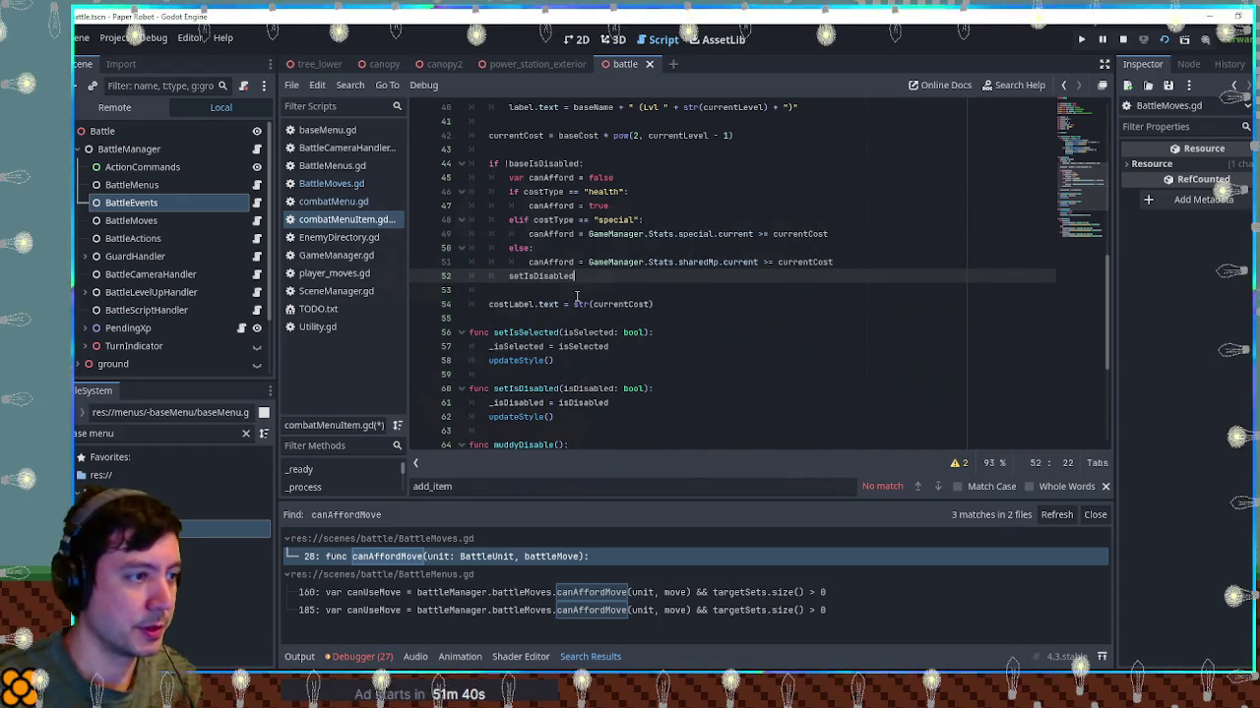
type("!ca")
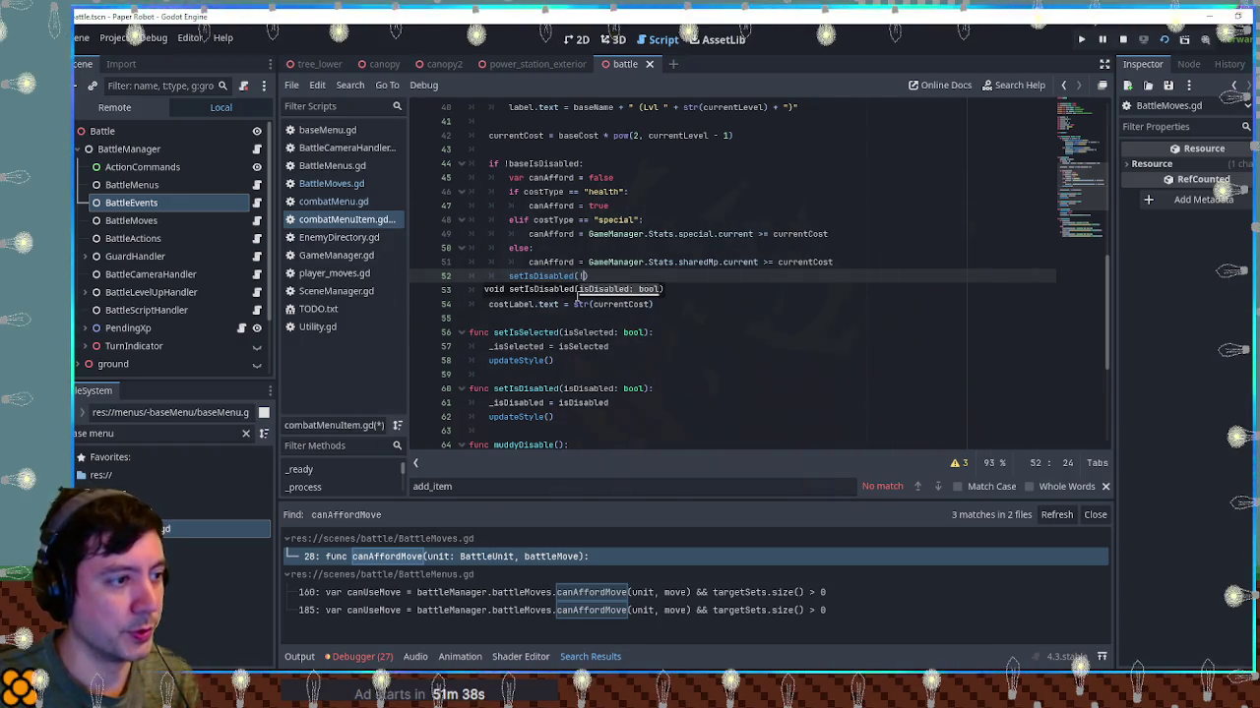
type("nAff")
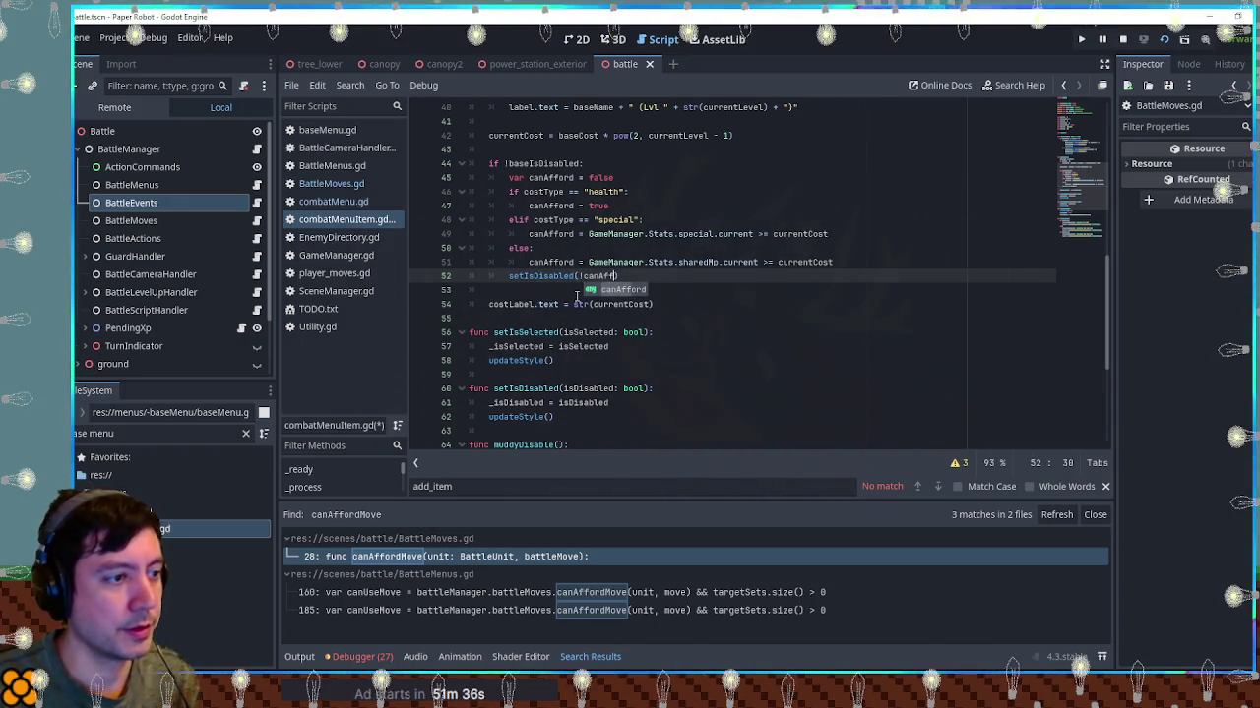
key("Return")
left_click(701, 235)
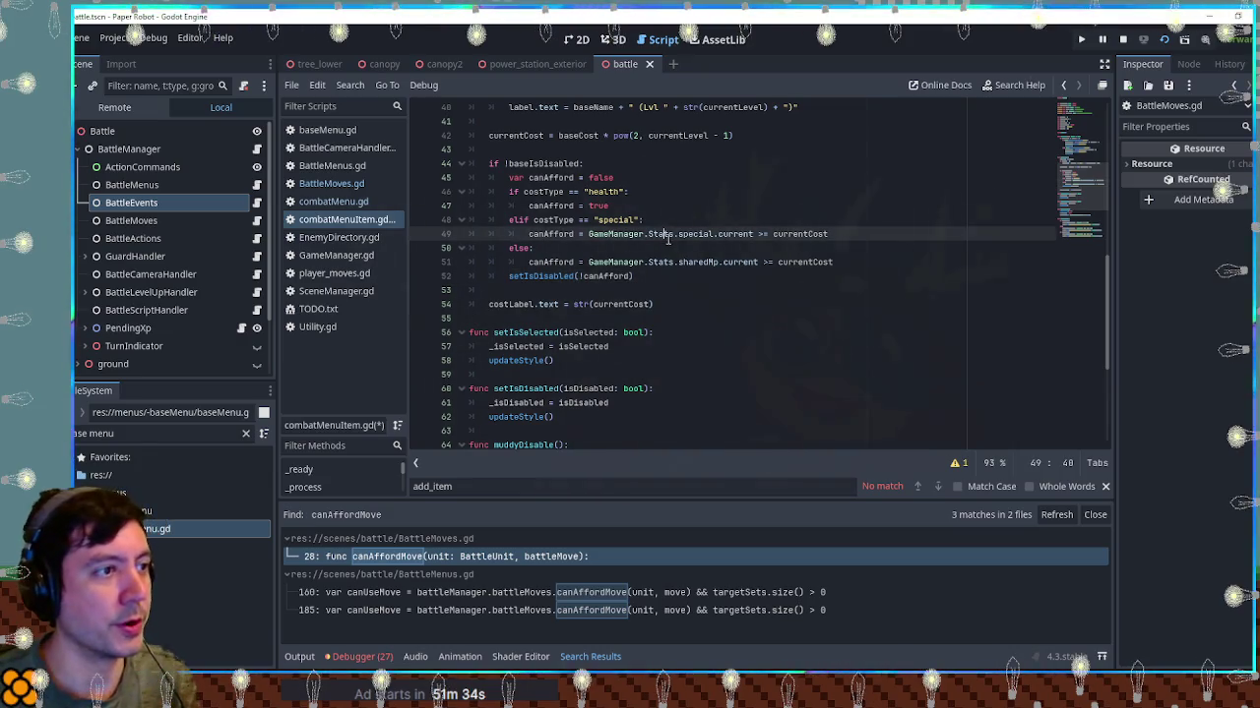
key("ctrl+s")
key("F5")
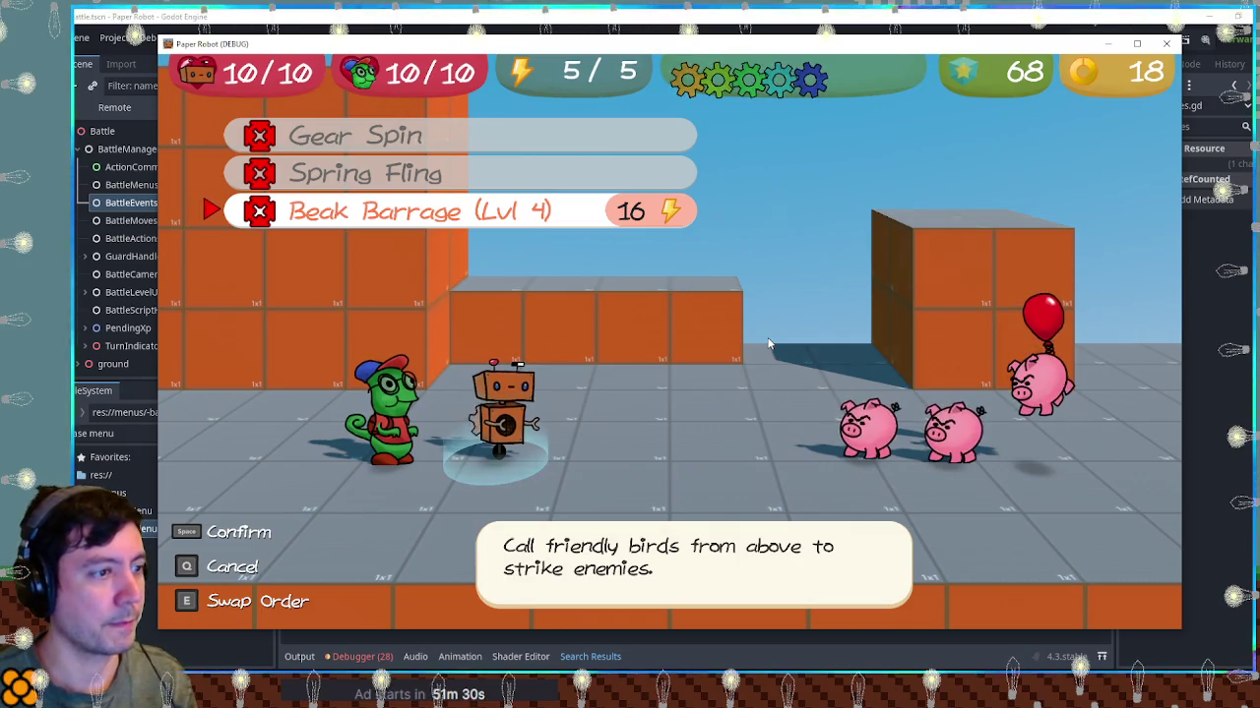
Reopen the attack list, raise Beak Barrage's level, drop to level 2, then confirm and cancel targeting
key("q")
key("space")
key("Down")
key("Down")
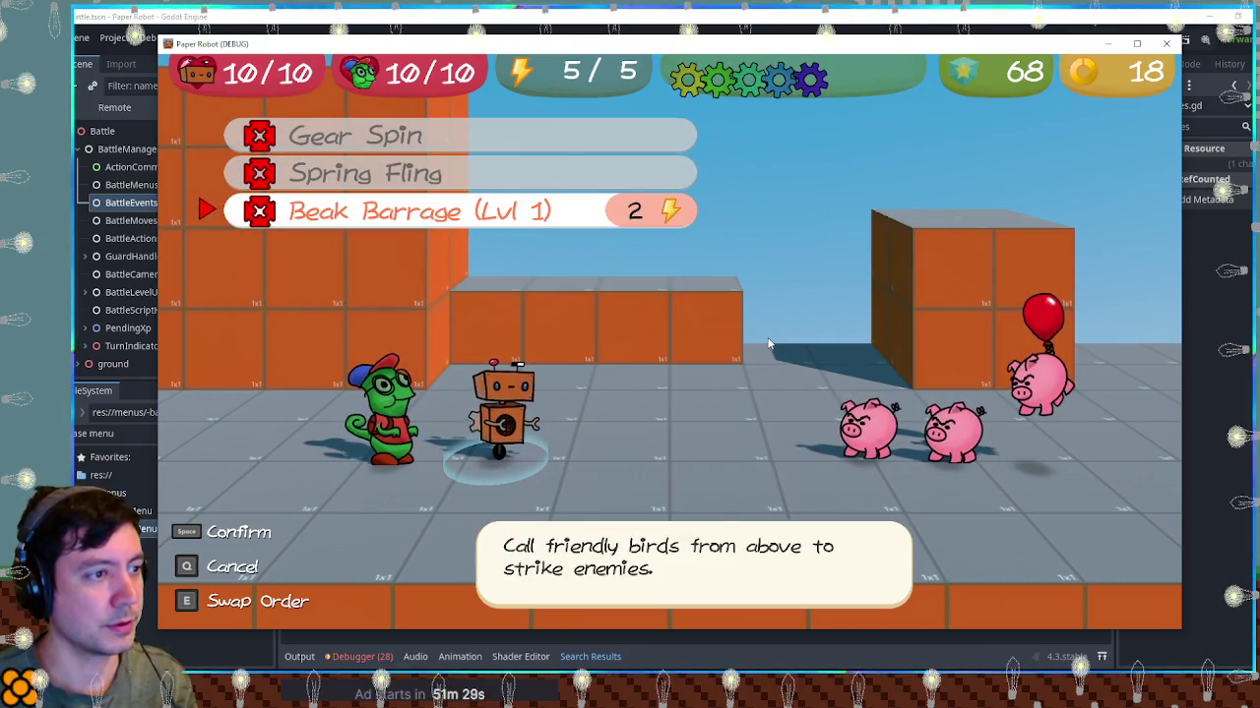
key("Right")
key("Right")
key("Right")
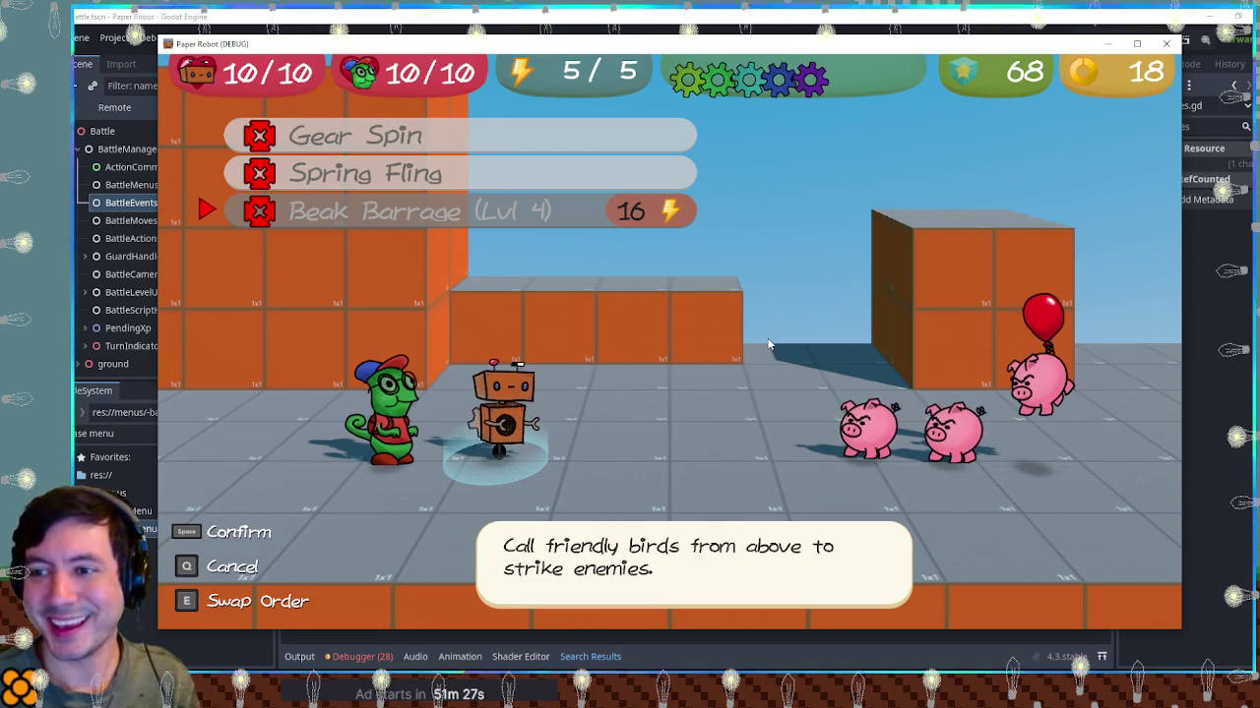
key("Right")
key("Right")
key("Right")
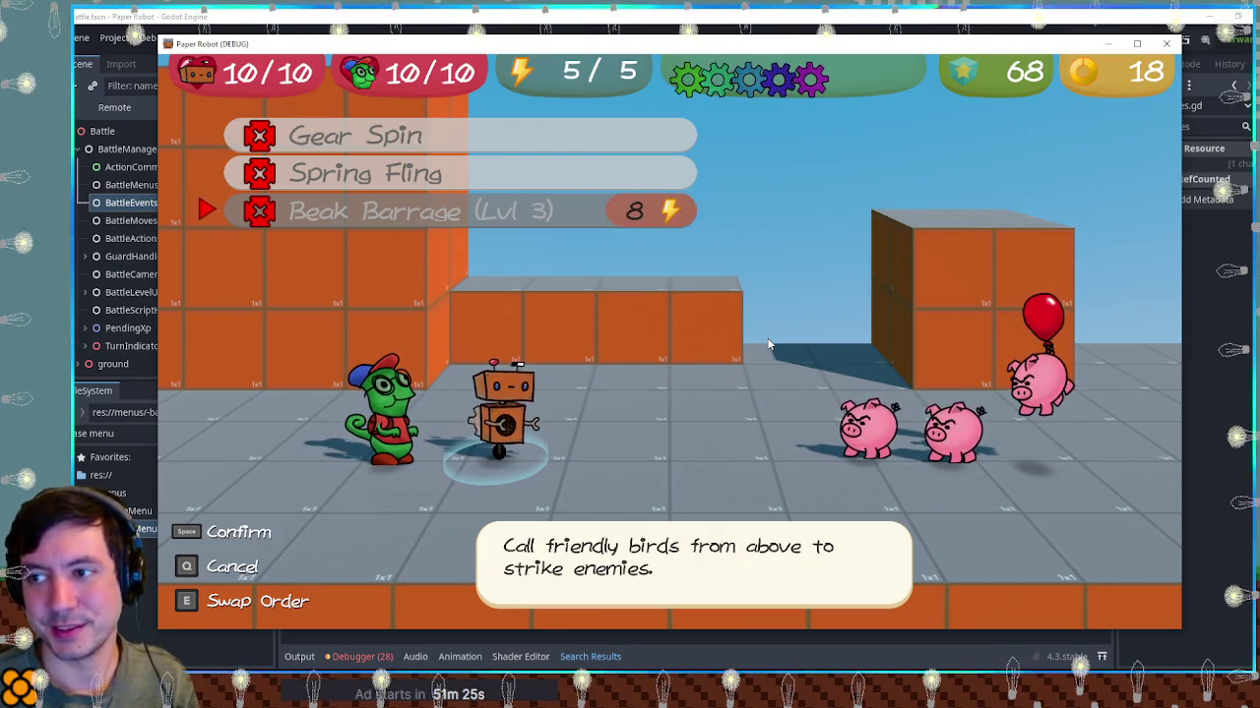
key("Left")
key("space")
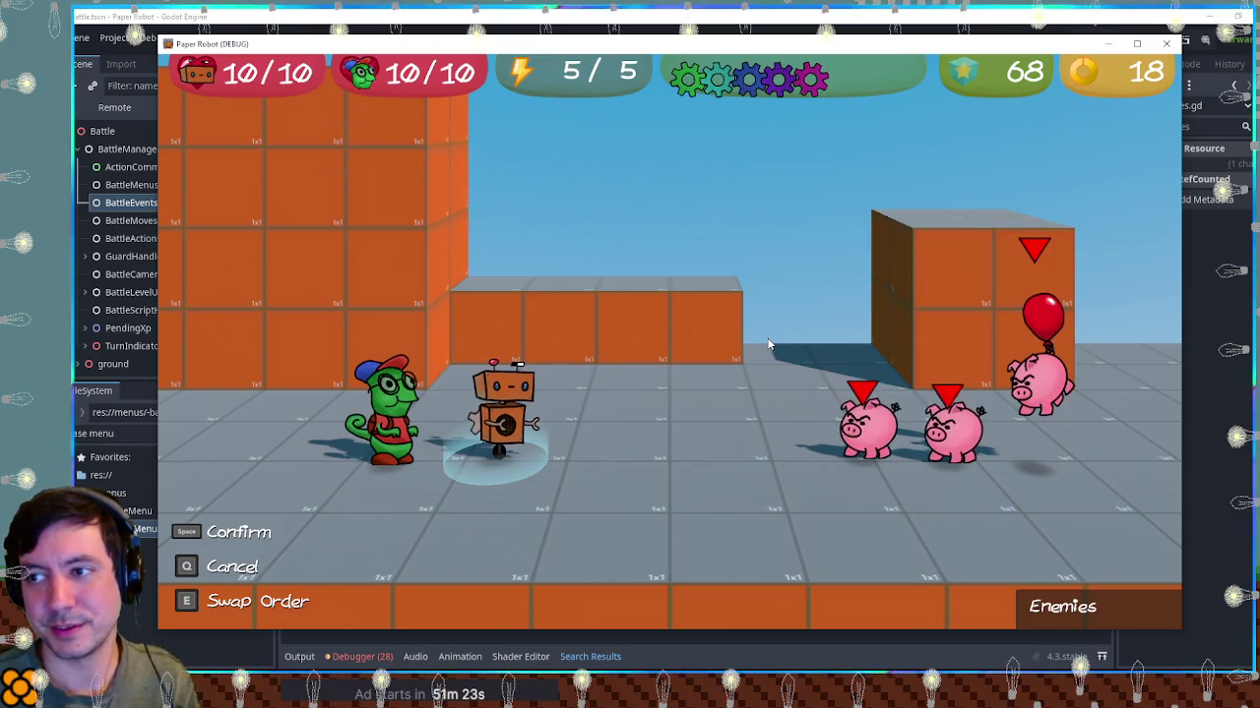
key("q")
Cycle Beak Barrage between levels 1 and 4 and switch between Gear Spin and Spring Fling, watching it grey out
key("Down")
key("Down")
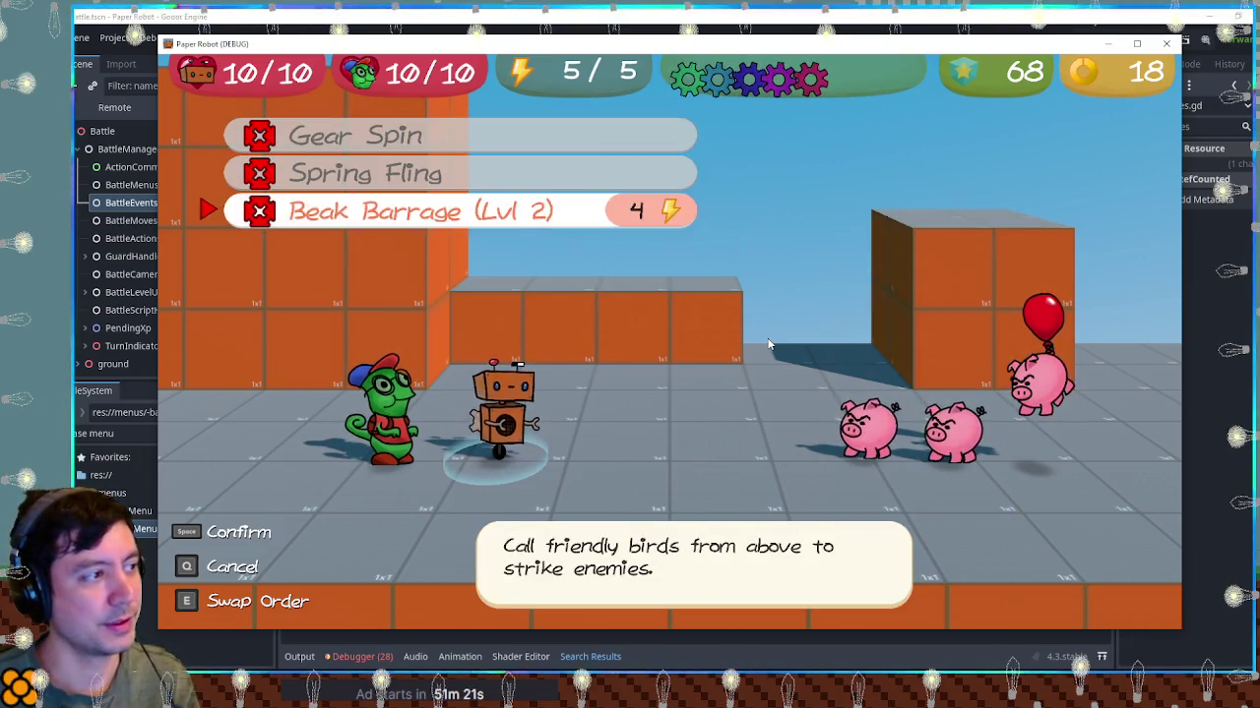
key("Left")
key("Right")
key("Right")
key("Right")
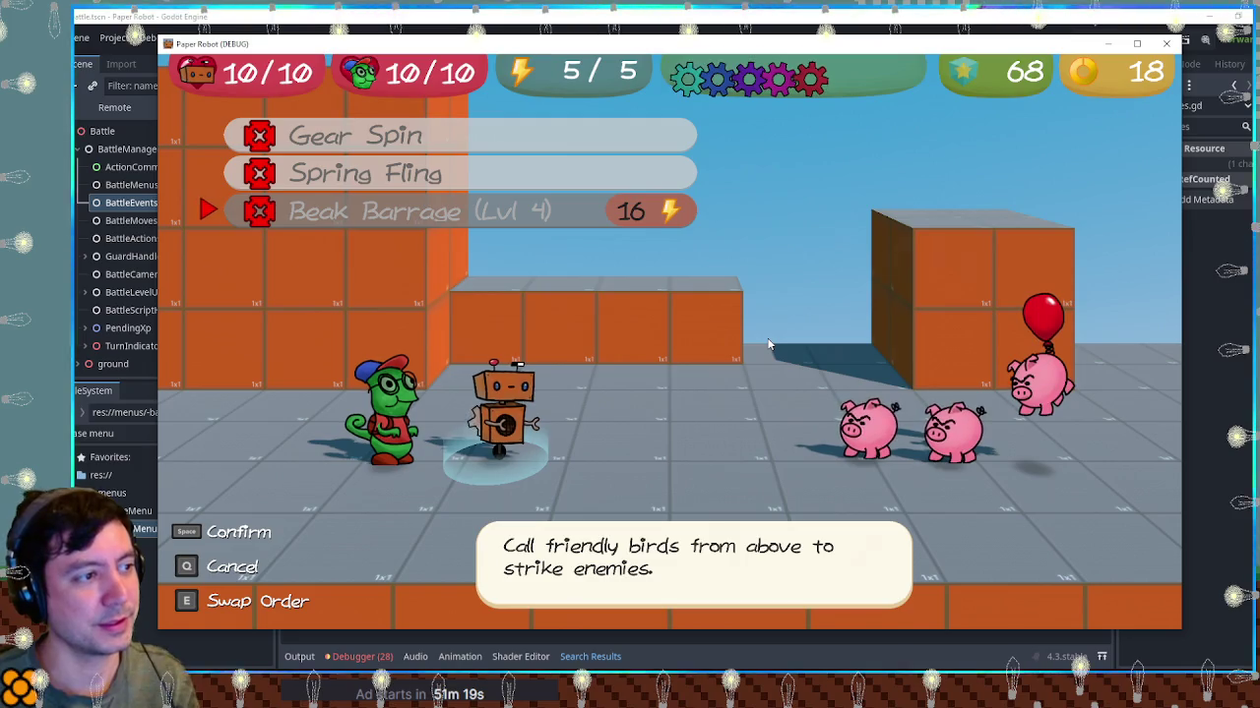
key("Up")
key("Up")
key("q")
key("space")
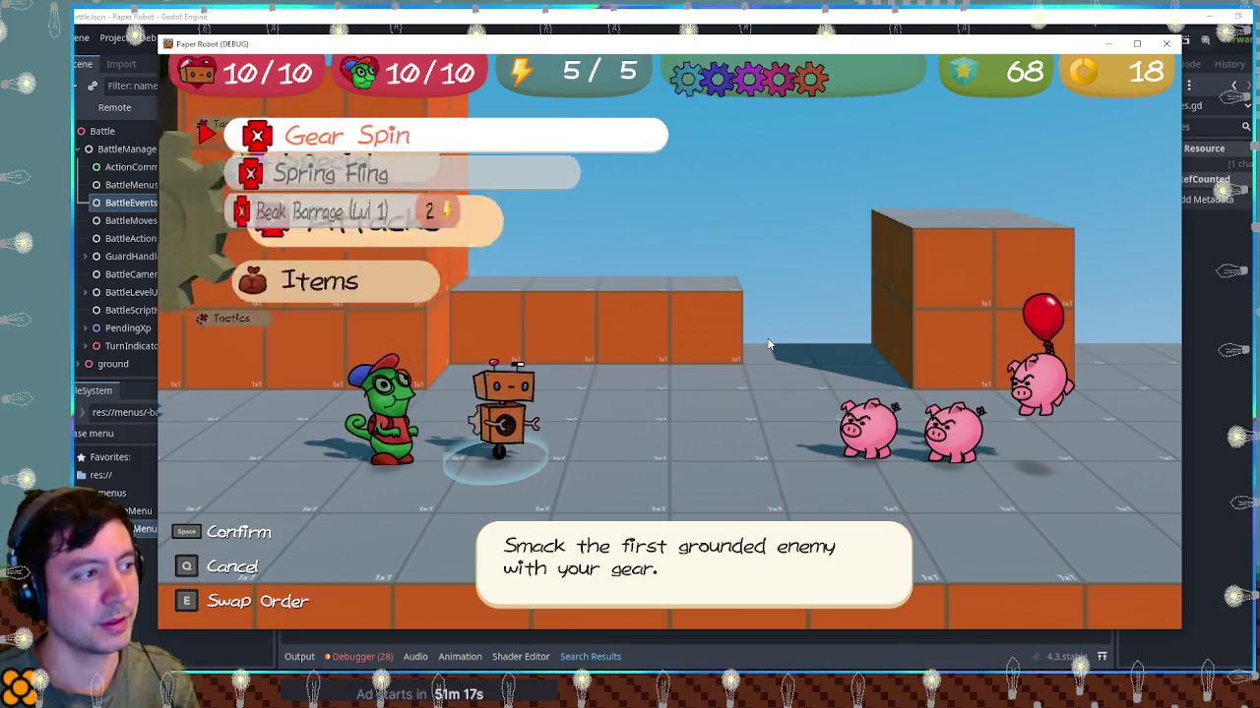
key("Down")
key("Down")
key("Right")
key("Right")
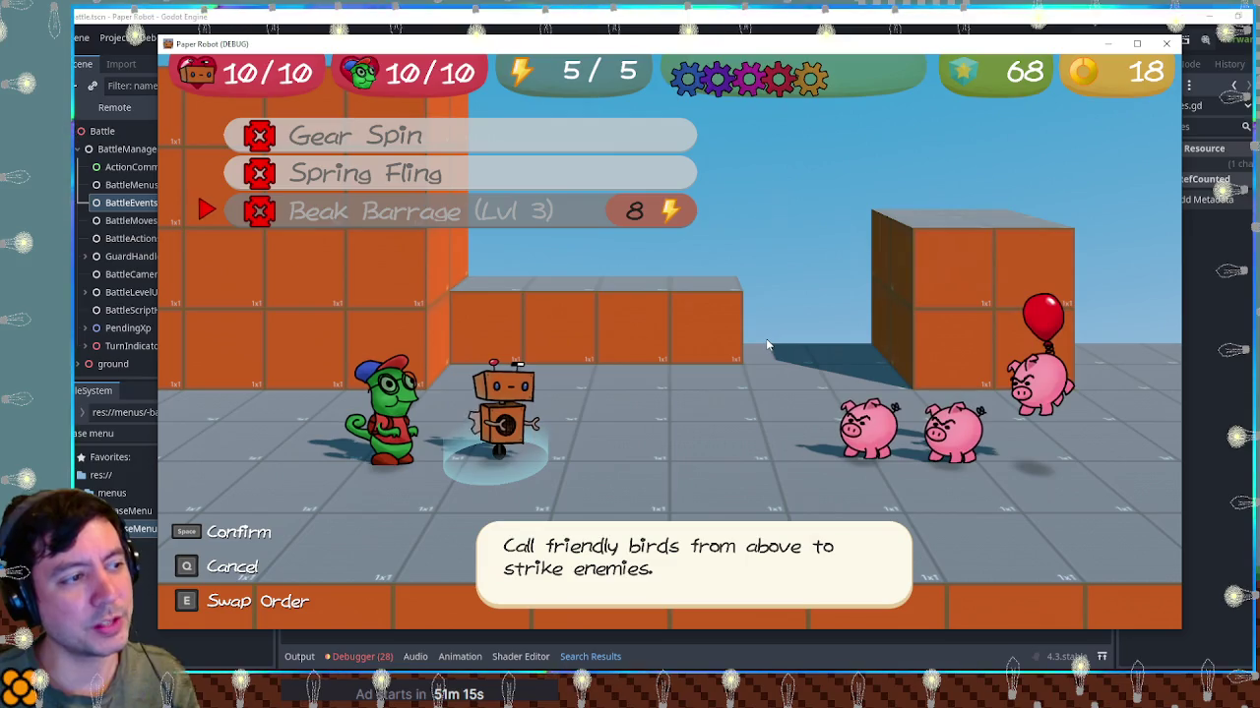
key("Up")
key("Up")
key("Down")
key("Down")
key("Right")
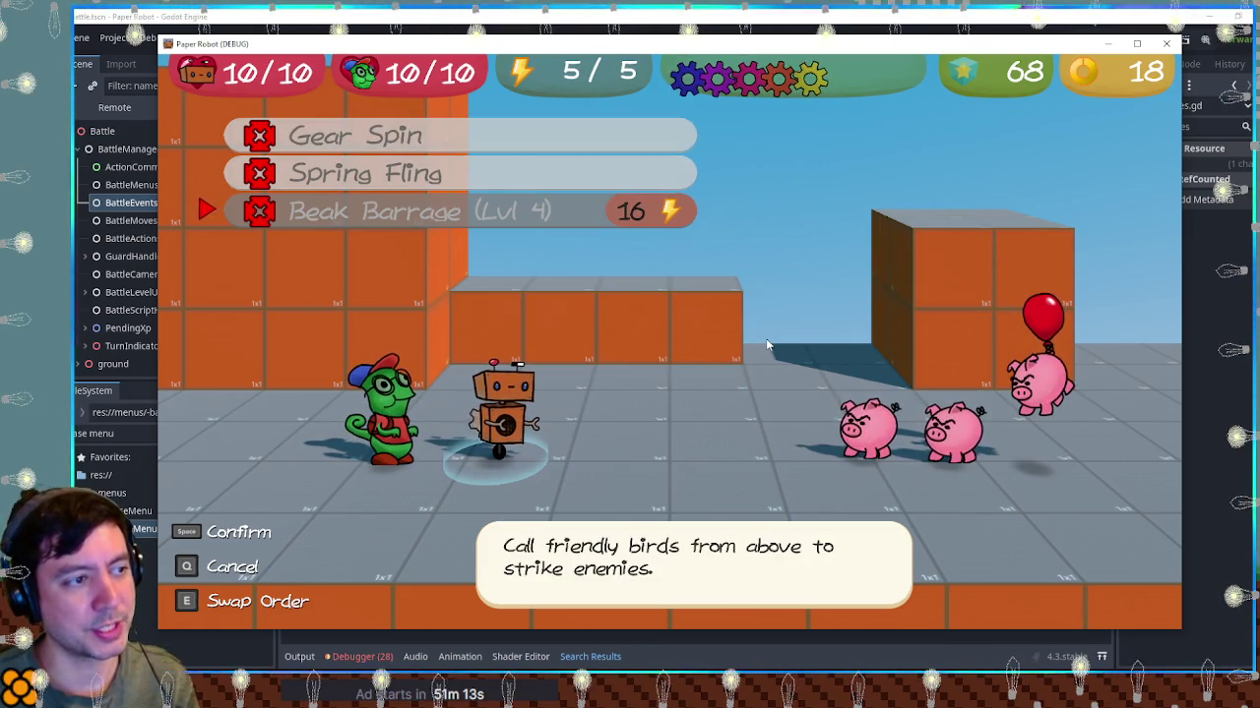
key("Up")
key("Down")
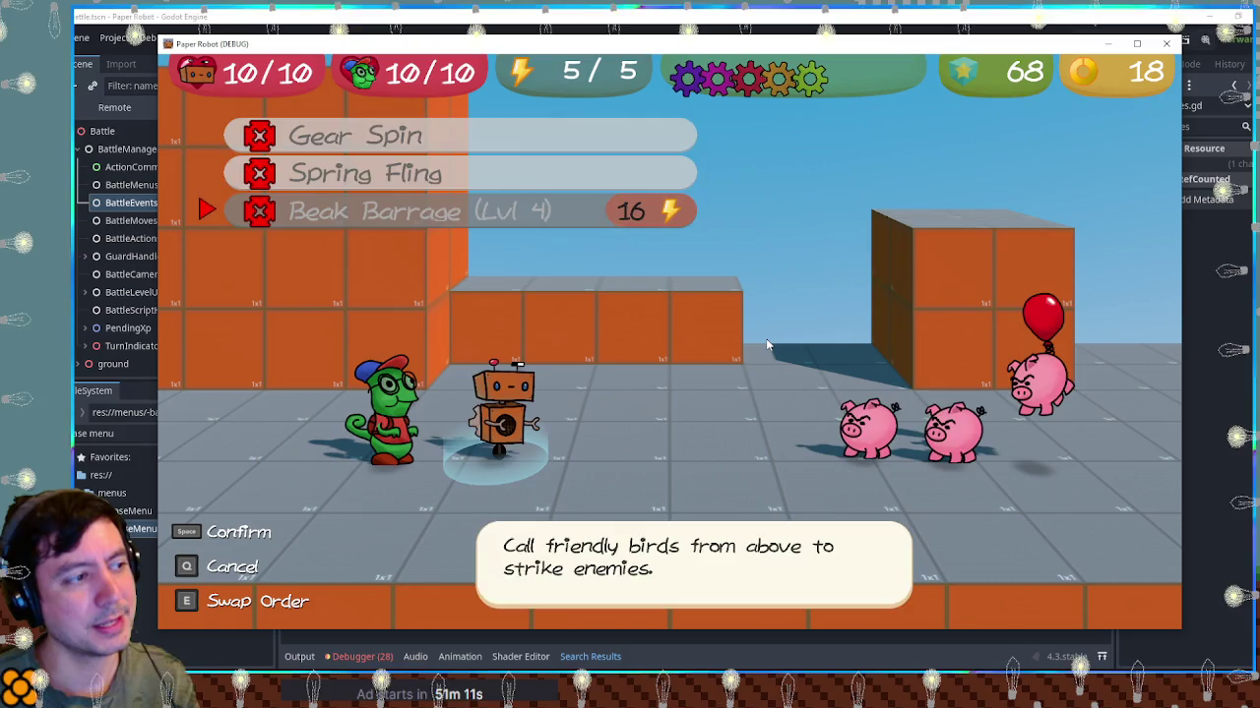
key("q")
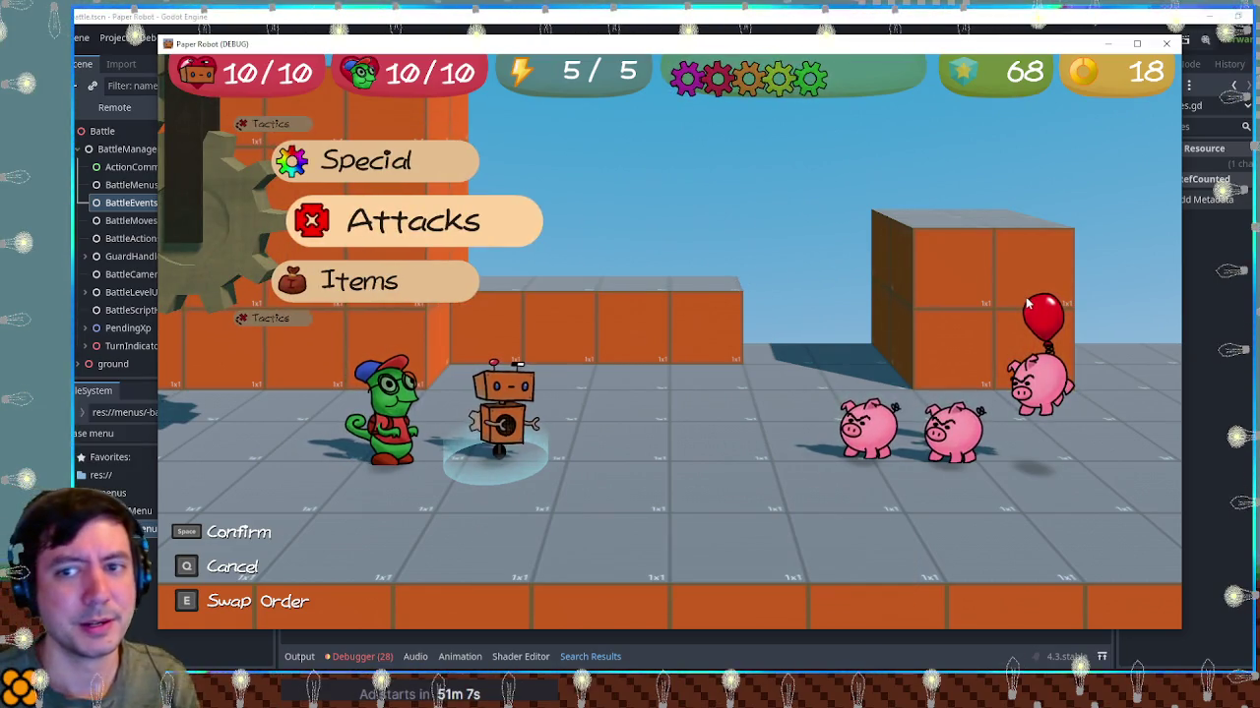
Confirm that Beak Barrage dims at level 3 and above, then select it at Lvl 2 for enemy targeting
key("space")
key("Down")
key("Down")
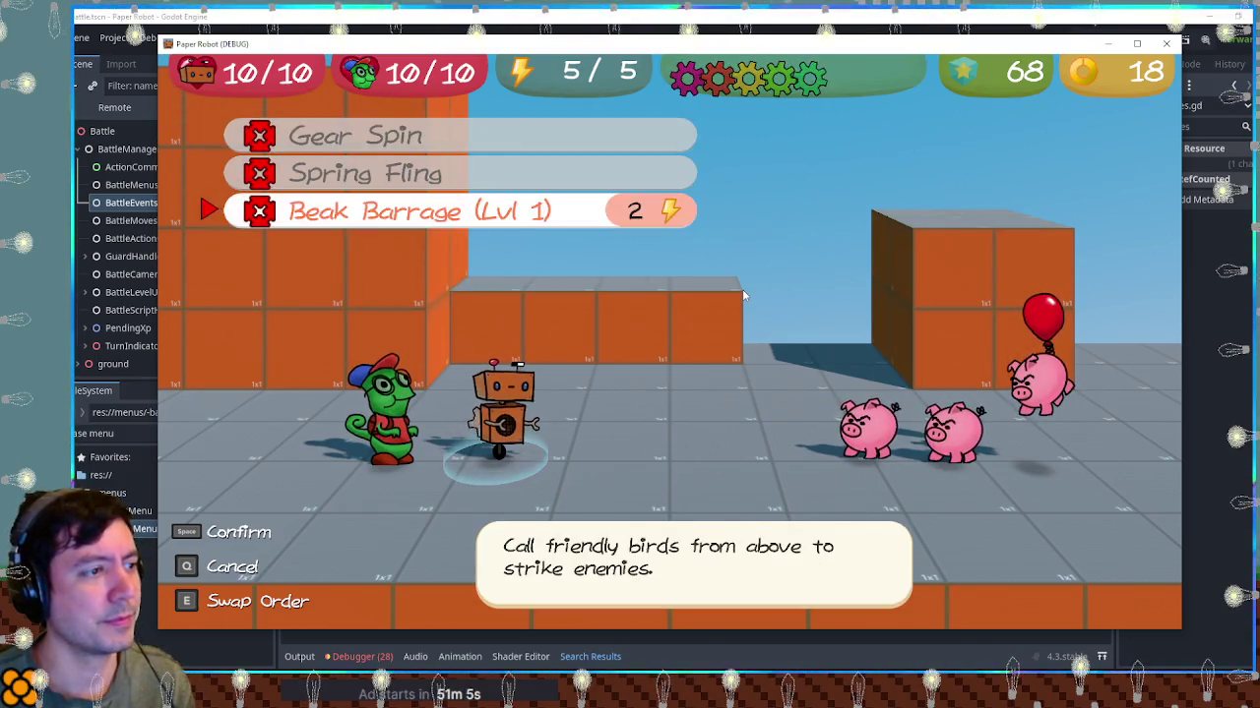
key("Right")
key("Right")
key("Right")
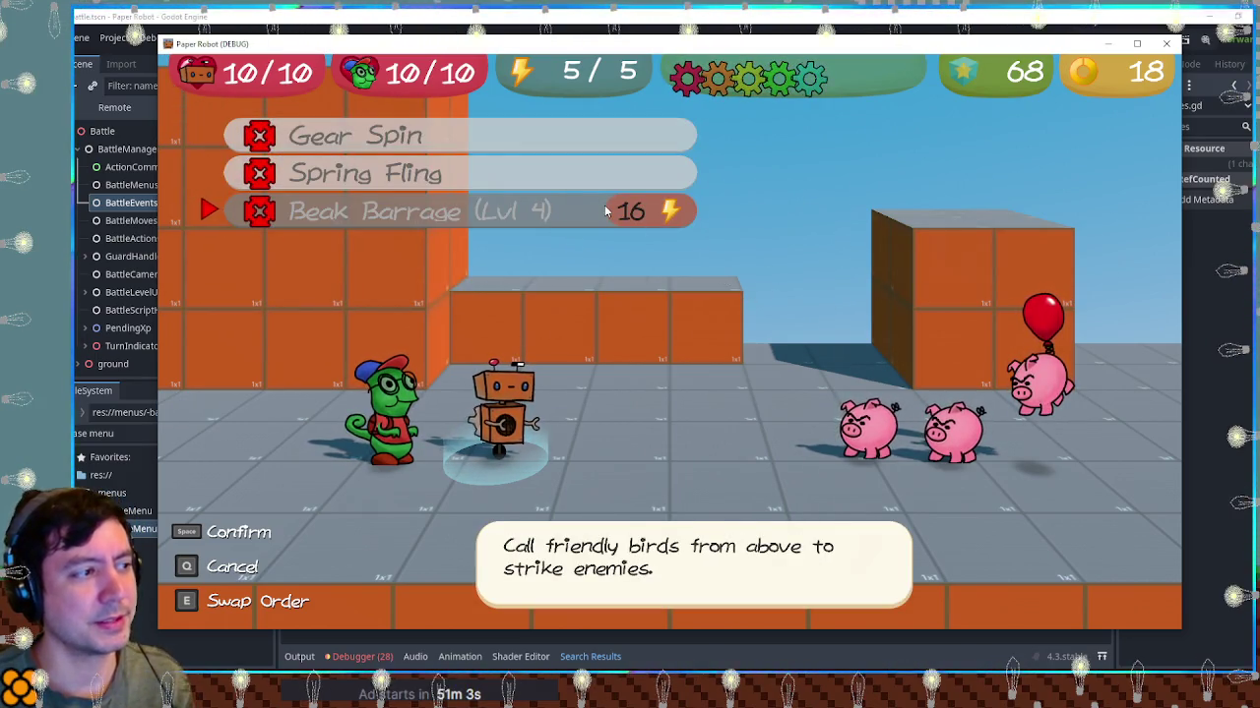
key("Left")
key("Left")
key("Right")
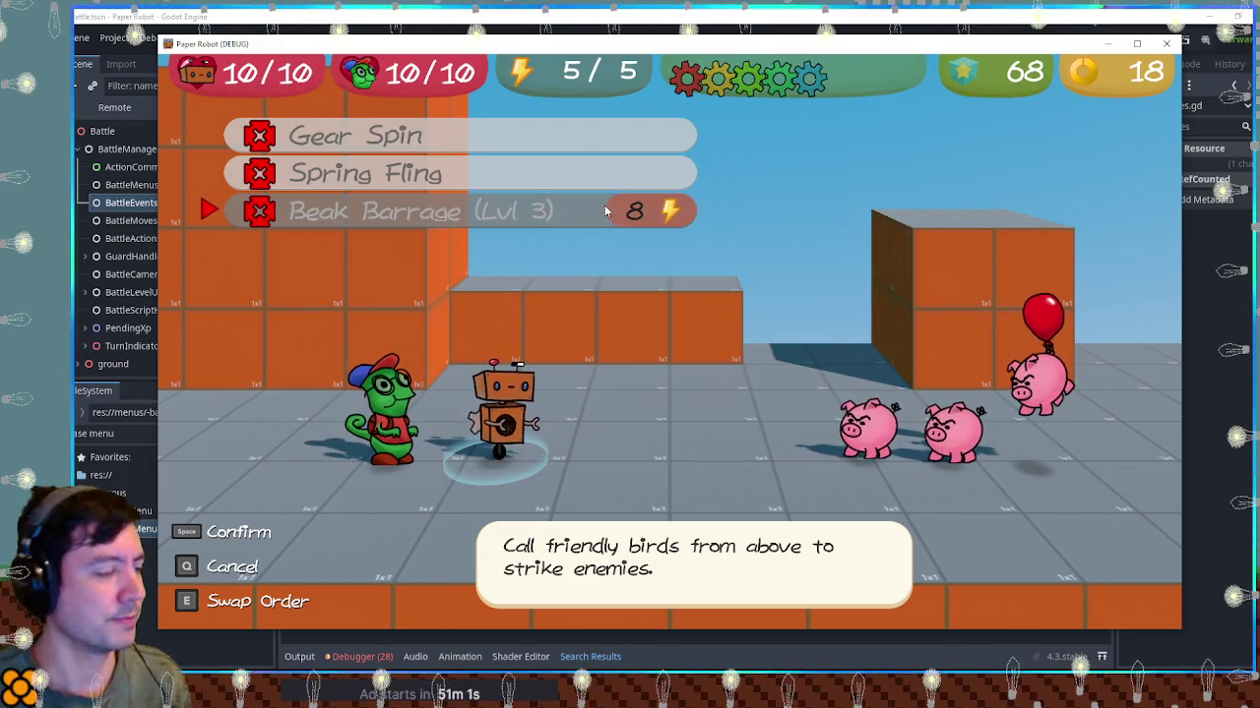
key("Left")
key("space")
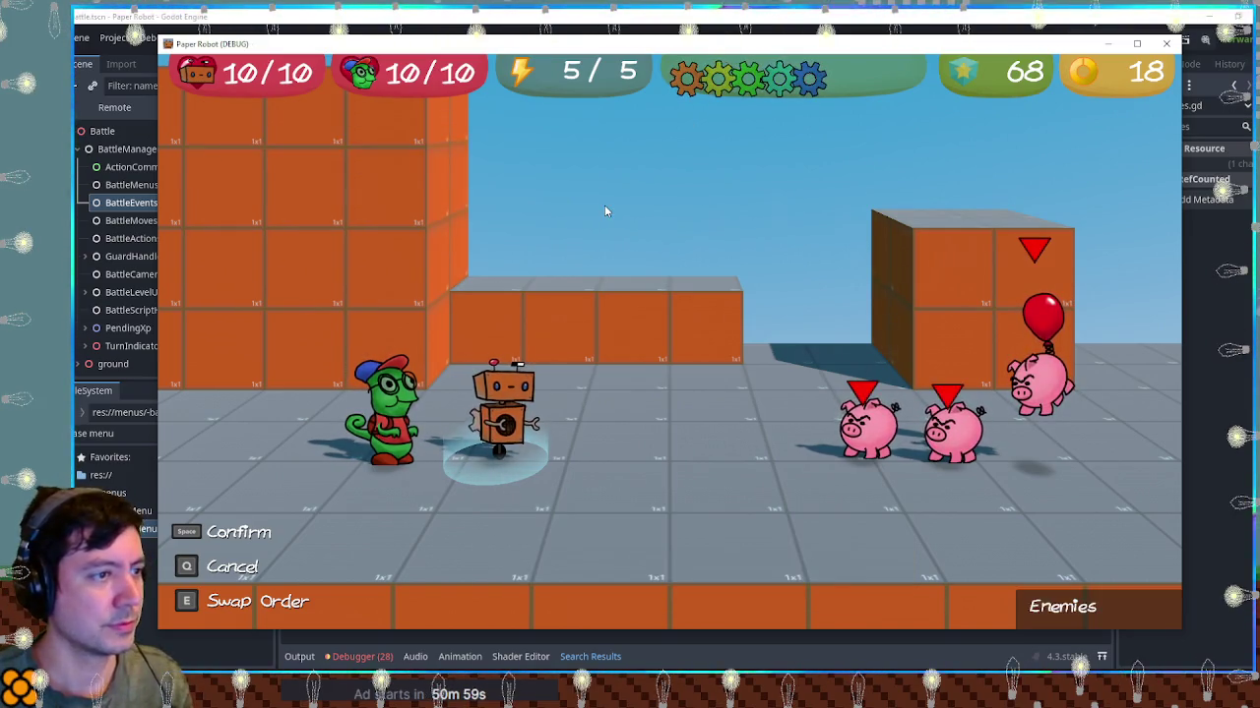
key("q")
key("Down")
key("Down")
key("Right")
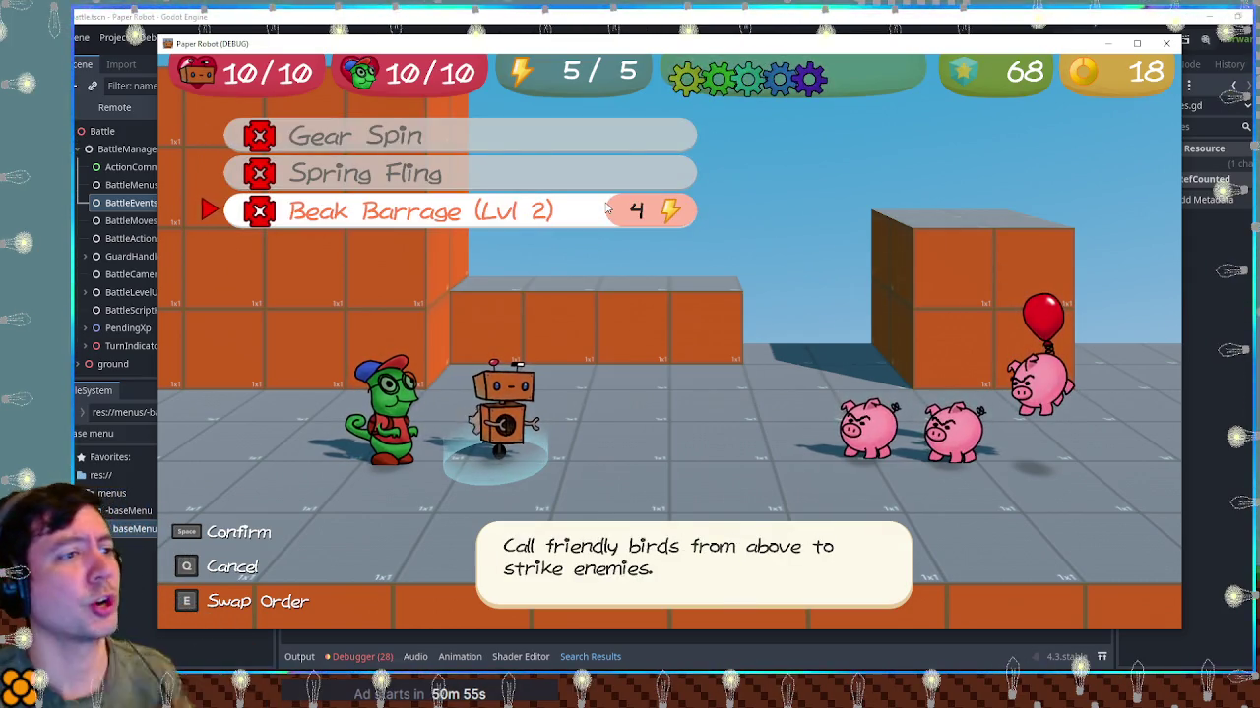
key("space")
key("space")
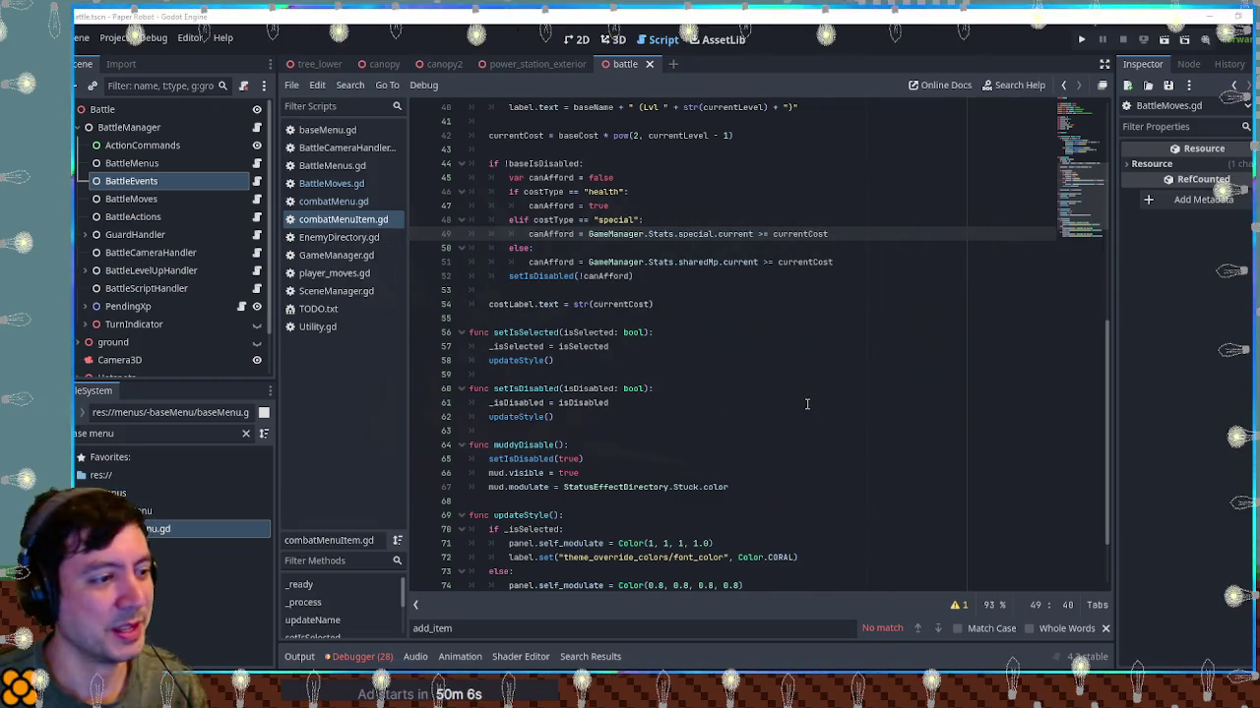
Review lines 61–62 of combatMenuItem.gd, dismiss the add_item search, and rerun the game
left_click(807, 403)
left_click(1105, 629)
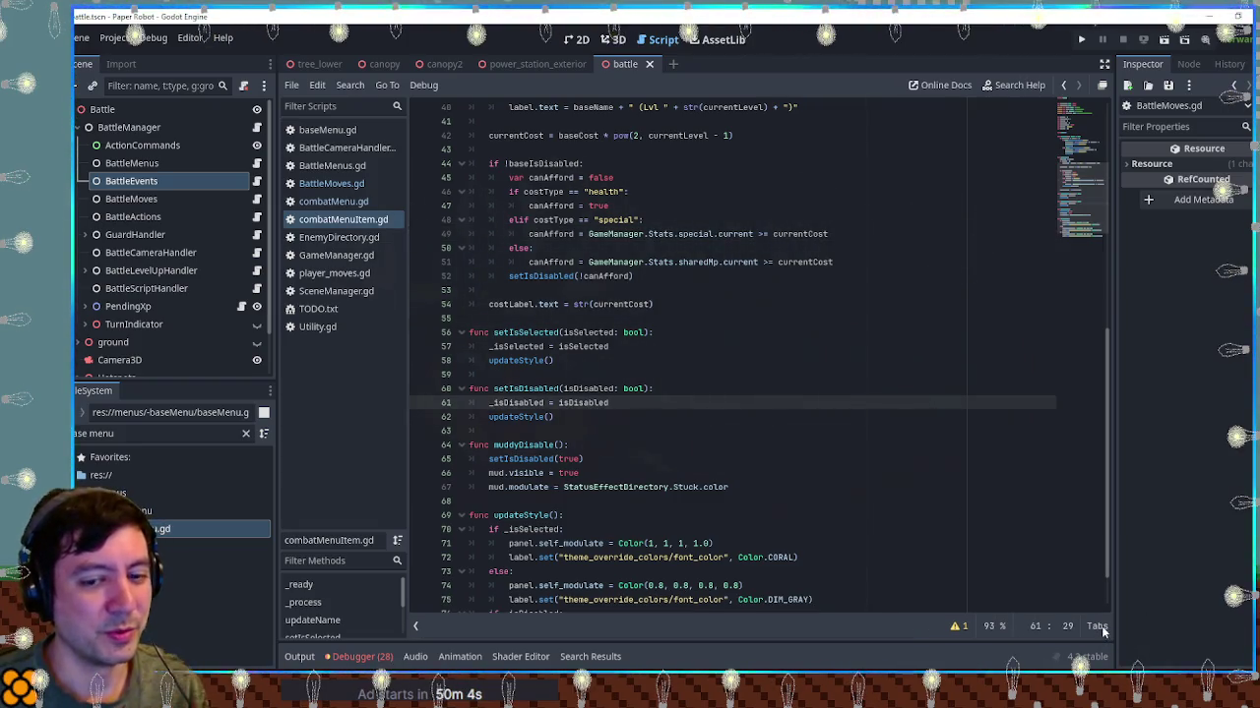
left_click(886, 414)
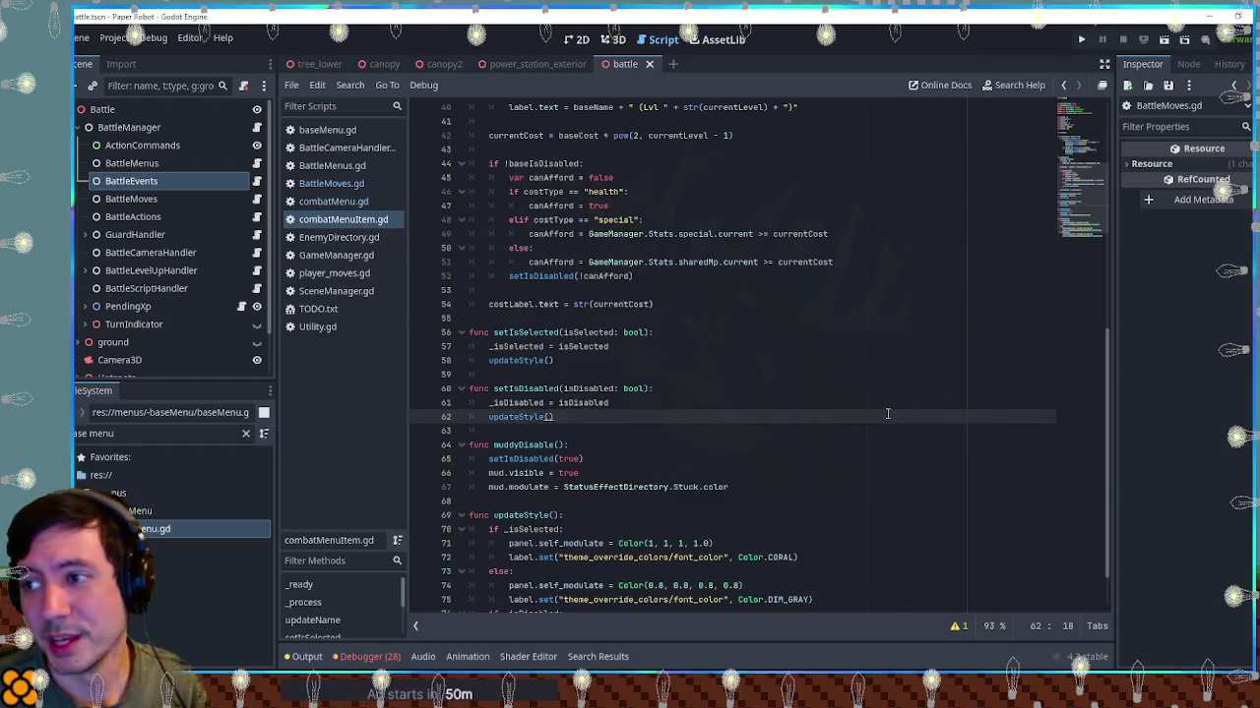
key("F5")
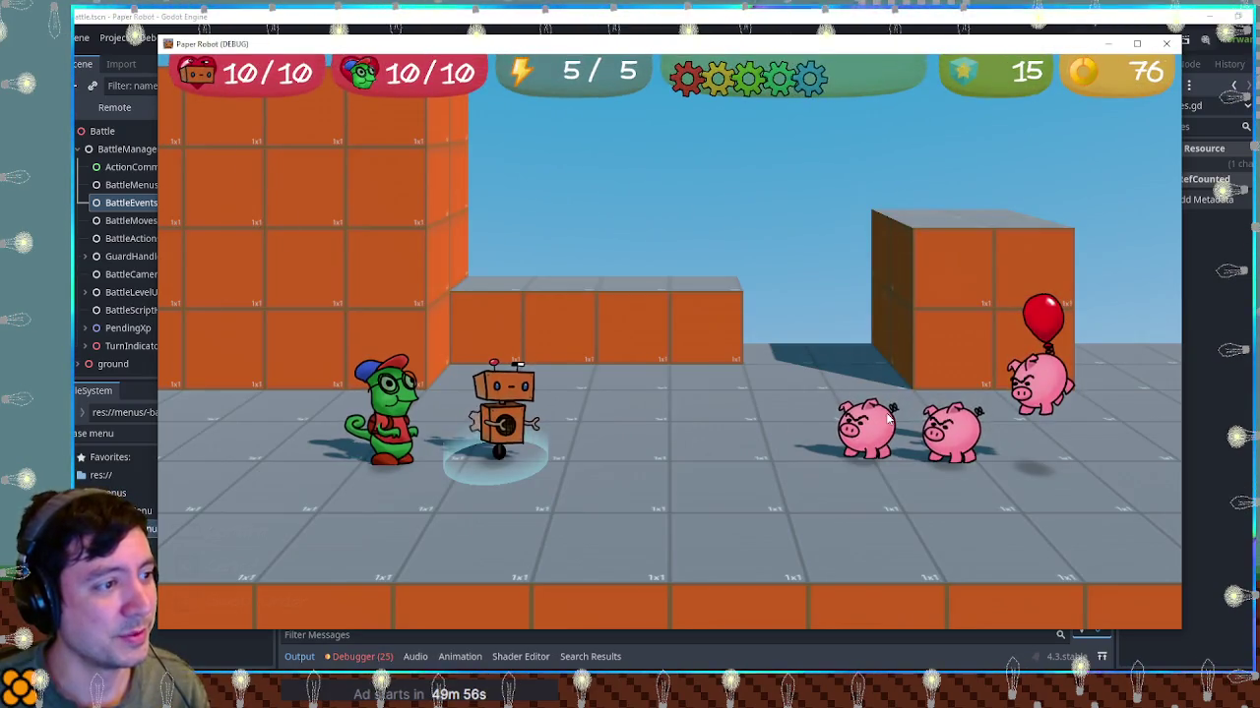
In the battle's attack list, select Beak Barrage and compare its Lvl 1 and Lvl 2 costs
key("space")
key("Up")
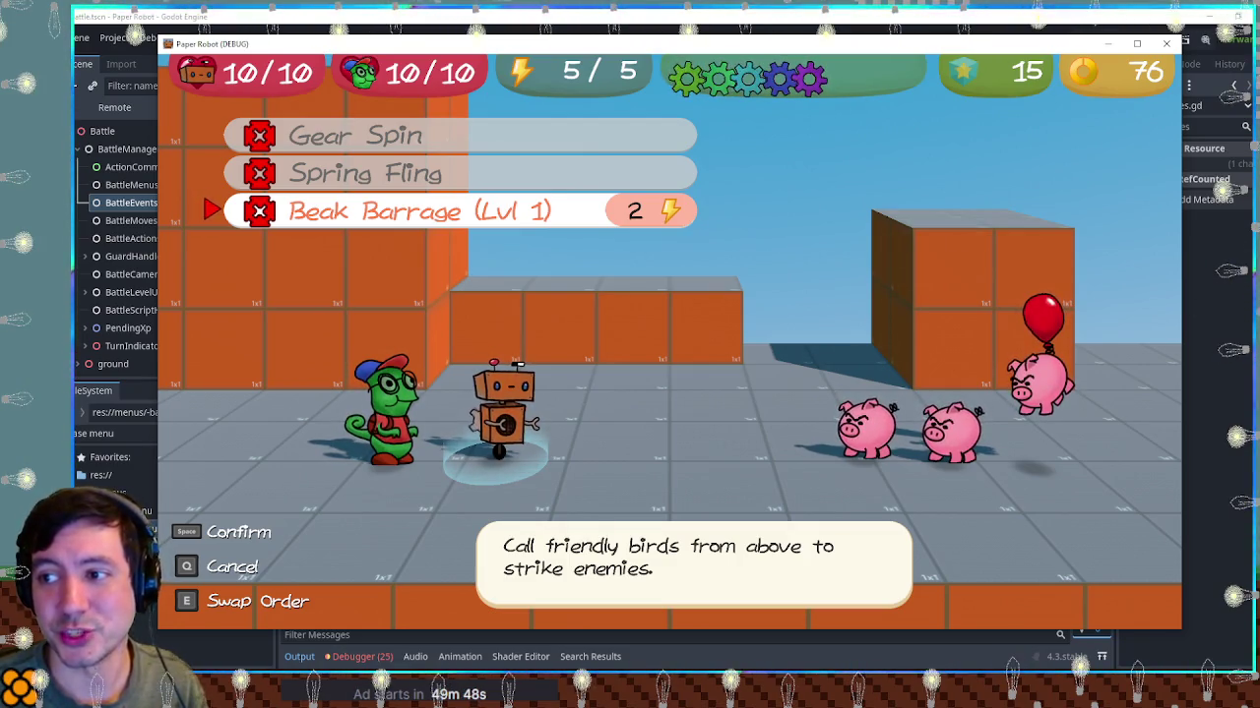
key("Right")
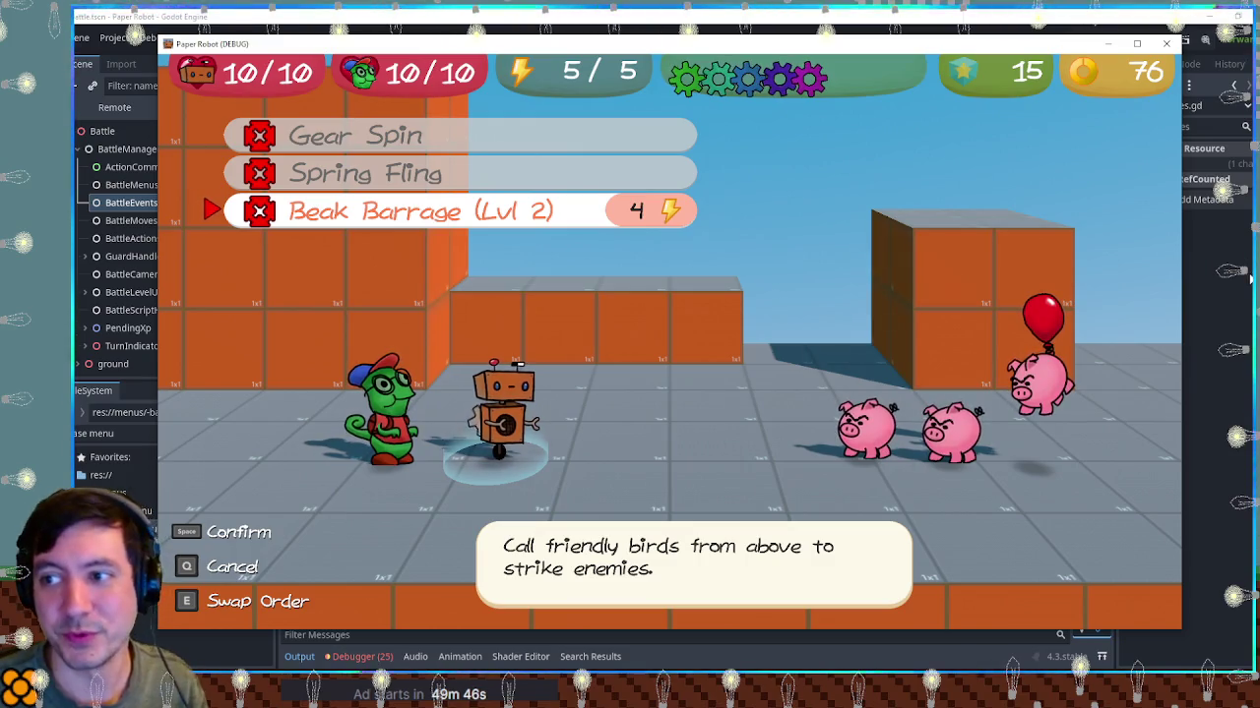
key("Left")
Cycle Beak Barrage through Lvl 3 and 4, where unaffordable levels grey out, ending at Lvl 2 costing 4
key("Right")
key("Left")
key("Right")
key("Right")
key("Right")
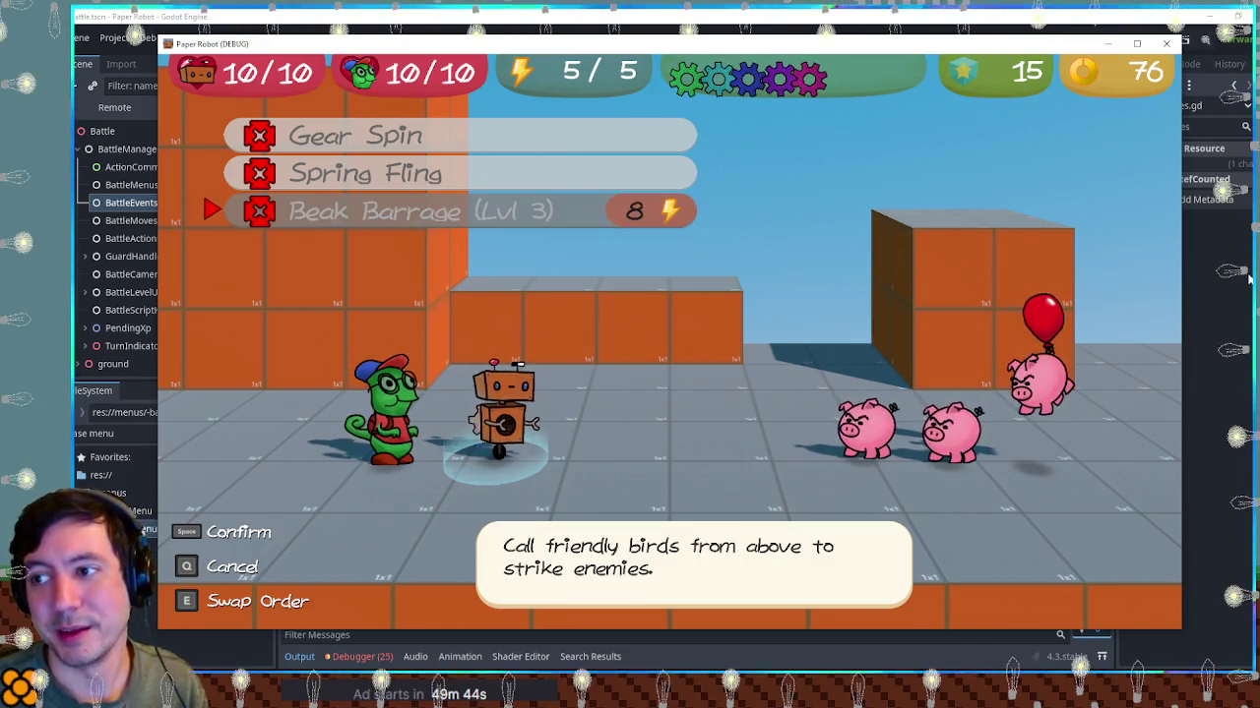
key("Left")
key("Left")
key("Left")
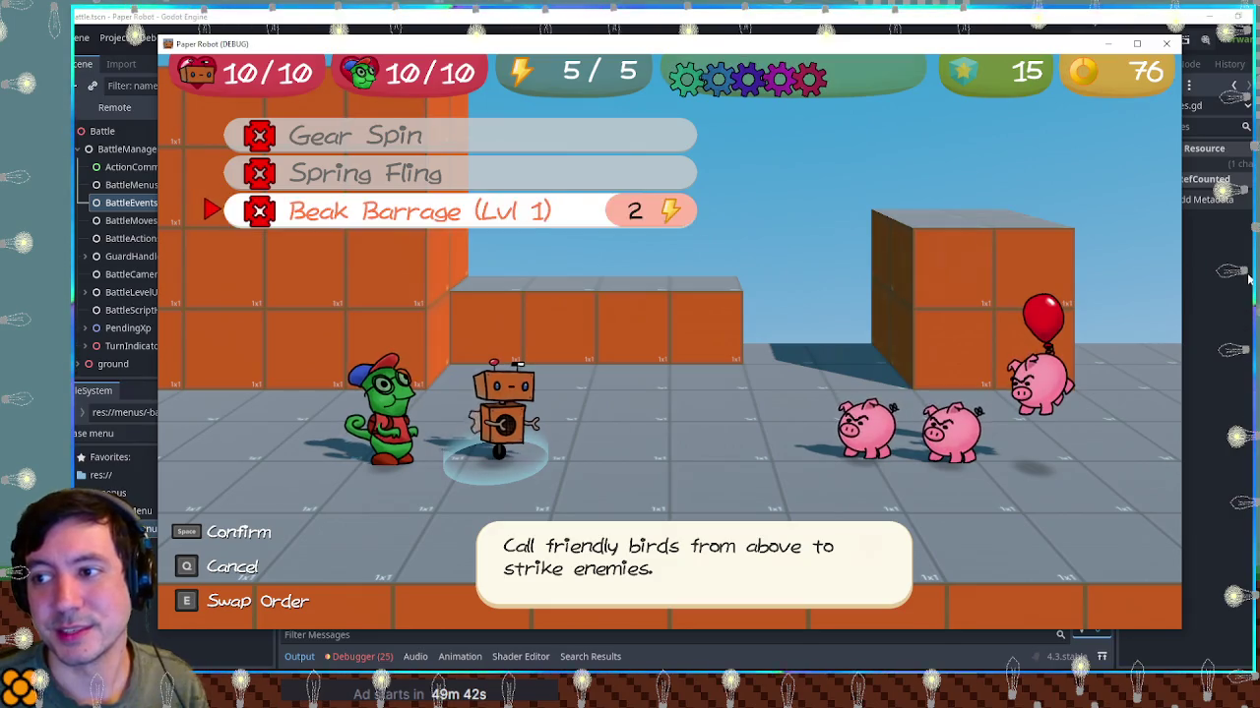
key("Right")
key("Right")
key("Right")
key("Left")
key("Left")
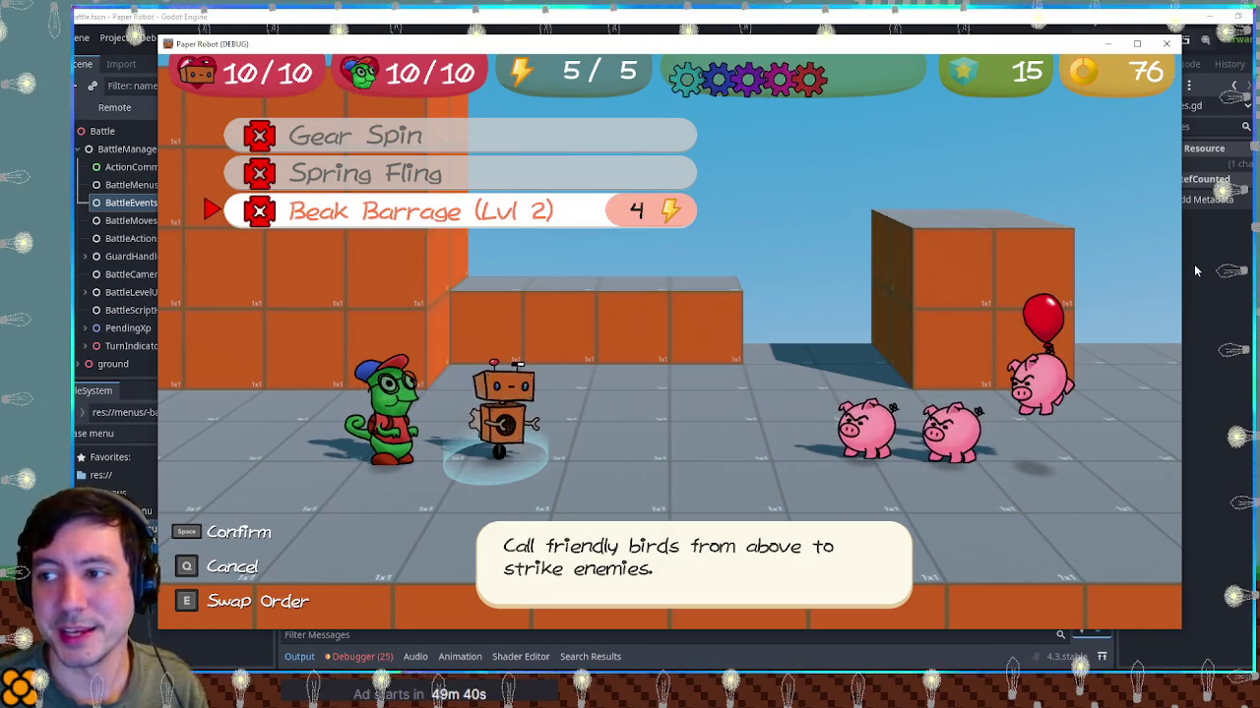
key("Left")
key("Right")
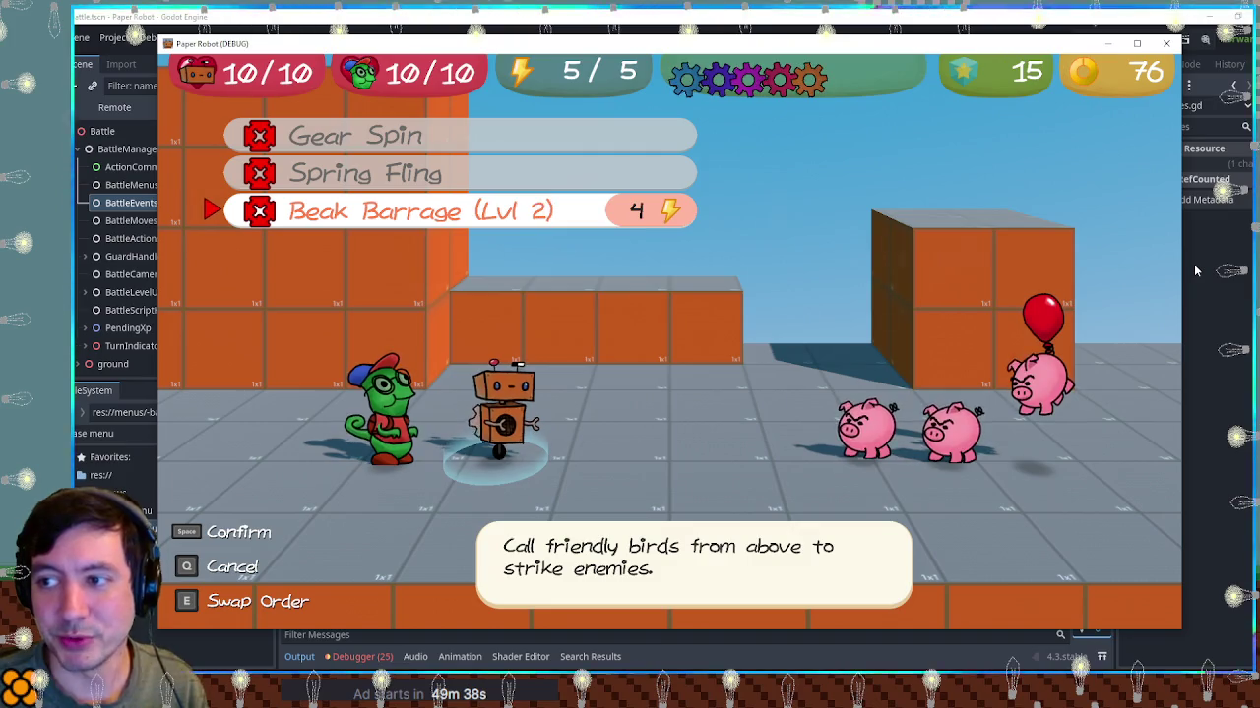
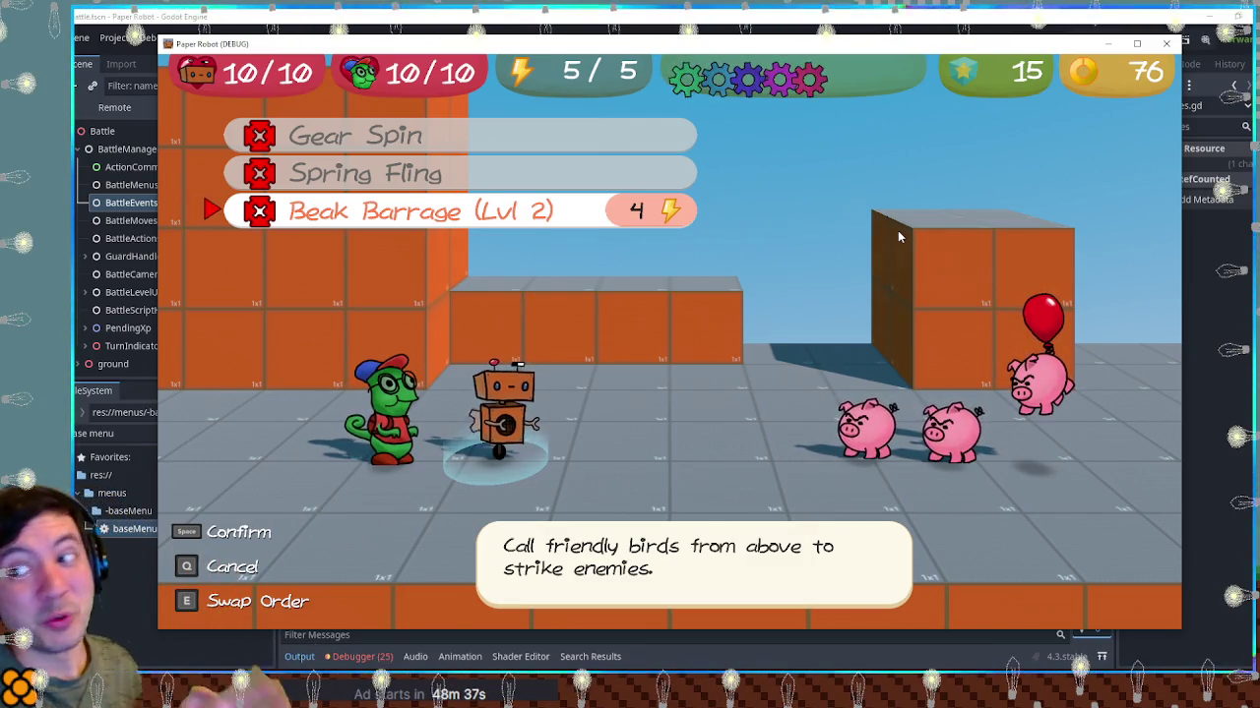
In the running game, confirm Beak Barrage at Lvl 2 costs 4 energy and targets all enemies
key("q")
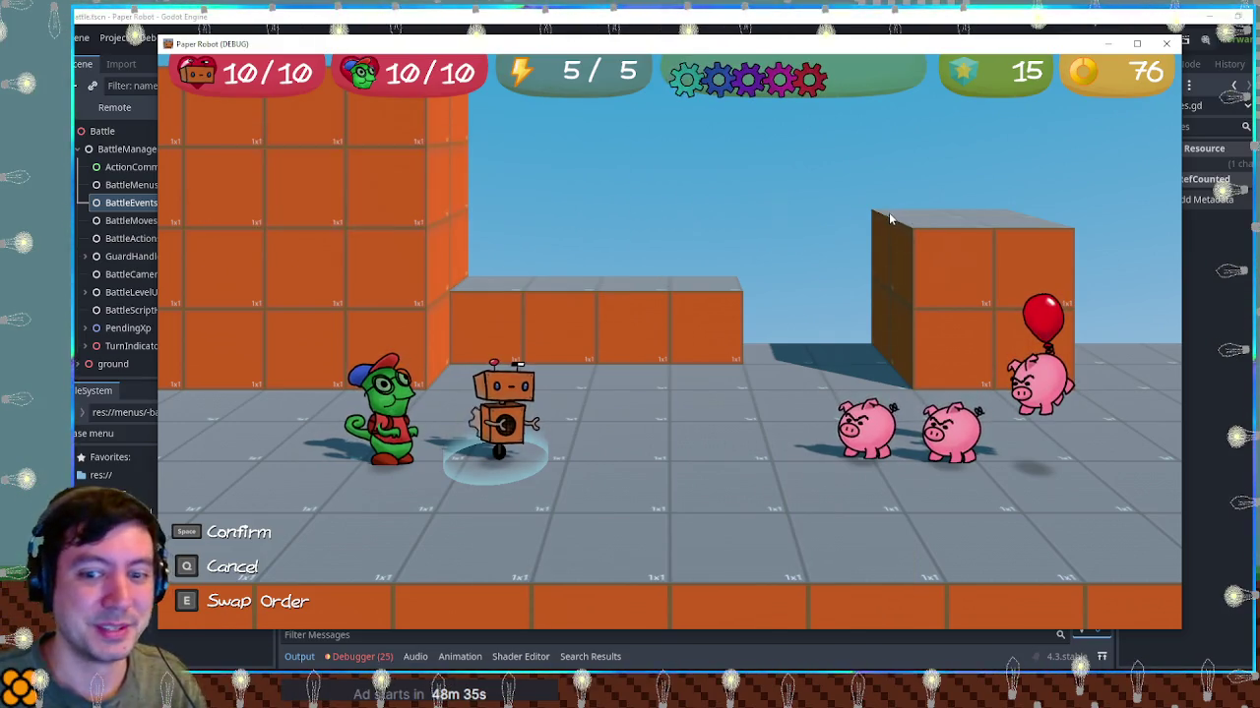
key("Down")
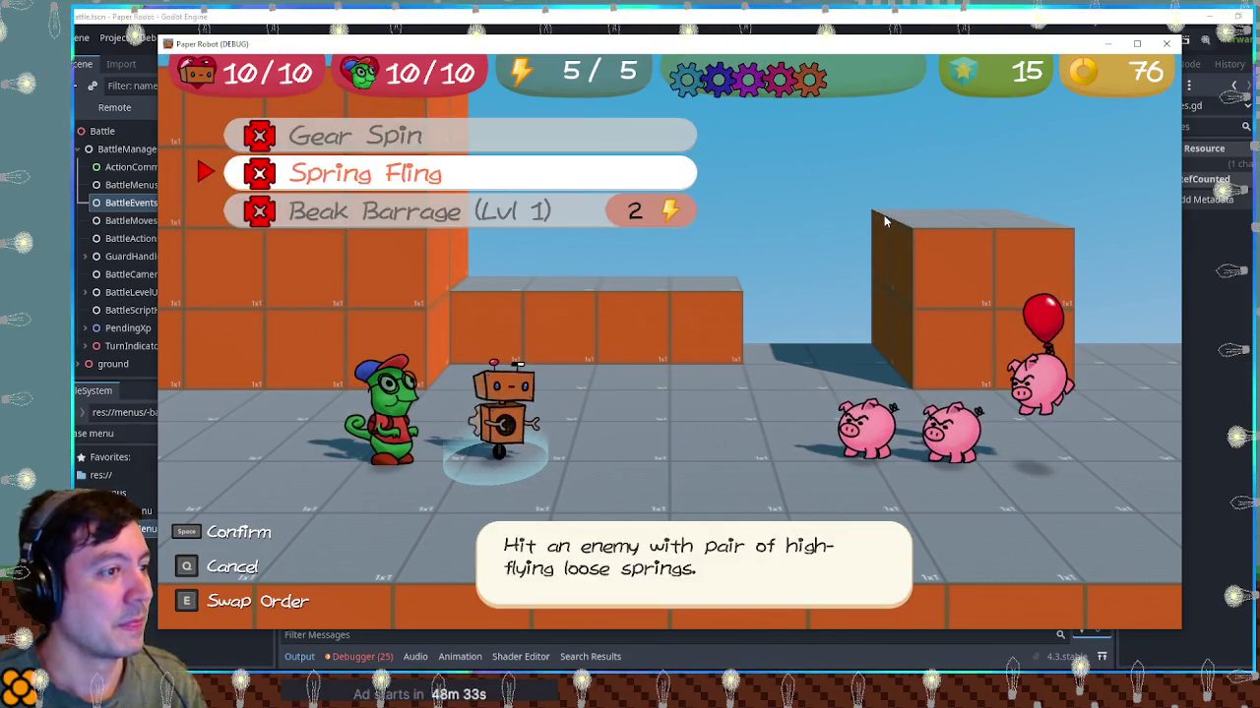
key("Down")
key("Right")
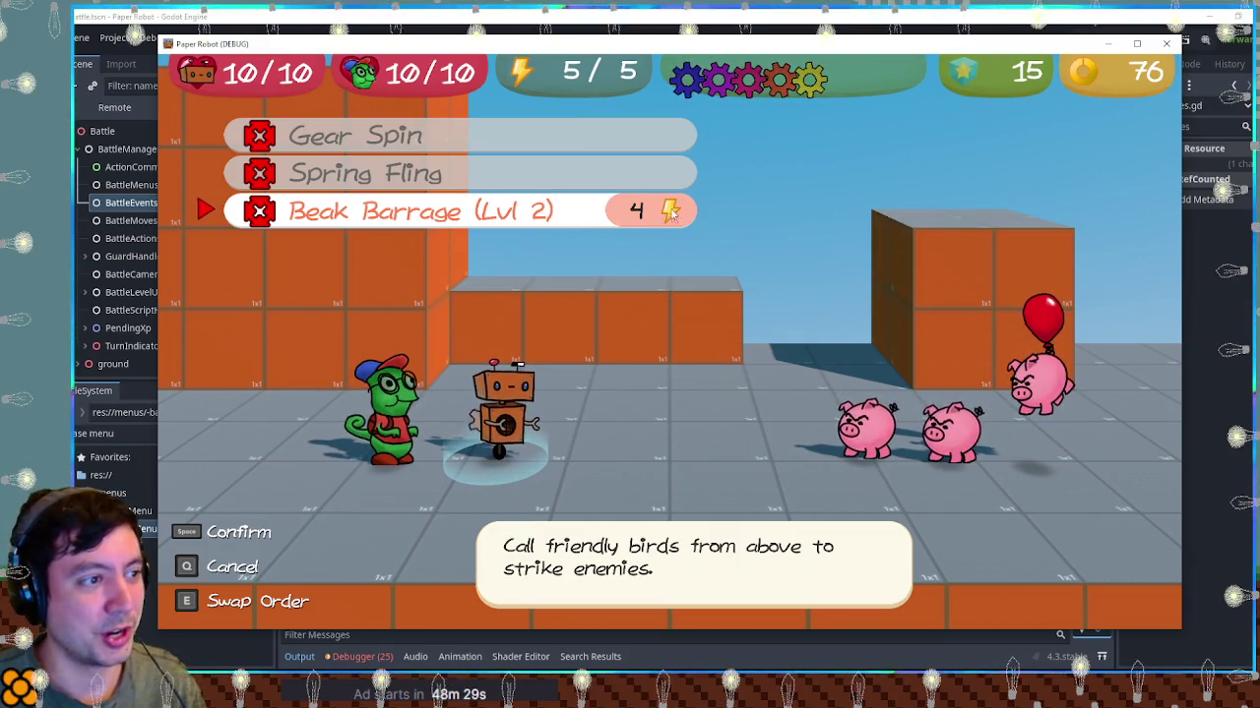
key("space")
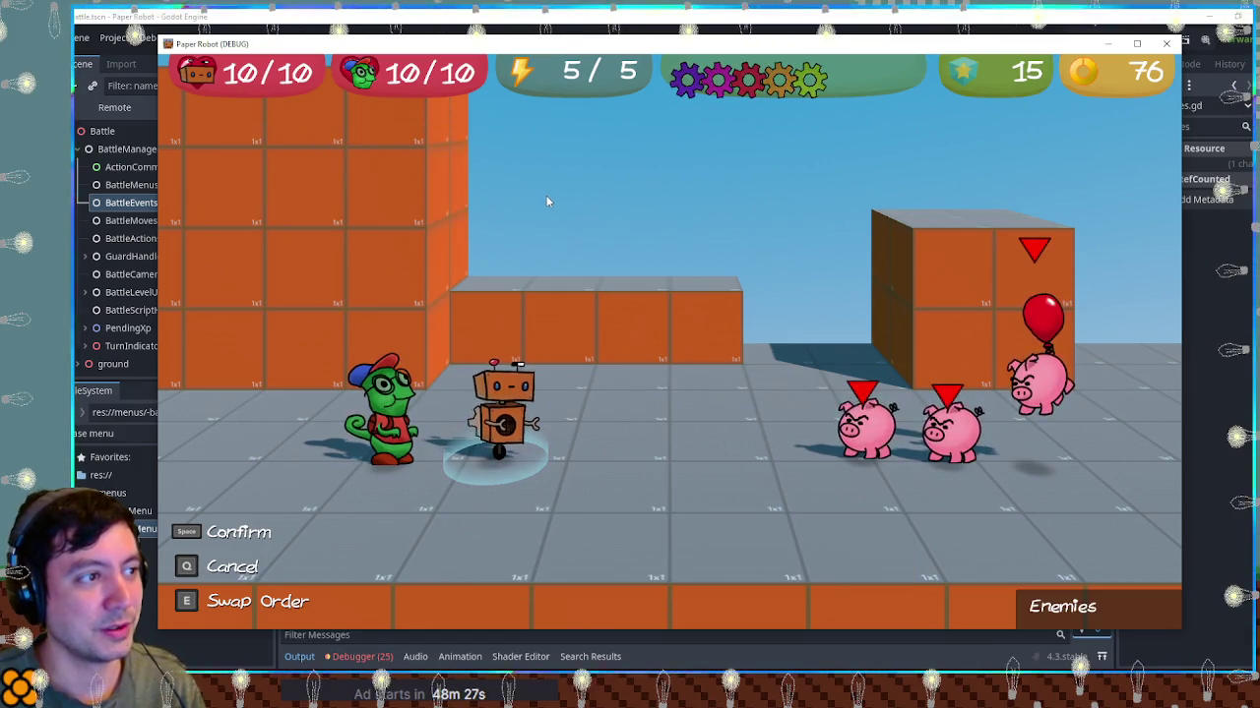
key("q")
key("Right")
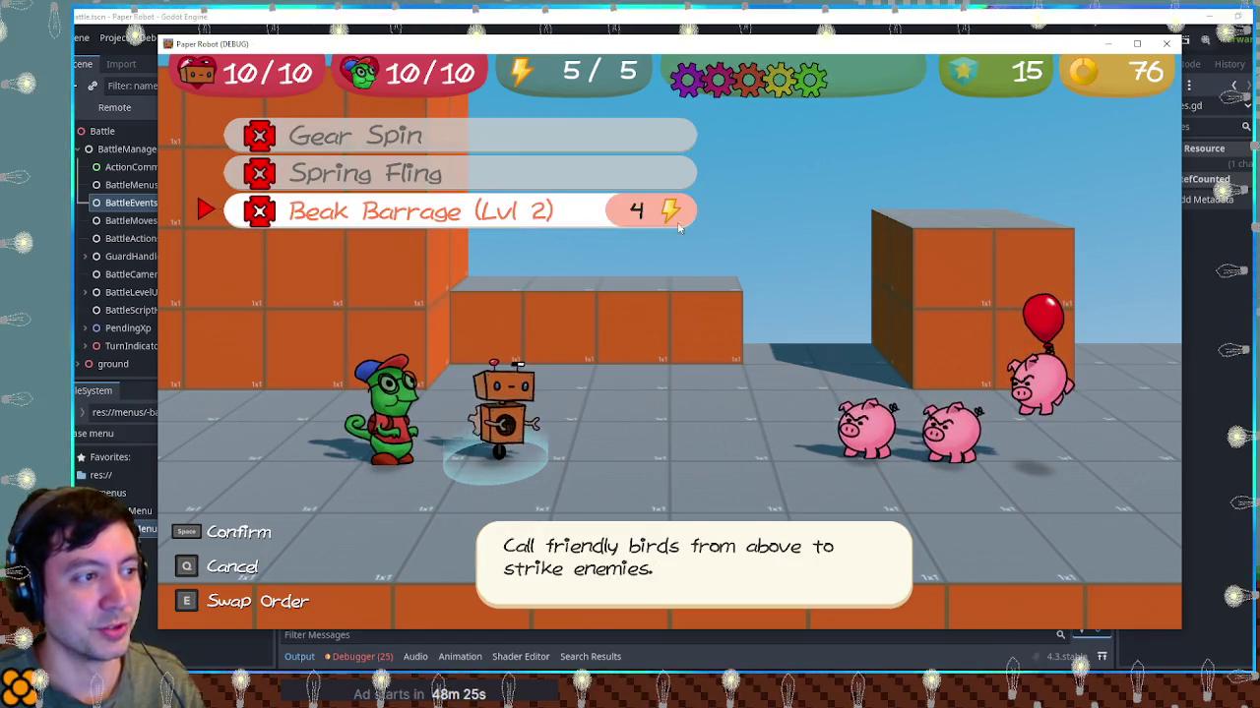
left_click(923, 27)
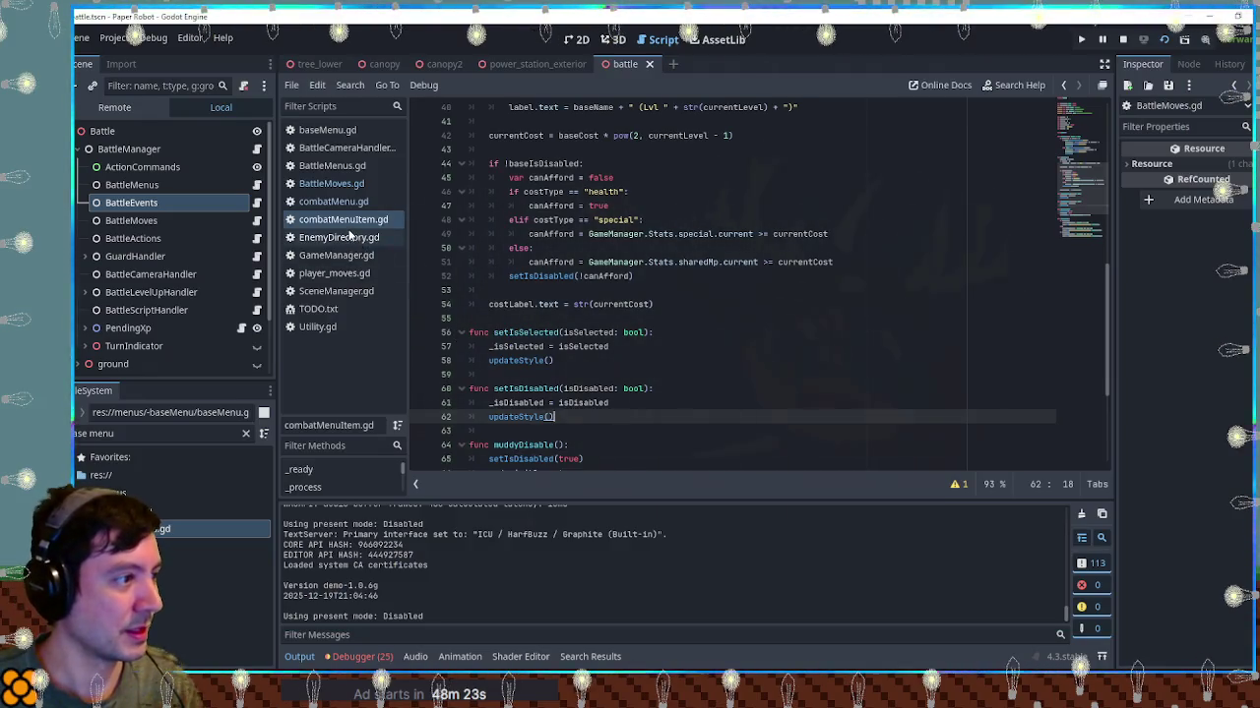
Close BattleMoves.gd and read BattleMenus.gd lines 186–195, where getMove feeds createTargetingMenu
left_click(351, 187)
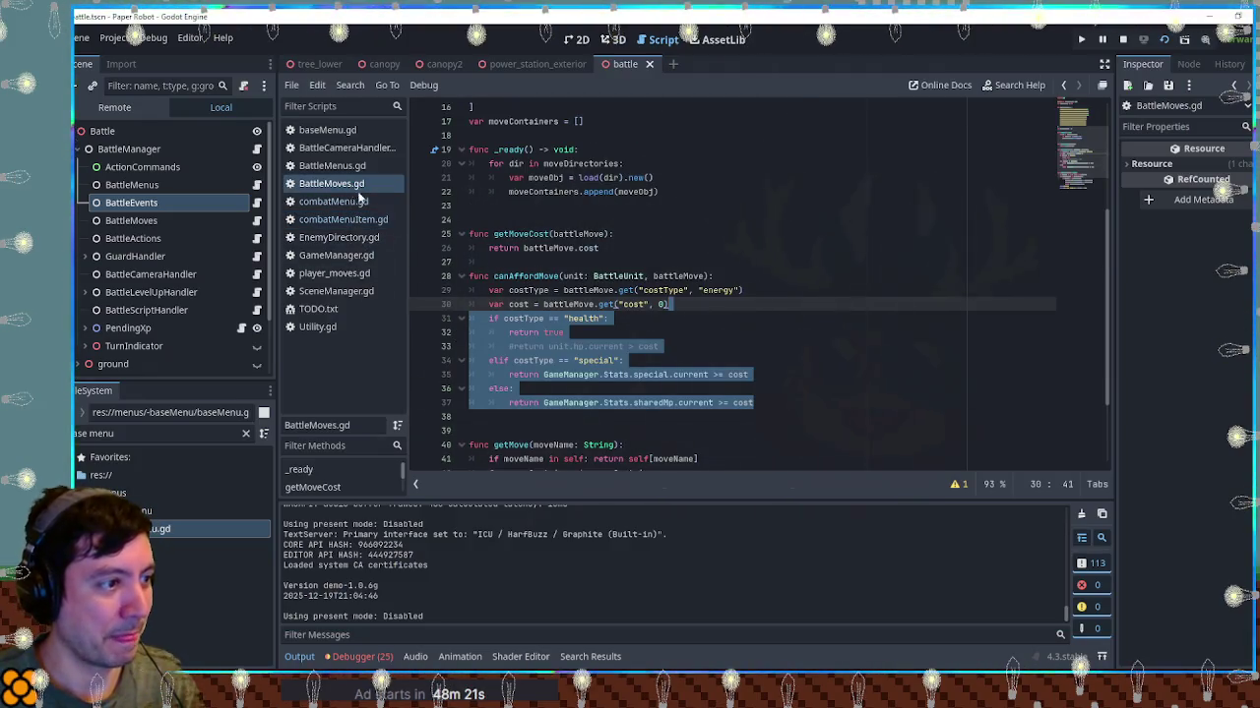
middle_click(331, 185)
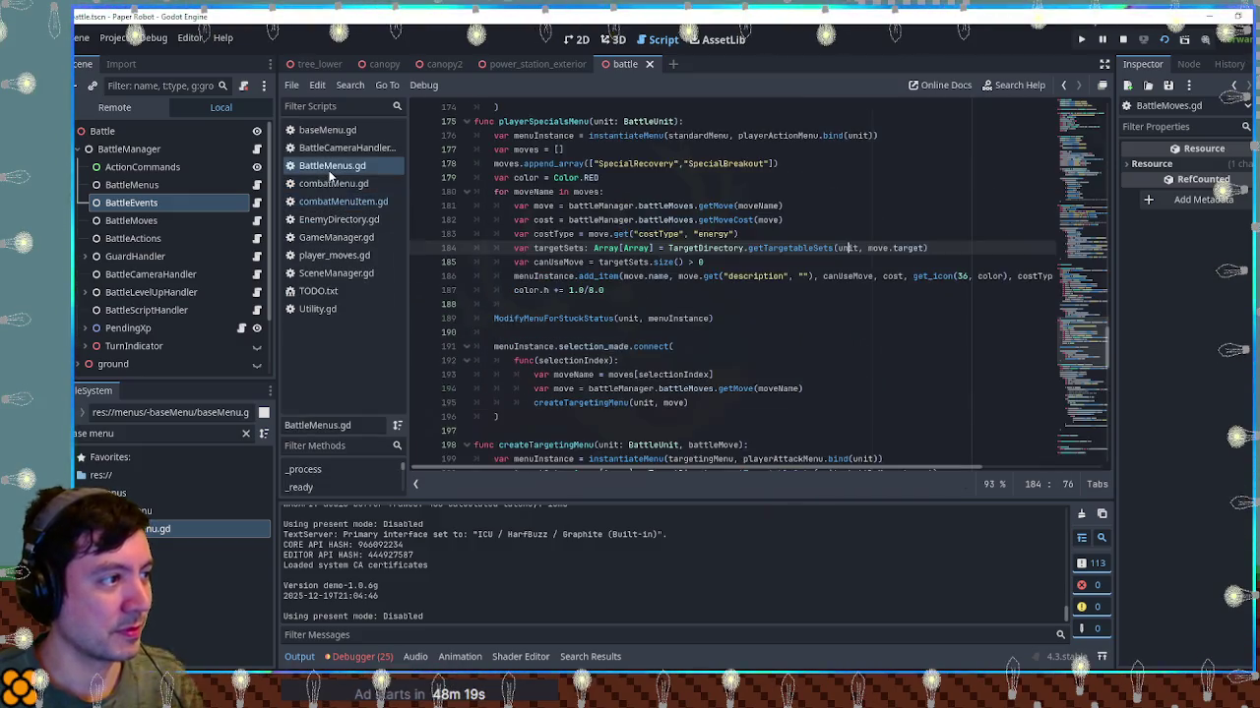
left_click(858, 332)
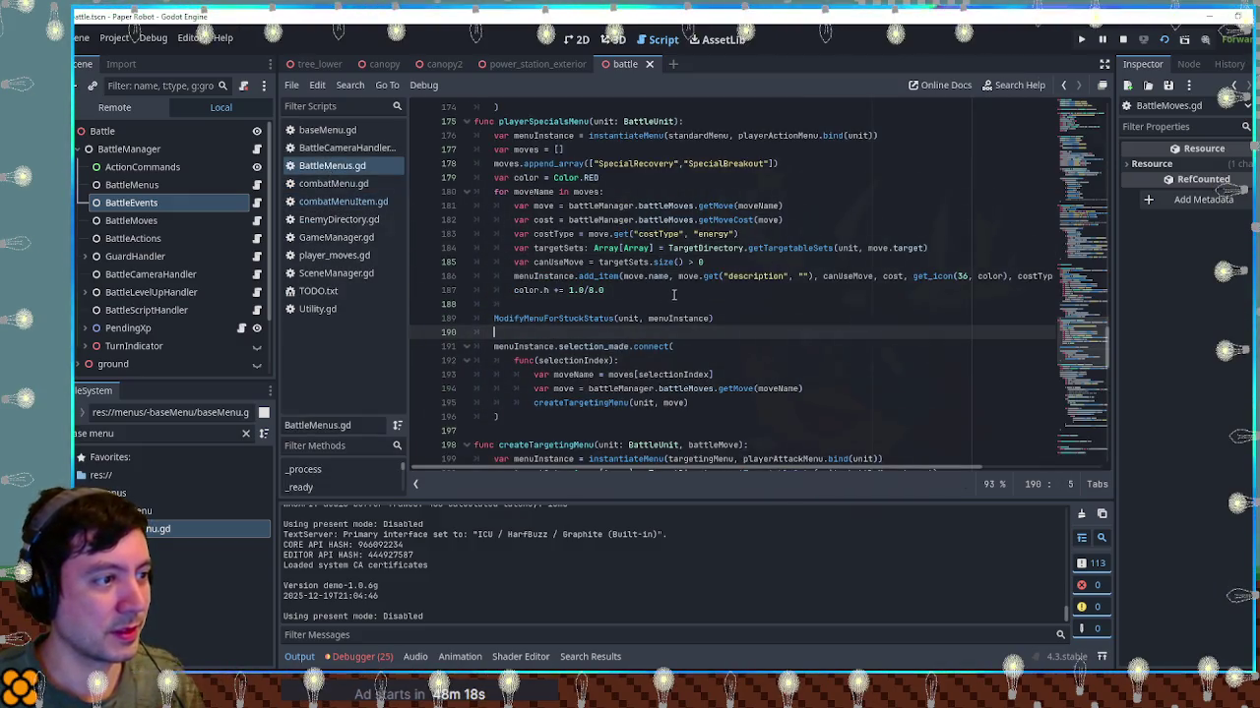
left_click(604, 278)
double_click(544, 277)
scroll(576, 262, "down", 3)
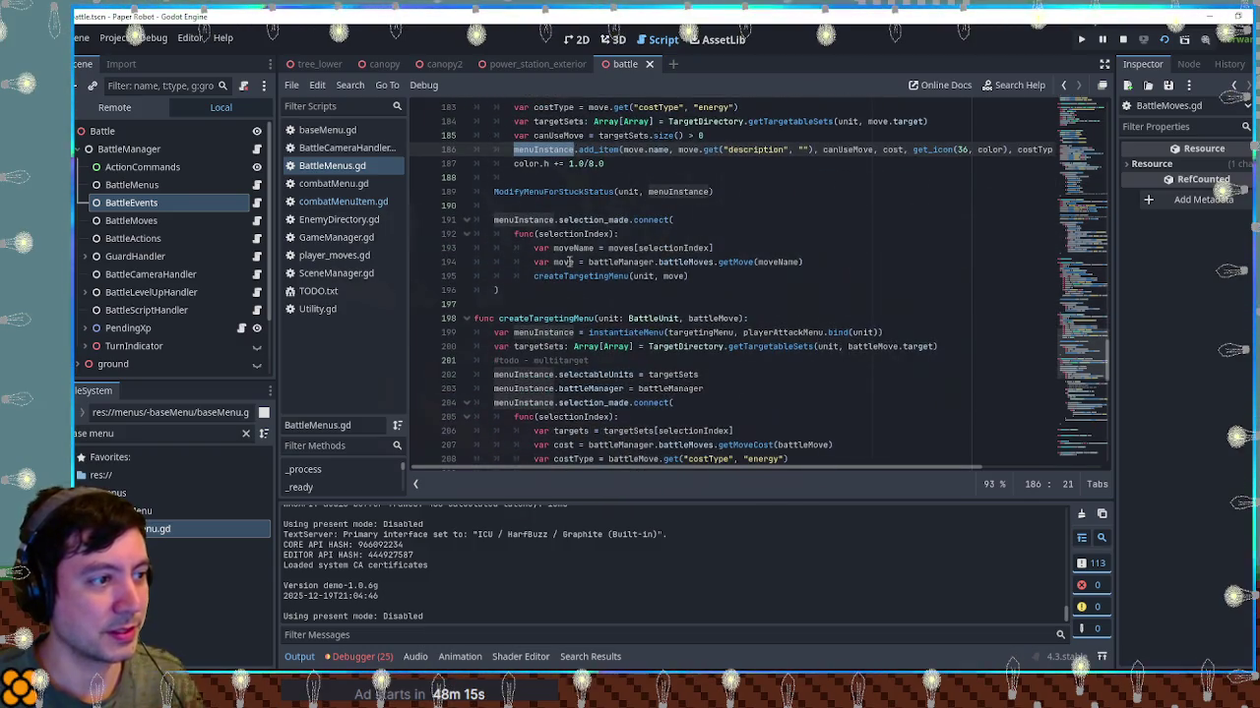
left_click(553, 263)
double_click(737, 262)
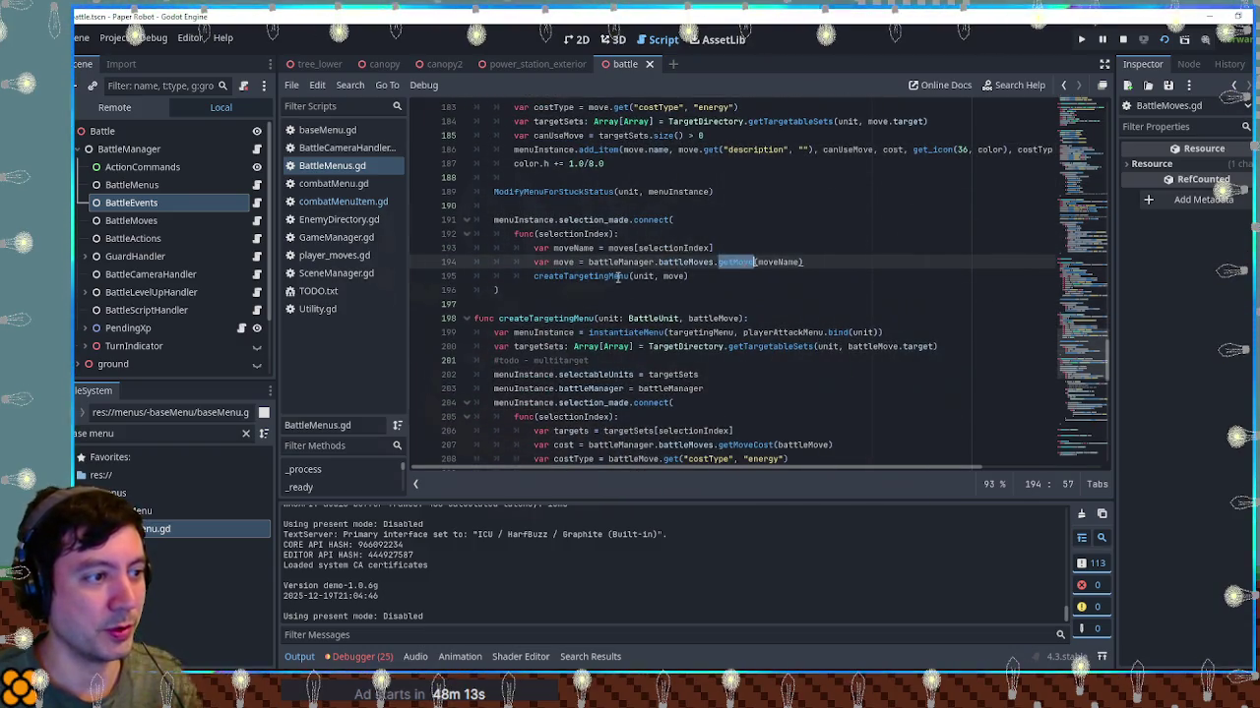
double_click(581, 276)
Inspect the cost deduction around lines 215–230, then select the createTargetingMenu function name
scroll(587, 296, "down", 10)
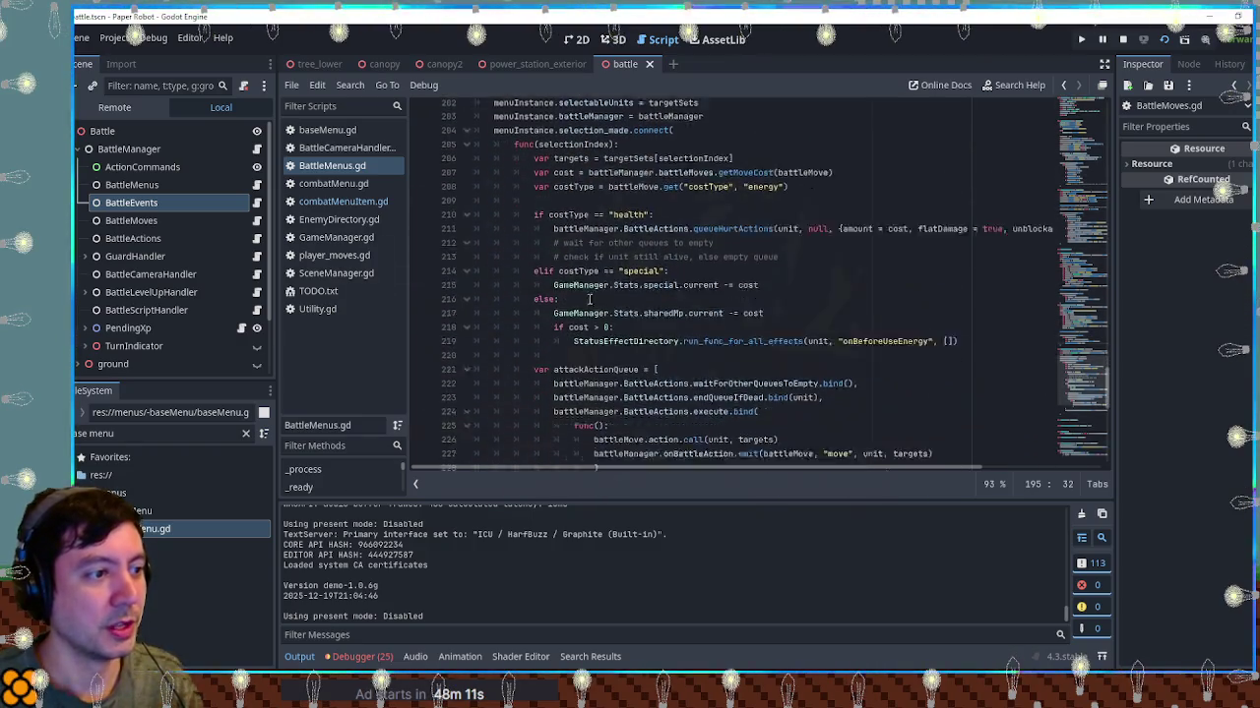
left_click(692, 304)
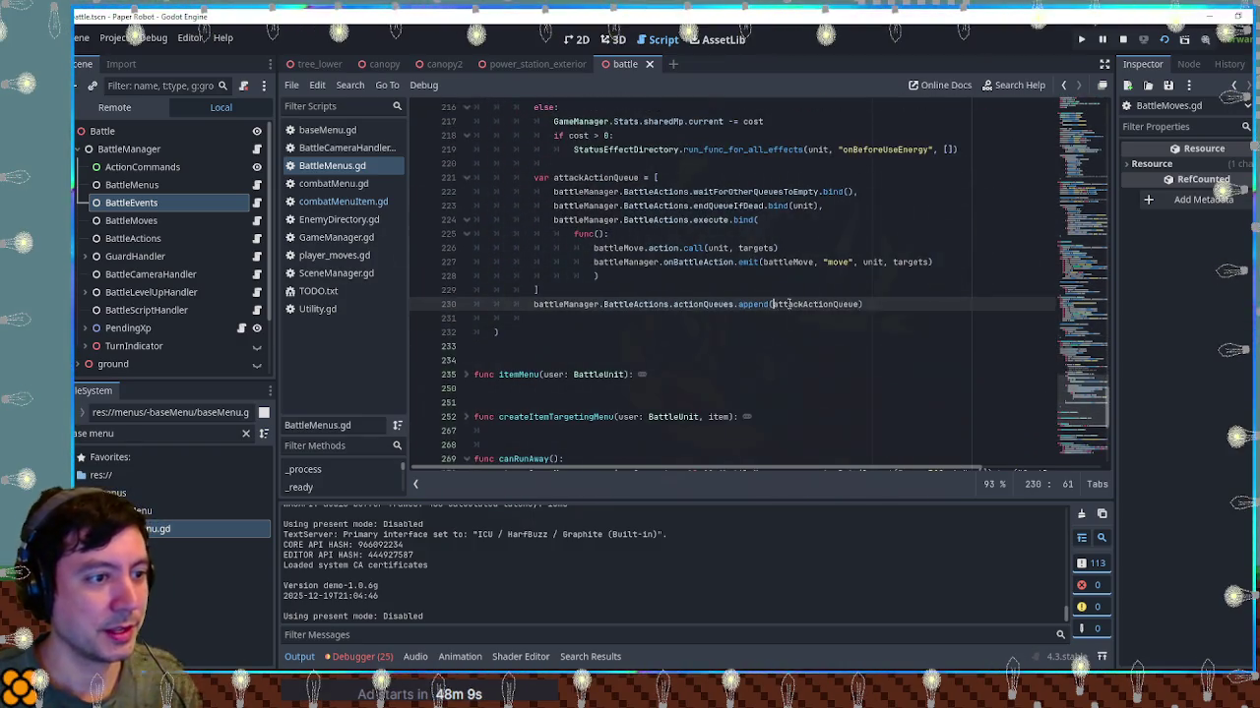
double_click(773, 304)
double_click(699, 262)
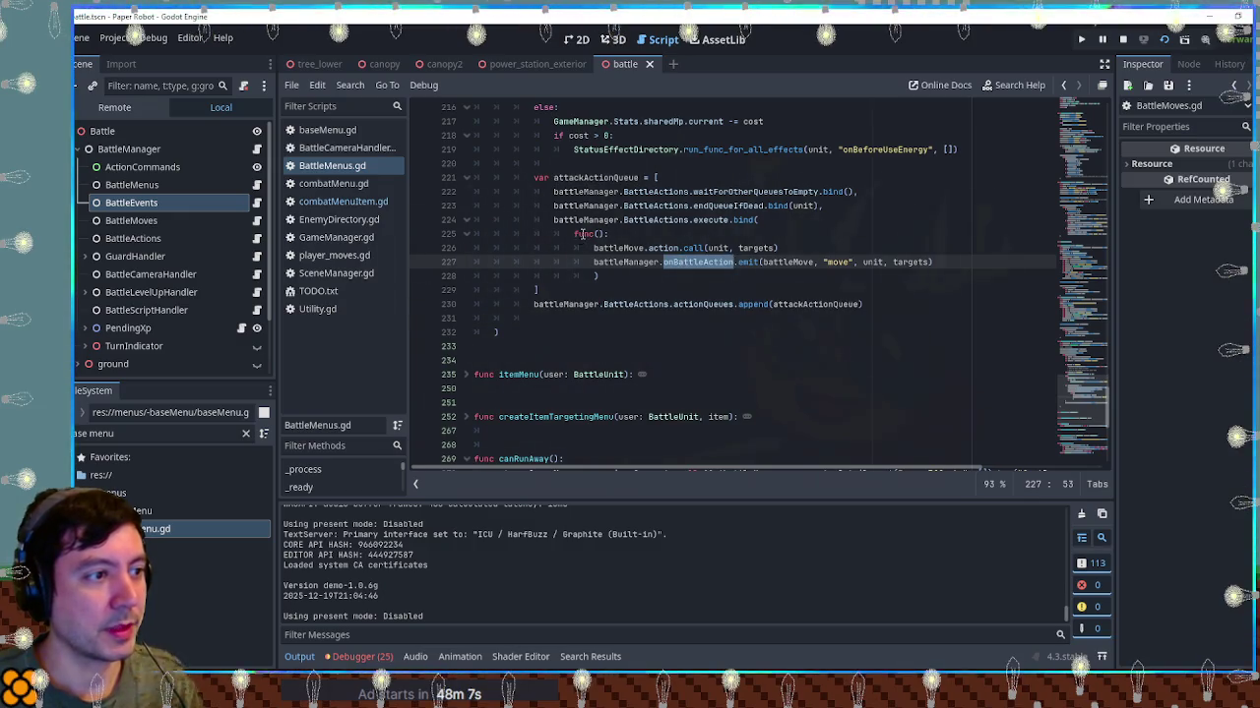
scroll(719, 203, "up", 3)
left_click_drag(638, 248, 772, 248)
left_click_drag(644, 220, 769, 222)
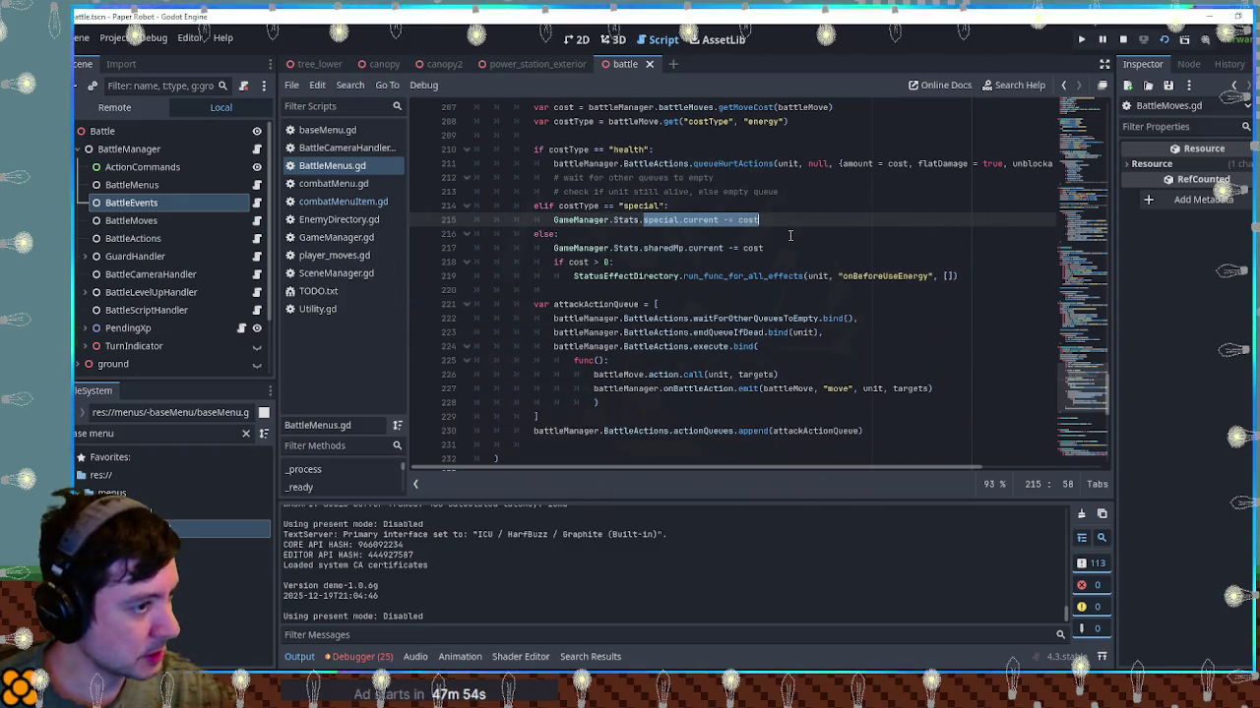
scroll(824, 236, "up", 6)
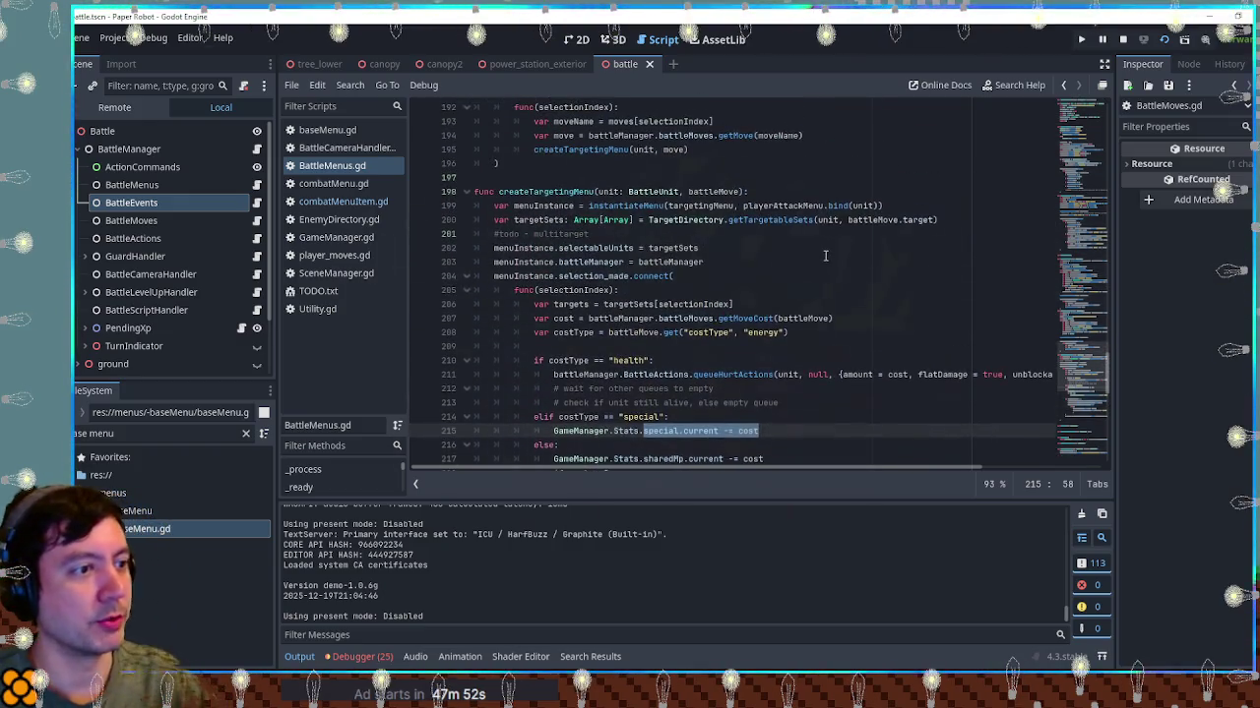
double_click(562, 235)
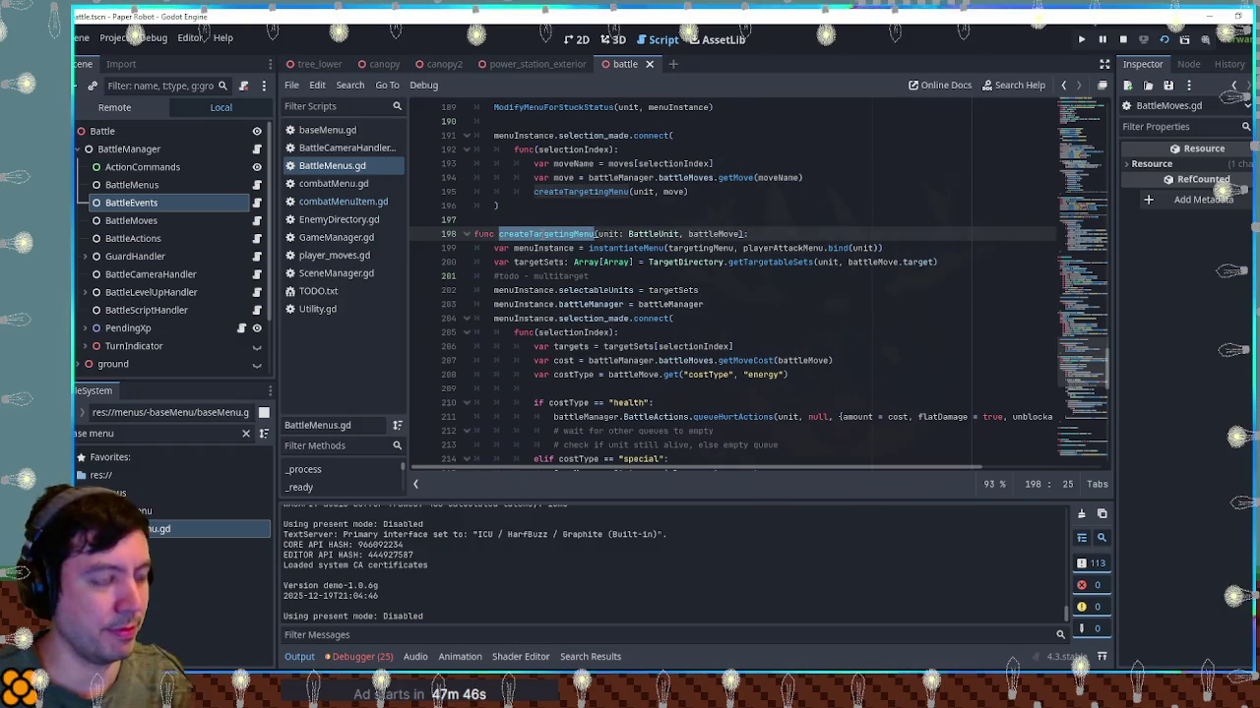
Search BattleMenus.gd for createTargetingMenu (3 matches) and collapse the bottom Output panel
key("ctrl+f")
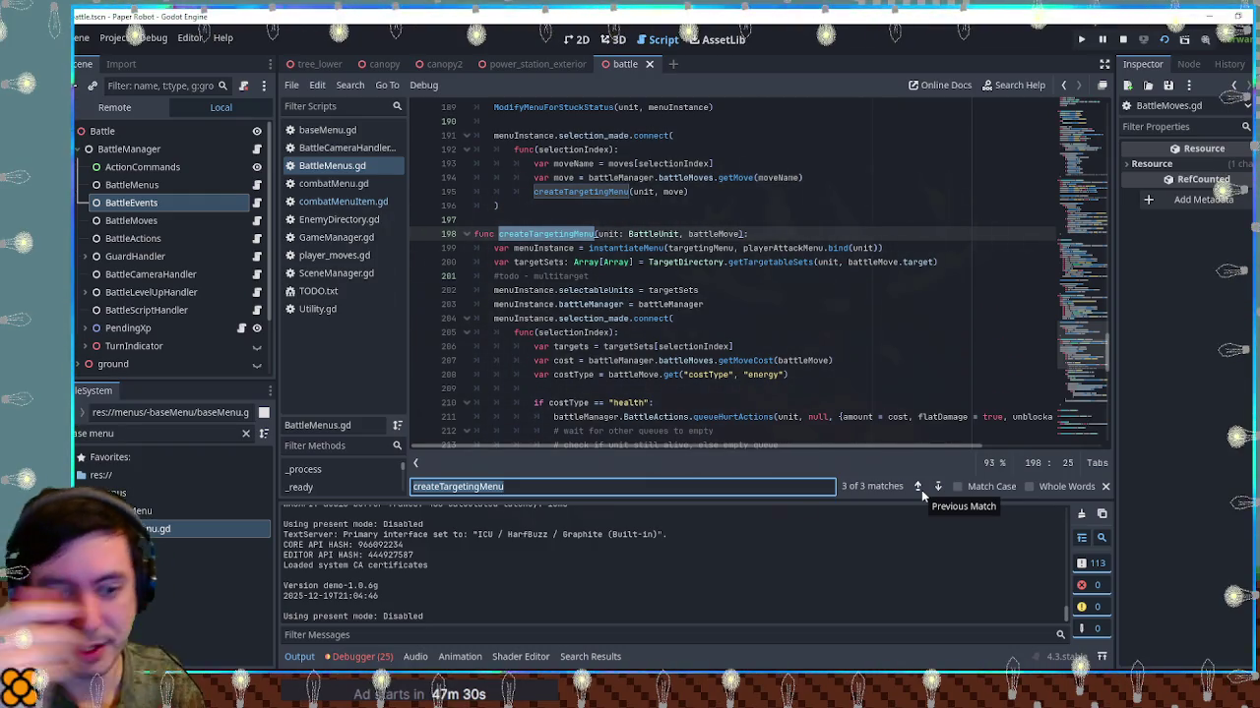
scroll(905, 393, "up", 4)
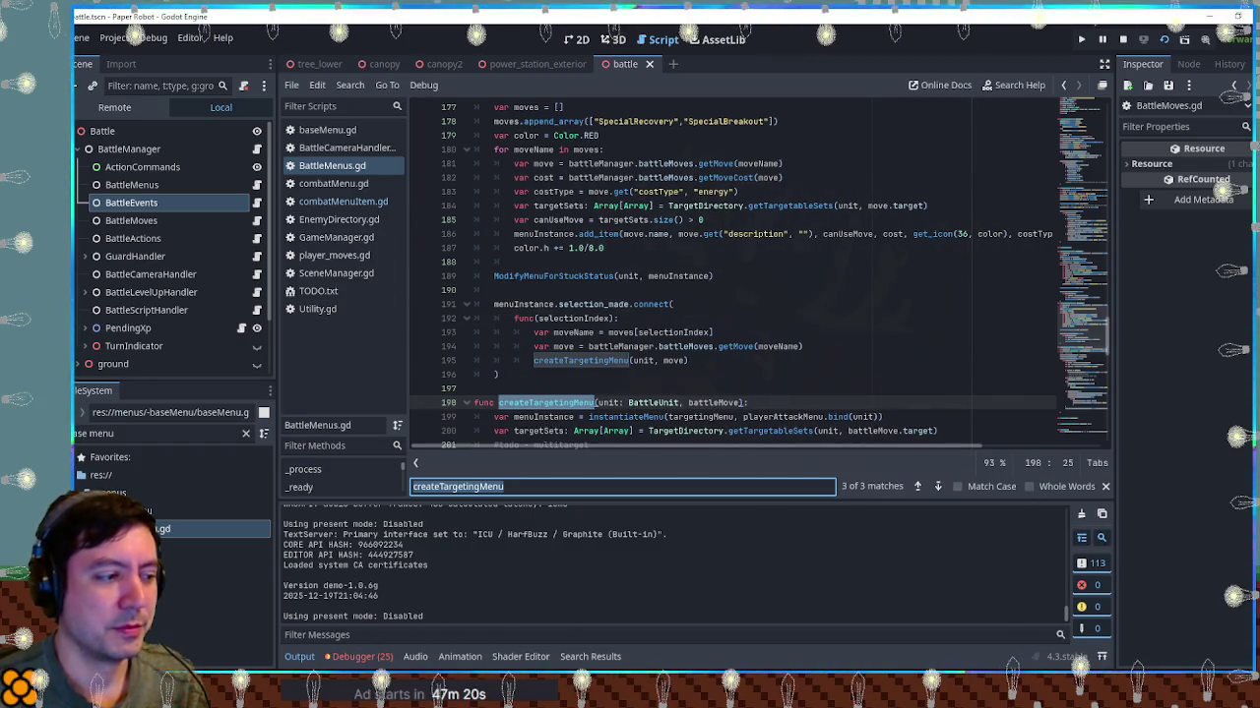
left_click(307, 664)
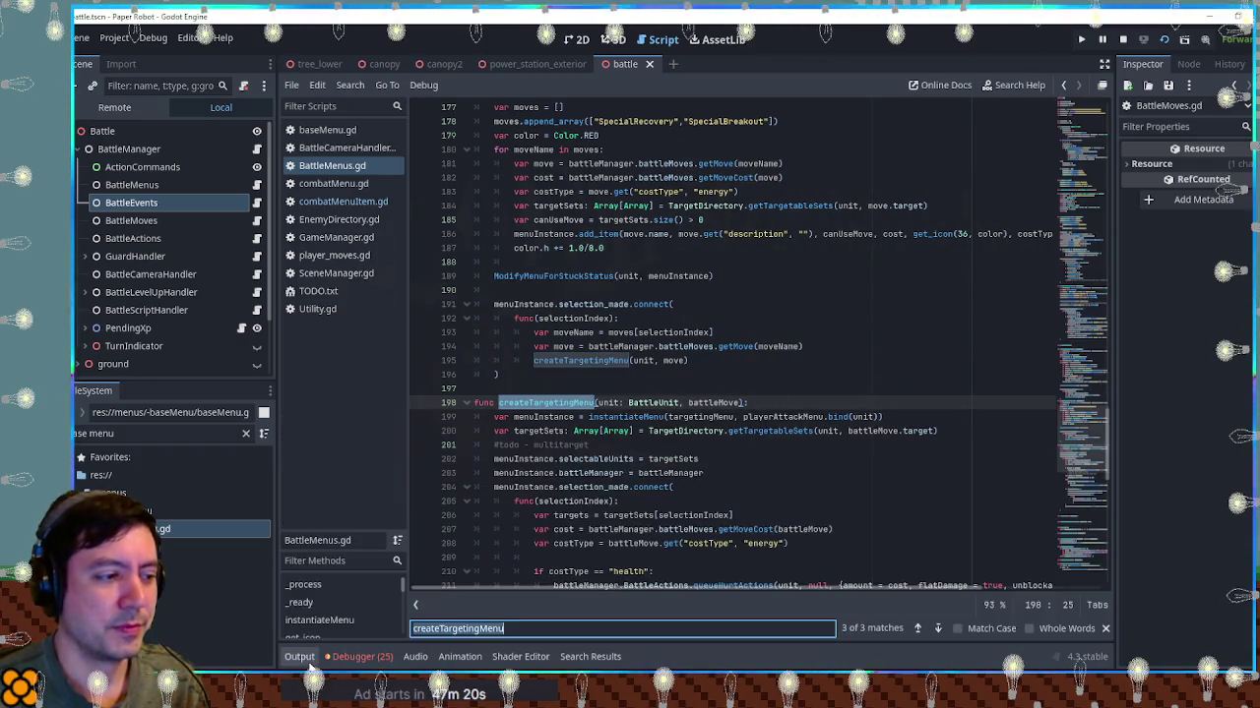
left_click(1104, 628)
scroll(767, 366, "down", 2)
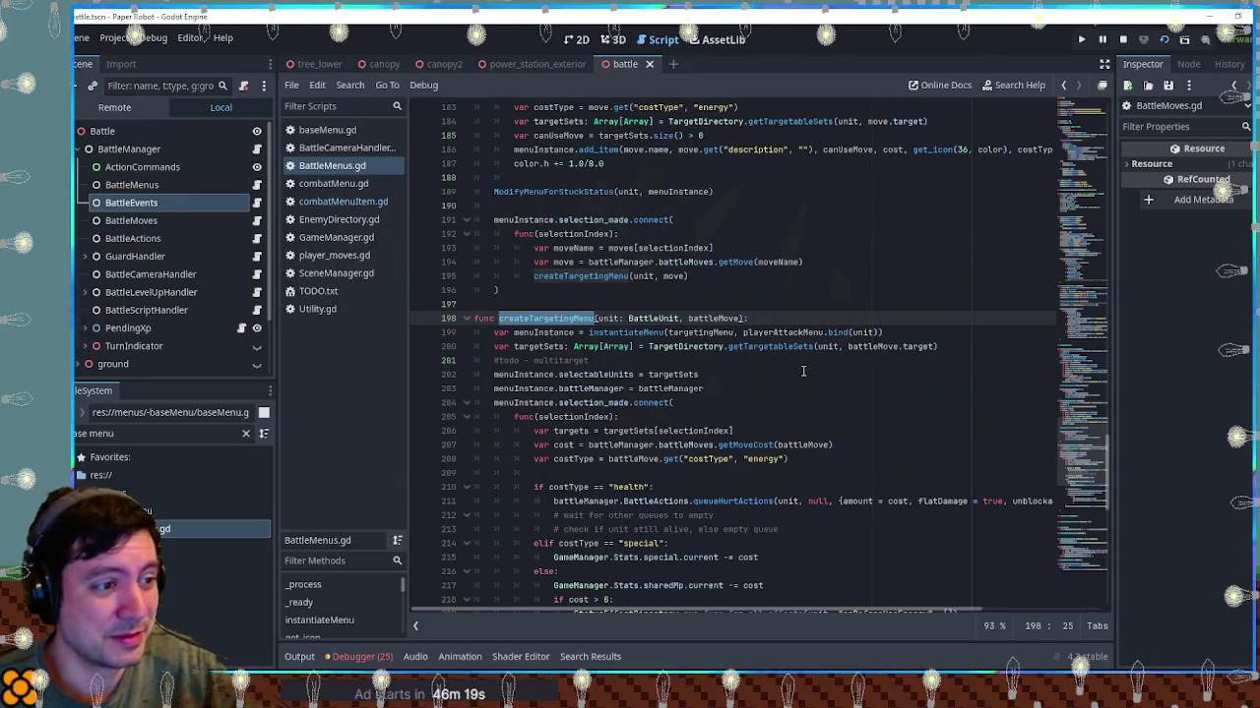
scroll(802, 371, "down", 2)
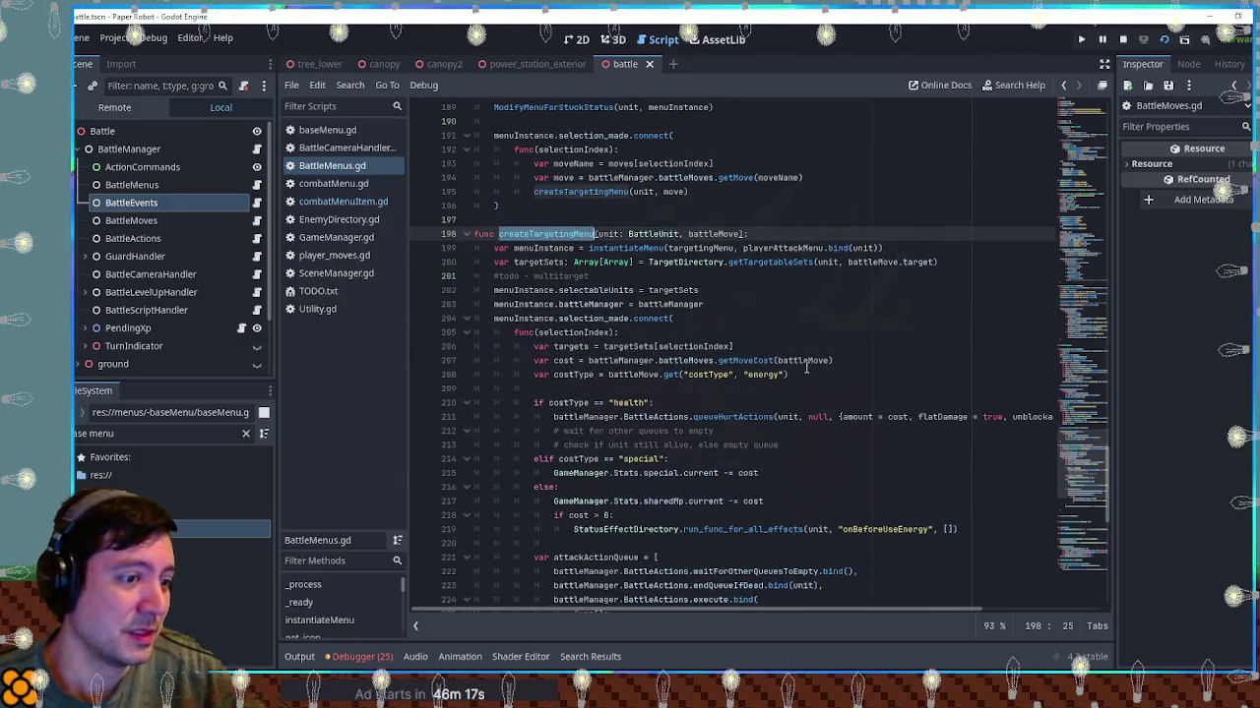
mouse_move(553, 417)
left_mouse_down()
mouse_move(961, 423)
mouse_move(774, 418)
left_mouse_up()
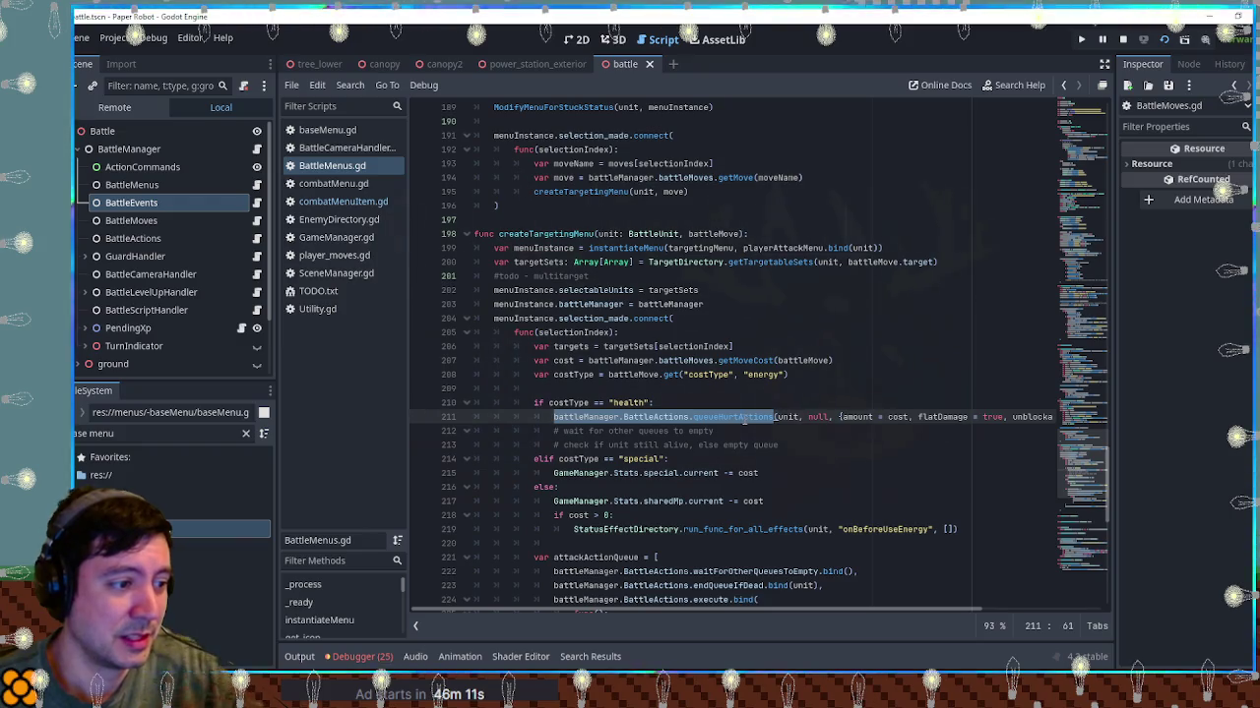
left_click(744, 417)
left_click_drag(554, 417, 778, 529)
left_click(778, 529)
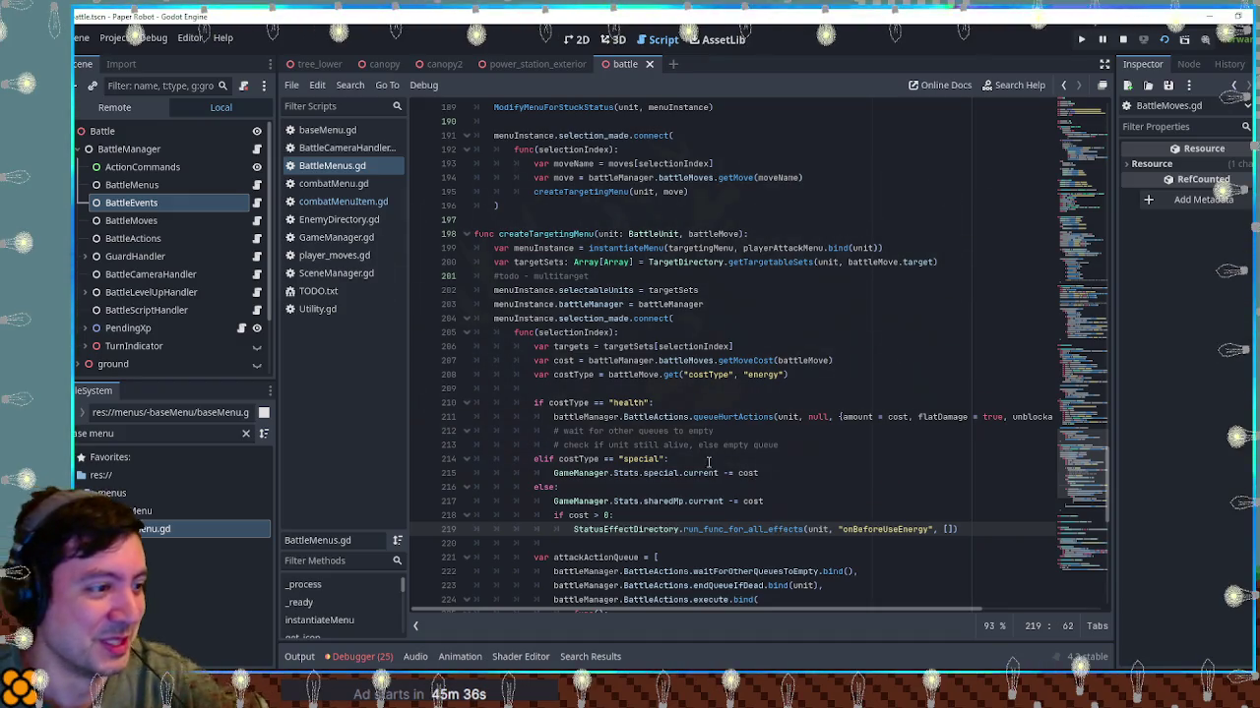
left_click(899, 343)
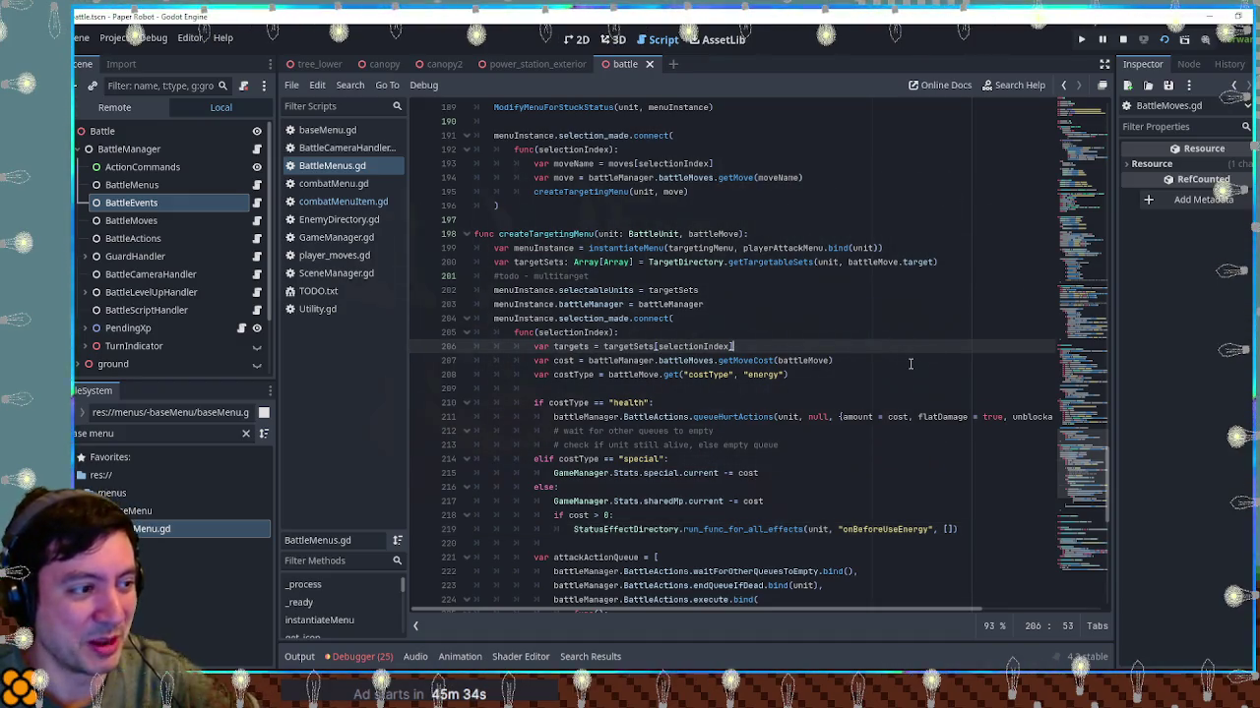
left_click(900, 329)
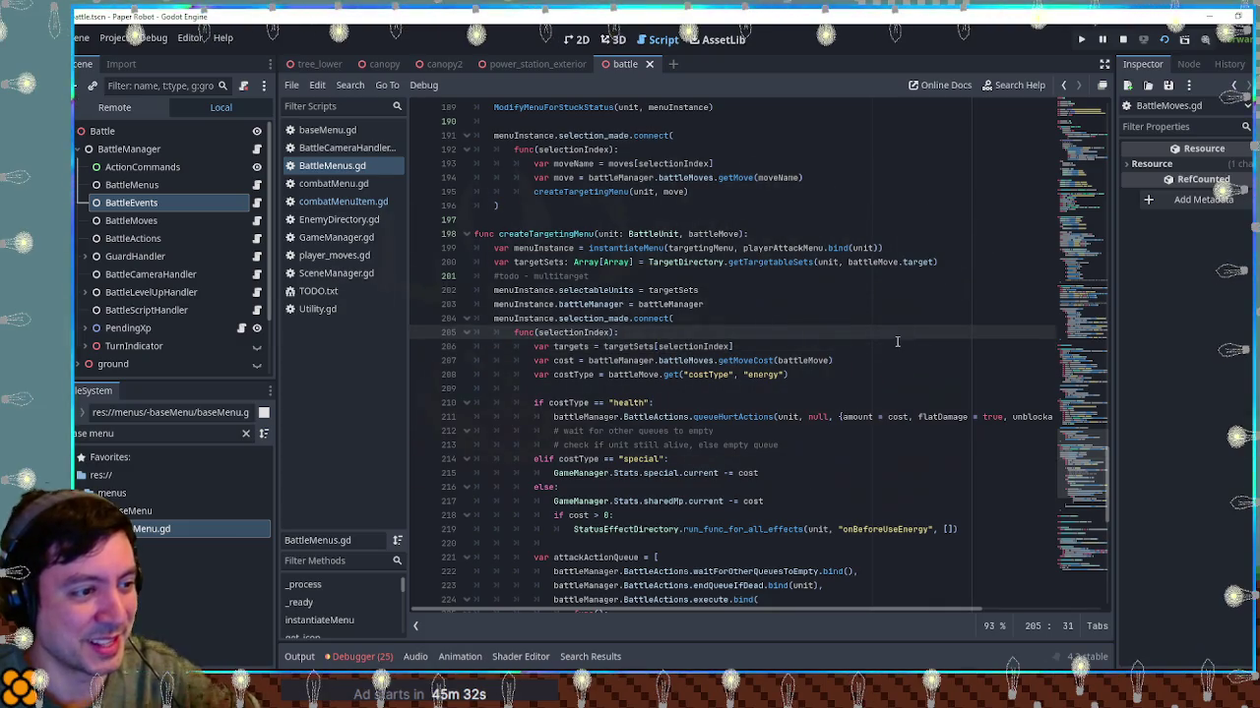
left_click(897, 341)
left_click_drag(773, 360, 589, 361)
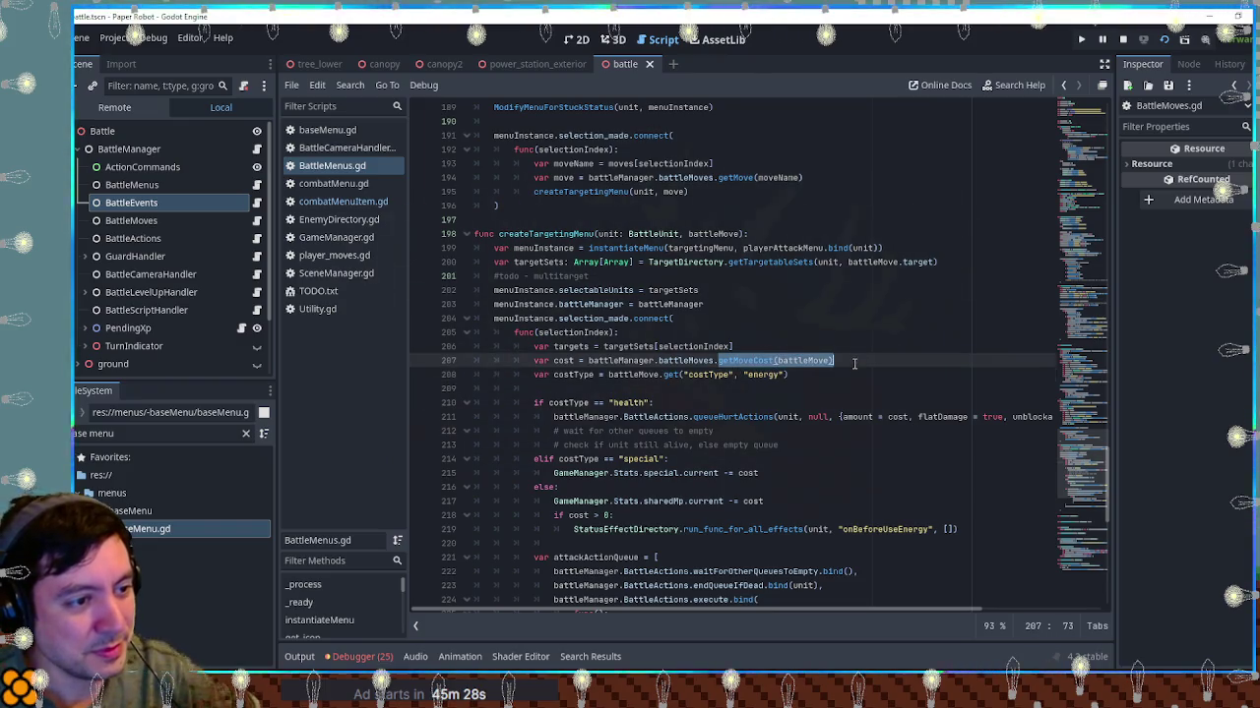
left_click_drag(832, 360, 588, 360)
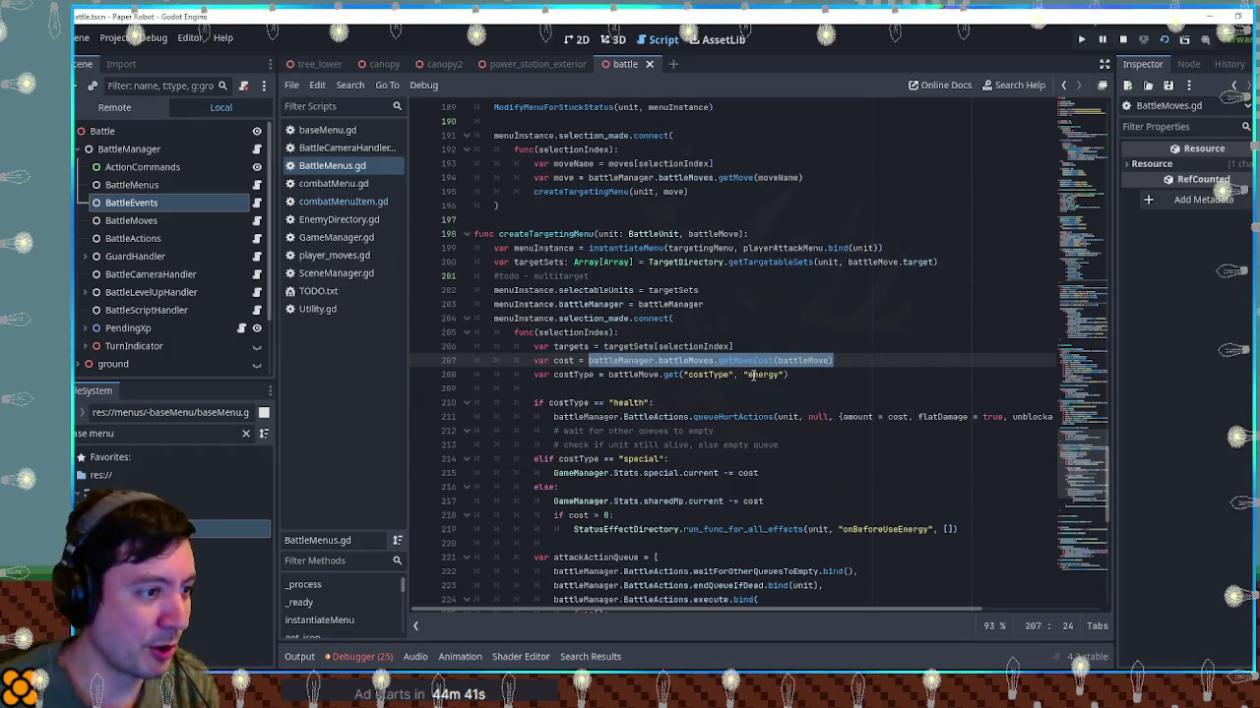
Review the setIsSelected function and its _isSelected assignment in combatMenuItem.gd
double_click(686, 361)
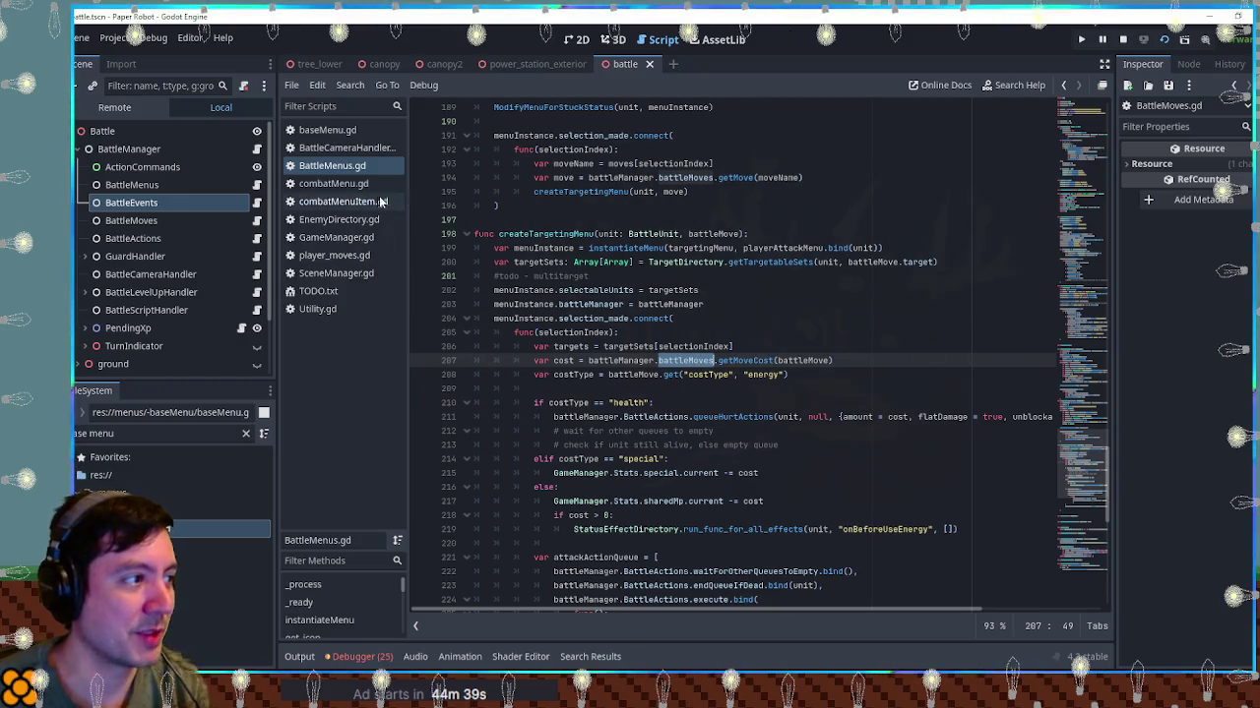
left_click(686, 360, "ctrl")
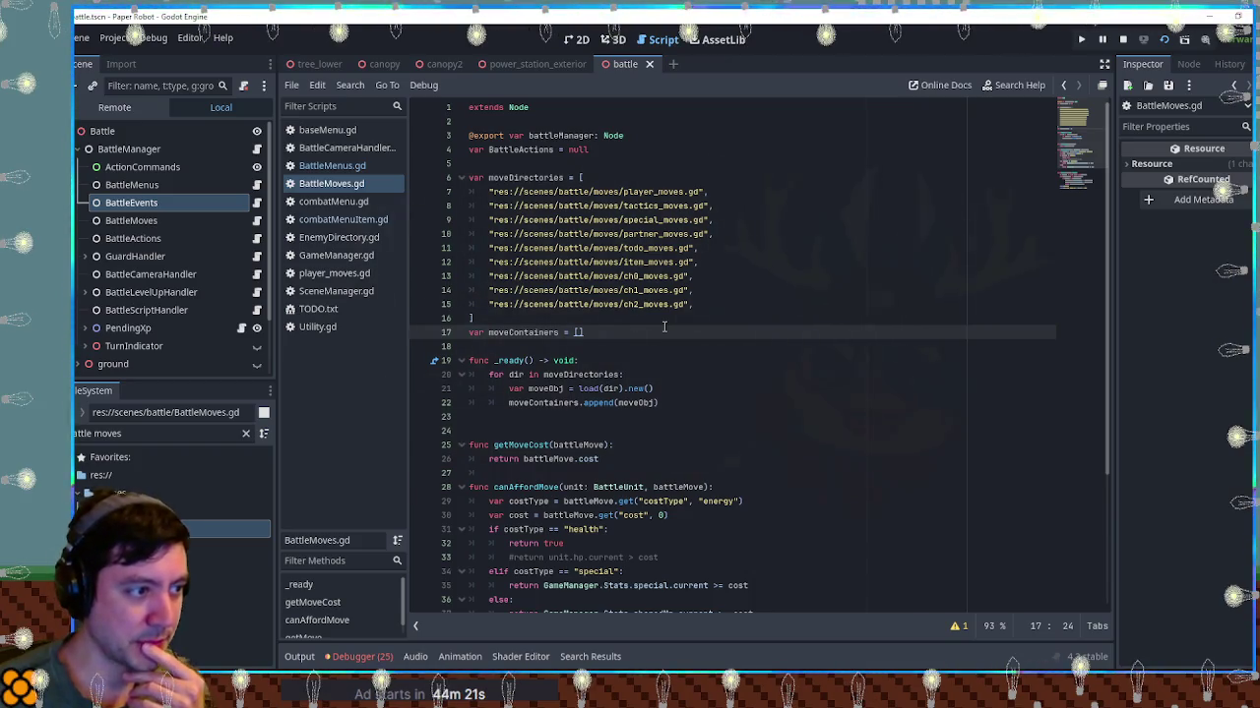
left_click(340, 220)
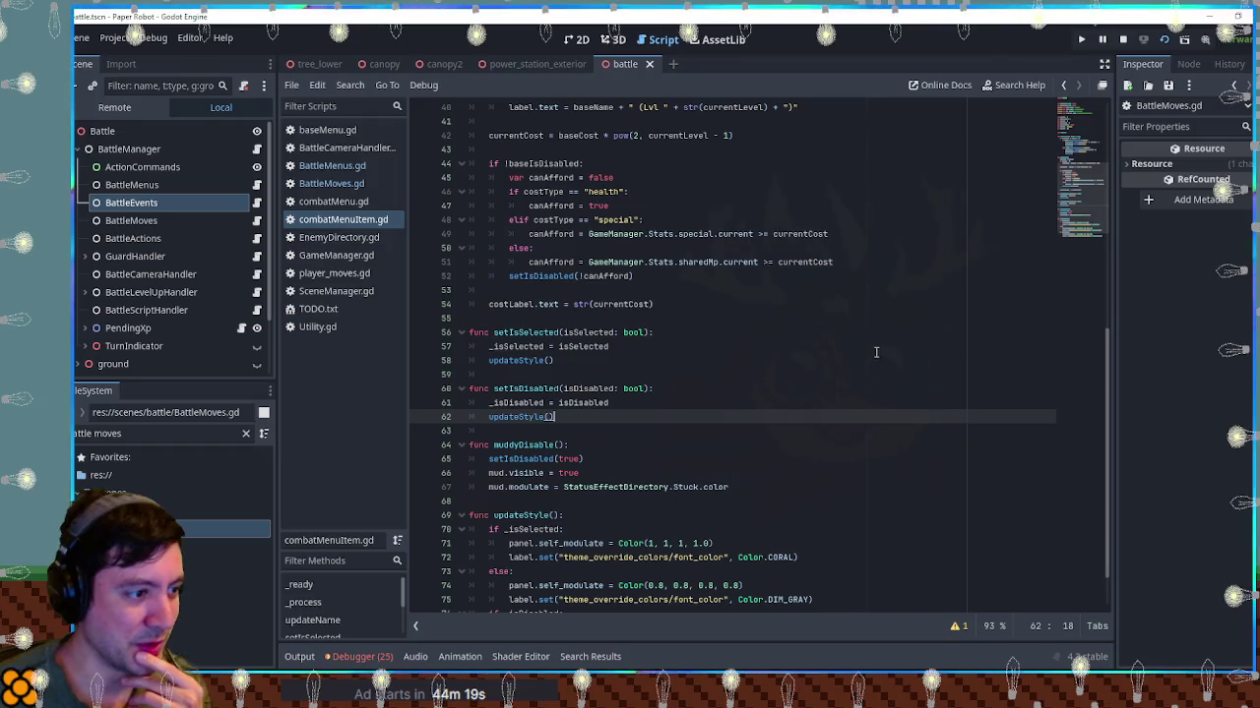
double_click(551, 333)
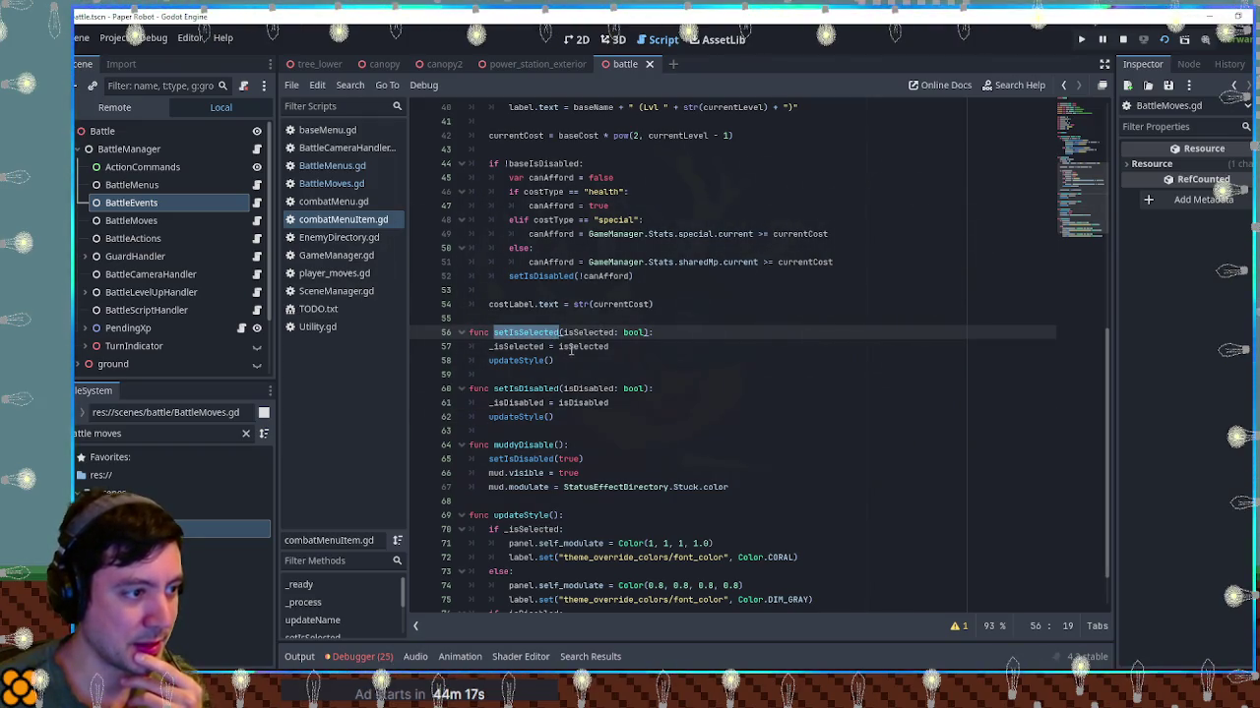
scroll(775, 396, "down", 1)
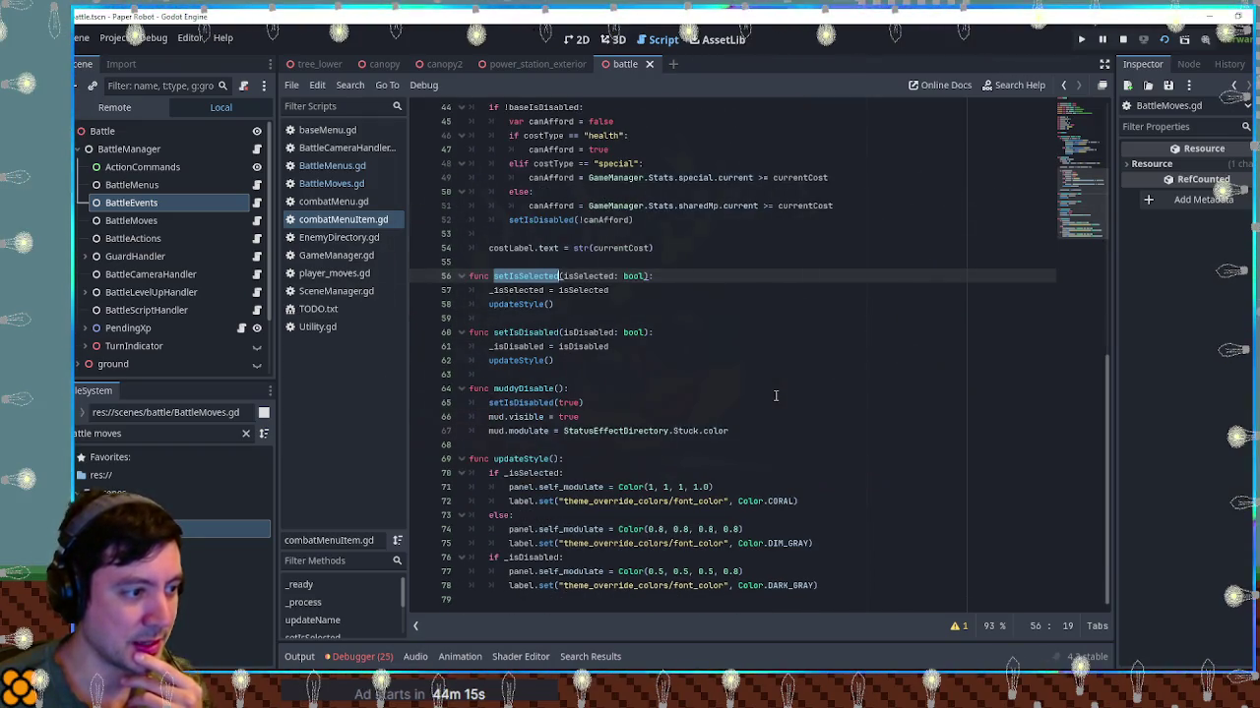
scroll(776, 395, "up", 5)
scroll(769, 396, "down", 4)
double_click(539, 335)
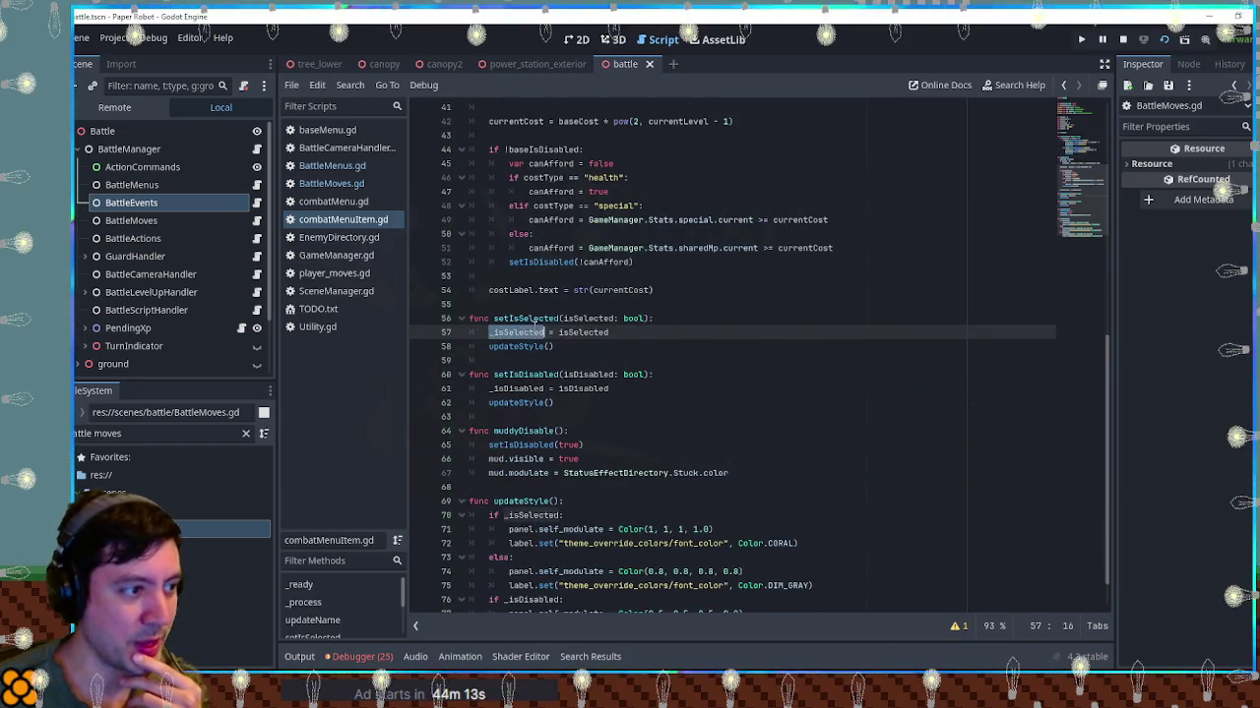
double_click(531, 318)
scroll(559, 335, "up", 7)
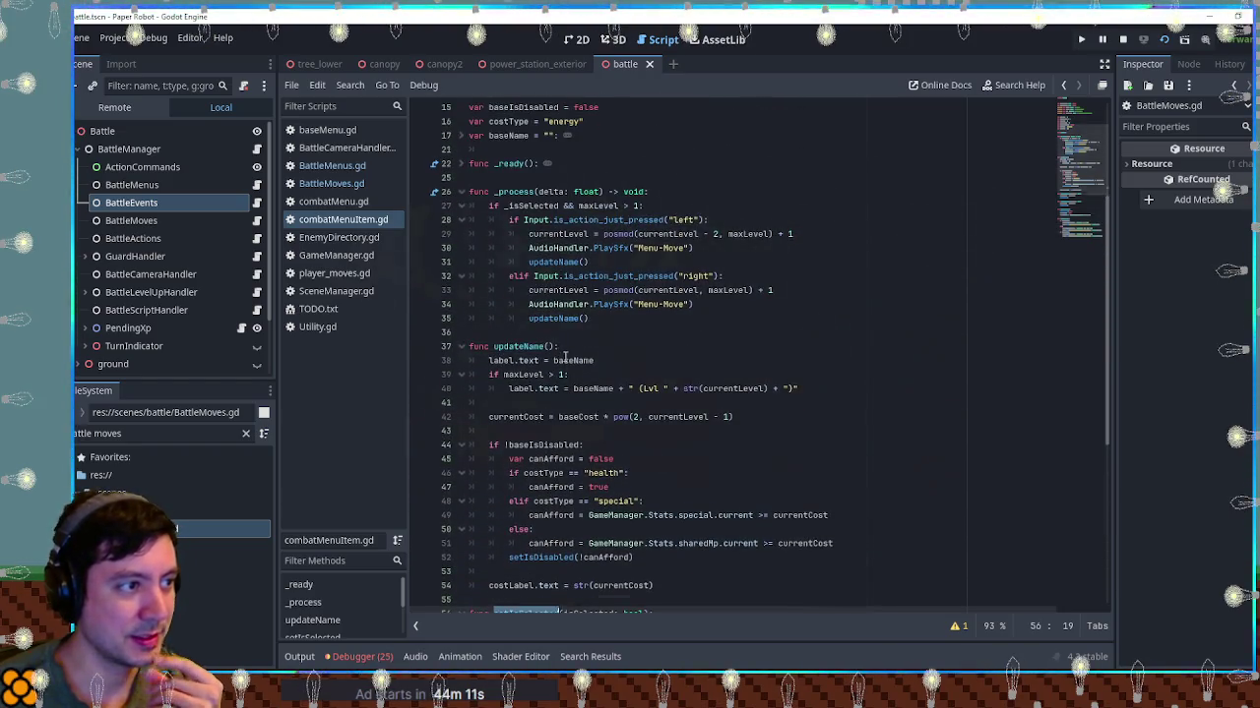
scroll(566, 357, "up", 4)
In BattleMoves.gd, add 'var moveLevel = 1' on a new line below the BattleActions declaration
left_click(333, 184)
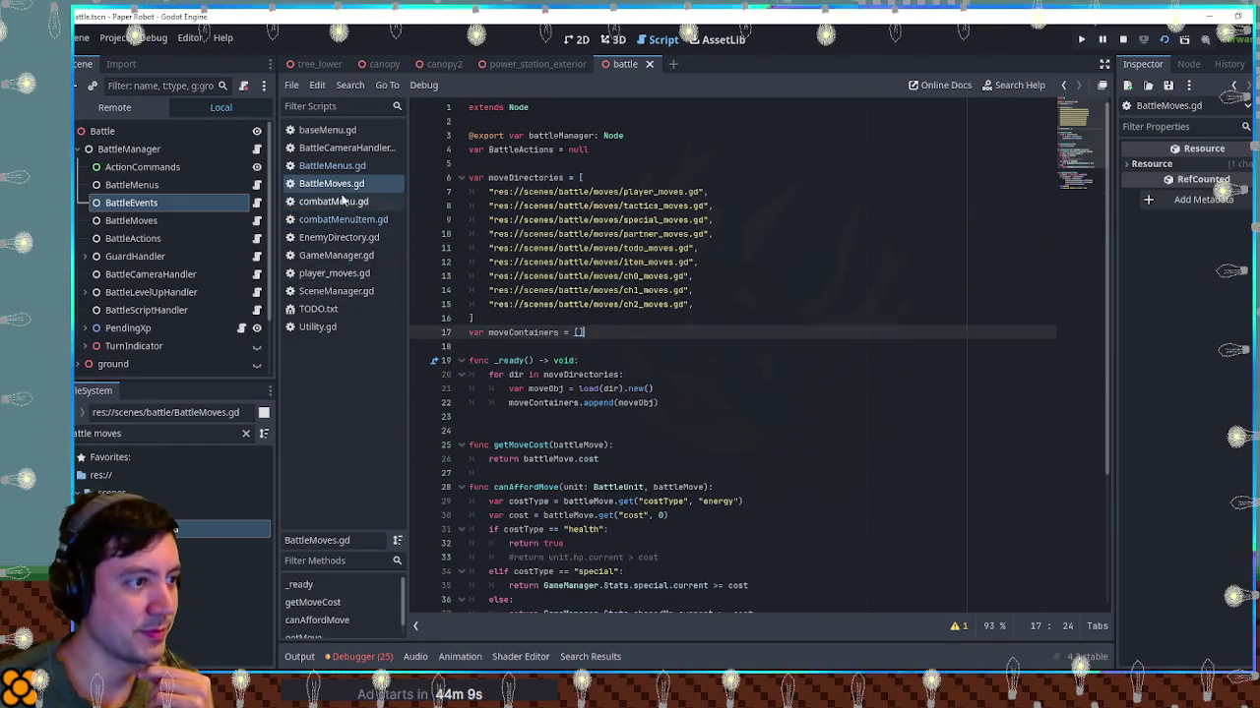
left_click(657, 165)
left_click(653, 147)
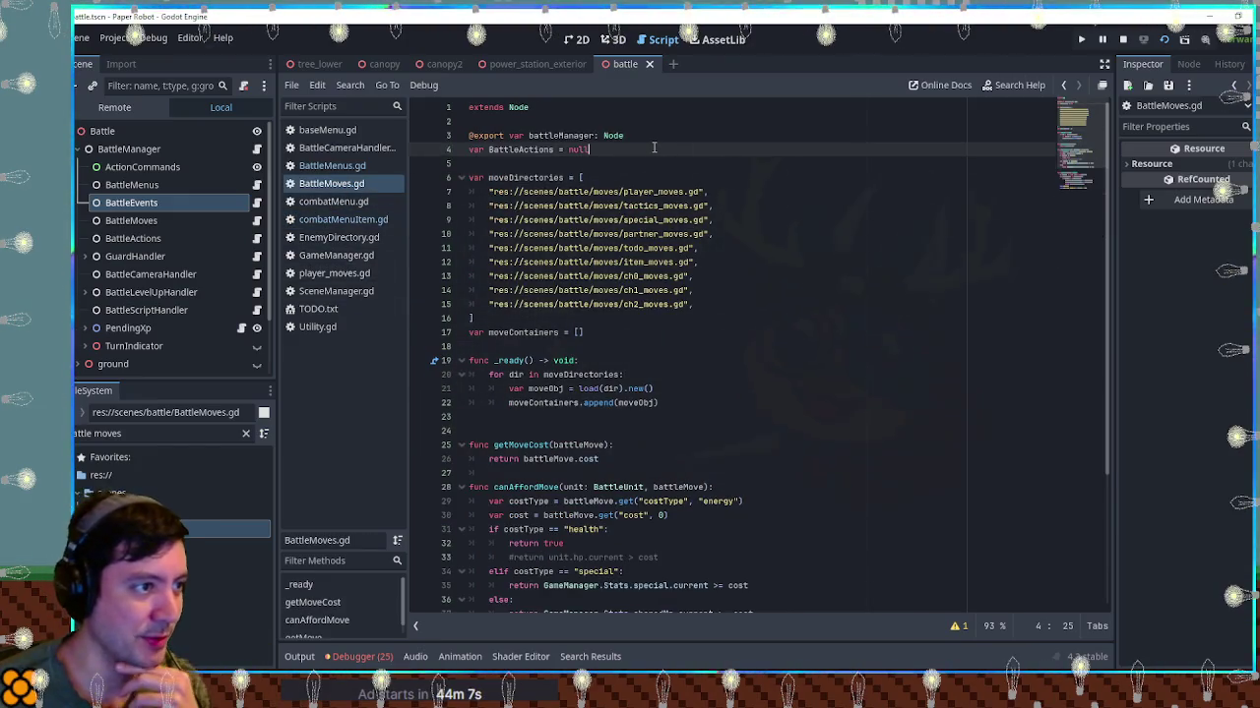
key("Return")
type("var move")
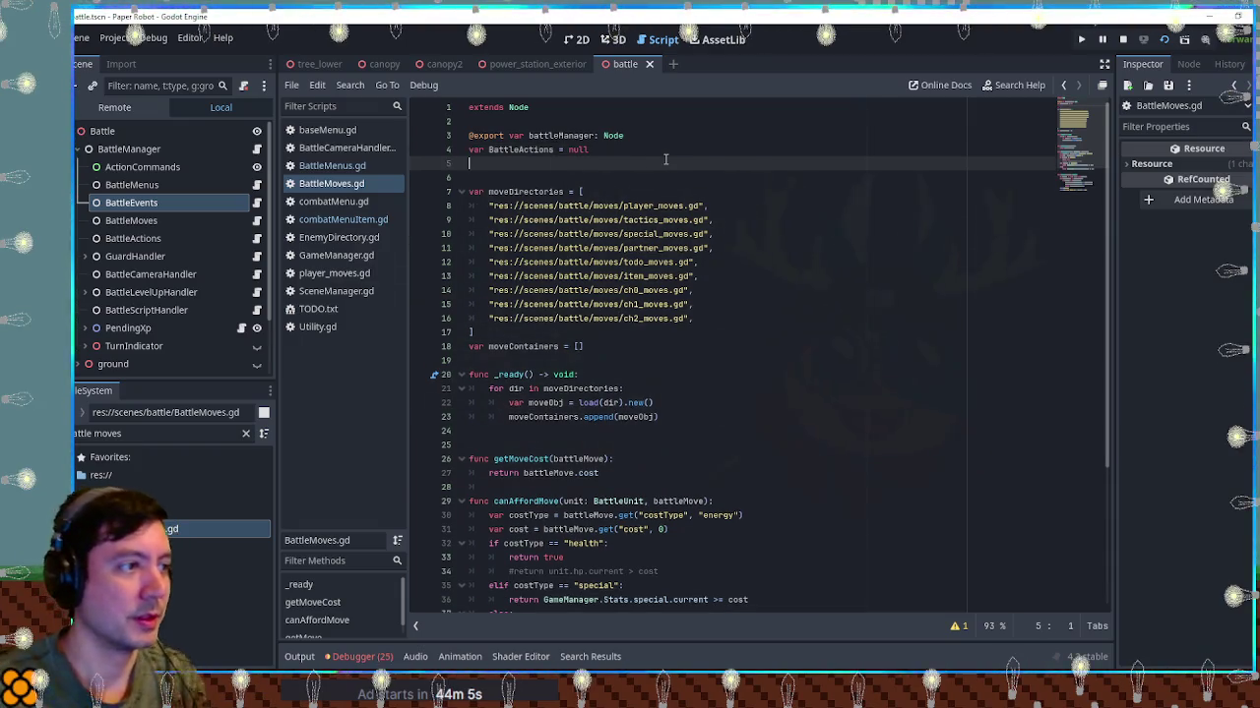
type("Level = 1")
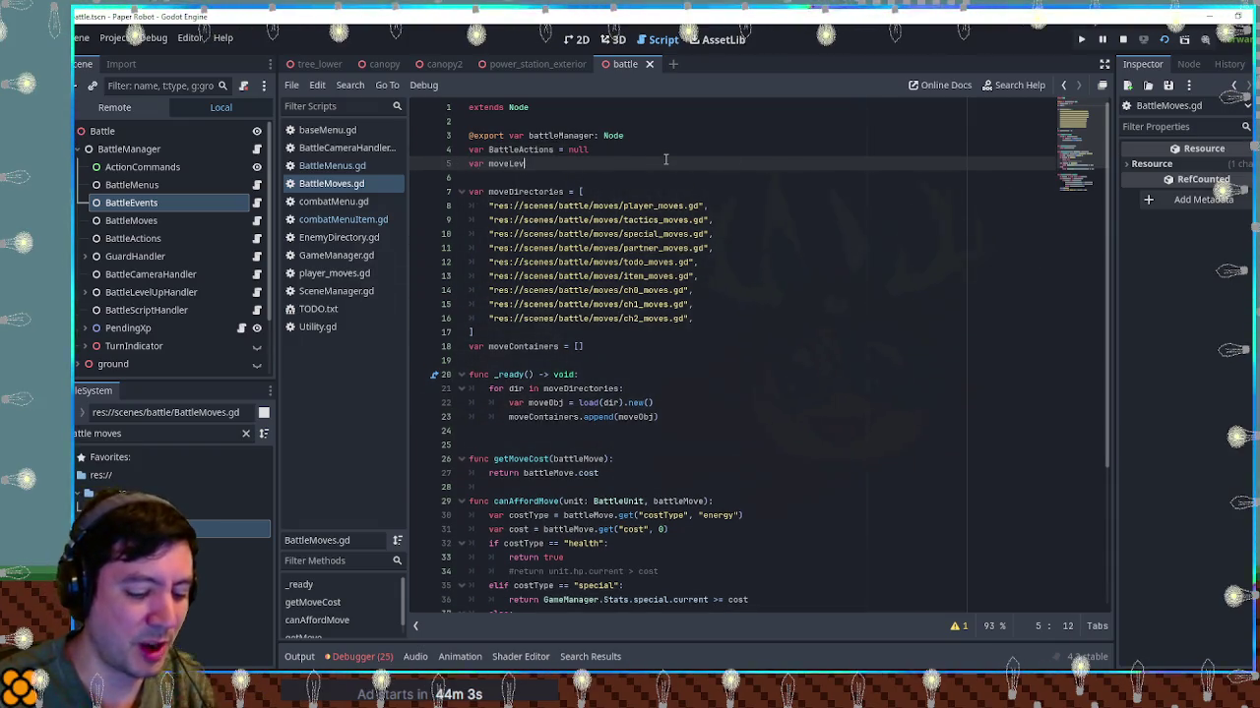
Return to combatMenuItem.gd and place the caret at the end of line 57 in setIsSelected
double_click(516, 163)
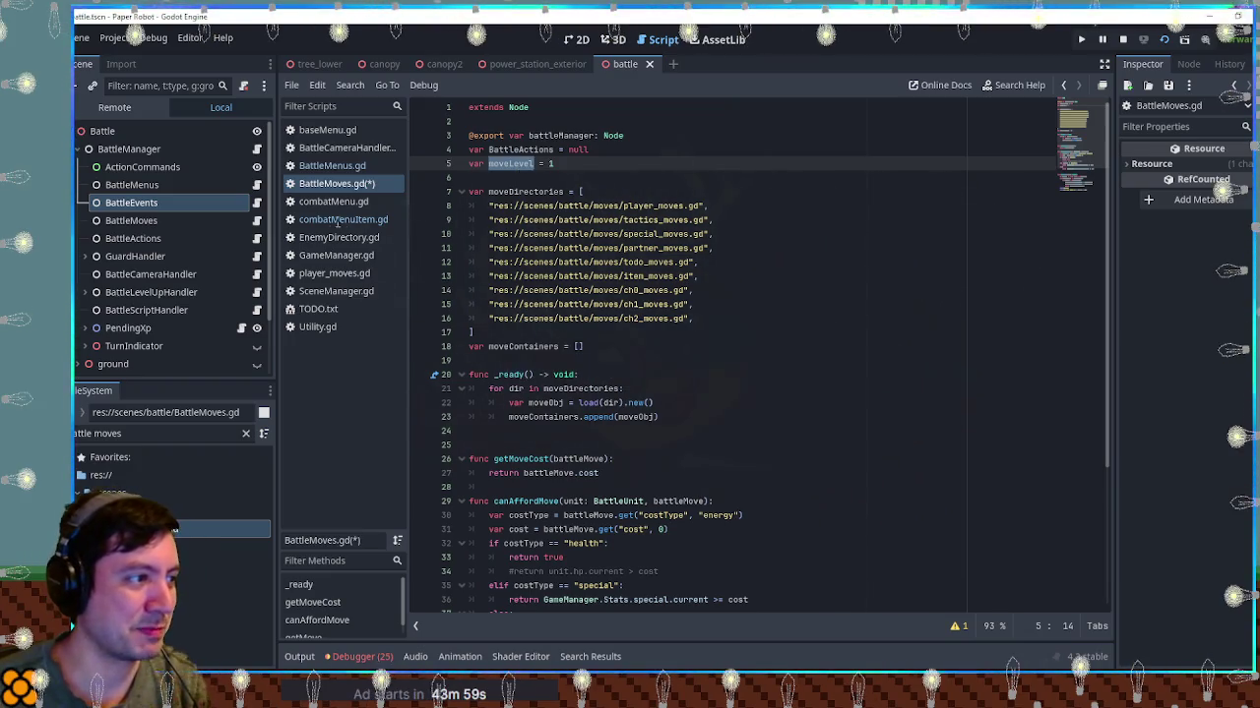
left_click(344, 220)
scroll(600, 463, "down", 9)
scroll(596, 444, "down", 4)
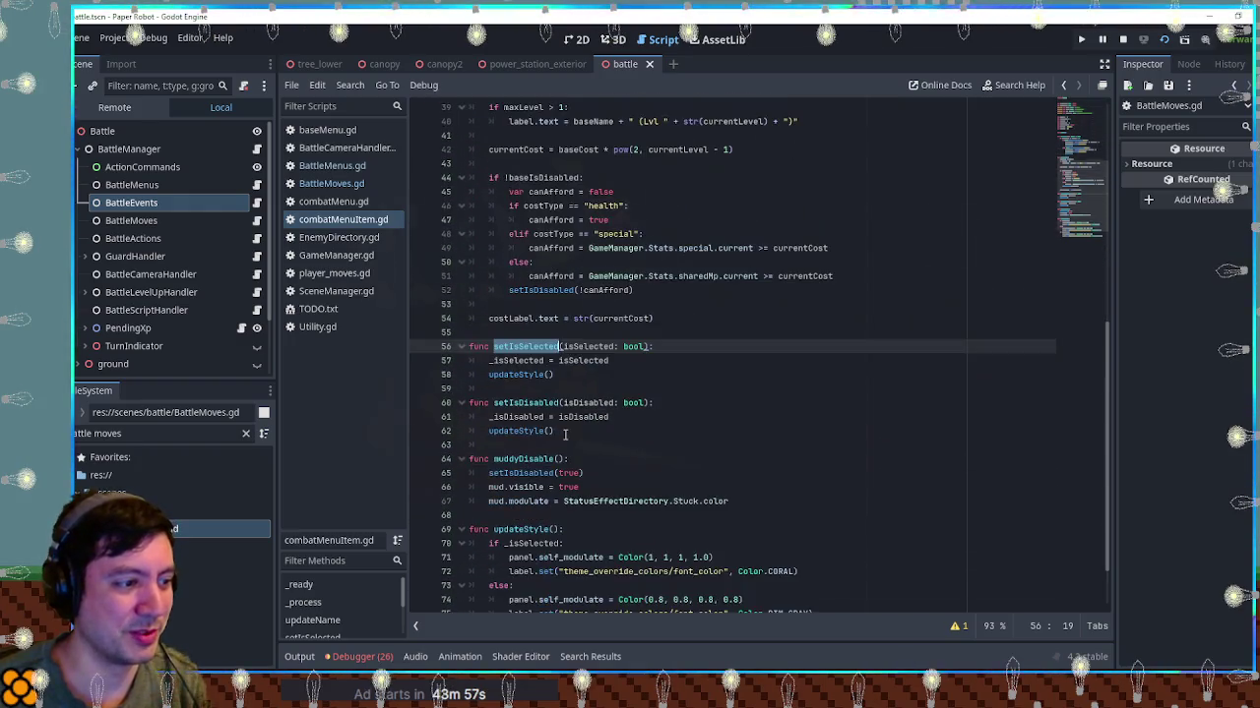
left_click(652, 364)
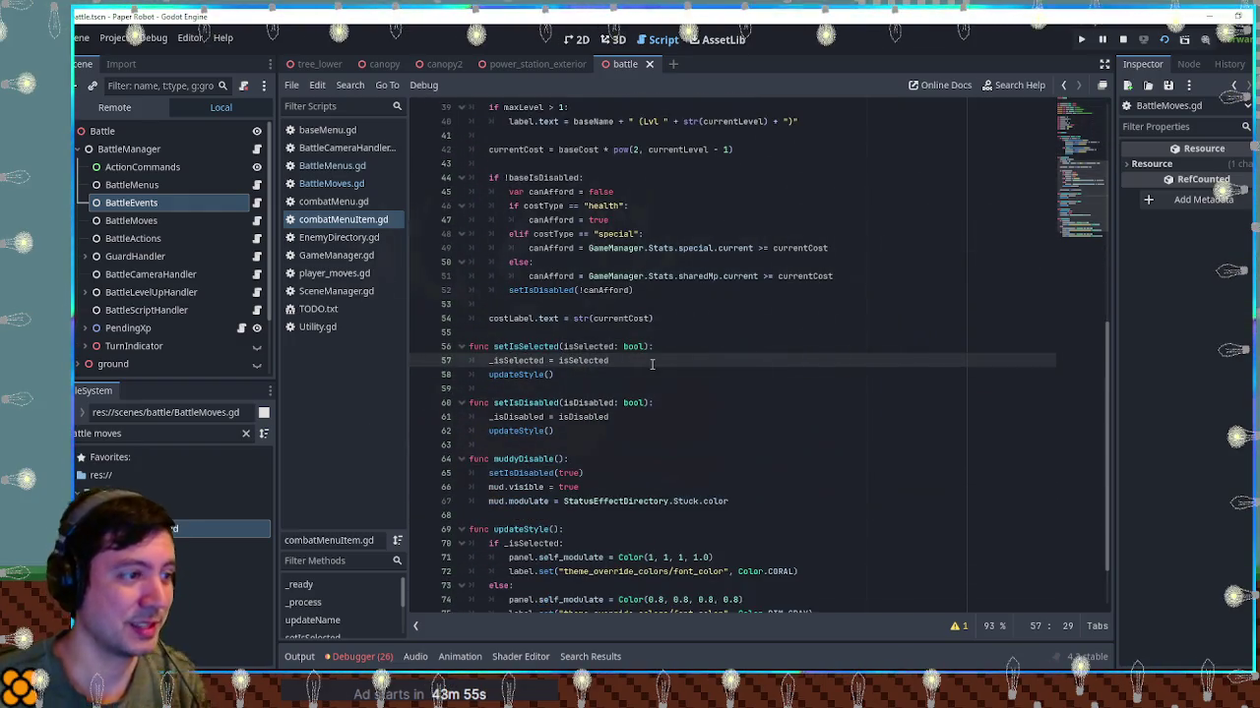
Add line 58 'if isSelected: BattleMoves.moveLevel = currentLevel' to setIsSelected
key("Return")
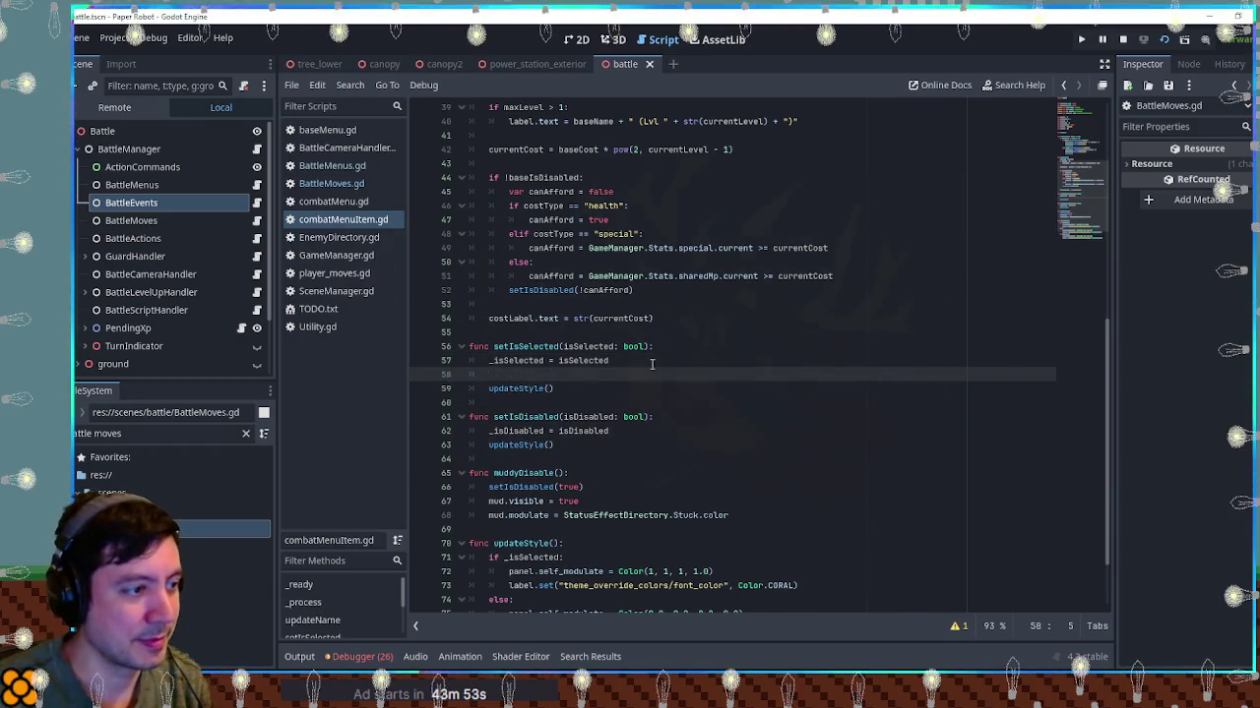
type("if isS")
key("Return")
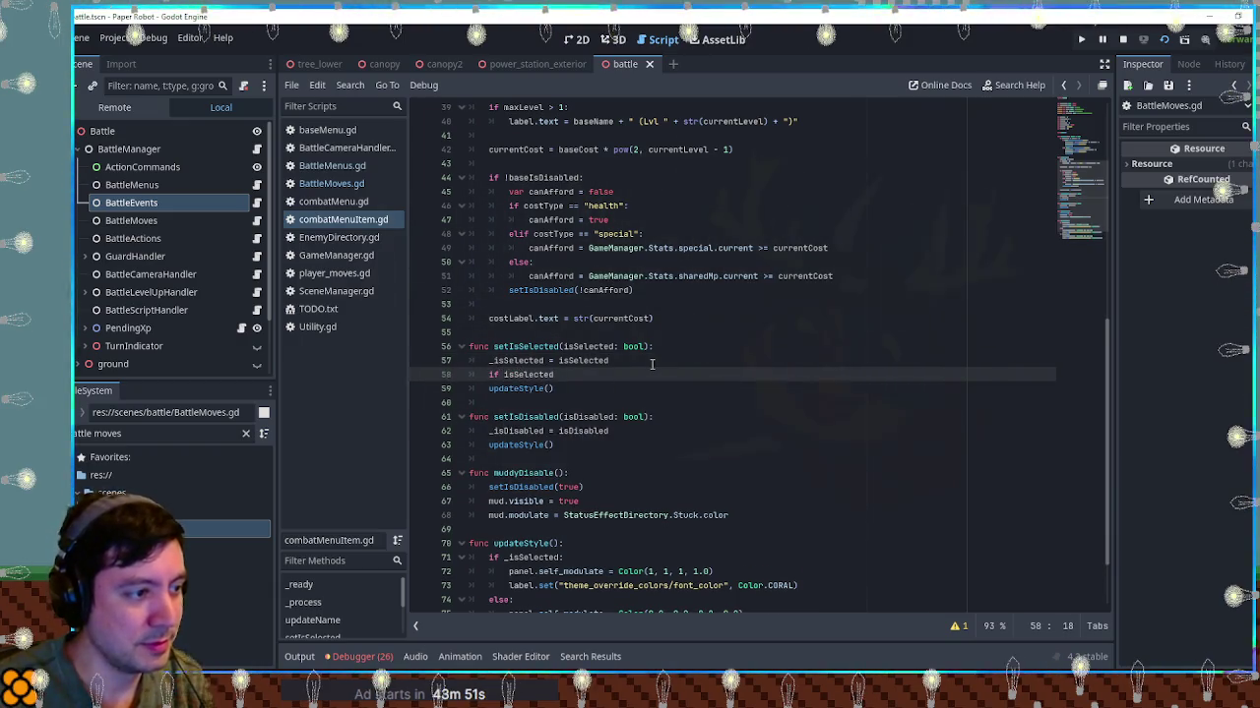
type(": BattleMoves.moveLevel ")
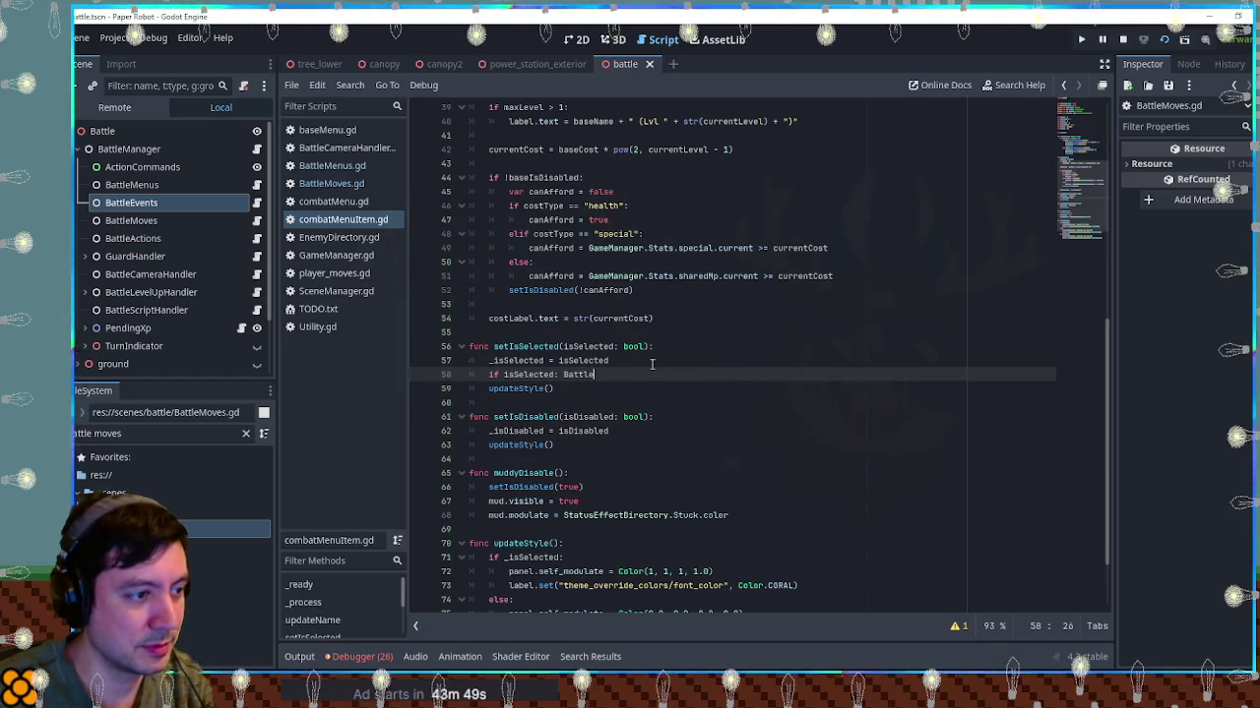
type("= currentLevel")
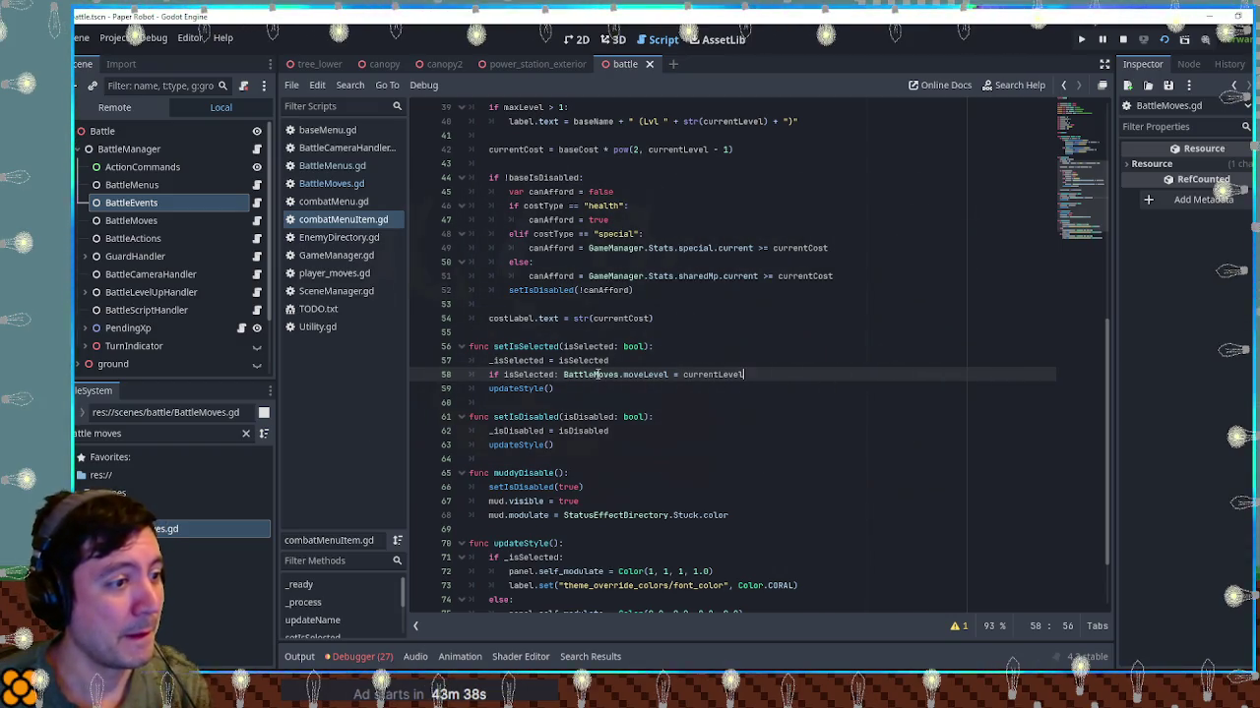
Select the currentCost formula on line 42 to review it
scroll(659, 367, "up", 3)
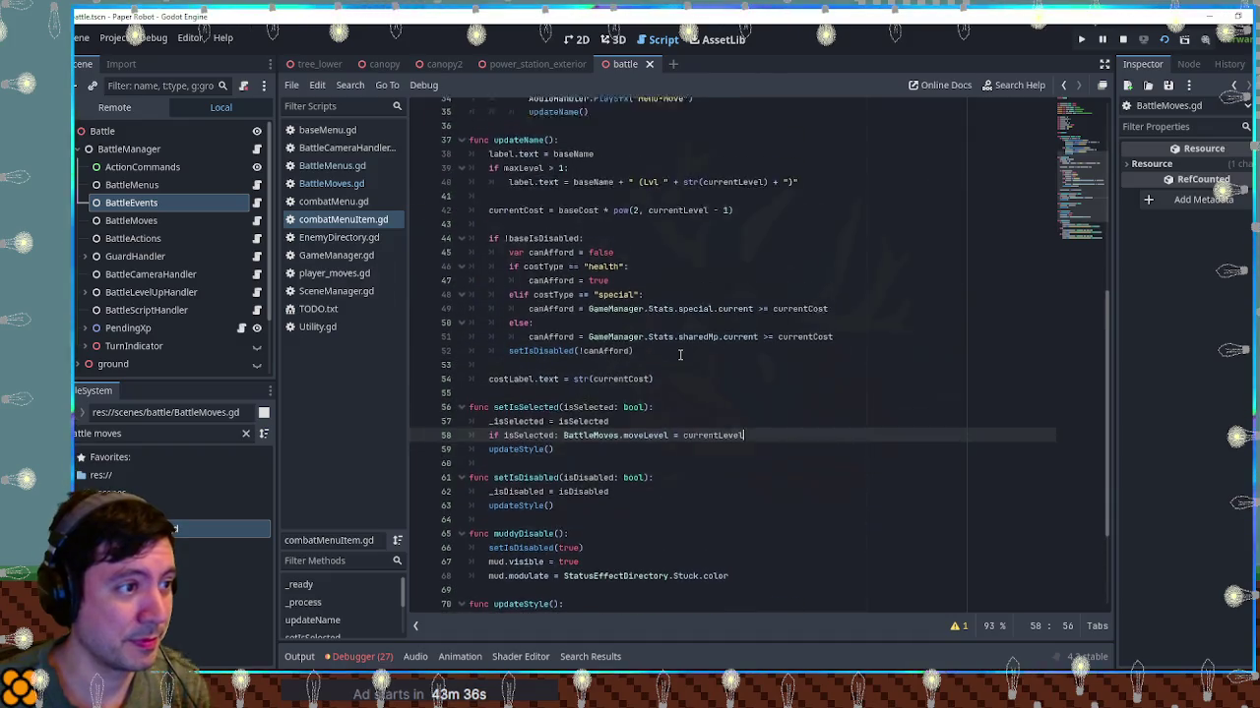
double_click(517, 275)
left_click_drag(544, 277, 759, 279)
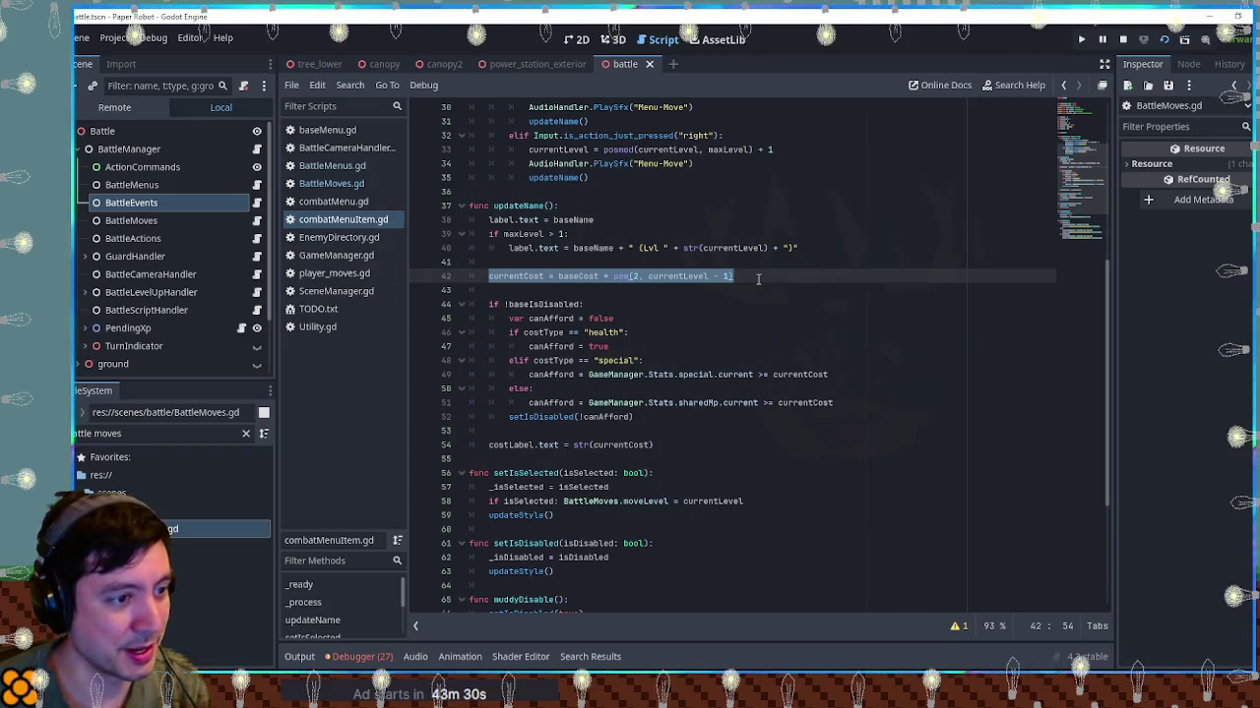
Inspect baseCost in the cost formula, then switch over to BattleMenus.gd
left_click(580, 296)
double_click(573, 276)
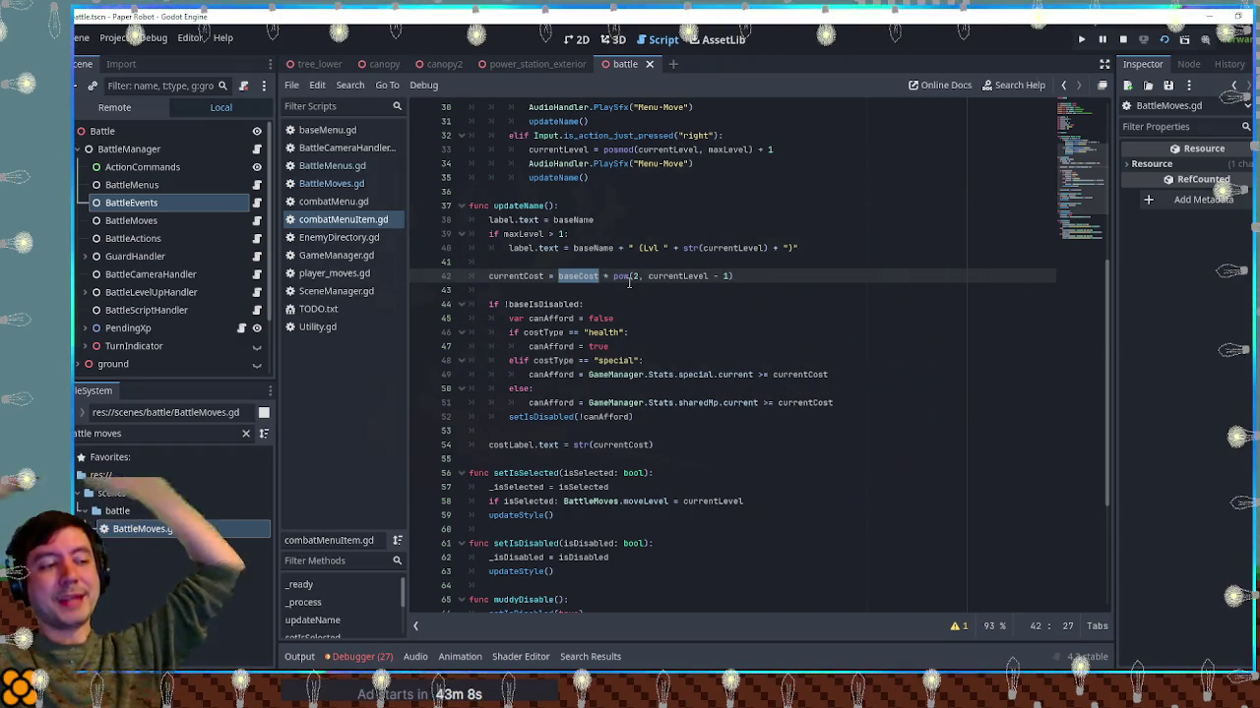
left_click(343, 187)
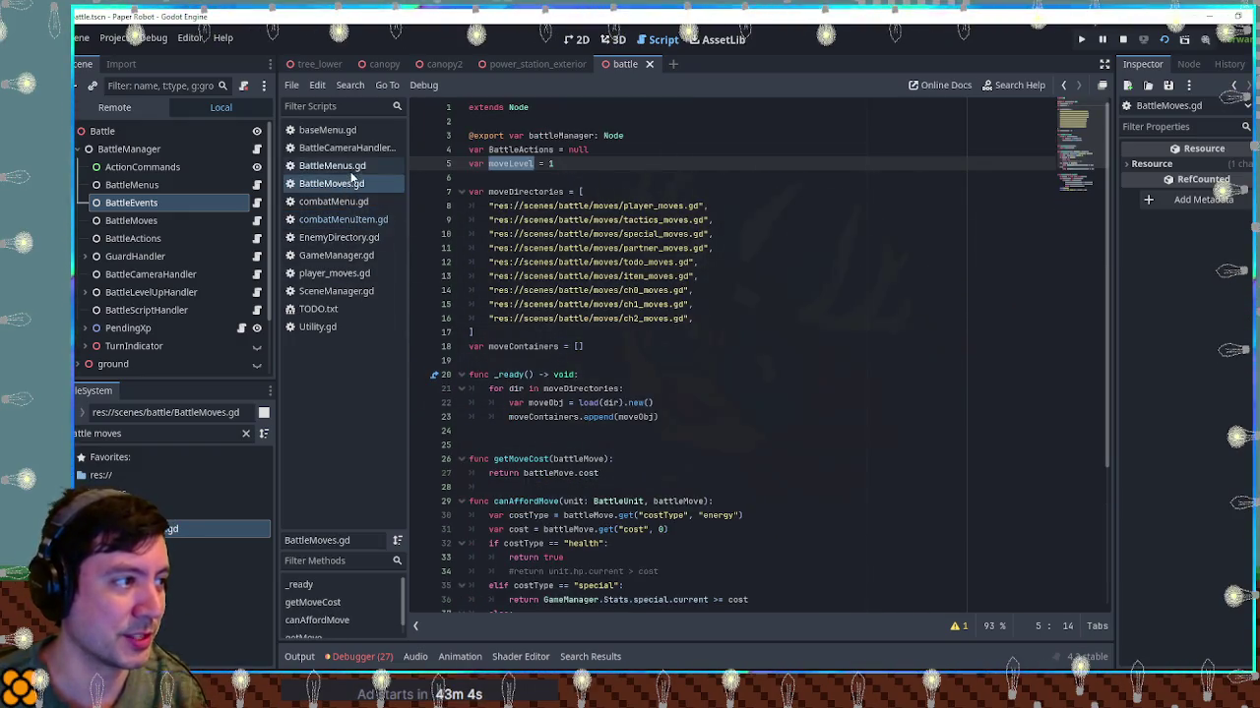
left_click(351, 167)
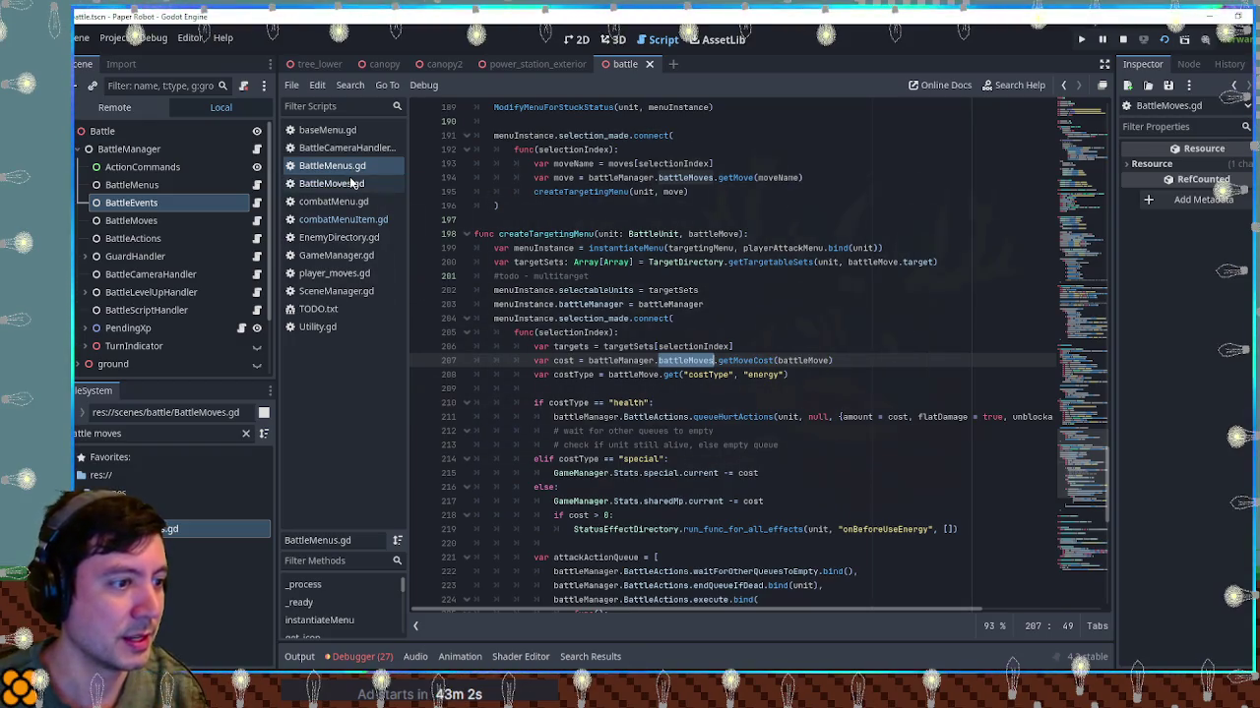
Search all files for 'battleMoves.getMoveCost', finding calls on lines 157, 182 and 207
left_click(581, 360)
double_click(746, 360)
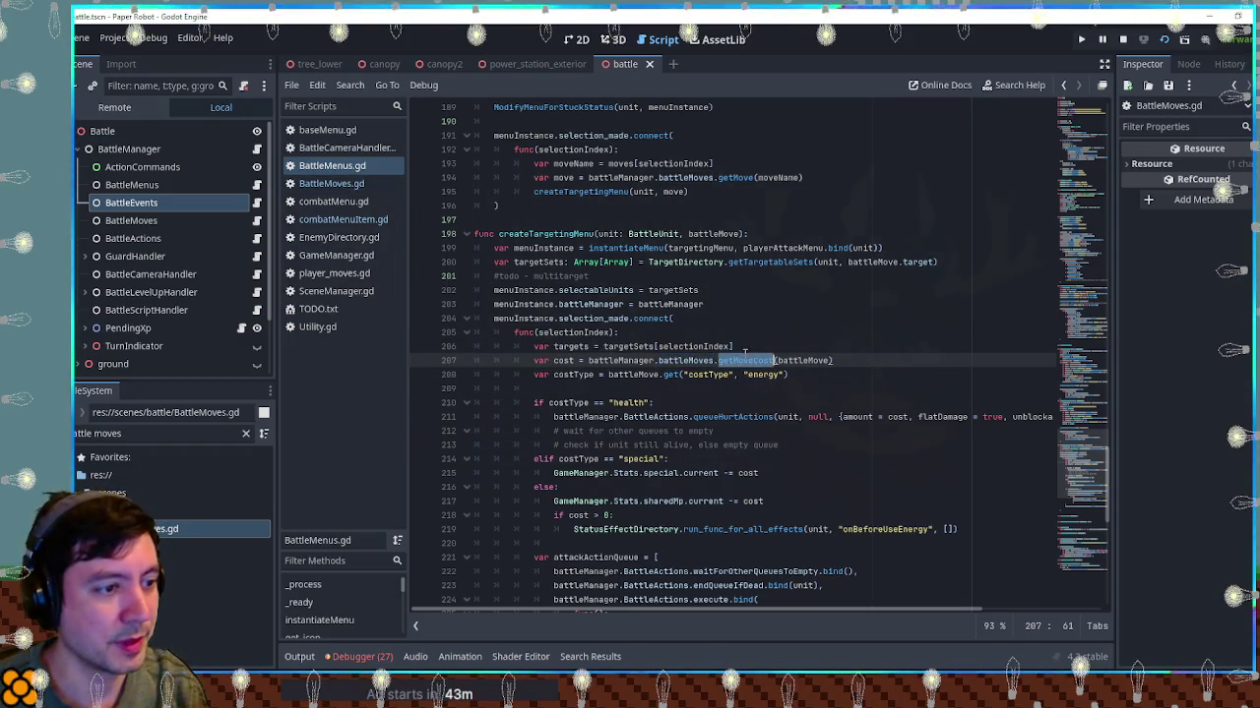
left_click(799, 360)
double_click(799, 360)
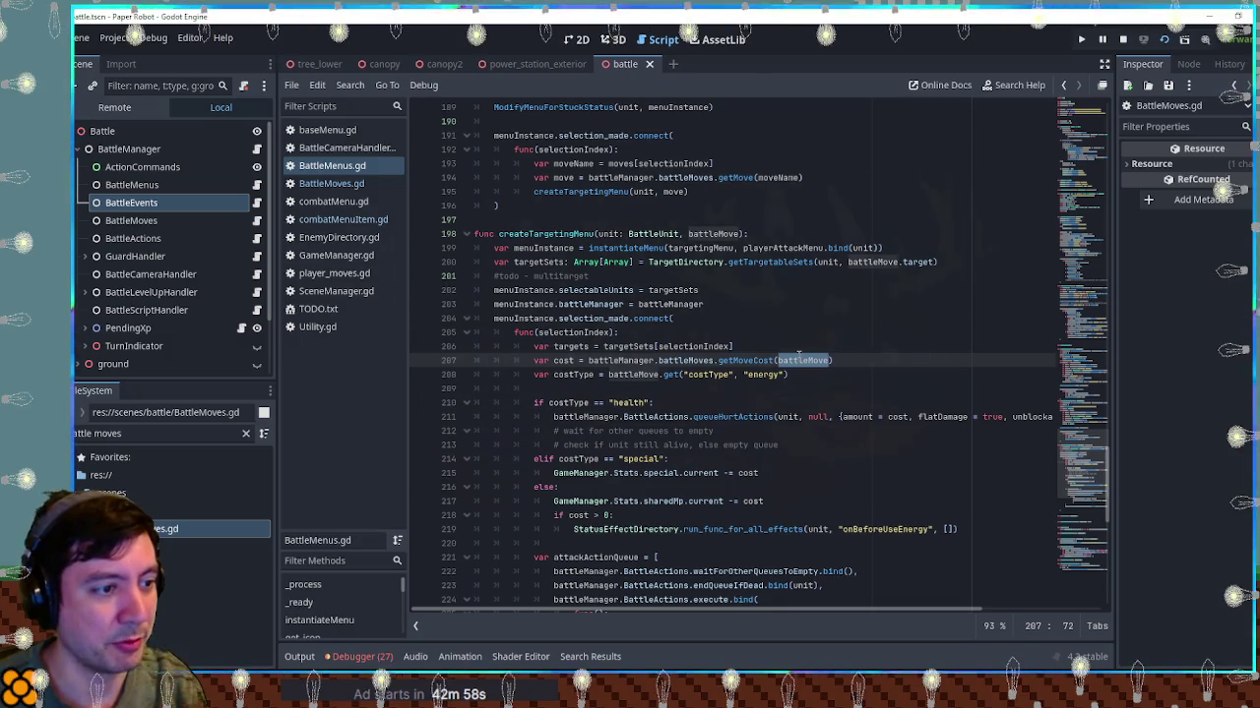
double_click(746, 361)
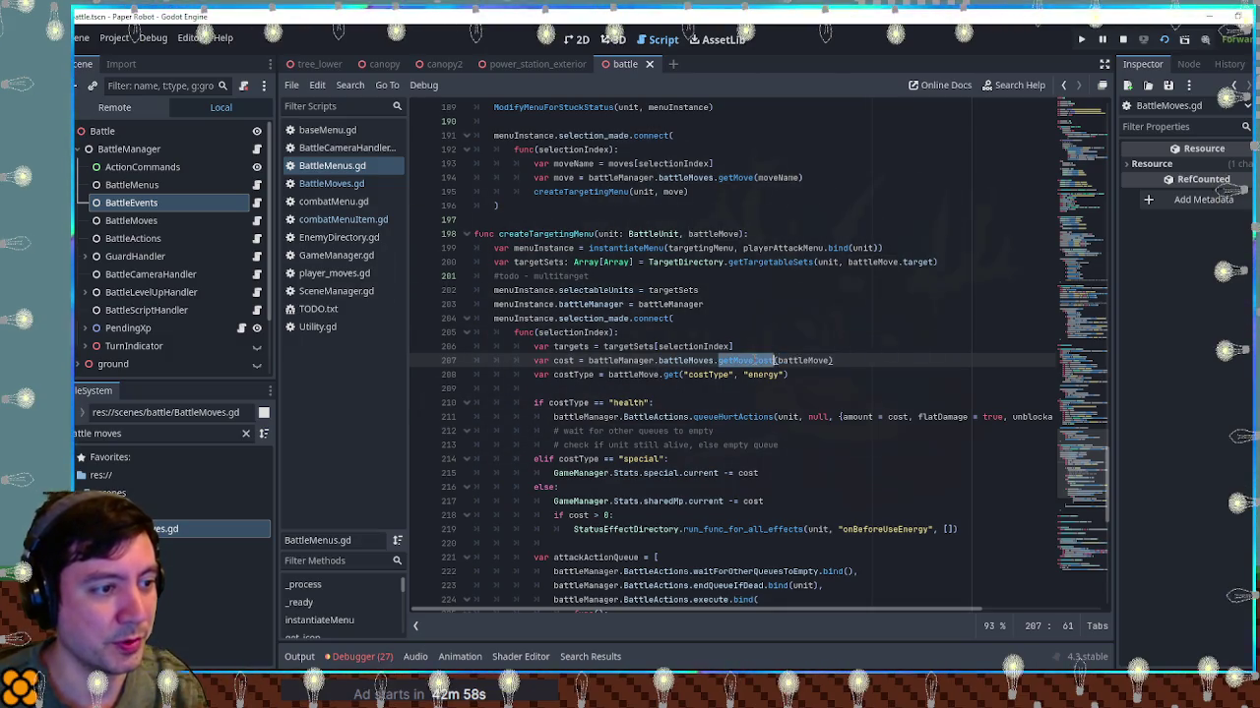
double_click(802, 360)
double_click(753, 360)
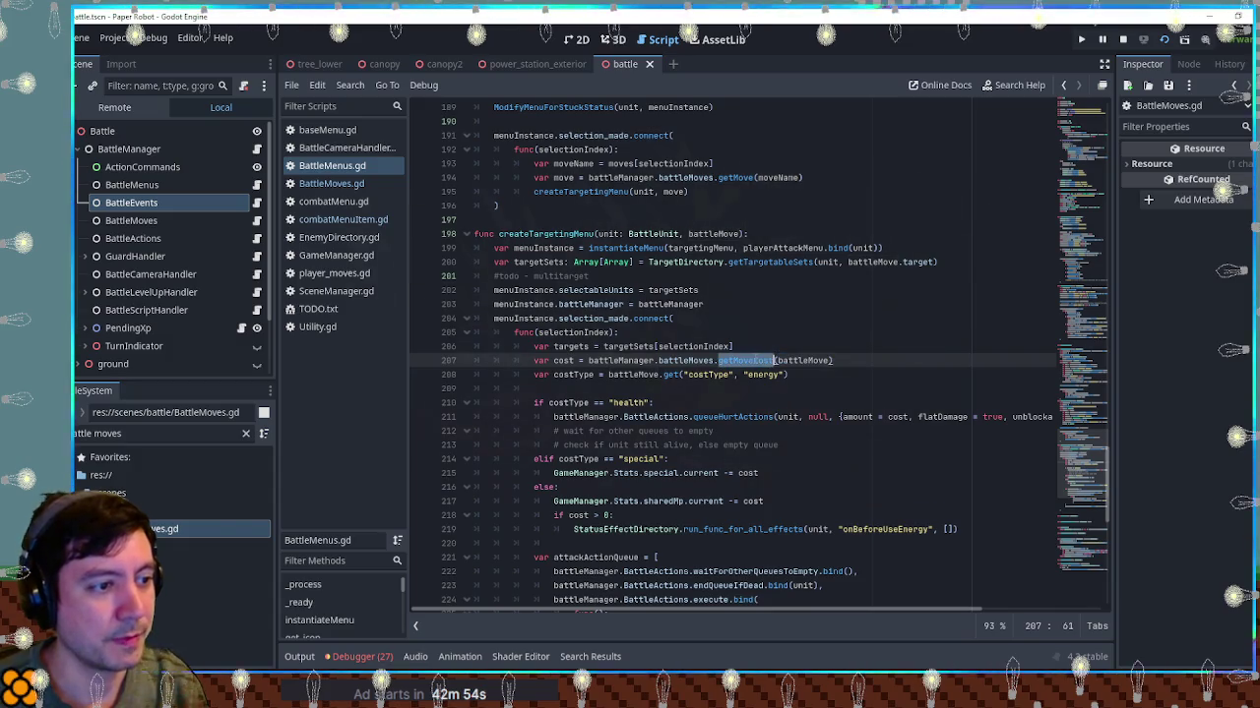
double_click(688, 360)
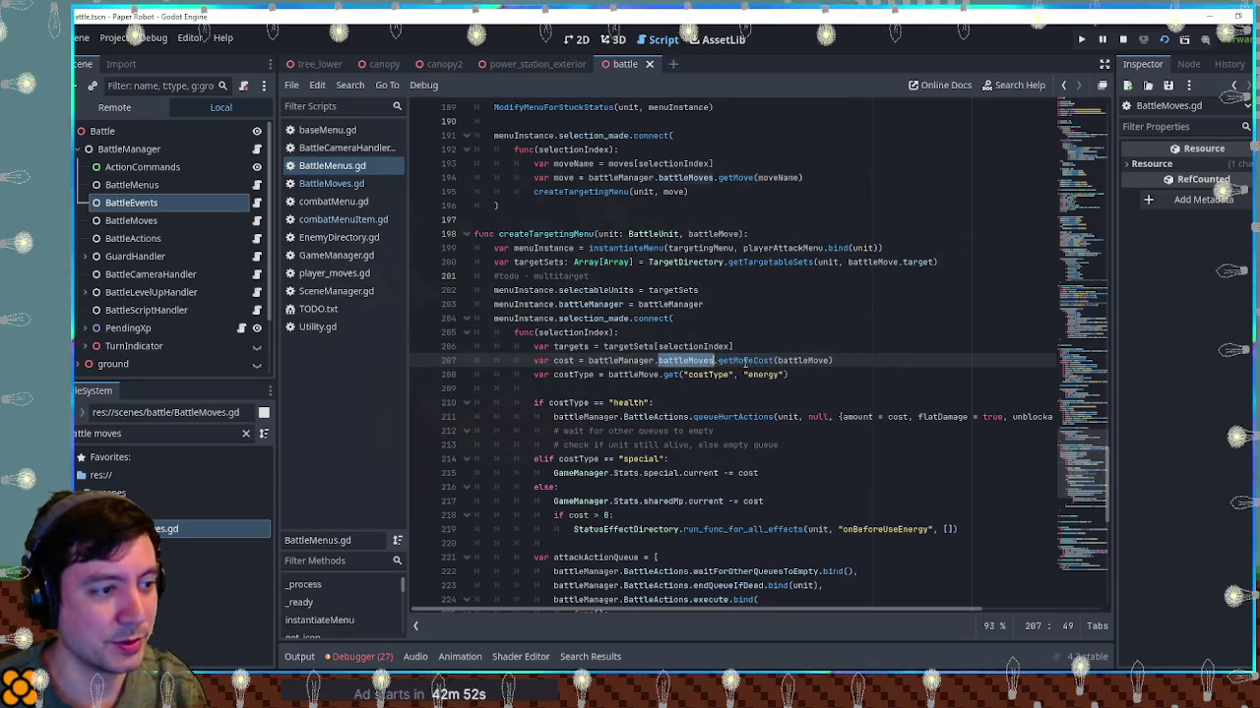
key("ctrl+shift+Right")
key("ctrl+shift+f")
left_click(679, 394)
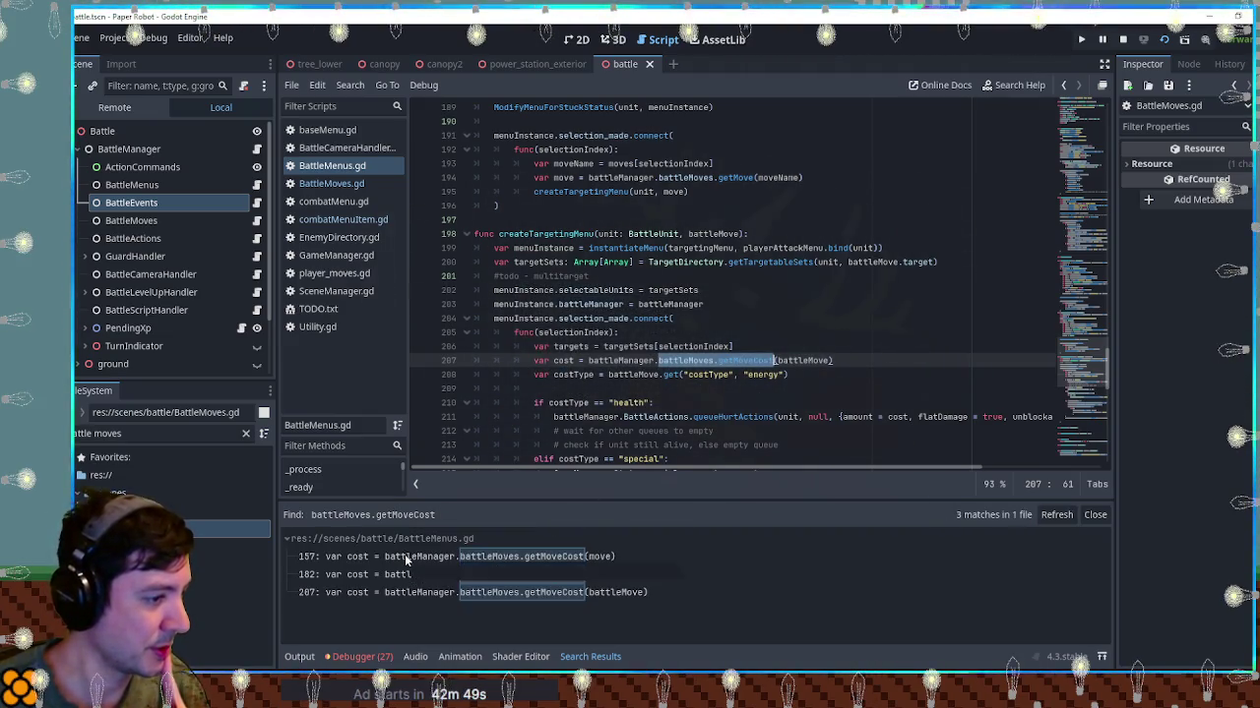
left_click(403, 573)
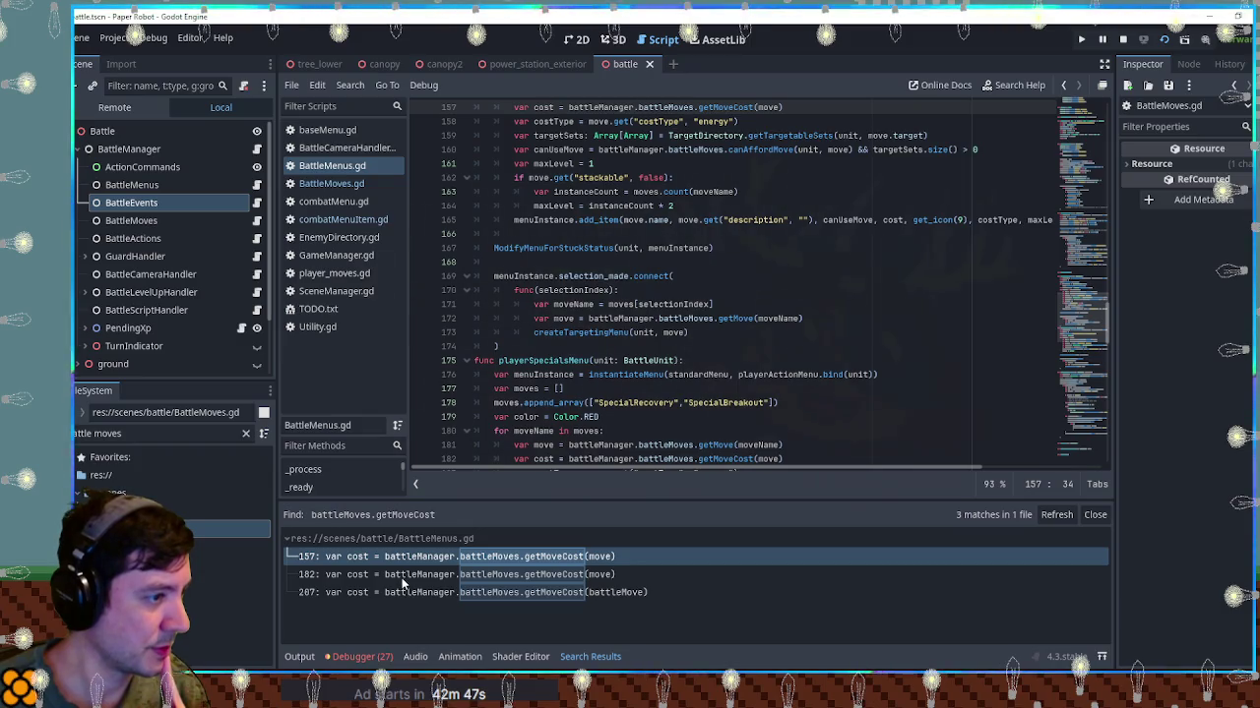
left_click(405, 557)
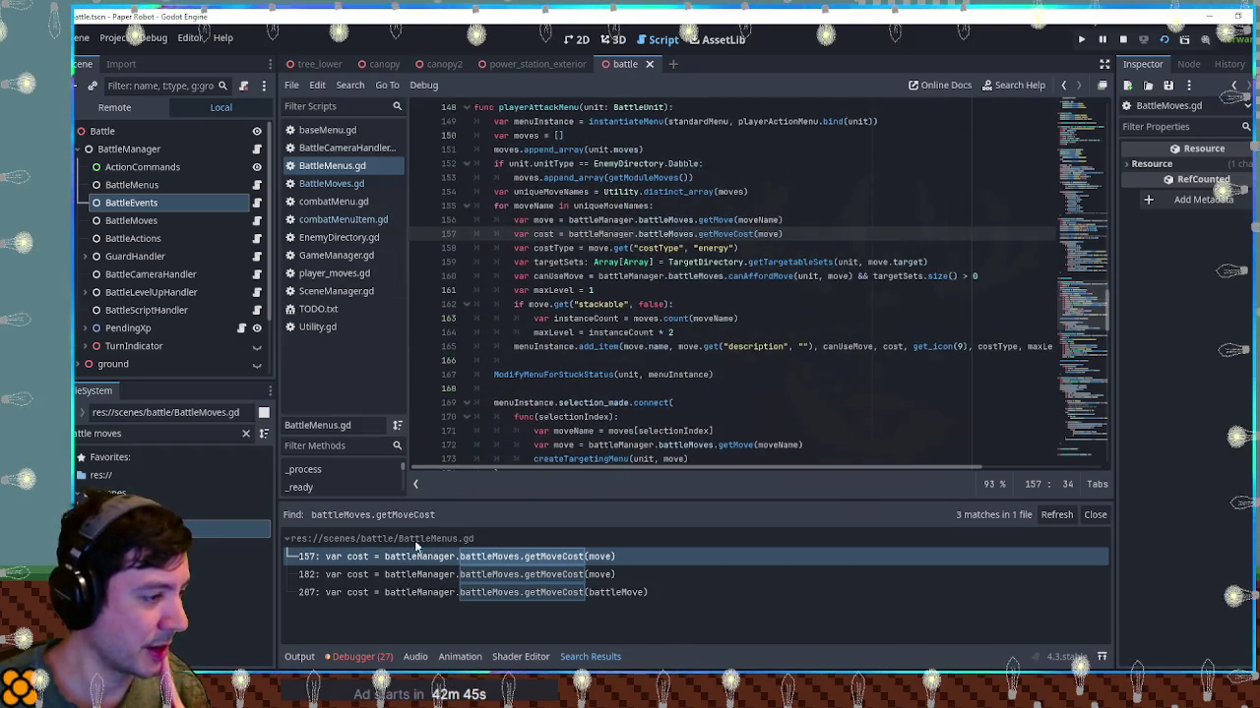
left_click(404, 575)
scroll(628, 304, "down", 4)
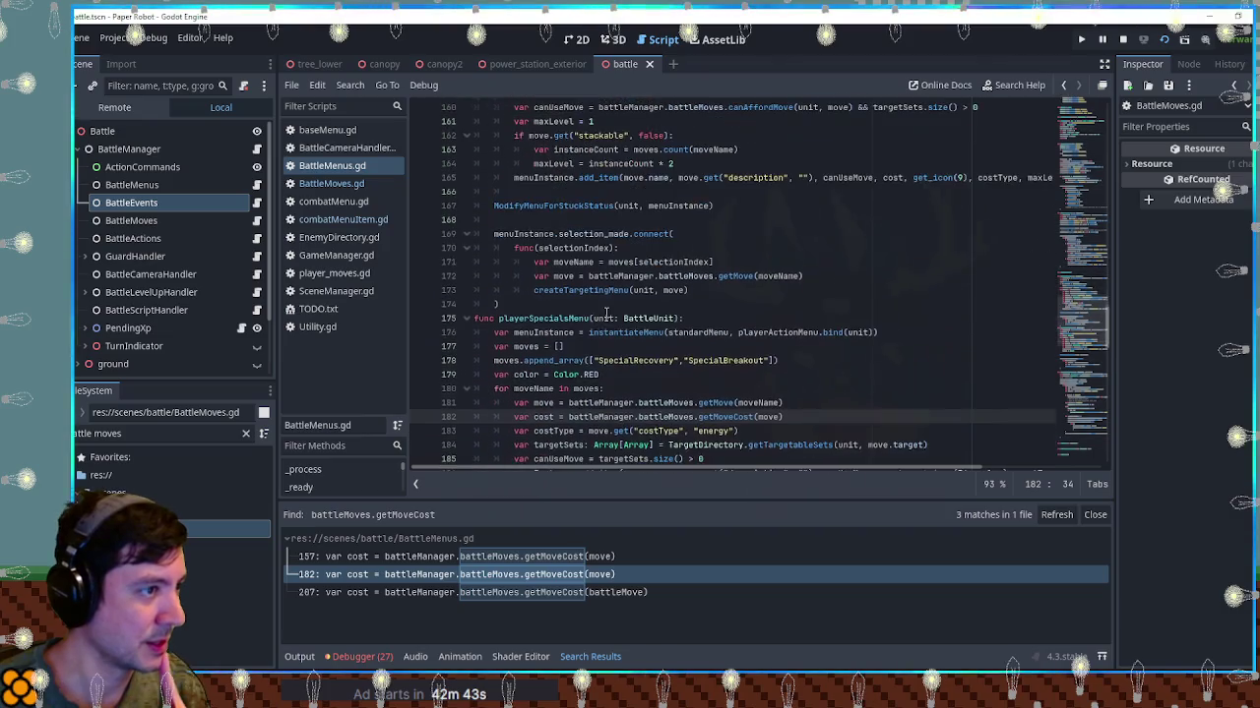
left_click(325, 591)
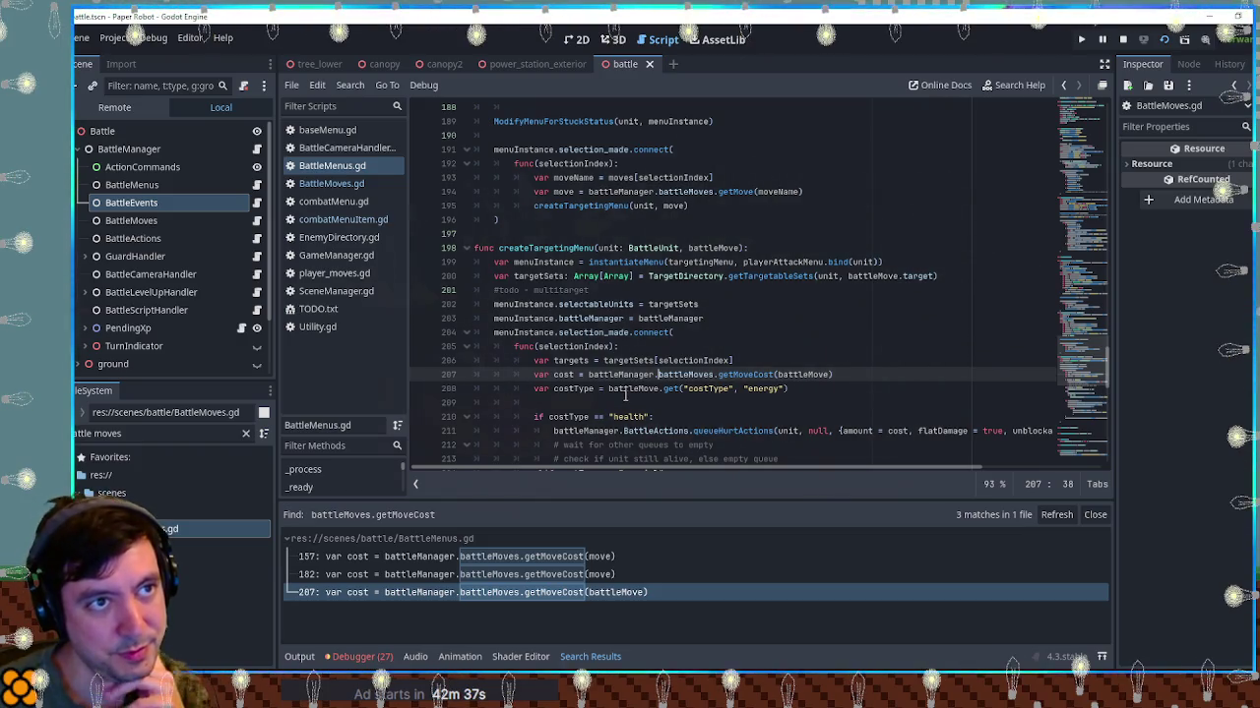
left_click(444, 574)
left_click(444, 558)
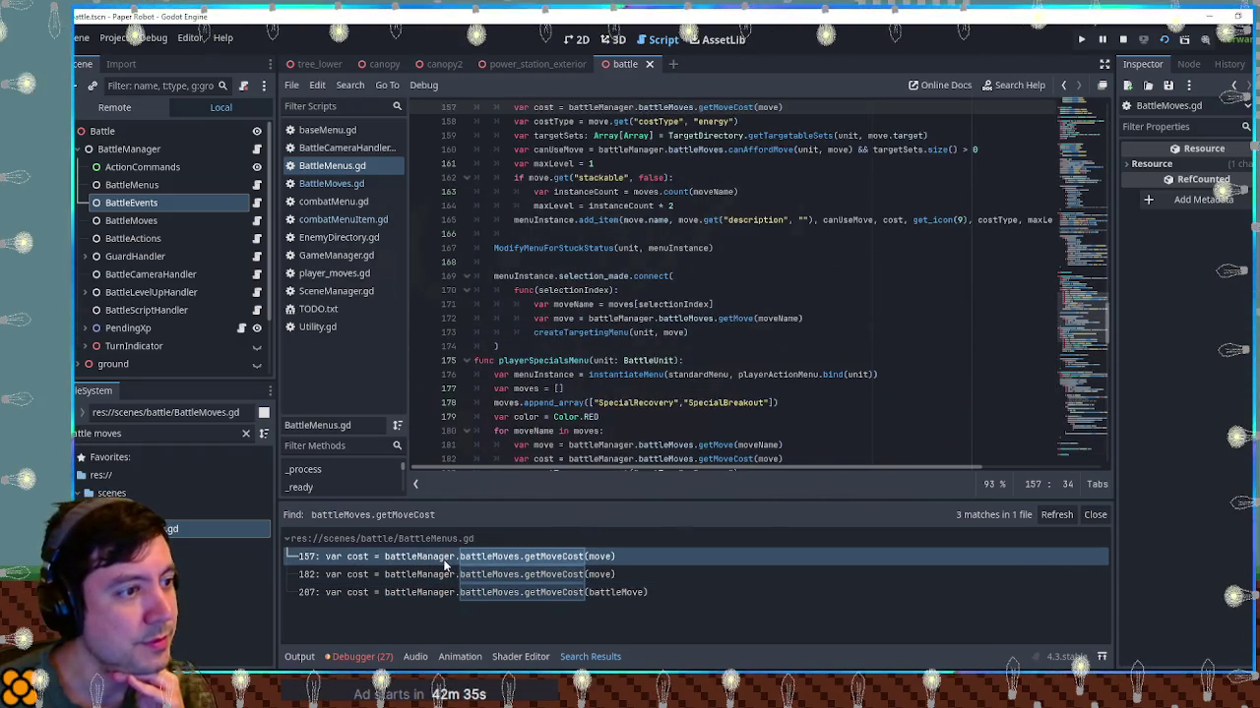
scroll(685, 332, "up", 3)
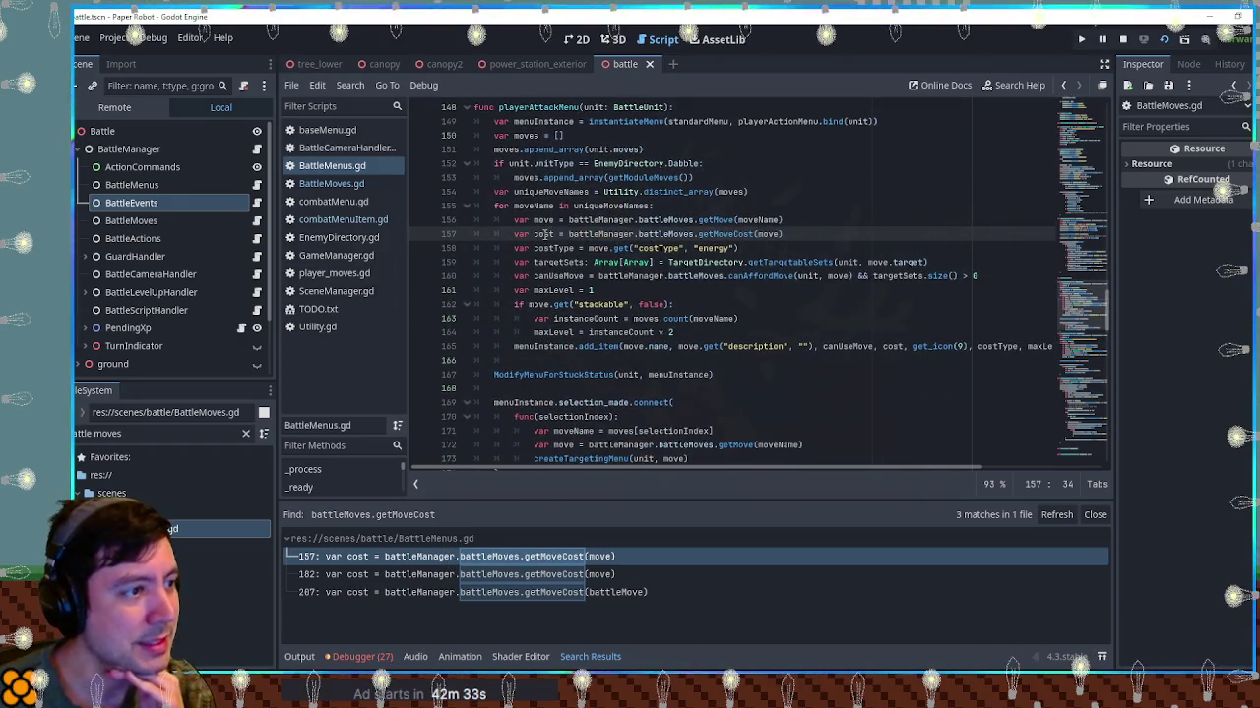
double_click(544, 234)
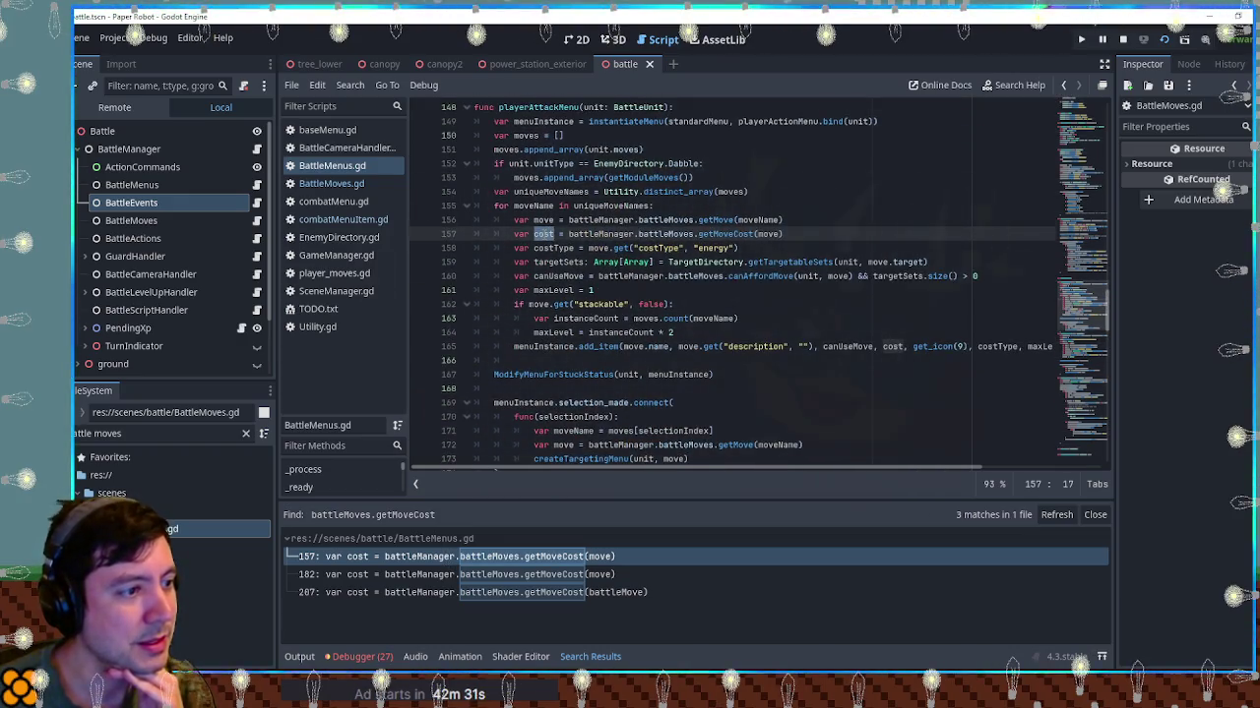
double_click(725, 235)
scroll(725, 237, "down", 7)
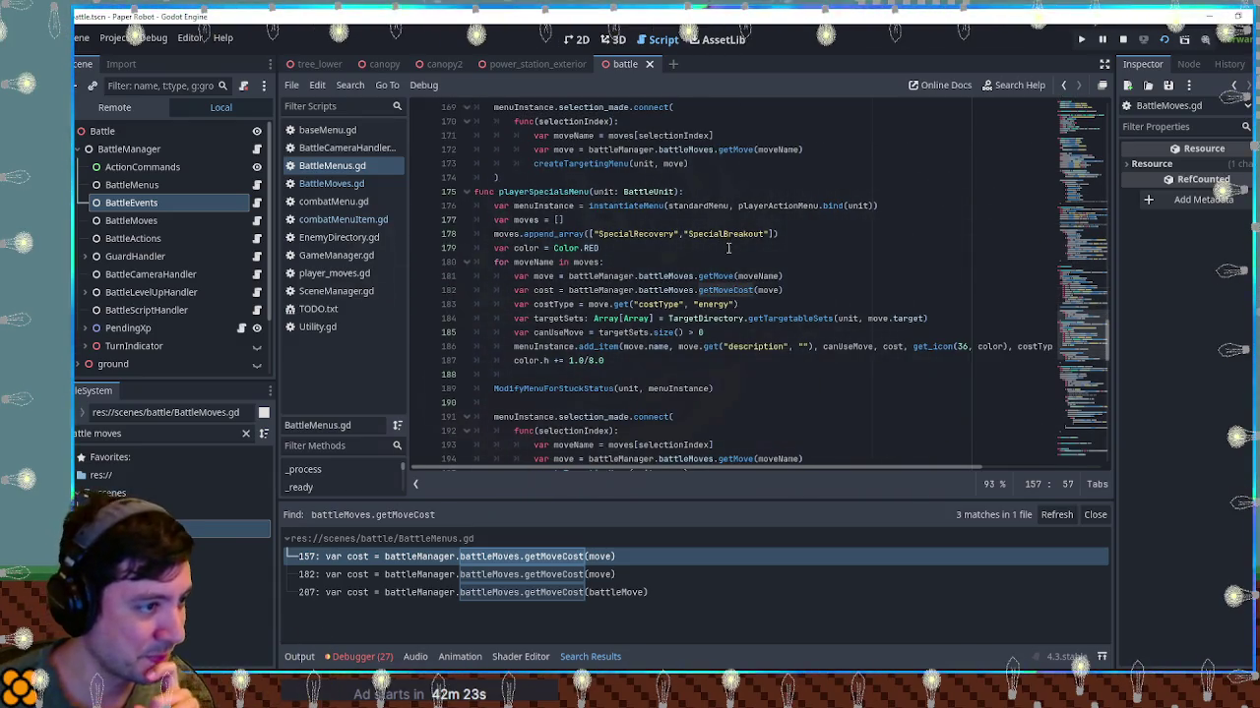
scroll(733, 261, "down", 11)
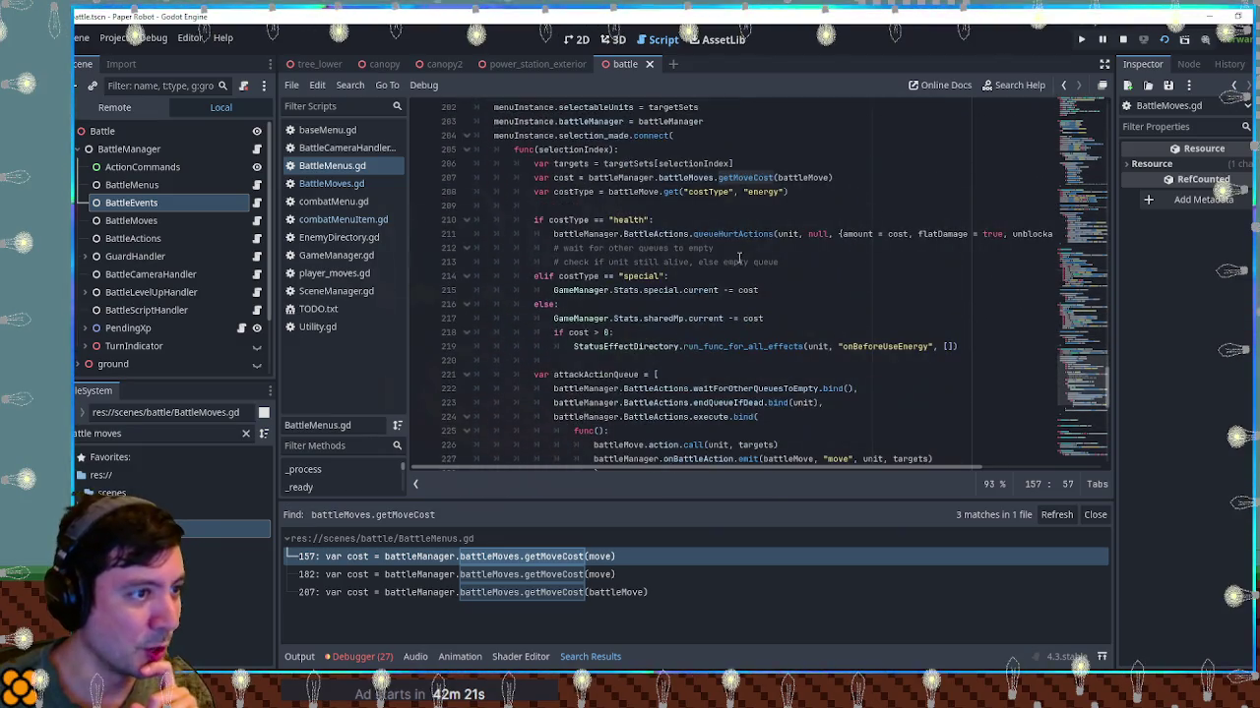
left_click(864, 178)
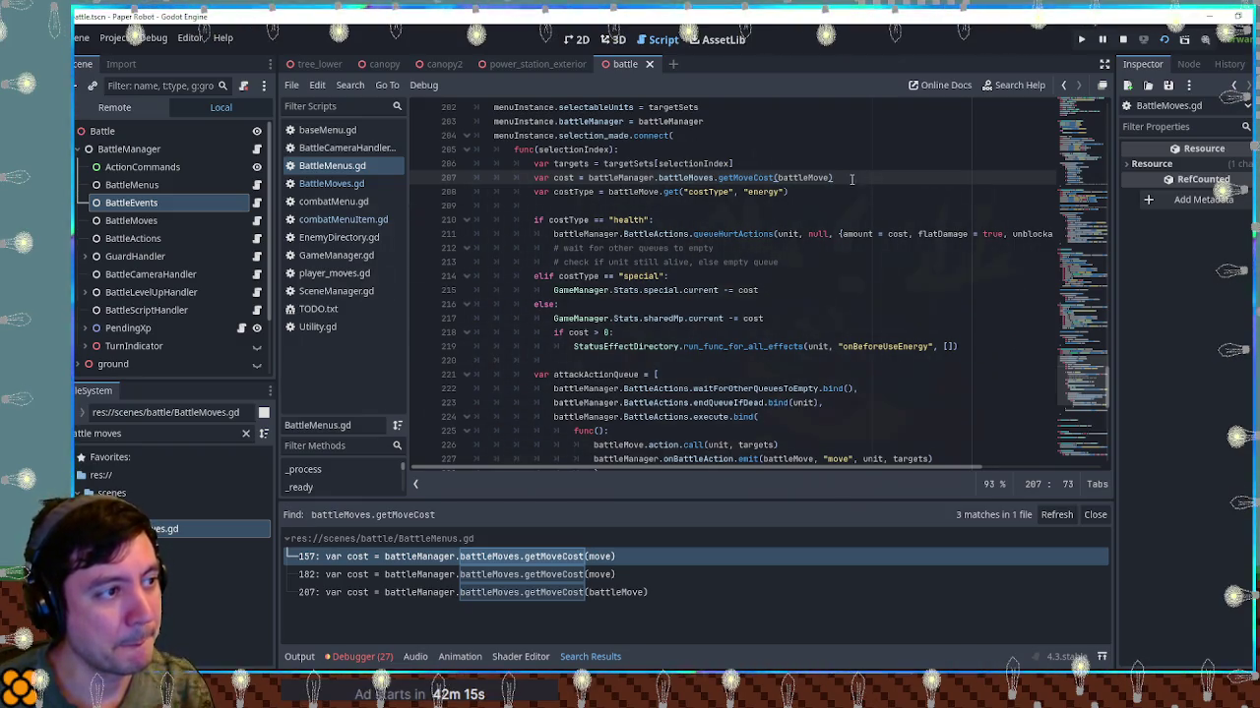
double_click(757, 179)
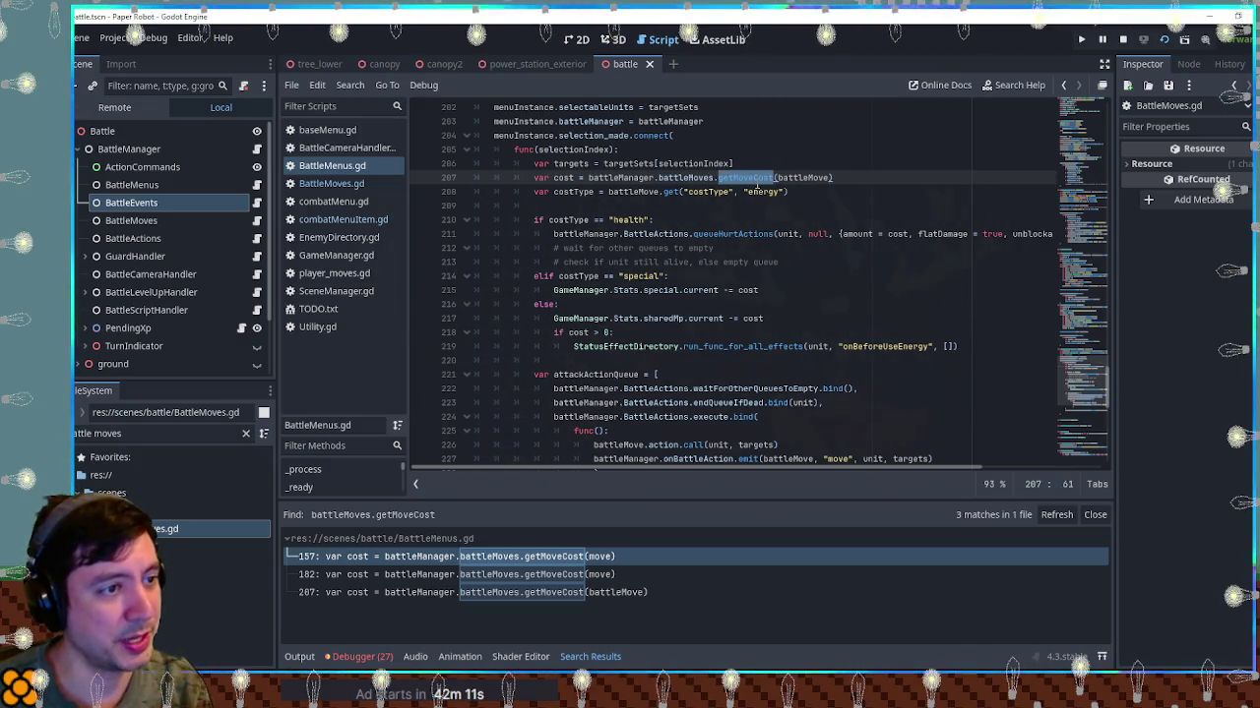
scroll(757, 187, "up", 2)
left_click(748, 262)
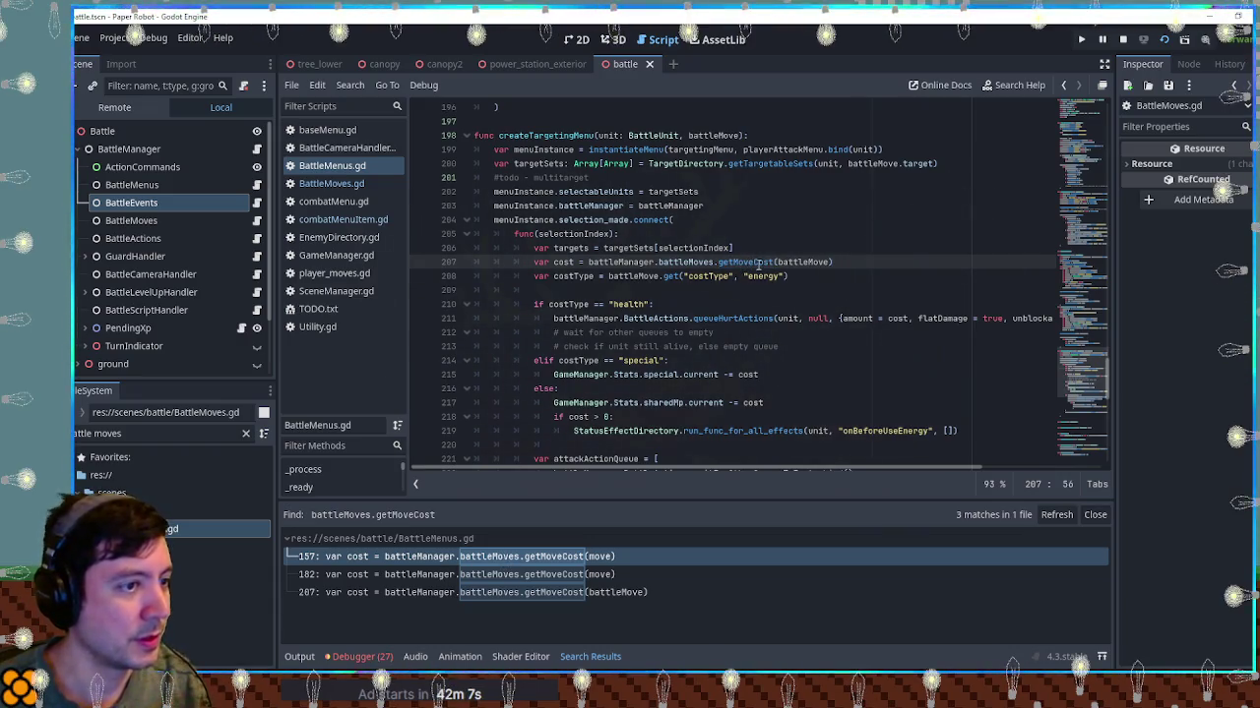
double_click(750, 262)
key("ctrl+shift+f")
Open the getMoveCost definition at BattleMoves.gd line 26 and inspect its battleMove cost
left_click(669, 396)
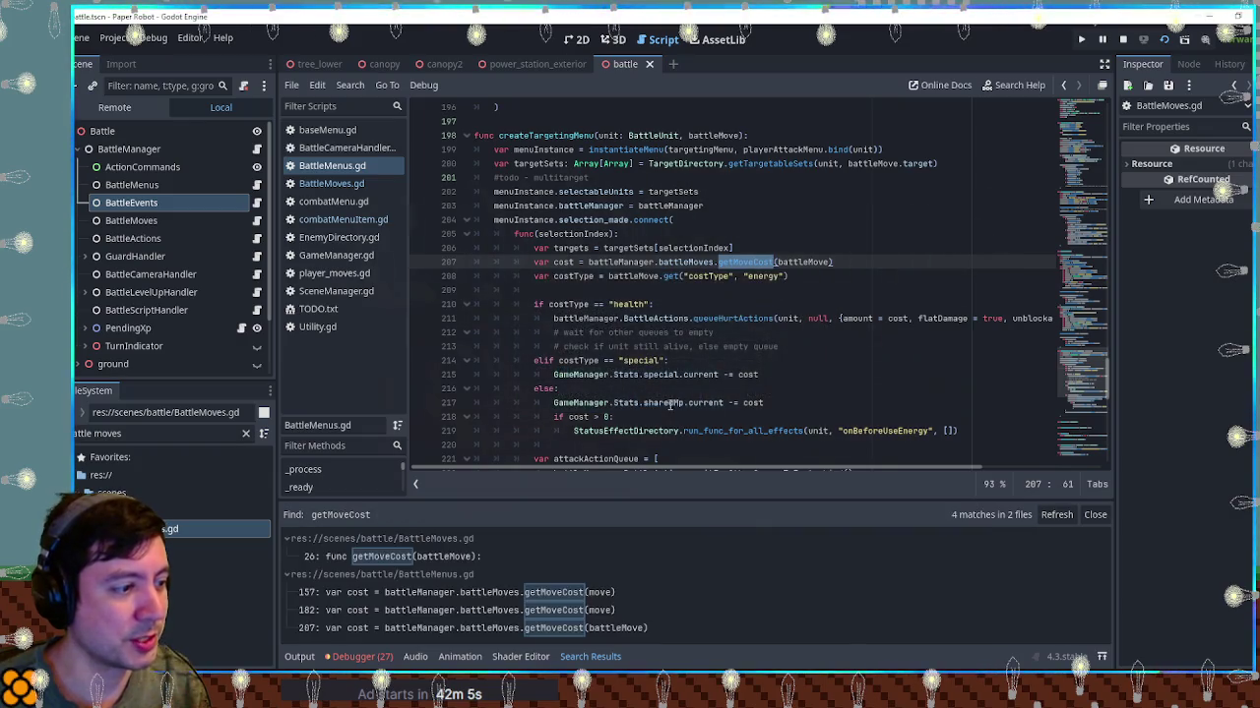
left_click(423, 556)
scroll(630, 325, "down", 5)
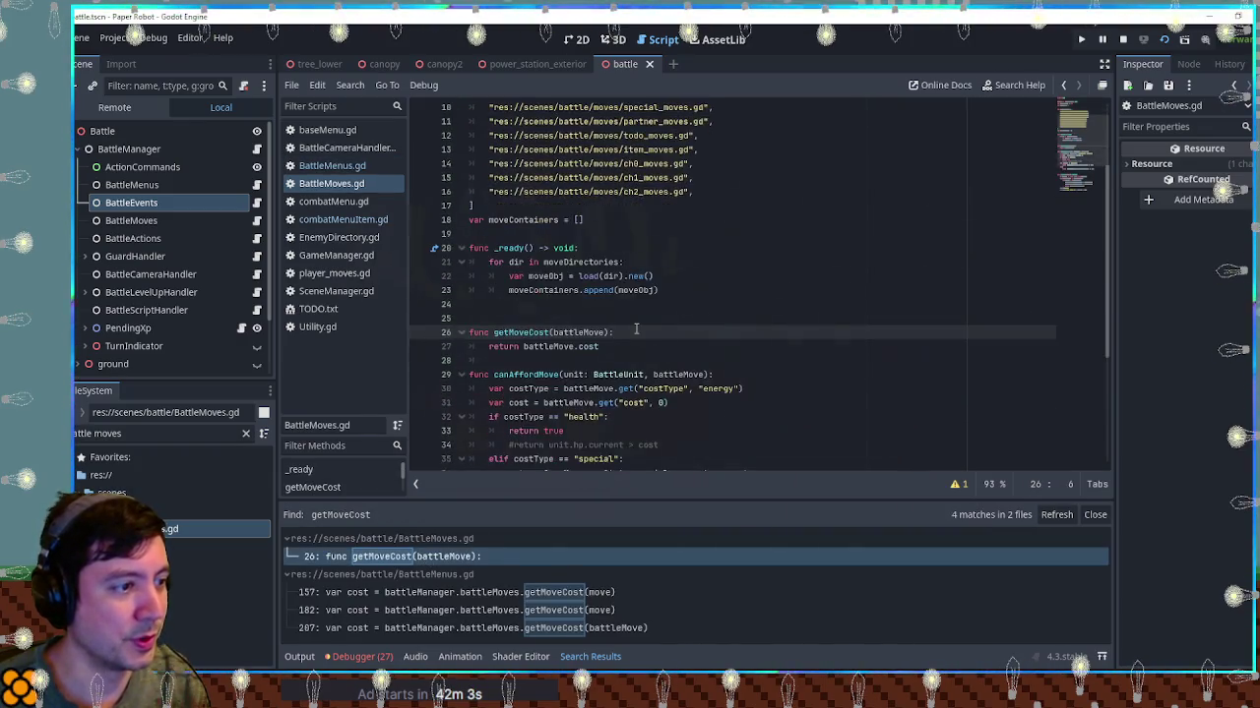
double_click(549, 219)
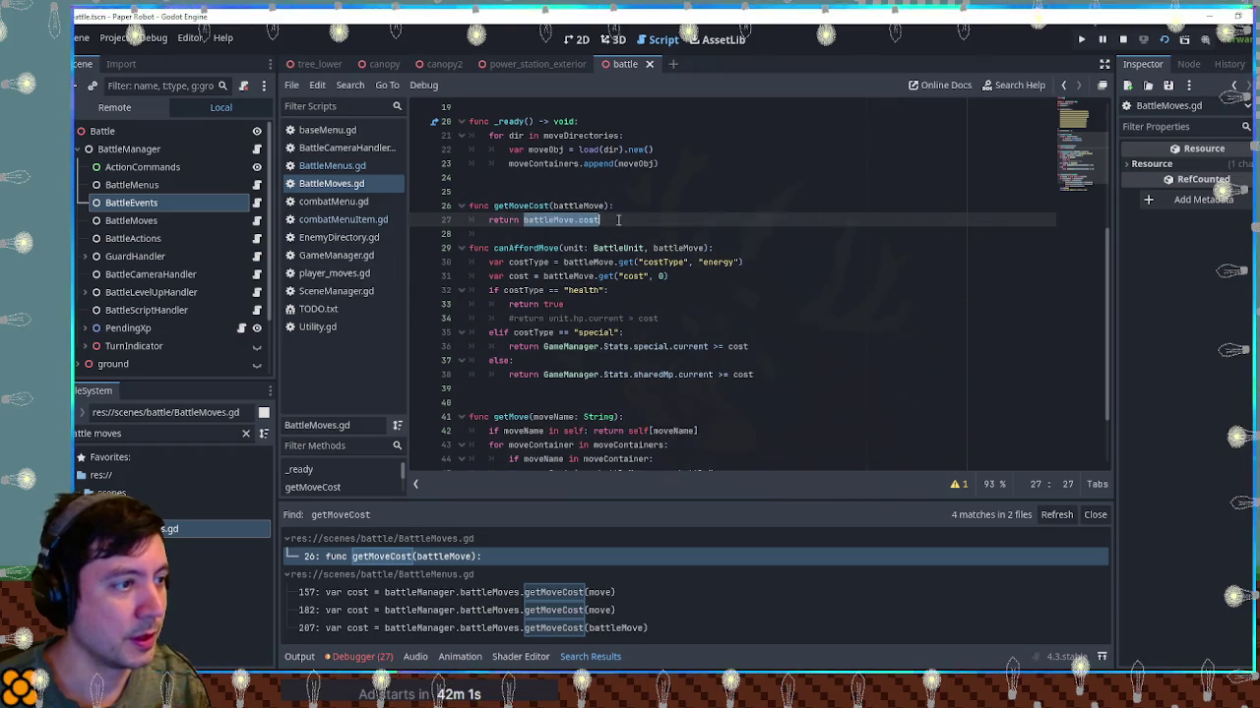
double_click(586, 221)
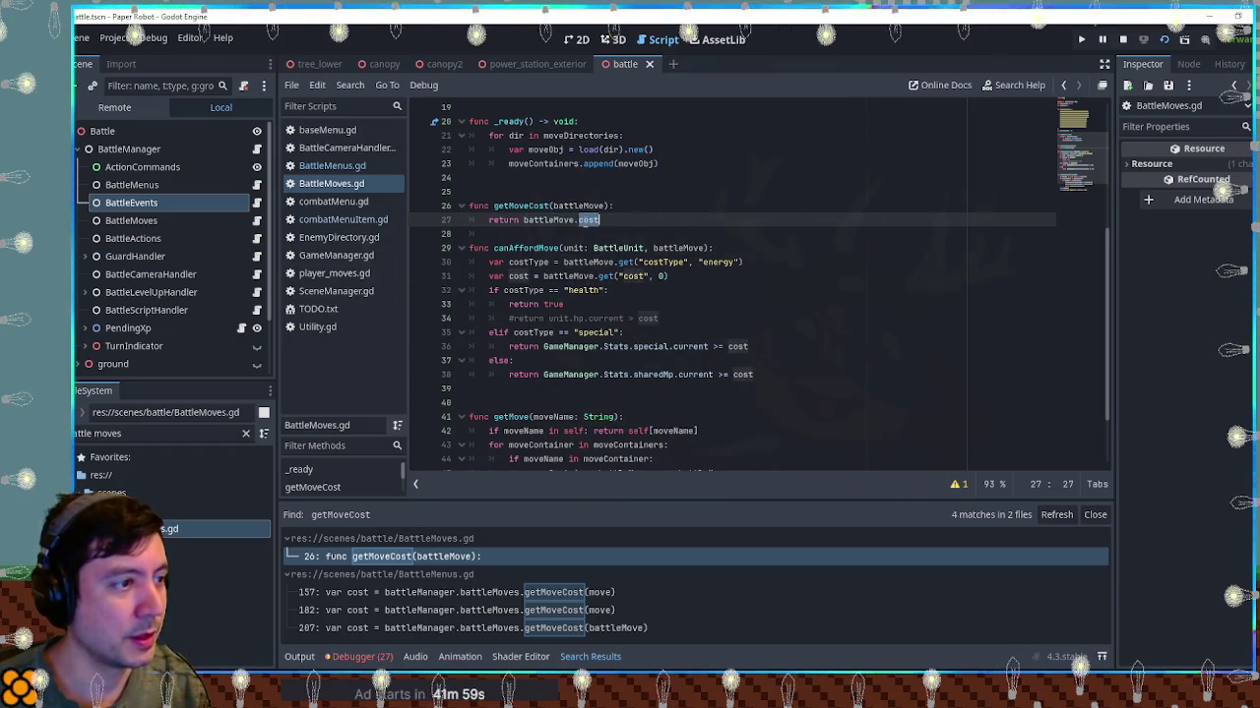
Move after battleMove in canAffordMove's parameters to prepare a second parameter
left_click(502, 276)
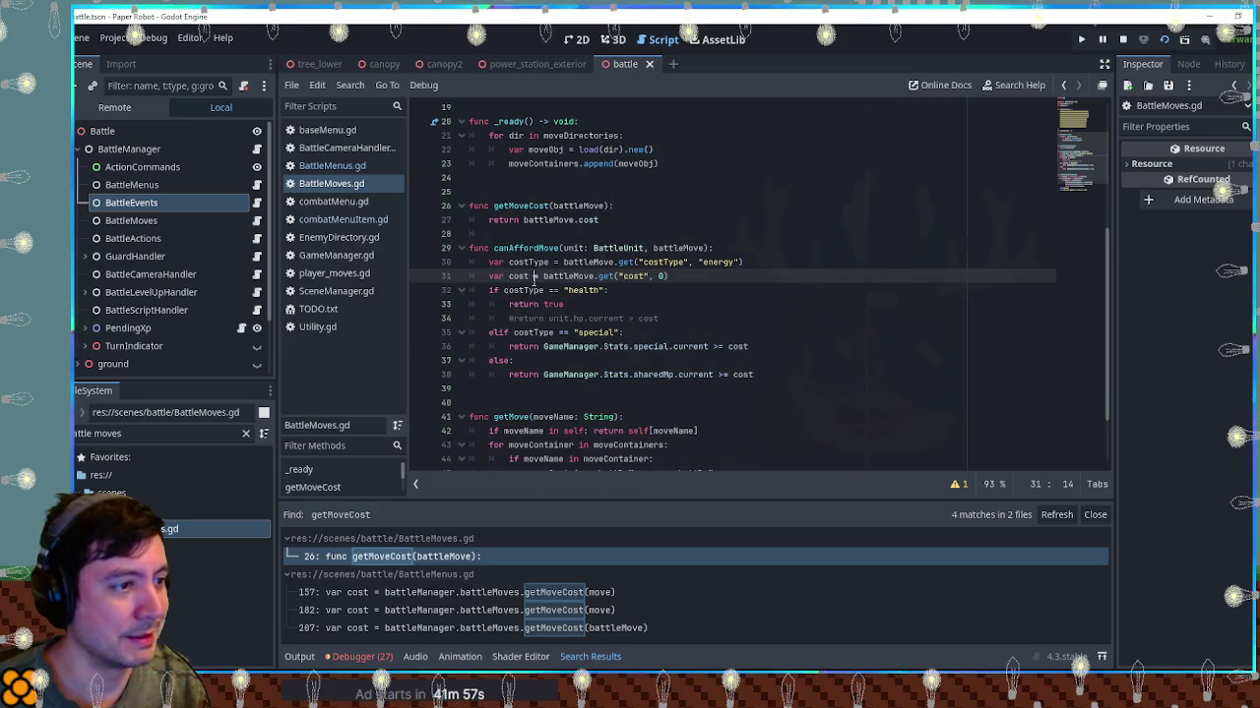
left_click(534, 248)
double_click(535, 248)
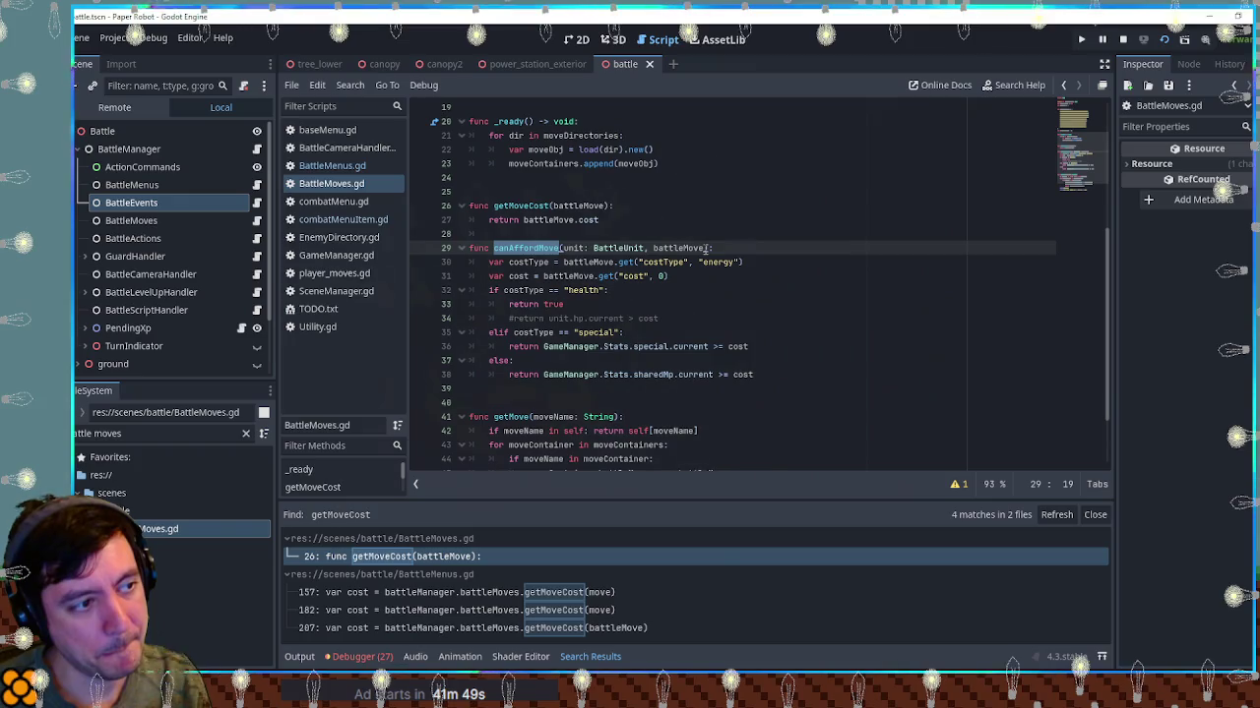
left_click(706, 248)
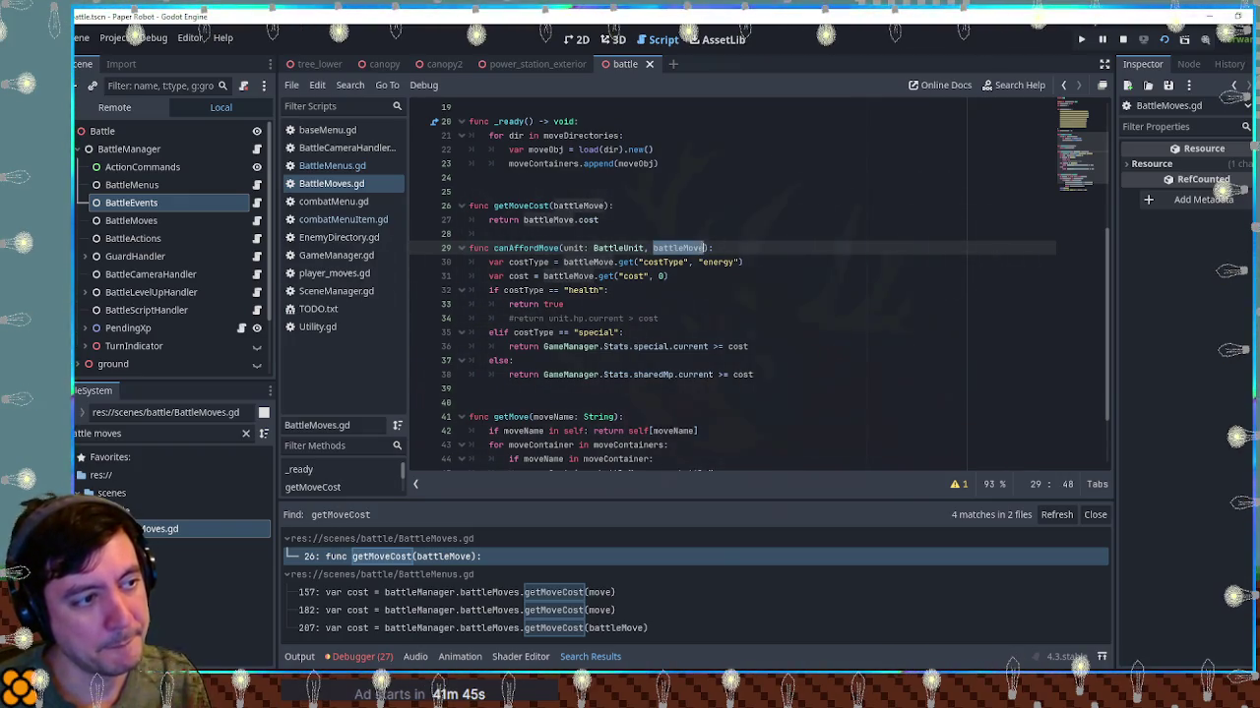
left_click(711, 248)
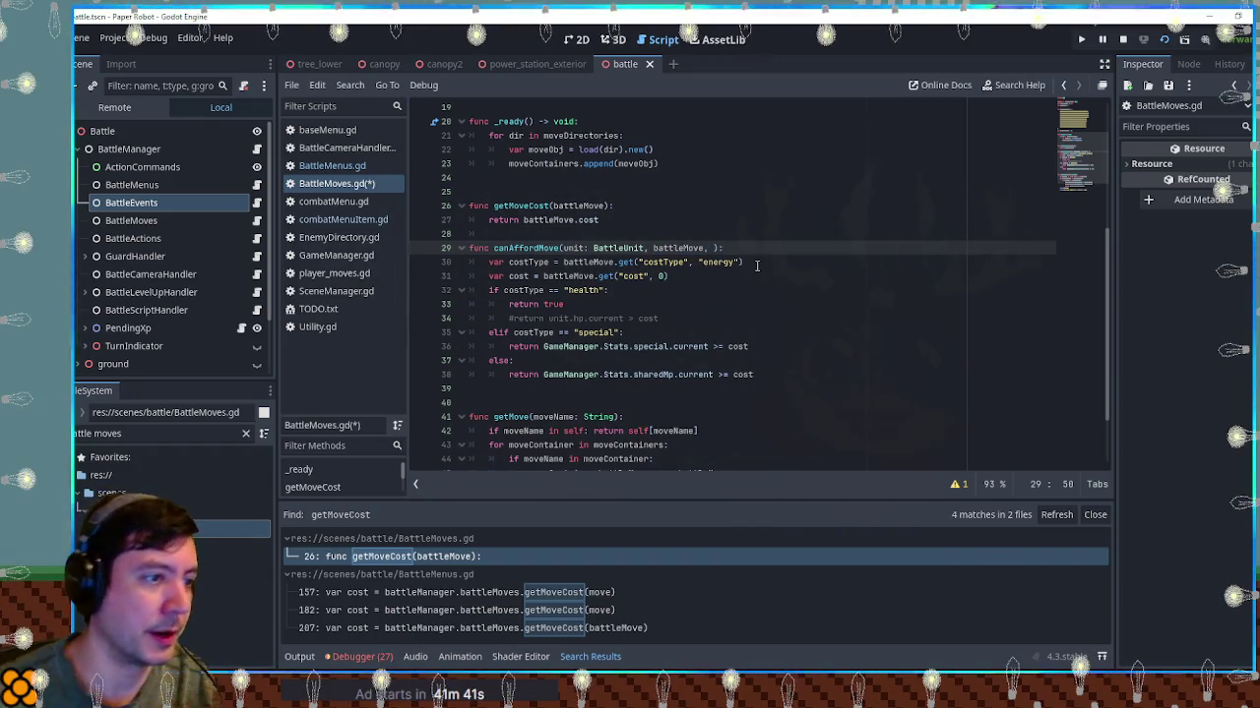
double_click(524, 246)
Search files for canAffordMove and add a moveLevel parameter to its definition on line 29
key("ctrl+shift+f")
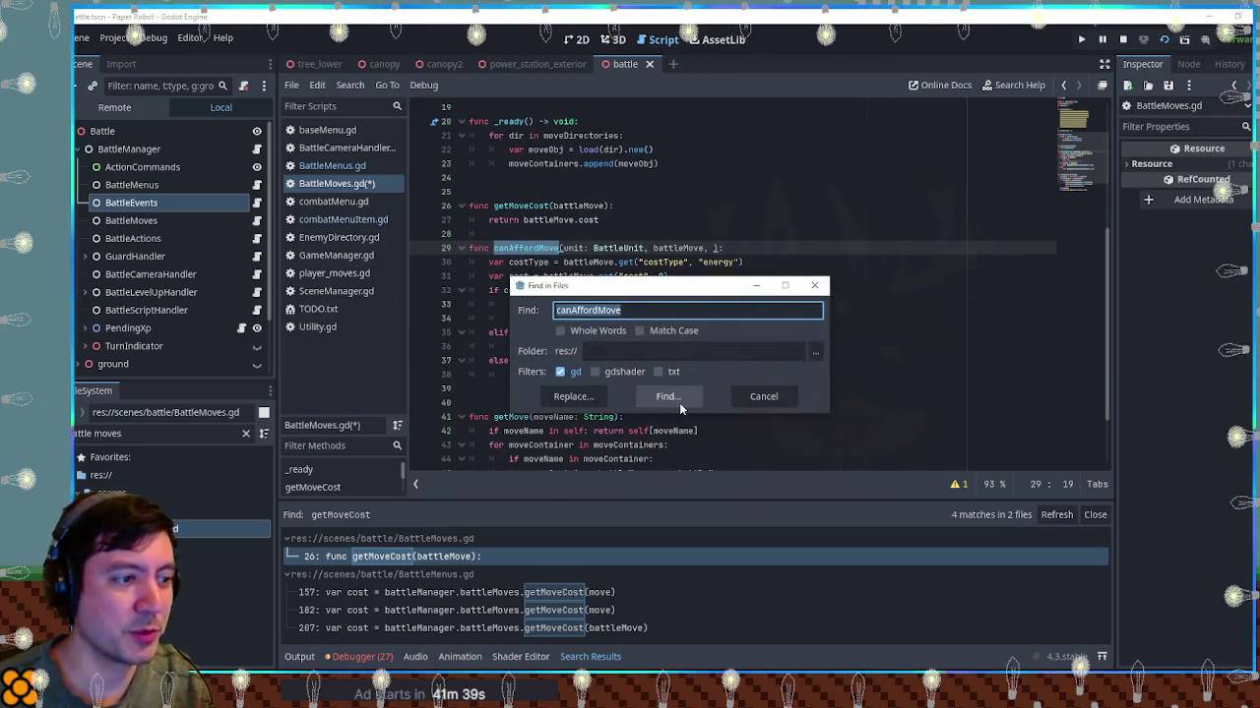
left_click(679, 403)
left_click(714, 248)
type("currentLev")
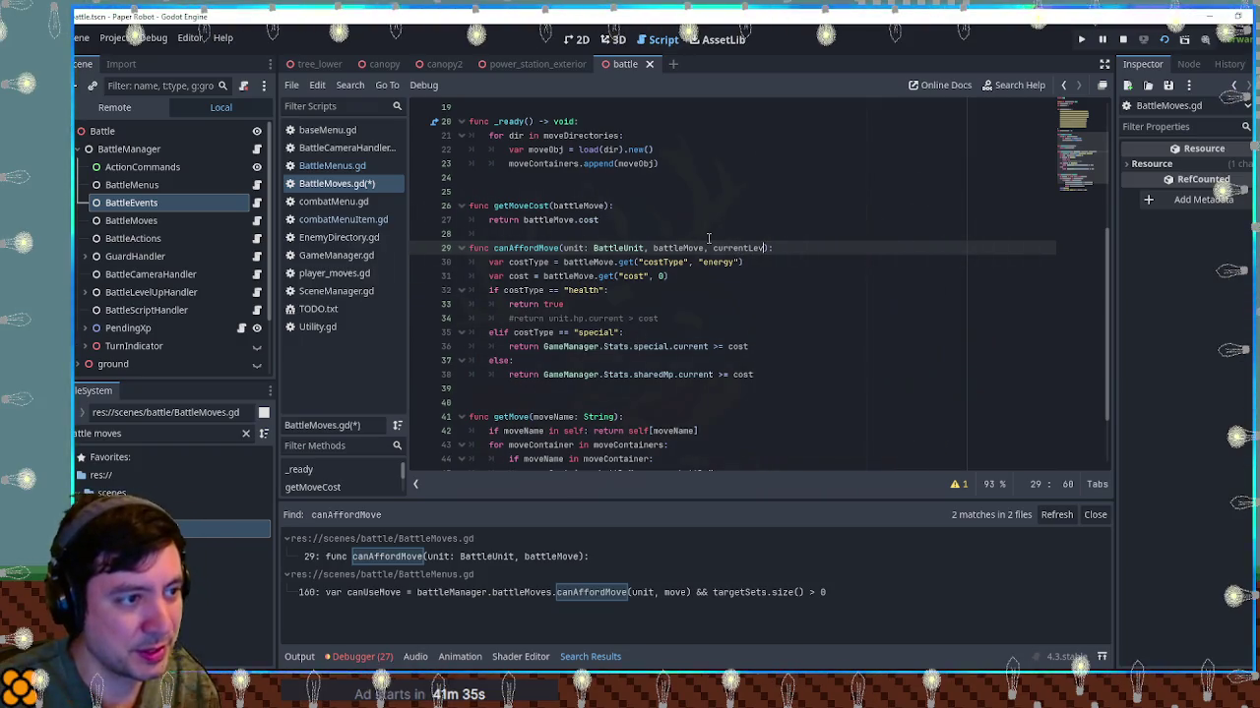
key("ctrl+BackSpace")
type("moveLevel")
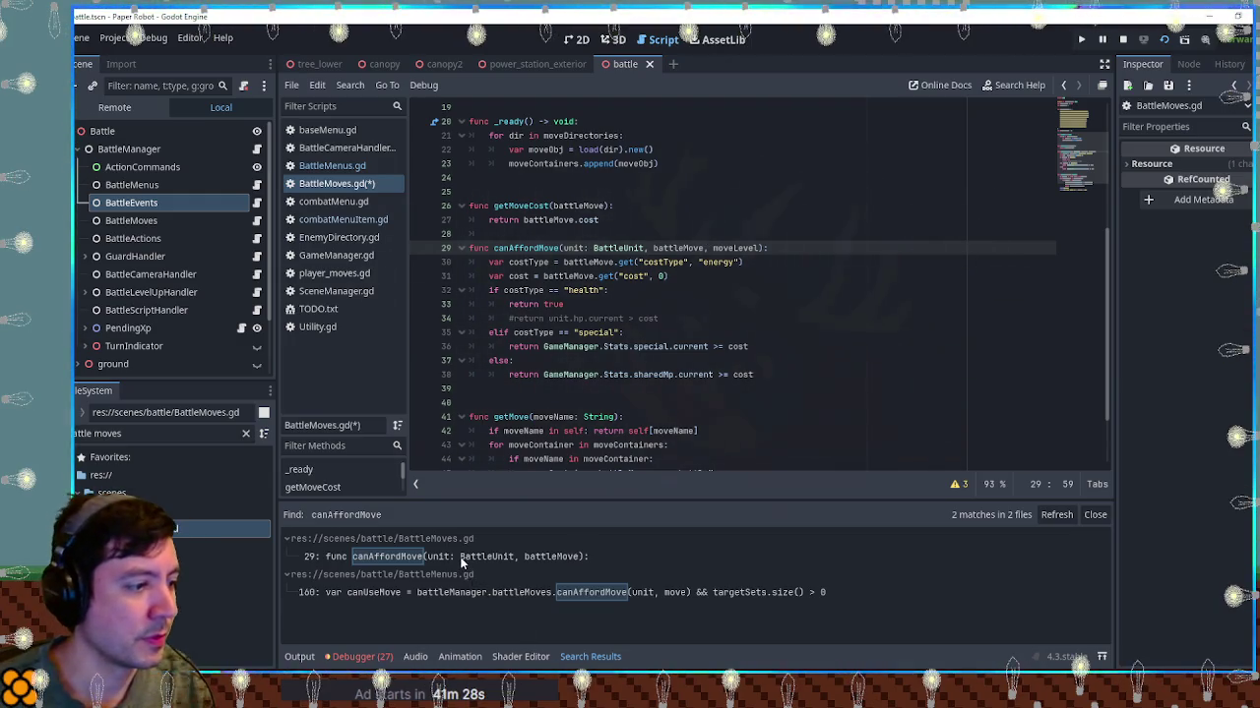
Open the canAffordMove call on BattleMenus.gd line 160 and examine canUseMove
left_click(445, 593)
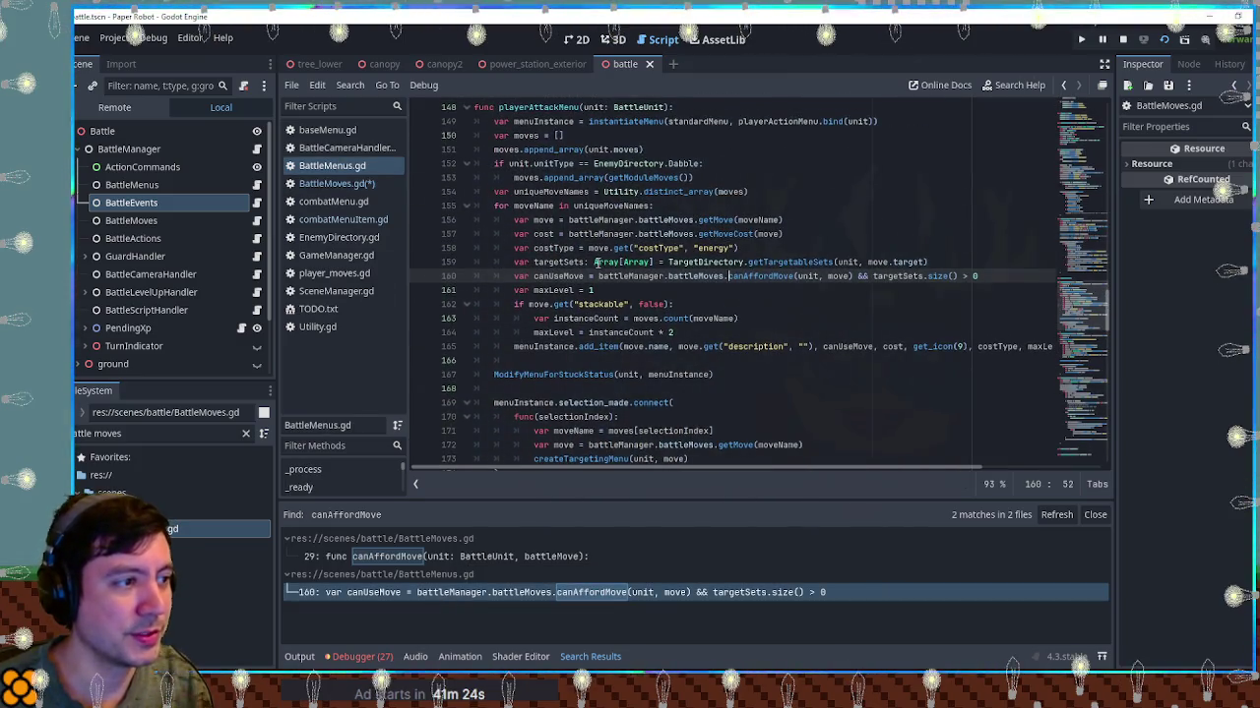
scroll(590, 256, "up", 1)
double_click(559, 319)
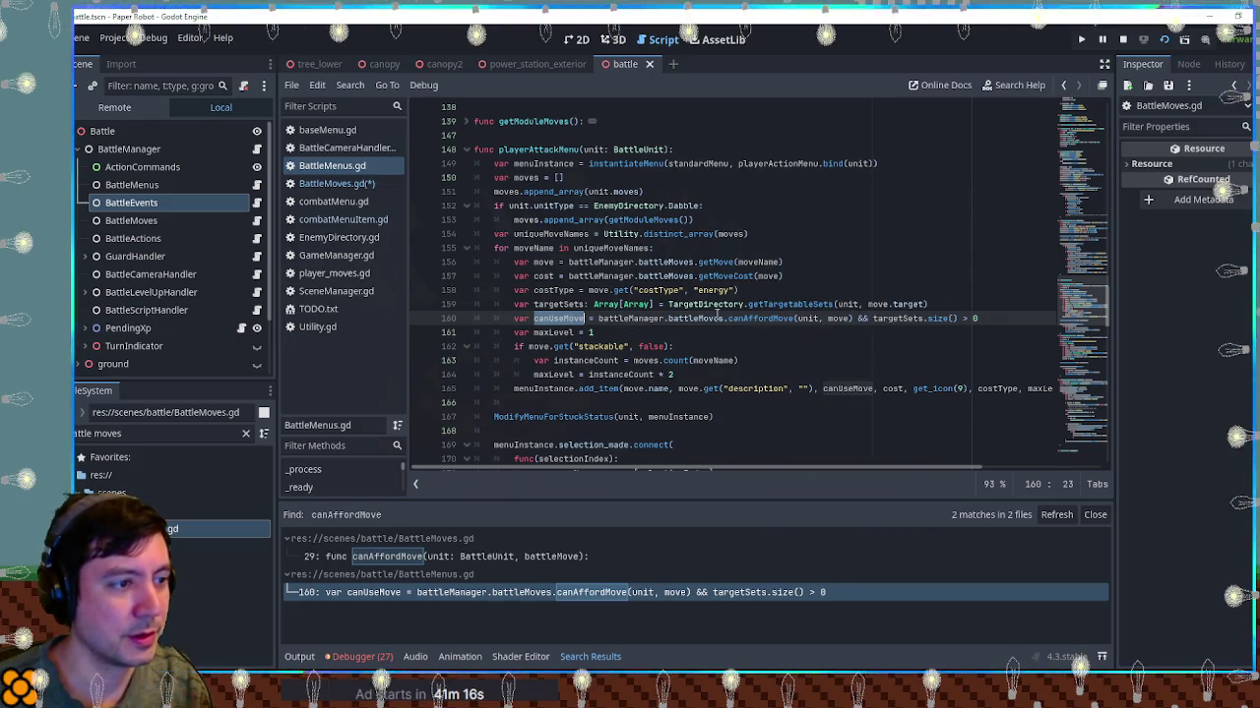
left_click(741, 331)
double_click(741, 320)
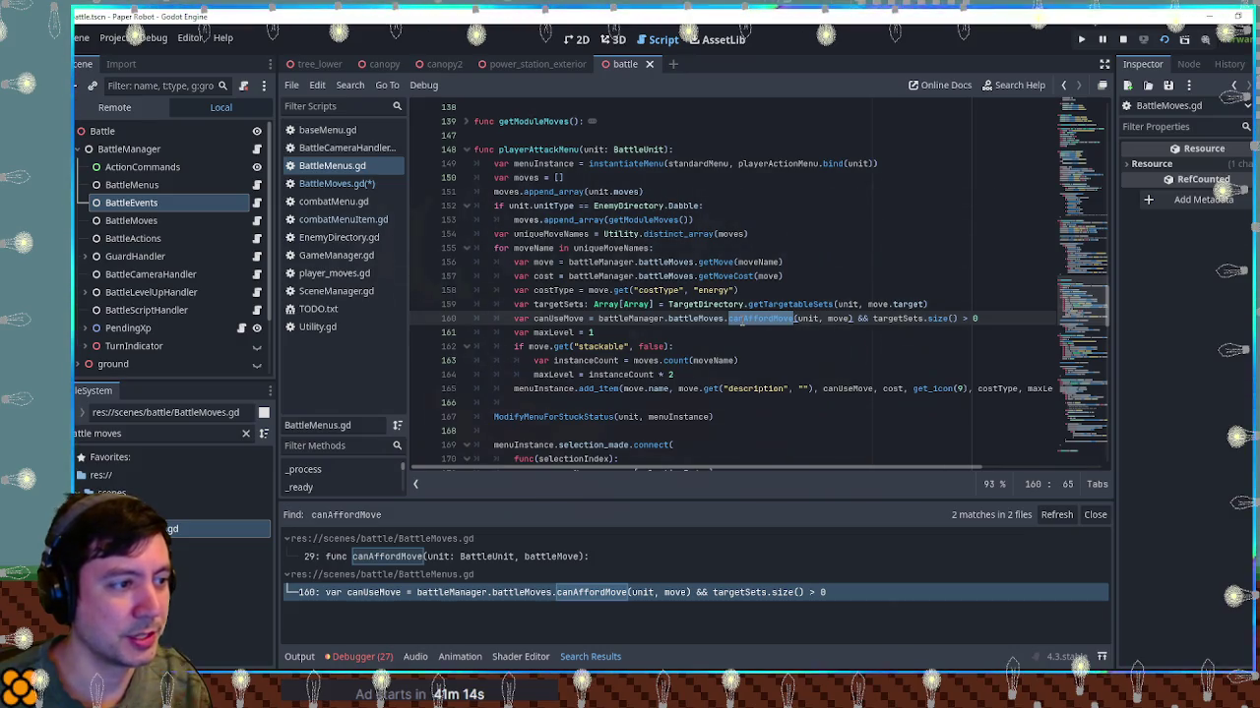
double_click(549, 319)
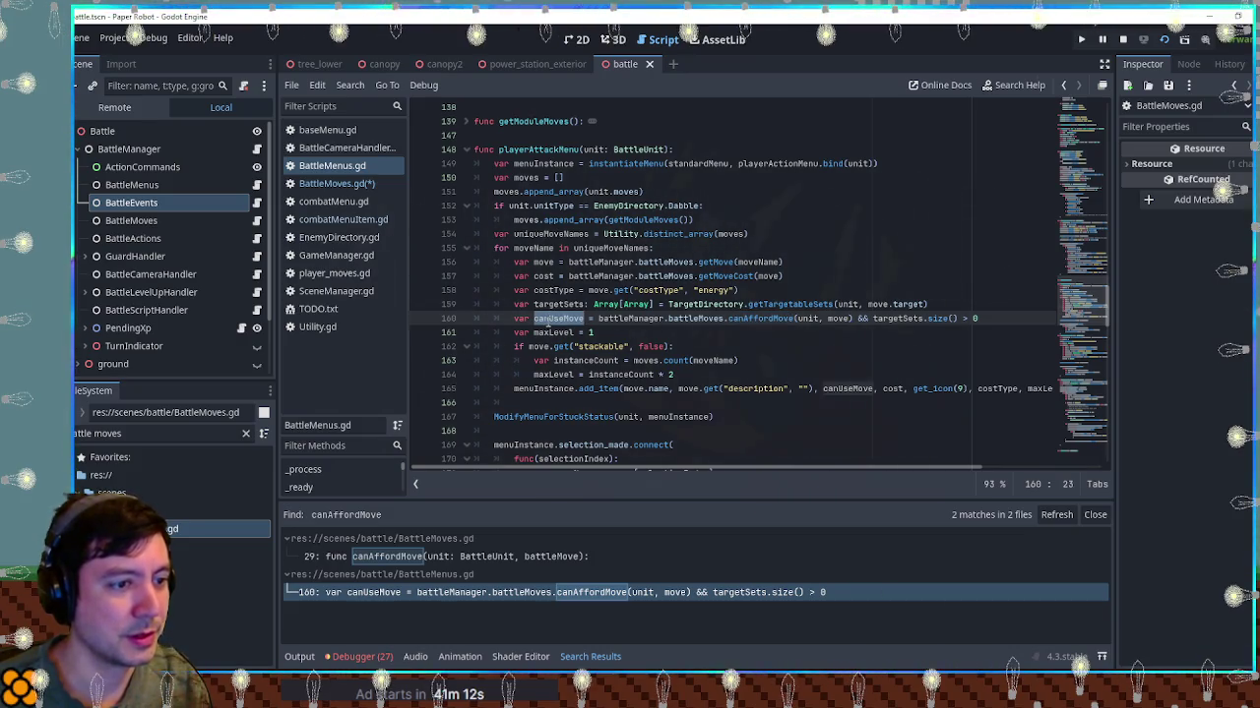
Remove the canAffordMove check from line 160 so canUseMove relies on targetSets.size() > 0, then save
key("ctrl+z")
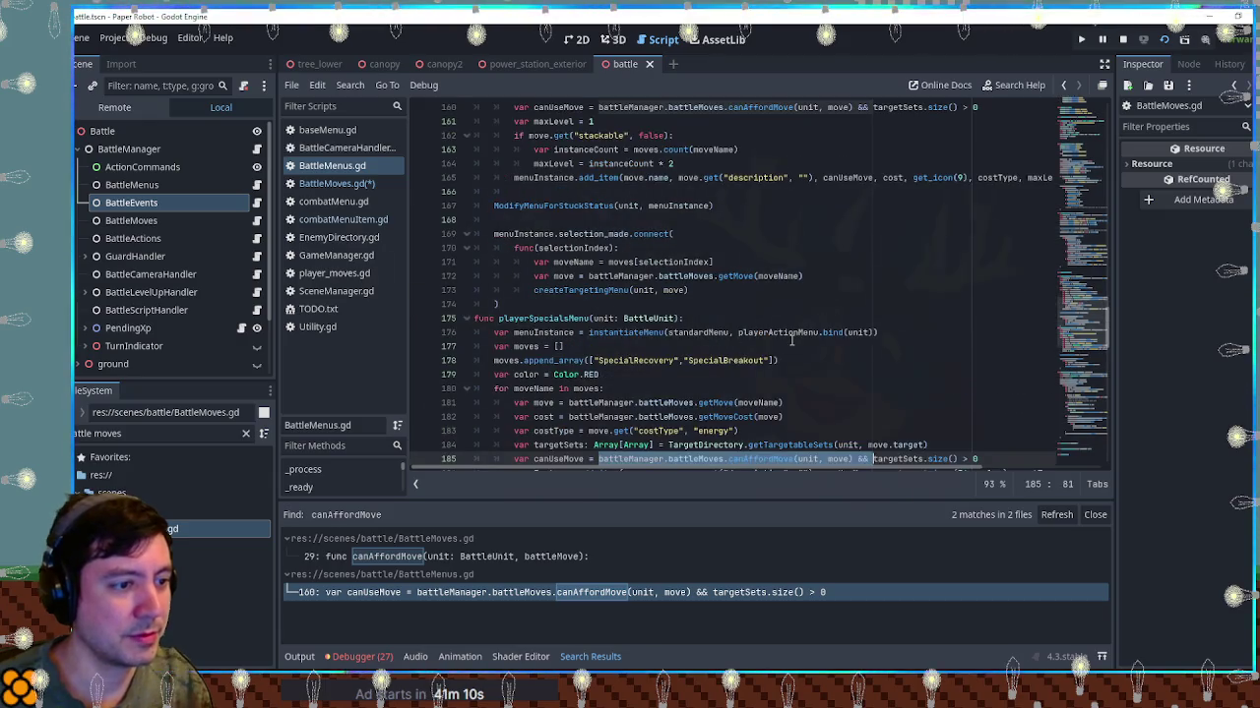
key("ctrl+z")
scroll(788, 342, "down", 2)
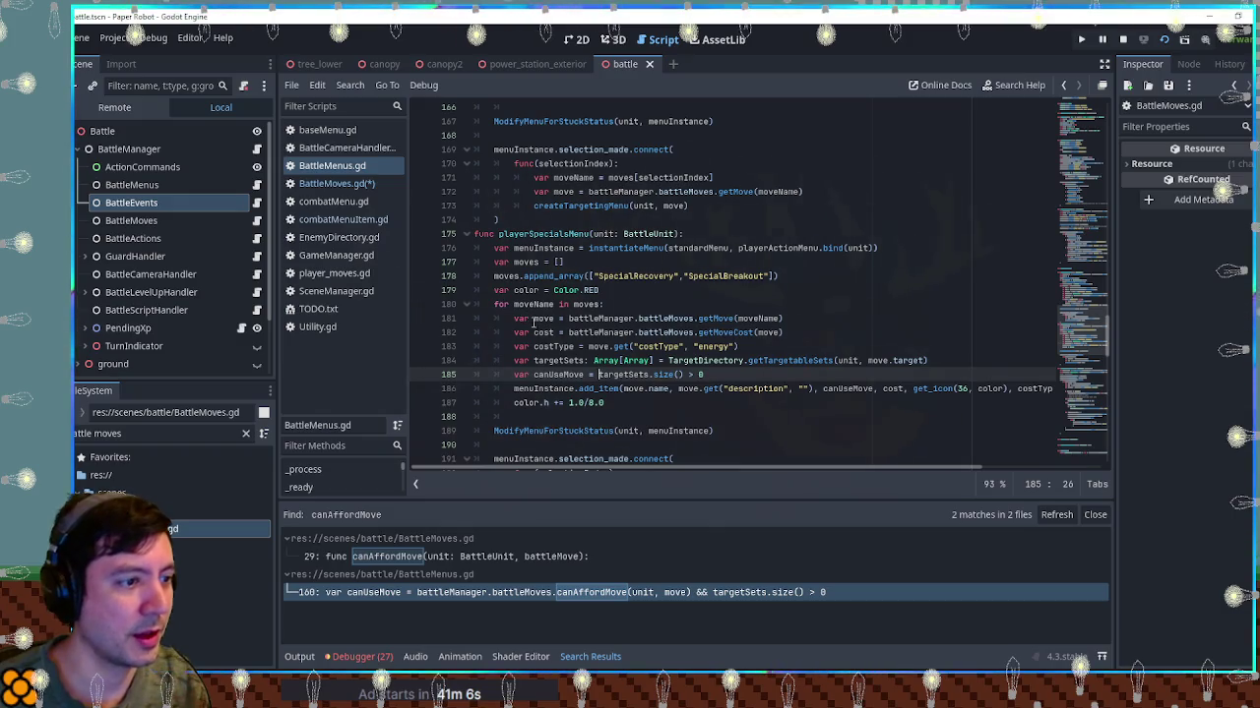
scroll(595, 382, "up", 6)
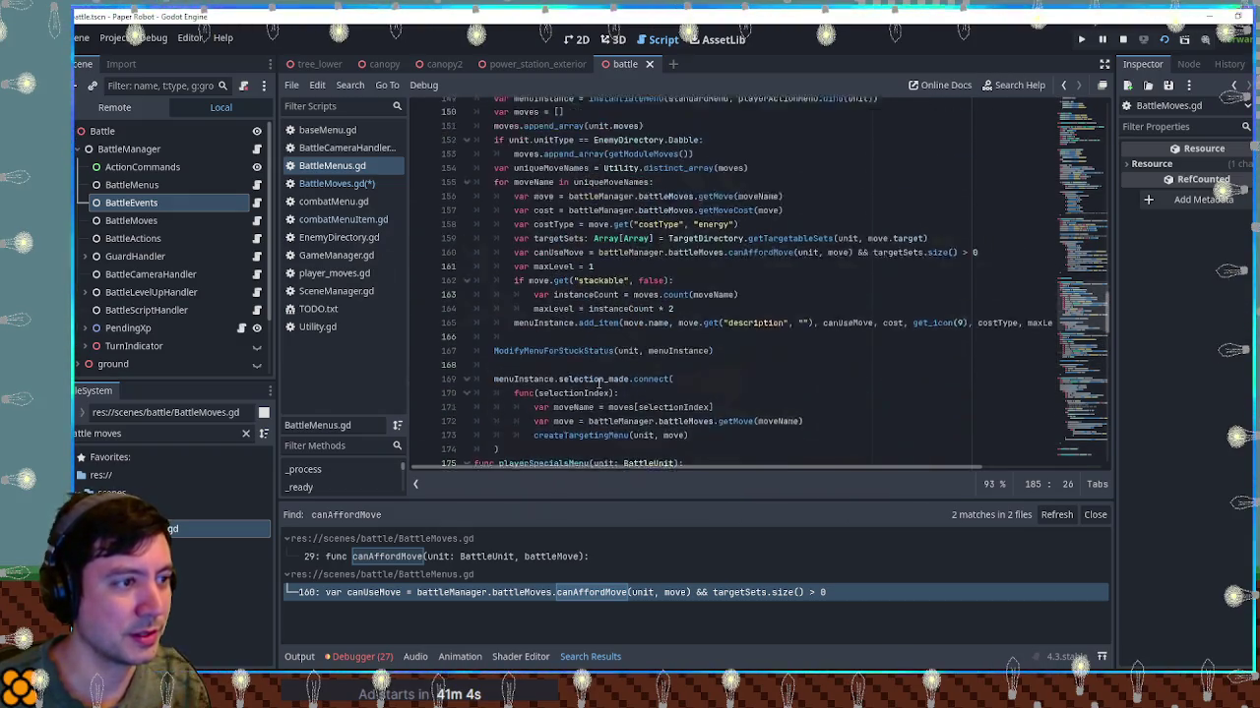
left_click_drag(599, 276, 870, 276)
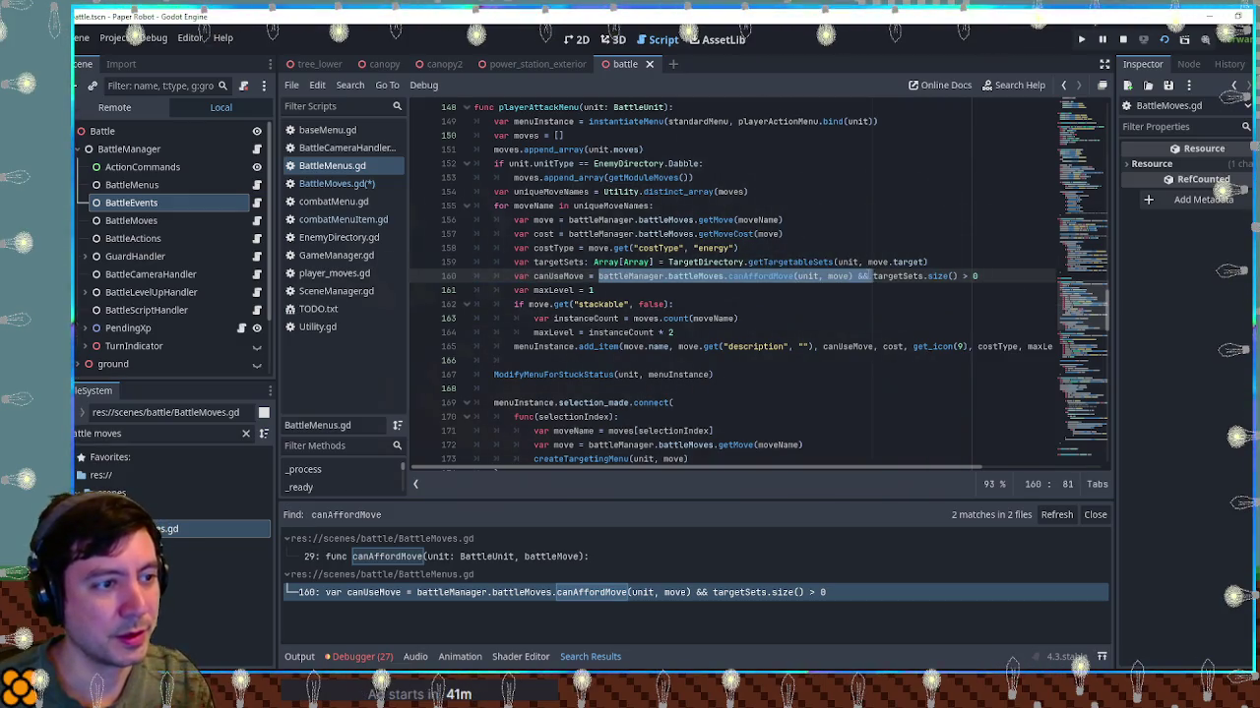
key("BackSpace")
key("ctrl+s")
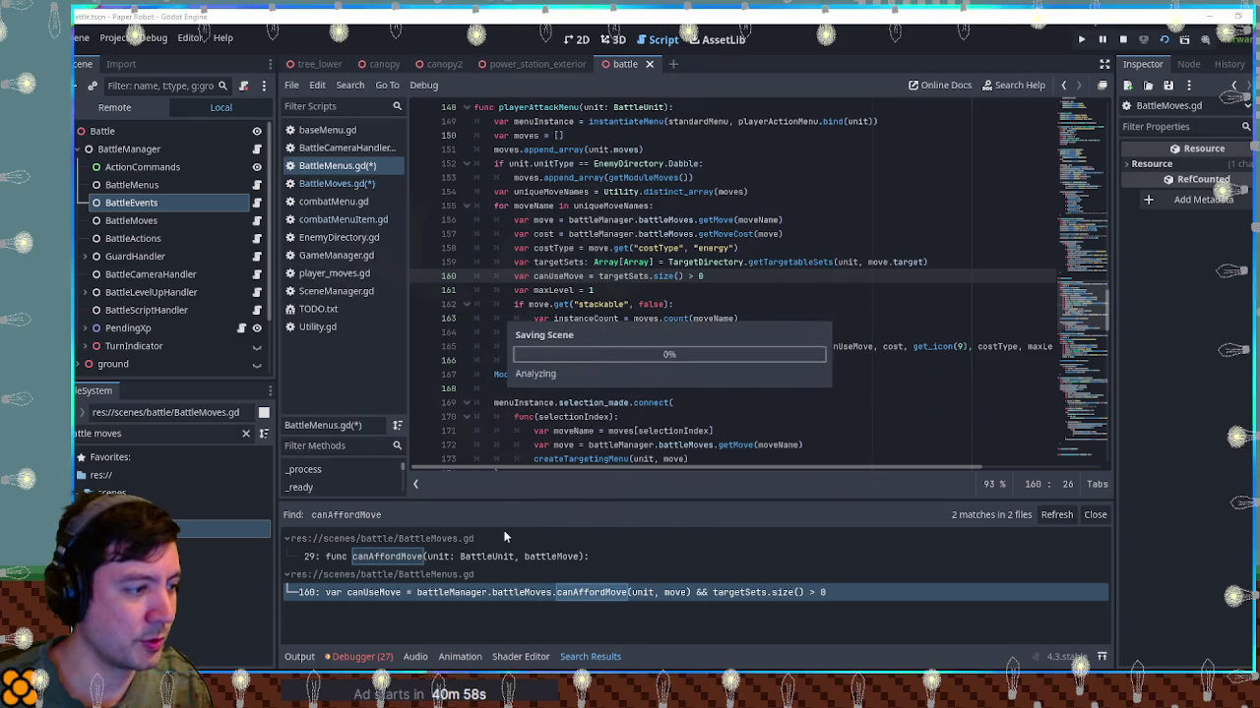
Comment out the canAffordMove function in BattleMoves.gd
left_click(433, 557)
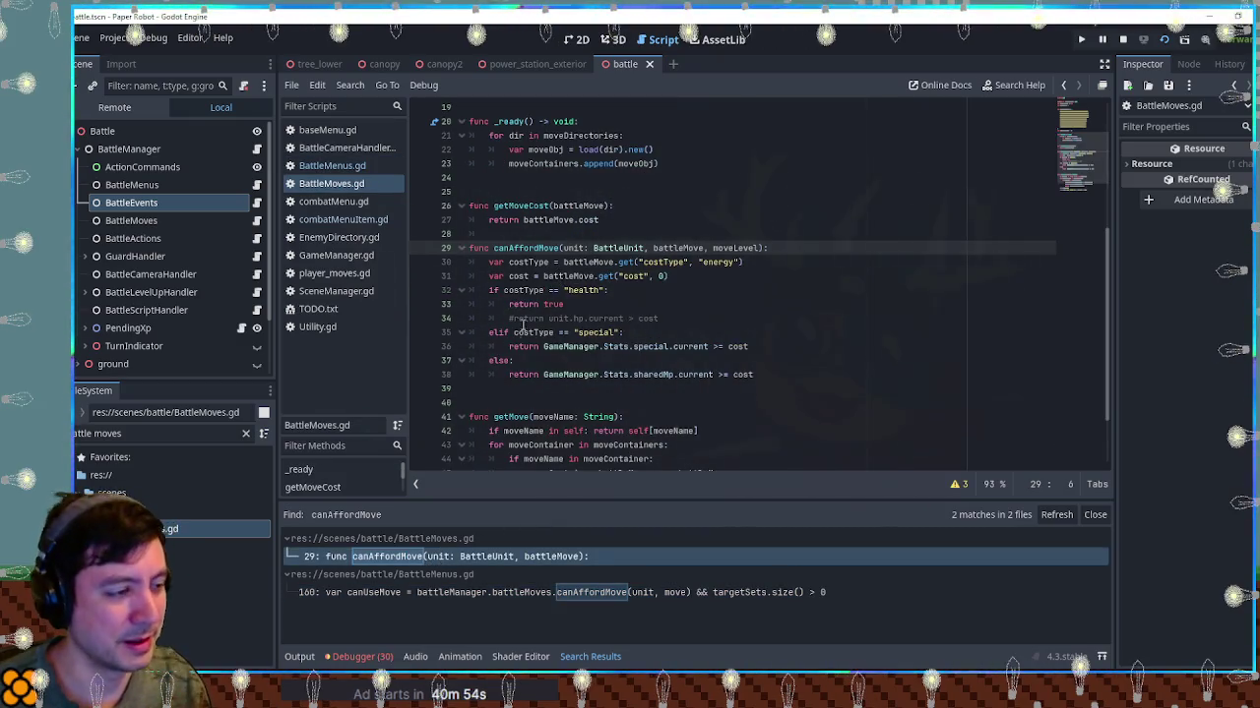
mouse_move(507, 396)
left_mouse_down()
mouse_move(521, 218)
mouse_move(527, 233)
left_mouse_up()
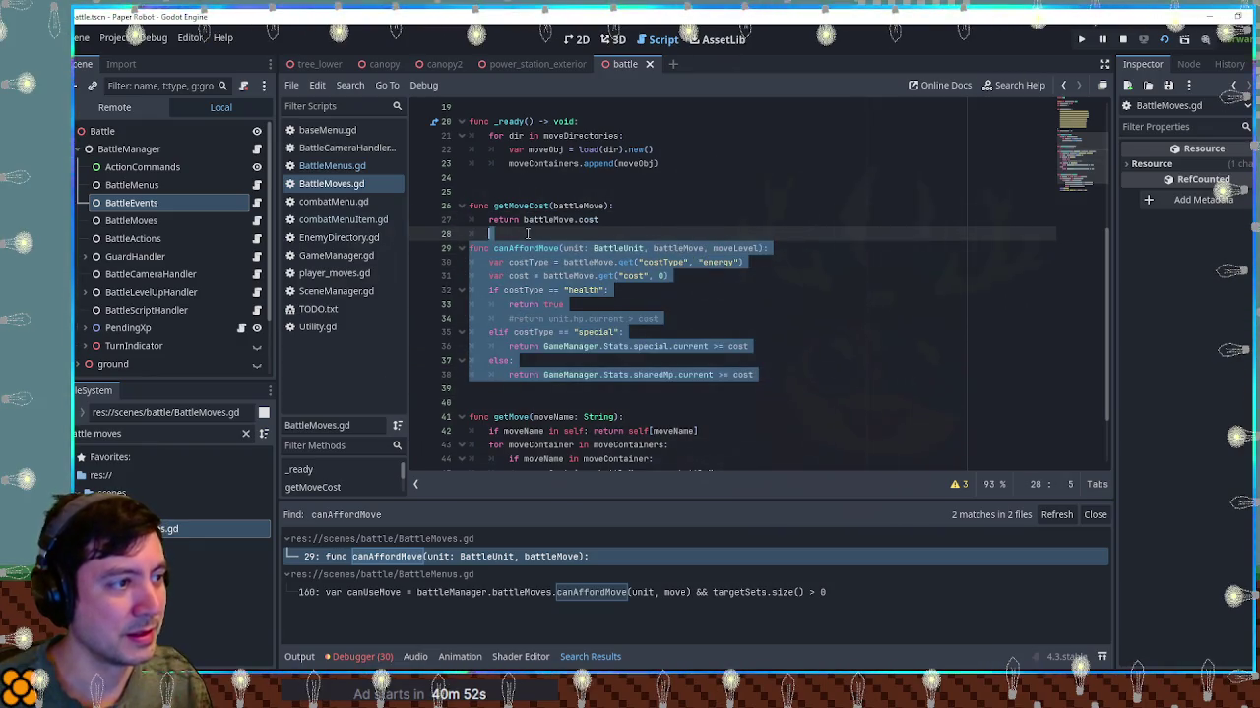
key("BackSpace")
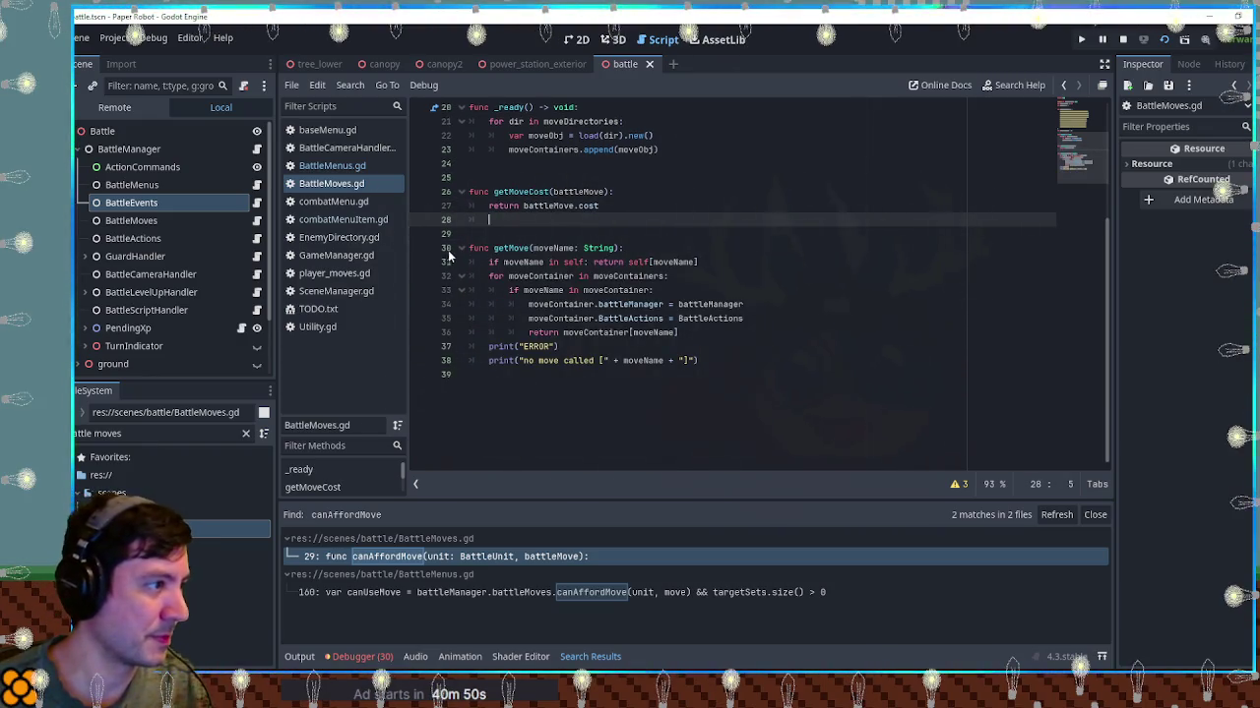
key("ctrl+z")
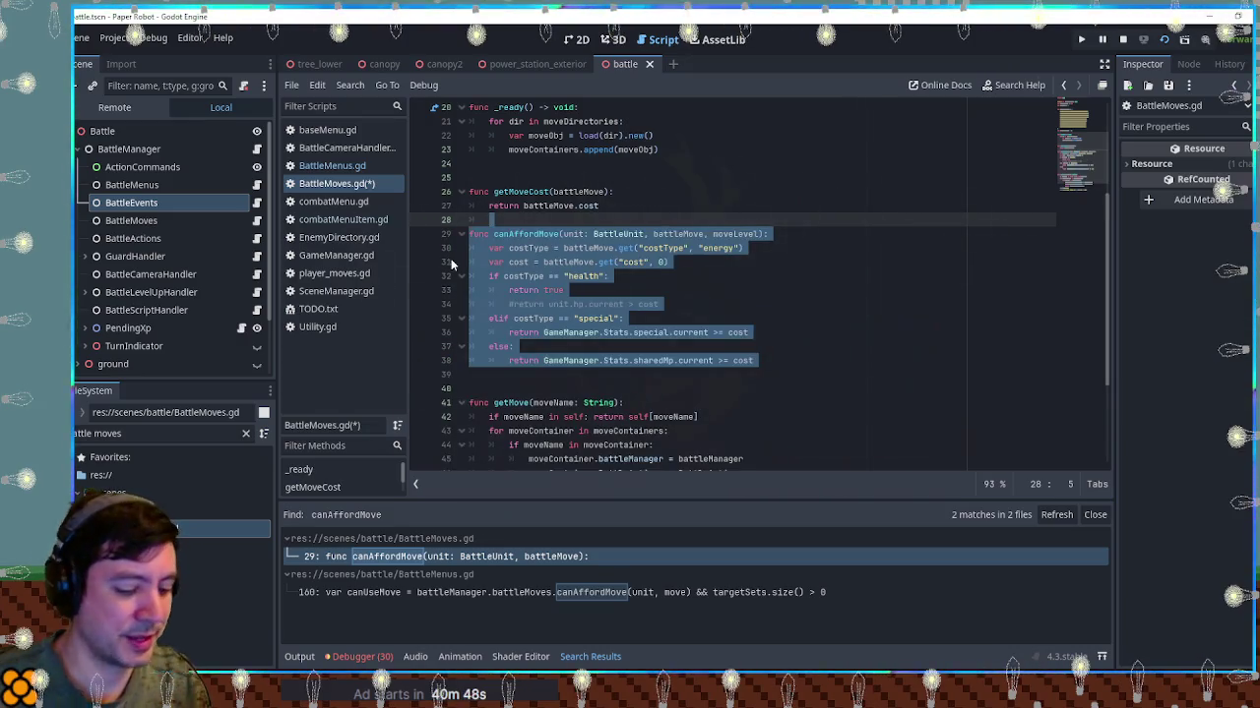
key("ctrl+z")
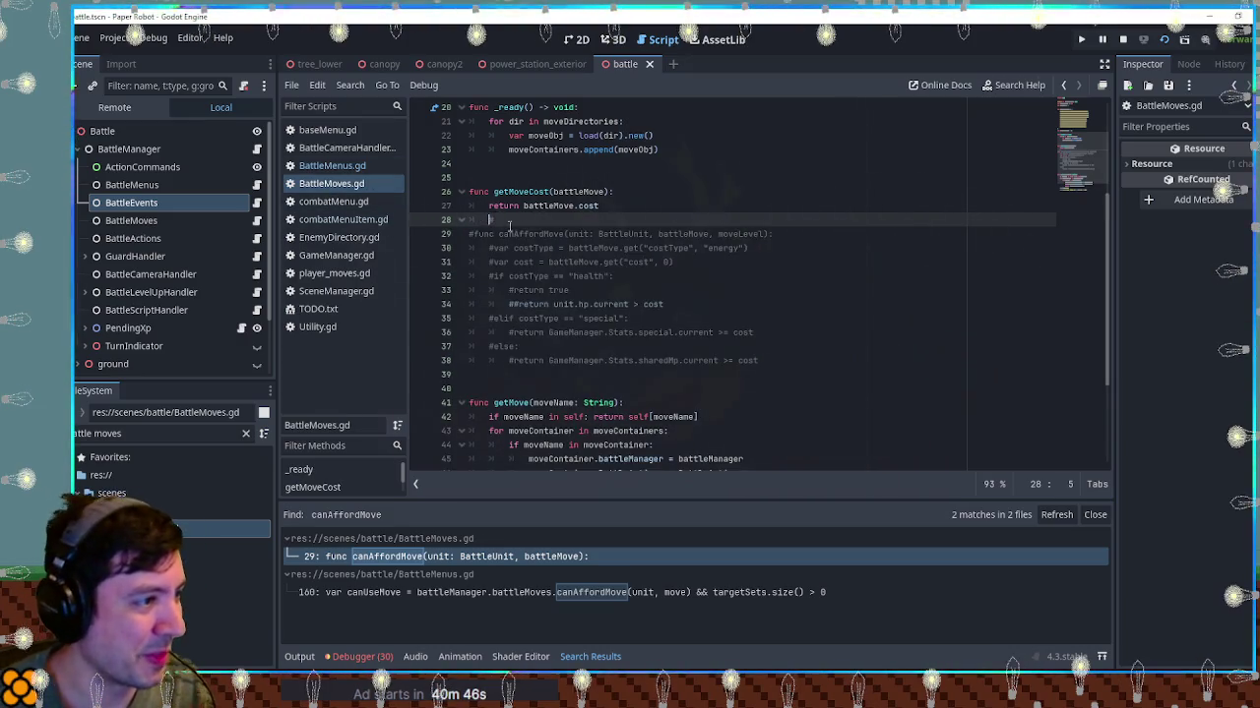
key("ctrl+z")
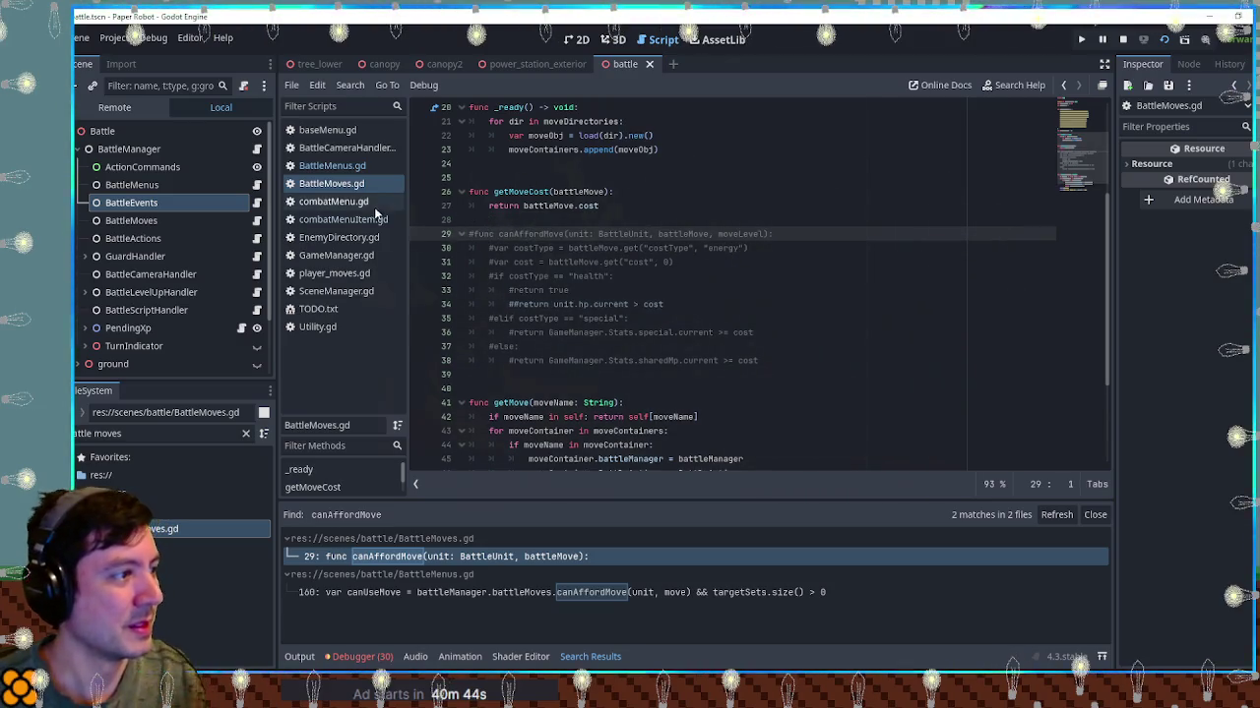
Review combatMenuItem.gd and combatMenu.gd, then search all files for getMoveCost (4 matches)
left_click(344, 220)
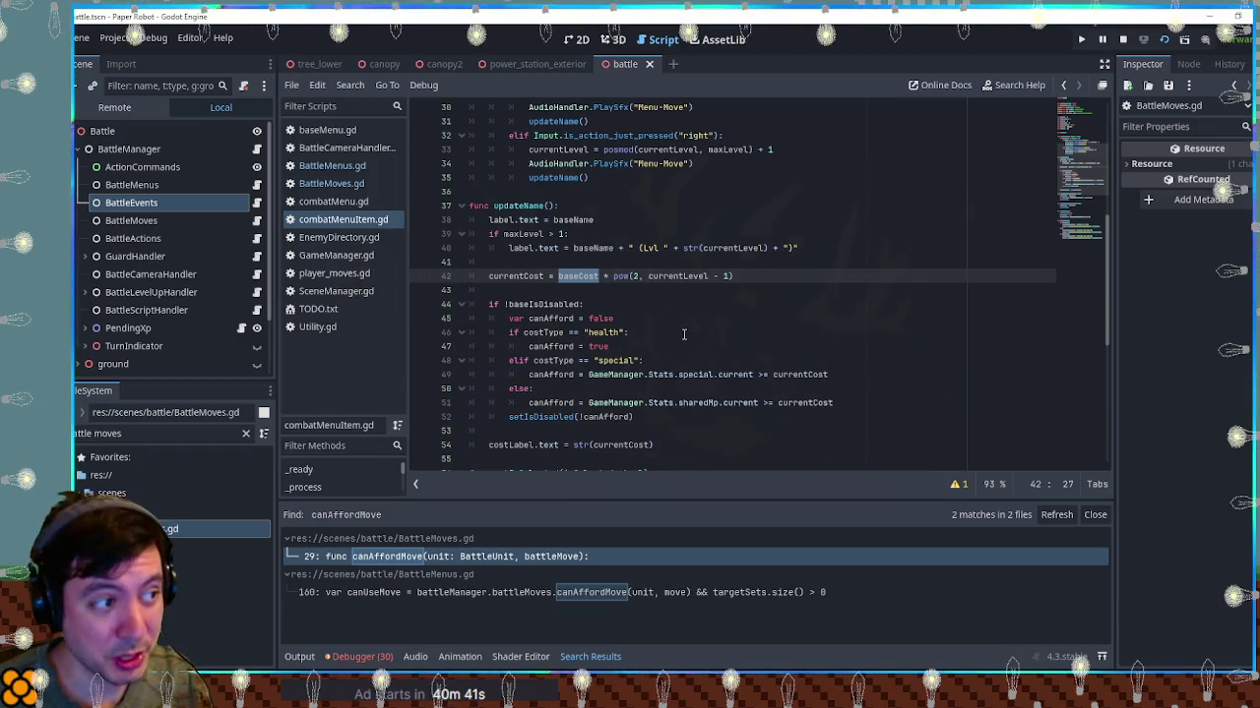
left_click(352, 202)
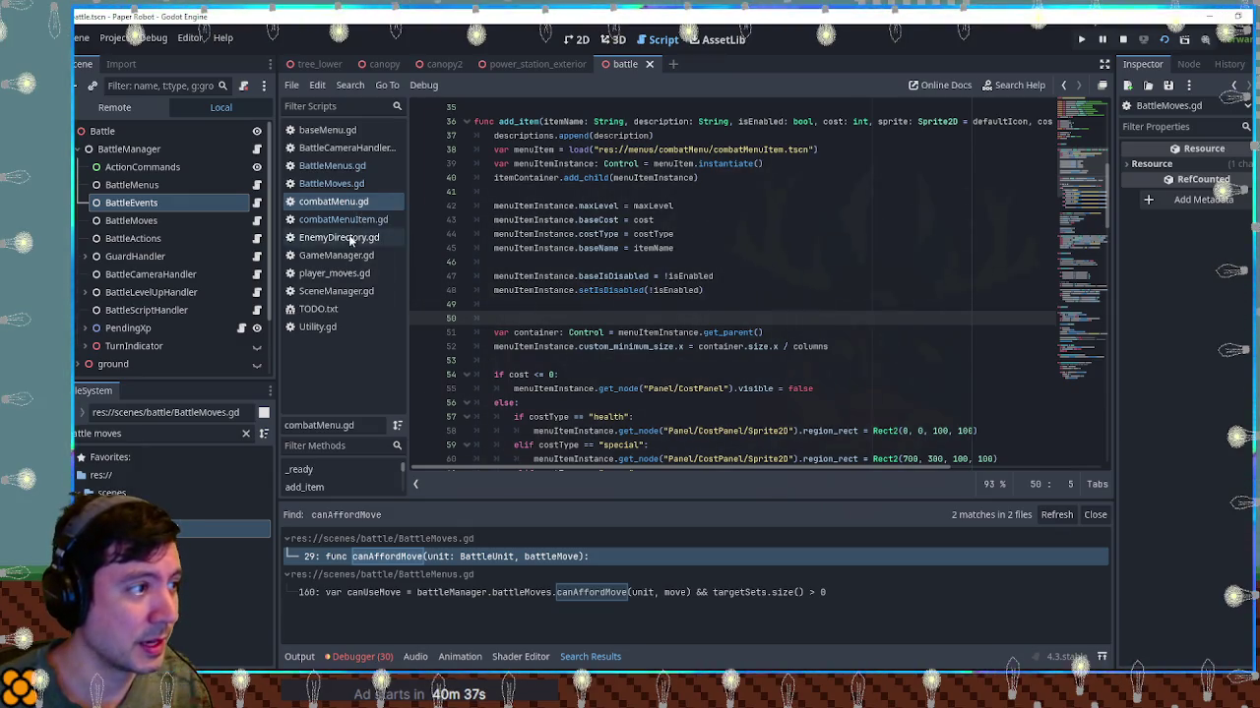
left_click(347, 221)
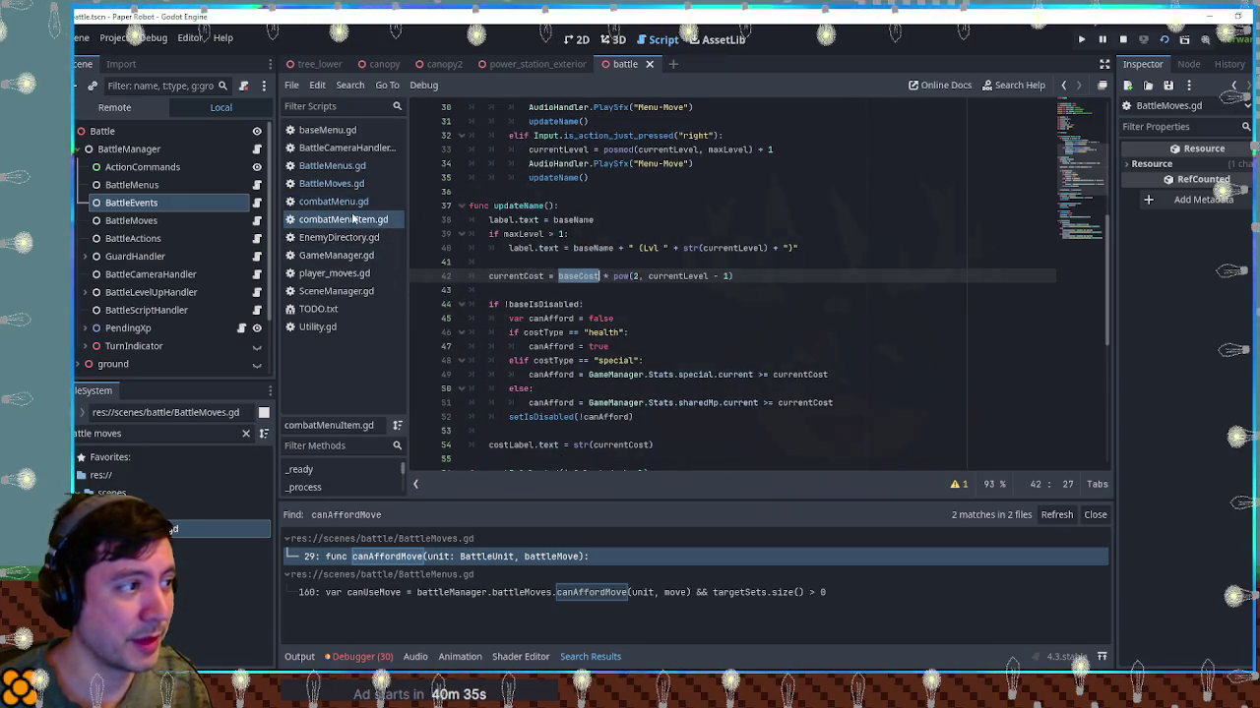
left_click(333, 165)
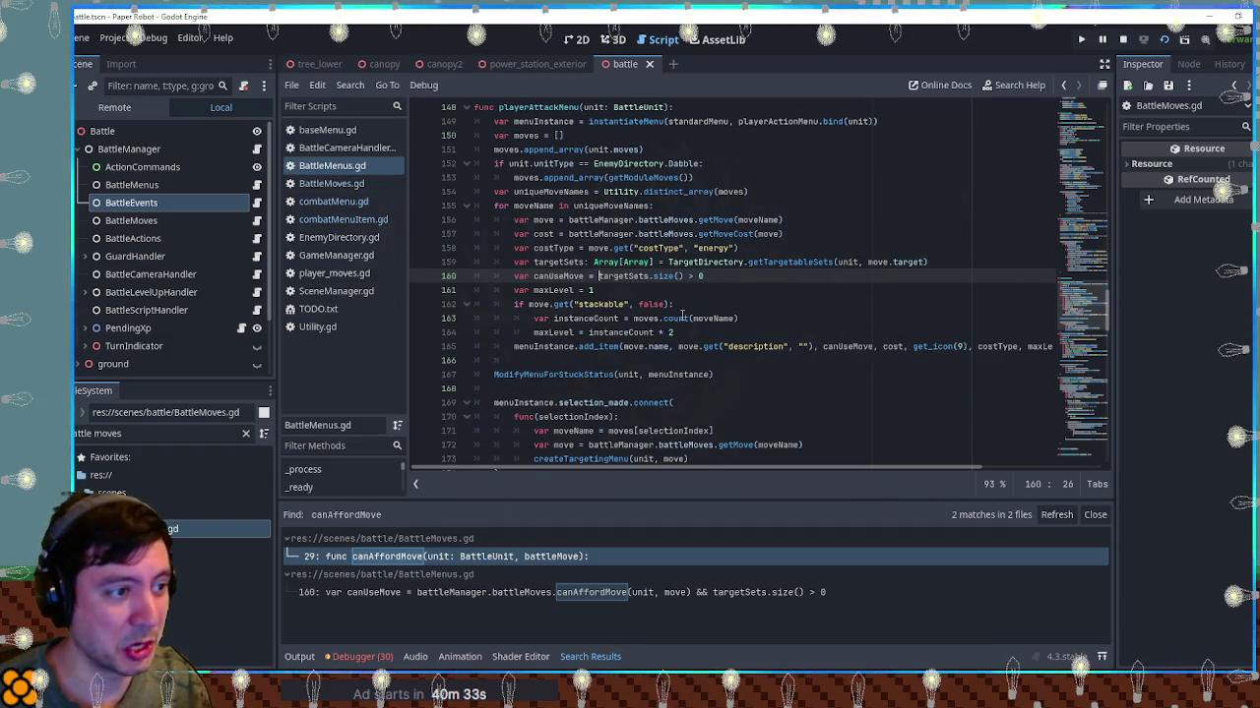
scroll(652, 325, "down", 5)
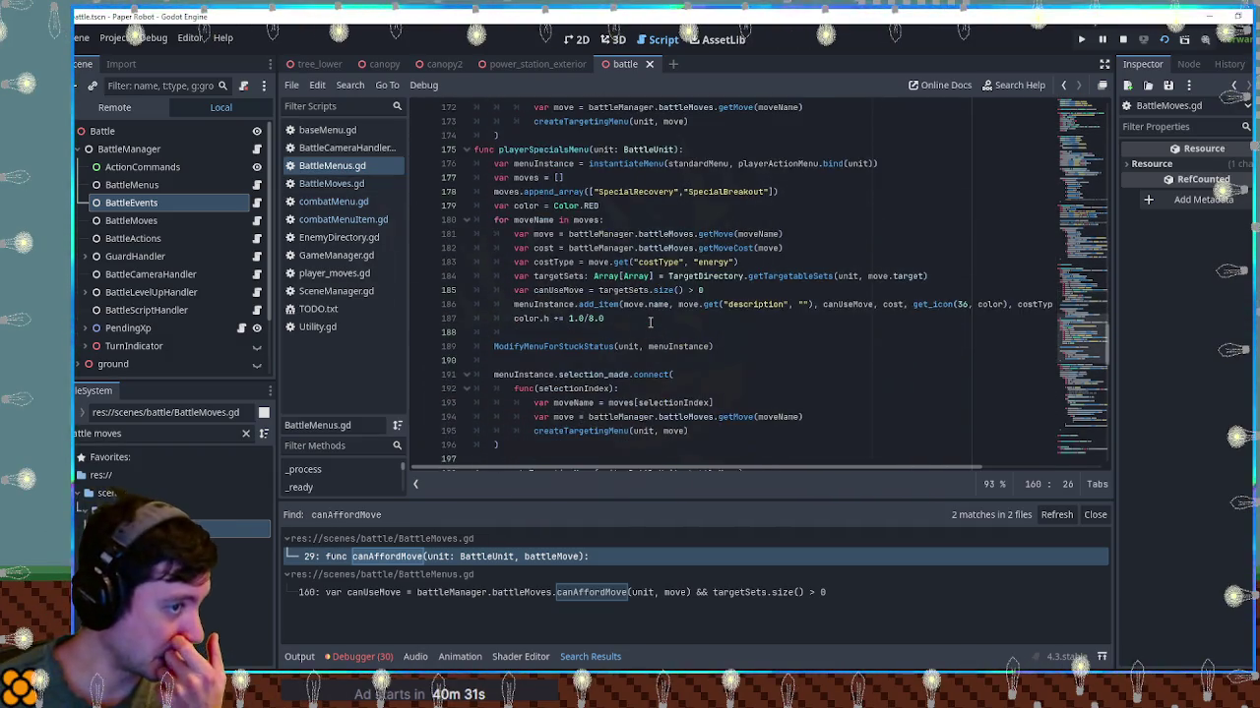
double_click(730, 249)
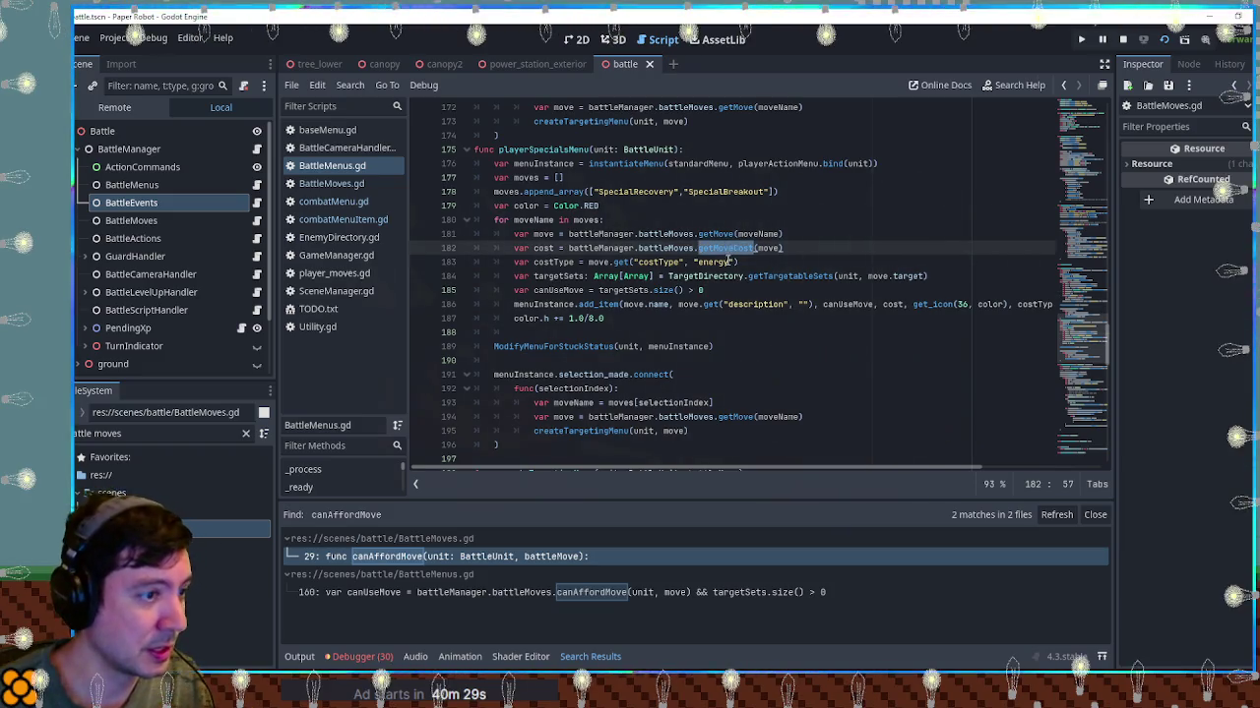
key("ctrl+shift+f")
left_click(665, 396)
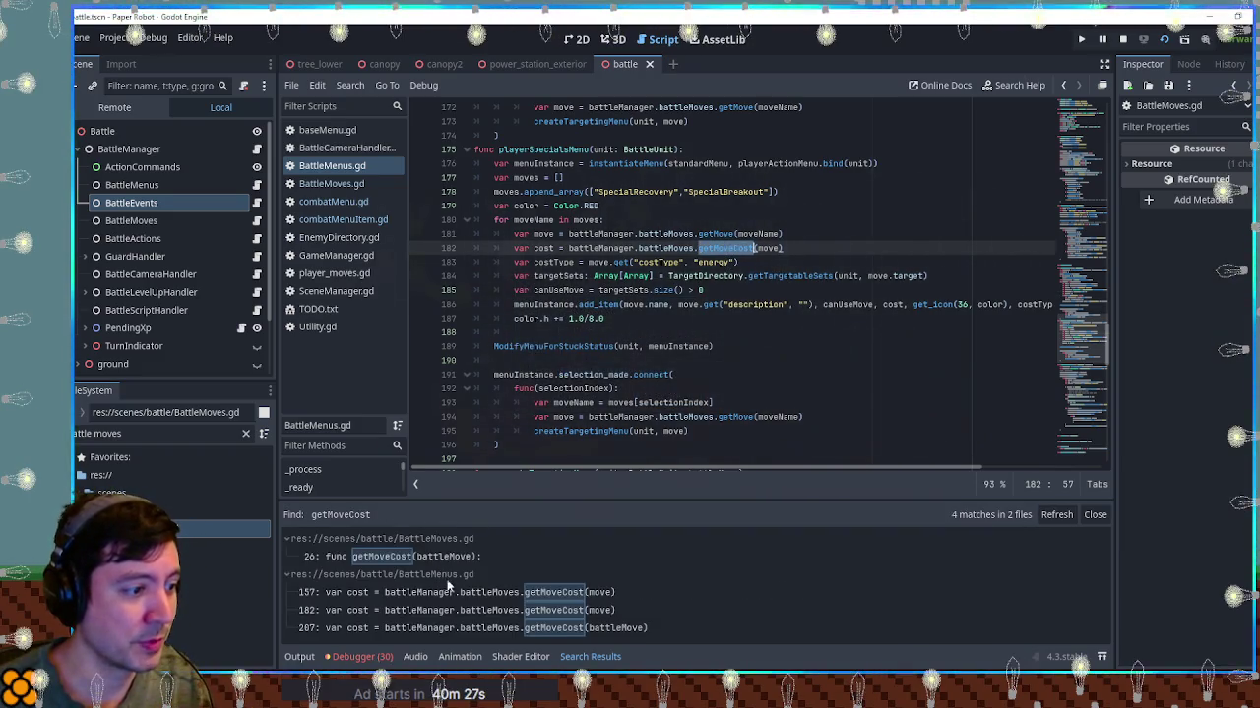
Locate the getMoveCost call on line 157 of BattleMenus.gd
left_click(458, 591)
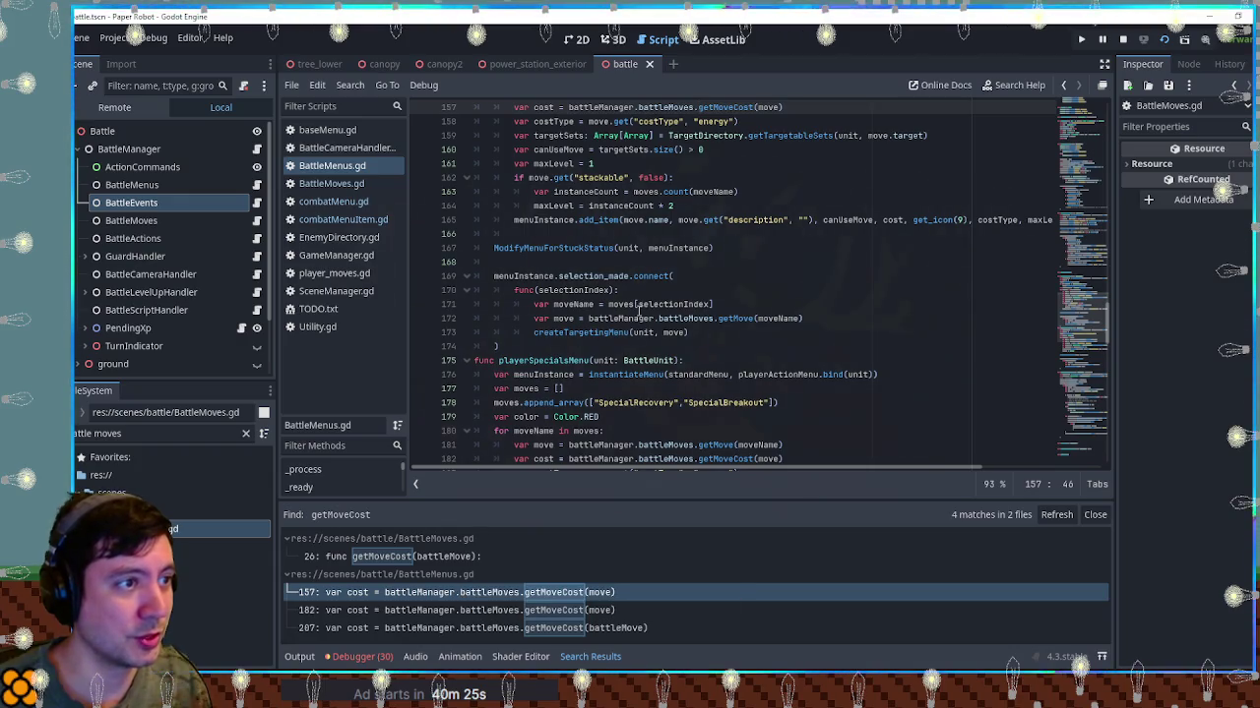
scroll(638, 310, "up", 2)
double_click(544, 191)
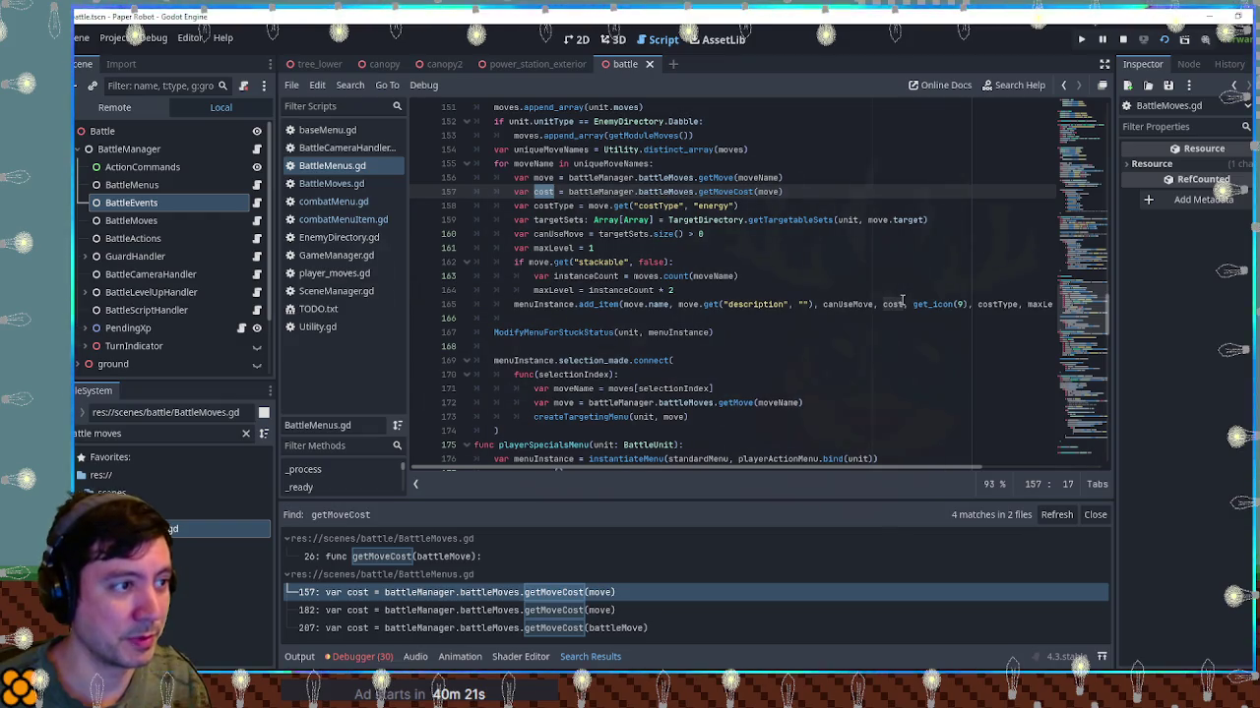
double_click(728, 191)
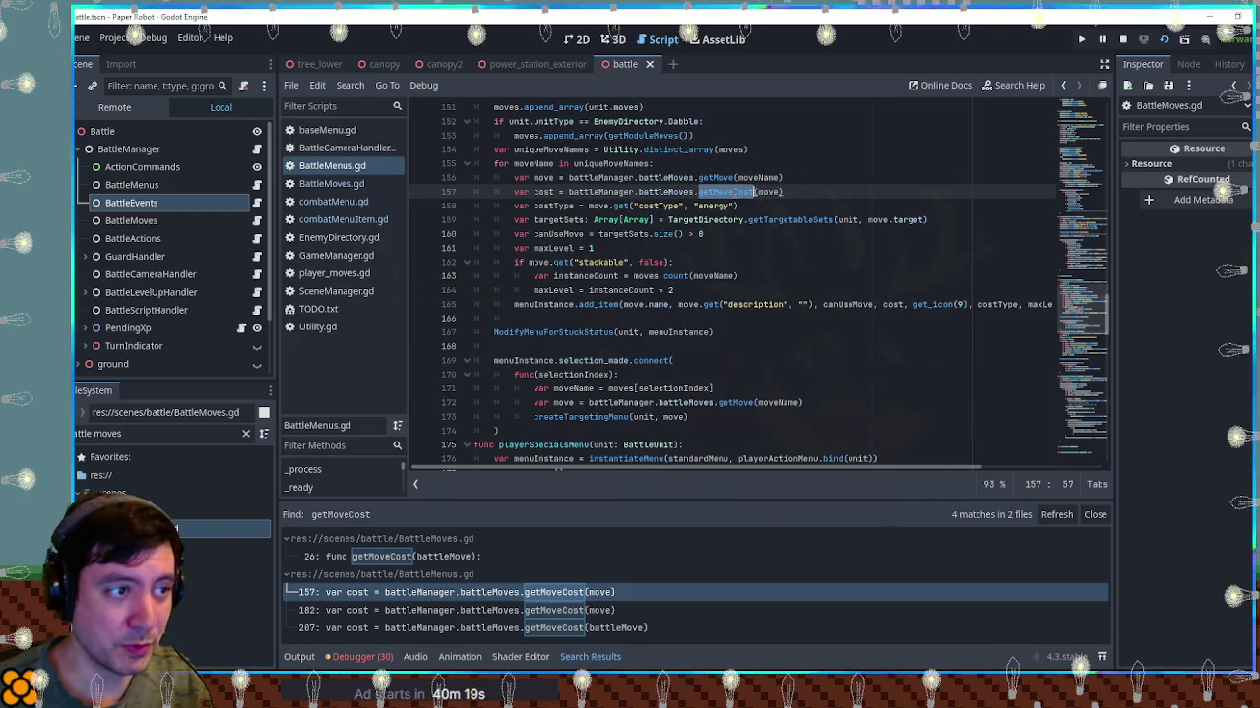
Give getMoveCost a moveLevel parameter returning battleMove.cost * pow(2, moveLevel - 1), and save BattleMoves.gd
left_click(450, 558)
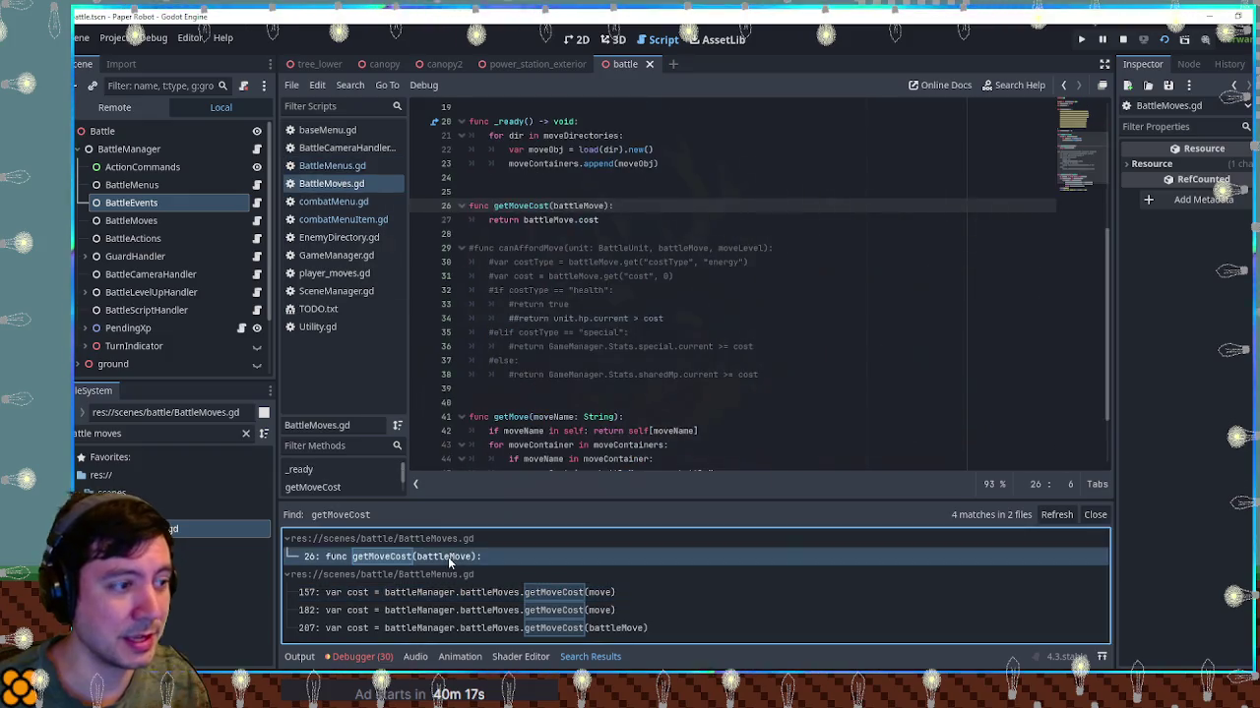
left_click(606, 206)
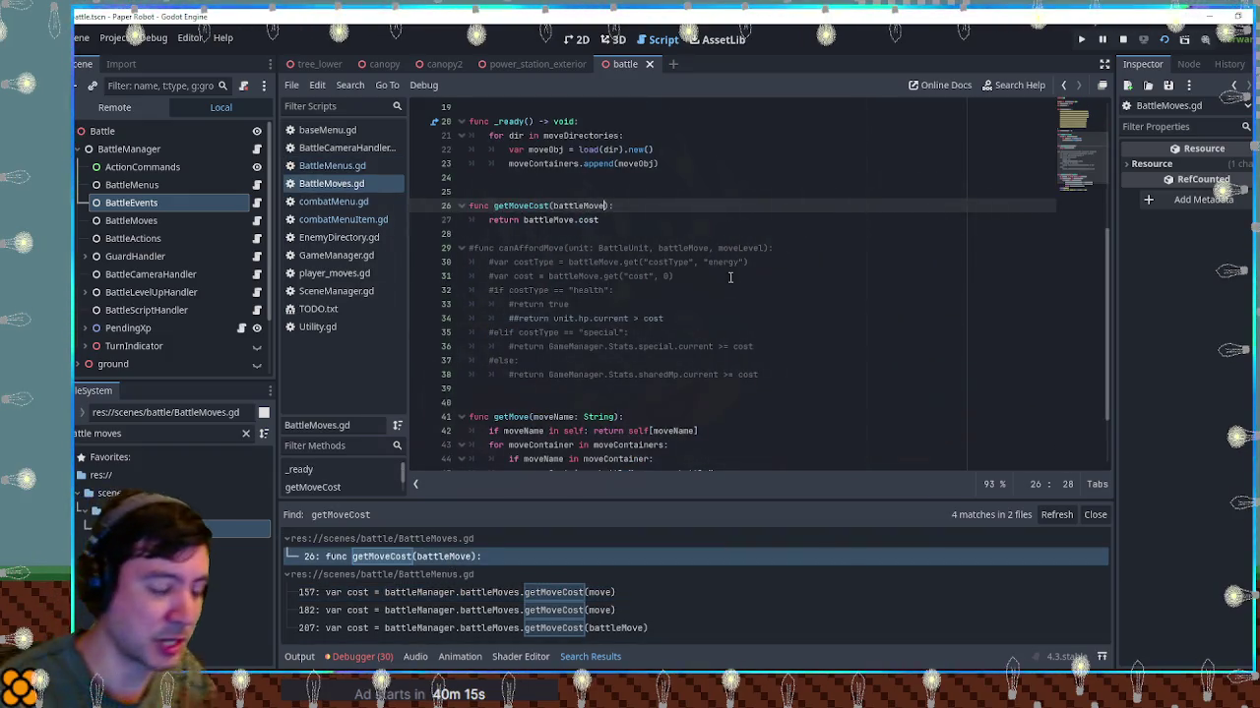
type(", ")
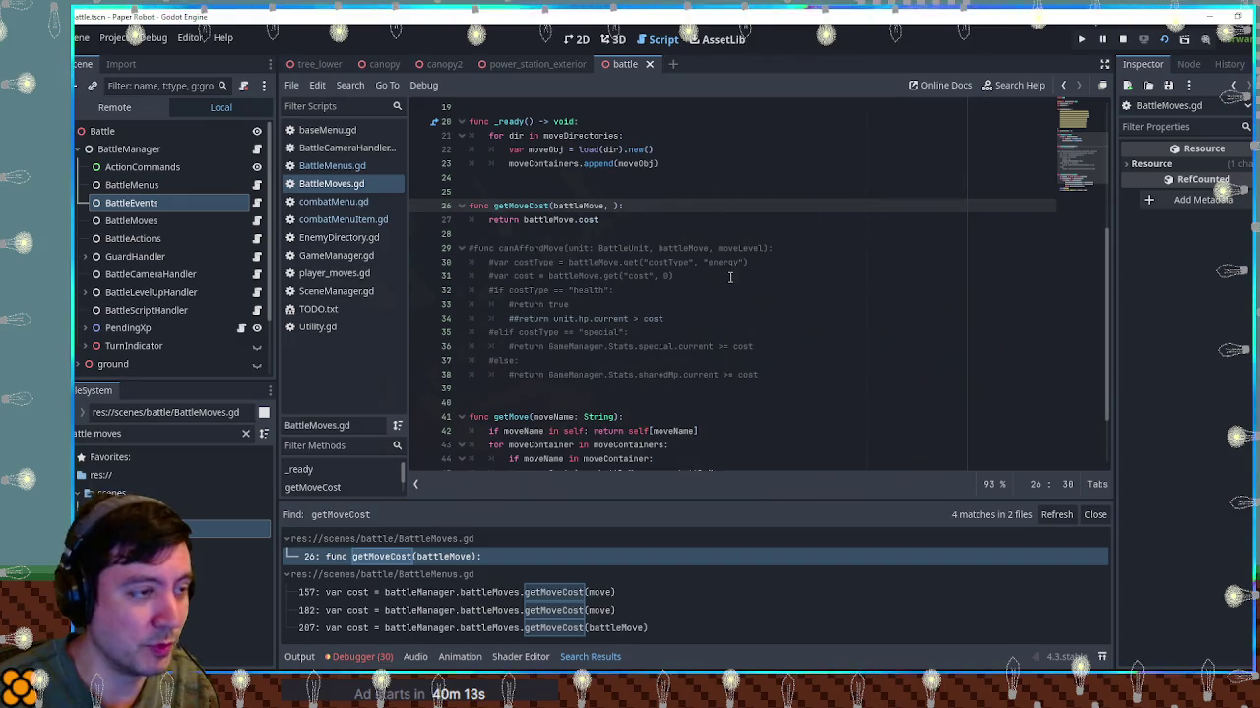
type("moveLevel")
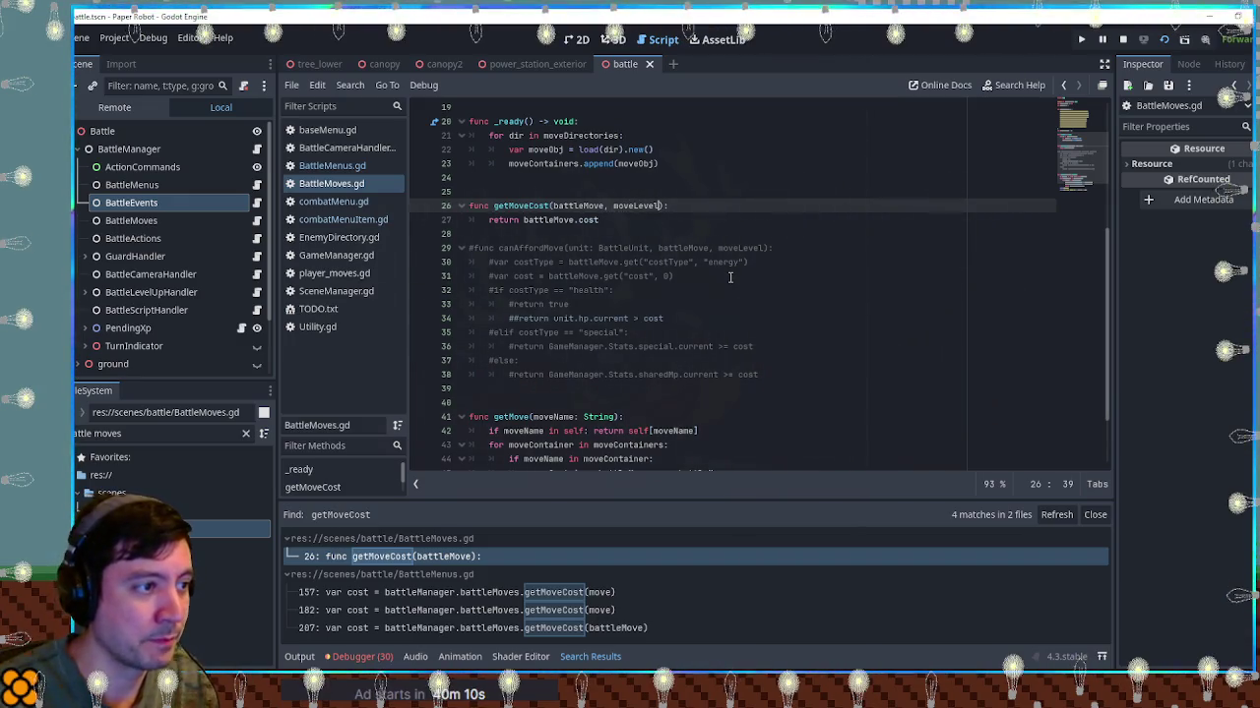
key("Down")
type("* pow")
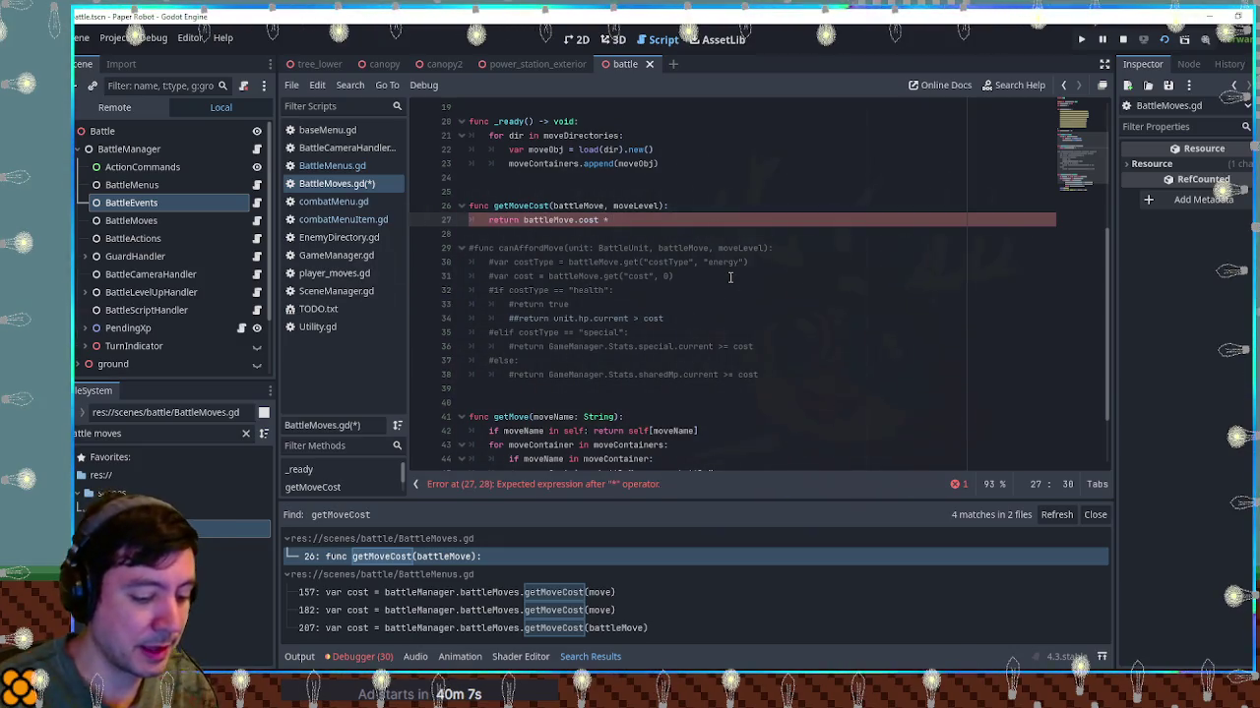
type("(2")
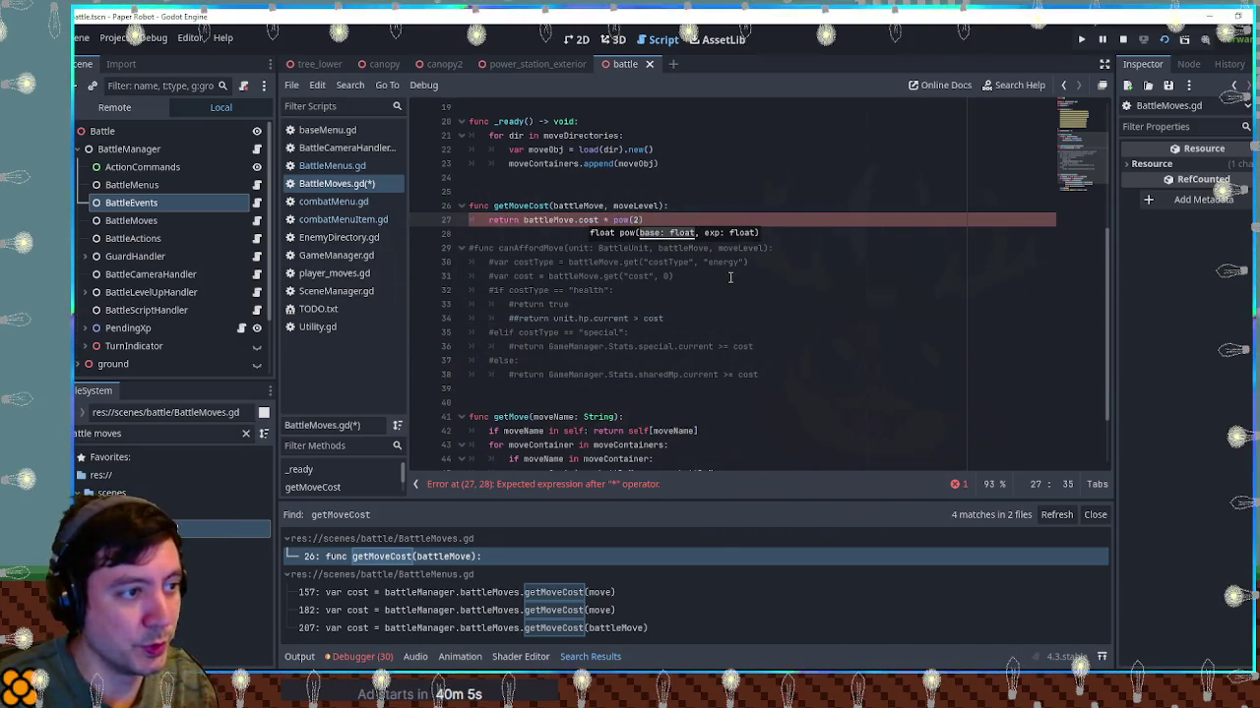
type(",")
key("BackSpace")
key("BackSpace")
type("oveLev")
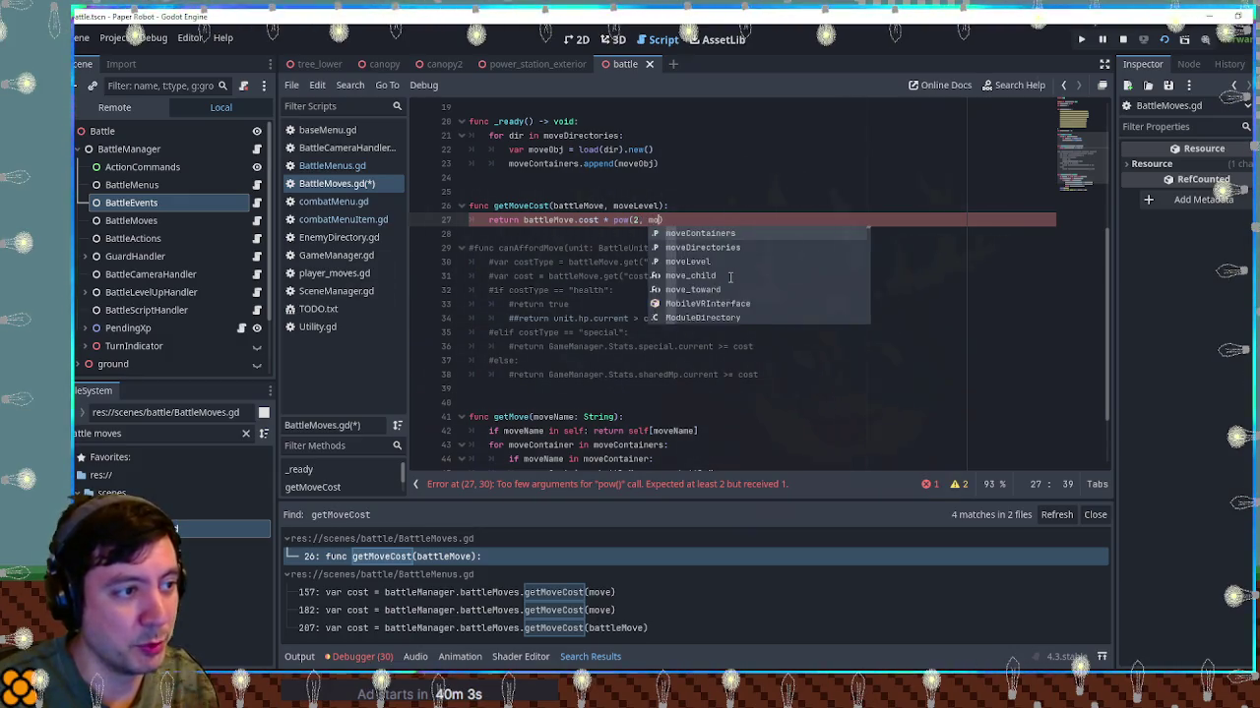
type("el - 1")
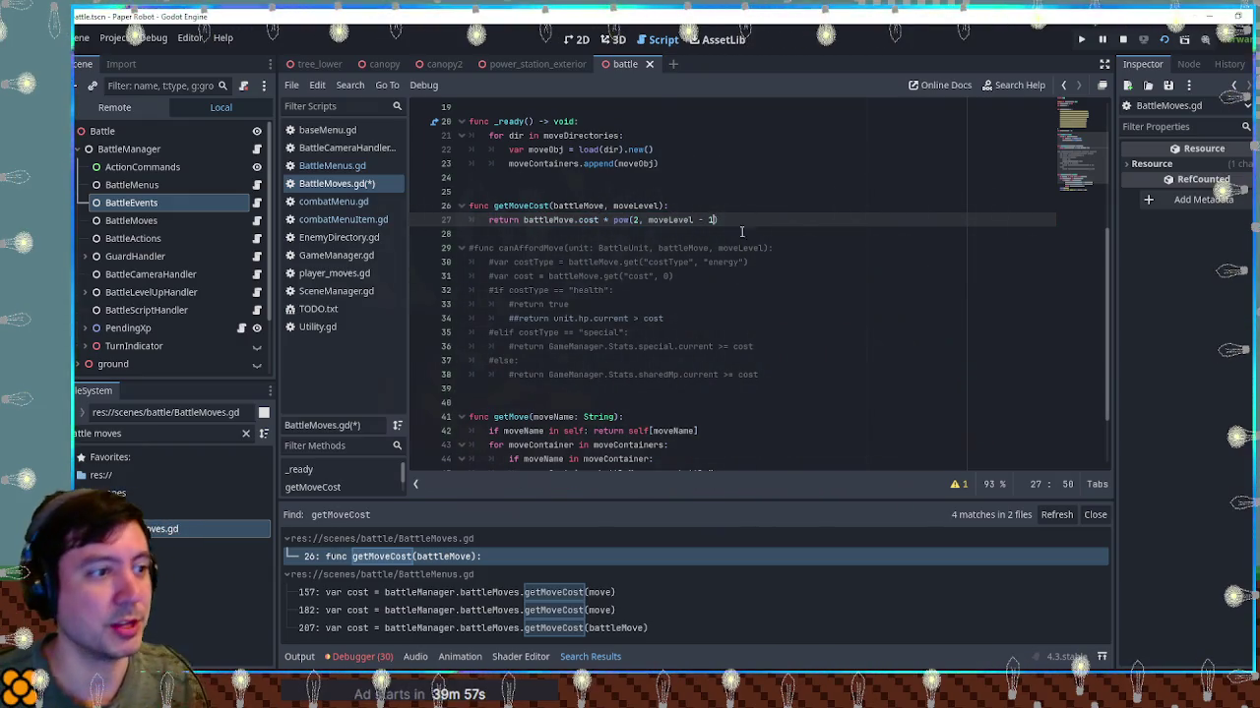
key("ctrl+s")
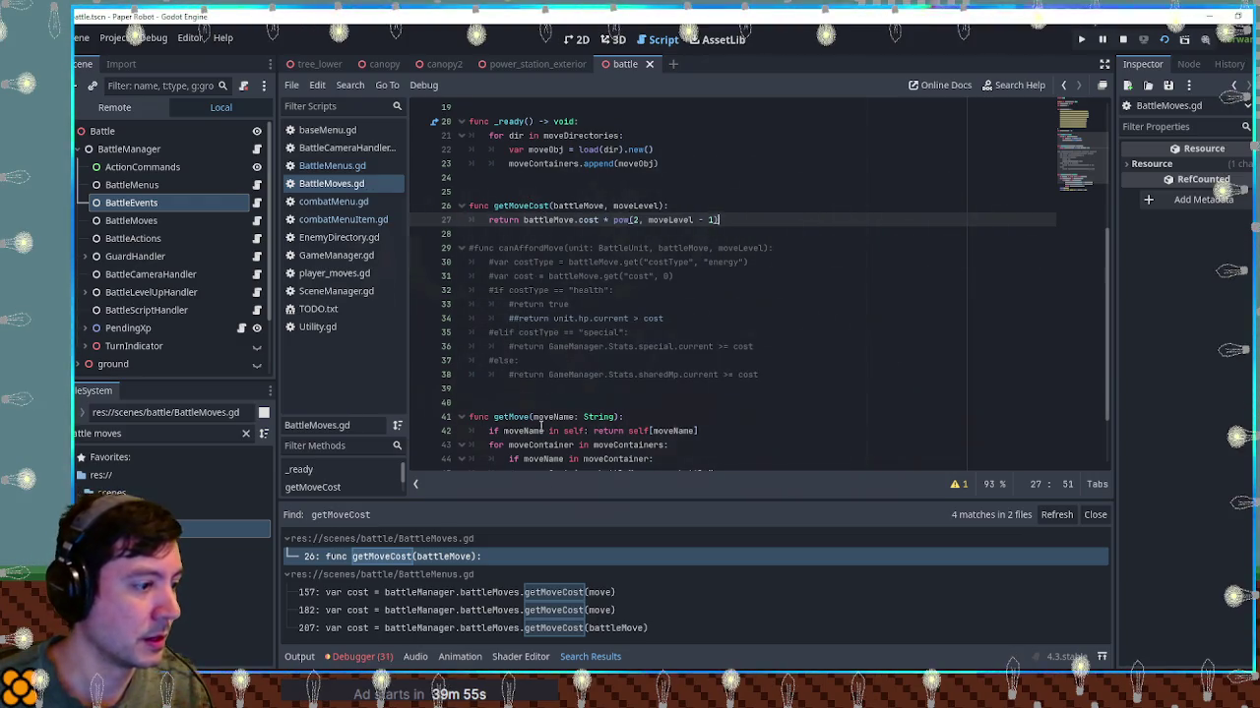
left_click(495, 593)
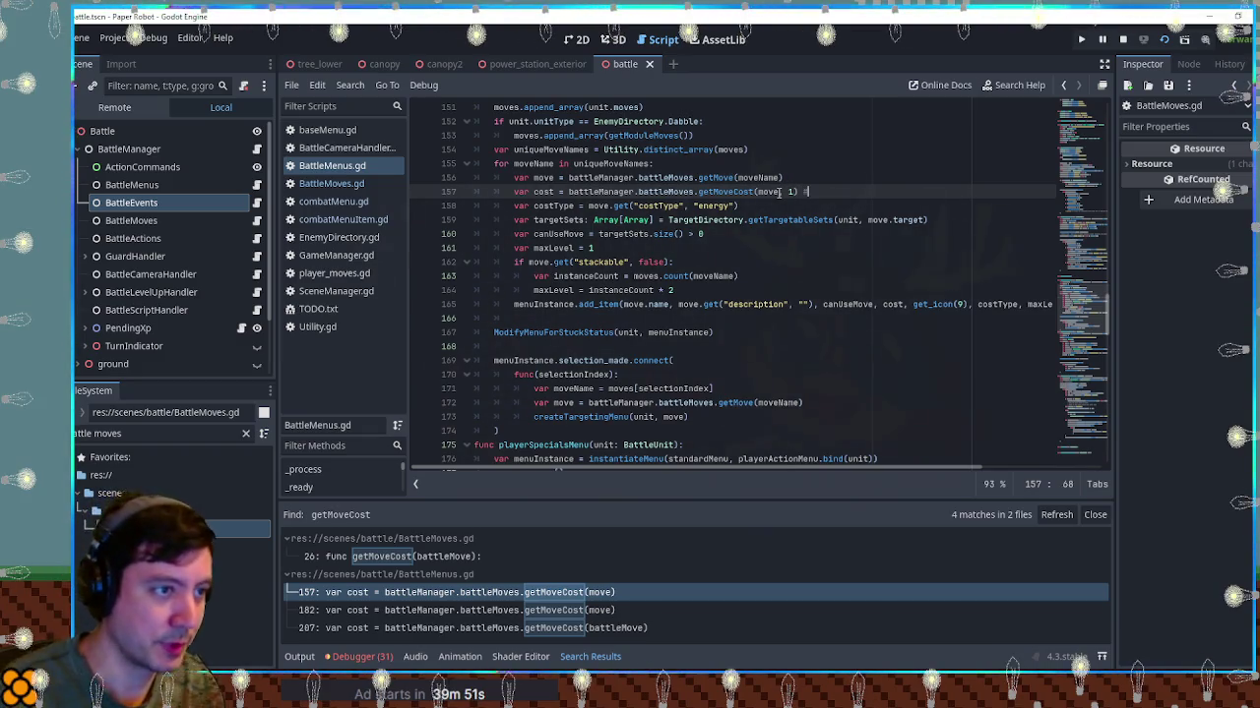
Pass level 1 (base cost only) to the getMoveCost calls at lines 157 and 182, and save
type("t only")
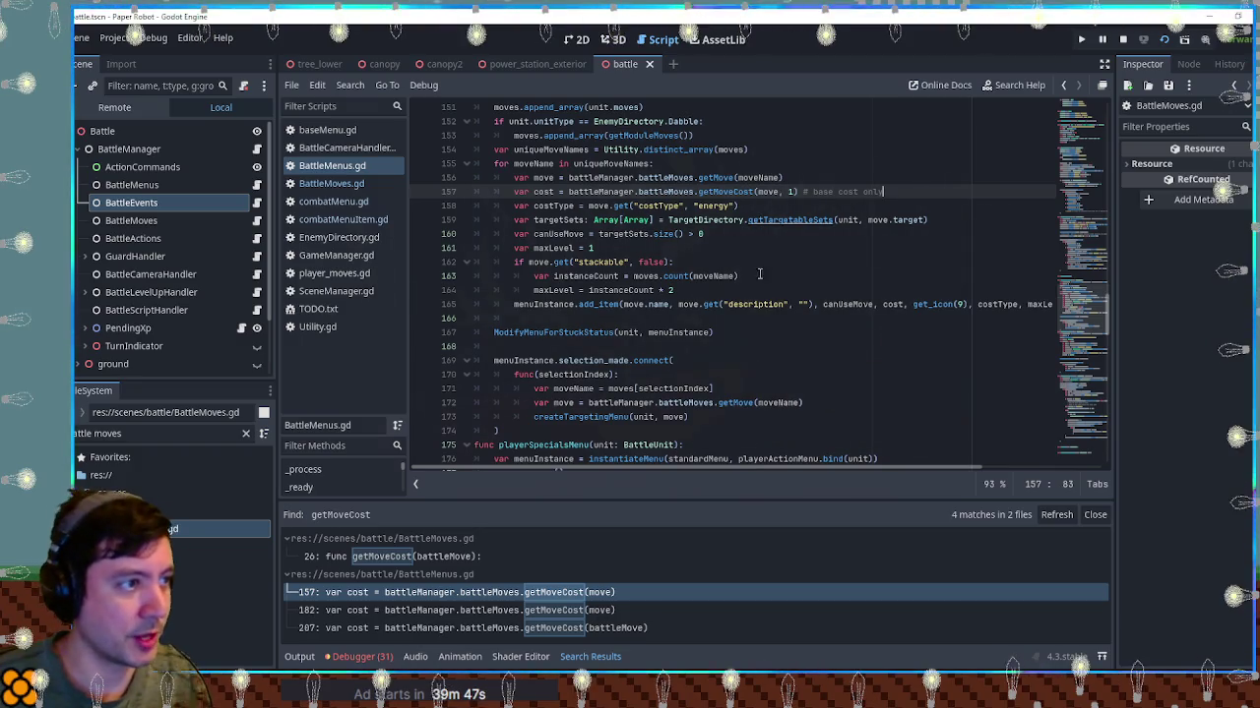
type("only")
key("ctrl+s")
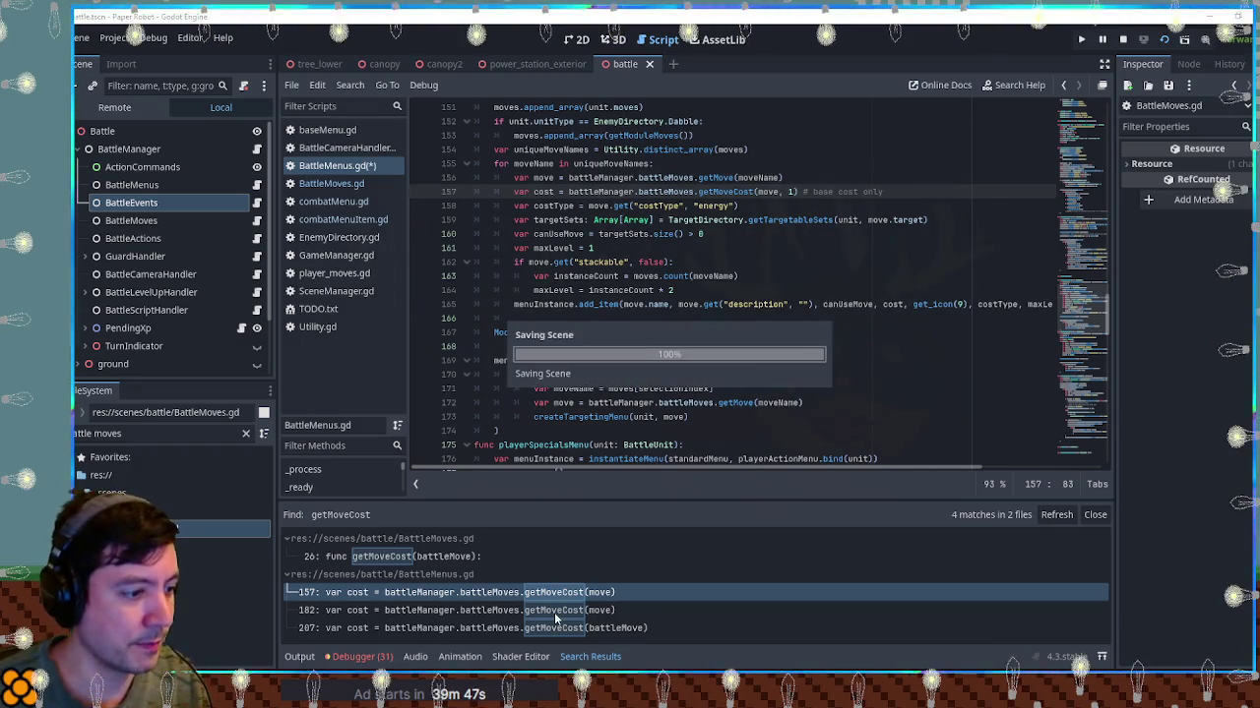
left_click(554, 612)
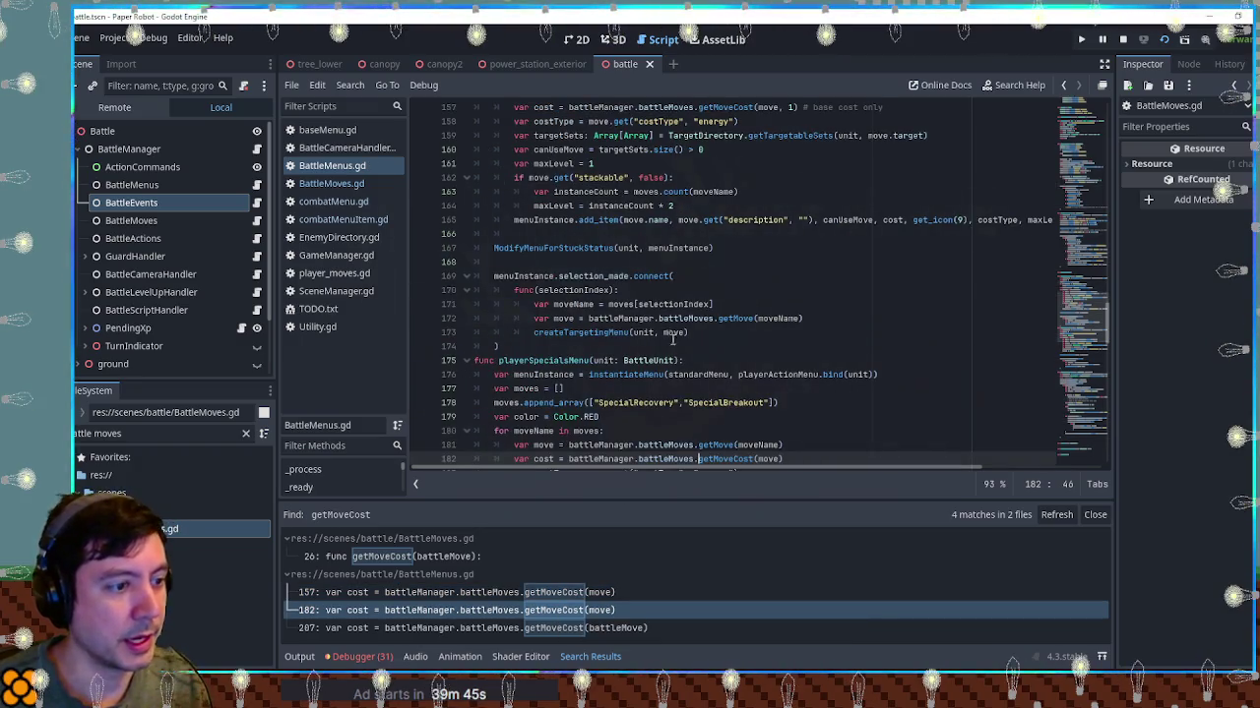
scroll(668, 334, "down", 3)
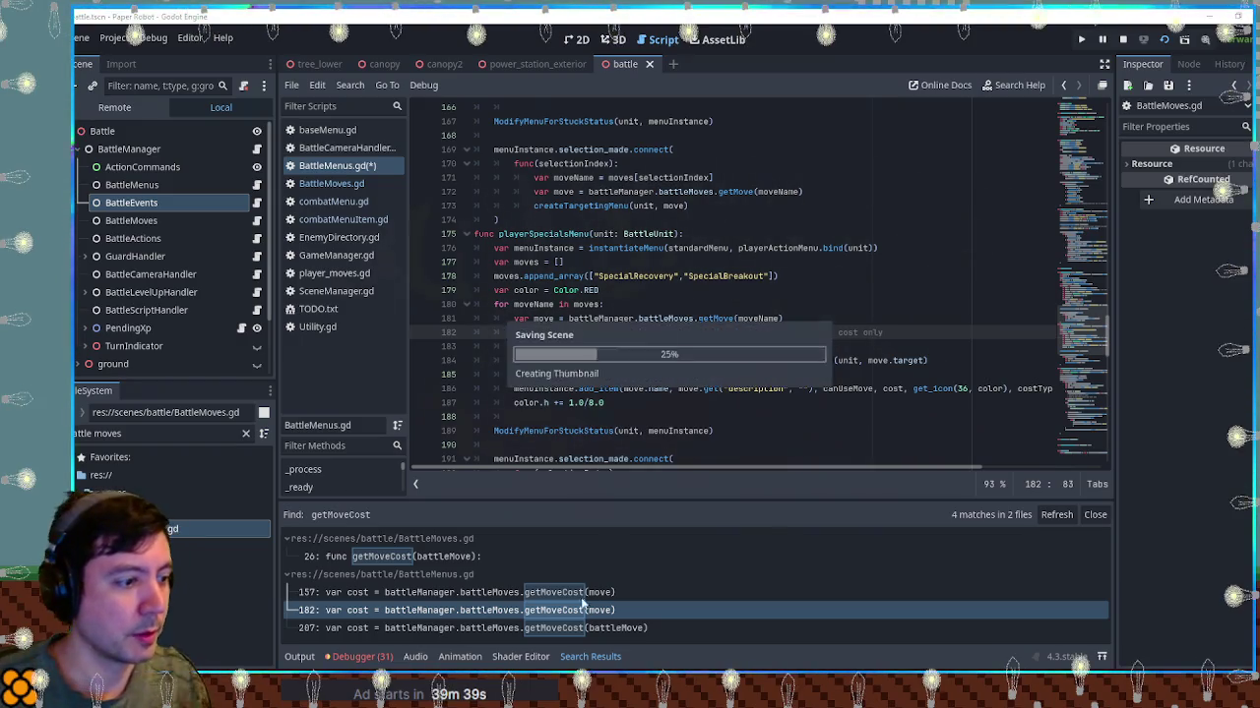
Copy the battleManager.battleMoves reference on line 207 for getMoveCost's argument
left_click(564, 629)
scroll(662, 356, "down", 3)
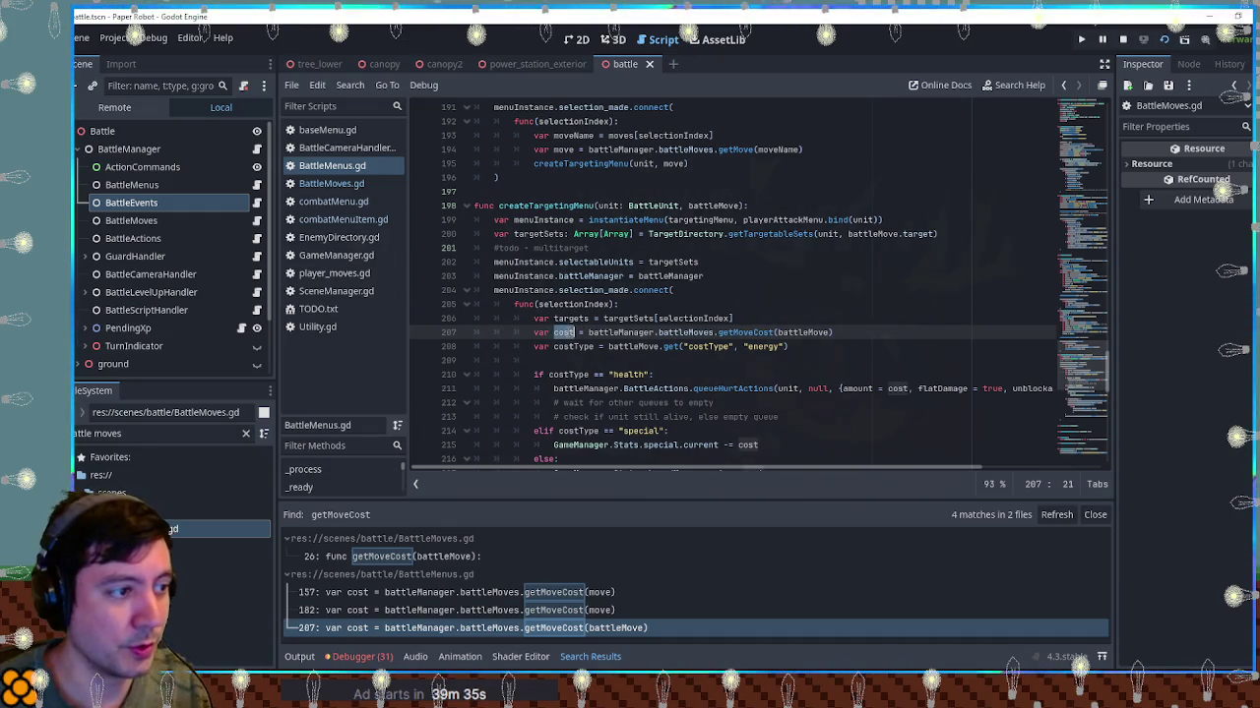
left_click(840, 338)
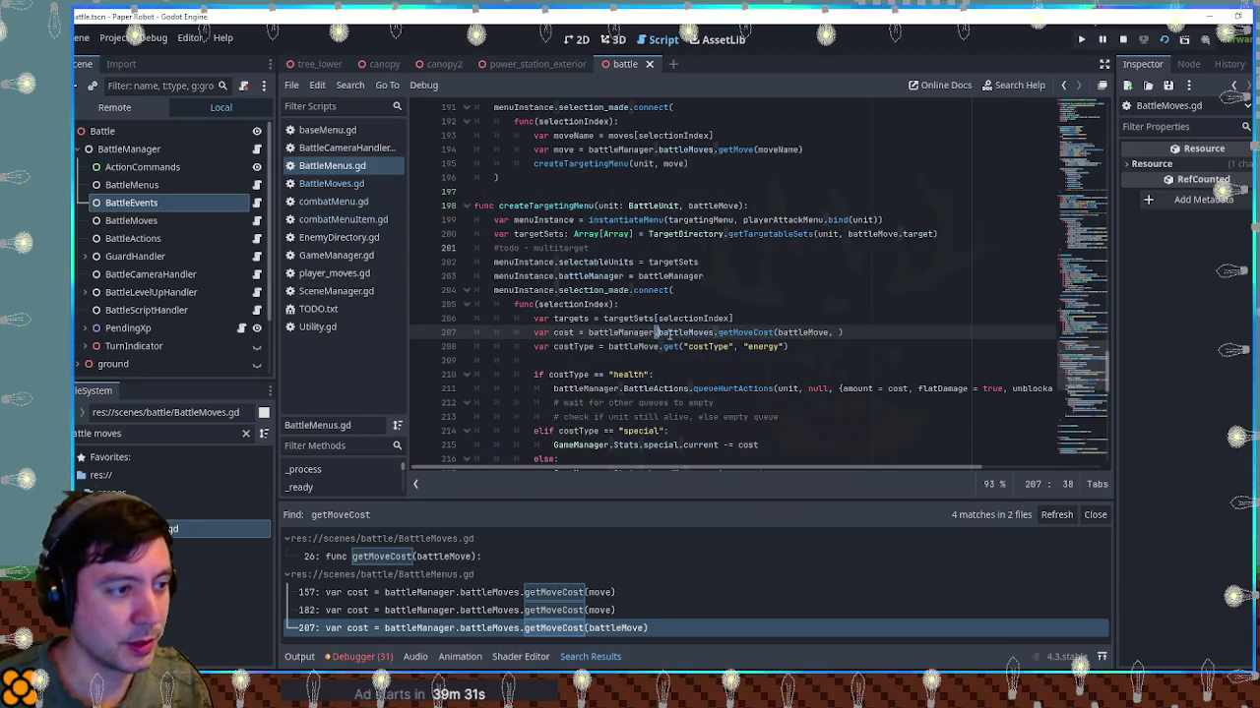
left_click_drag(652, 334, 714, 334)
left_click_drag(588, 335, 714, 335)
left_click(837, 333)
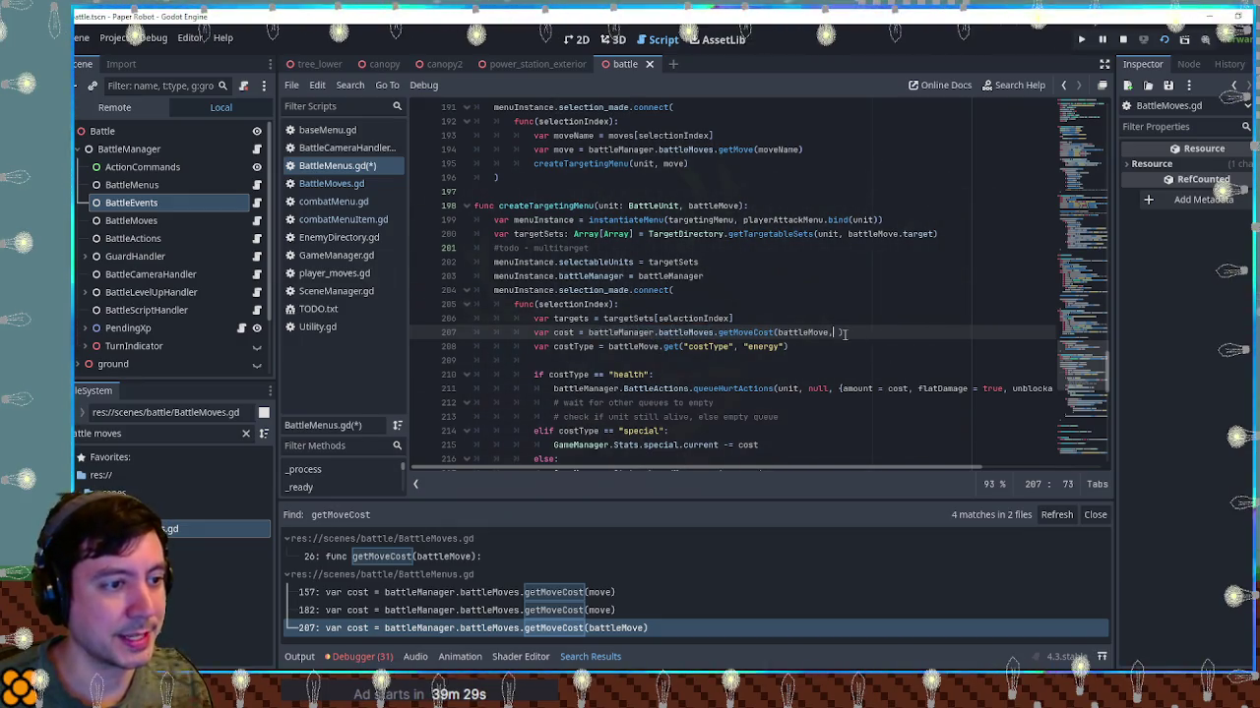
Make line 207 pass battleManager.battleMoves.moveLevel to getMoveCost, save, and run the game
left_click(331, 183)
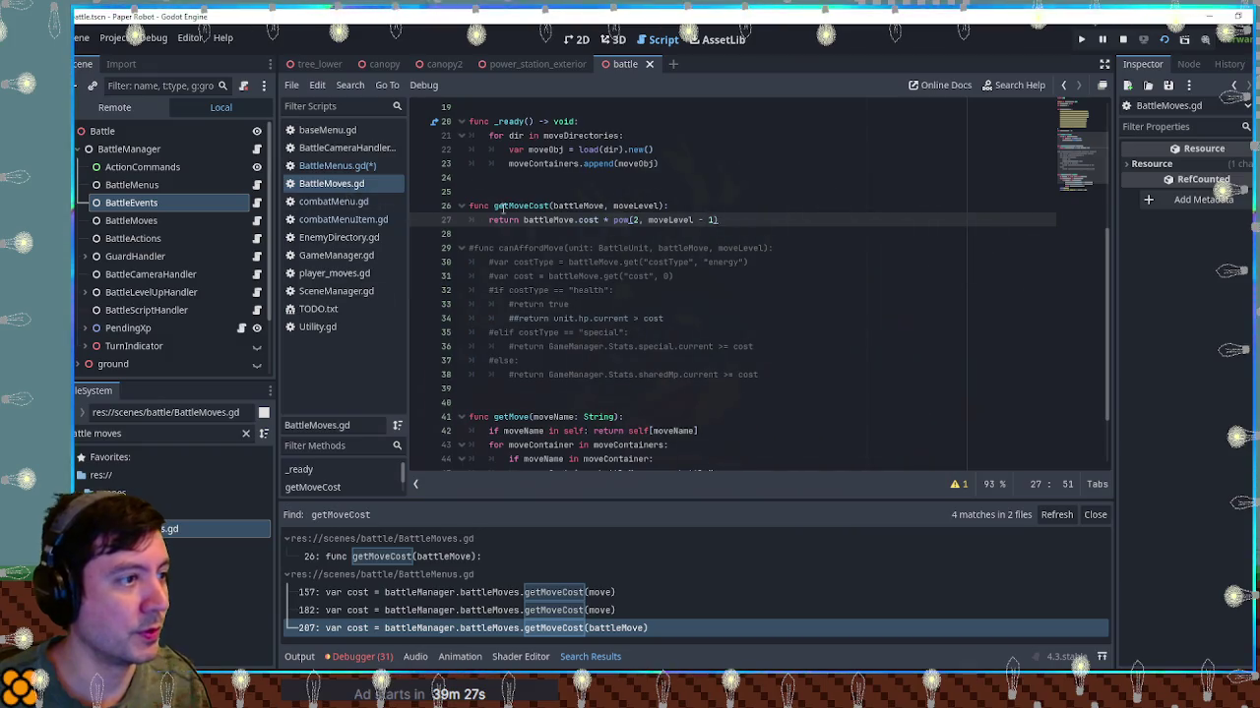
scroll(536, 208, "up", 5)
double_click(513, 164)
left_click(337, 166)
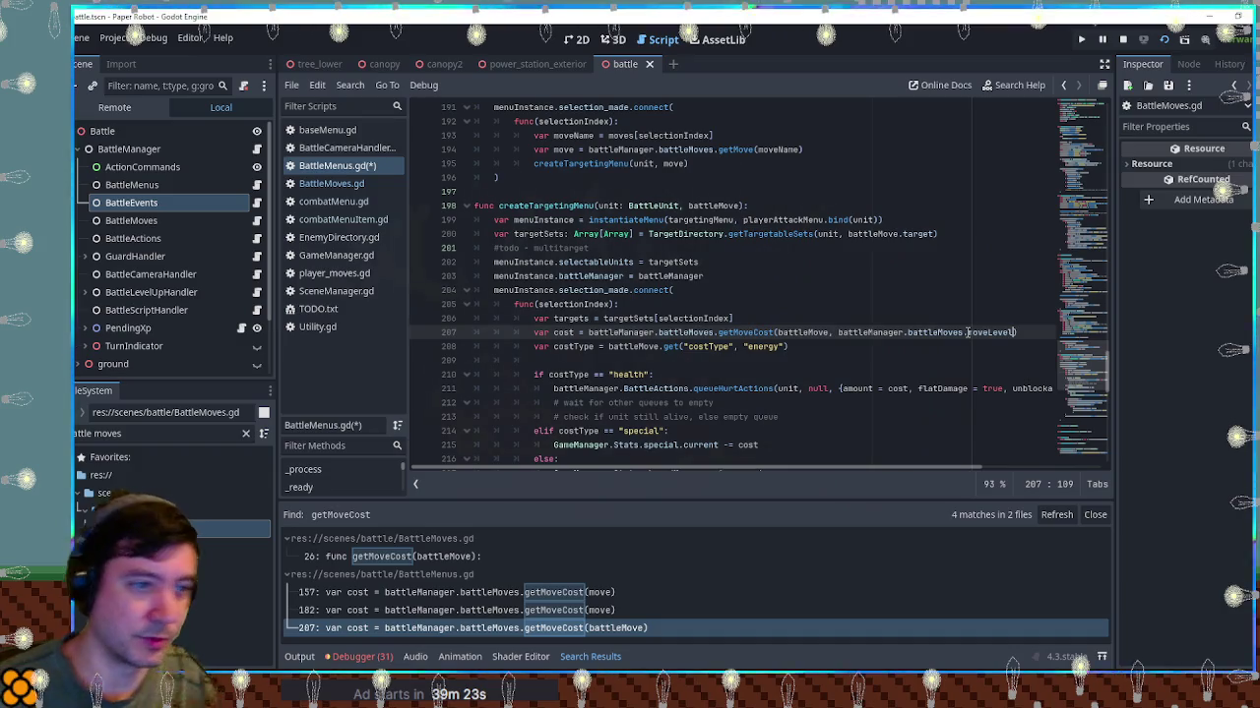
left_click(918, 291)
key("ctrl+s")
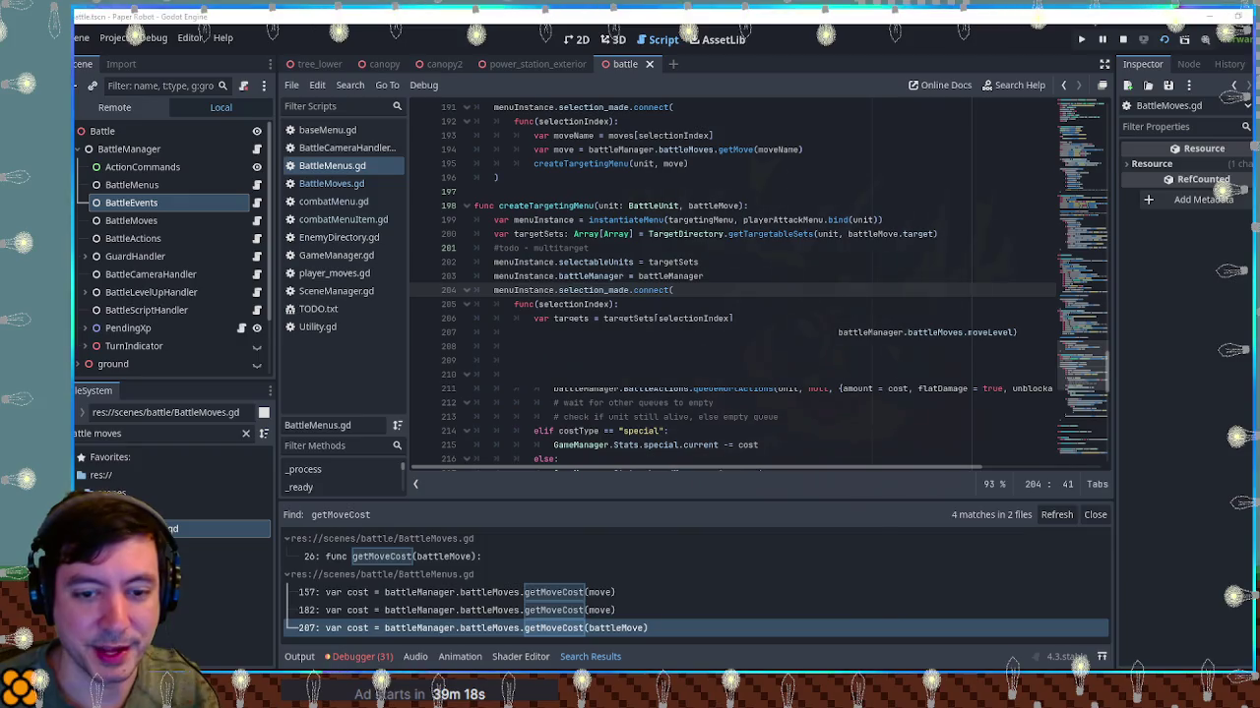
key("F5")
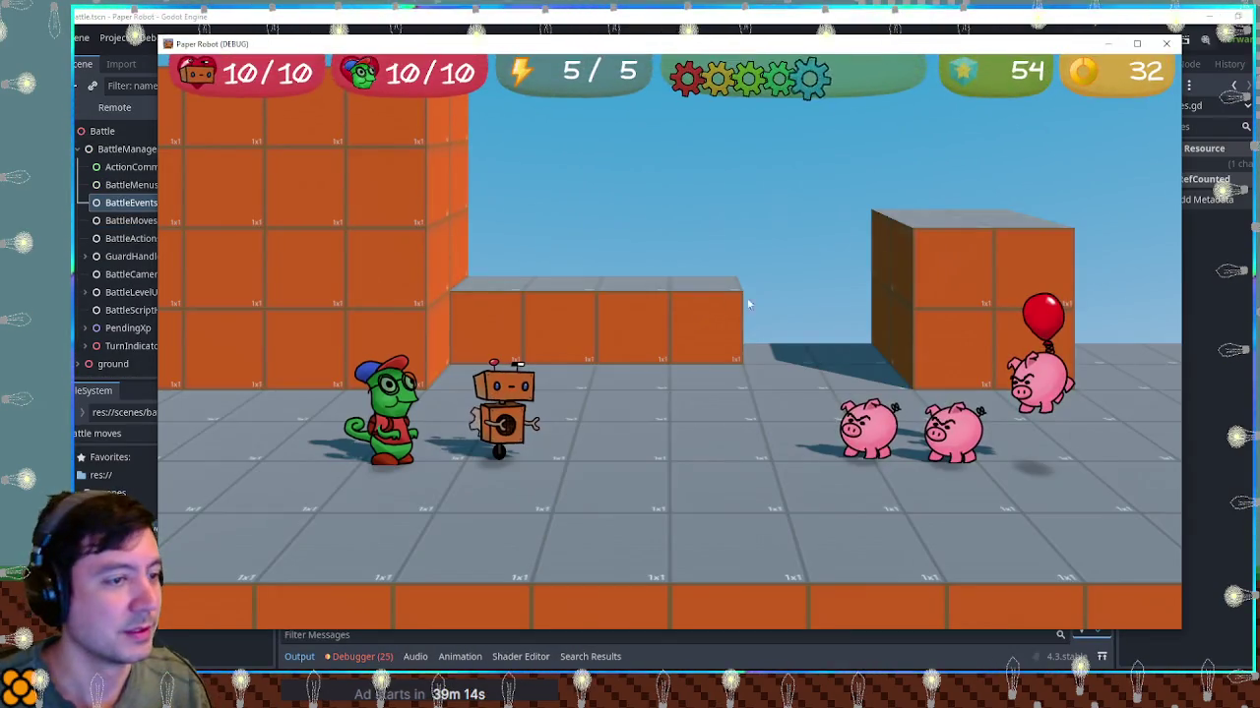
In the battle, choose Beak Barrage at Lvl 2 for 4 energy and confirm it
key("space")
key("Down")
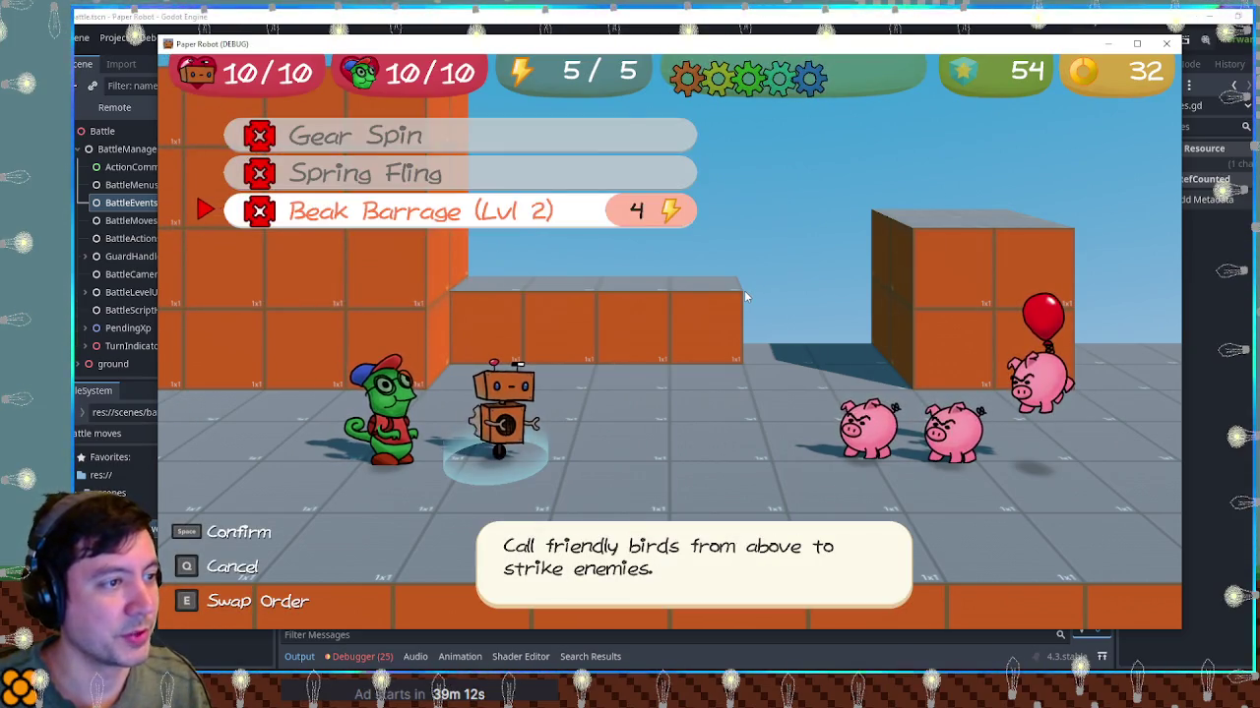
key("Right")
key("Right")
key("Right")
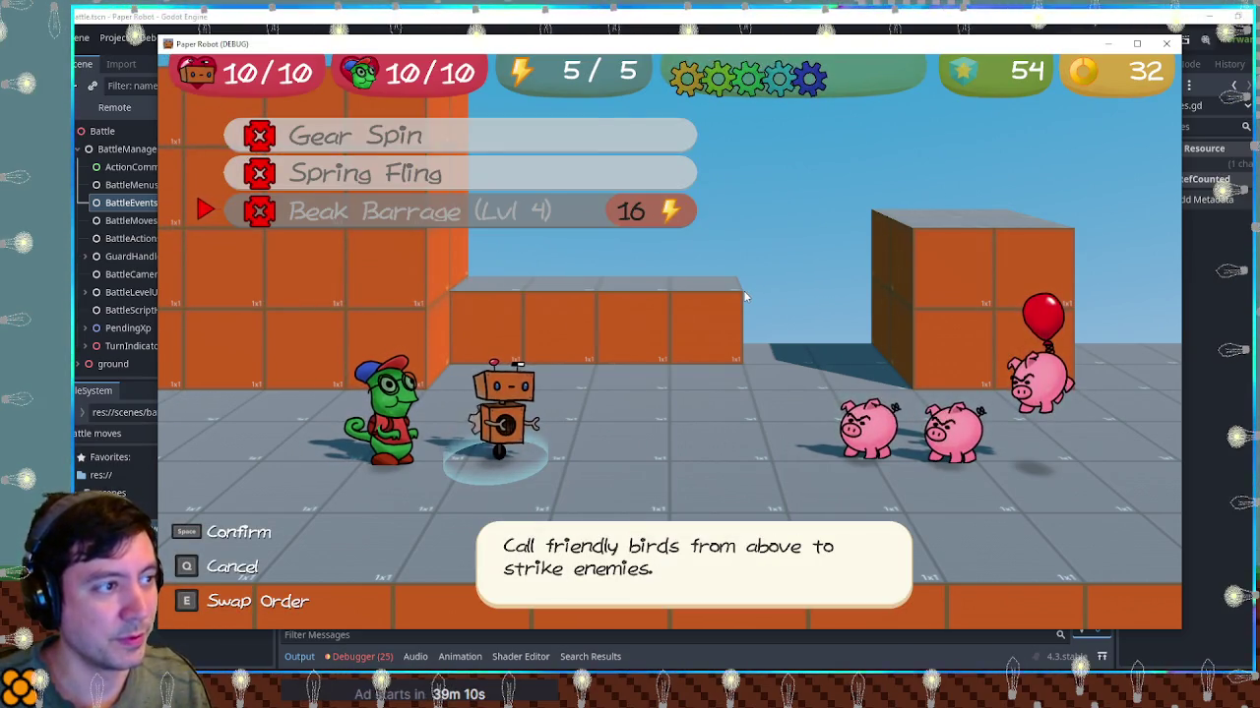
key("Left")
key("Left")
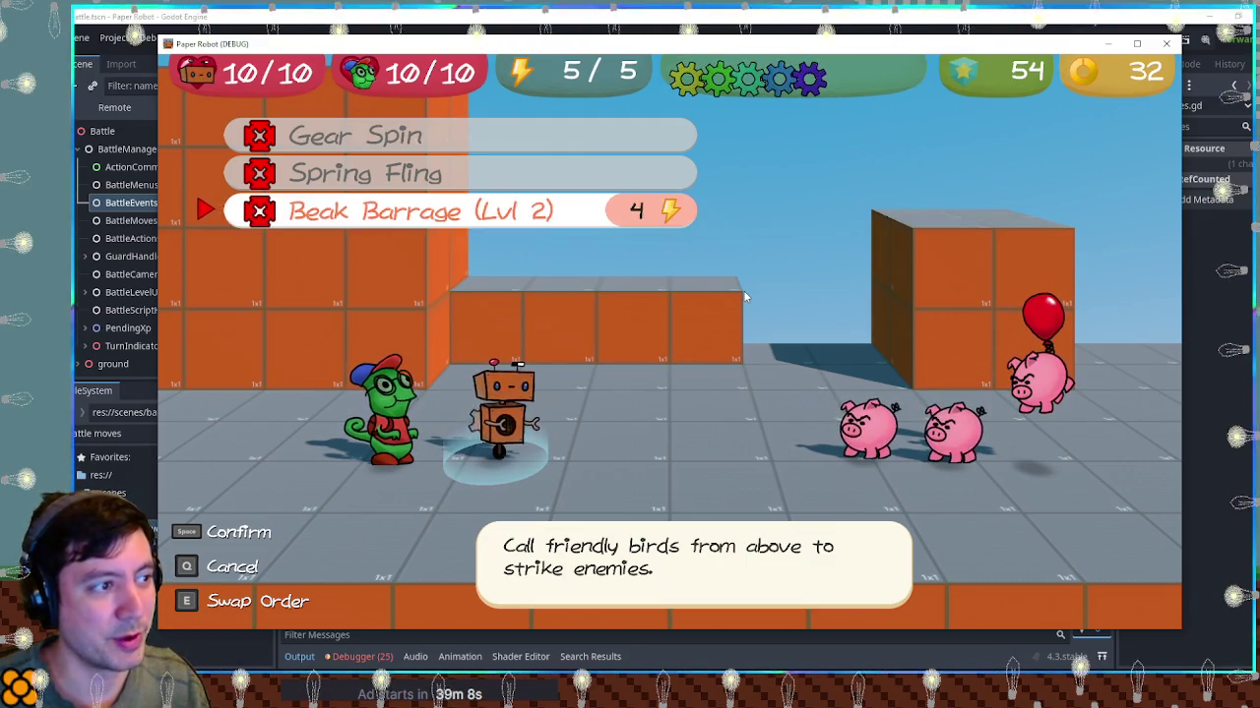
key("space")
key("space")
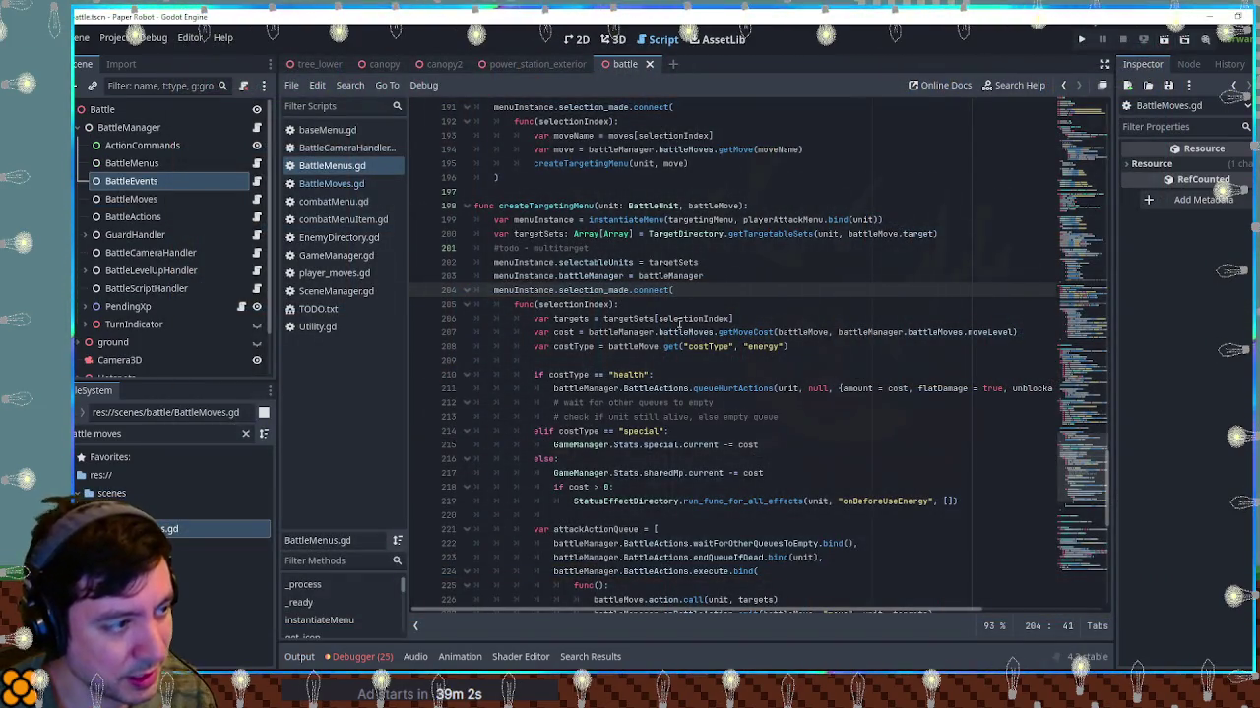
Inspect where battleMove is used in BattleMoves.gd
left_click(335, 184)
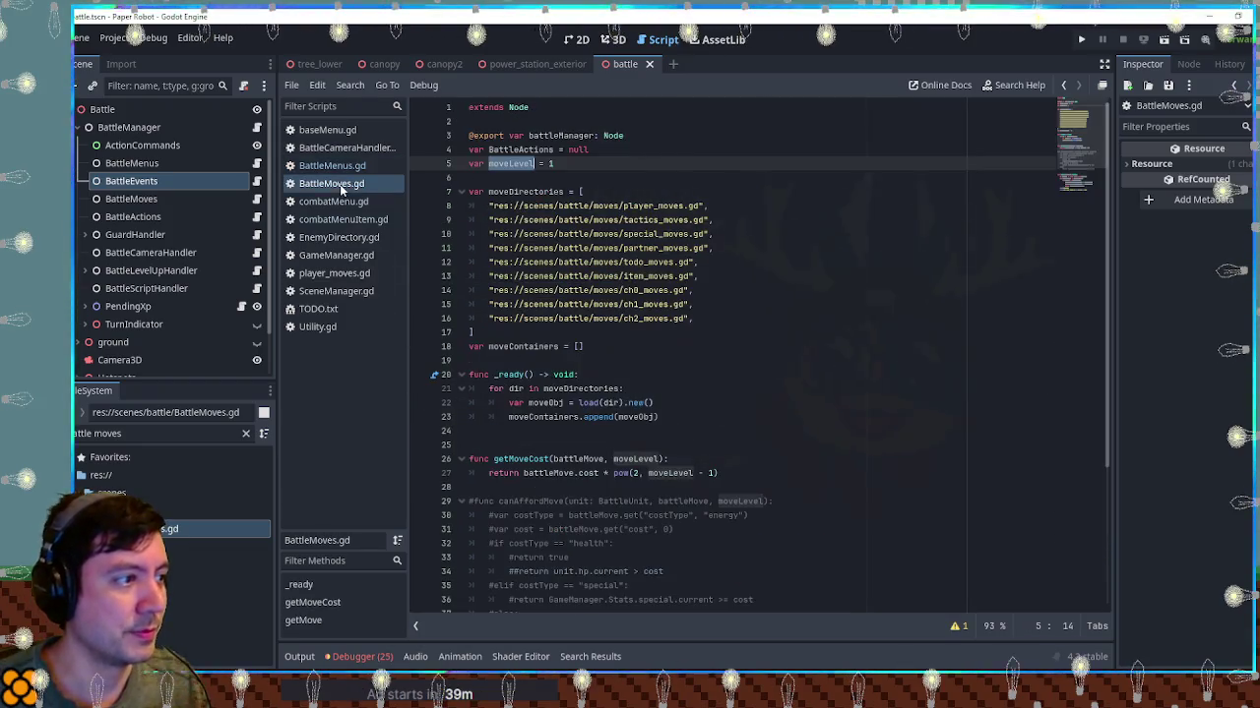
scroll(758, 394, "down", 3)
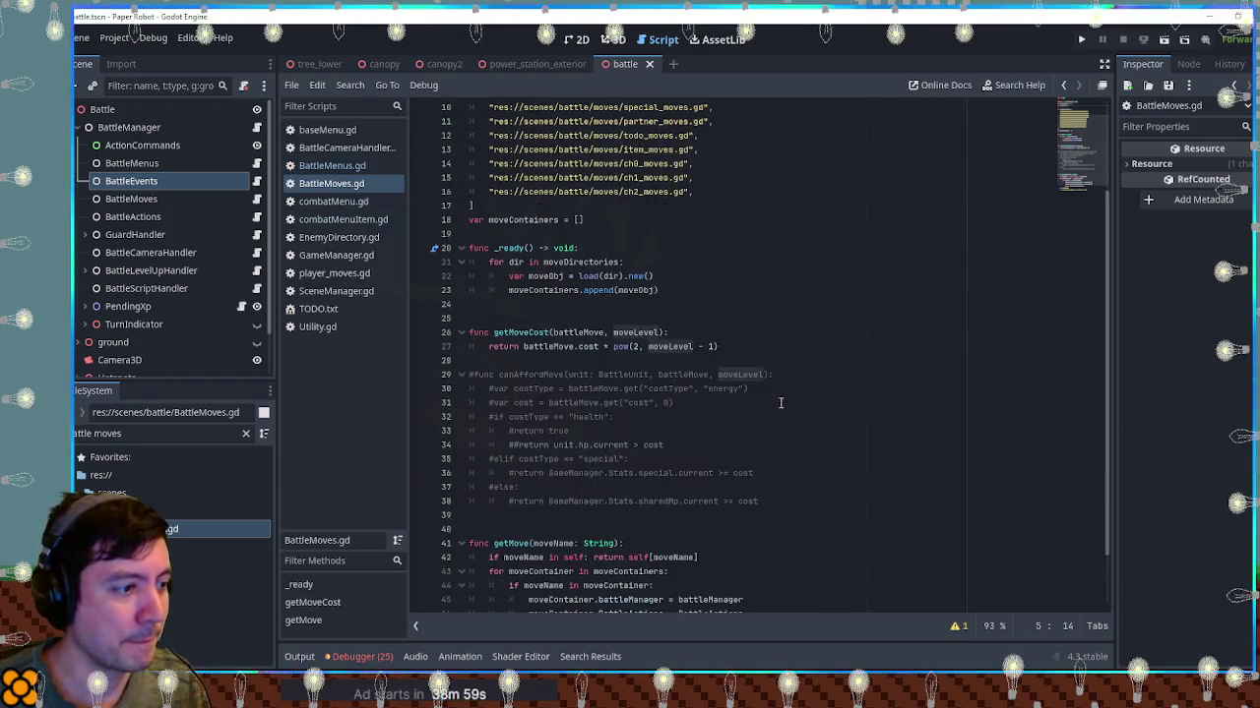
double_click(540, 347)
scroll(540, 346, "down", 2)
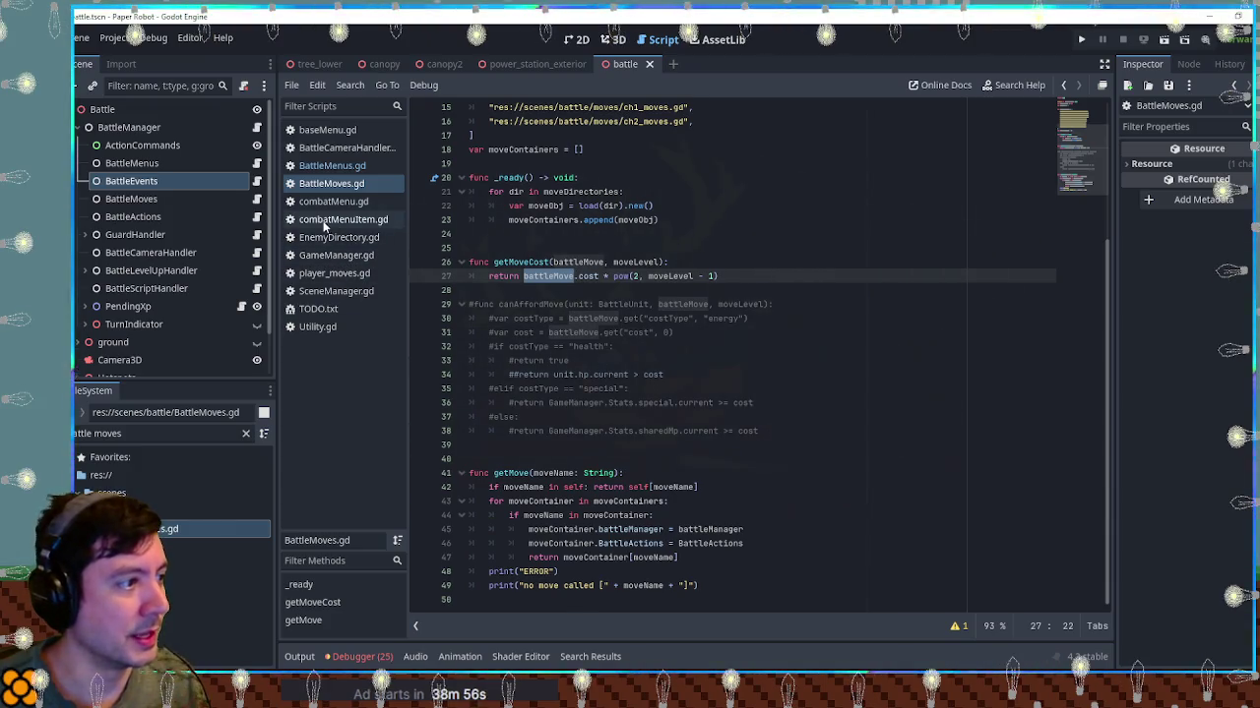
Select setIsSelected in combatMenuItem.gd and run a project-wide Find in Files for it
left_click(342, 220)
scroll(509, 463, "down", 4)
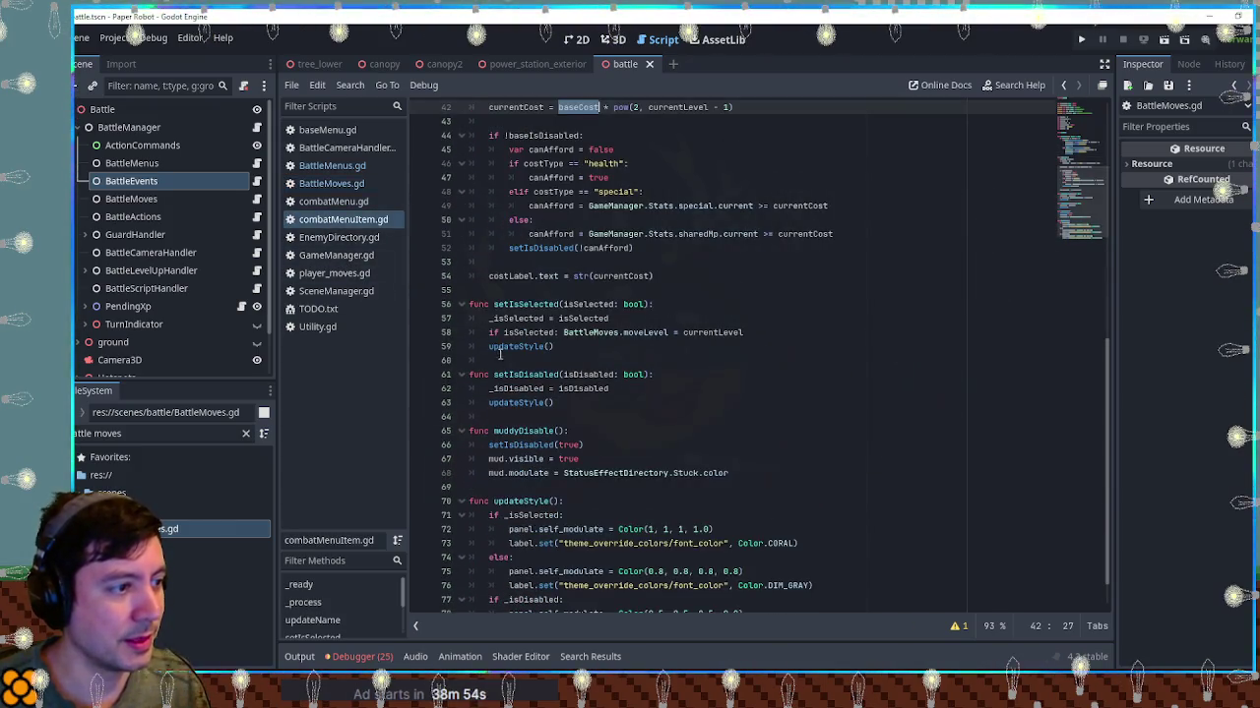
double_click(539, 306)
double_click(531, 333)
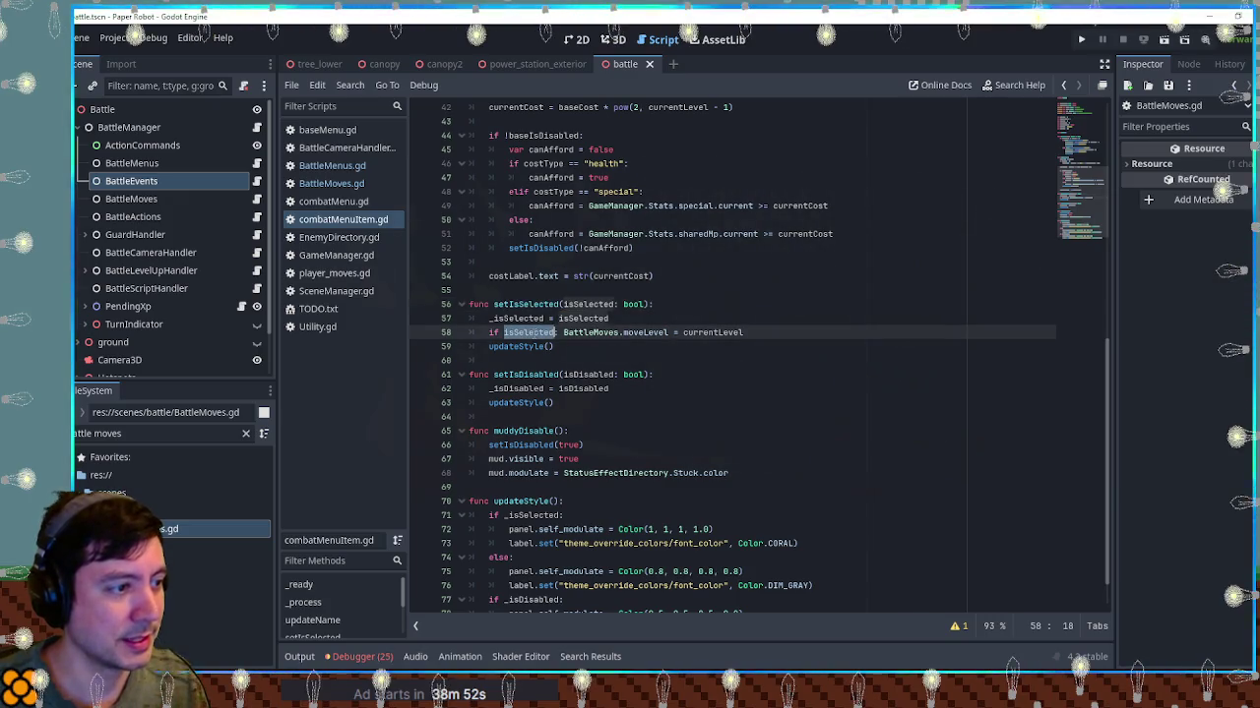
left_click(531, 304)
double_click(531, 304)
key("ctrl+shift+f")
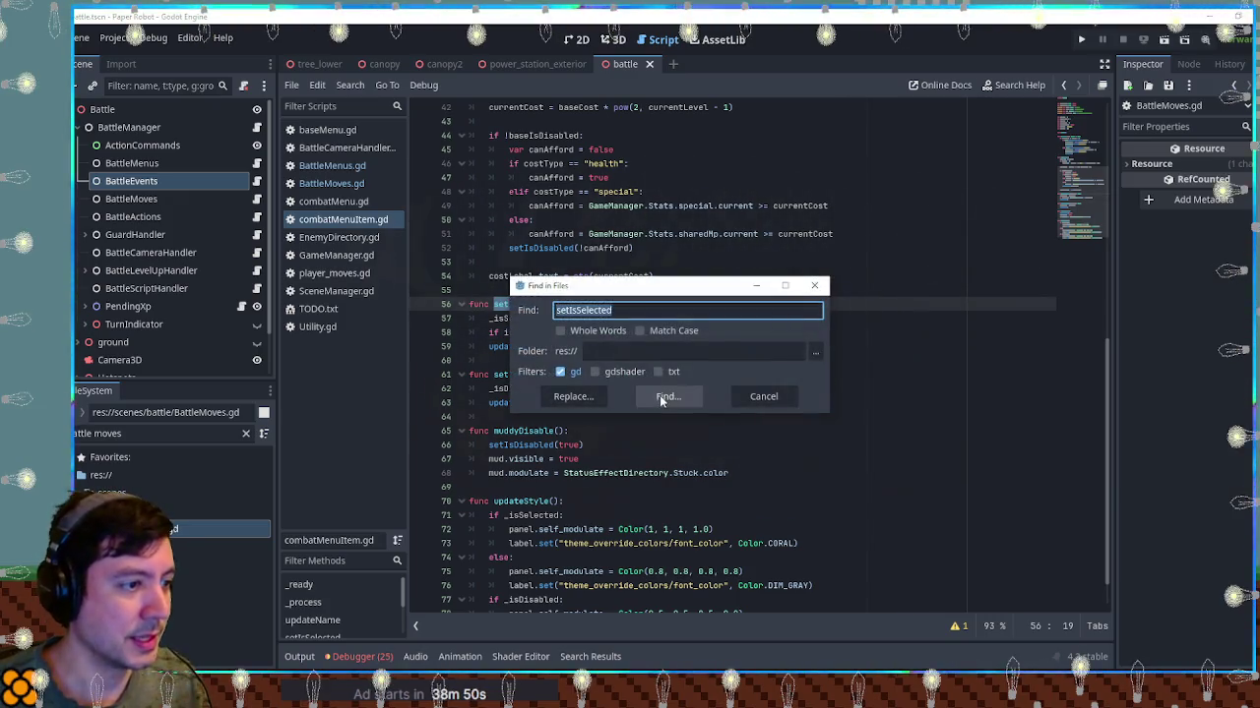
left_click(660, 398)
Review the setIsSelected calls at combatMenu lines 132 and 153, then return to its definition
scroll(504, 571, "down", 2)
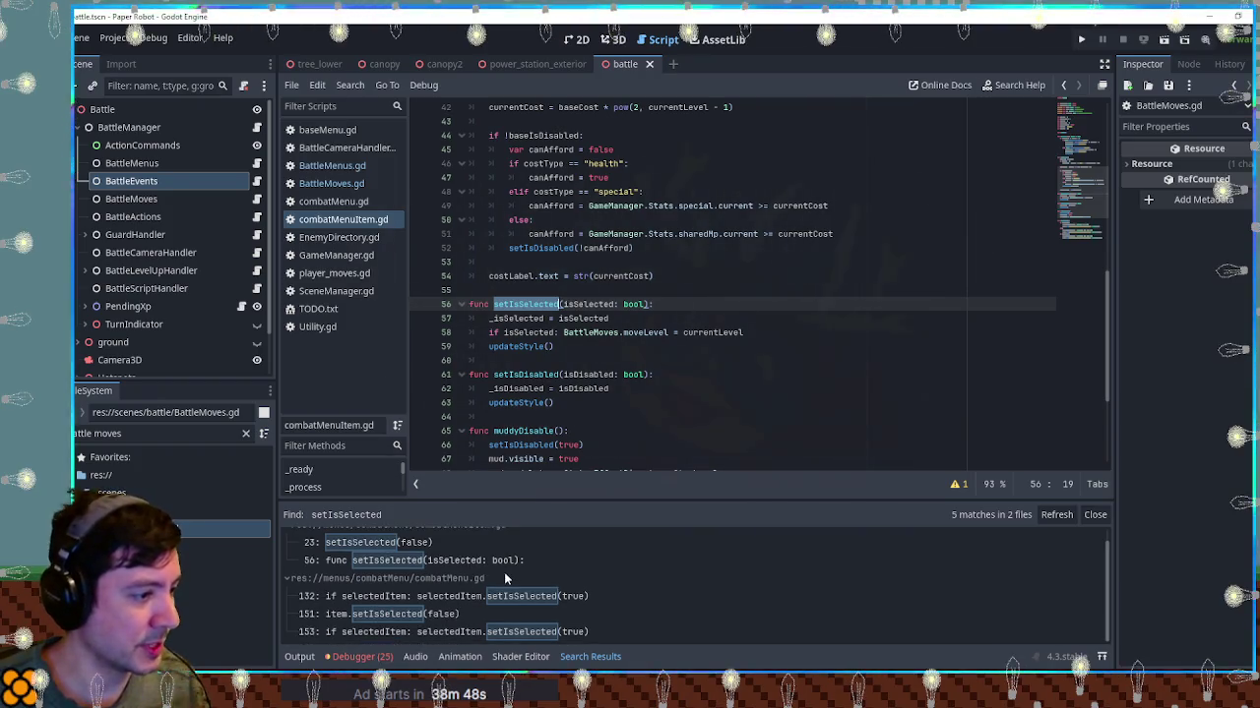
left_click(575, 594)
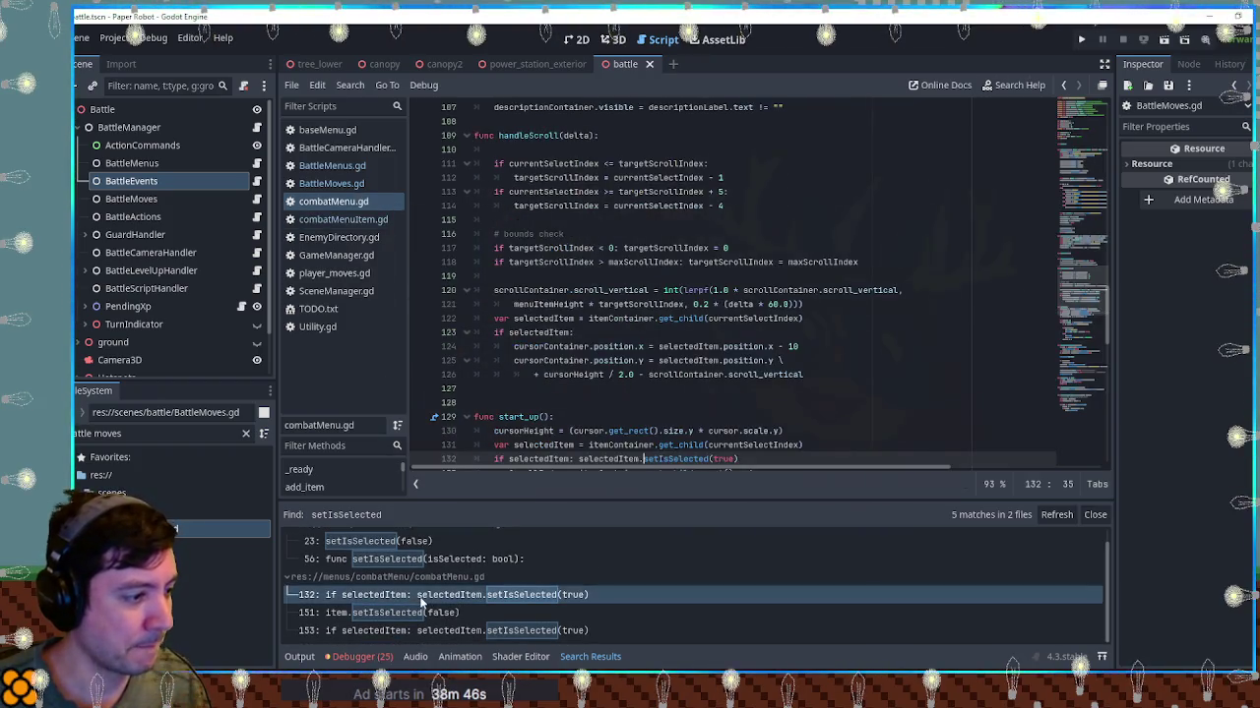
scroll(615, 342, "down", 3)
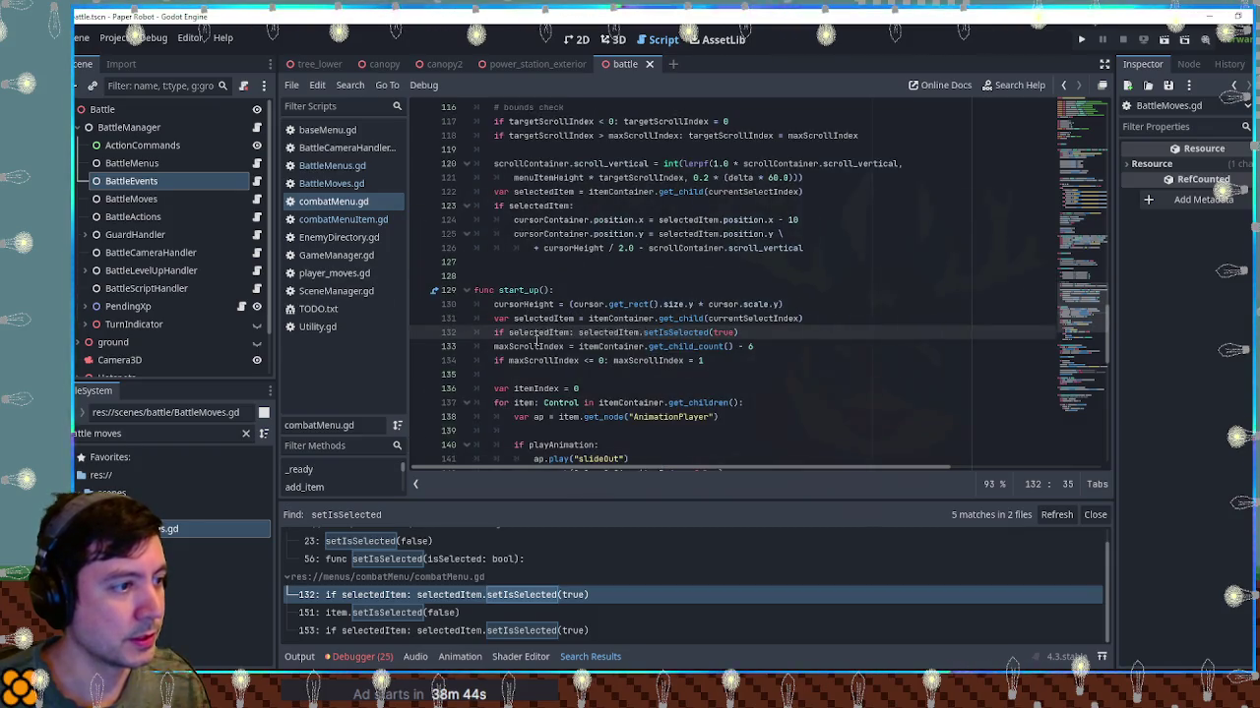
left_click(390, 631)
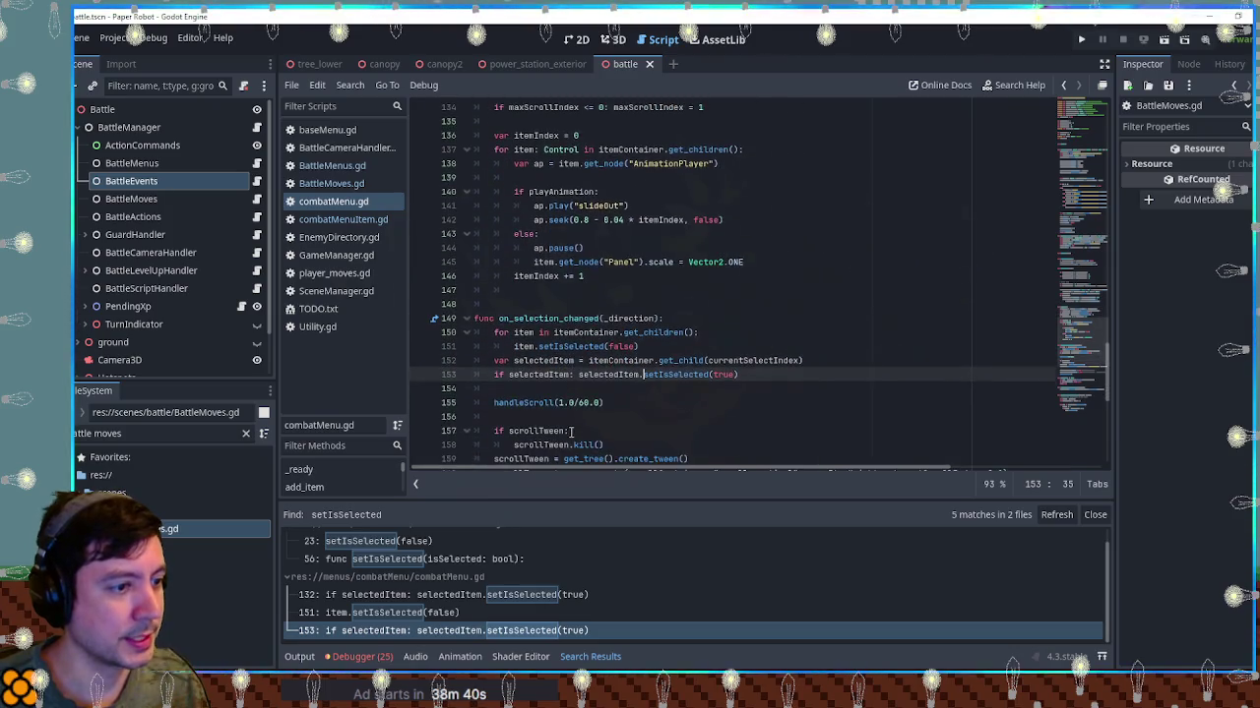
left_click(674, 375)
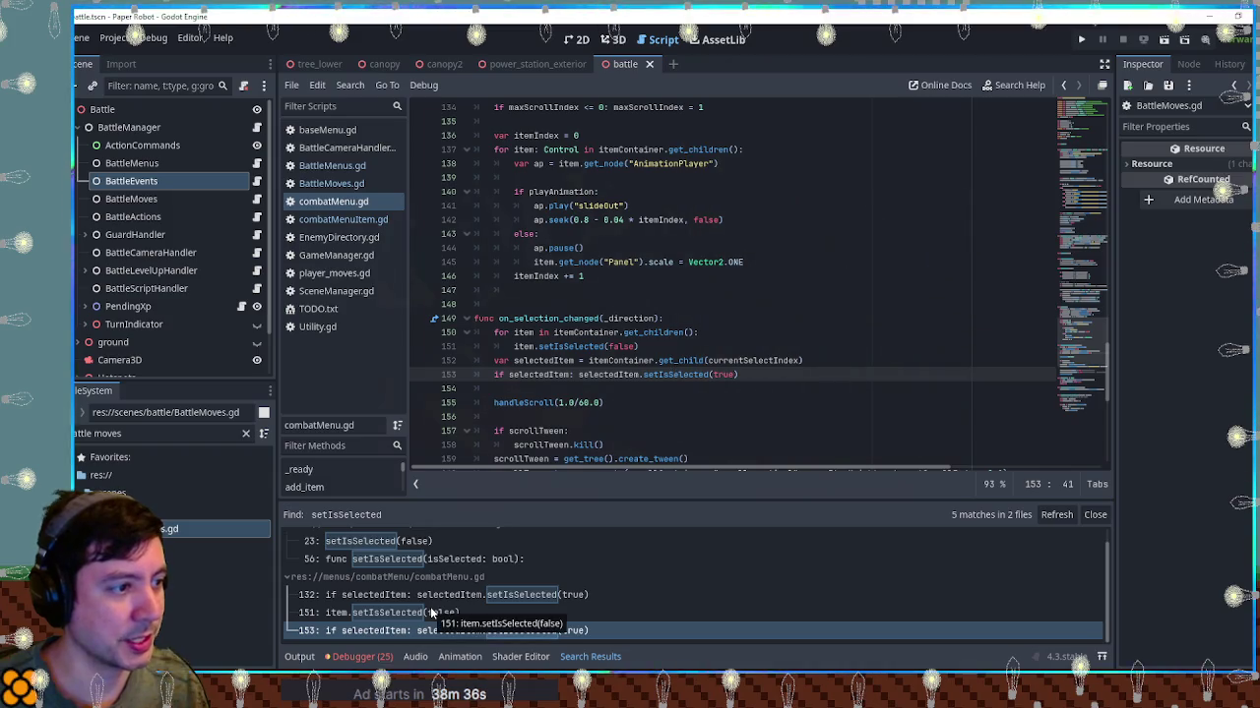
scroll(400, 560, "up", 1)
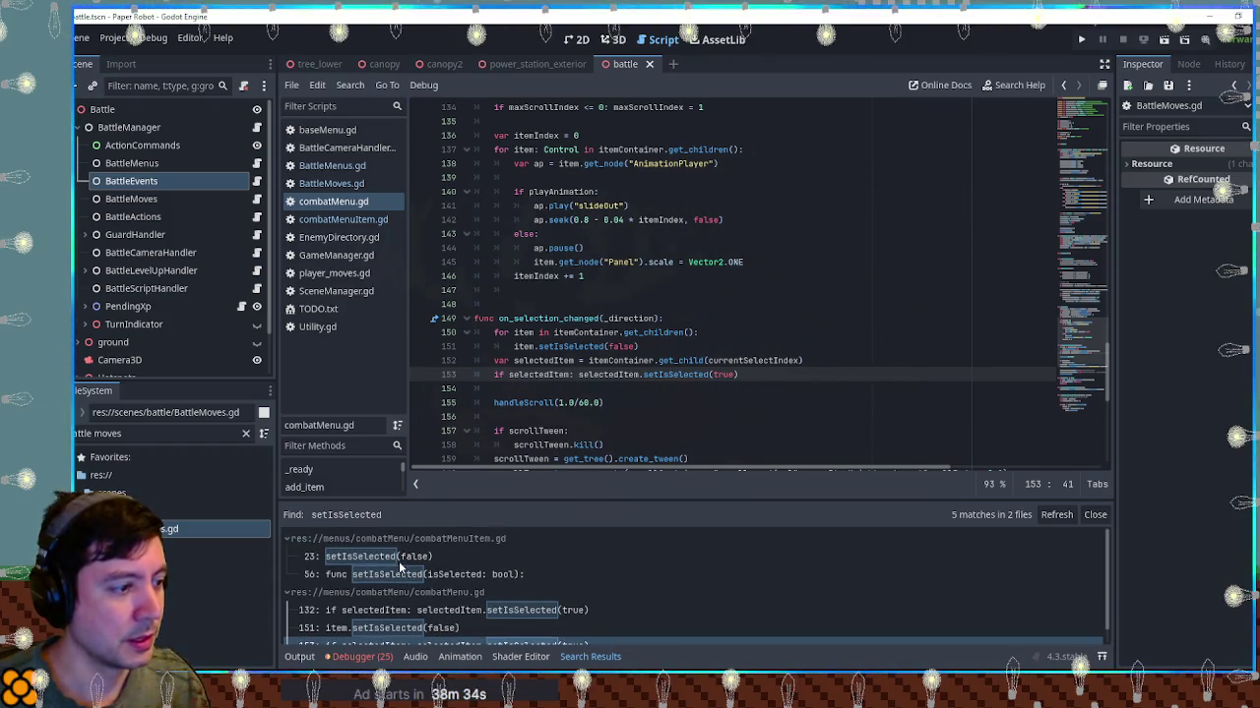
left_click(399, 574)
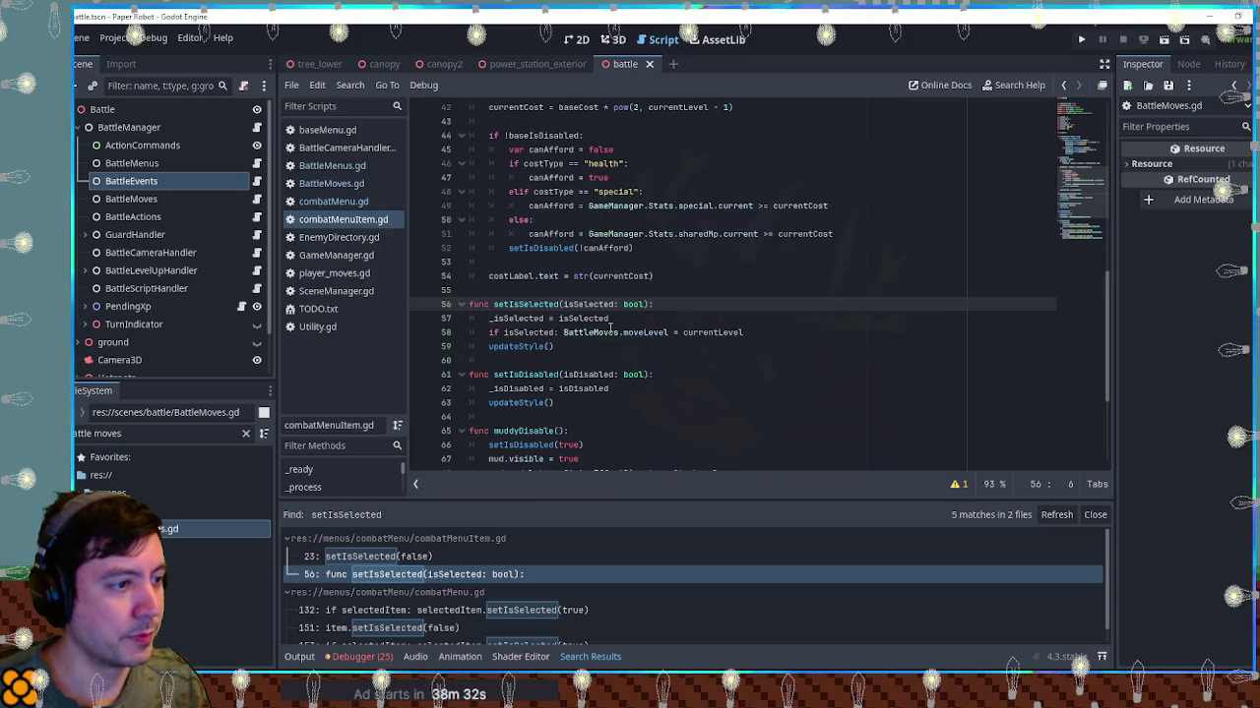
left_click(714, 333)
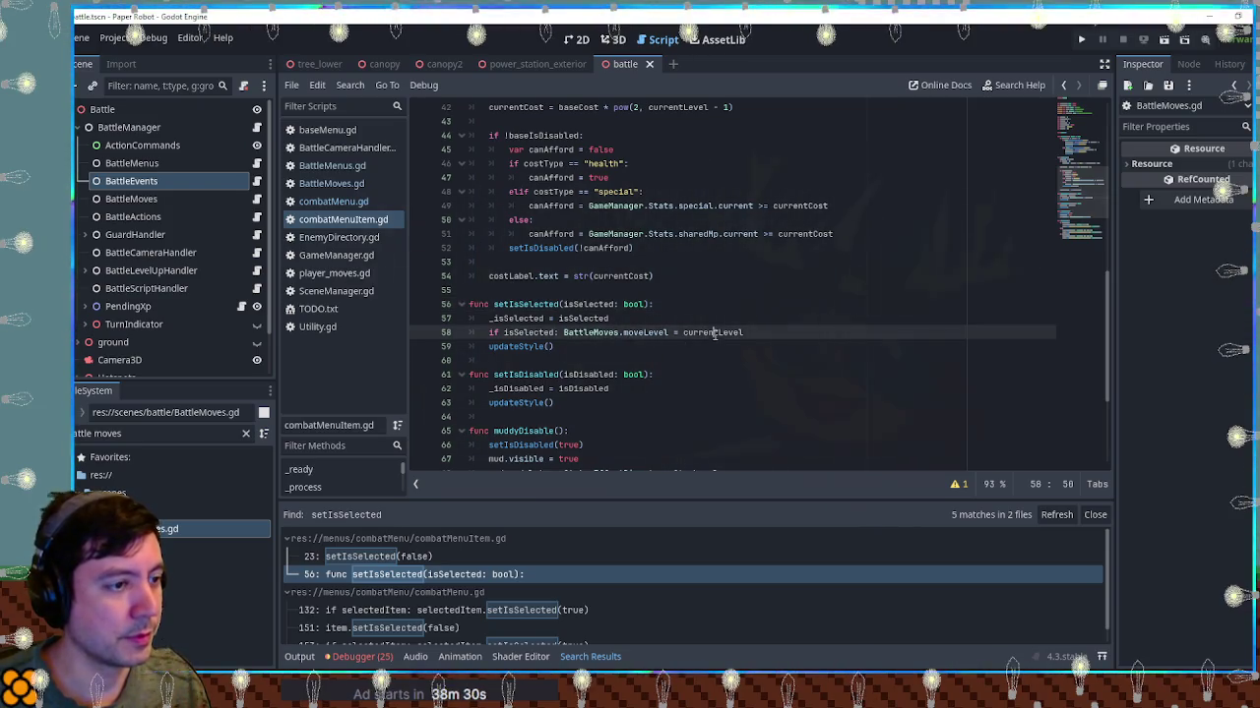
Split line 58 into an if block and add print(BattleMoves.moveLevel) under the assignment
double_click(714, 334)
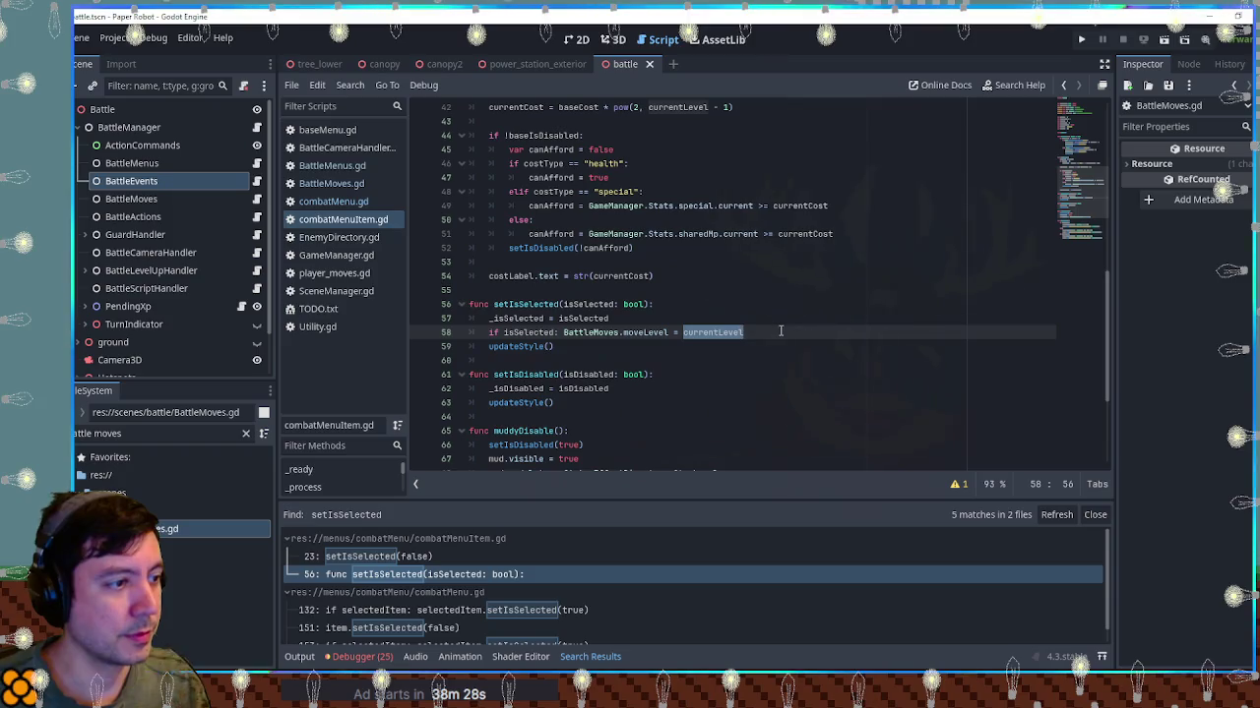
left_click(563, 333)
key("Return")
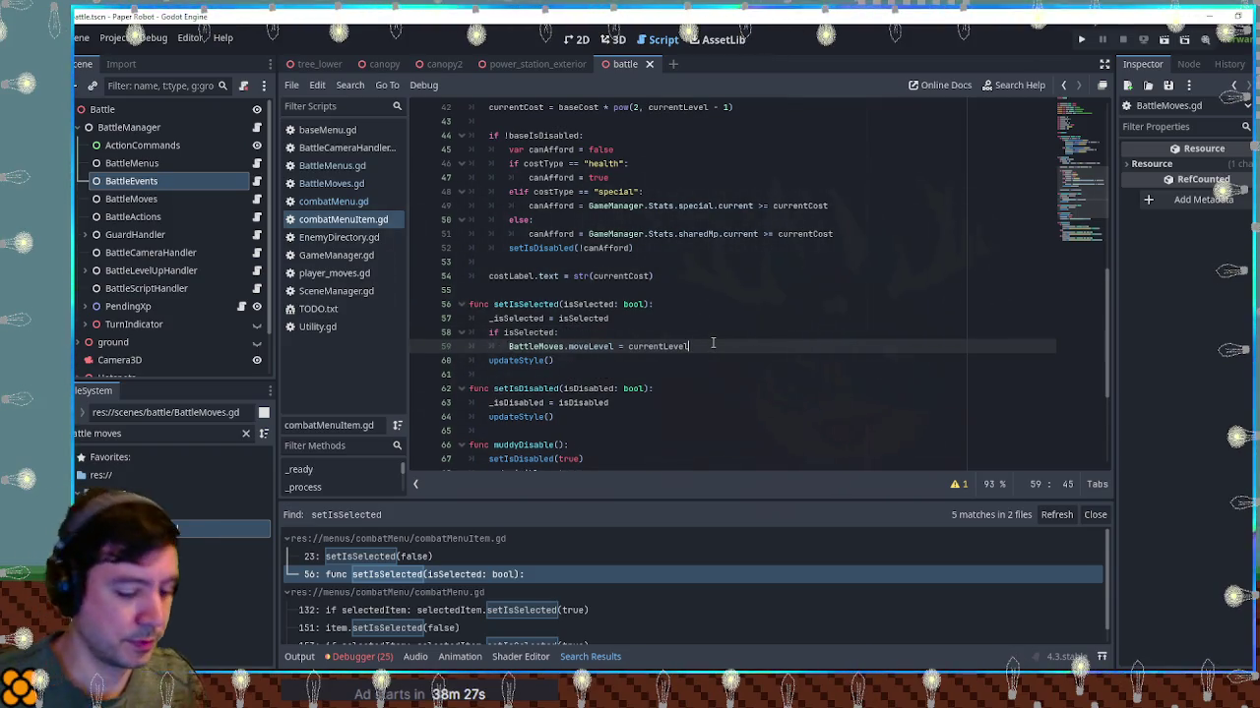
key("Return")
type("print(")
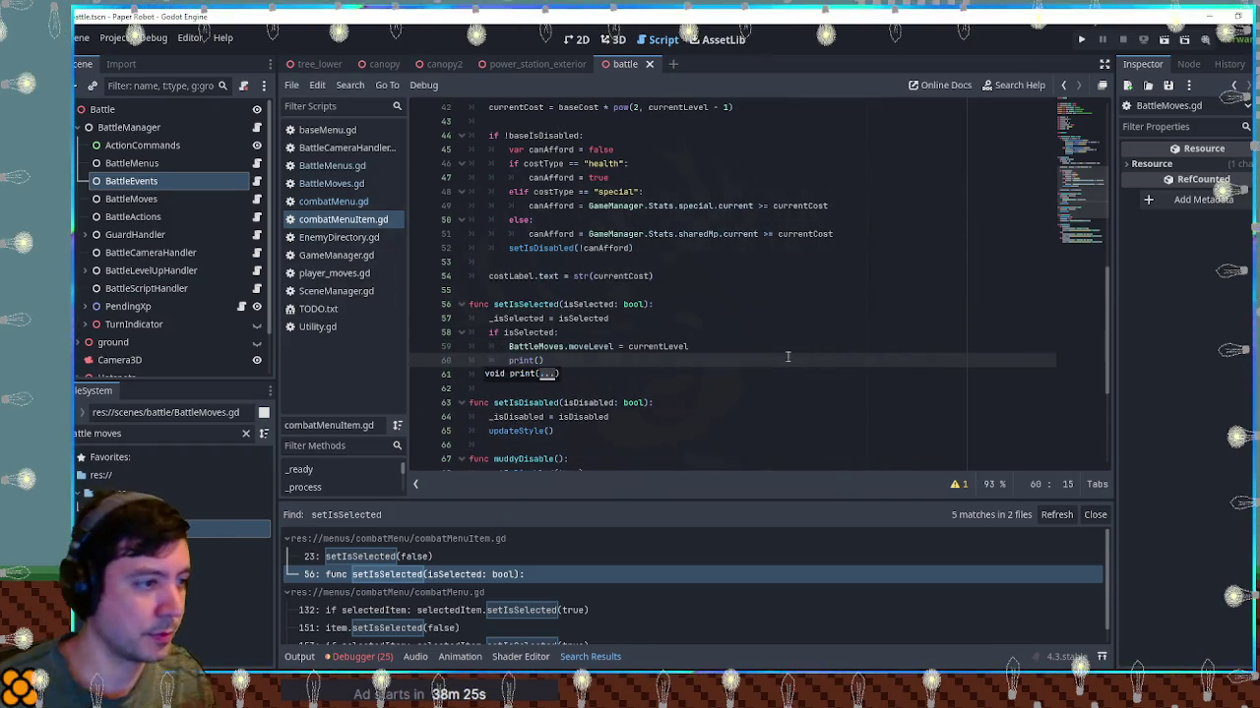
double_click(536, 346)
left_click(613, 347, "shift")
key("ctrl+c")
left_click(538, 361)
key("ctrl+v")
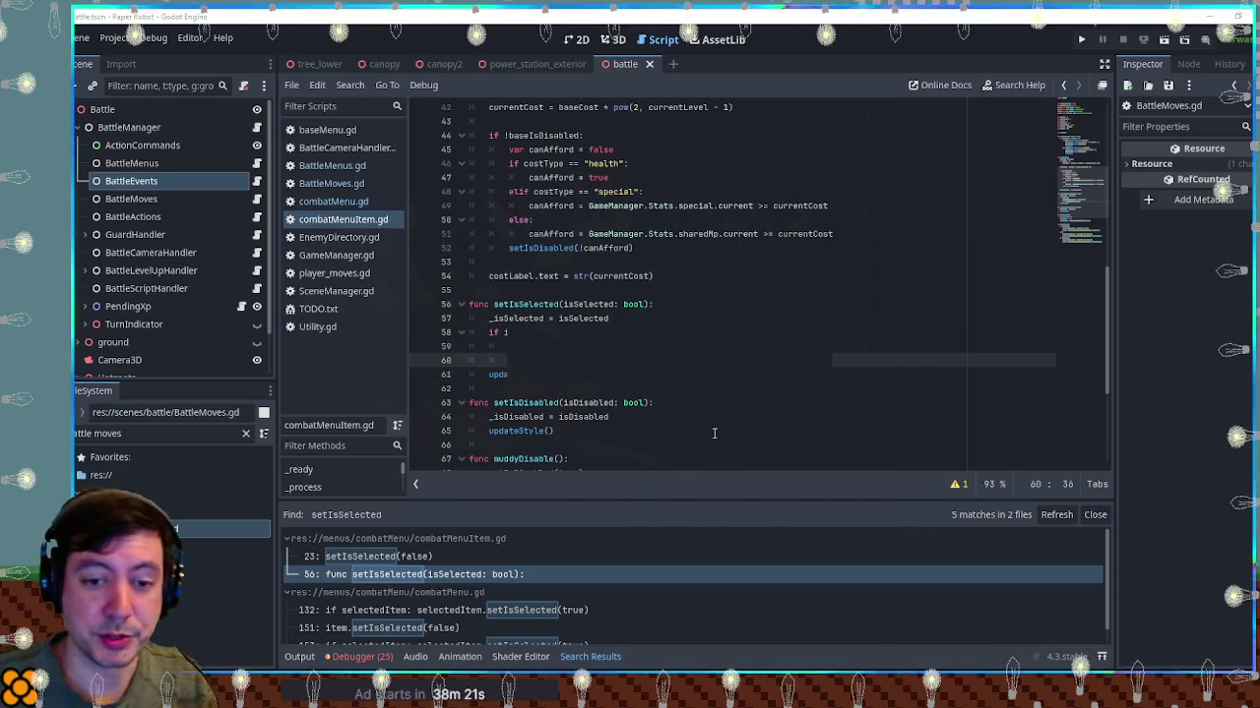
Run the game, set Beak Barrage to Lvl 2 to log its level, then close the game
key("F5")
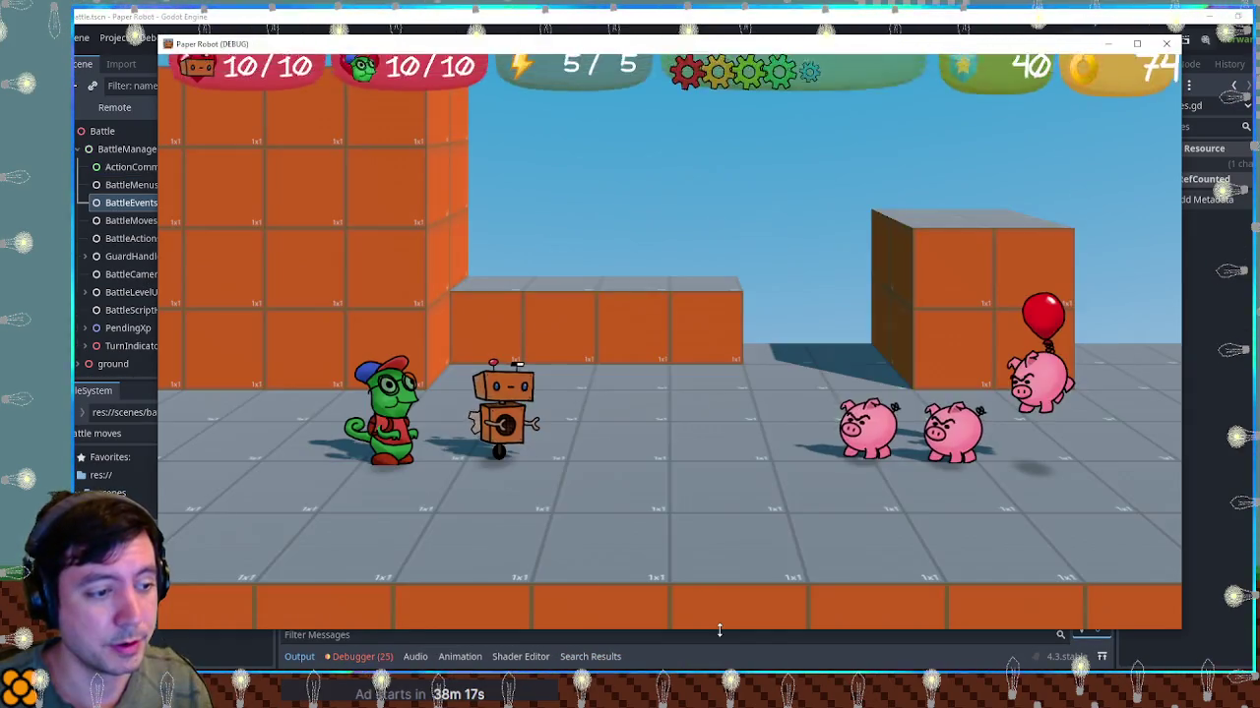
key("space")
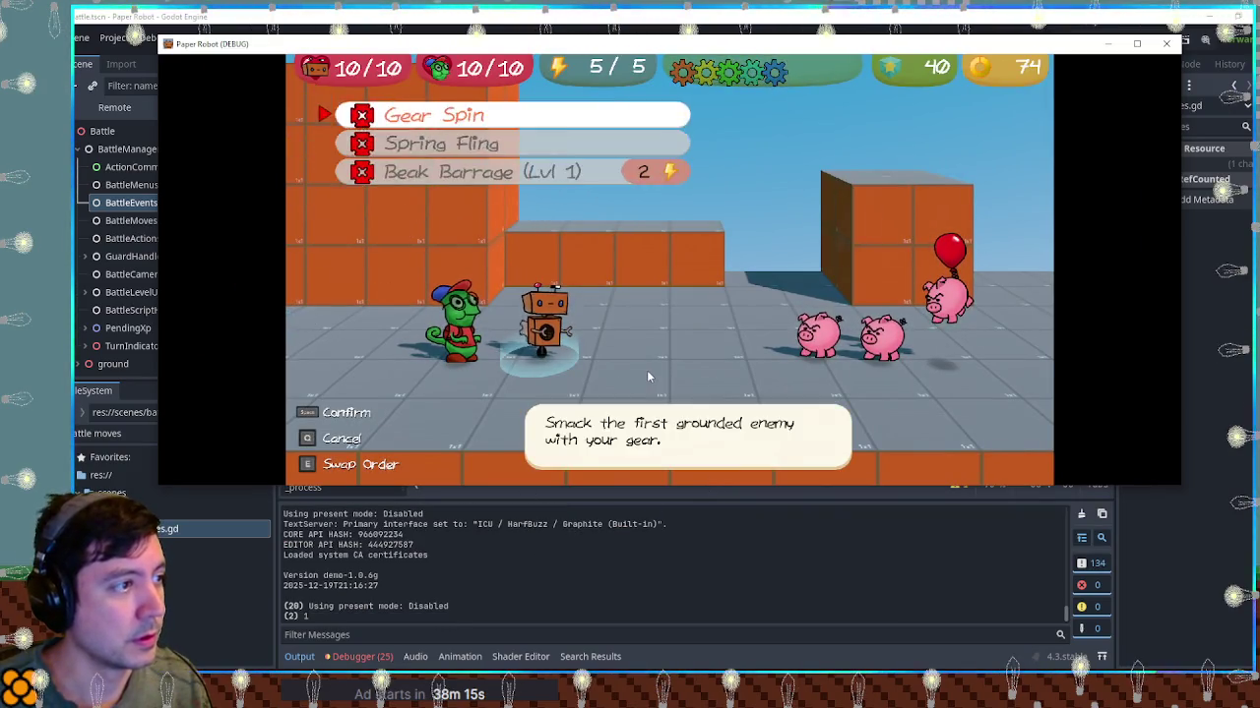
key("Up")
key("Up")
key("Up")
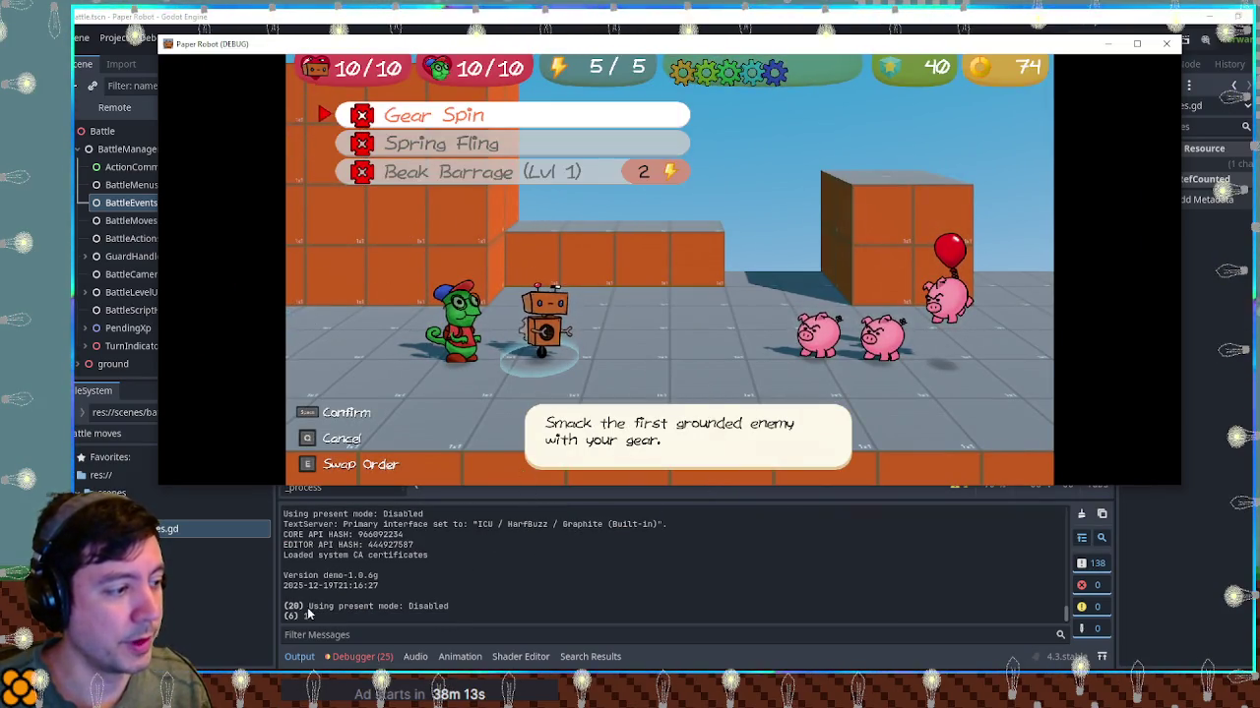
key("Down")
key("Down")
key("Right")
key("Left")
key("Right")
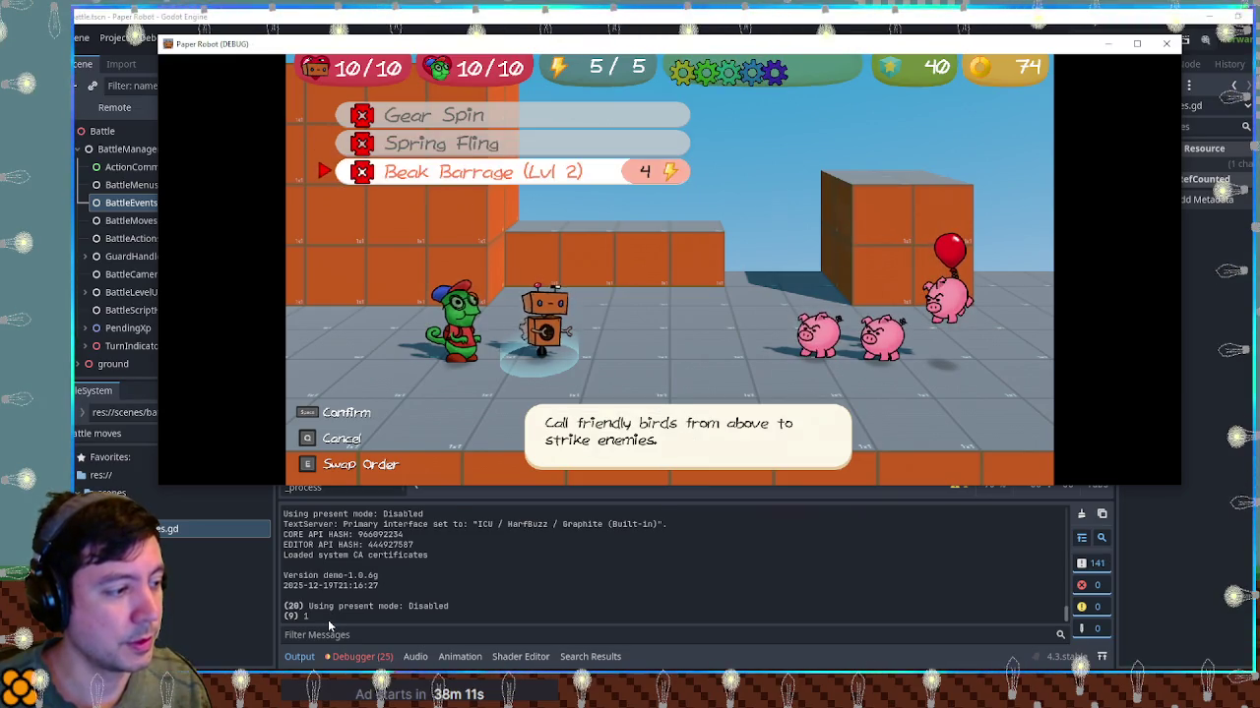
key("F8")
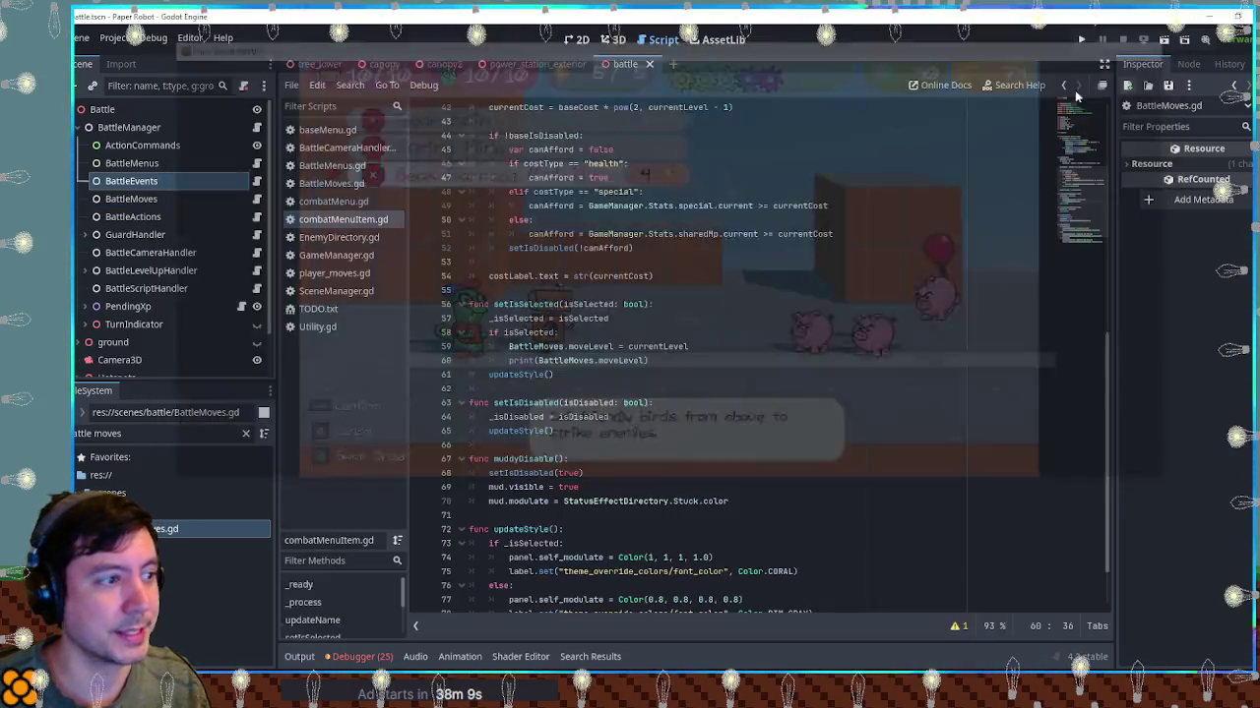
Remove the print(BattleMoves.moveLevel) debug line from setIsSelected
key("ctrl+shift+k")
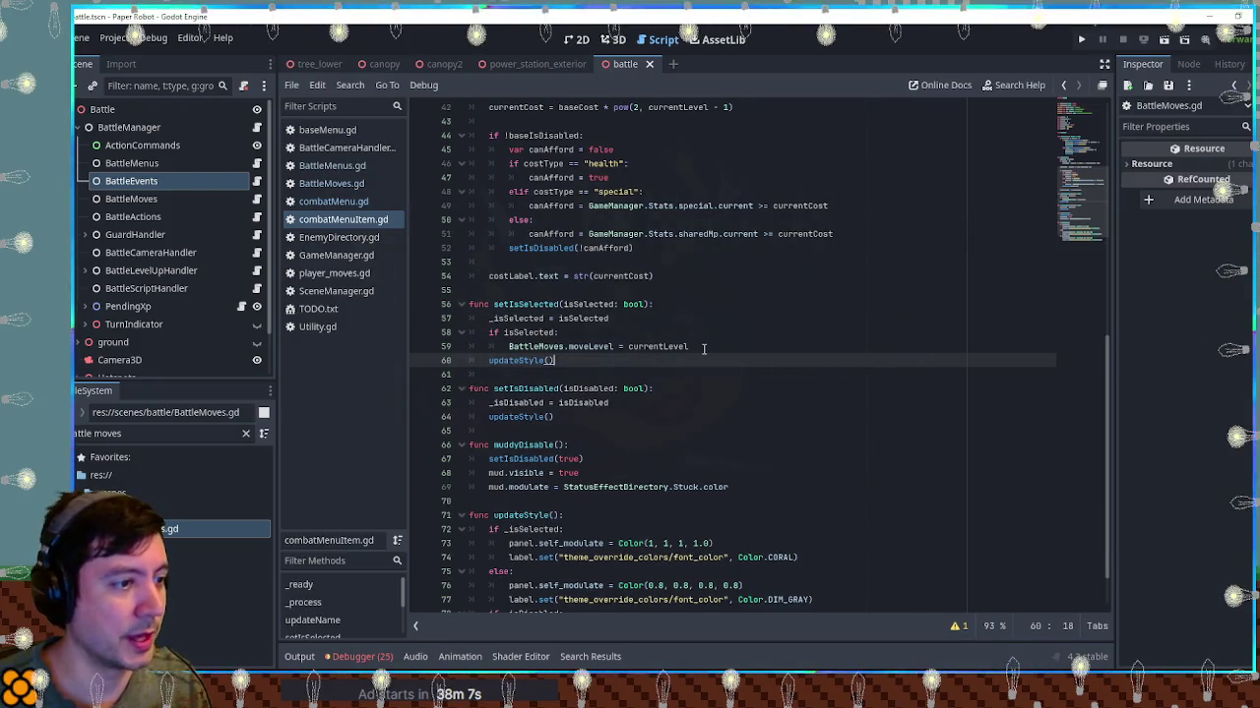
left_click_drag(689, 347, 711, 333)
scroll(710, 333, "up", 4)
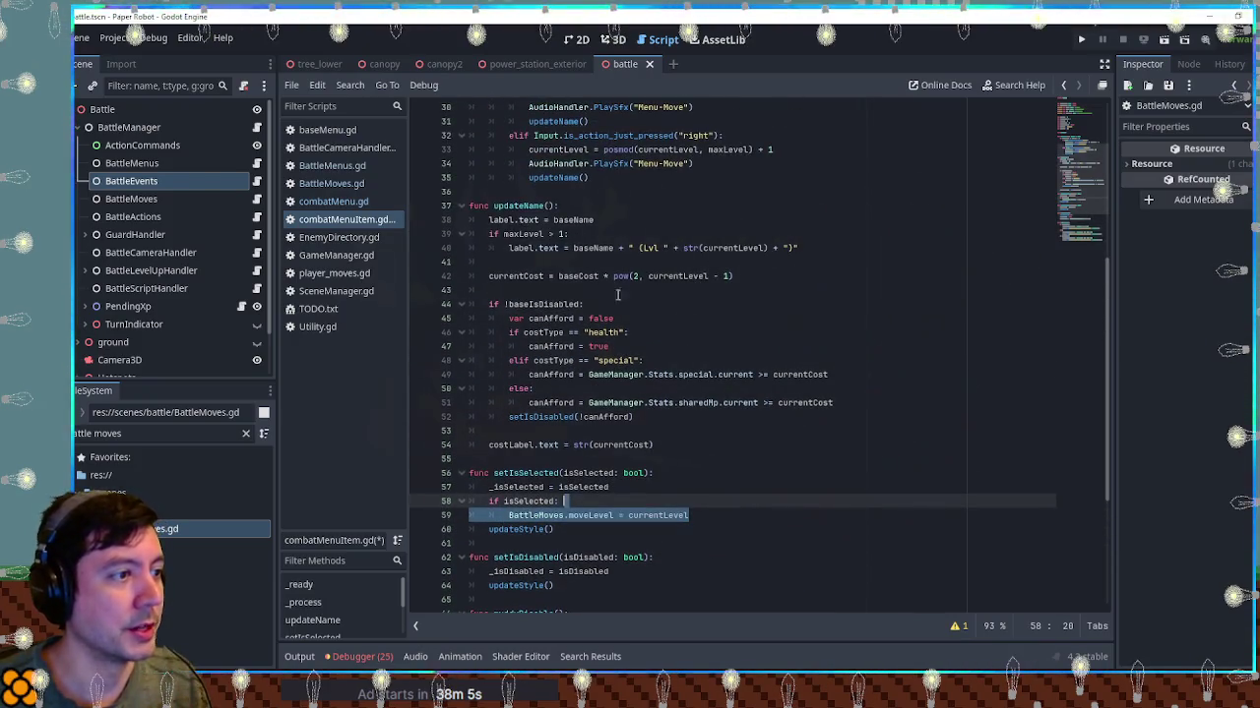
scroll(585, 264, "up", 2)
scroll(585, 263, "up", 3)
scroll(582, 264, "down", 11)
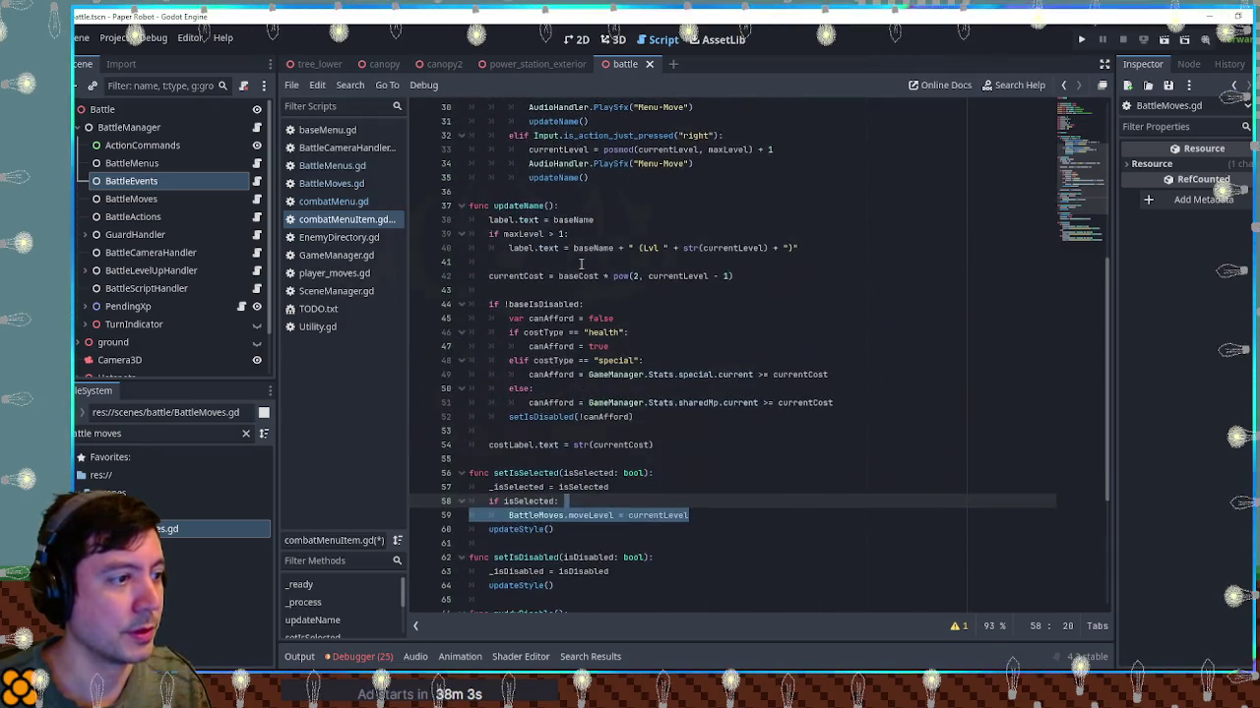
scroll(575, 267, "up", 2)
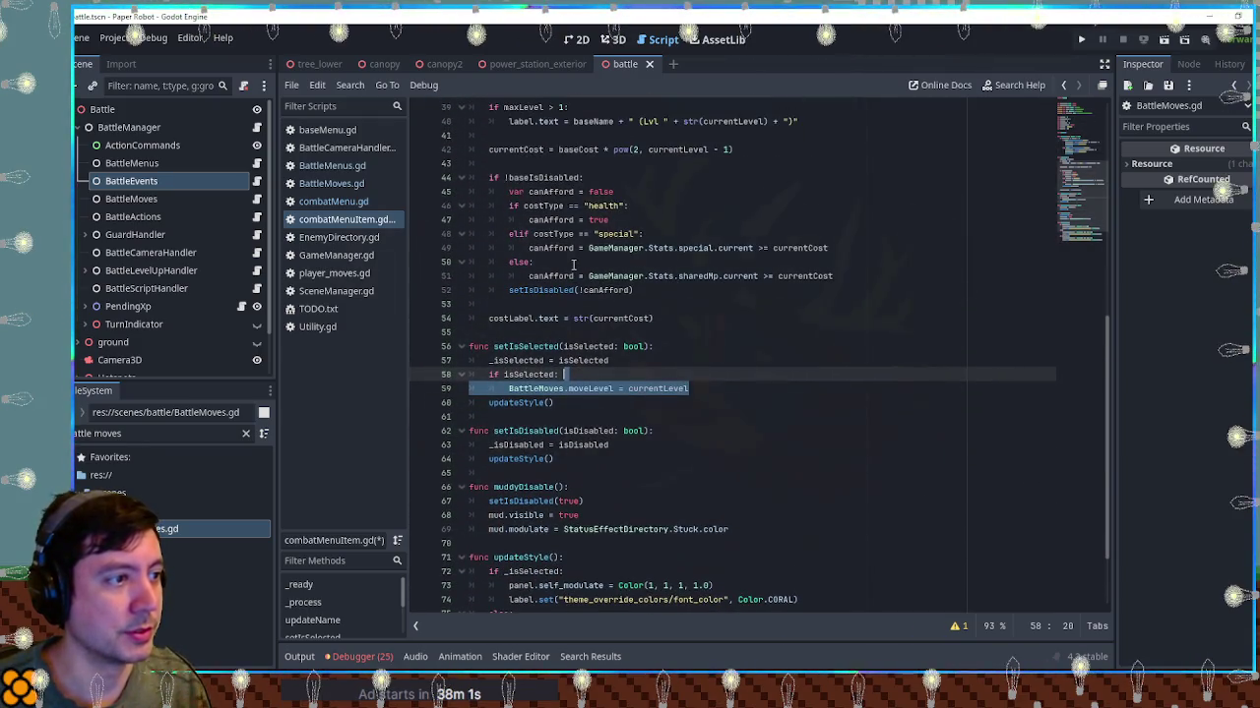
scroll(568, 309, "up", 7)
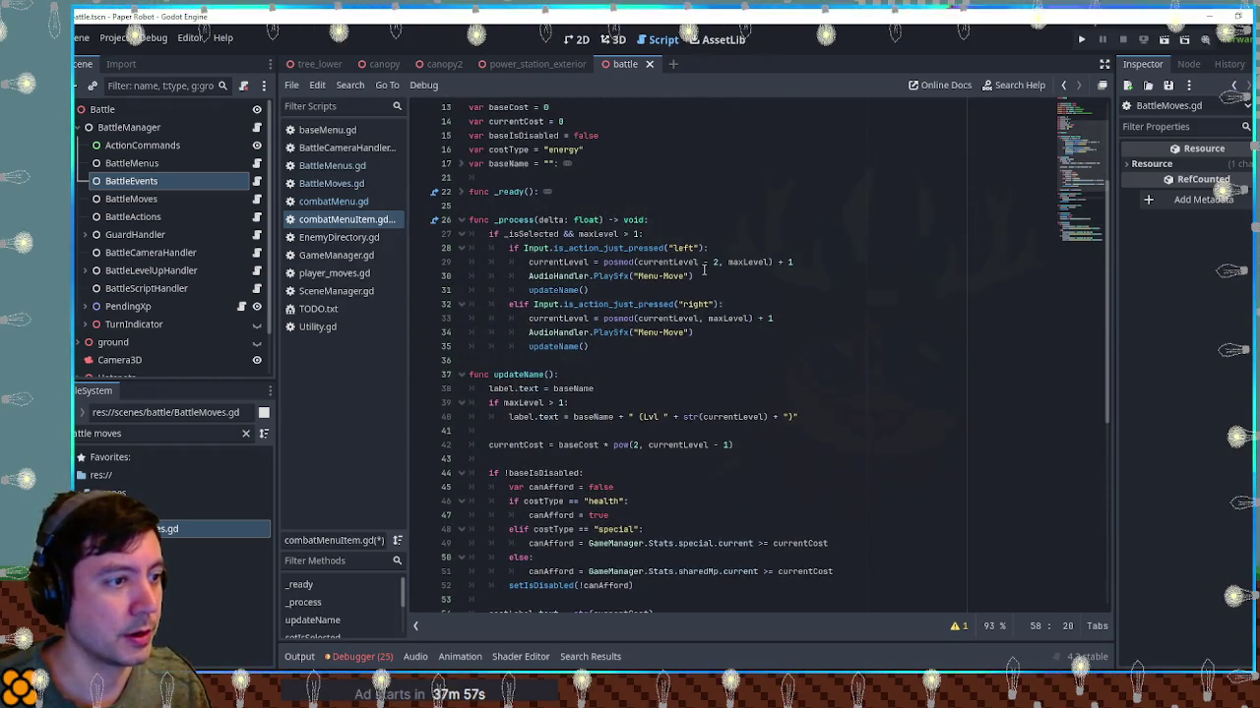
Insert BattleMoves.moveLevel = currentLevel after lines 29 and 34 in _process, then save and run
left_click(794, 261)
key("ctrl+v")
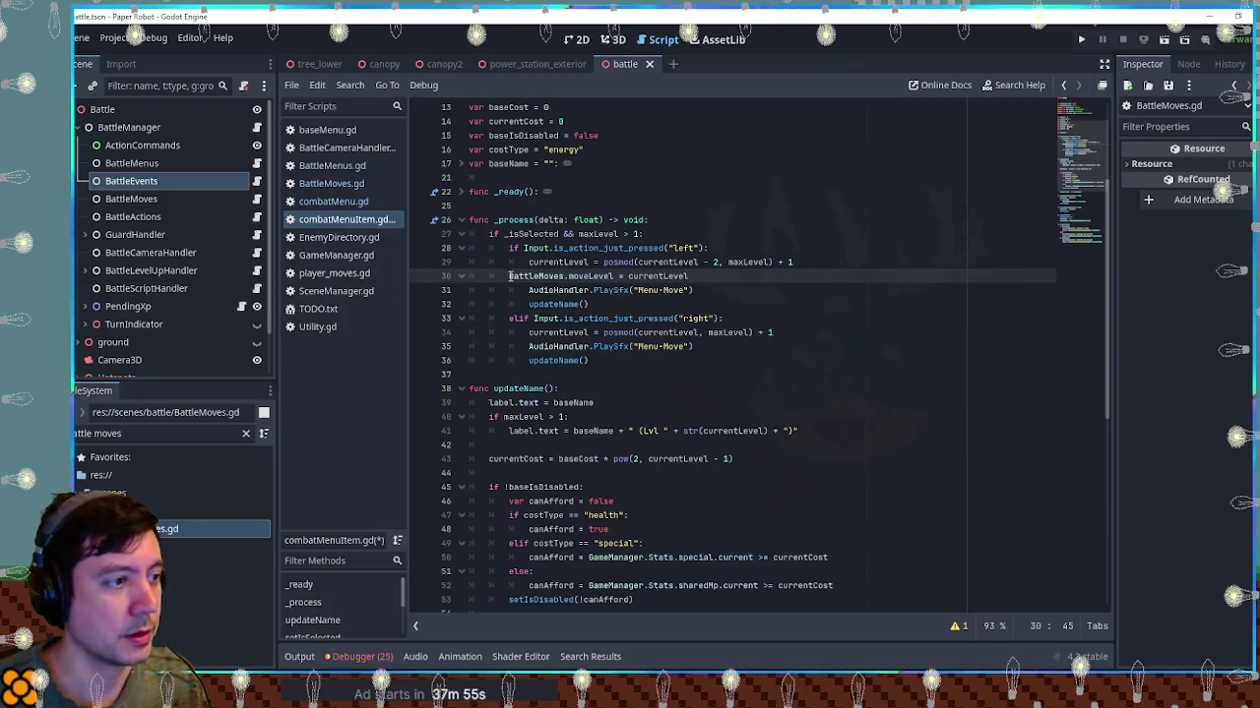
left_click(843, 268, "shift")
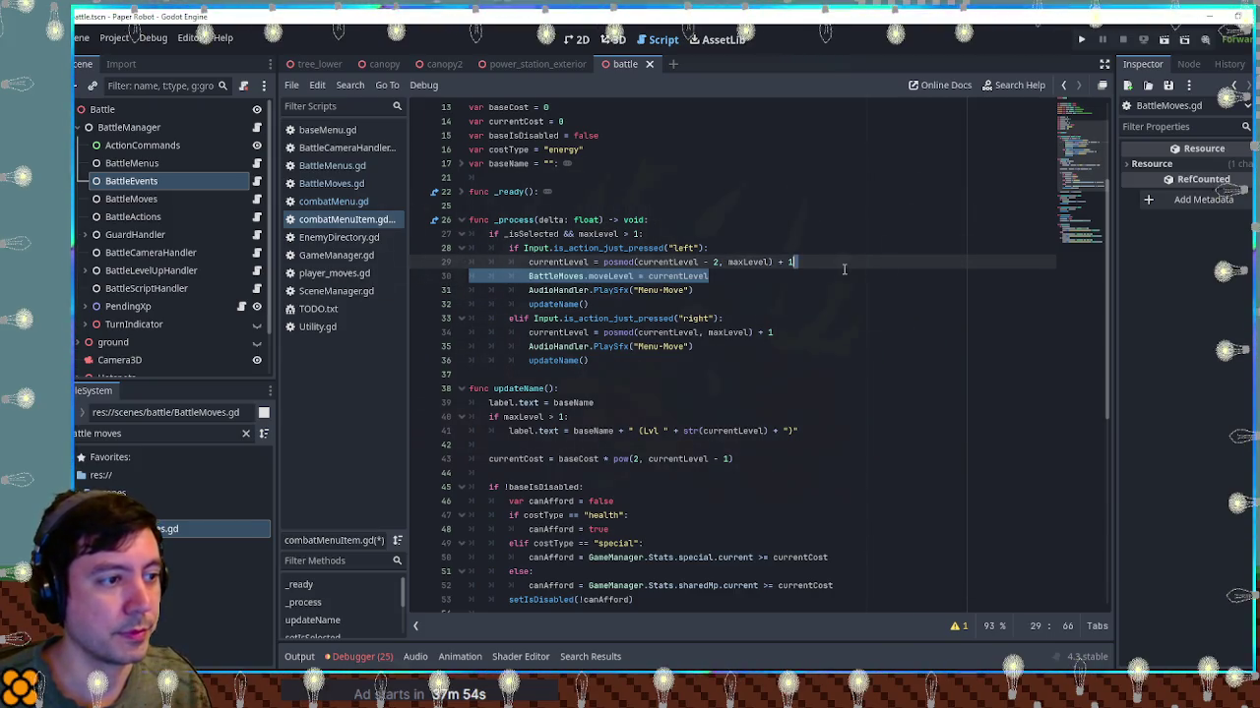
key("ctrl+c")
left_click(793, 332)
key("ctrl+v")
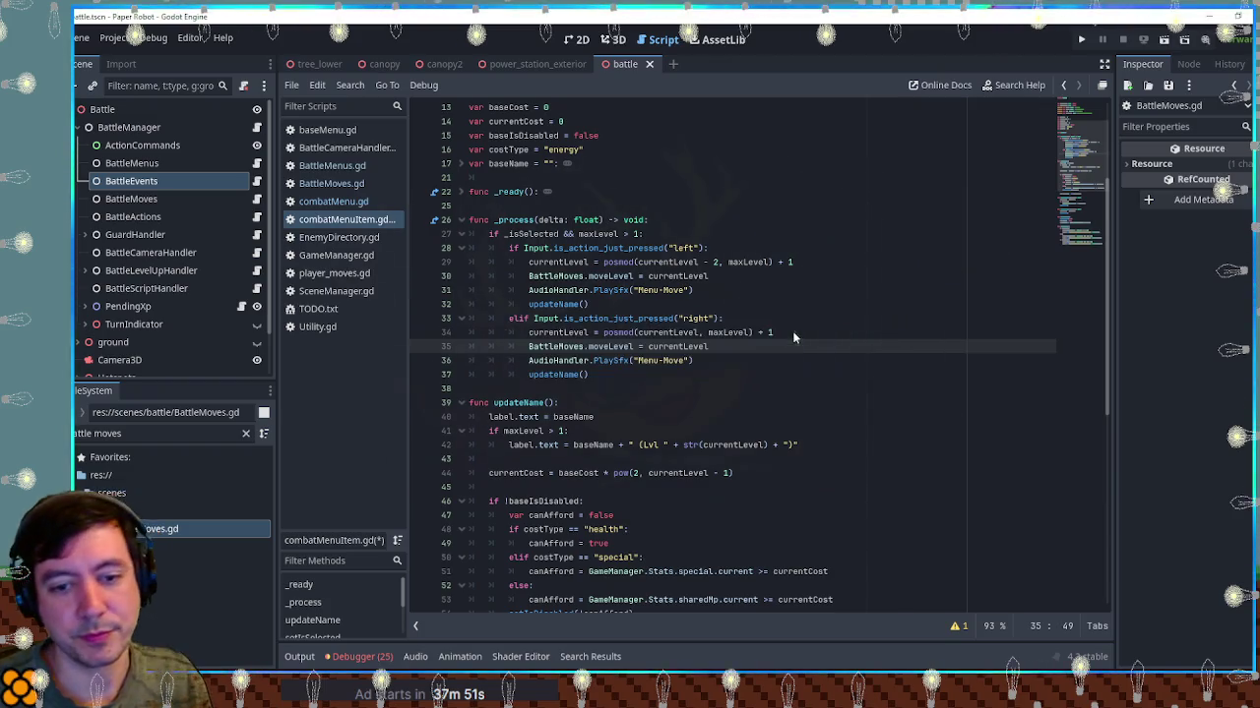
key("F5")
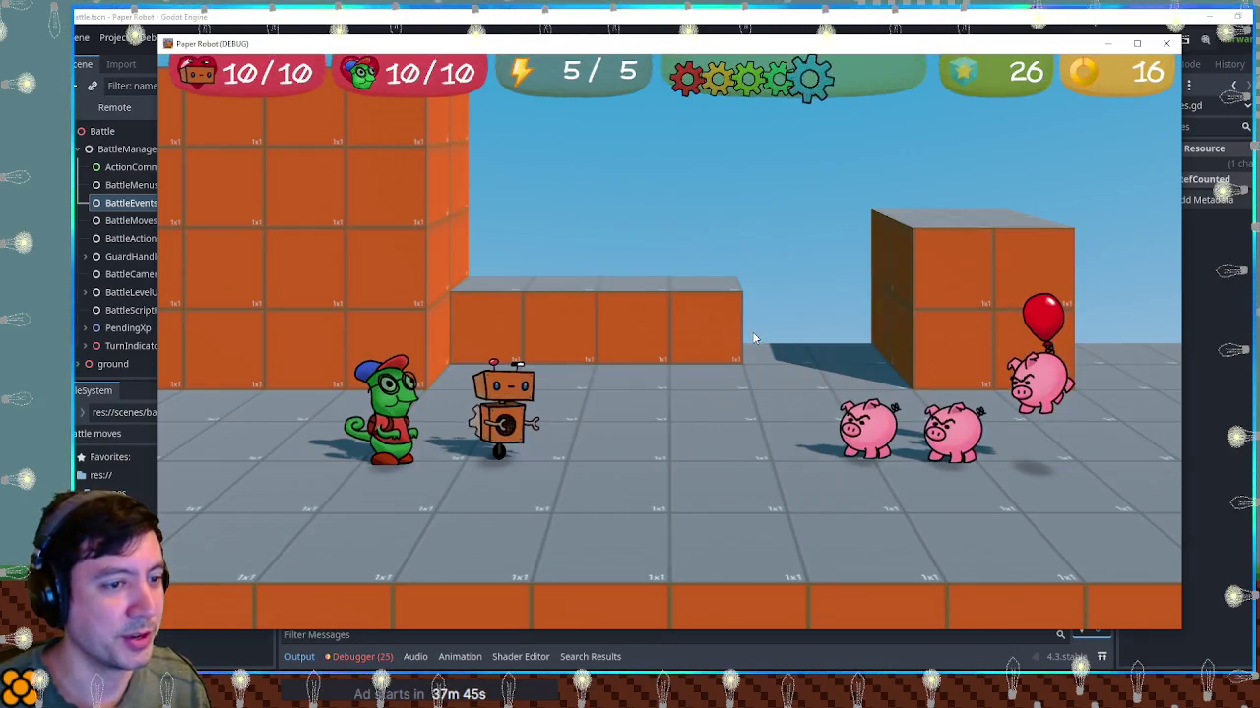
Attack with Beak Barrage raised to Lvl 2, then stop the running game
key("space")
key("Down")
key("Down")
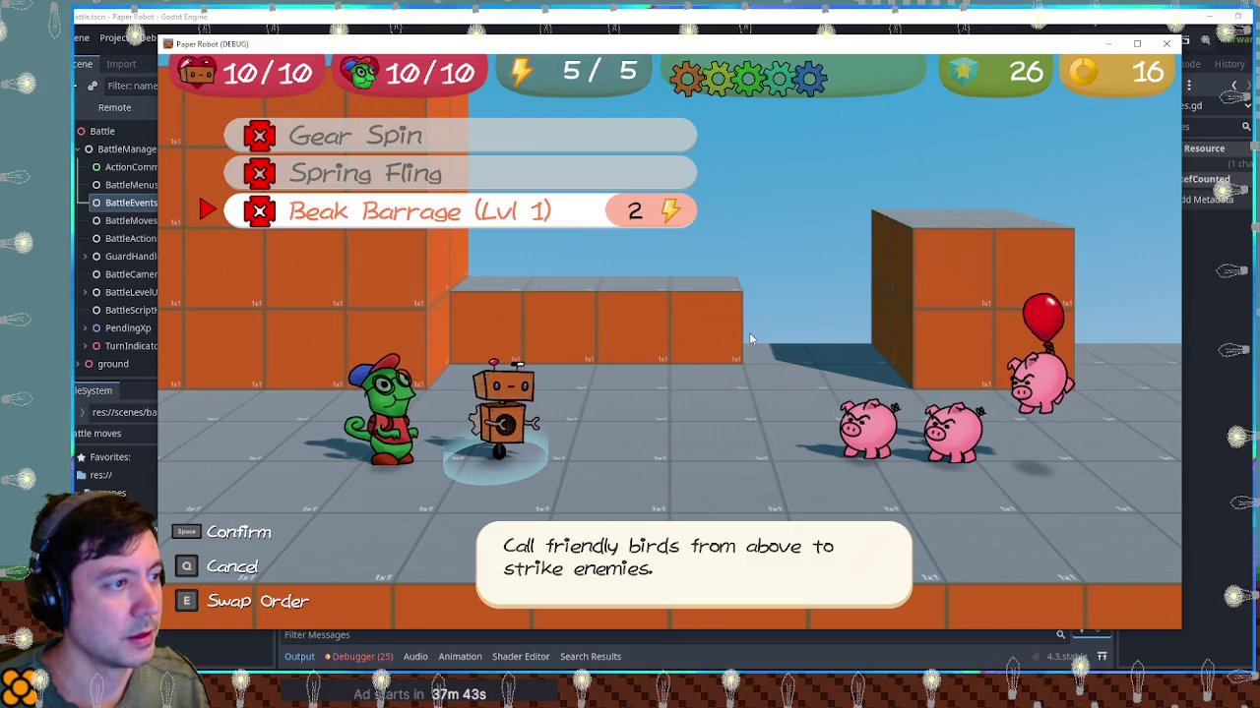
key("Right")
key("space")
key("space")
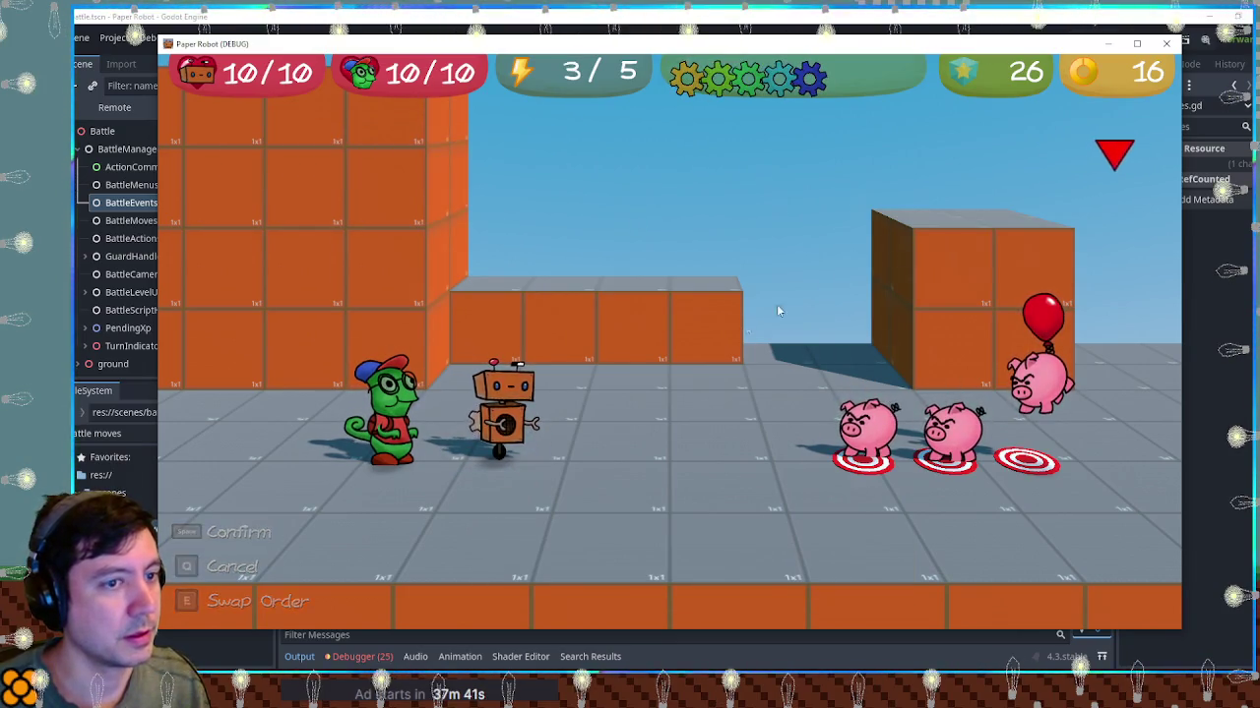
left_click(542, 638)
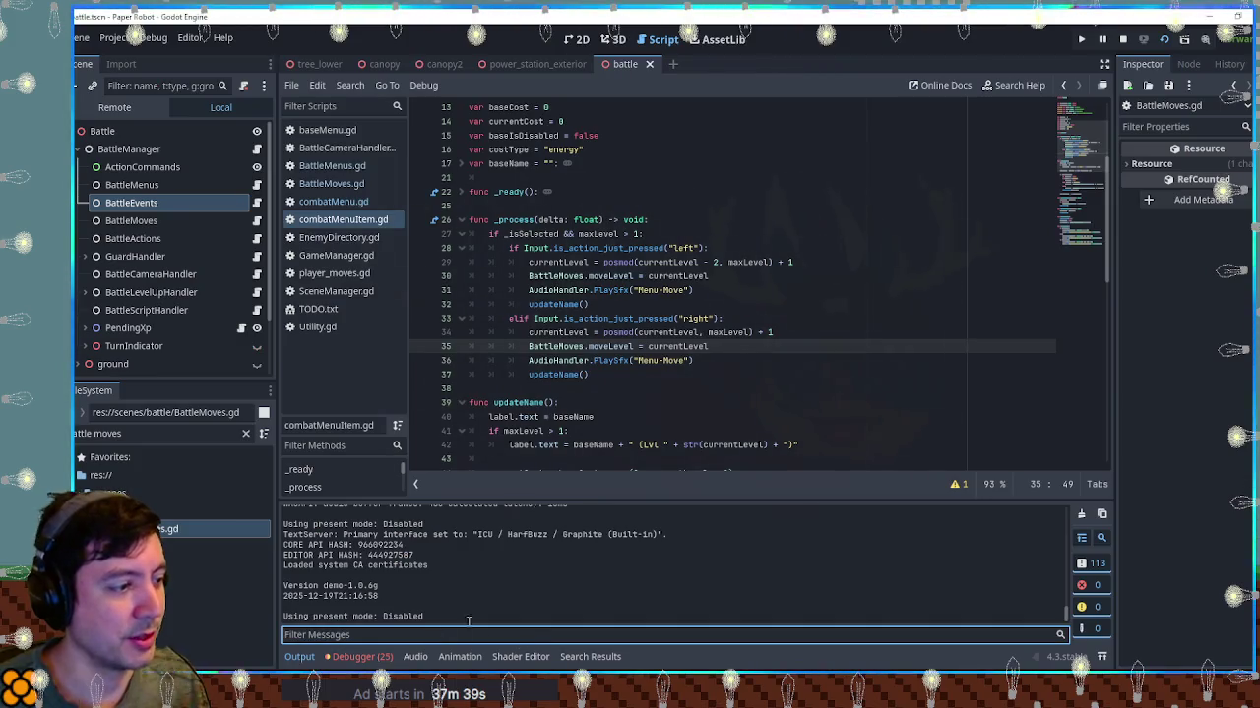
left_click(1123, 39)
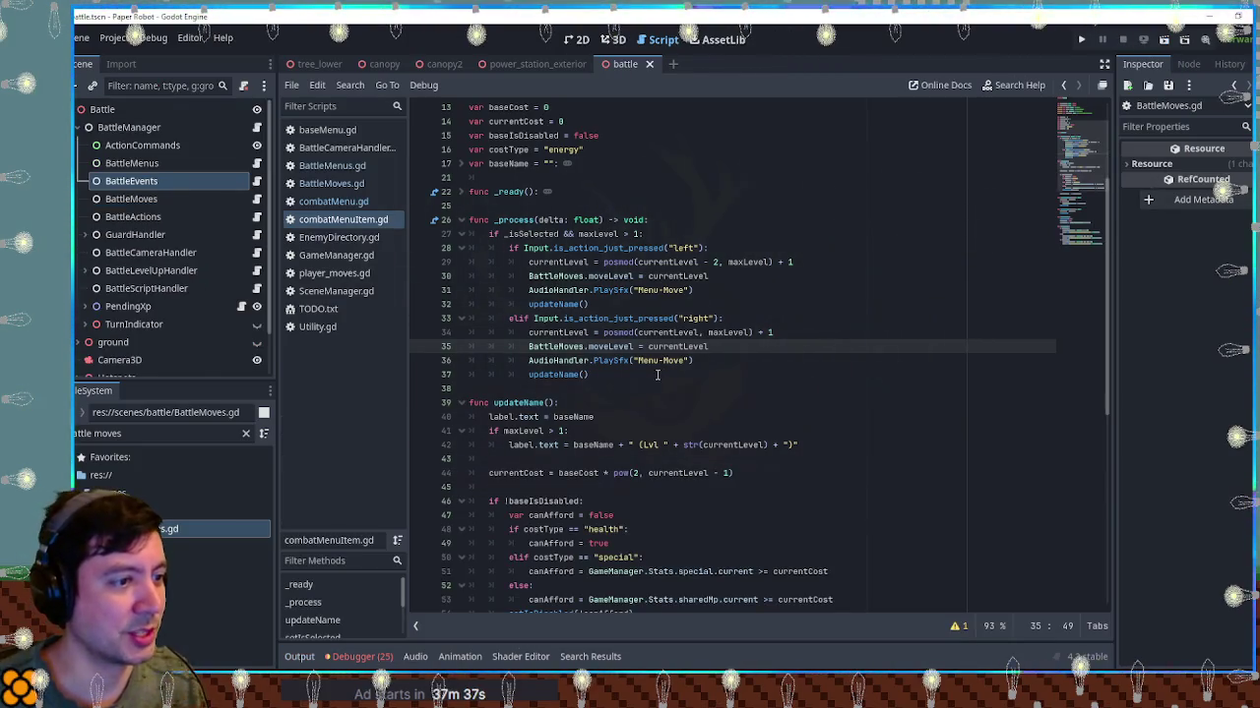
Select BattleMoves.moveLevel on line 35 of combatMenuItem.gd
double_click(610, 346)
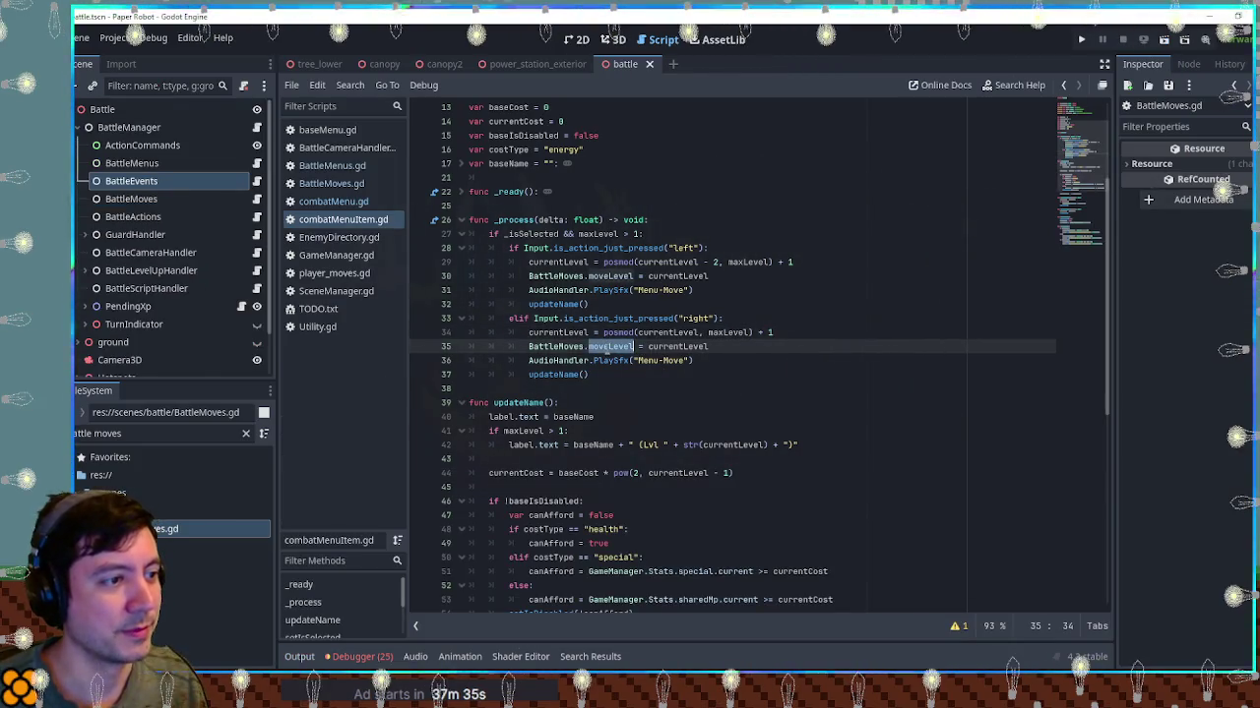
double_click(556, 346)
left_click(634, 346, "shift")
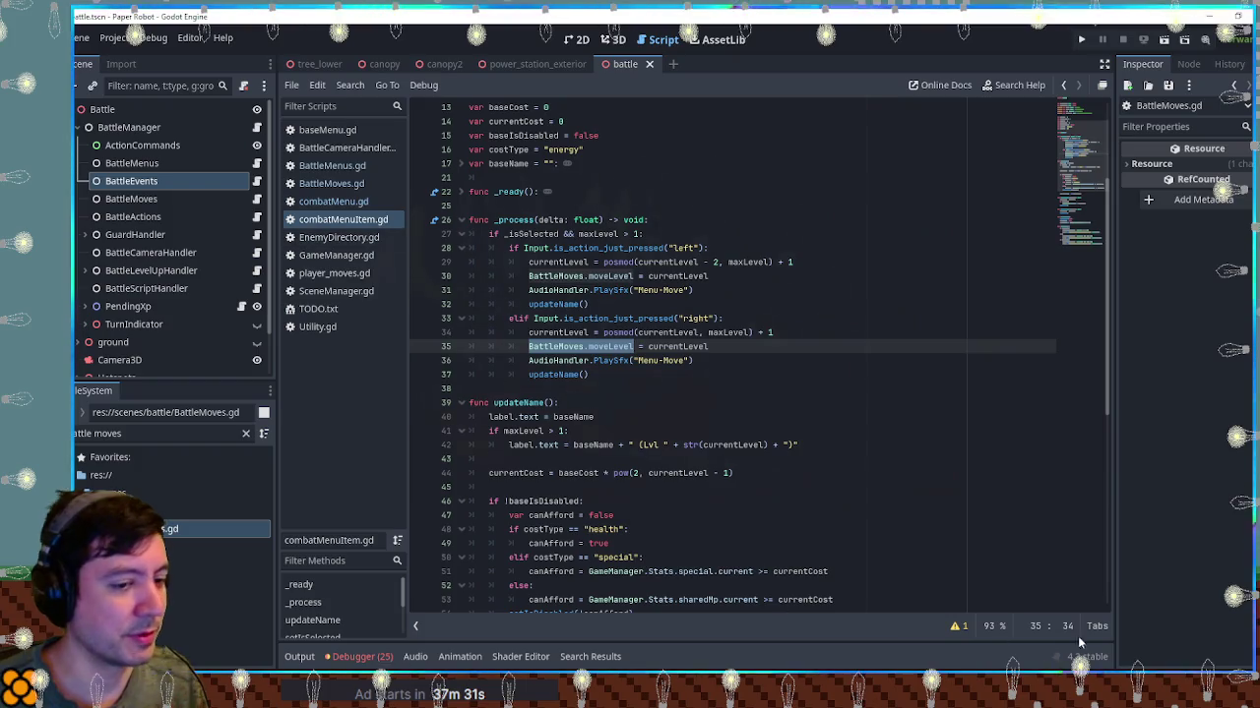
Relaunch the Paper Robot battle with F5 and leave it after viewing the battle menu
left_click(1002, 450)
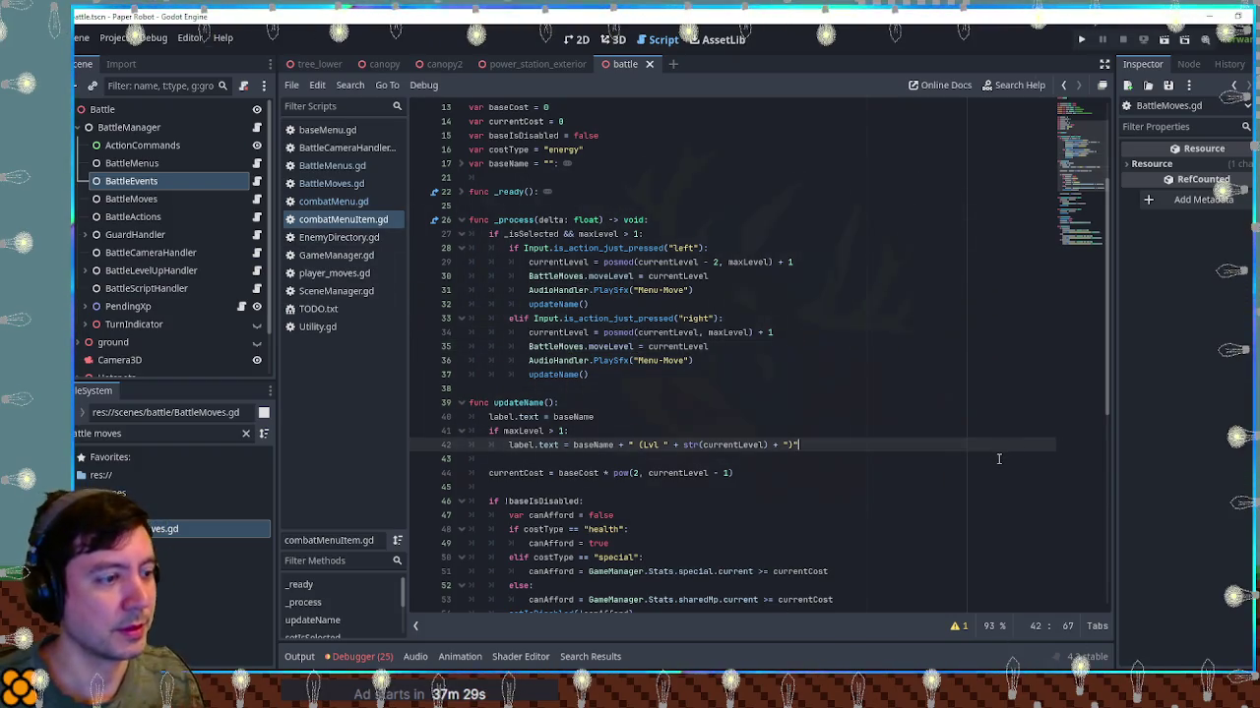
key("F5")
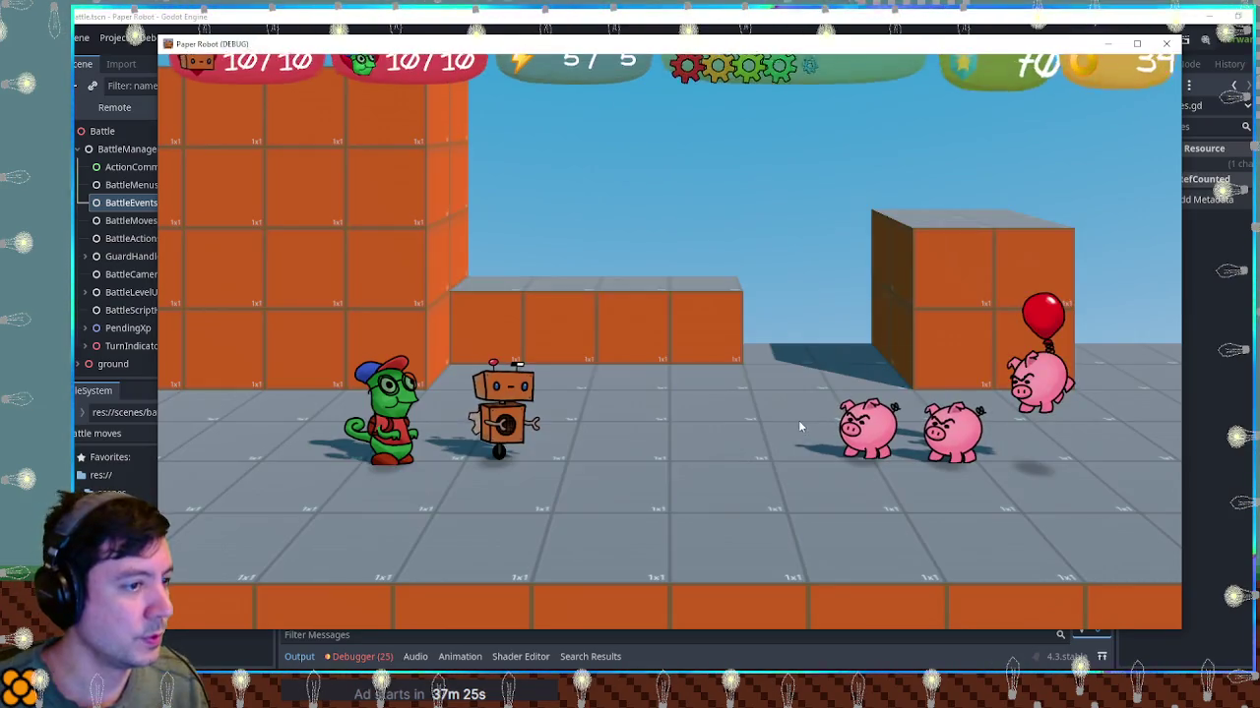
key("alt+Tab")
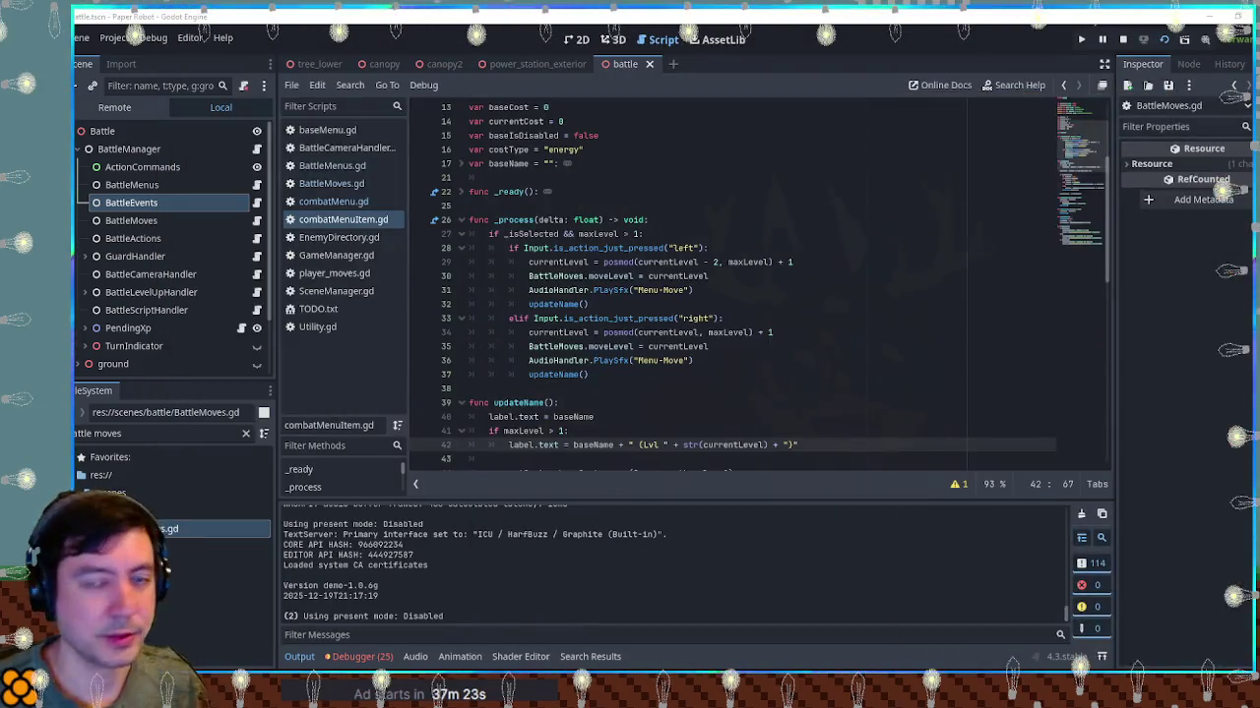
Select the live BattleMoves node in the Remote tree to confirm Move Level is 2
left_click(118, 107)
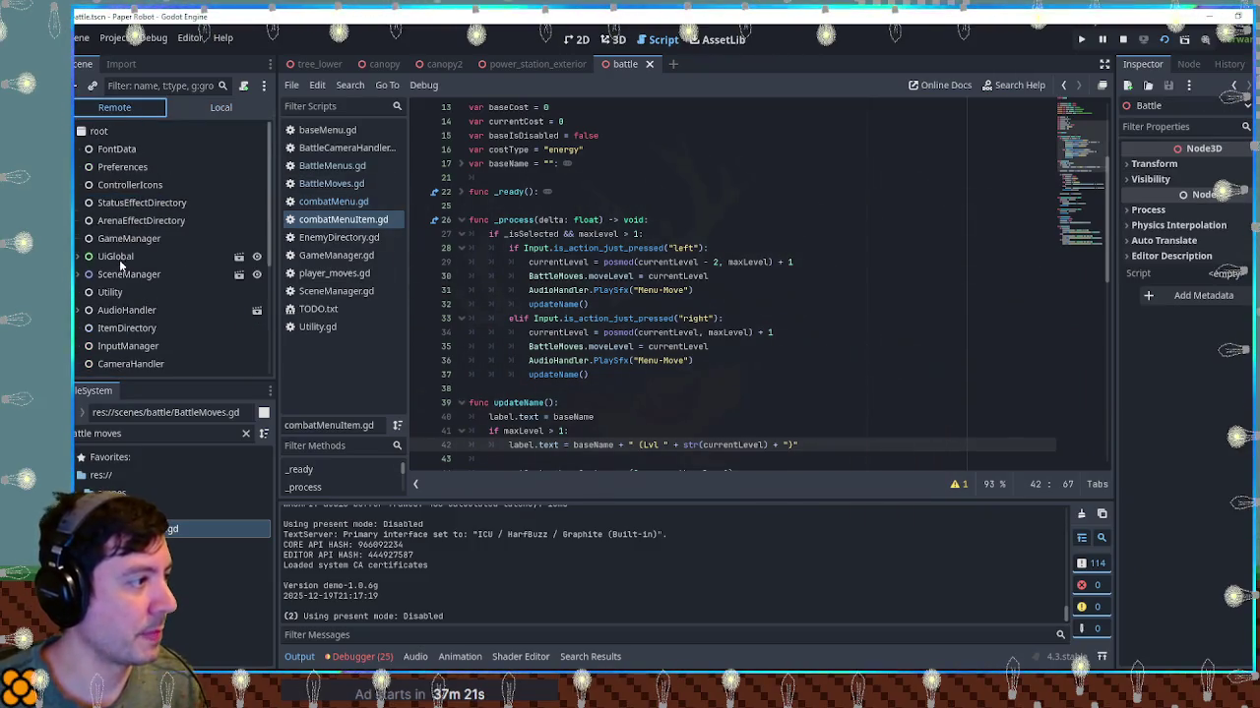
scroll(120, 255, "down", 5)
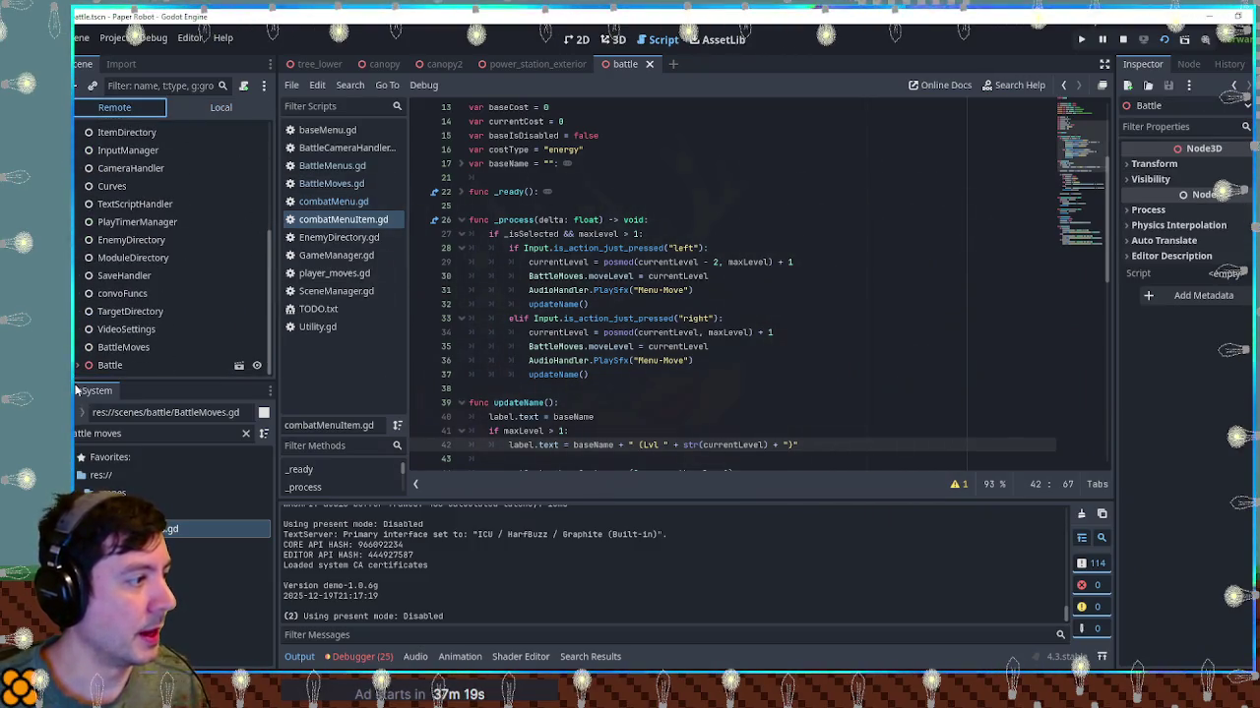
scroll(127, 212, "up", 3)
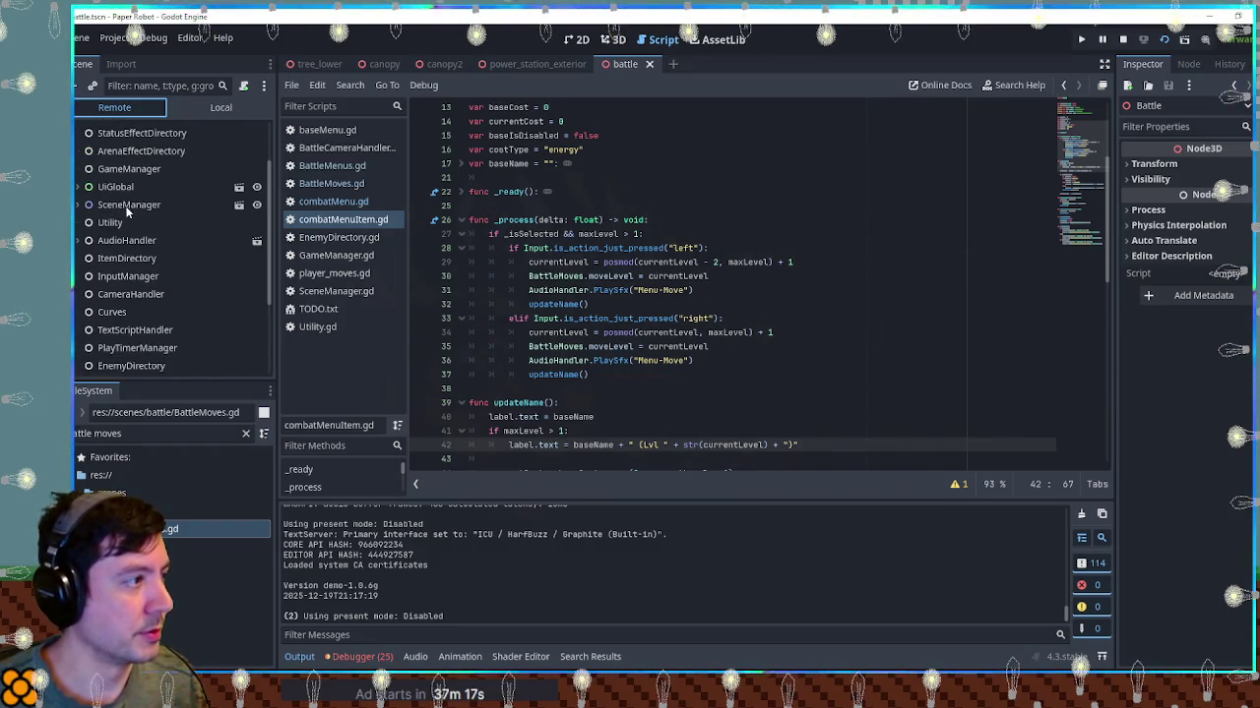
scroll(127, 209, "up", 2)
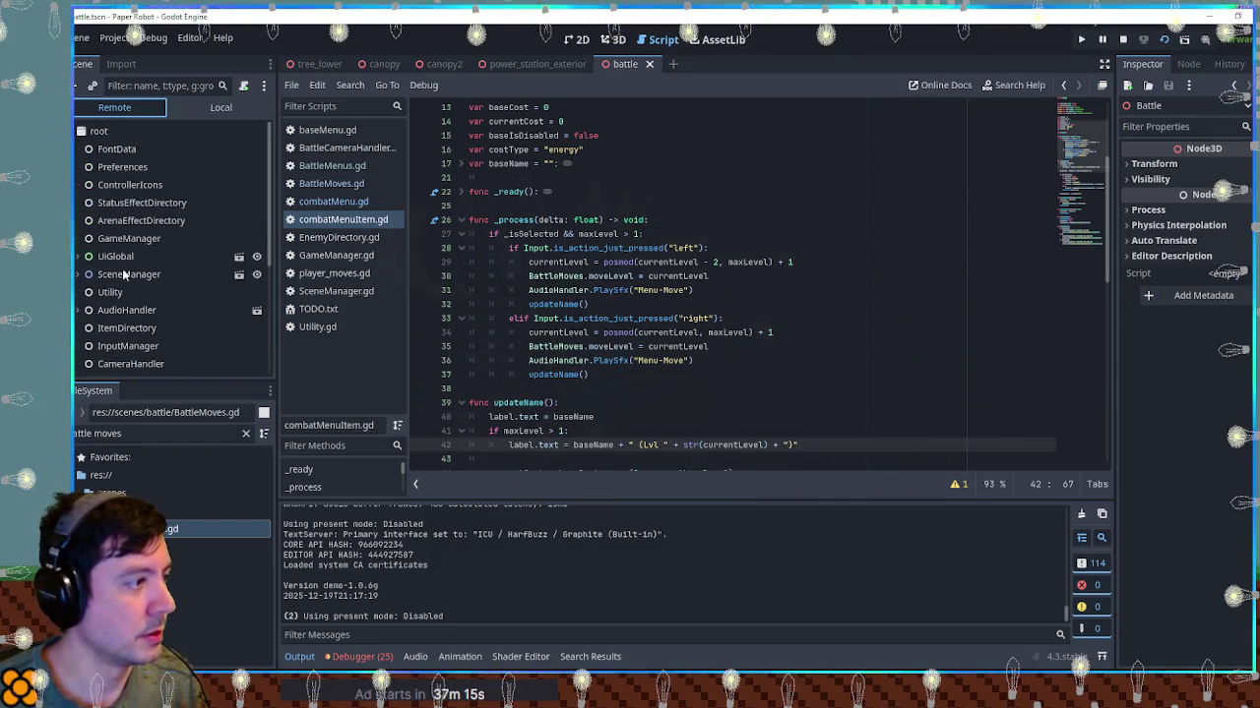
scroll(118, 350, "down", 4)
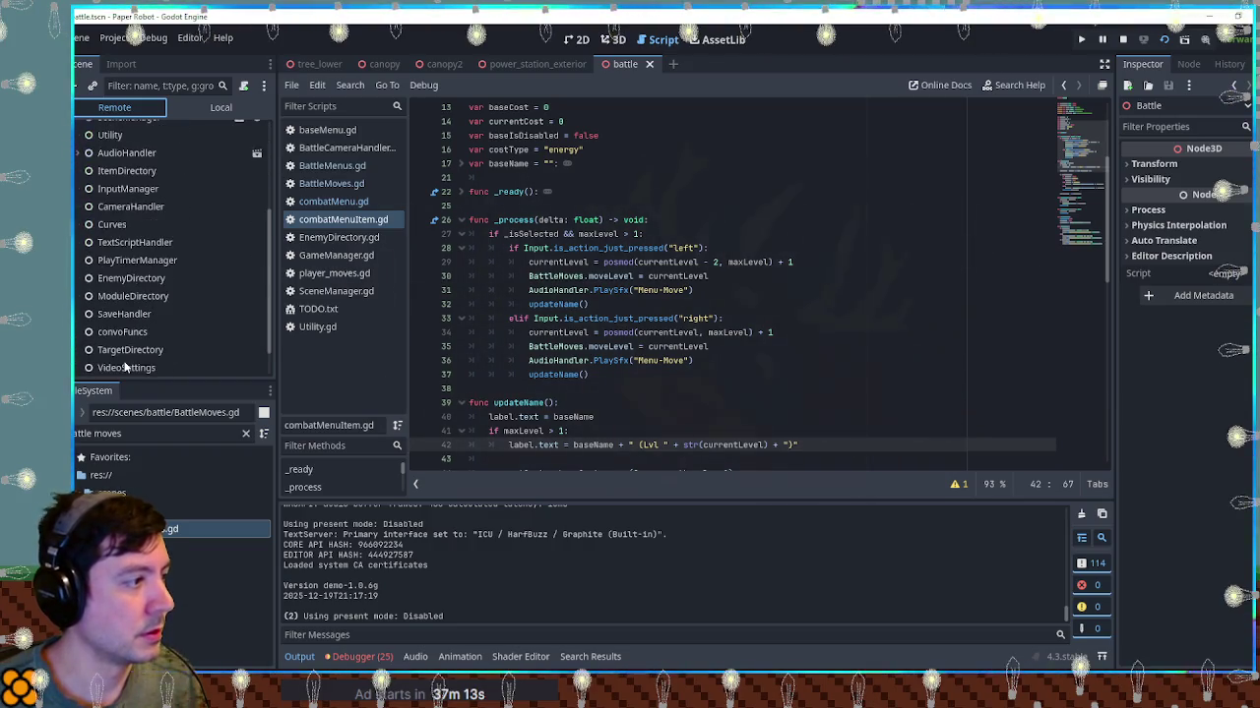
scroll(125, 367, "down", 1)
left_click(122, 358)
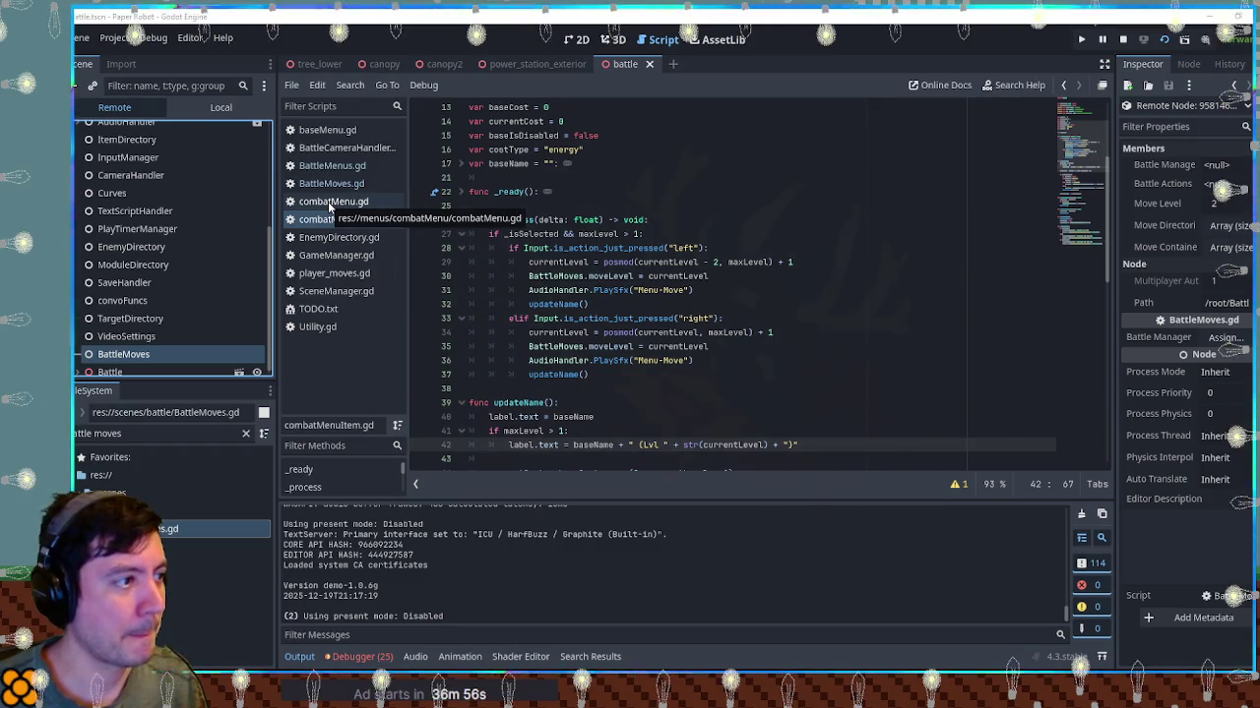
left_click(327, 169)
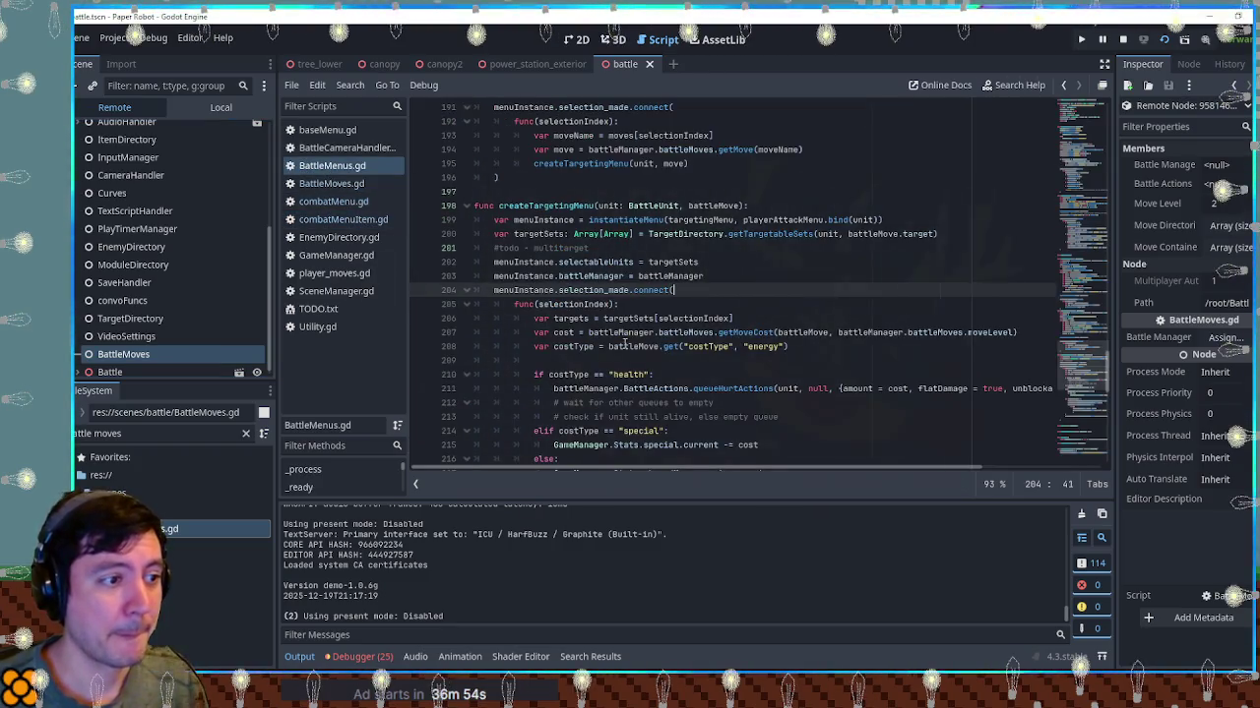
Search all scripts for getMoveCost and jump to its definition in BattleMoves.gd
scroll(632, 336, "down", 4)
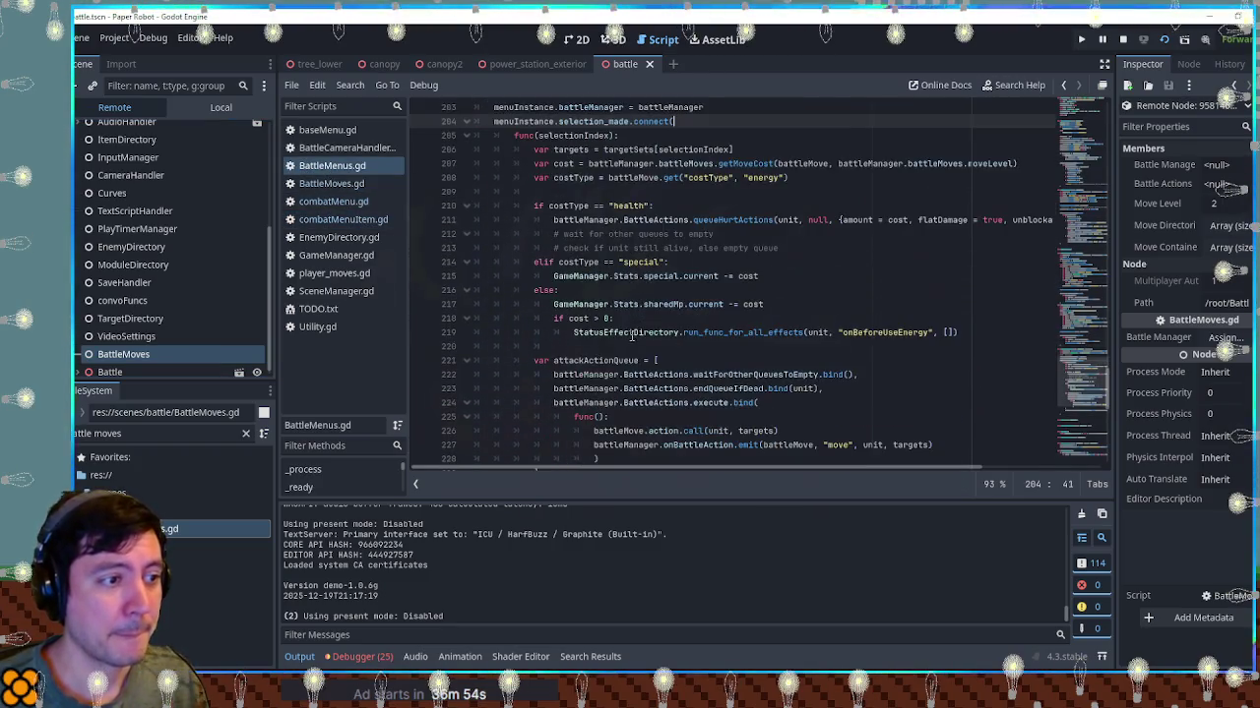
double_click(563, 164)
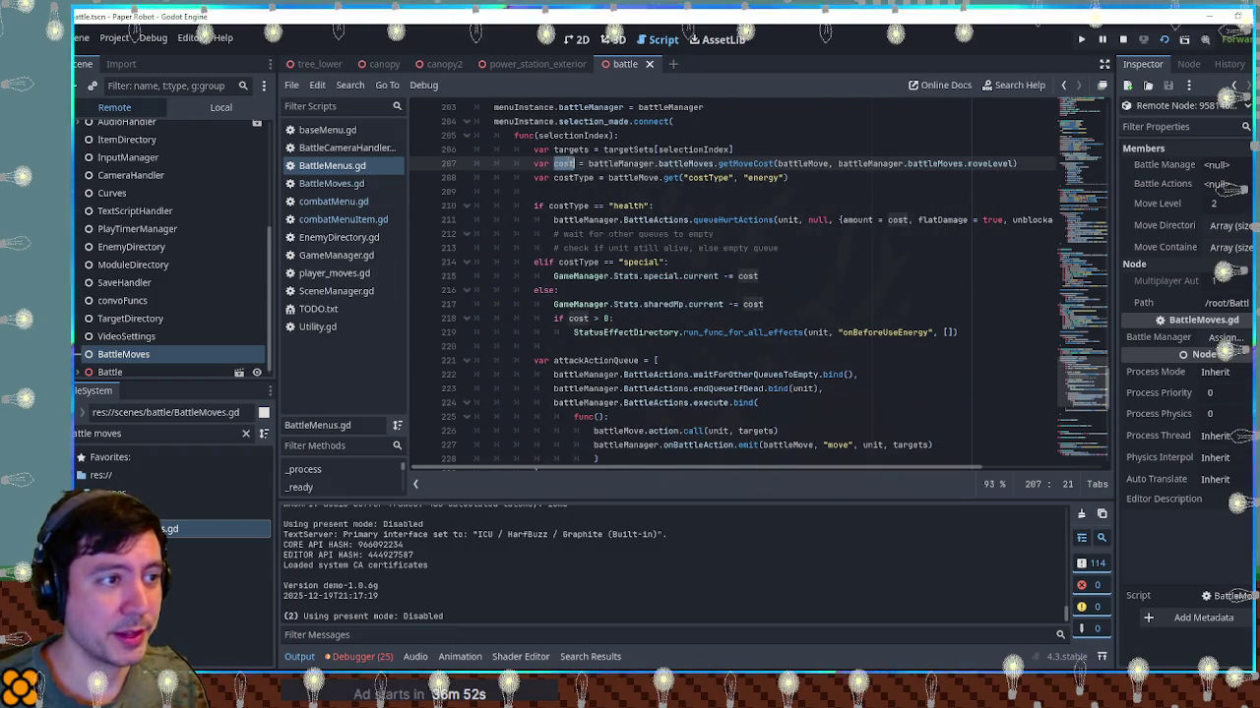
left_click(751, 163)
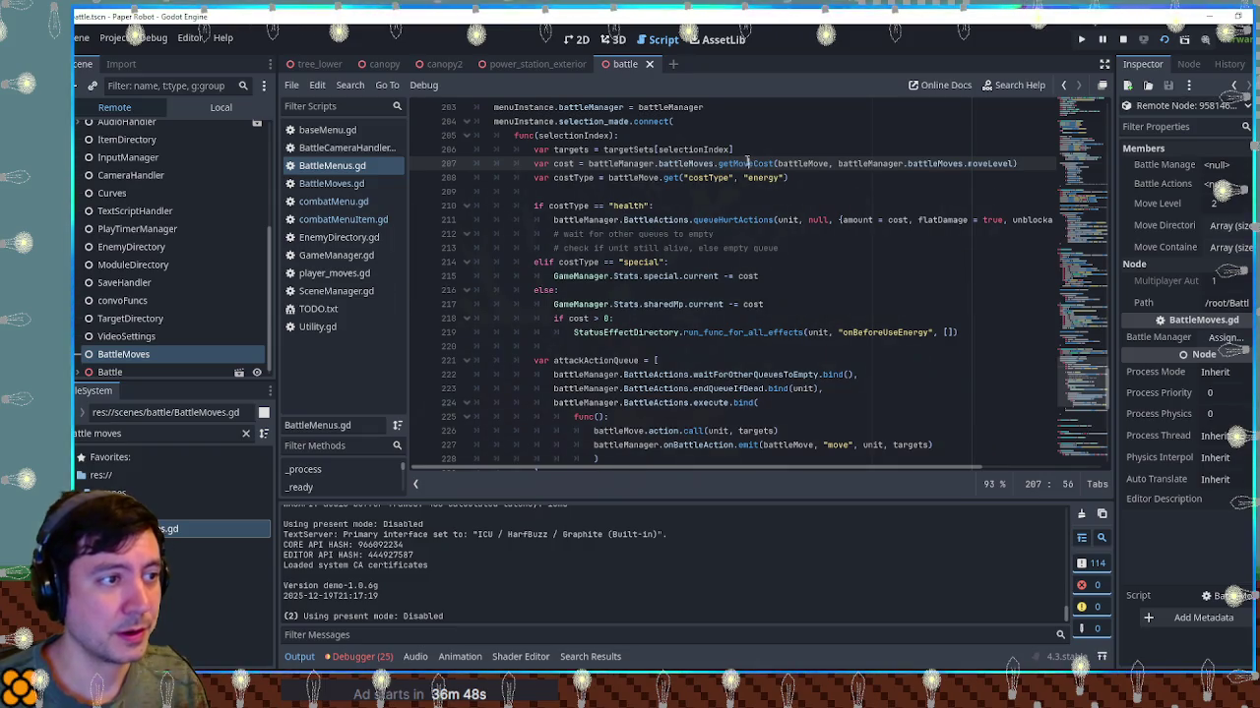
key("ctrl+shift+f")
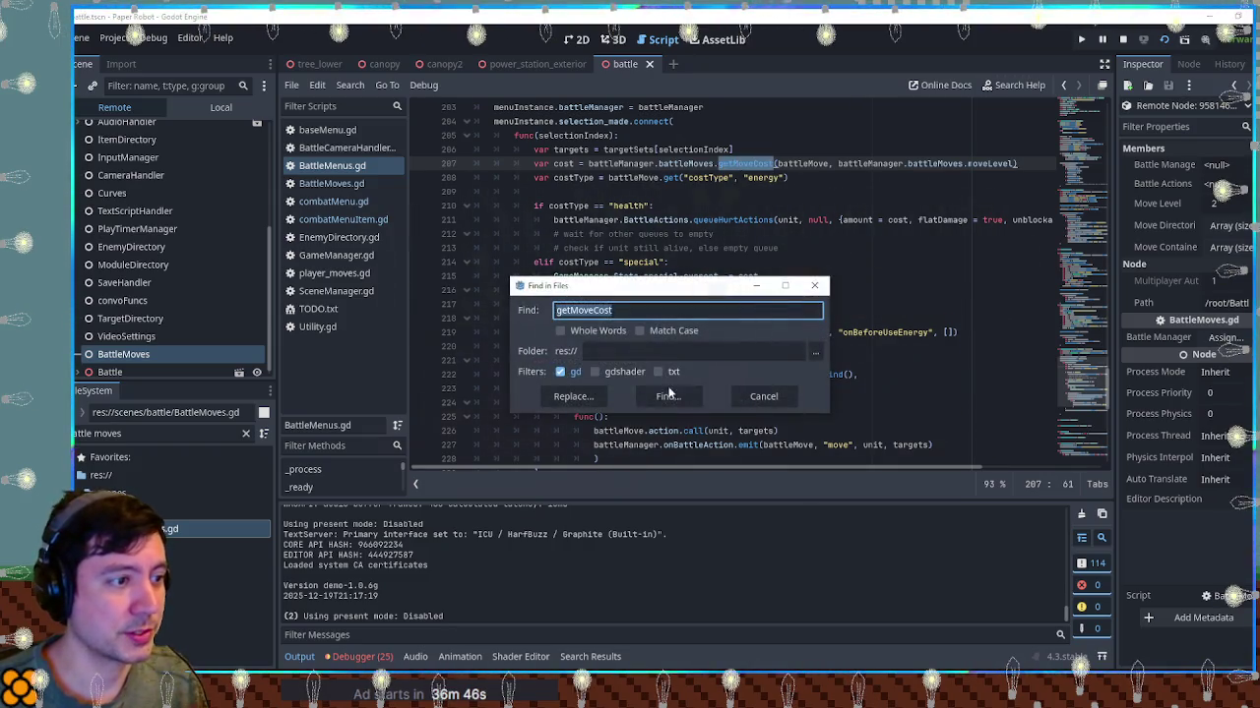
key("Return")
left_click(378, 557)
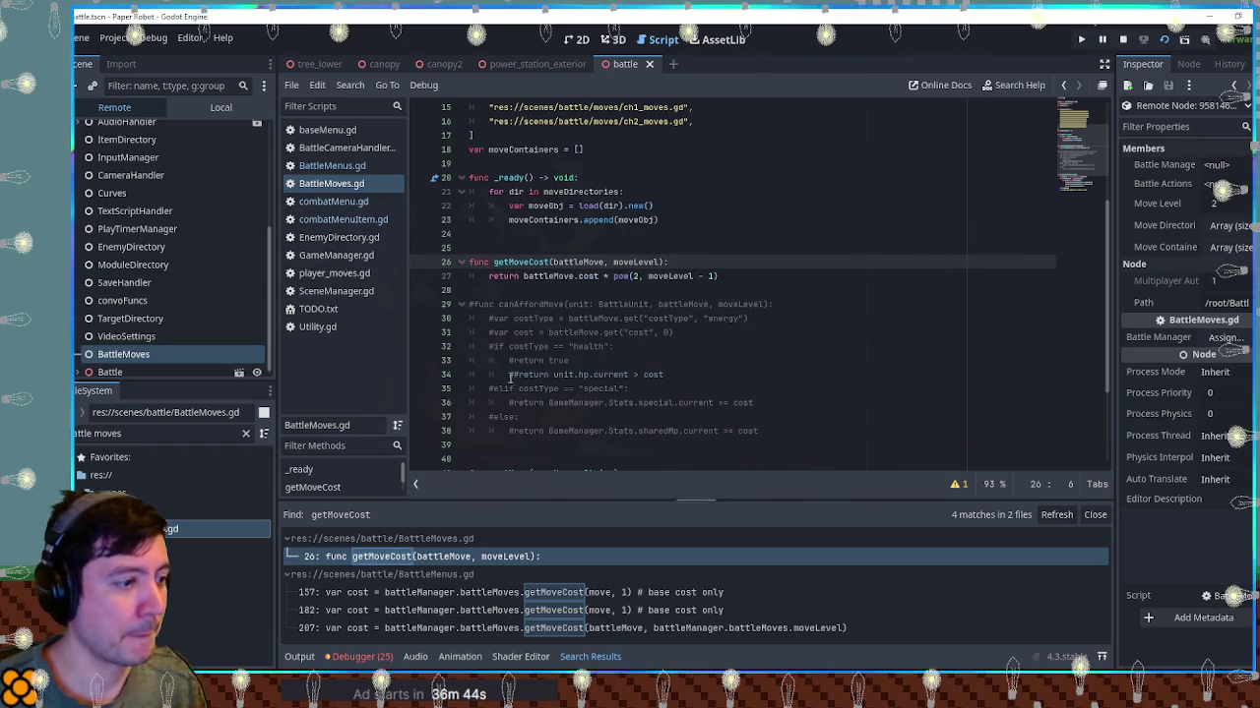
Add print(moveLevel) and a test print inside getMoveCost, then run the game
double_click(675, 276)
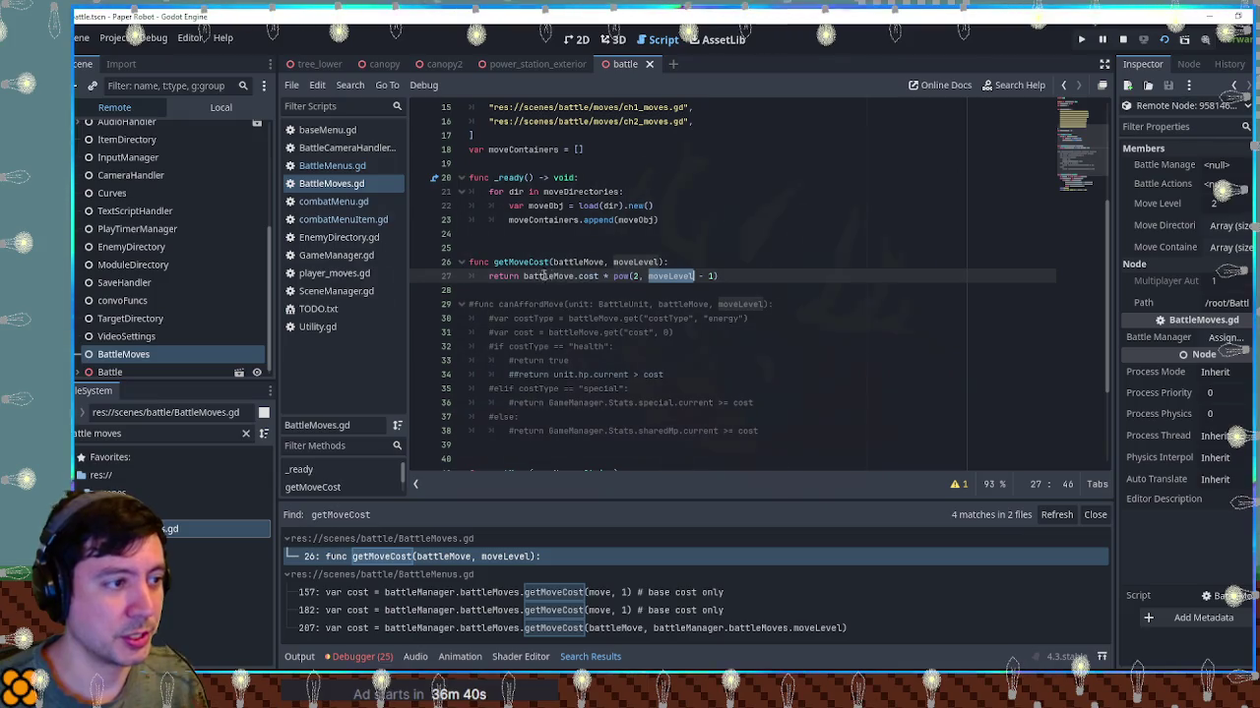
left_click(673, 263)
key("Return")
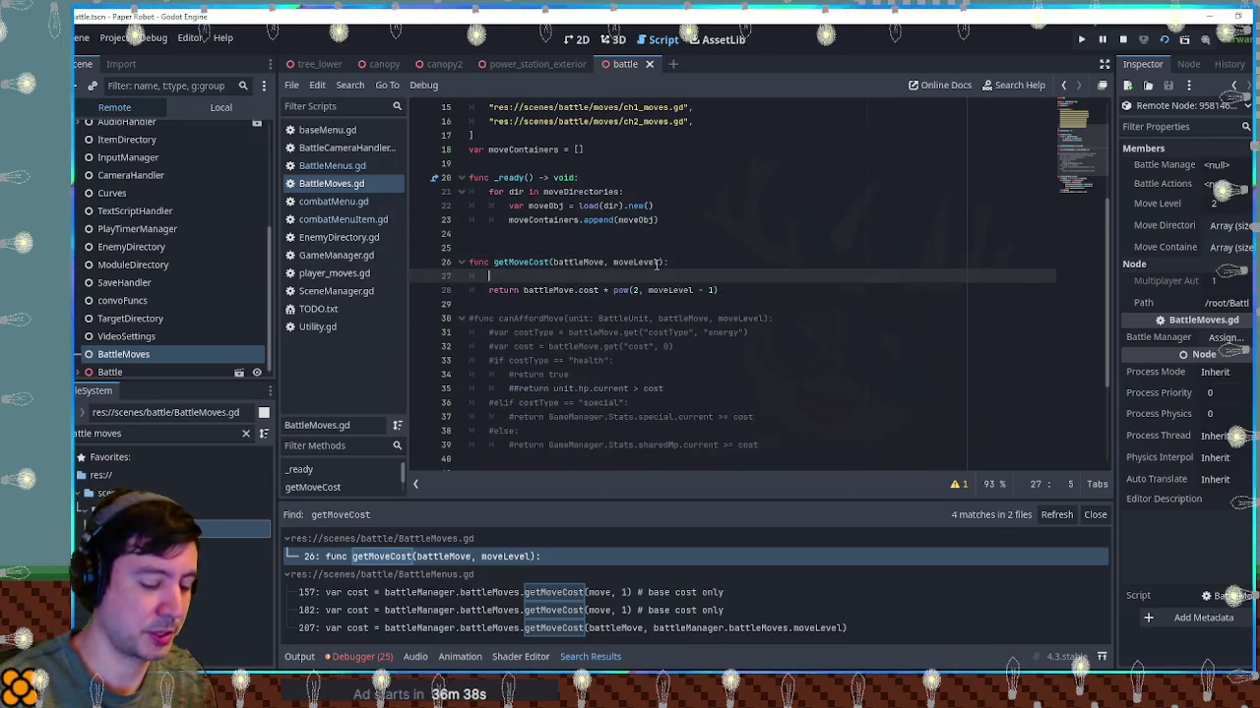
type("print(move")
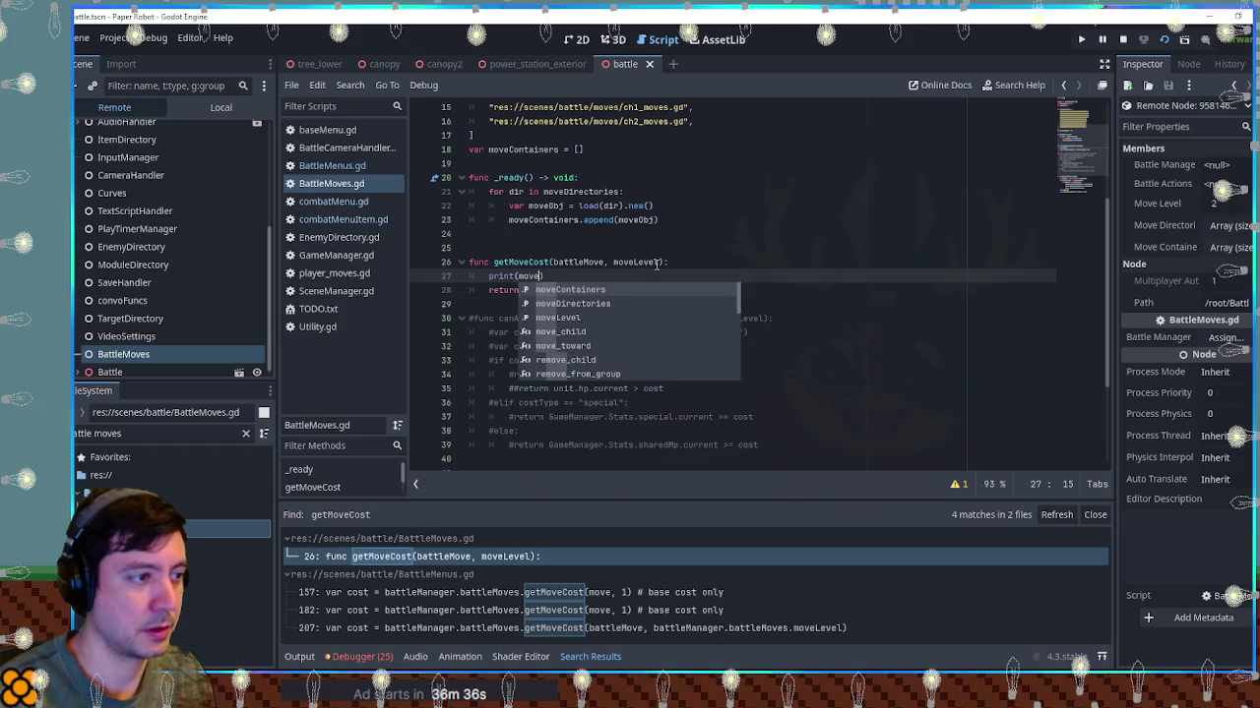
type("Level")
key("Up")
key("End")
key("Return")
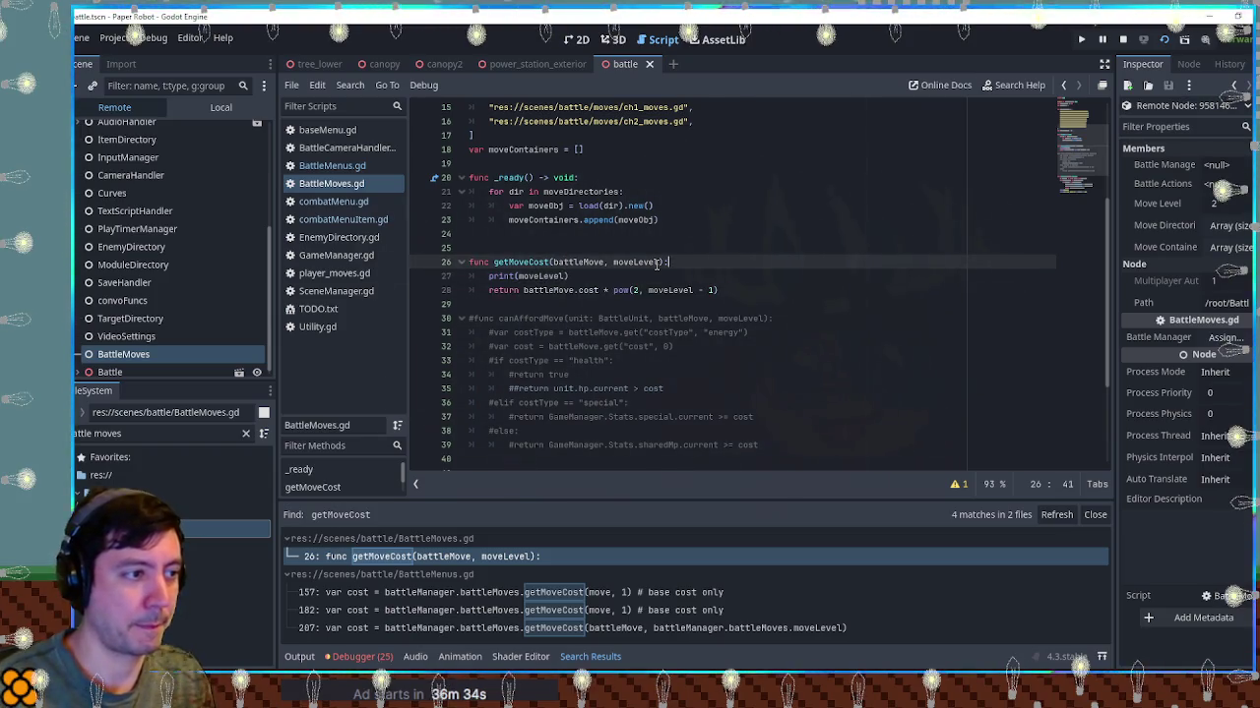
type("print(\"TES")
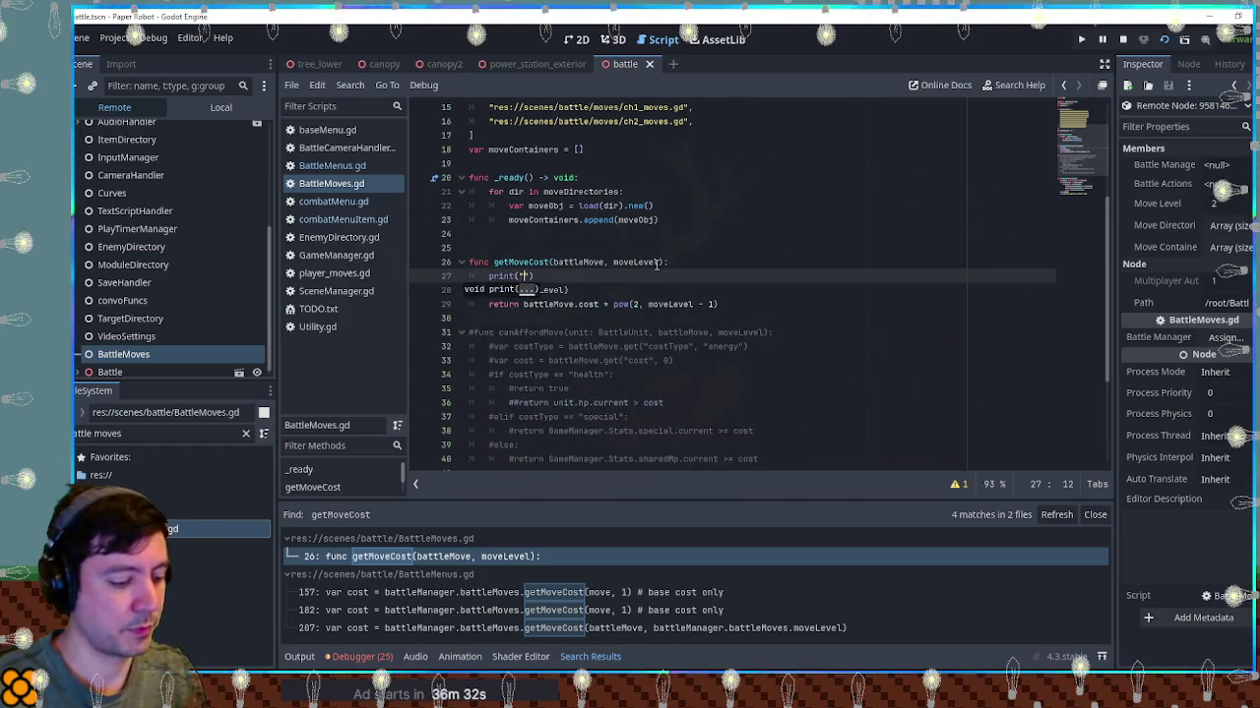
type("STSETSTESTASE")
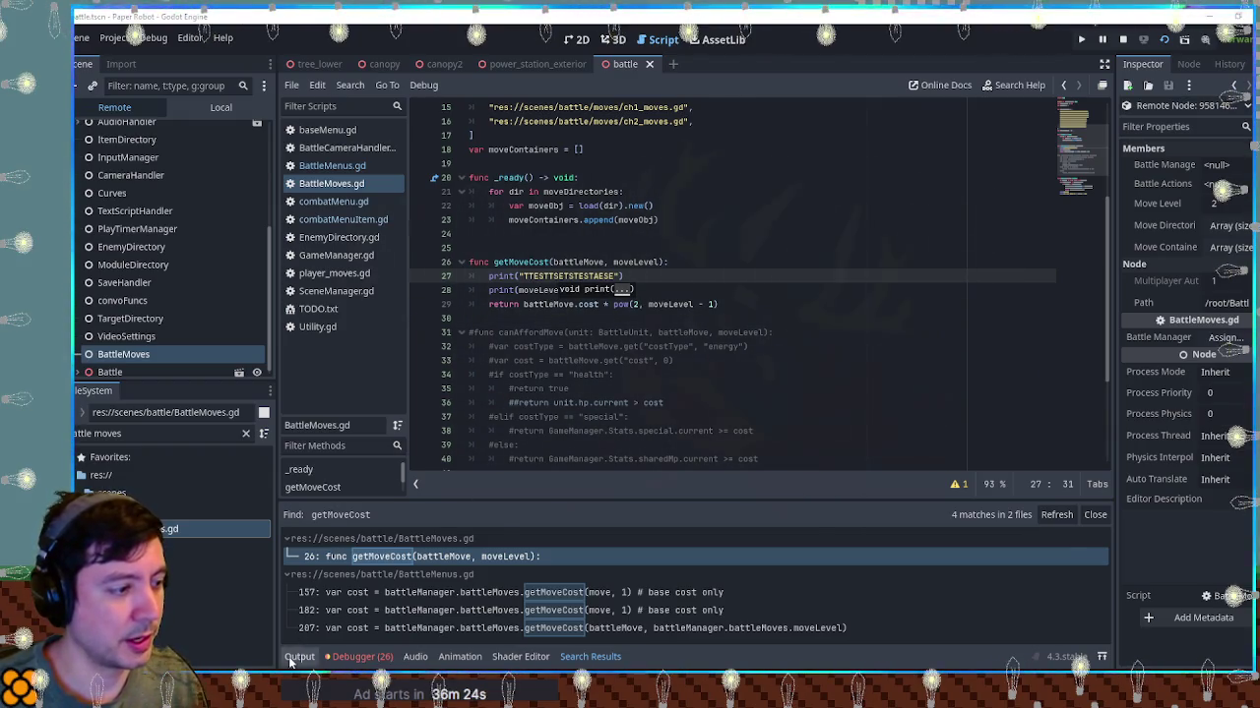
key("F5")
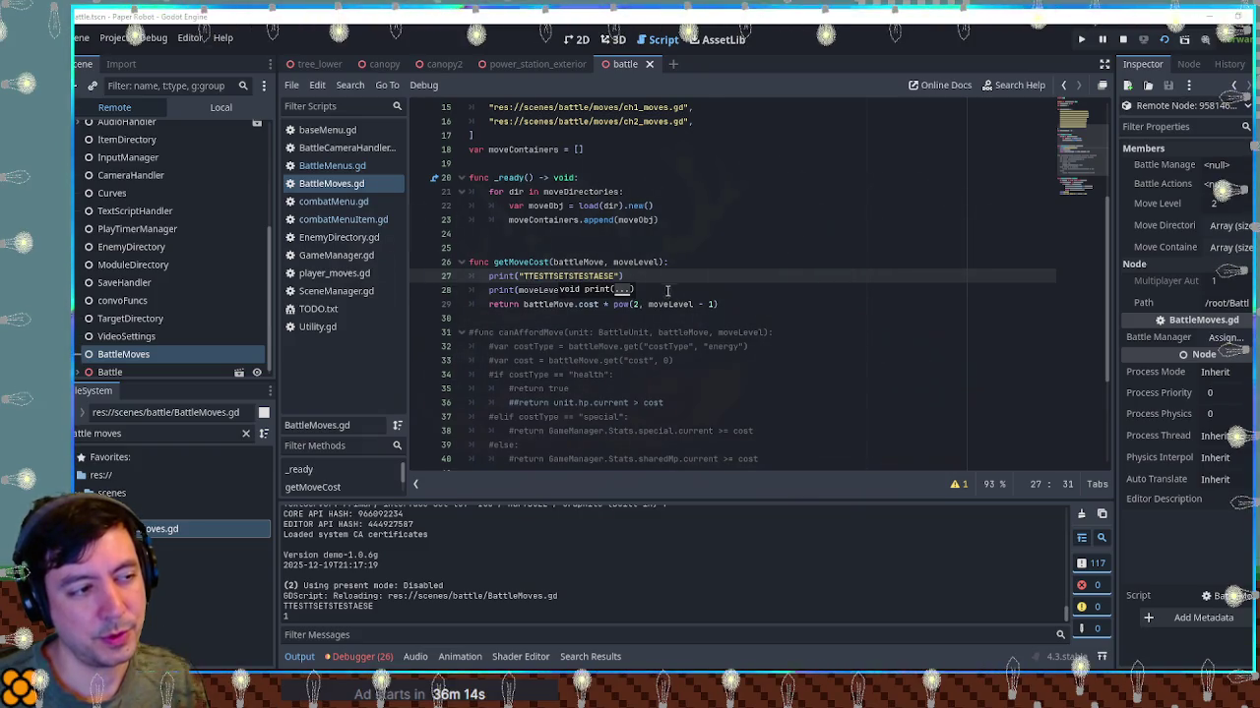
Remove the temporary print lines from getMoveCost and stop the game
type(")")
key("ctrl+shift+k")
key("ctrl+shift+k")
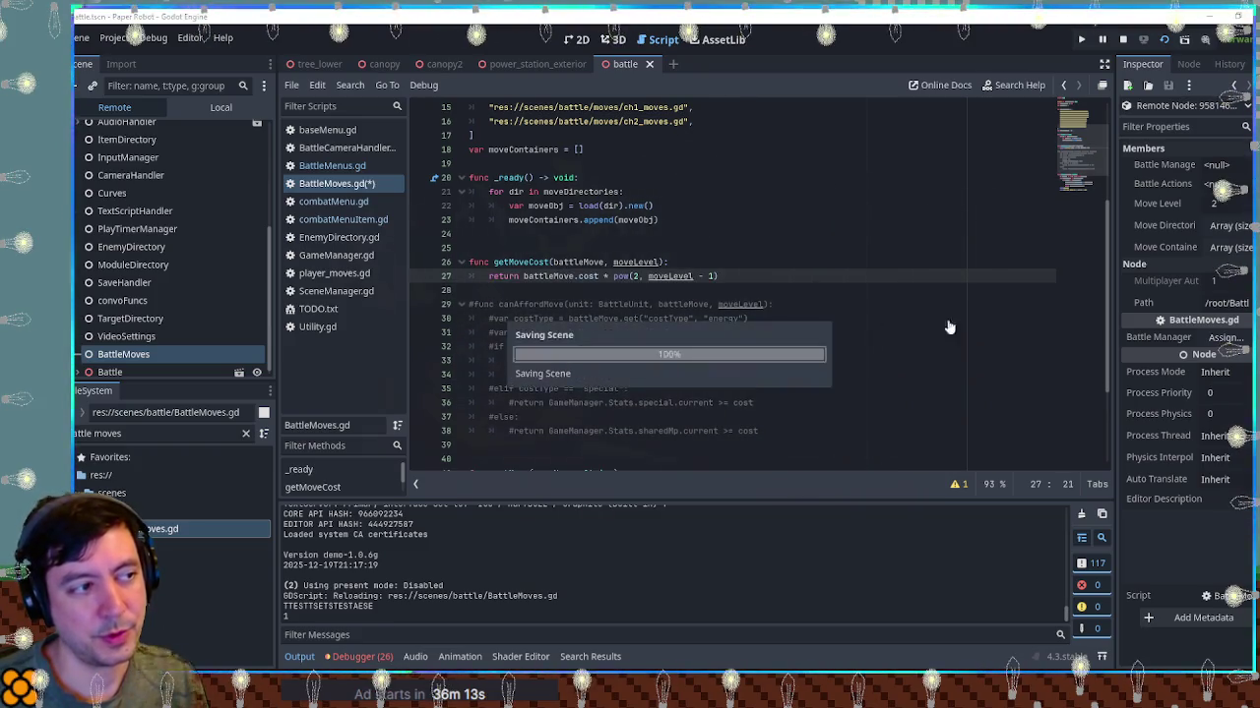
key("F8")
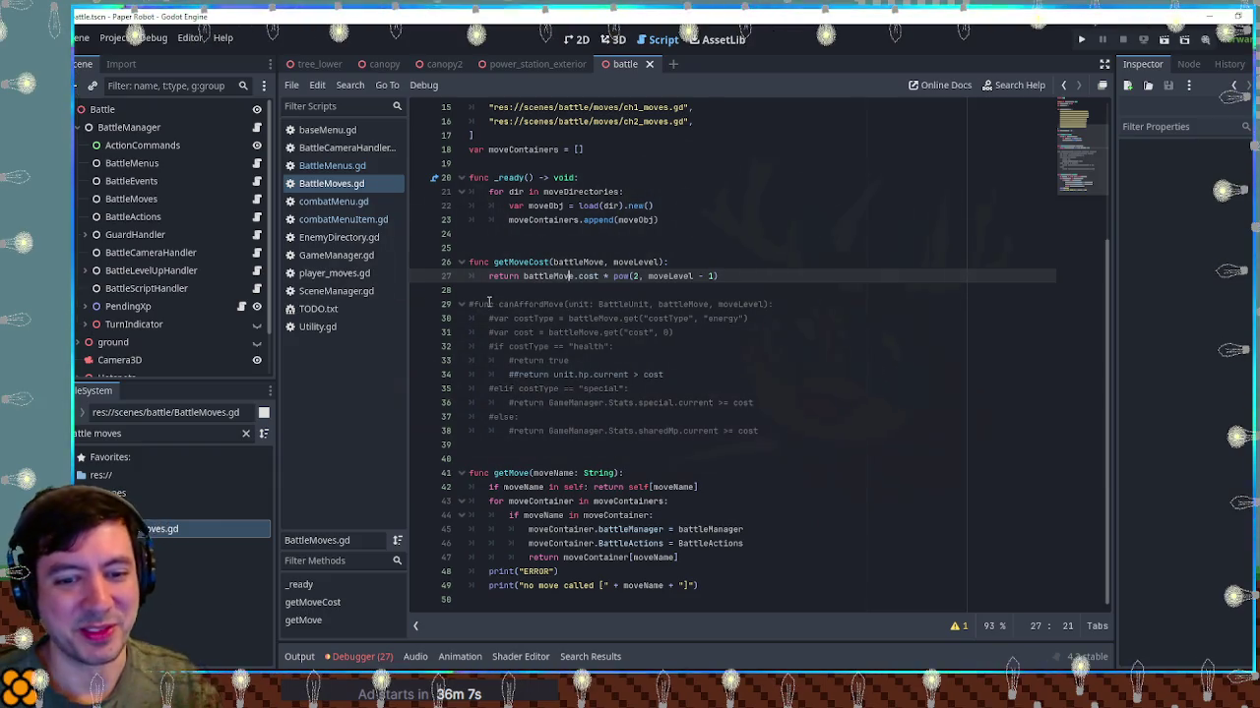
Search the project for 'movelevel =' and inspect the line 30 assignment and its BattleMoves.gd declaration
left_click(340, 202)
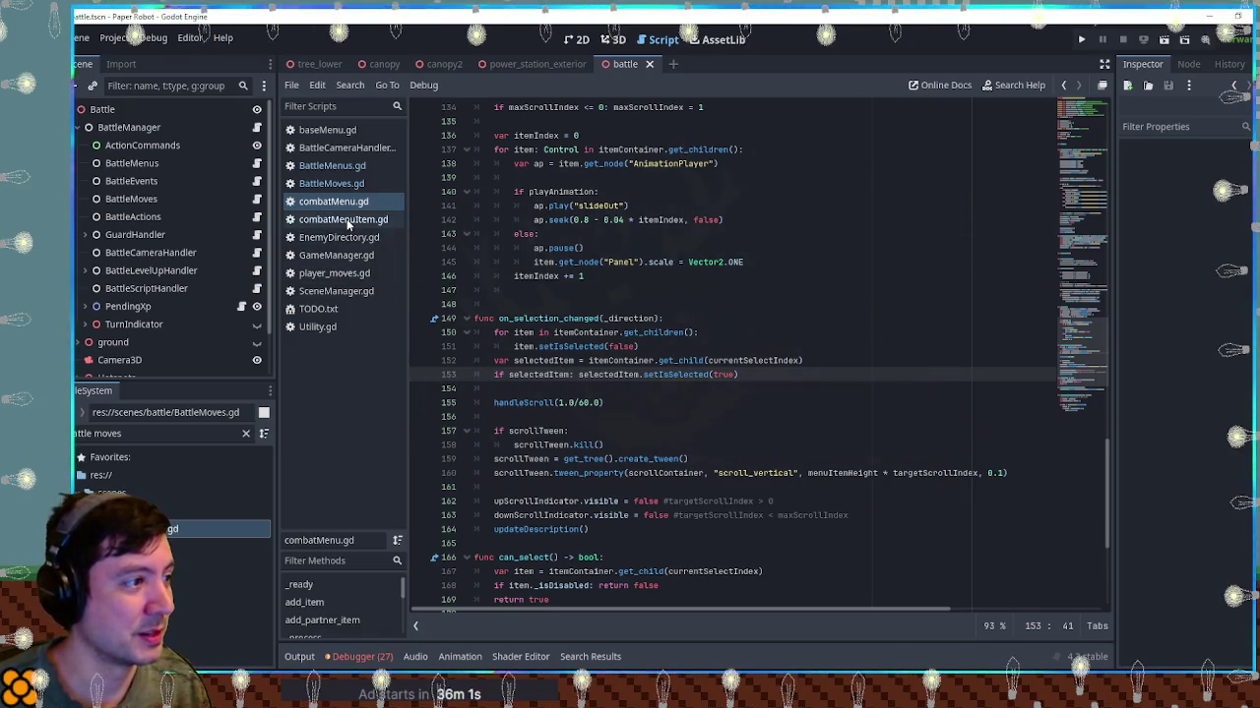
key("ctrl+shift+f")
type("moveleve")
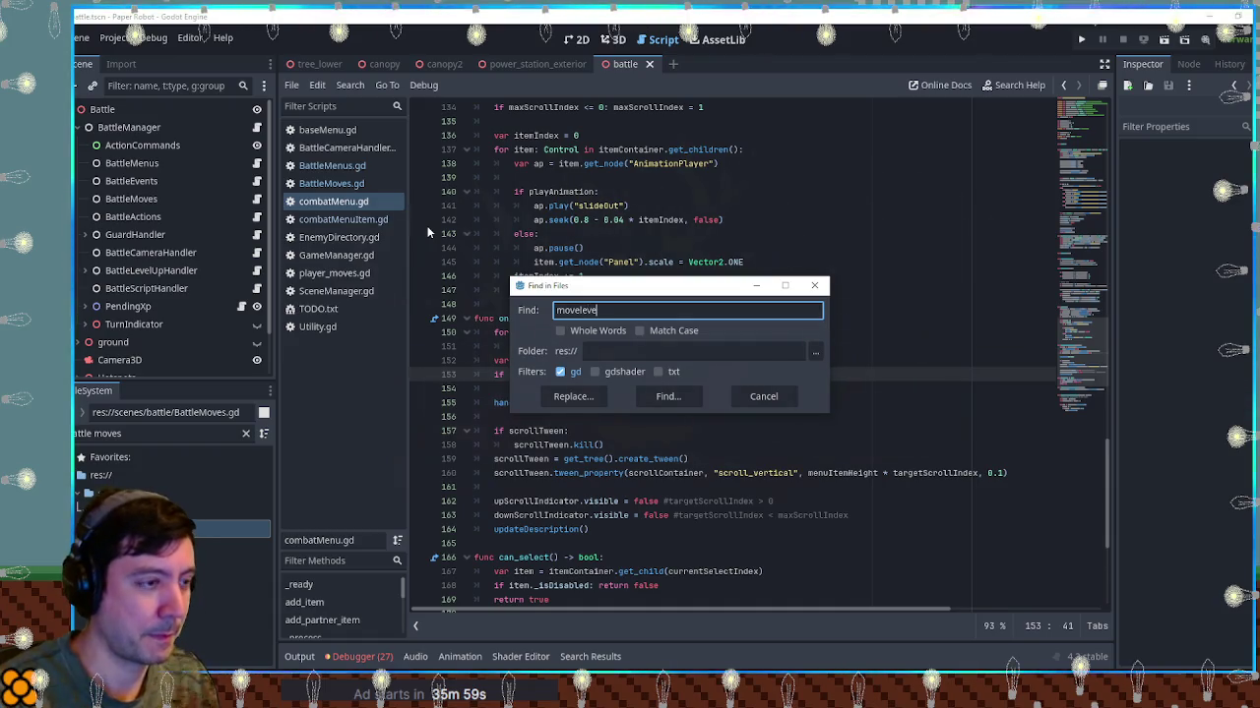
type("l =")
left_click(668, 396)
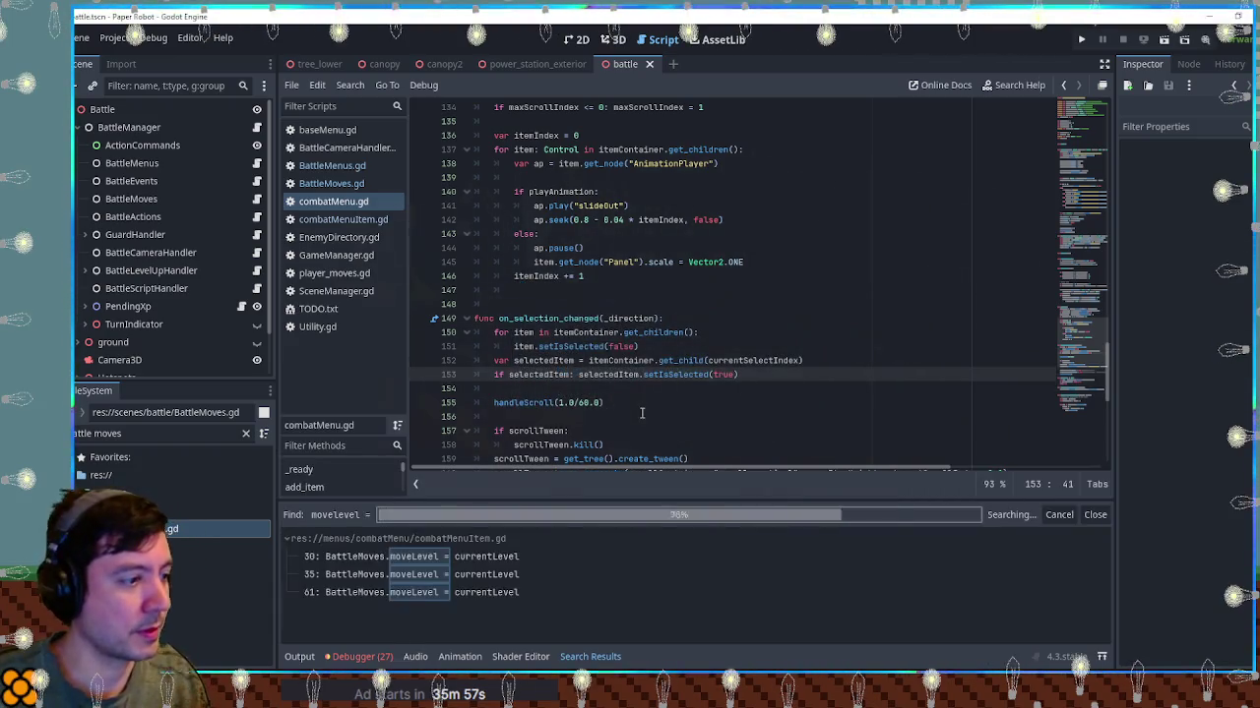
left_click(456, 562)
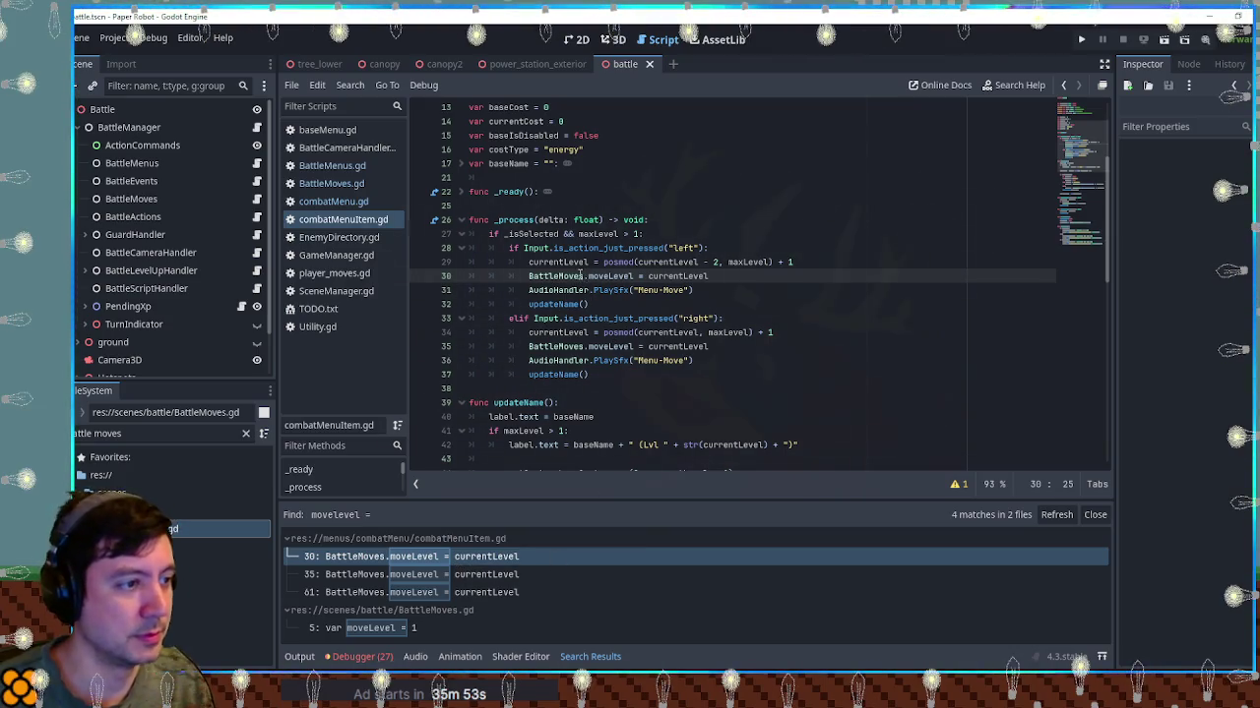
left_click_drag(582, 277, 633, 276)
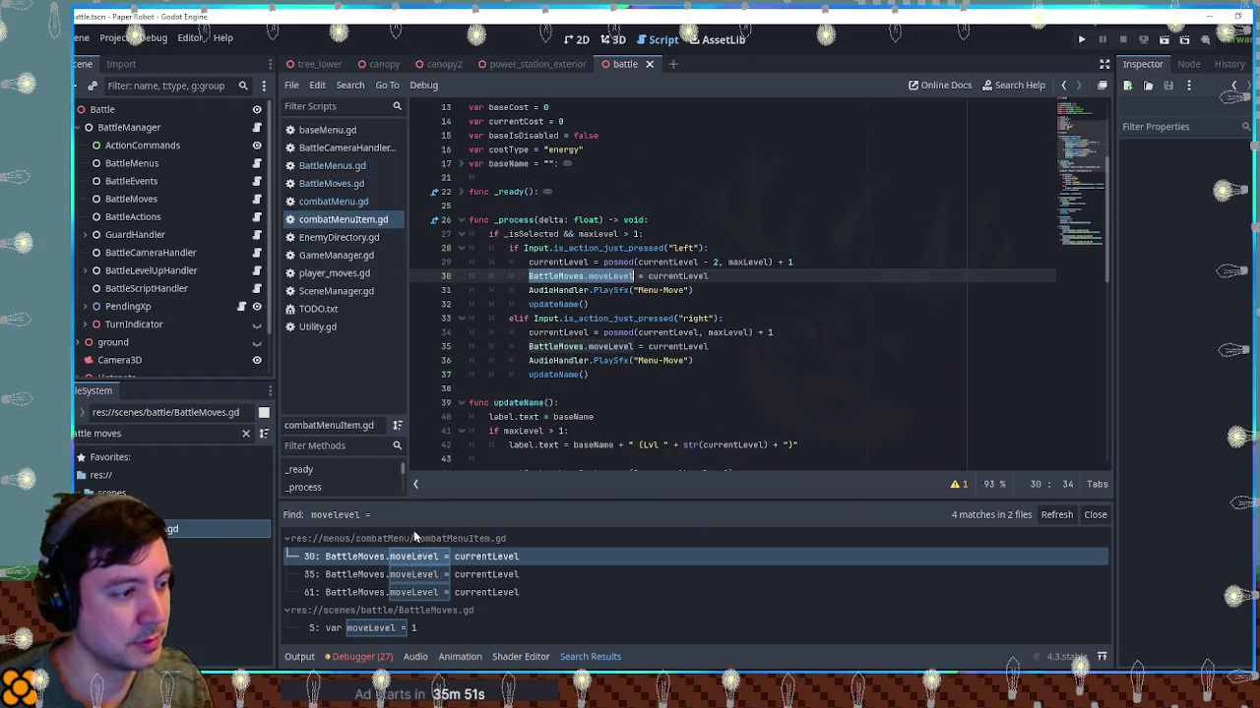
left_click(383, 630)
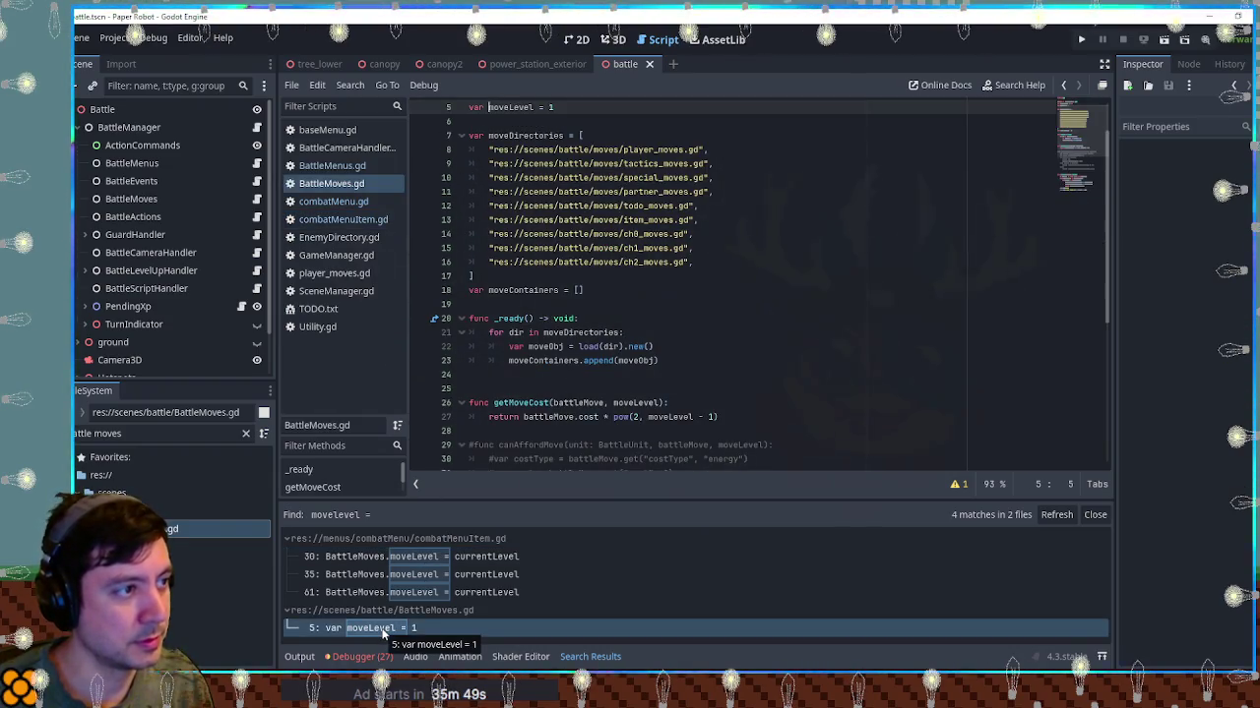
Search all scripts for BattleMoves.moveLevel and return to the line 61 assignment in setIsSelected
left_click(383, 592)
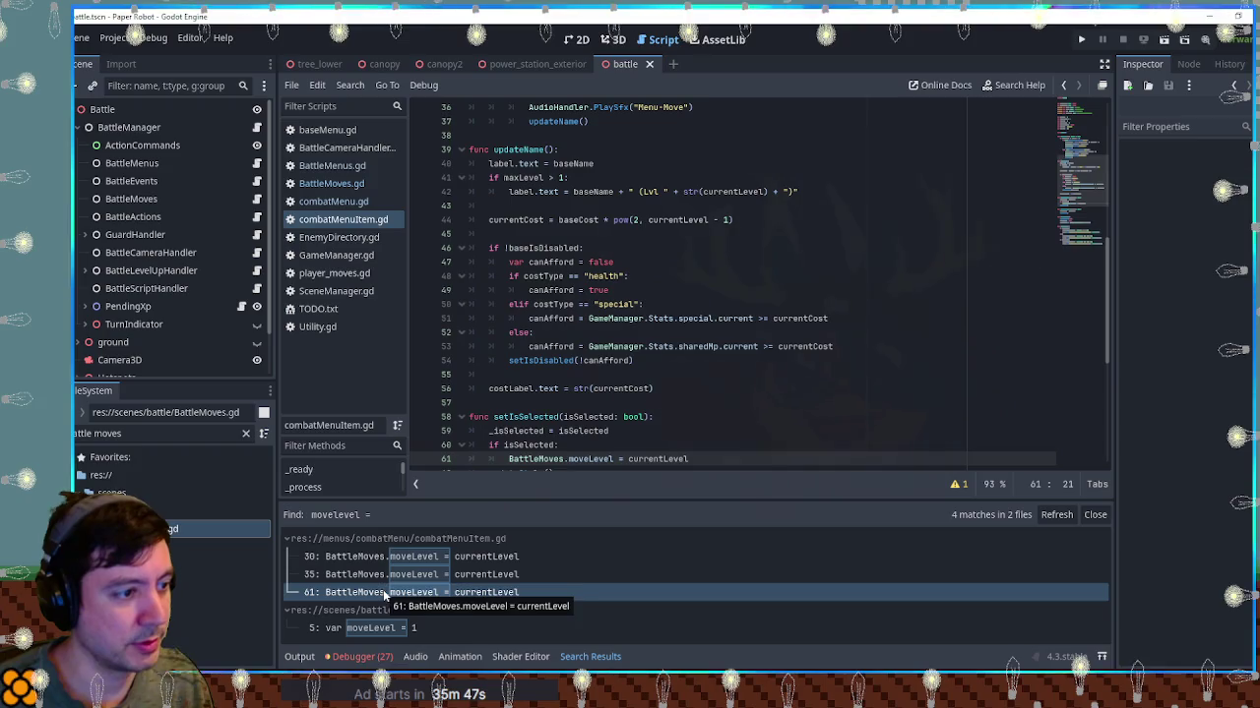
scroll(588, 423, "down", 1)
double_click(588, 416)
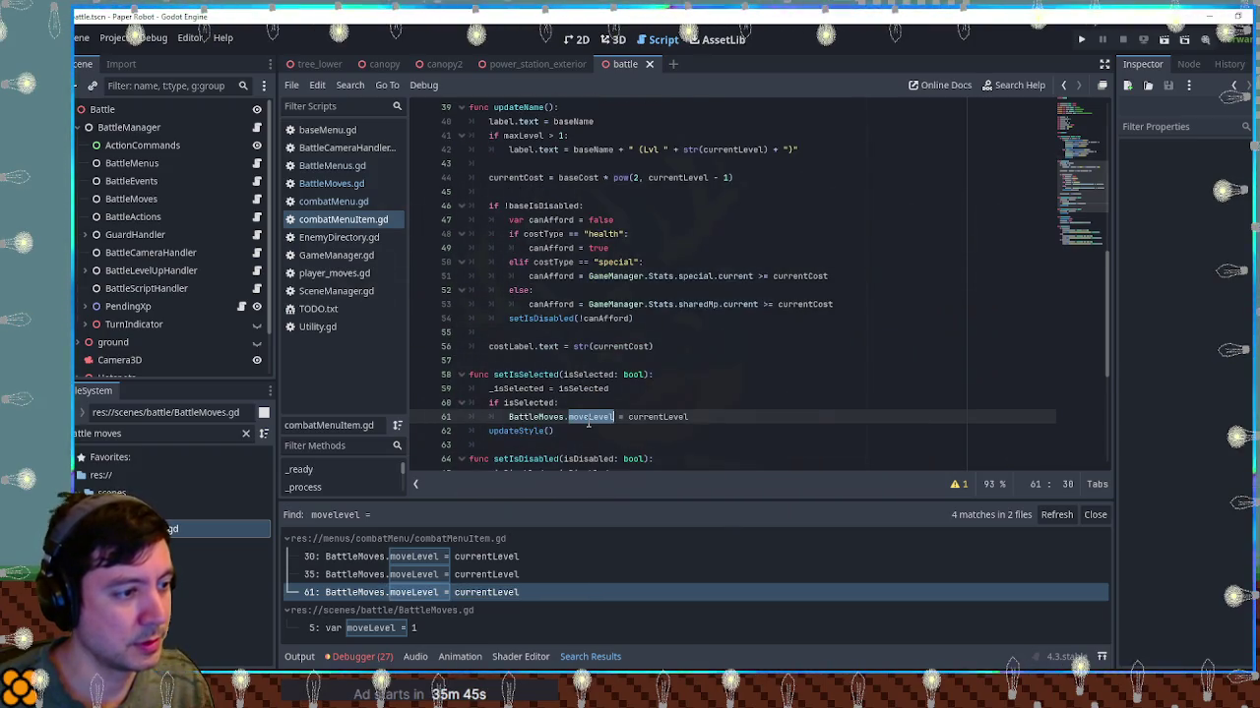
left_click_drag(508, 418, 614, 418)
key("ctrl+shift+f")
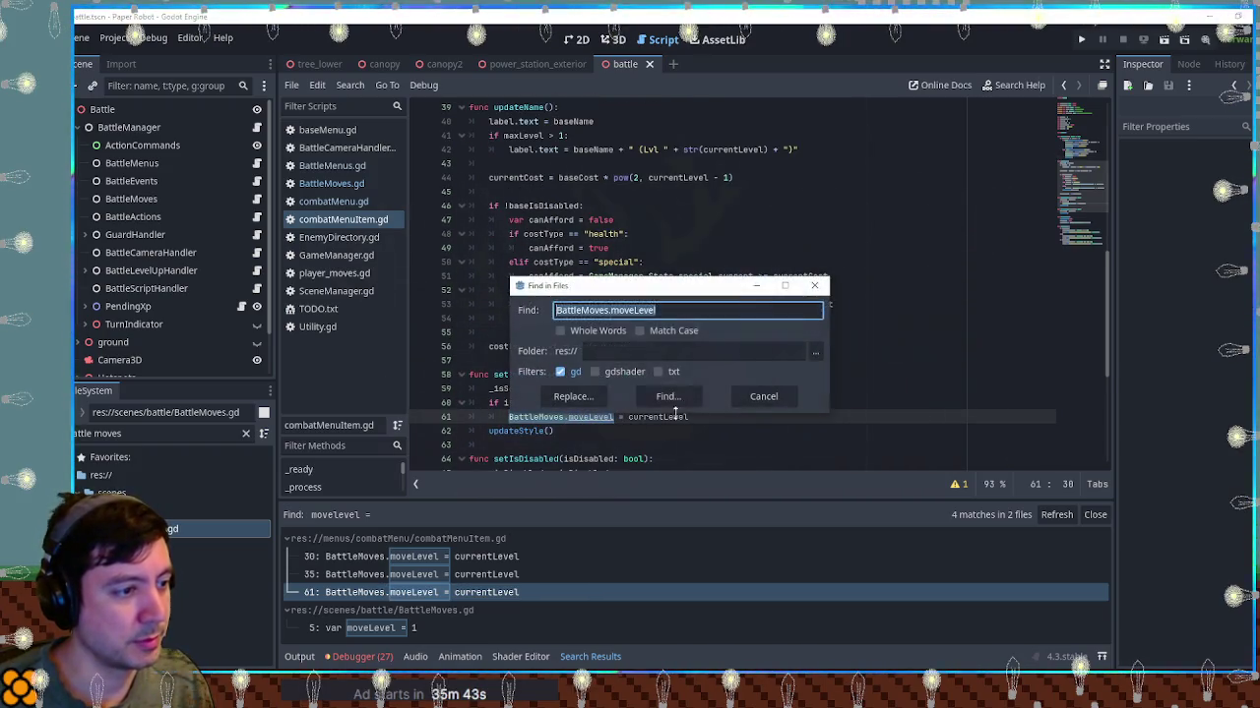
key("Return")
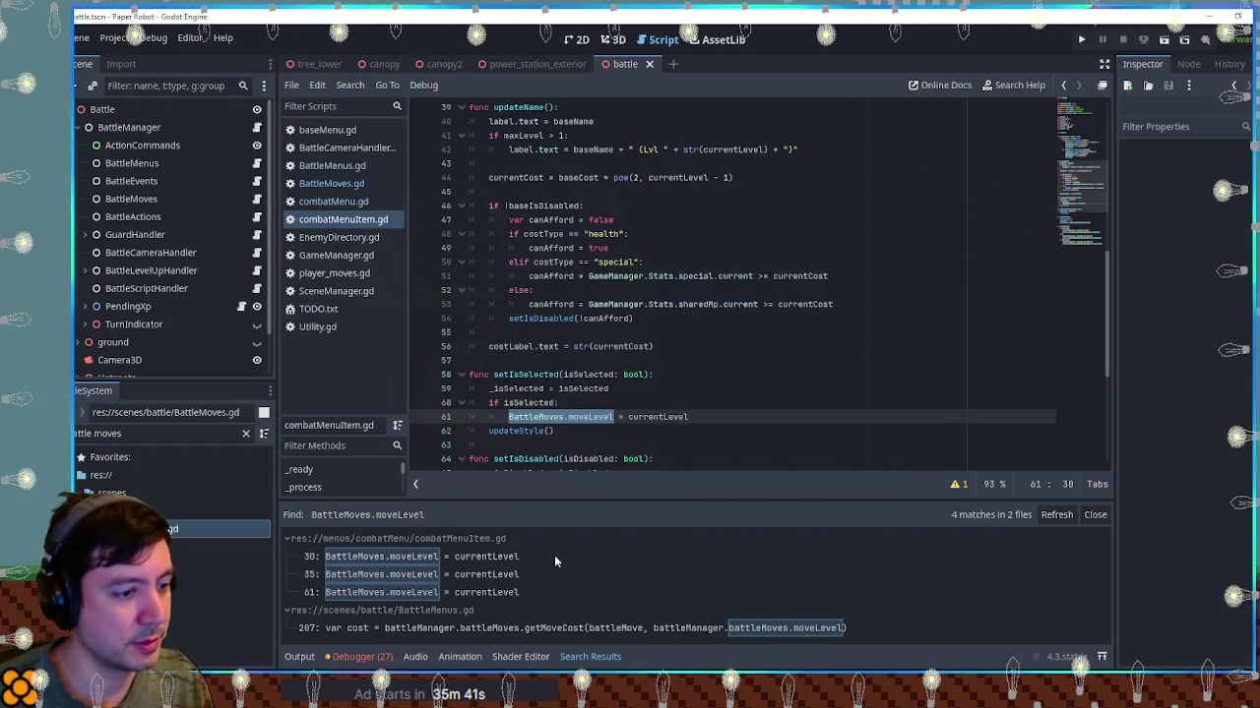
left_click(391, 593)
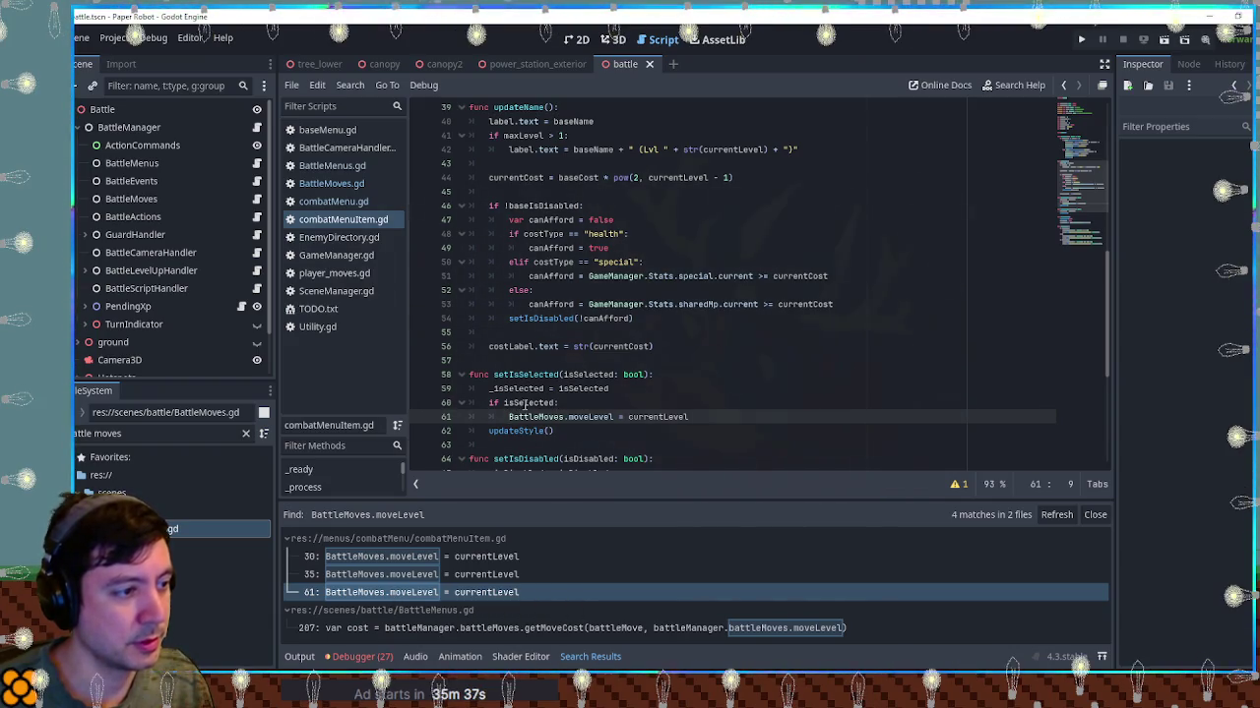
left_click(637, 406)
Write a print("CHANGE TO " + str(currentLevel)) line under the isSelected check
key("Return")
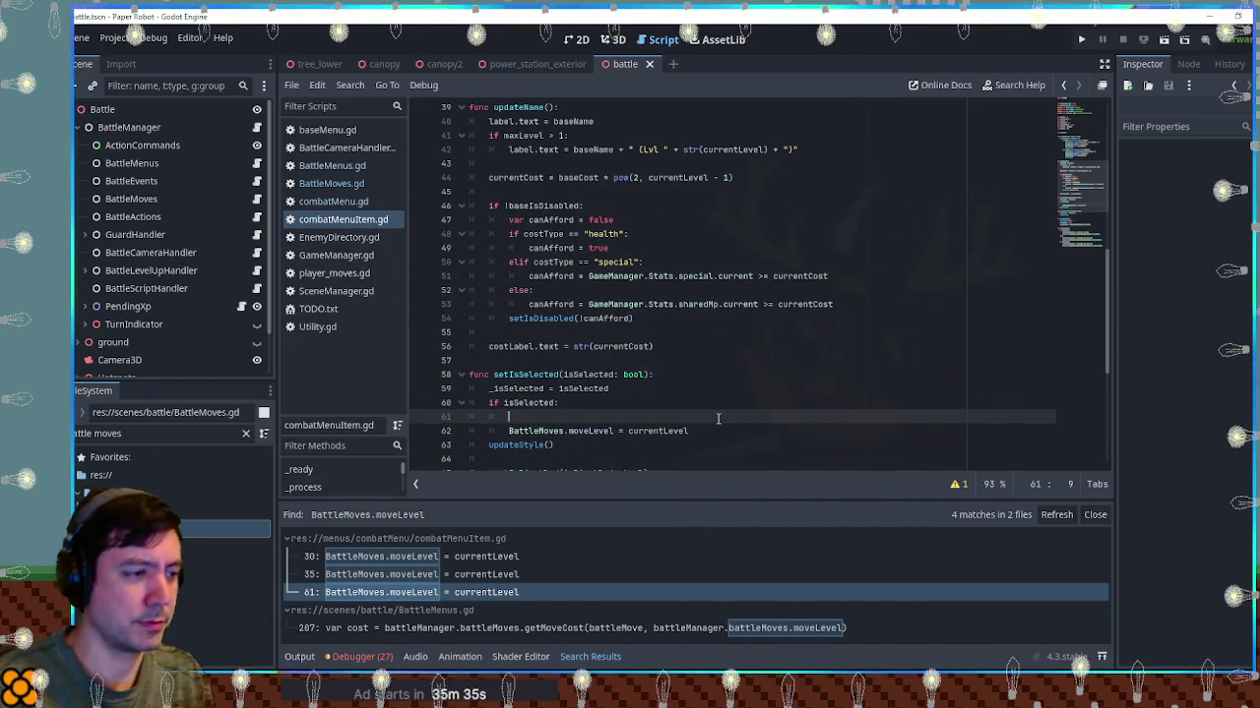
type("print(\"CHANG")
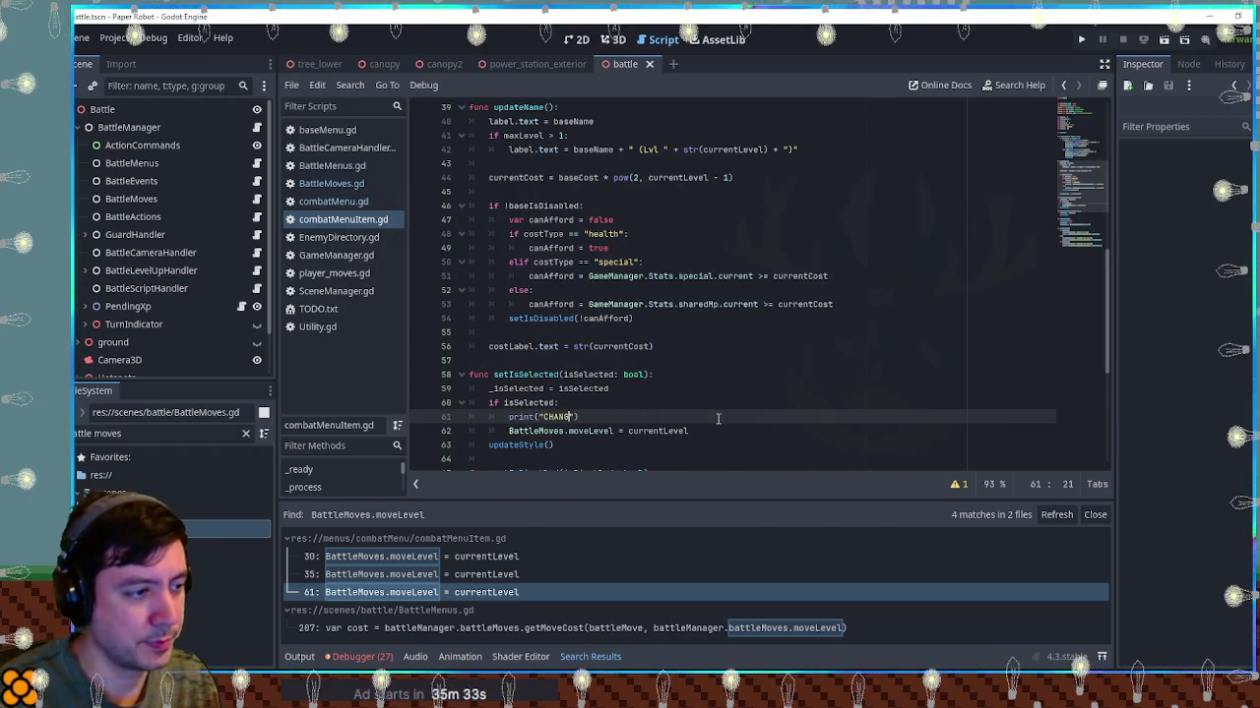
type("E TO -")
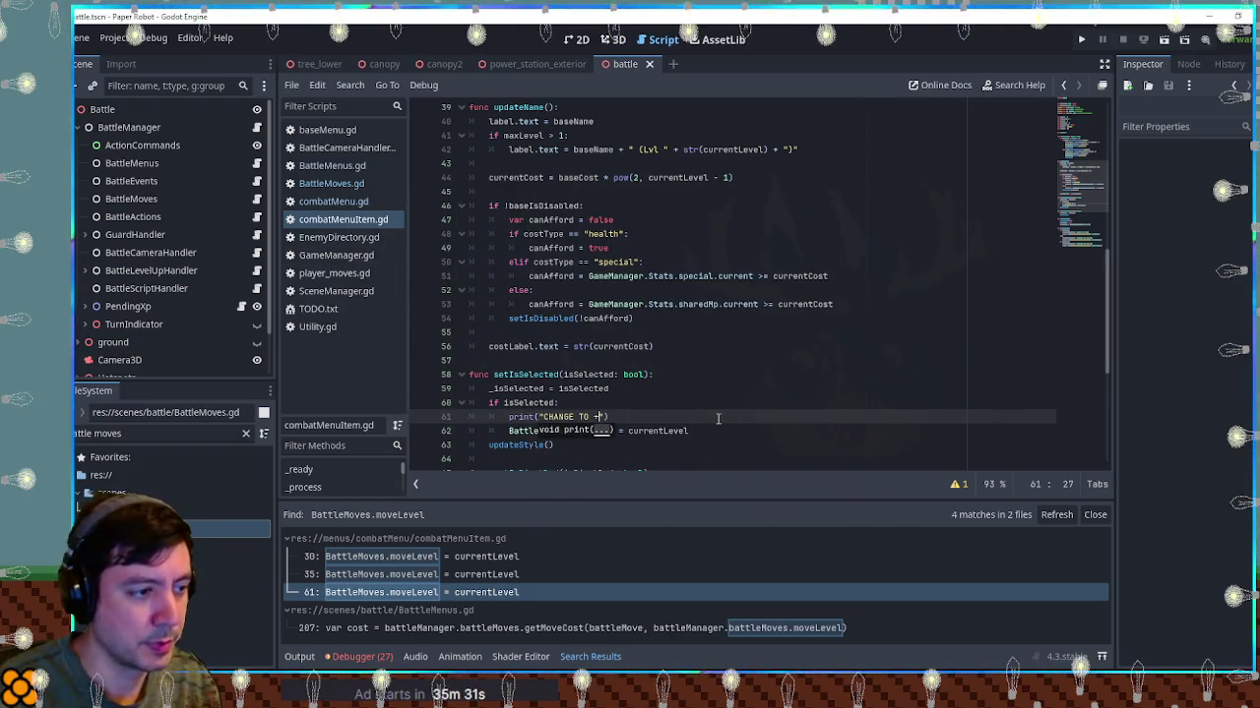
key("BackSpace")
type("+ str")
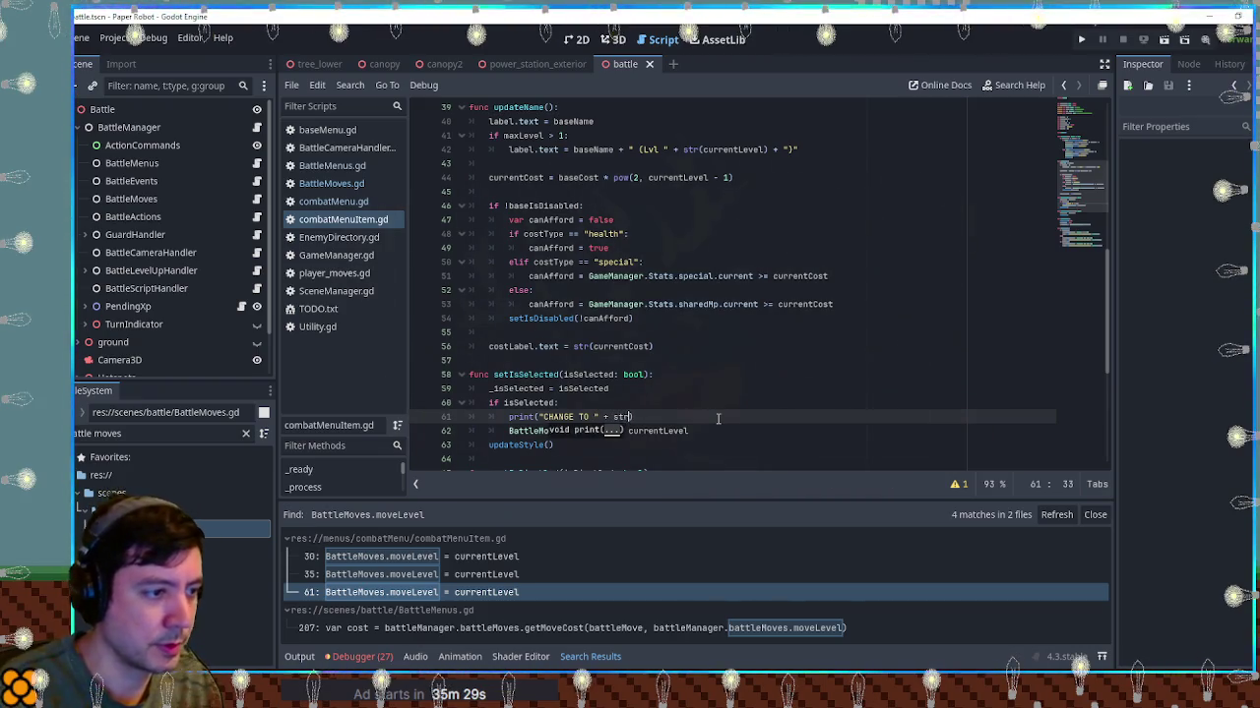
type("(currentLevel")
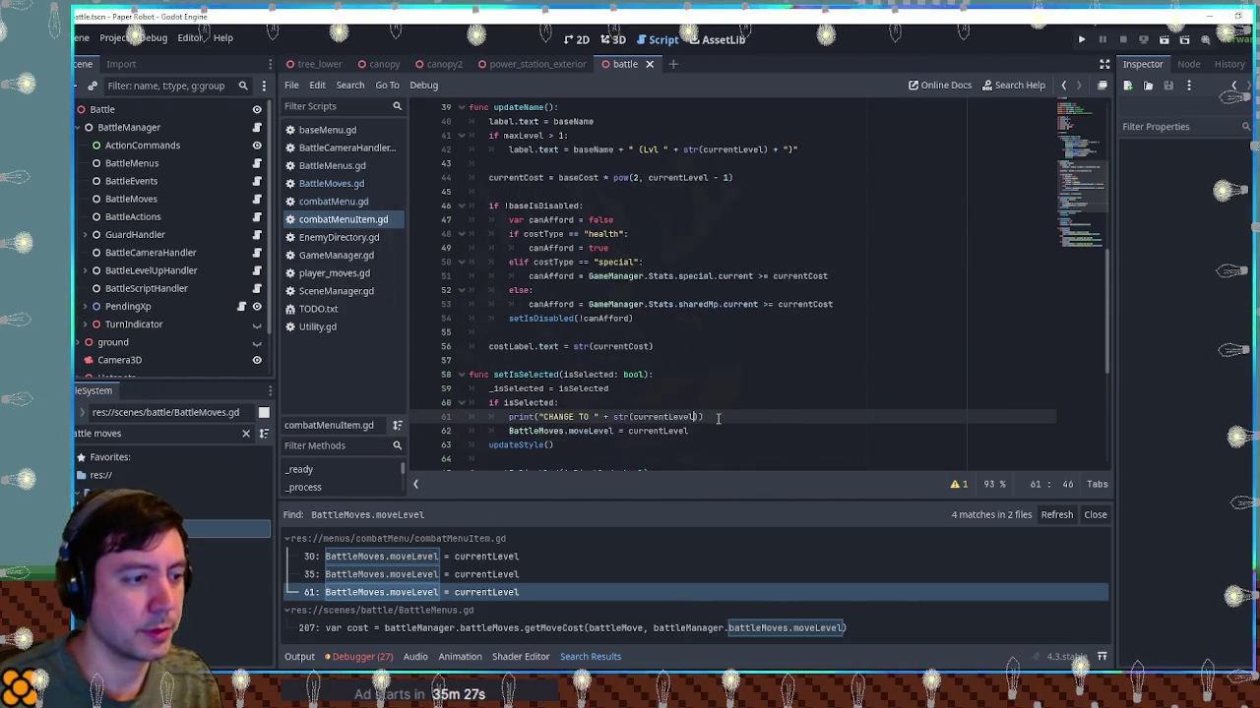
left_click_drag(718, 418, 733, 407)
key("BackSpace")
Paste the print line into both level branches of _process, save combatMenuItem.gd, and run the game
scroll(740, 355, "up", 5)
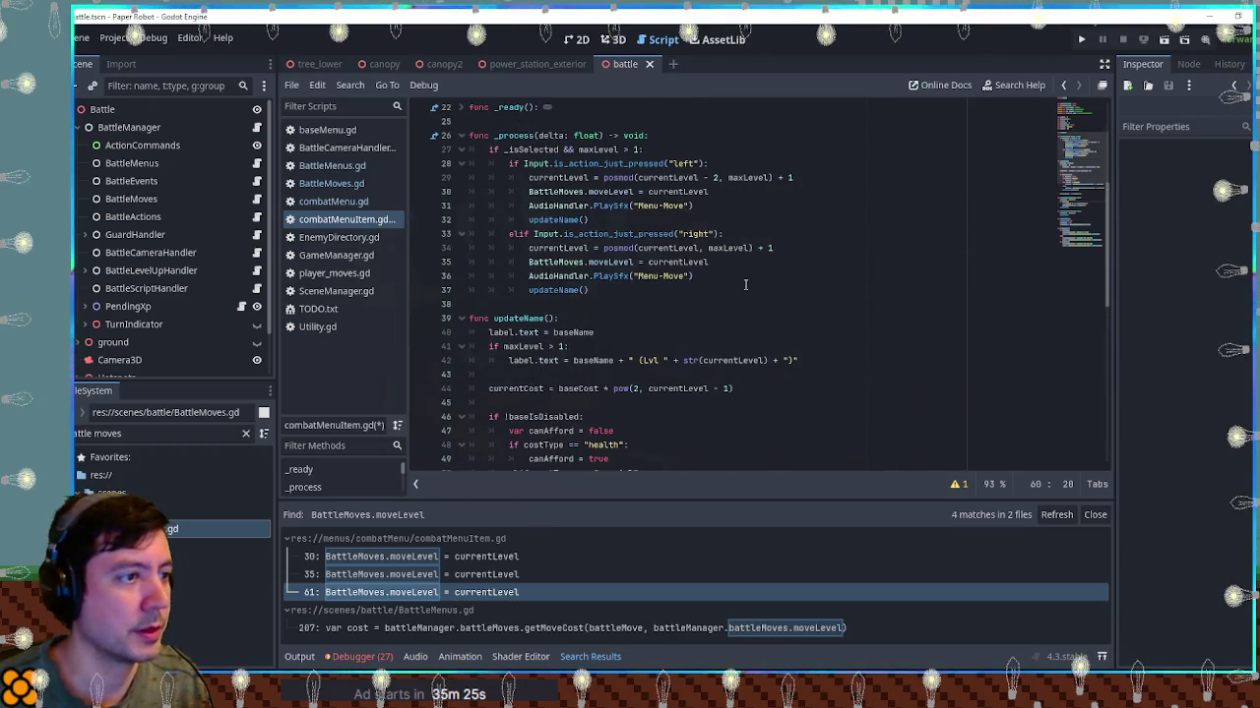
left_click(531, 206)
type("print(\"CHANGE TO \" + str(currentLevel))")
left_click_drag(510, 204, 705, 206)
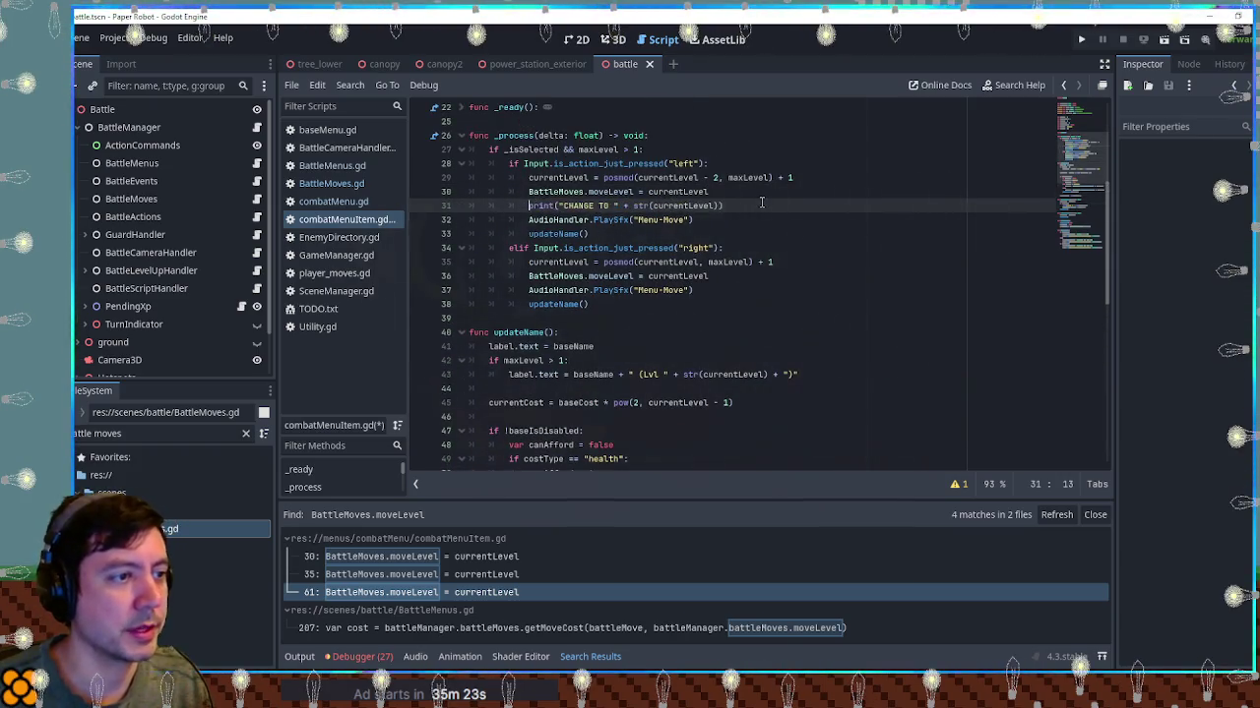
key("ctrl+c")
left_click(732, 276)
key("Return")
key("ctrl+v")
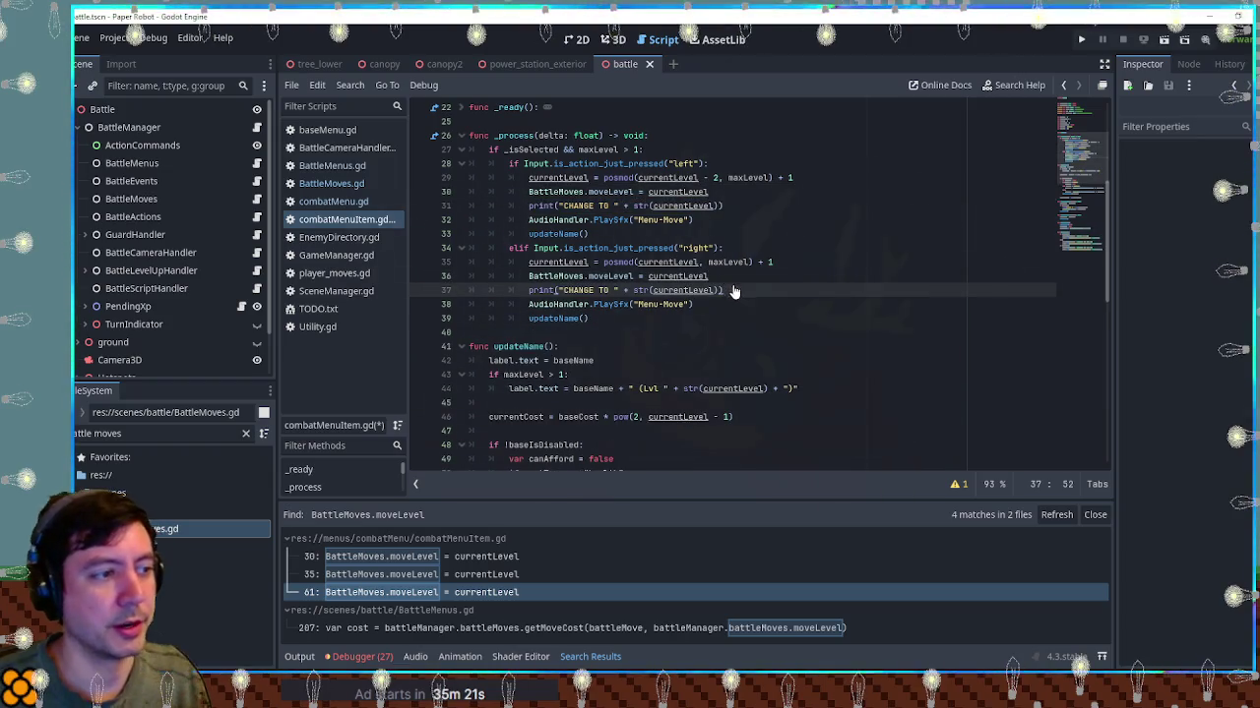
key("ctrl+s")
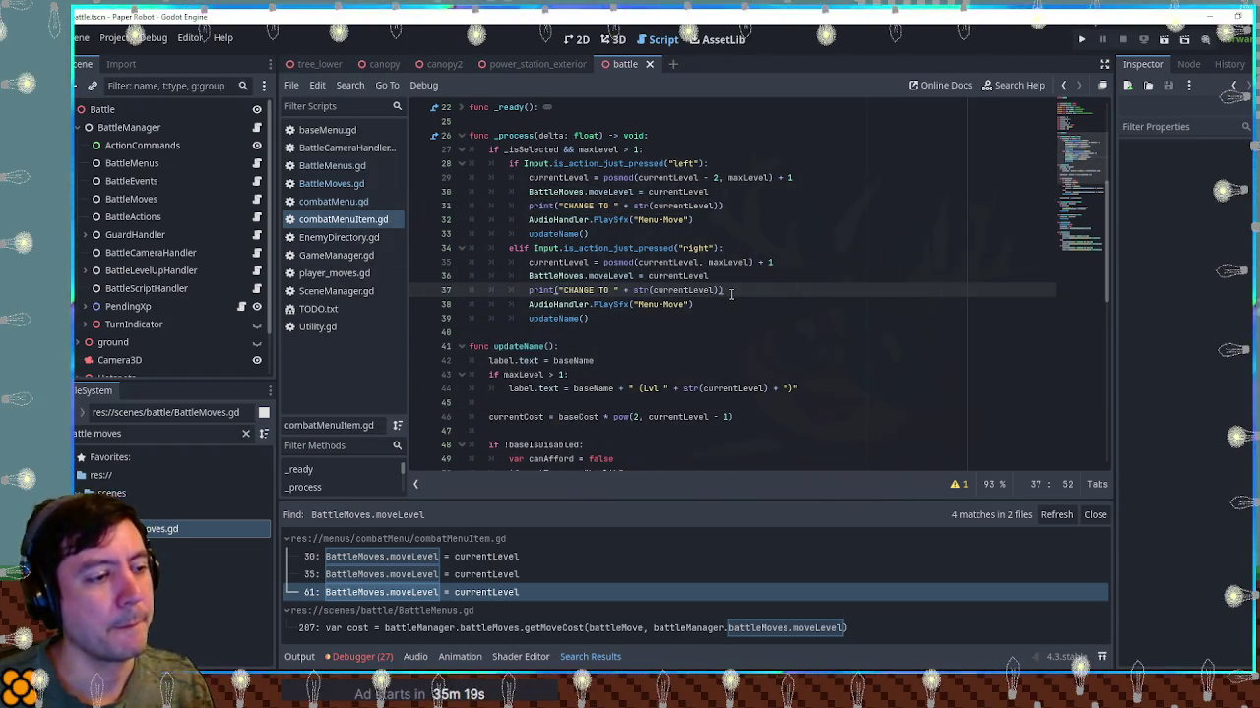
key("F5")
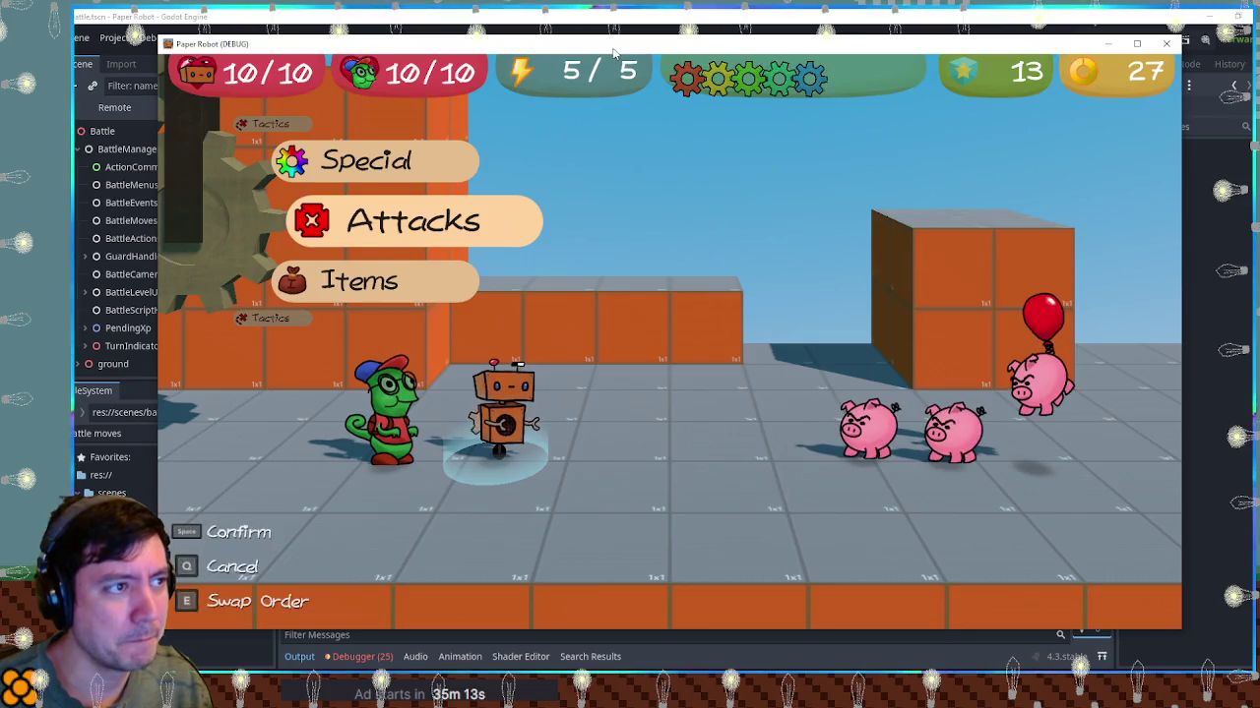
In the running game, choose Beak Barrage at level 2 and use it on the pig
left_click_drag(612, 51, 962, 59)
key("space")
key("Down")
key("Down")
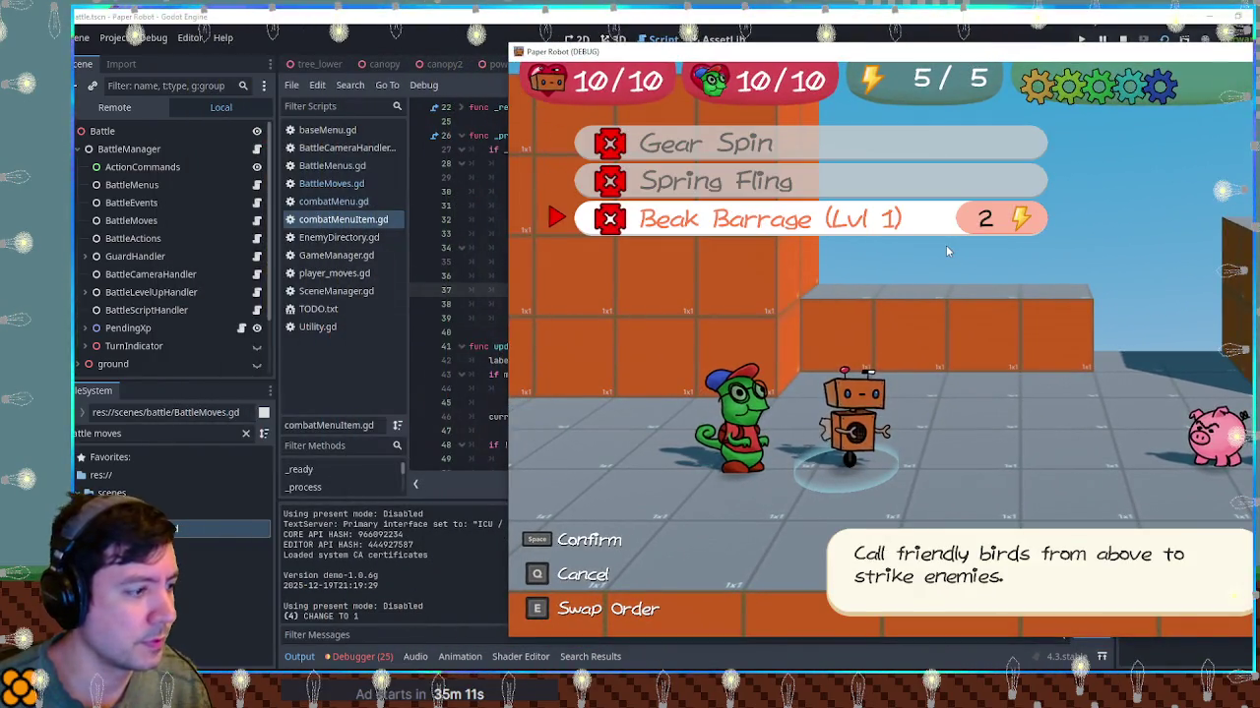
key("Right")
key("Right")
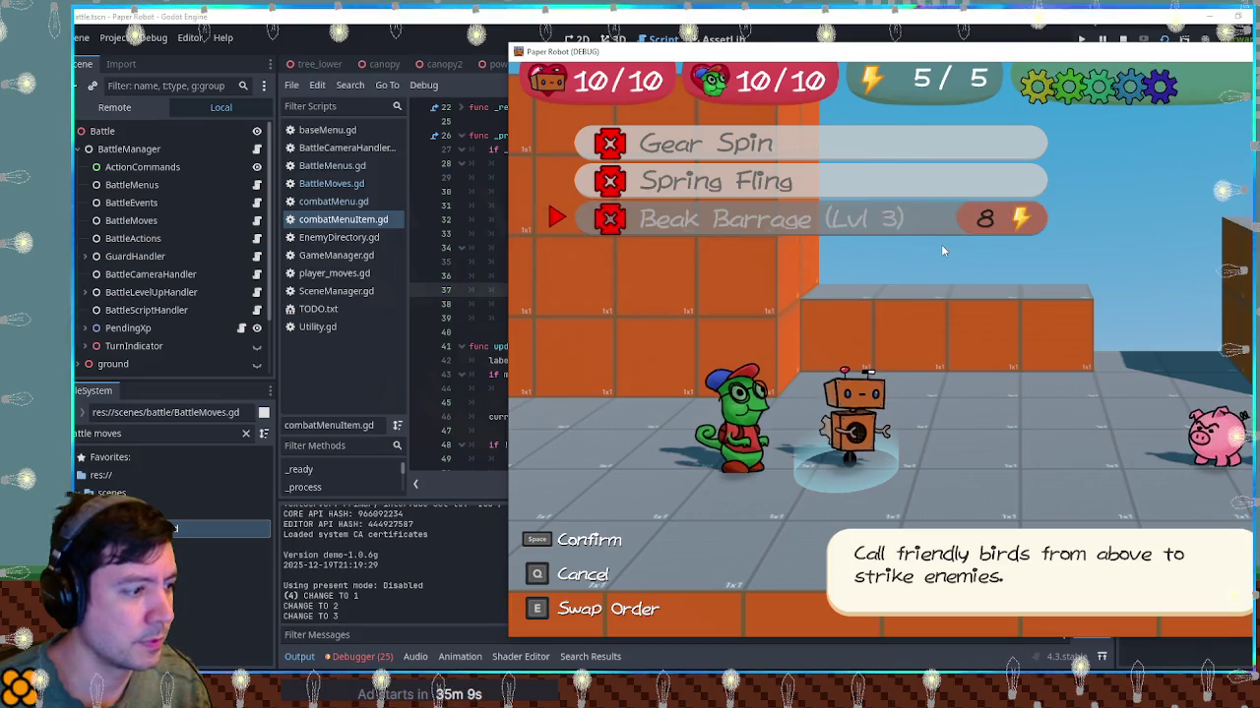
key("Left")
key("space")
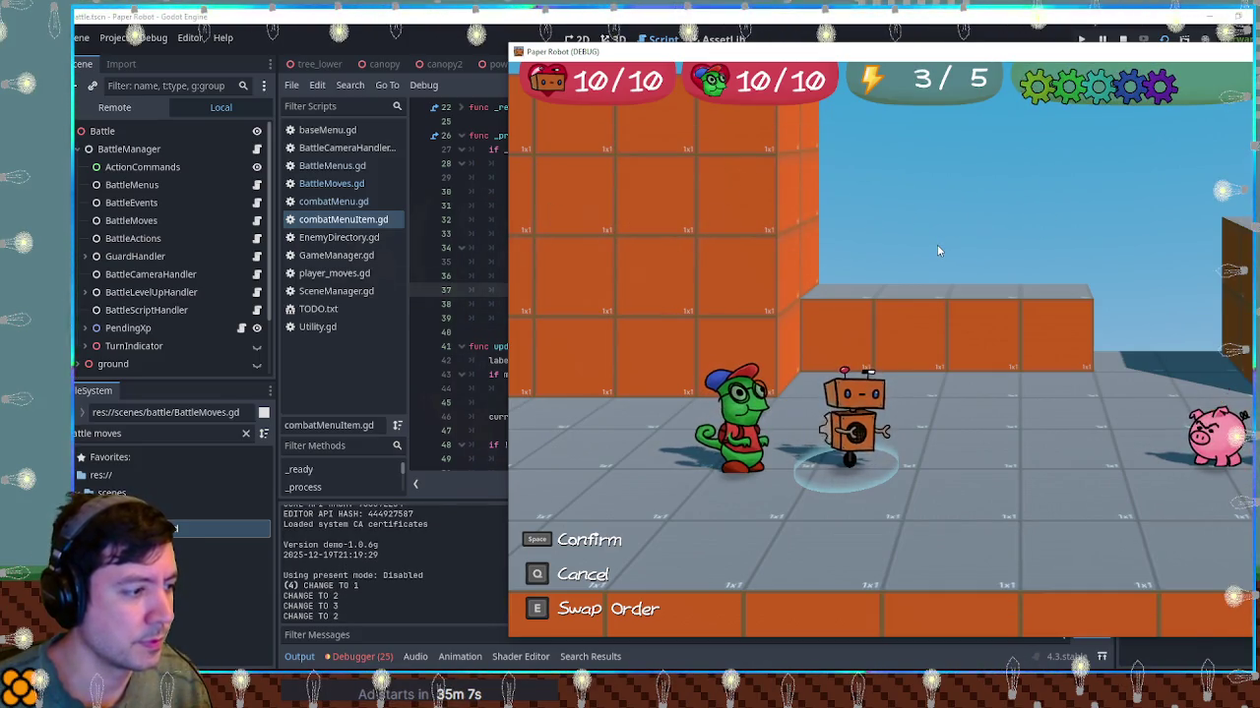
key("space")
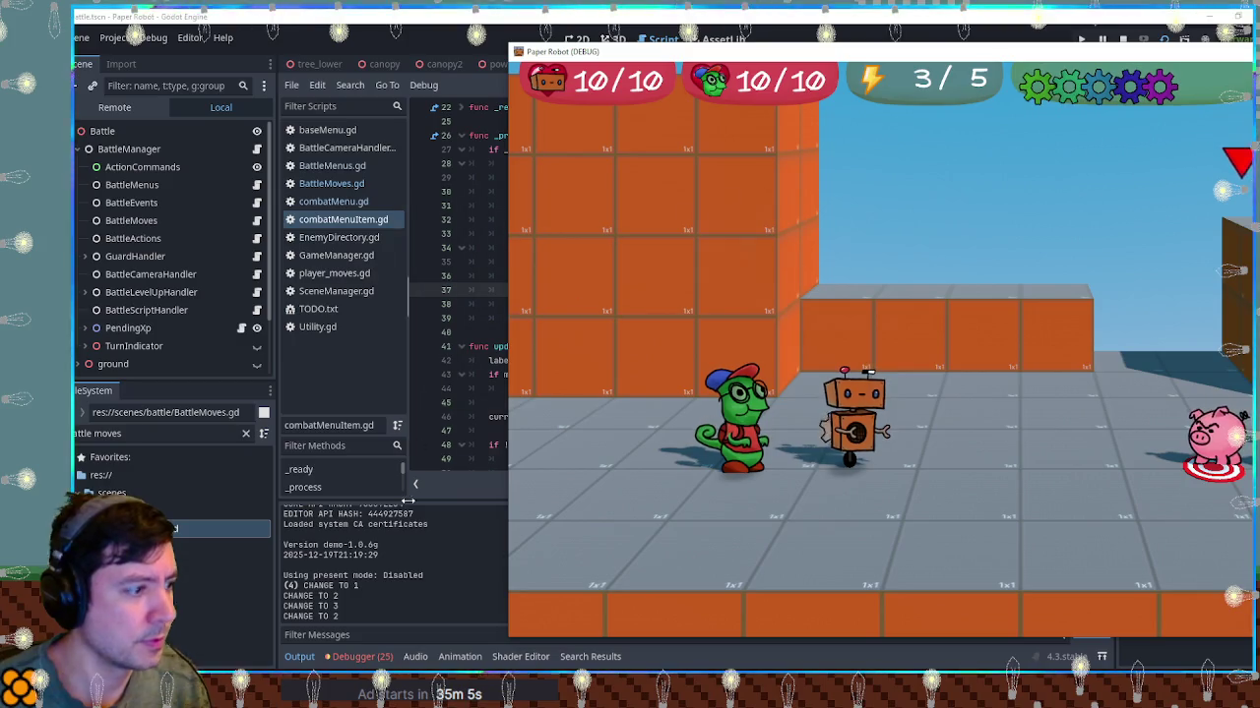
left_click(947, 47)
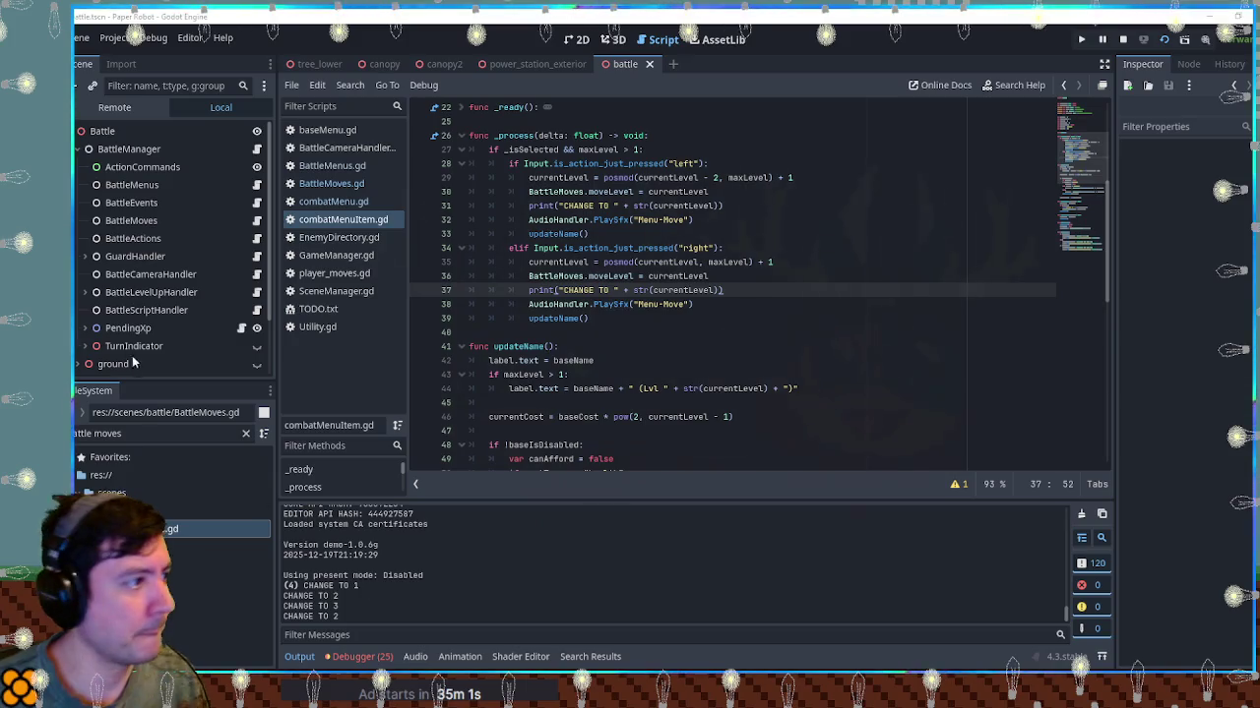
Inspect the live BattleMoves node in the Remote scene tree, then stop the game
left_click(96, 112)
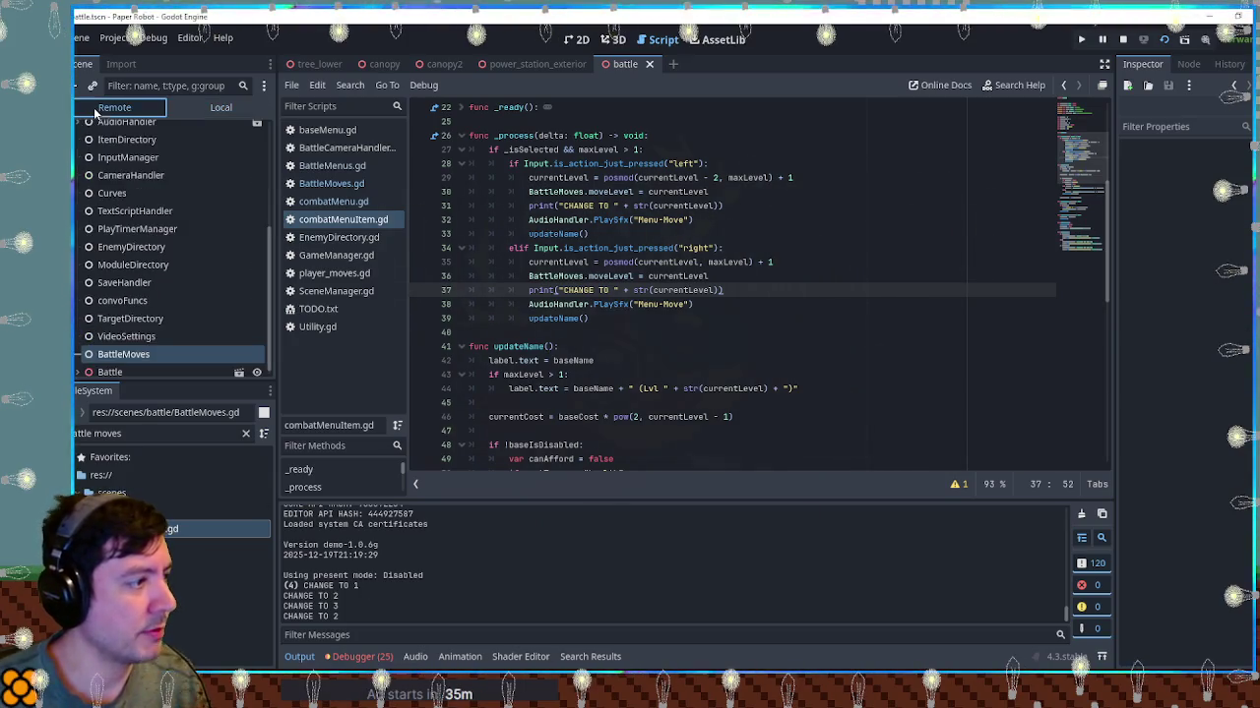
left_click(128, 349)
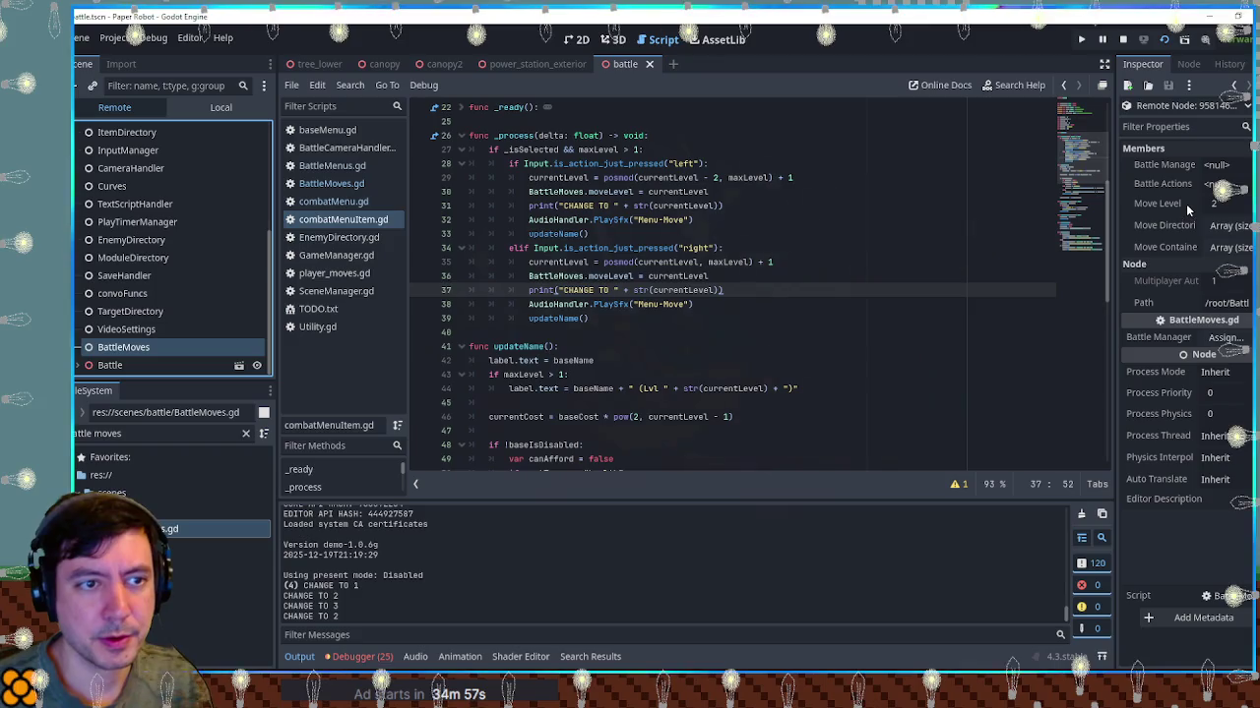
key("F8")
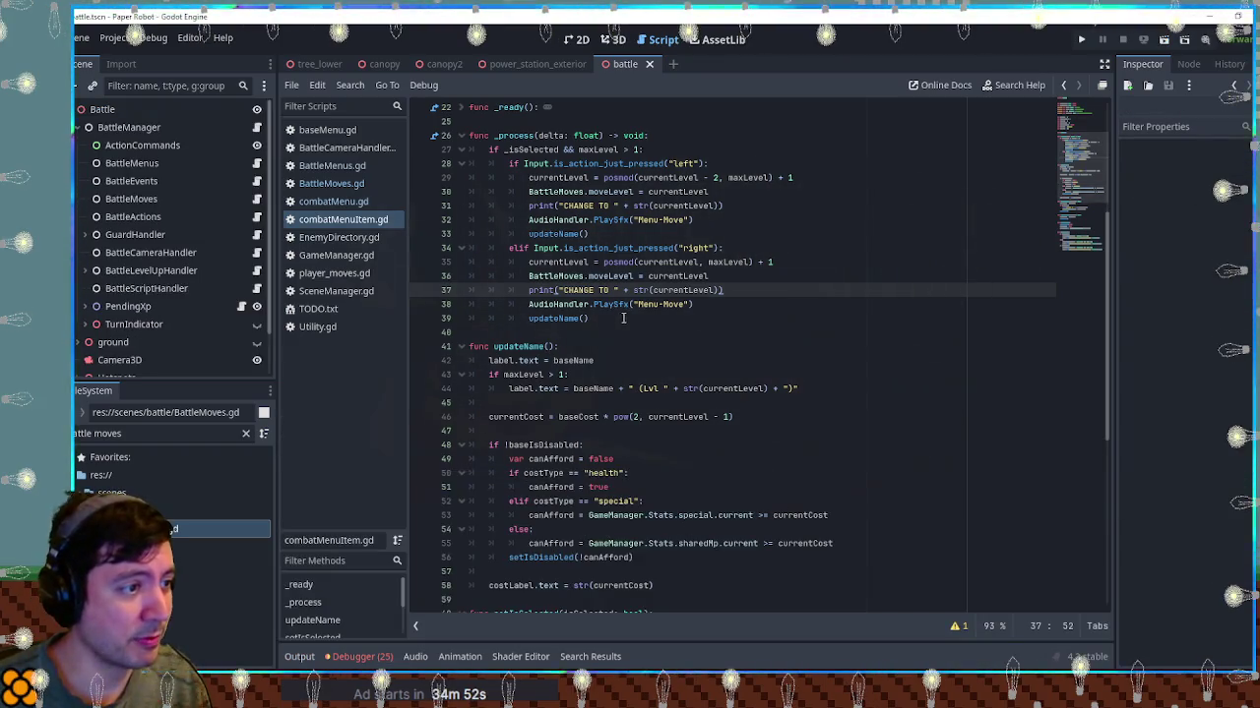
Delete the CHANGE TO debug prints from both branches and setIsSelected, then open BattleMoves.gd
left_click(645, 219)
key("Up")
key("ctrl+shift+k")
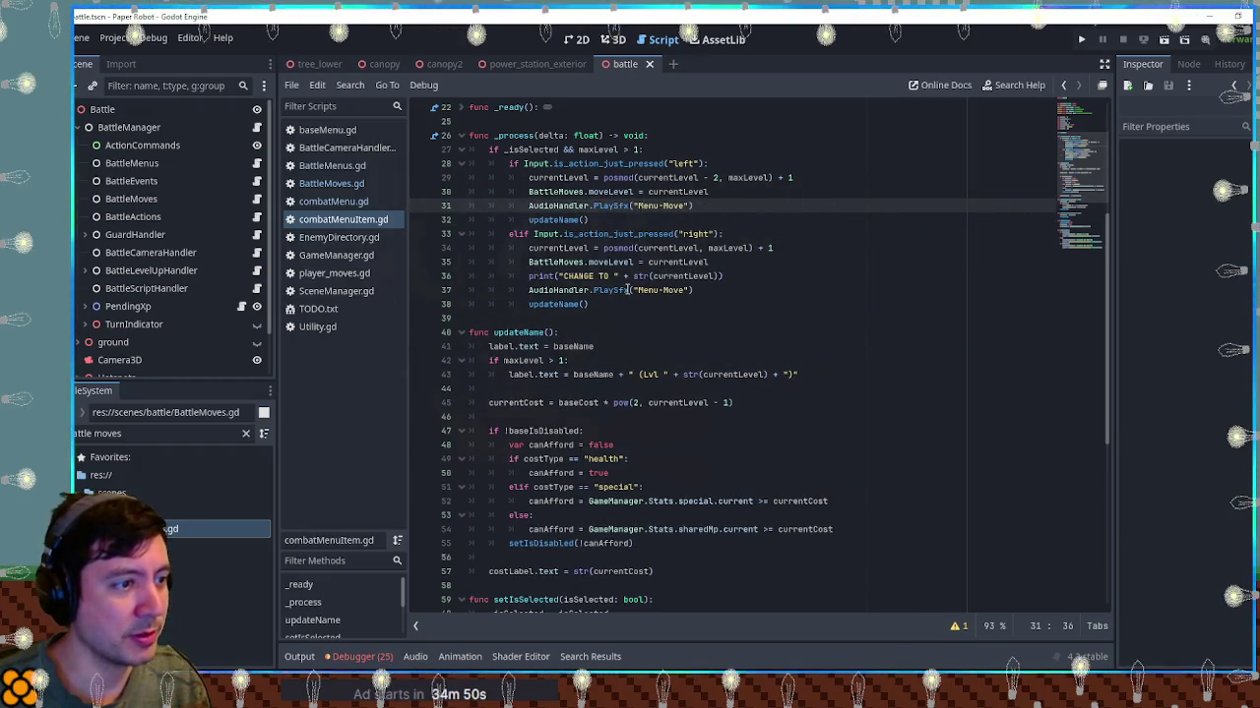
left_click(610, 290)
key("Up")
key("ctrl+shift+k")
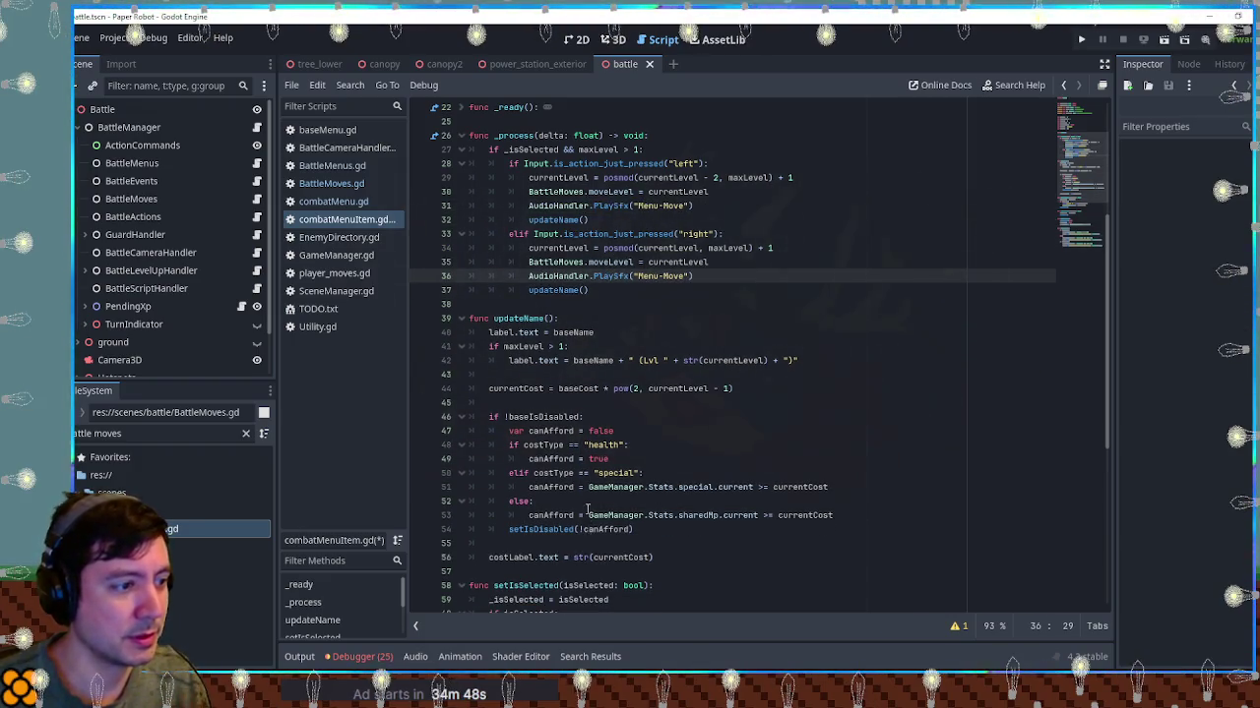
scroll(602, 351, "down", 6)
left_click(588, 389)
key("Up")
key("ctrl+shift+k")
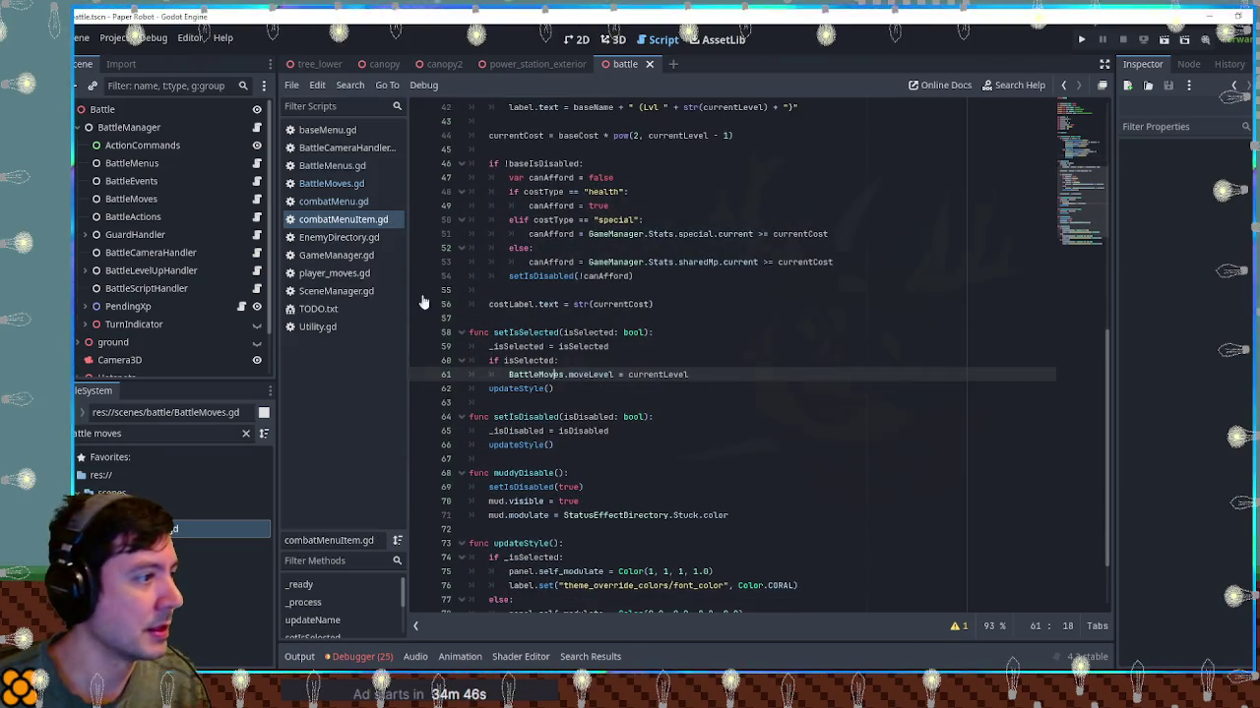
left_click(326, 185)
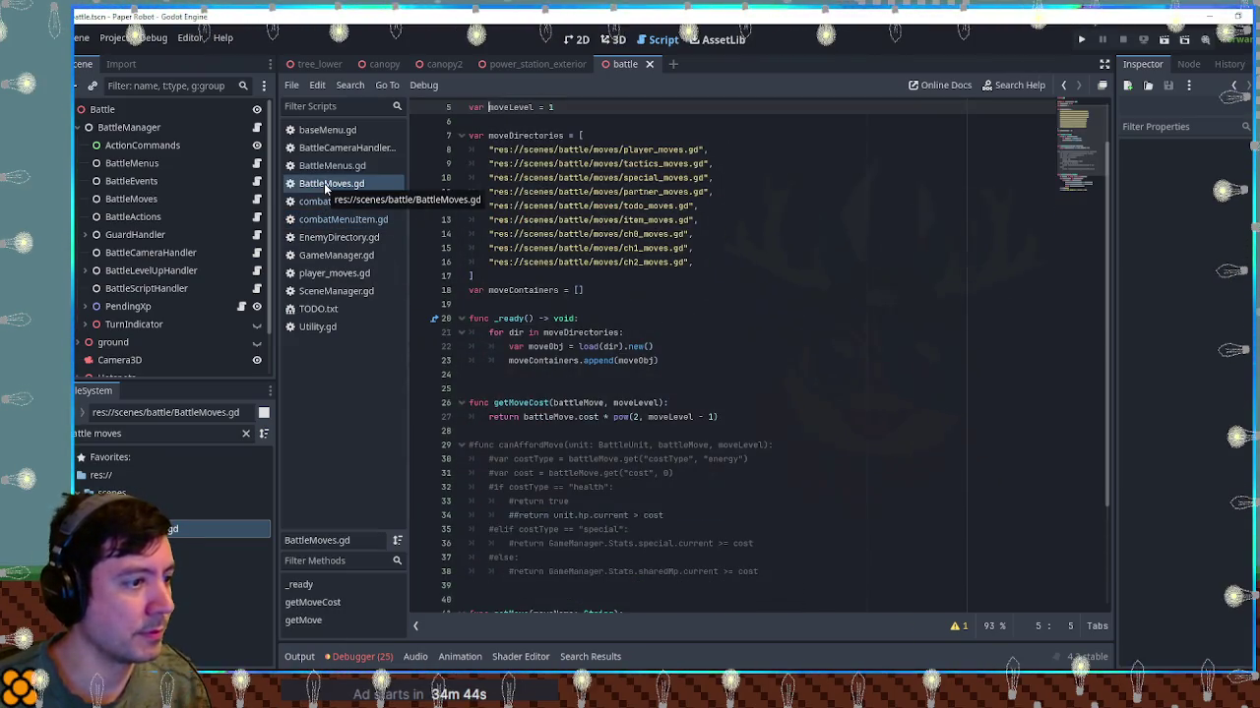
Highlight the uses of moveLevel and battleMove around getMoveCost in BattleMoves.gd
double_click(548, 416)
left_click(709, 403)
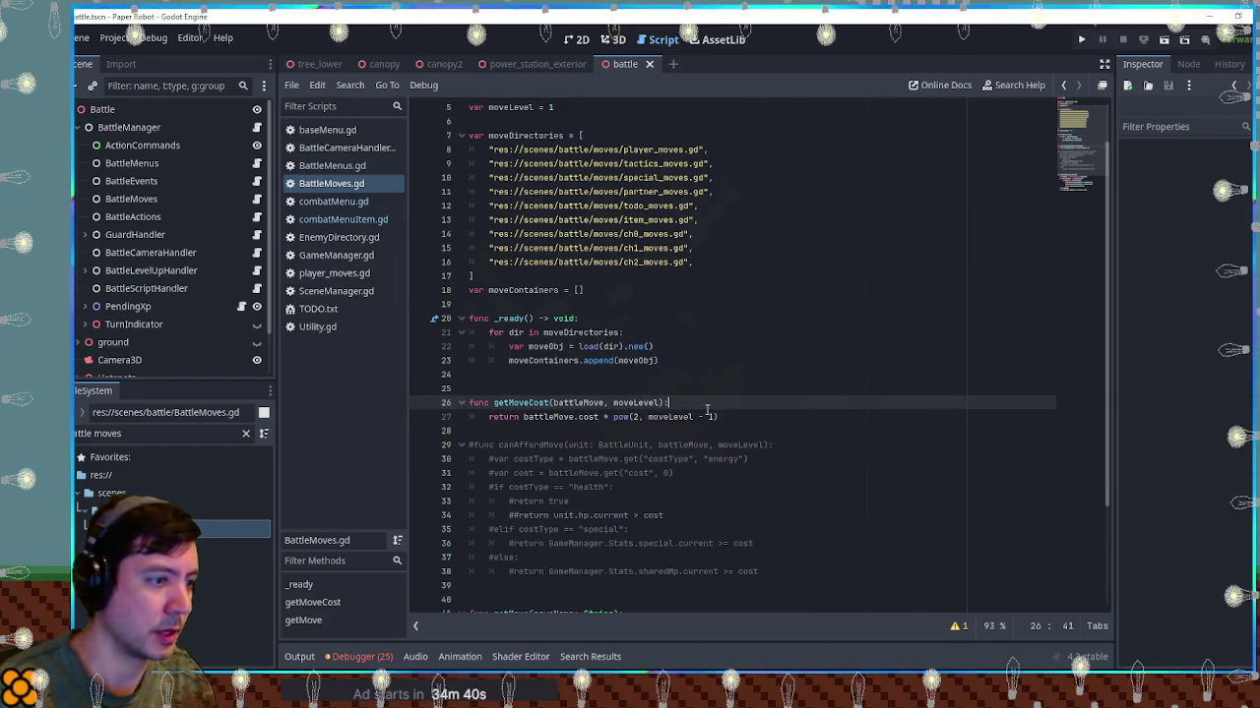
double_click(505, 402)
scroll(622, 425, "up", 2)
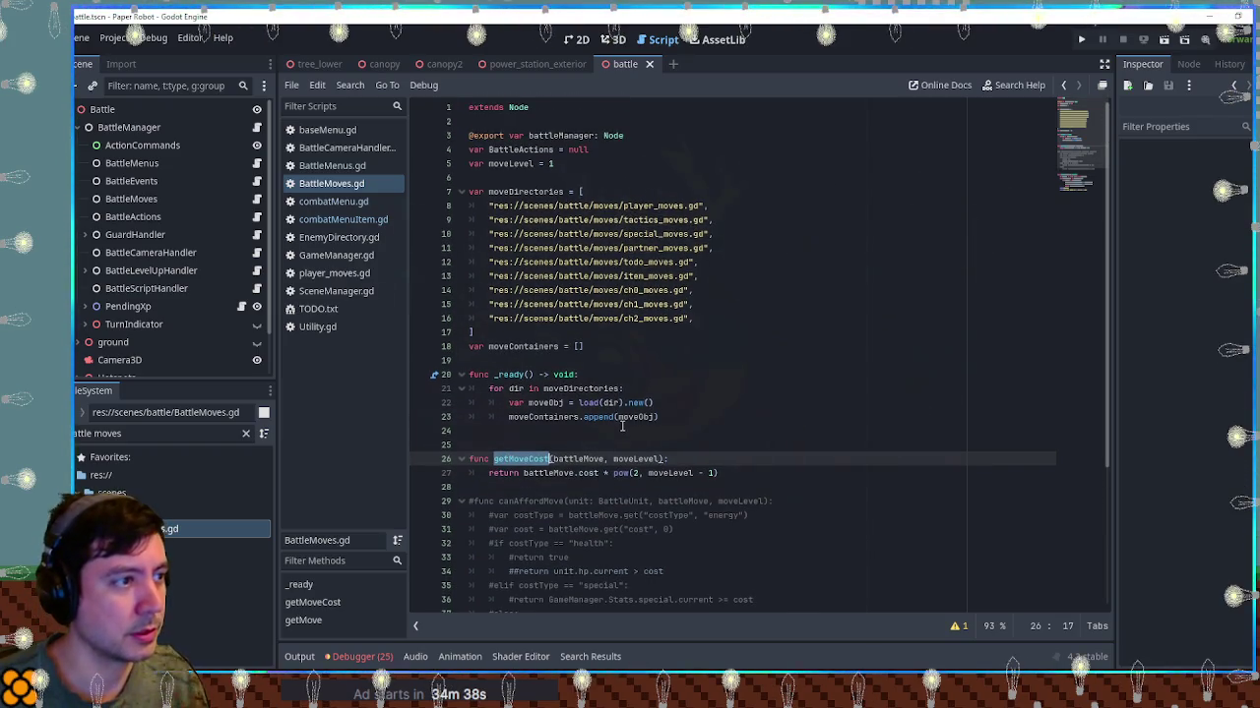
double_click(510, 164)
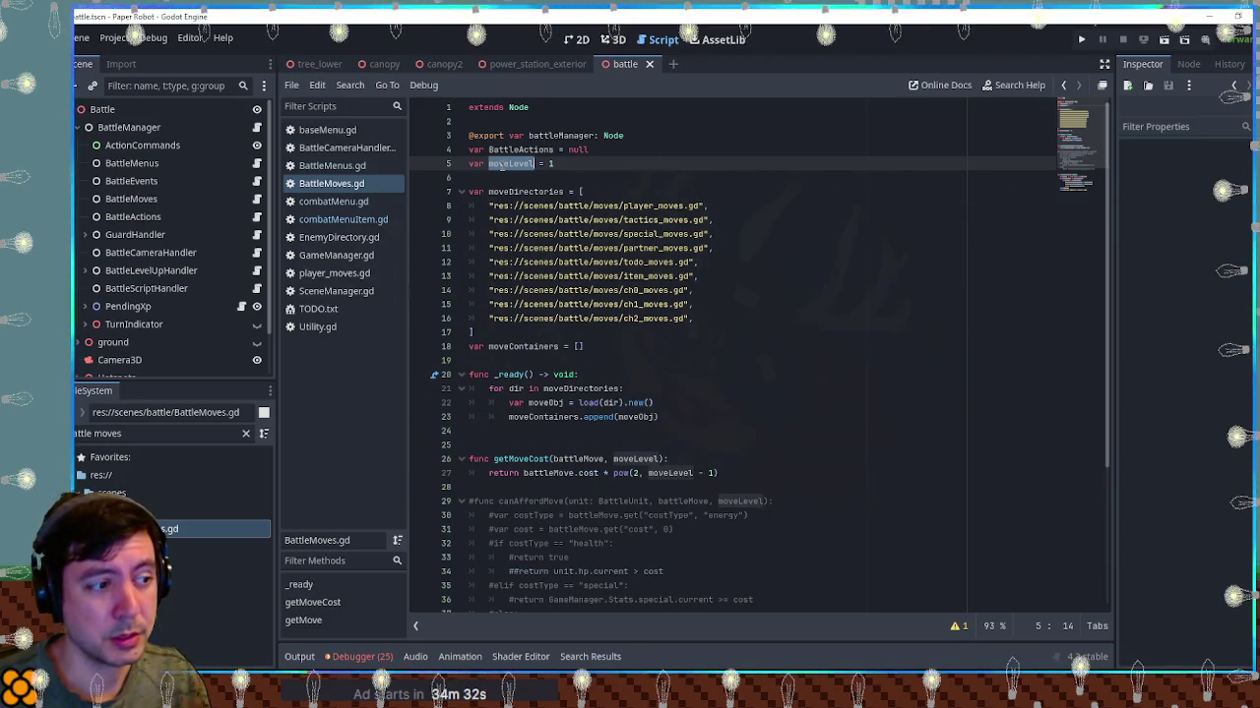
double_click(578, 458)
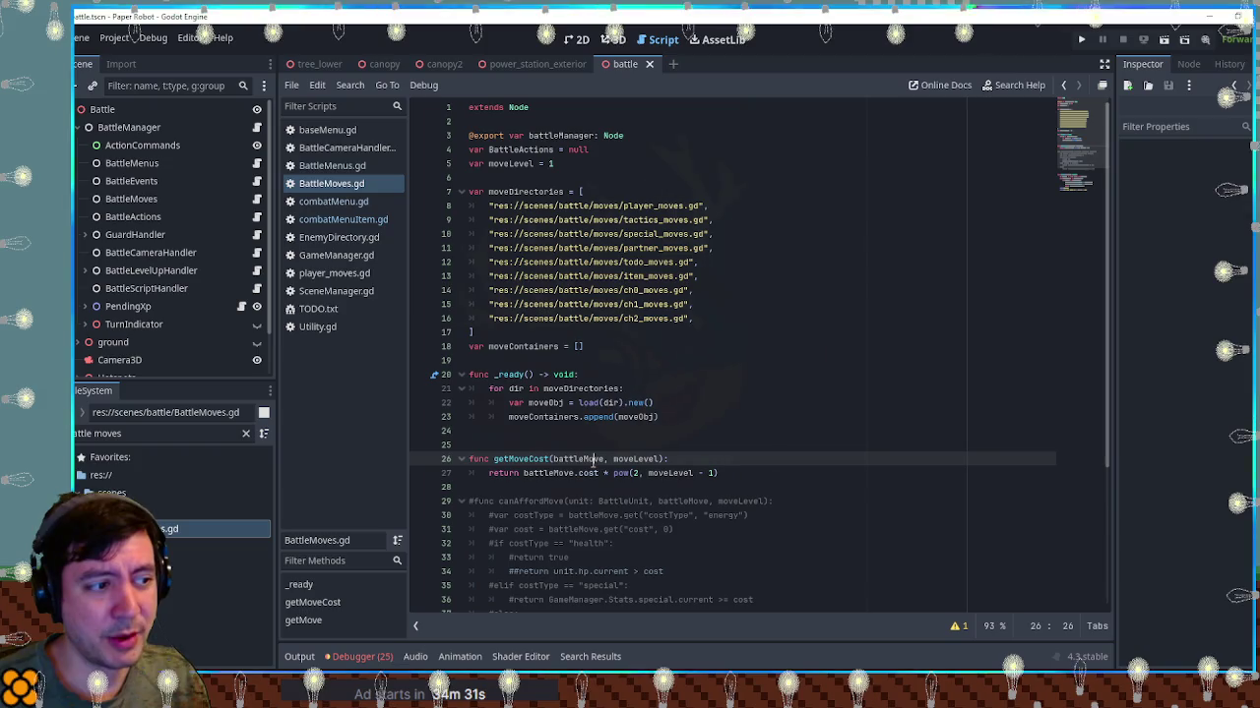
double_click(517, 163)
left_click(687, 457)
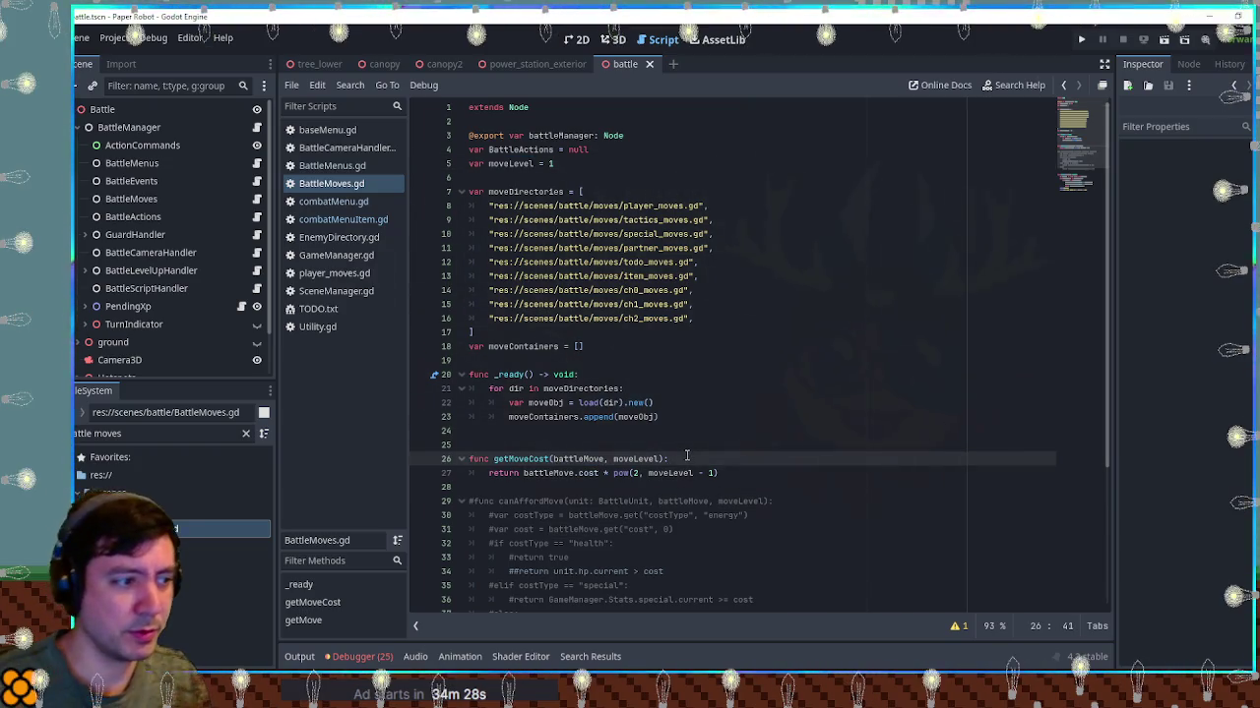
Add print(self) and print(moveLevel) to getMoveCost, then start a project-wide search for getMoveCost
key("Return")
type("print(se")
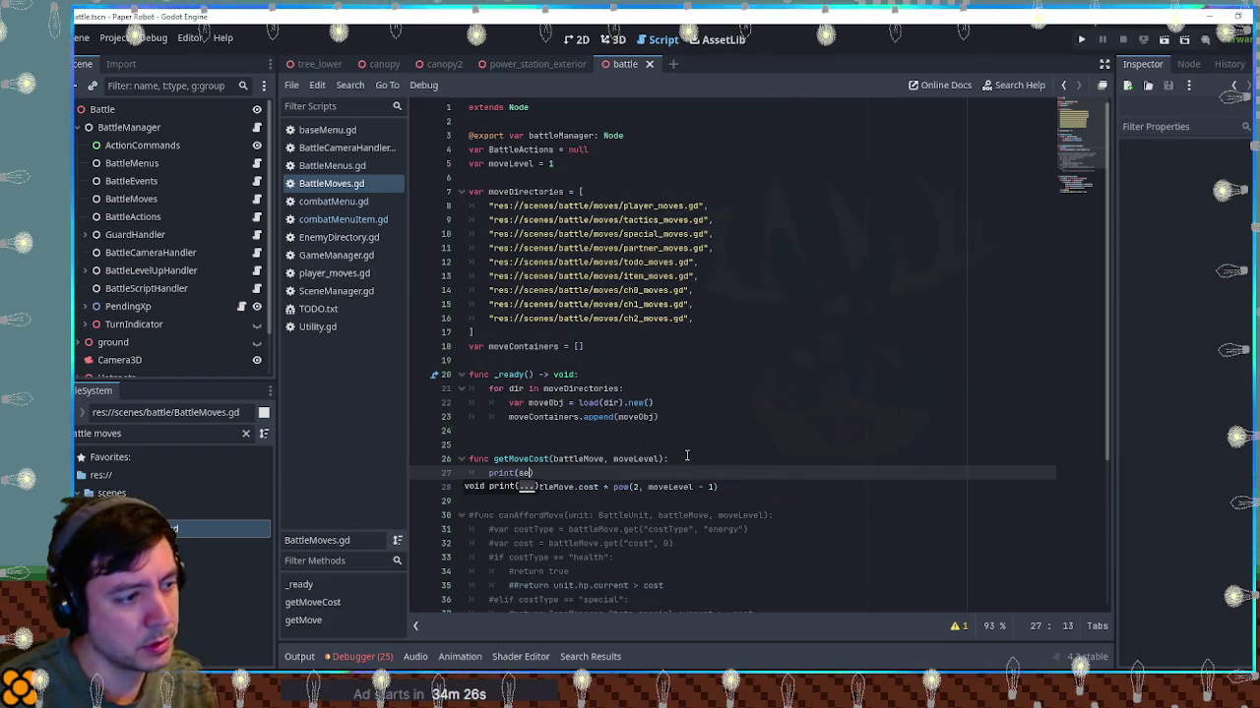
type("lf)")
key("Return")
type("prin")
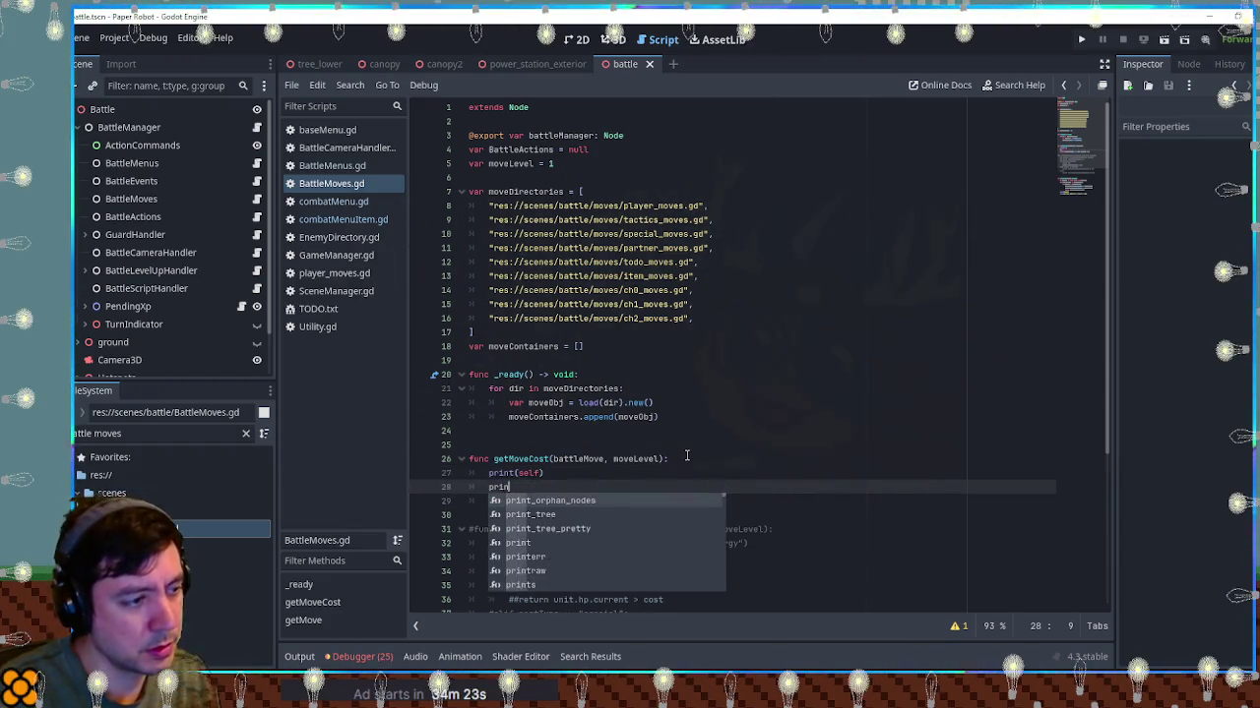
key("Return")
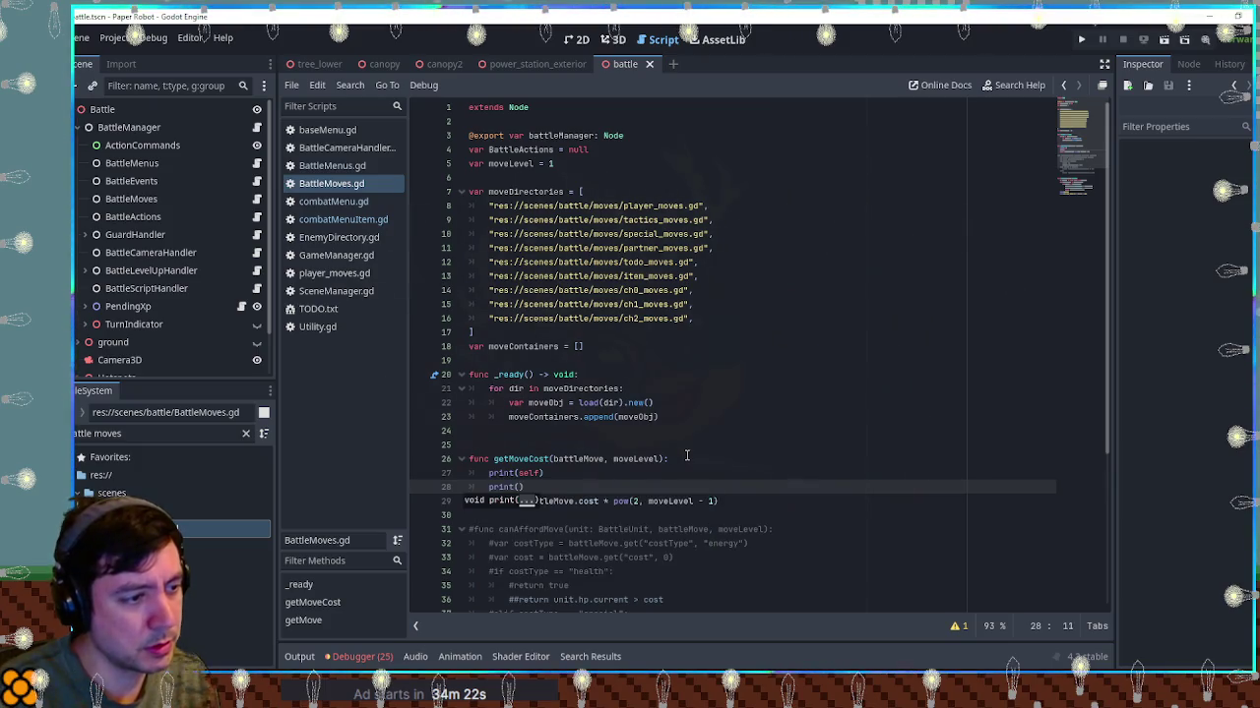
type("moveLevel")
key("Escape")
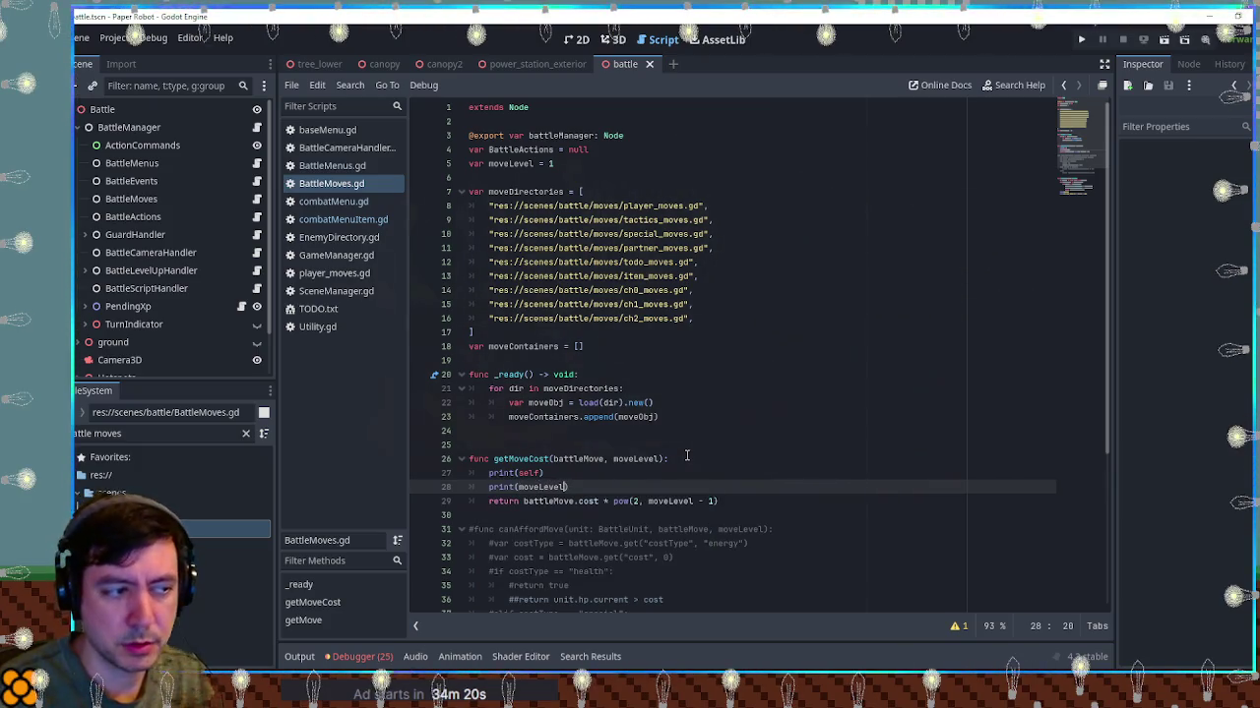
double_click(520, 463)
key("ctrl+shift+f")
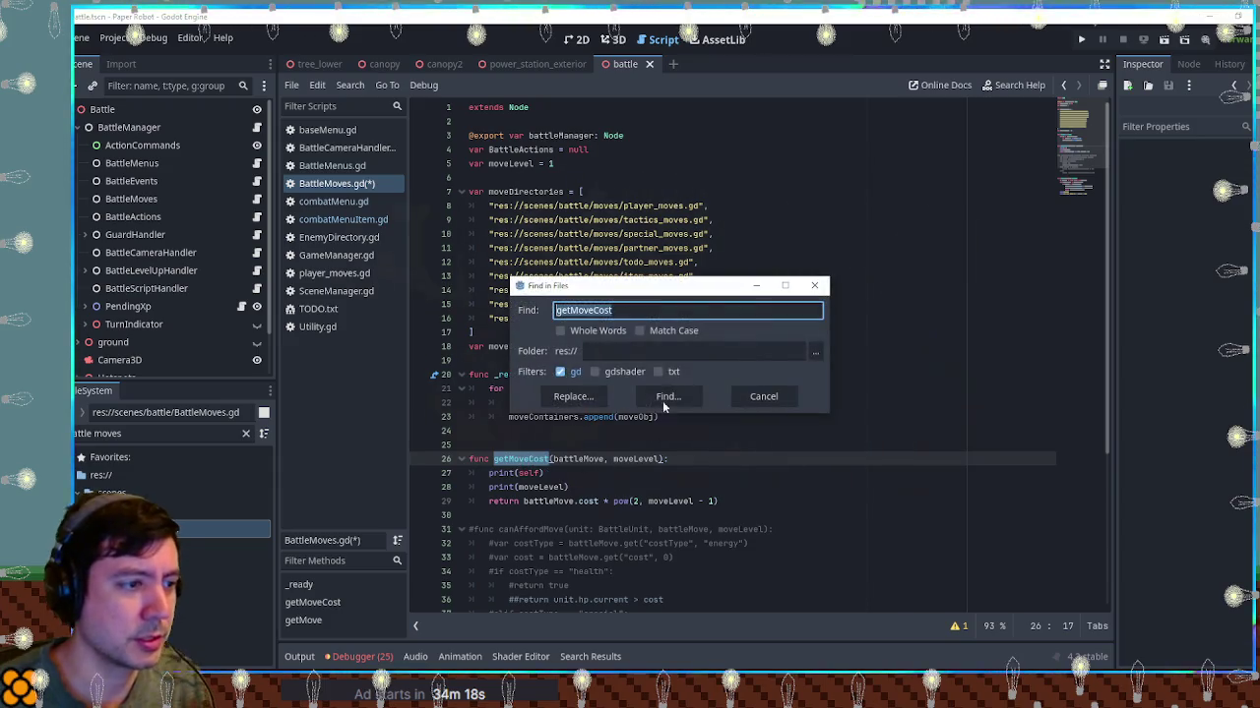
Find getMoveCost calls, open the line 207 call in BattleMenus.gd, and select battleManager.battleMoves.moveLevel
left_click(664, 396)
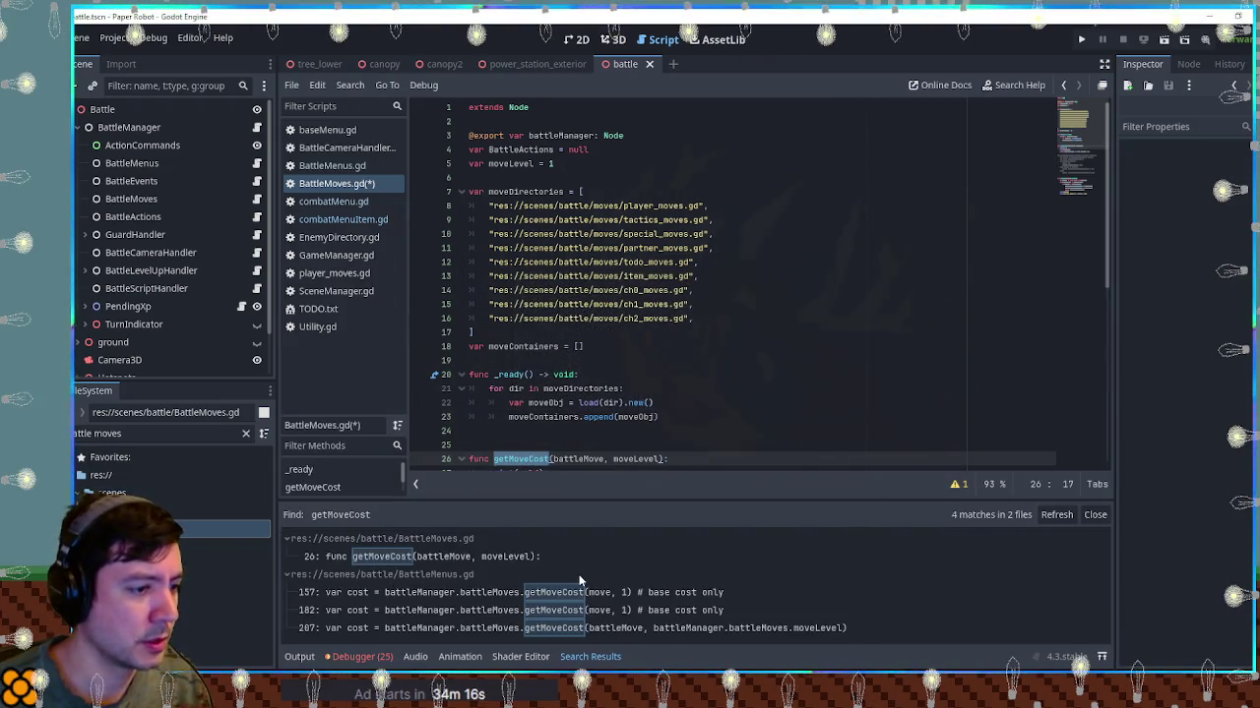
left_click(600, 630)
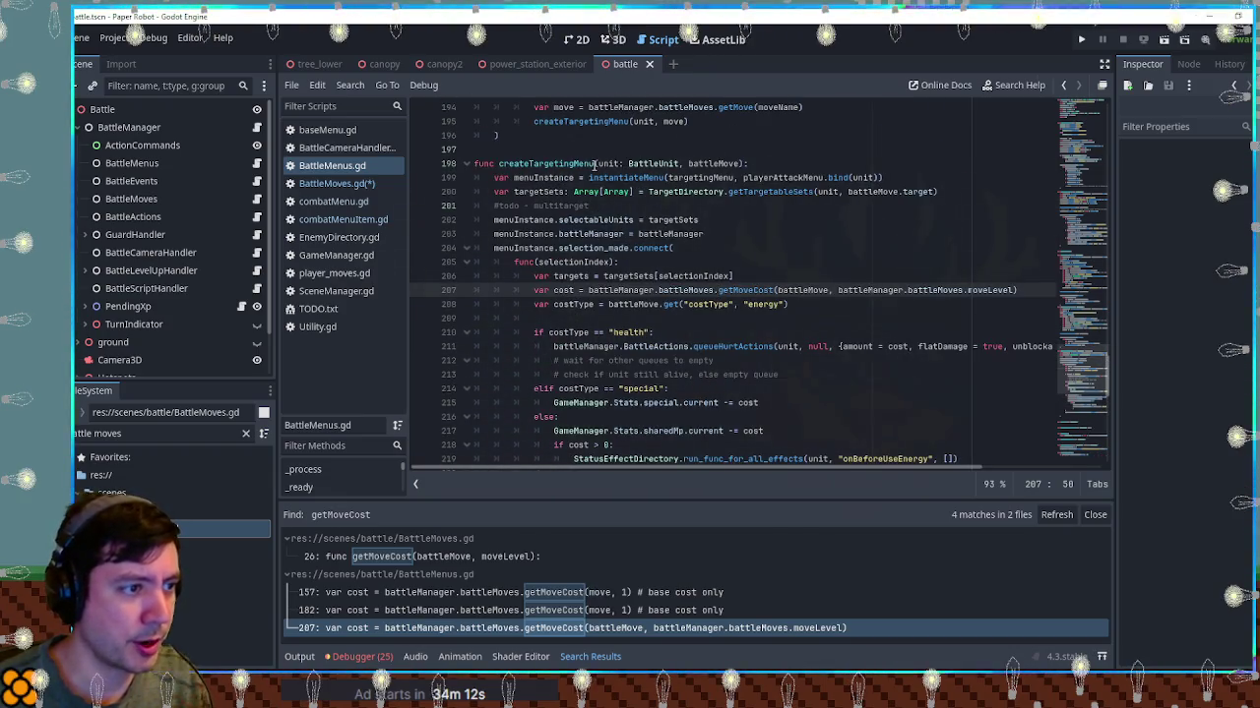
double_click(843, 290)
left_click_drag(904, 291, 984, 293)
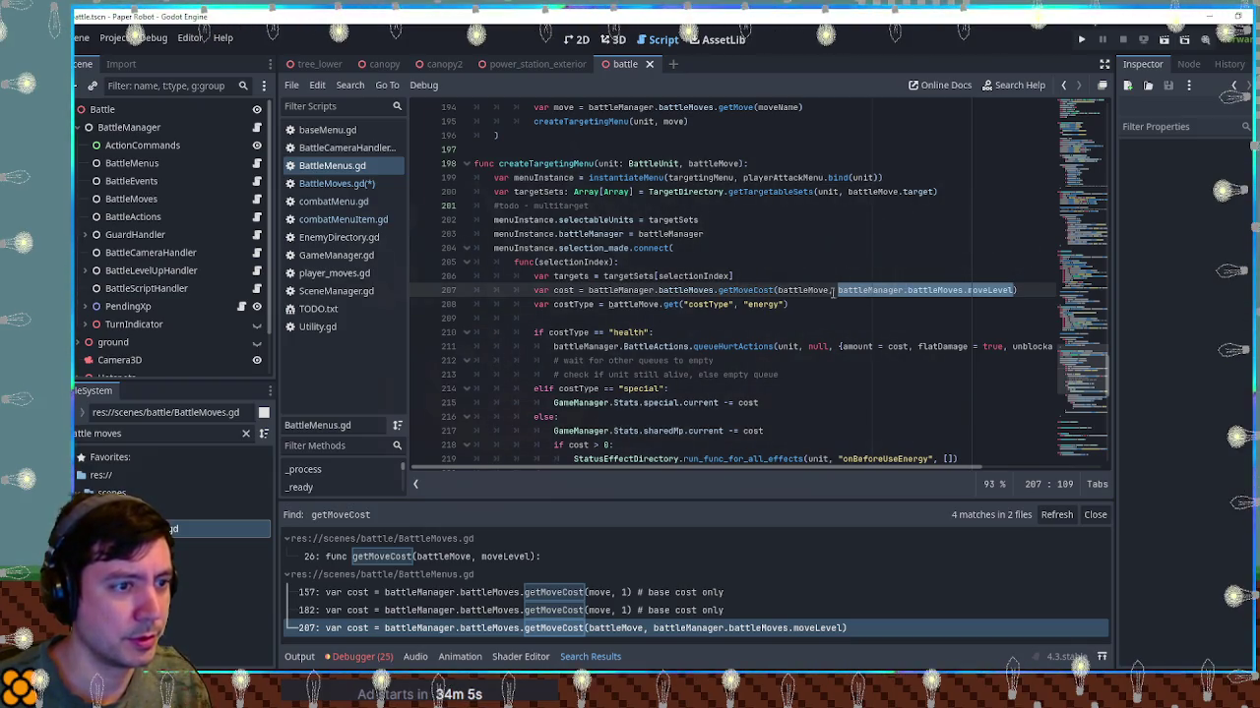
scroll(787, 305, "up", 5)
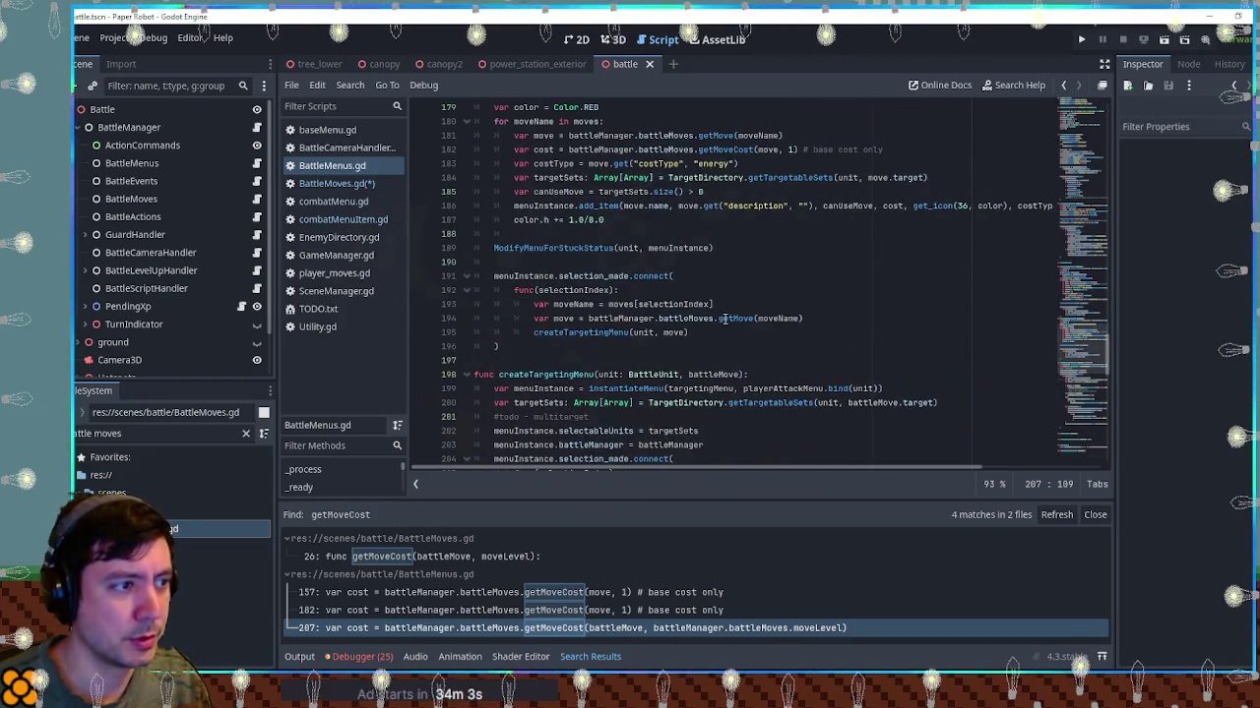
scroll(723, 318, "up", 3)
scroll(604, 262, "up", 10)
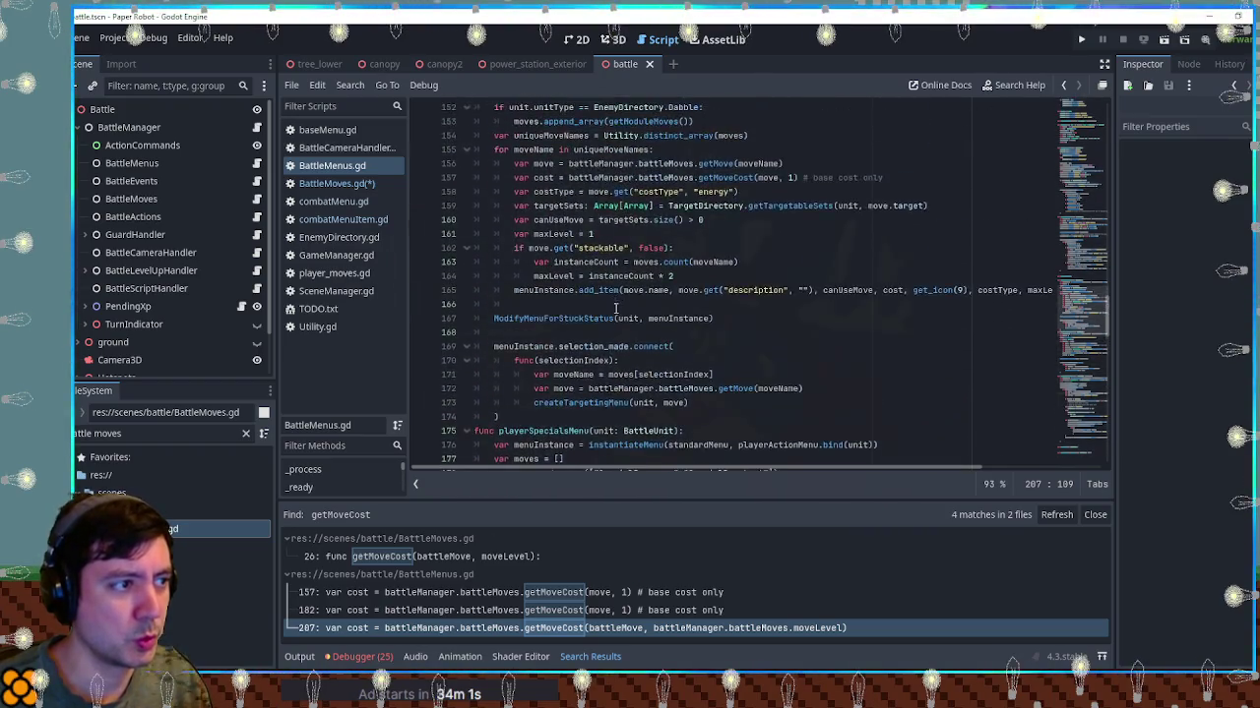
left_click(708, 221)
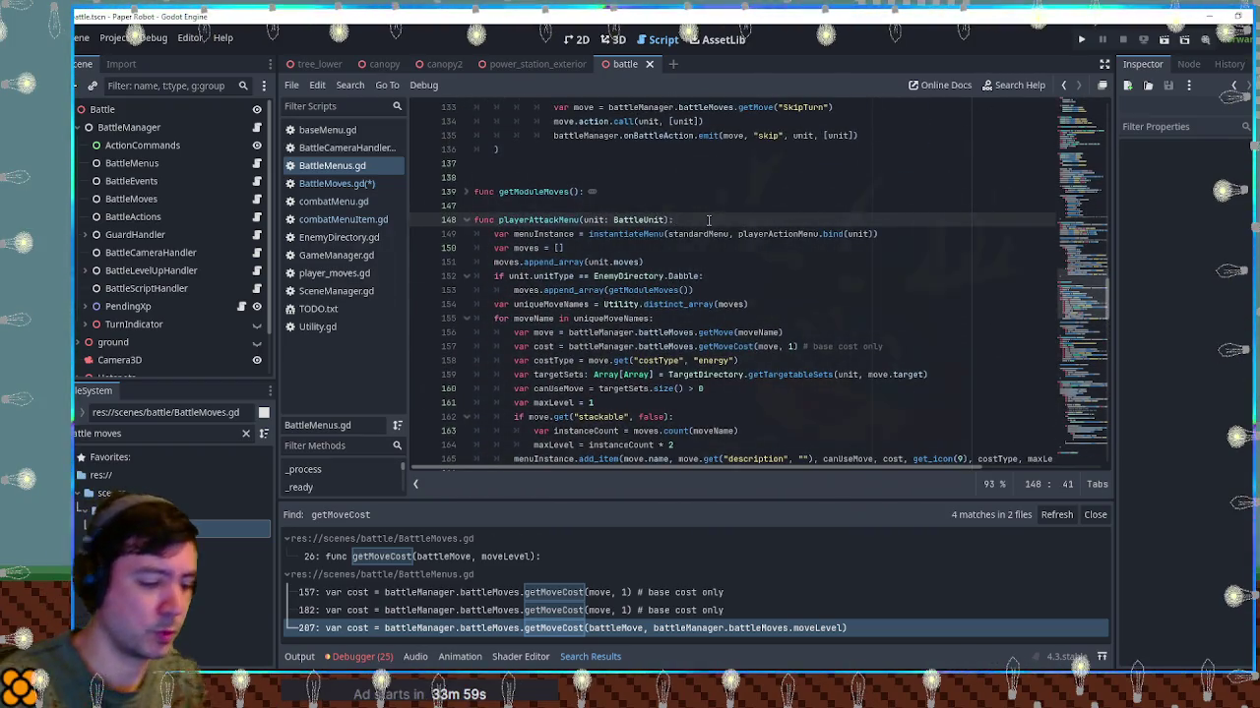
Write print("TEST") and a battleManager.battleMoves.moveLevel print under playerAttackMenu, then cut them
key("Return")
type("print(\"TEST")
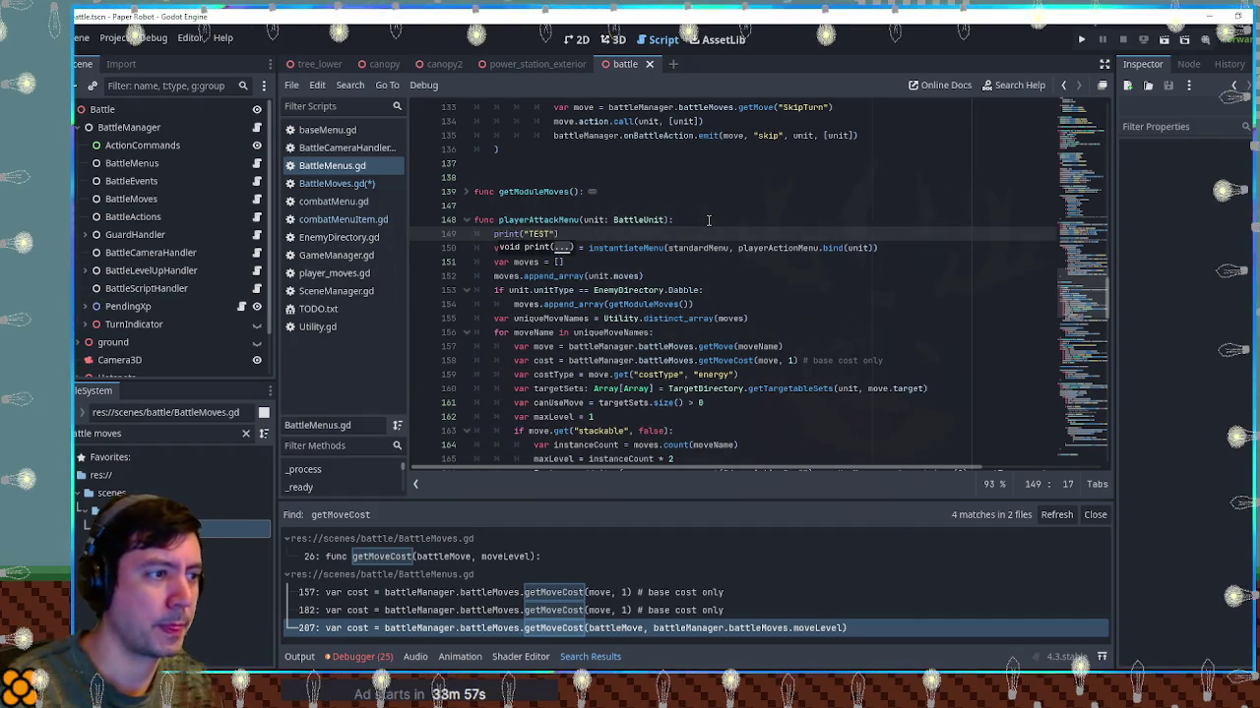
type(")")
key("Return")
type("battleManager.battleMoves.moveLevel")
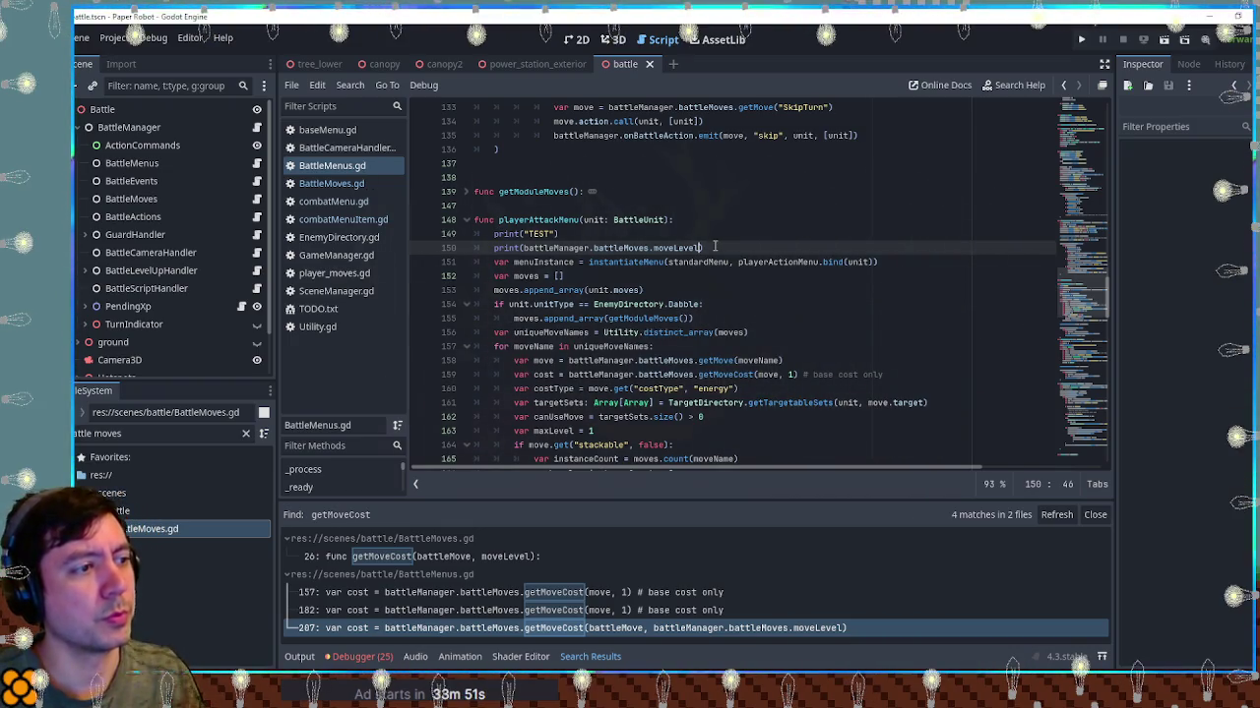
left_click_drag(714, 247, 716, 222)
scroll(728, 236, "down", 3)
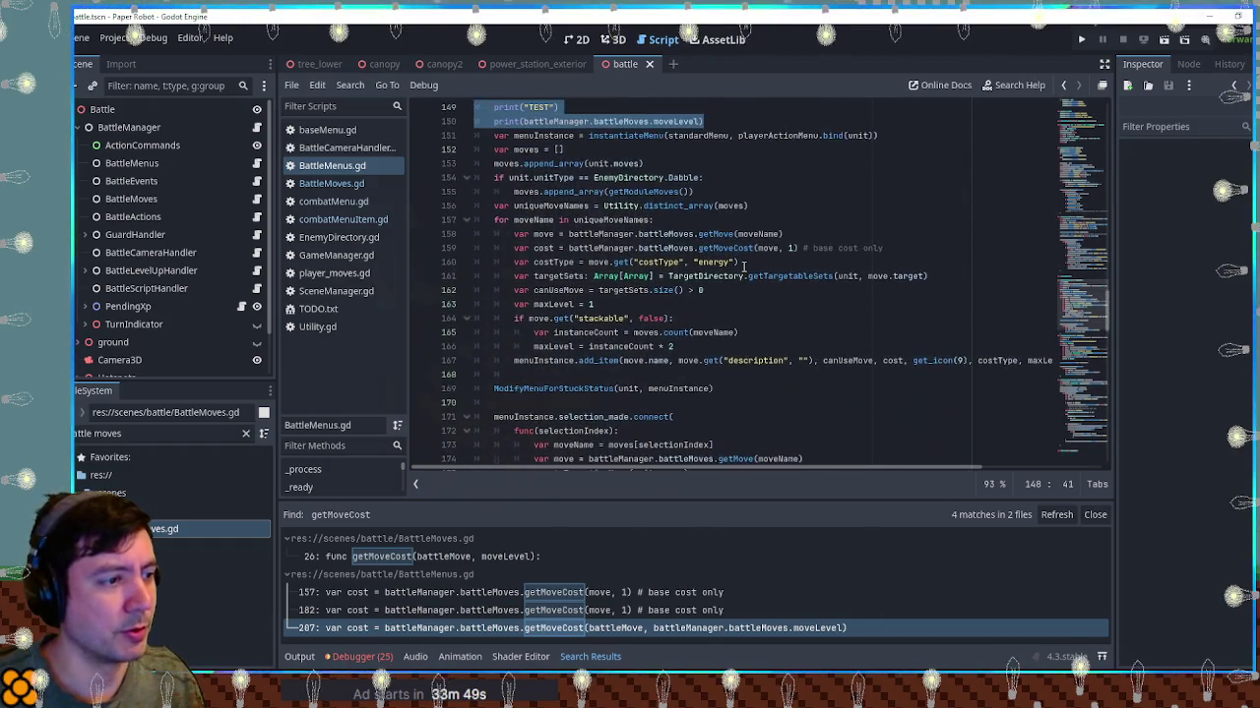
scroll(743, 266, "down", 12)
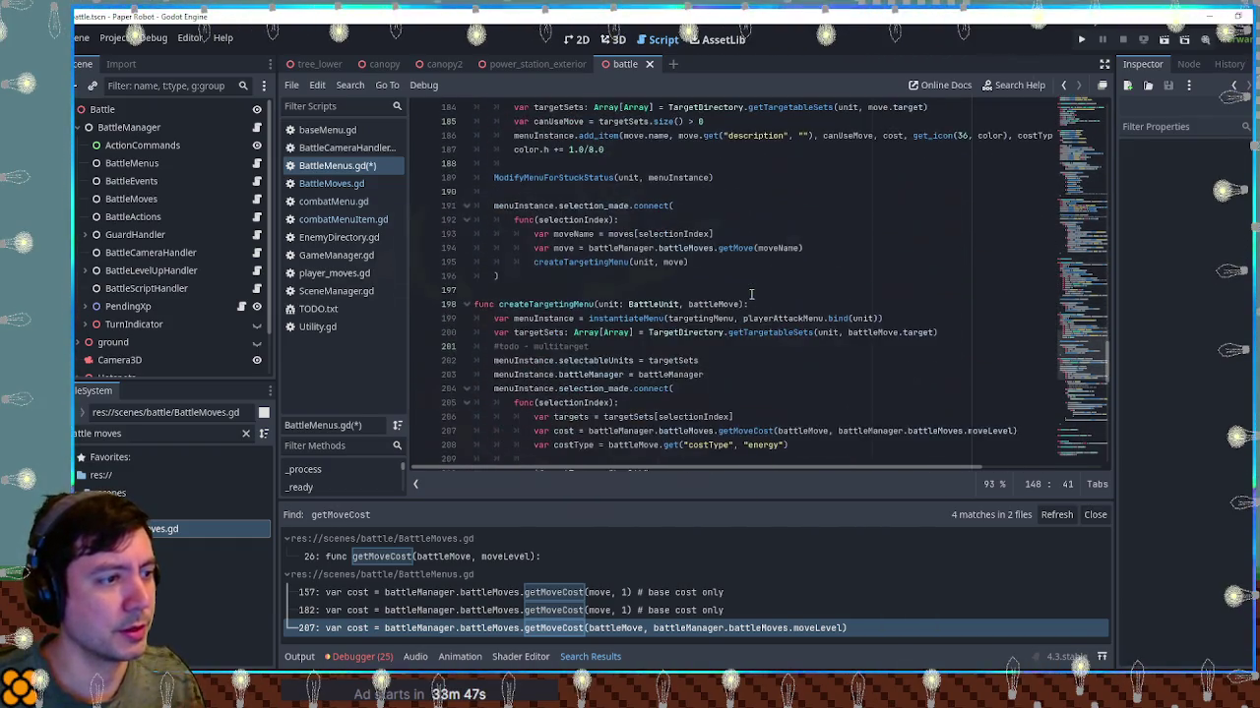
Paste the two debug prints at the start of createTargetingMenu, save BattleMenus.gd, and run
left_click(753, 304)
key("Return")
type("print(\"TEST\") \tprint(battleManager.battleMoves.moveLevel)")
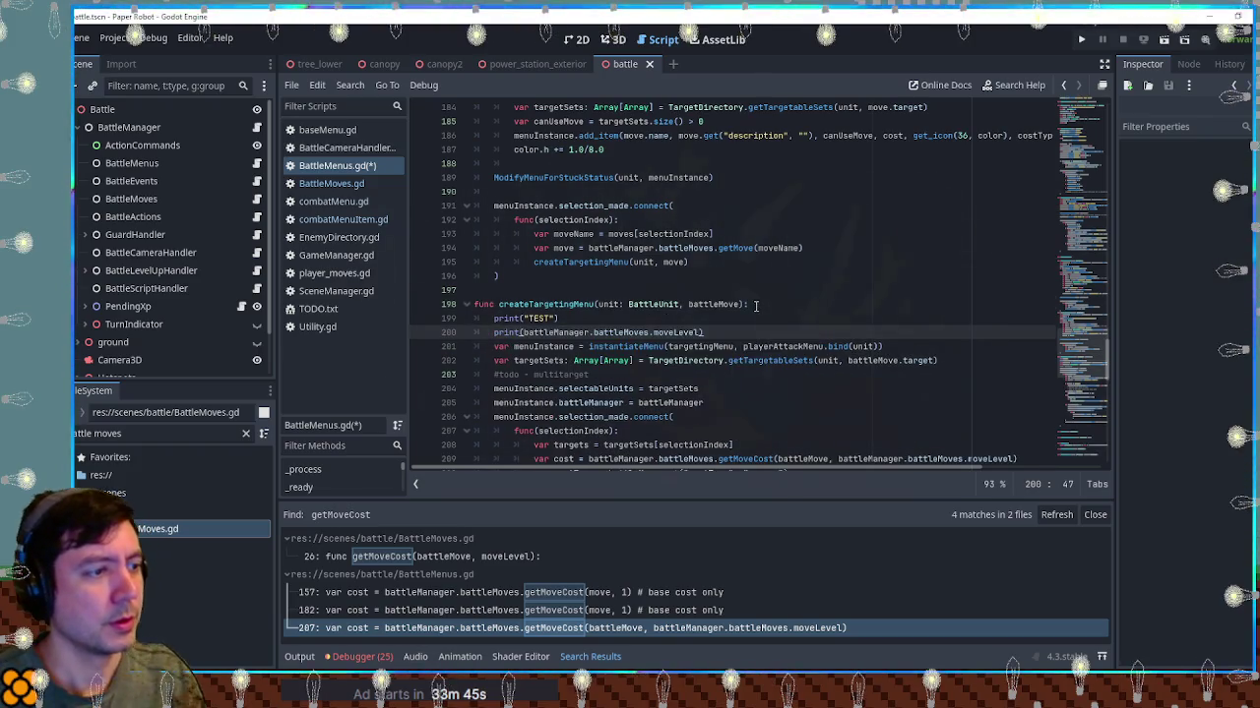
key("ctrl+s")
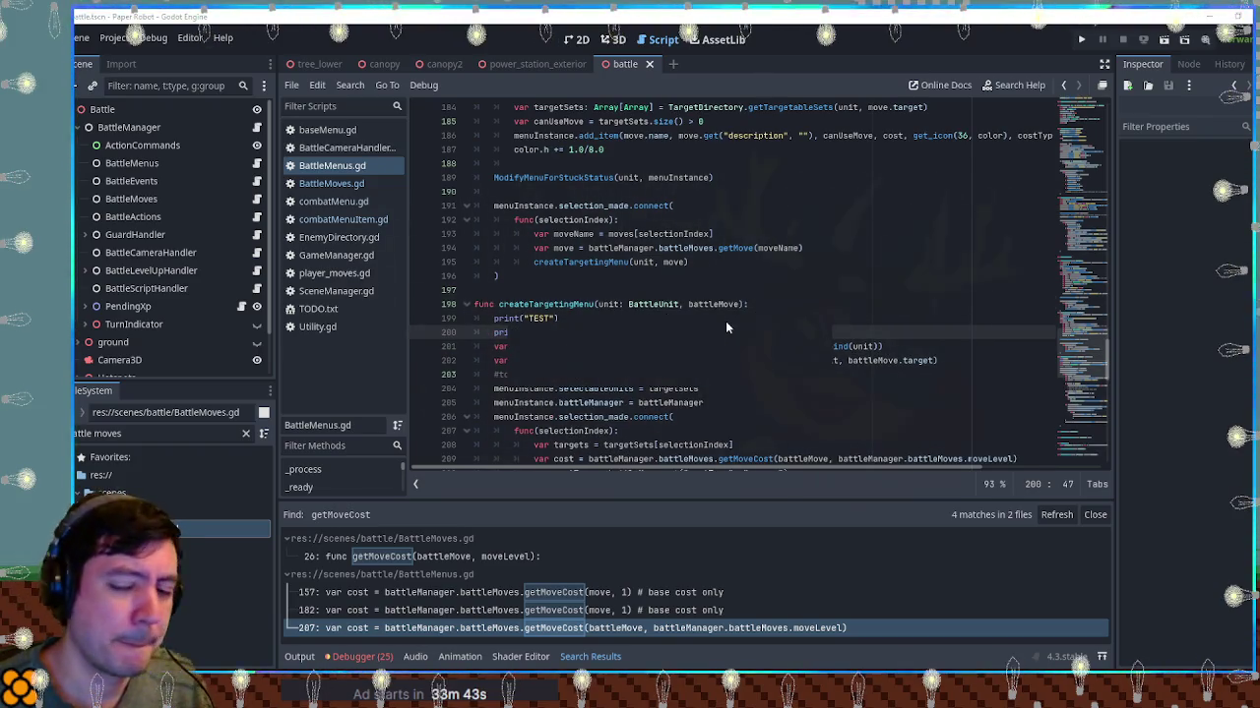
key("F5")
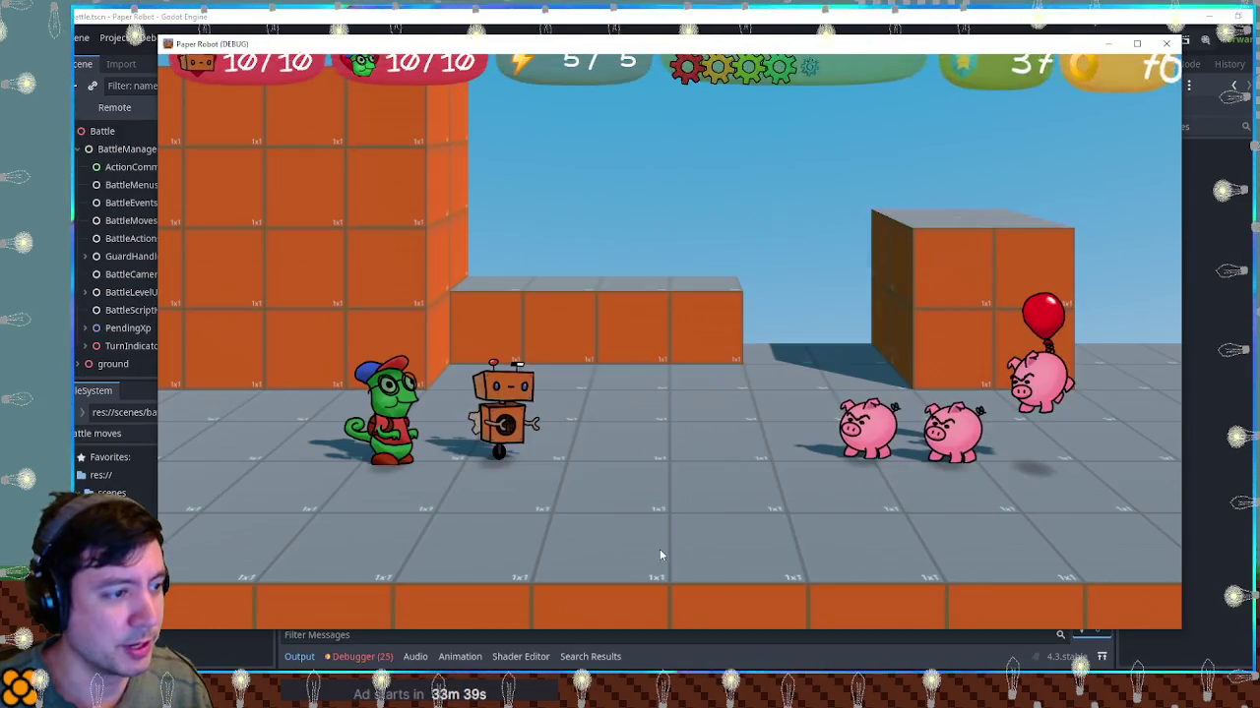
Choose Beak Barrage at level 2 for targeting twice and read the TEST and moveLevel output
left_click_drag(717, 627, 717, 484)
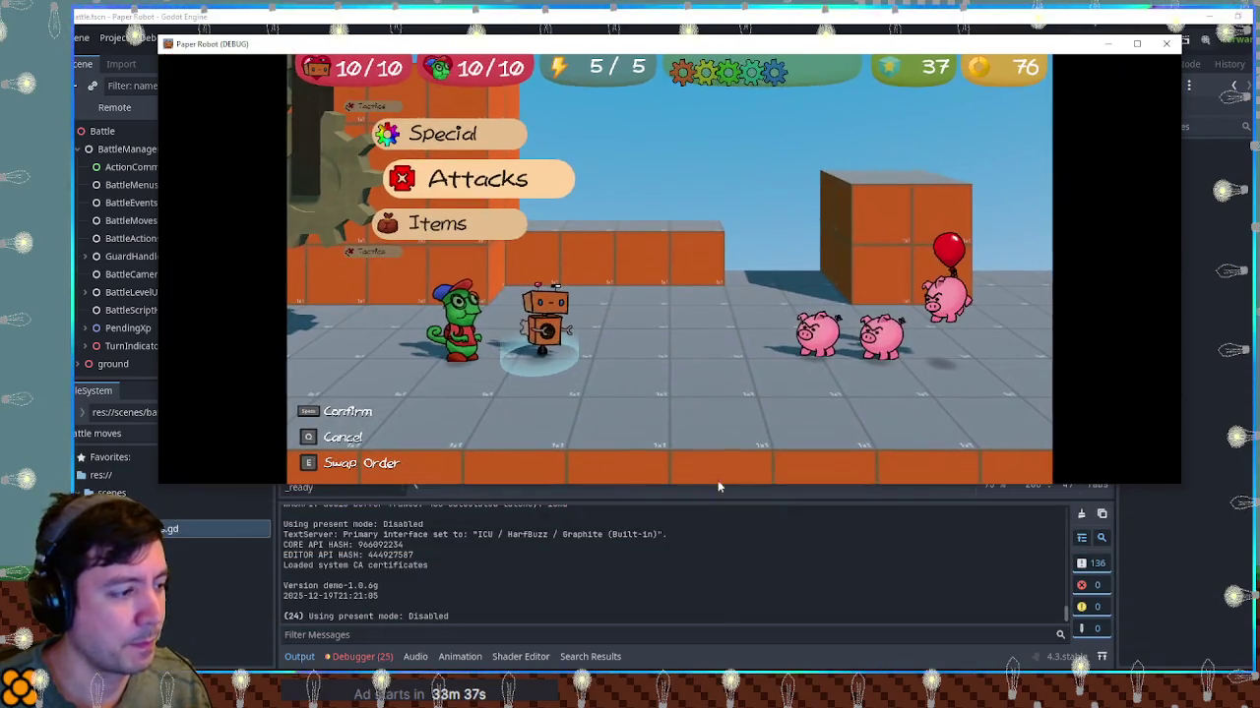
key("space")
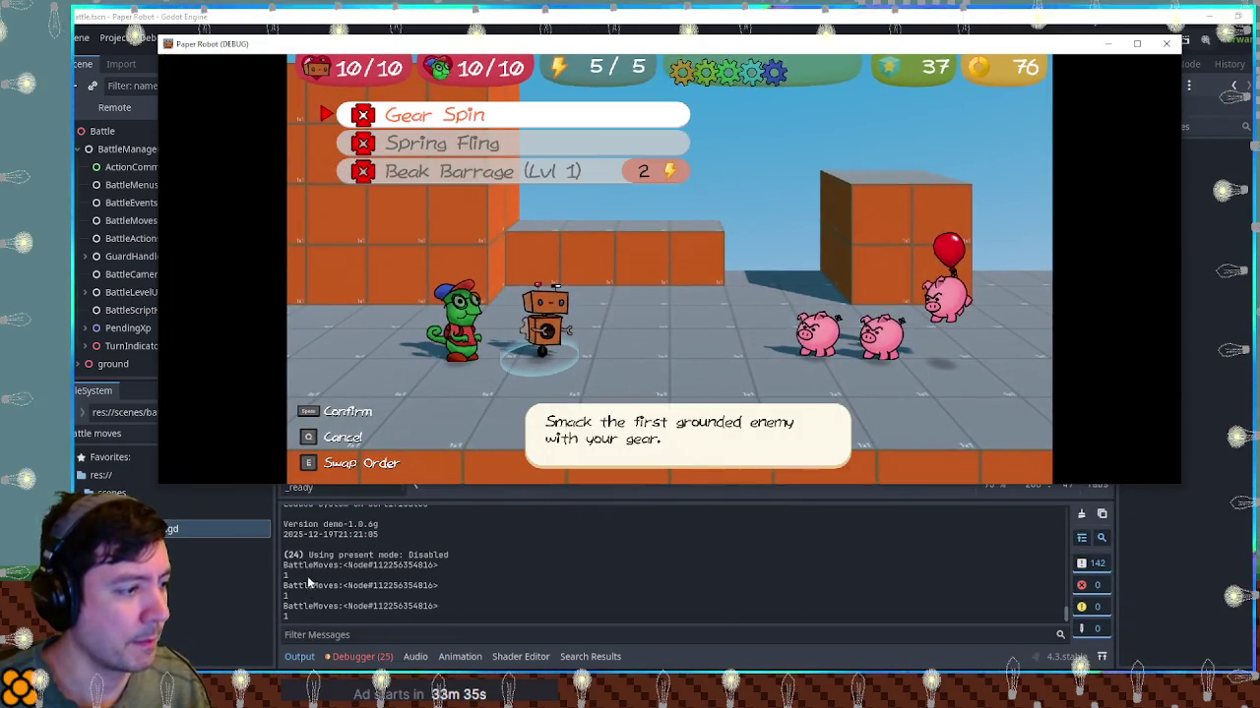
key("Up")
key("Right")
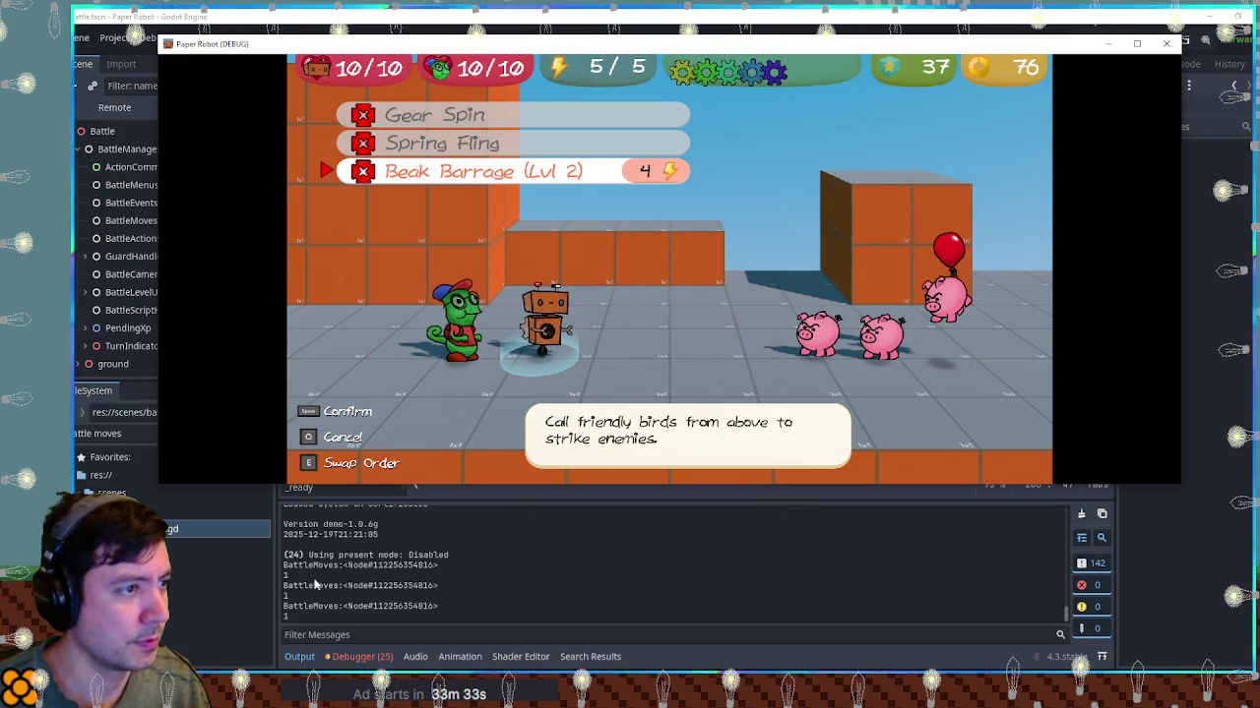
key("space")
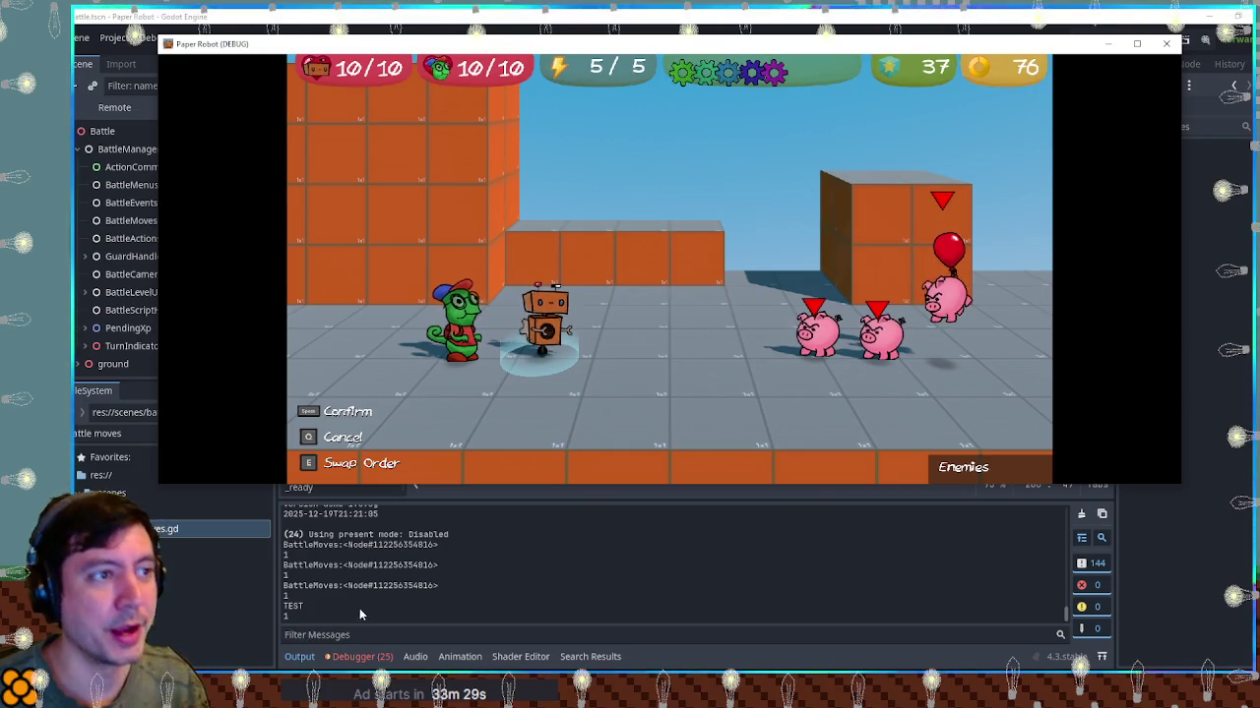
key("q")
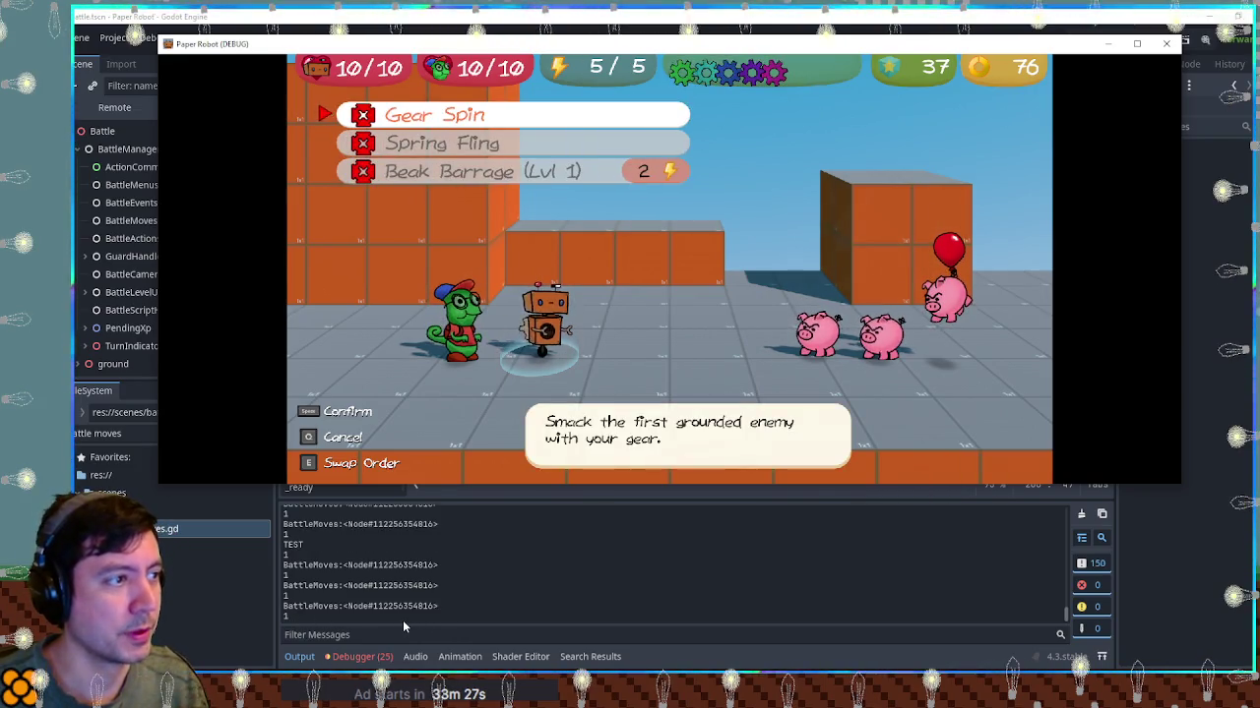
key("Down")
key("Down")
key("Right")
key("space")
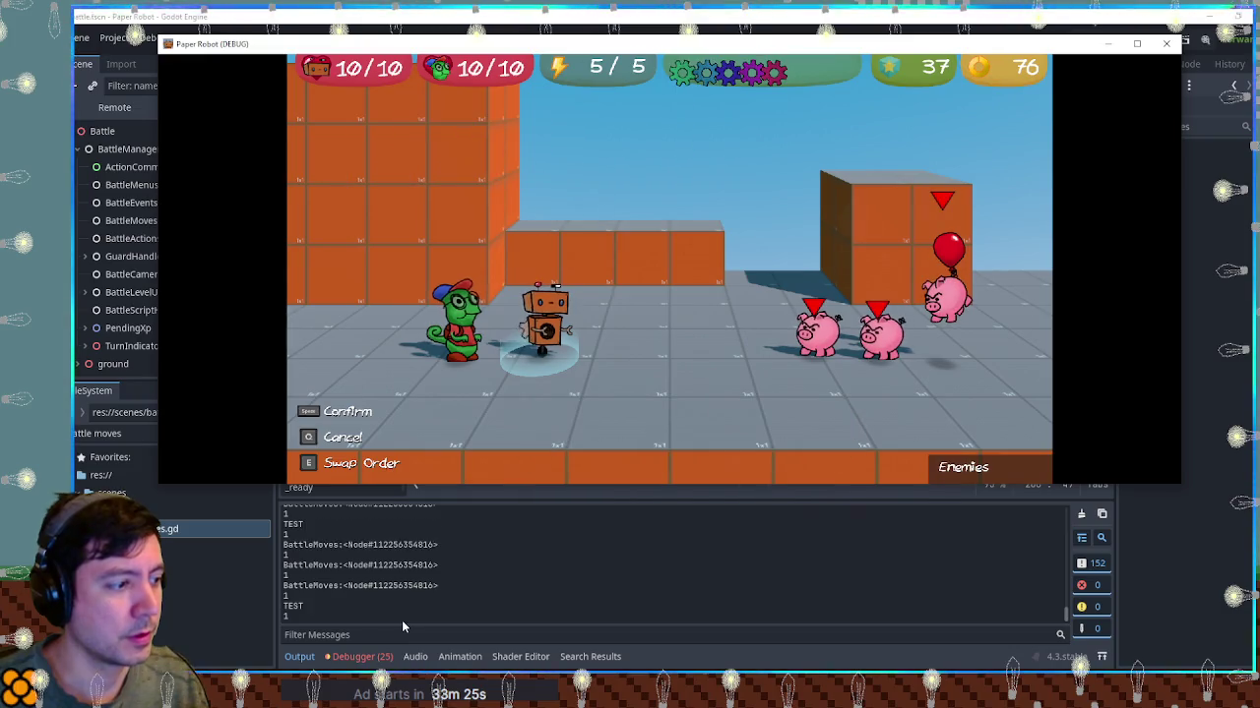
left_click(700, 17)
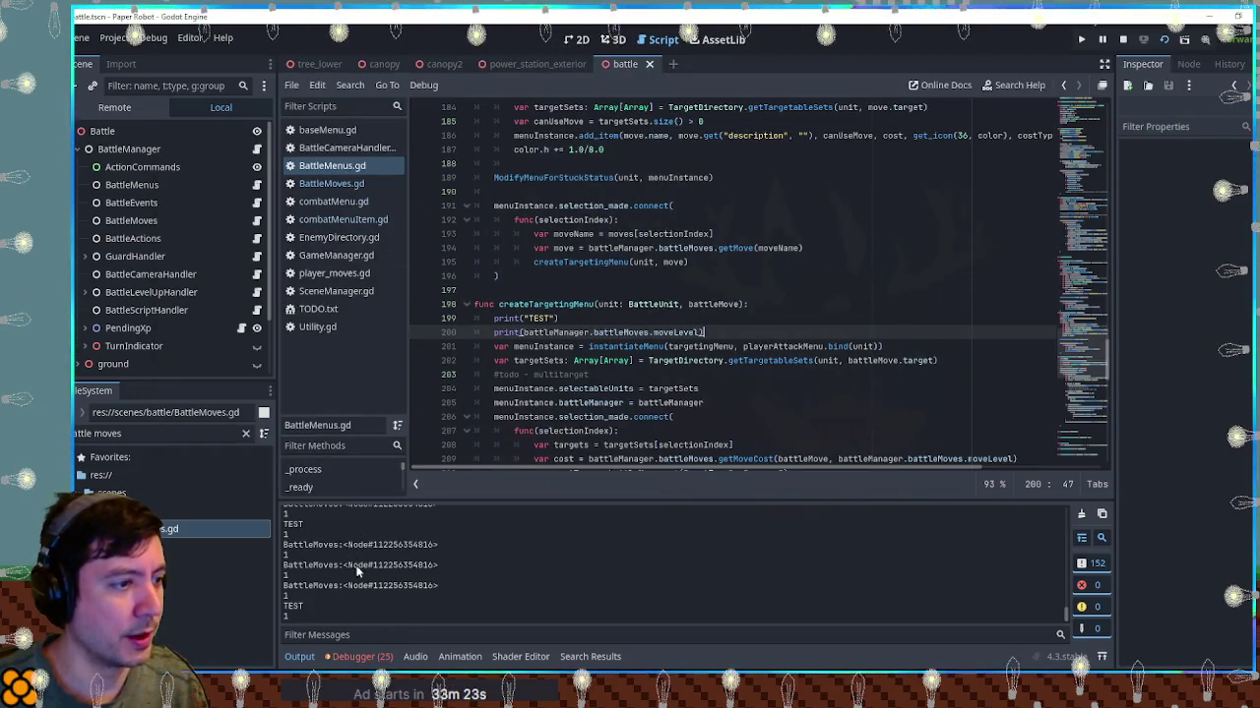
Remove the print(self) and print(moveLevel) debug lines from getMoveCost in BattleMoves.gd
left_click(665, 318)
scroll(598, 342, "down", 10)
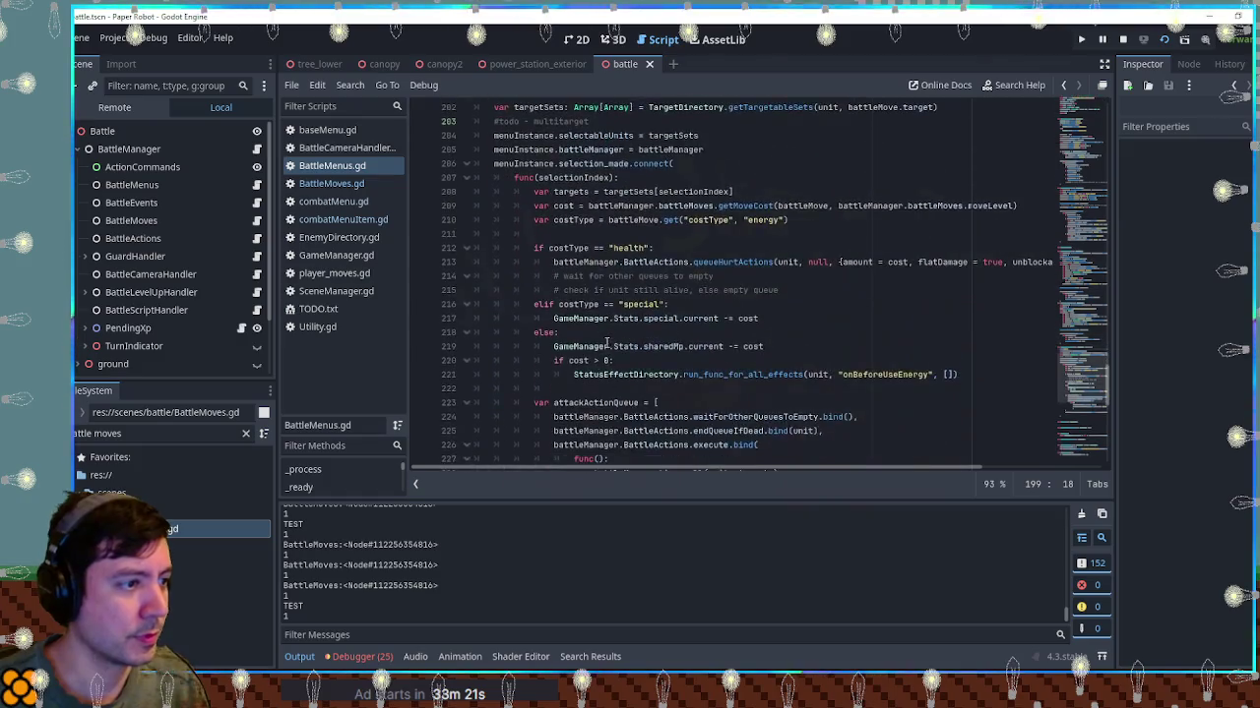
left_click(308, 184)
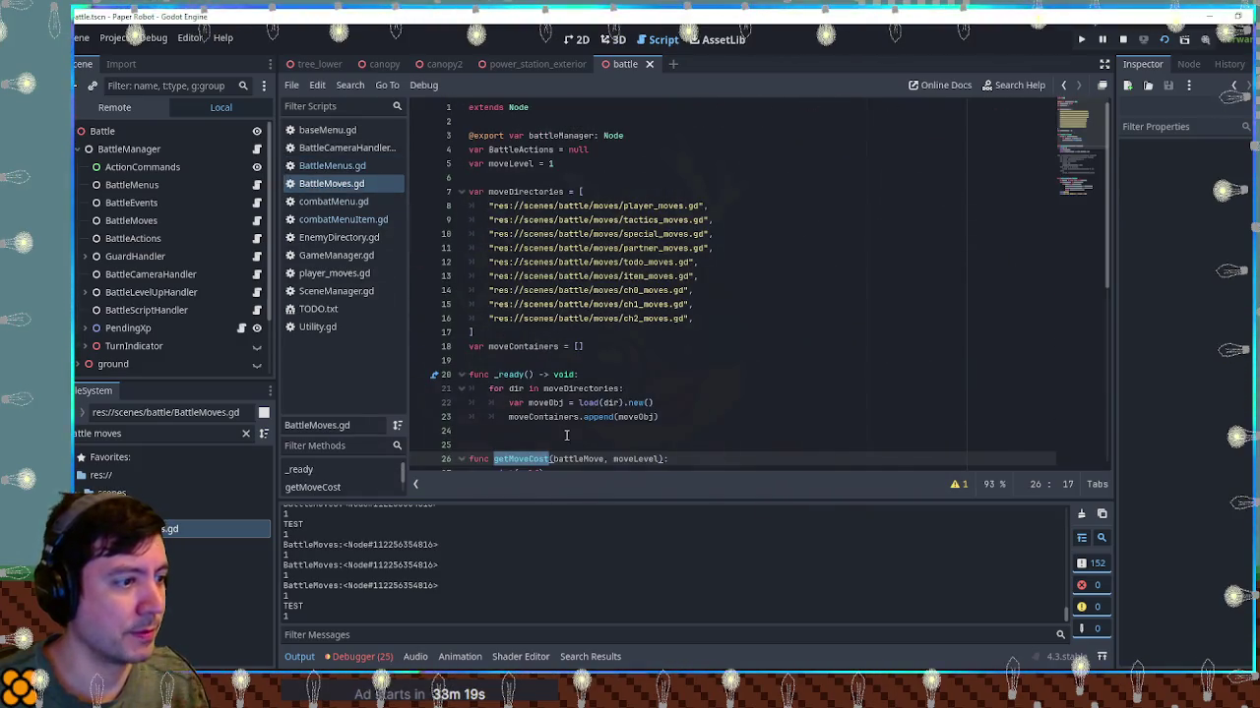
scroll(566, 435, "down", 3)
left_click(533, 346)
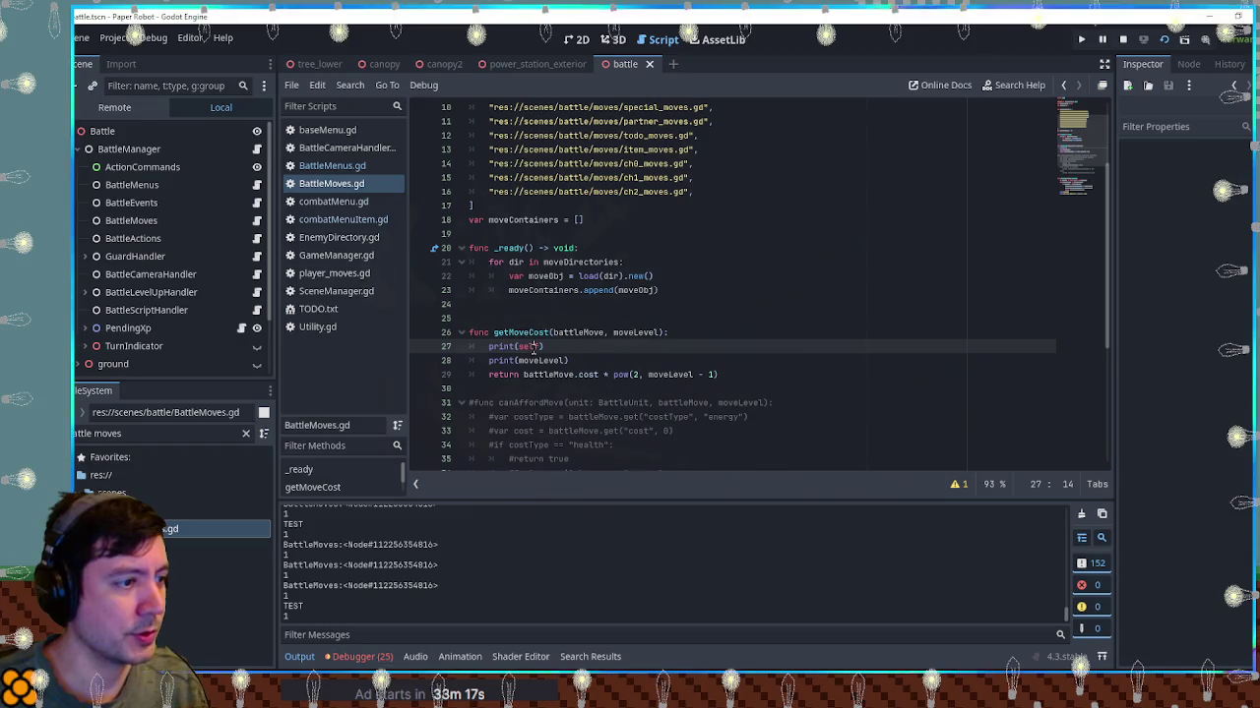
scroll(532, 362, "up", 1)
key("ctrl+x")
scroll(536, 369, "down", 3)
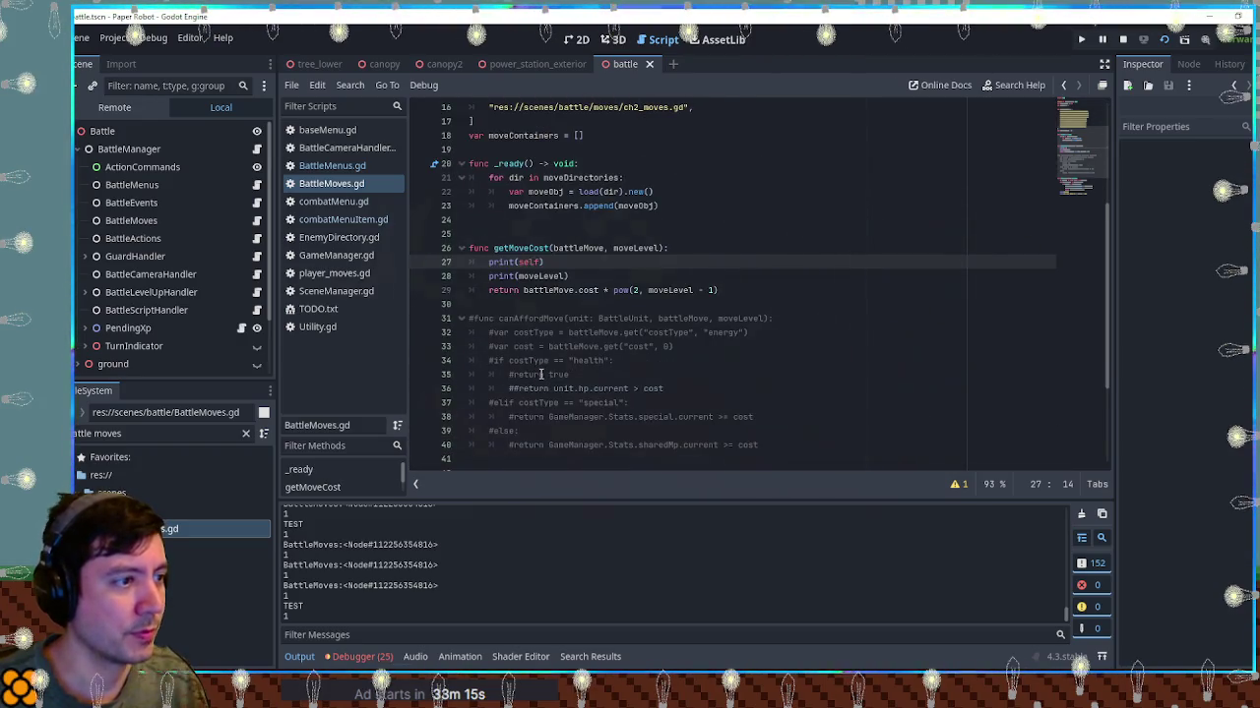
key("ctrl+x")
scroll(539, 375, "up", 5)
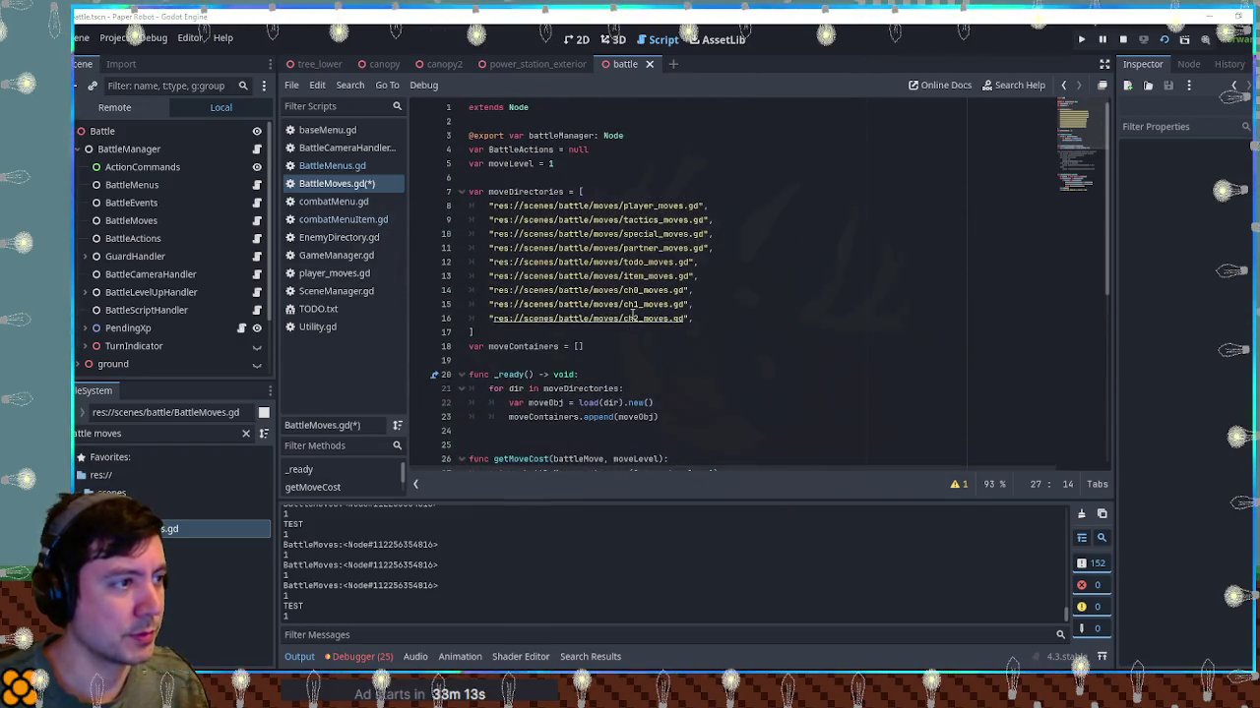
Return to BattleMenus.gd and select battleManager.battleMoves.moveLevel on line 200 in createTargetingMenu
left_click(344, 169)
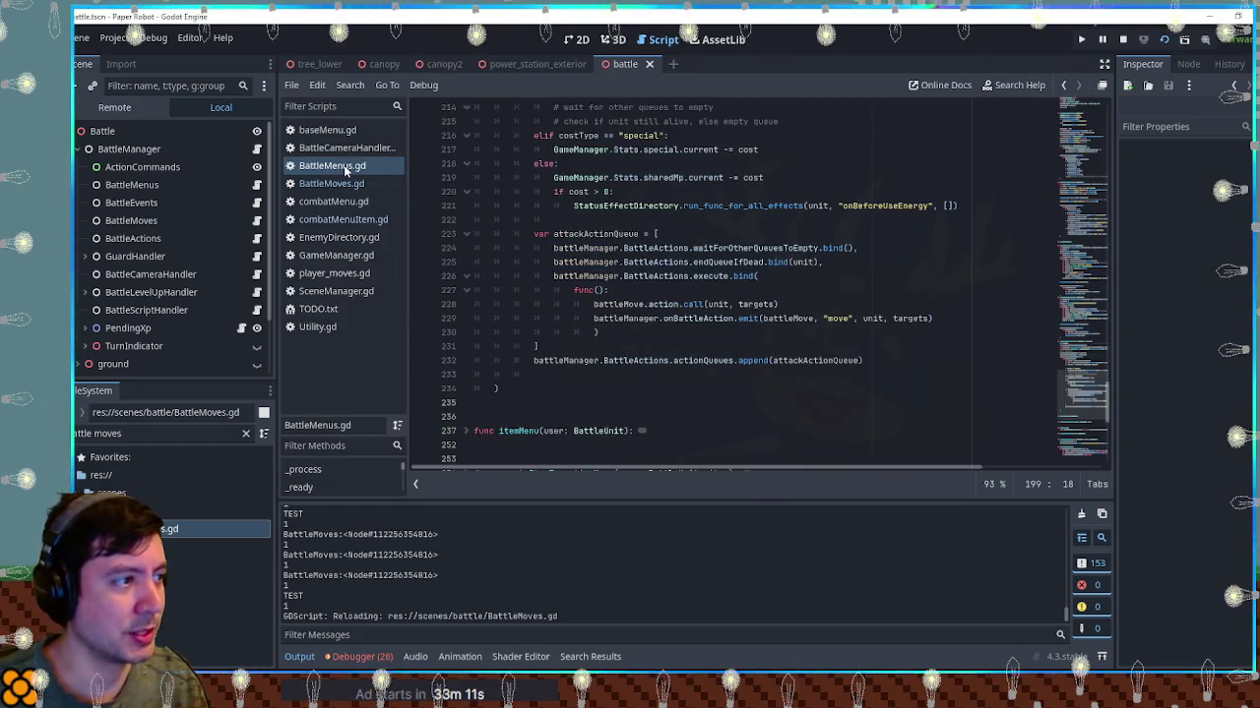
scroll(532, 285, "up", 7)
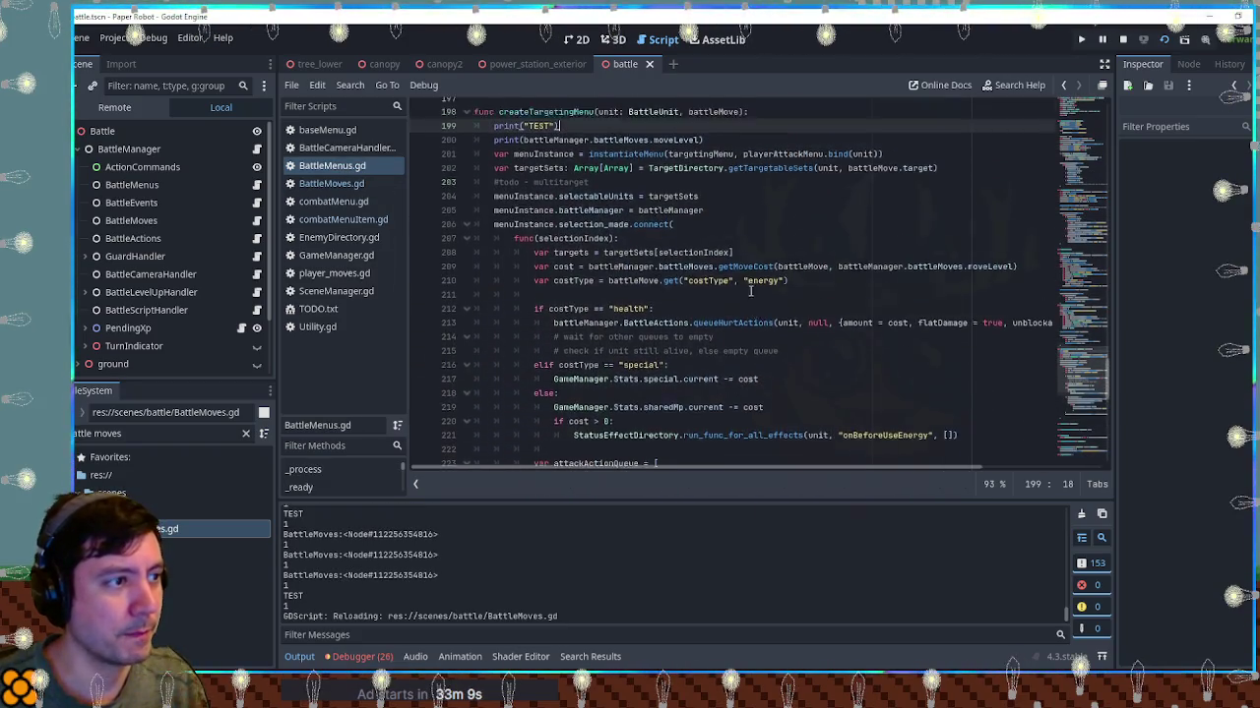
left_click_drag(699, 206, 522, 205)
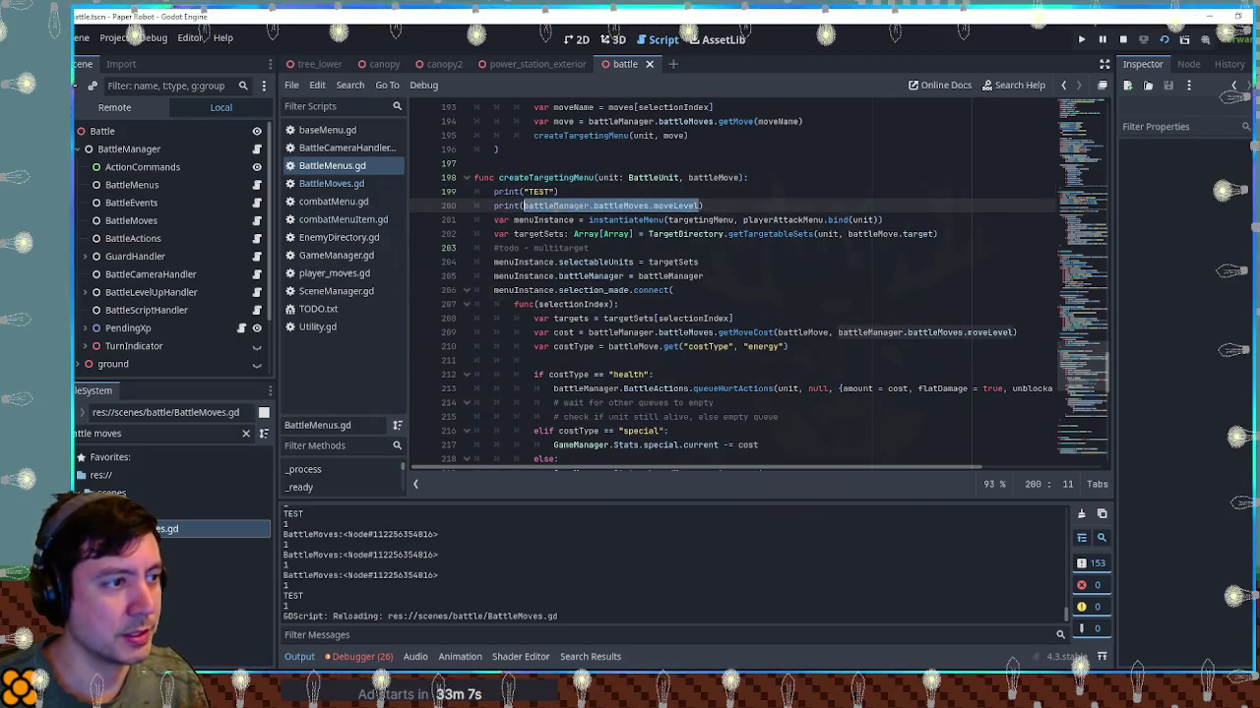
scroll(717, 311, "up", 1)
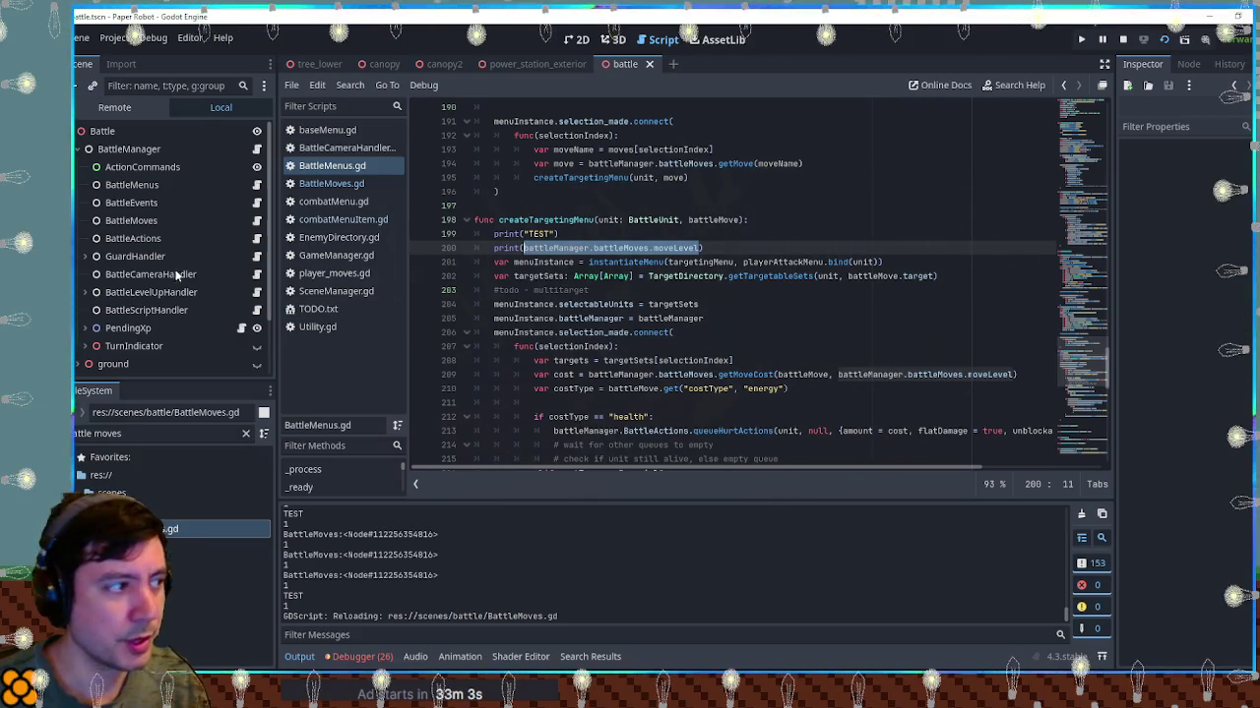
left_click(118, 150)
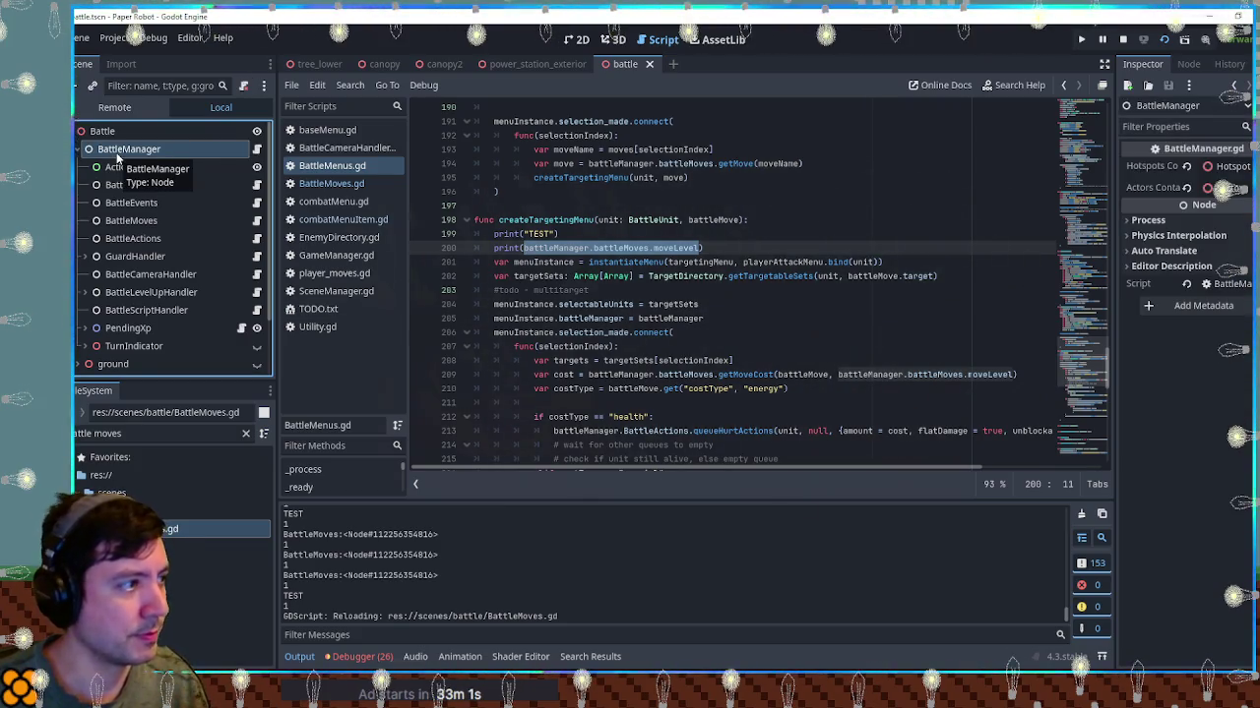
Browse the running game's Remote scene tree to find BattleMoves directly under root beside Battle
left_click(114, 110)
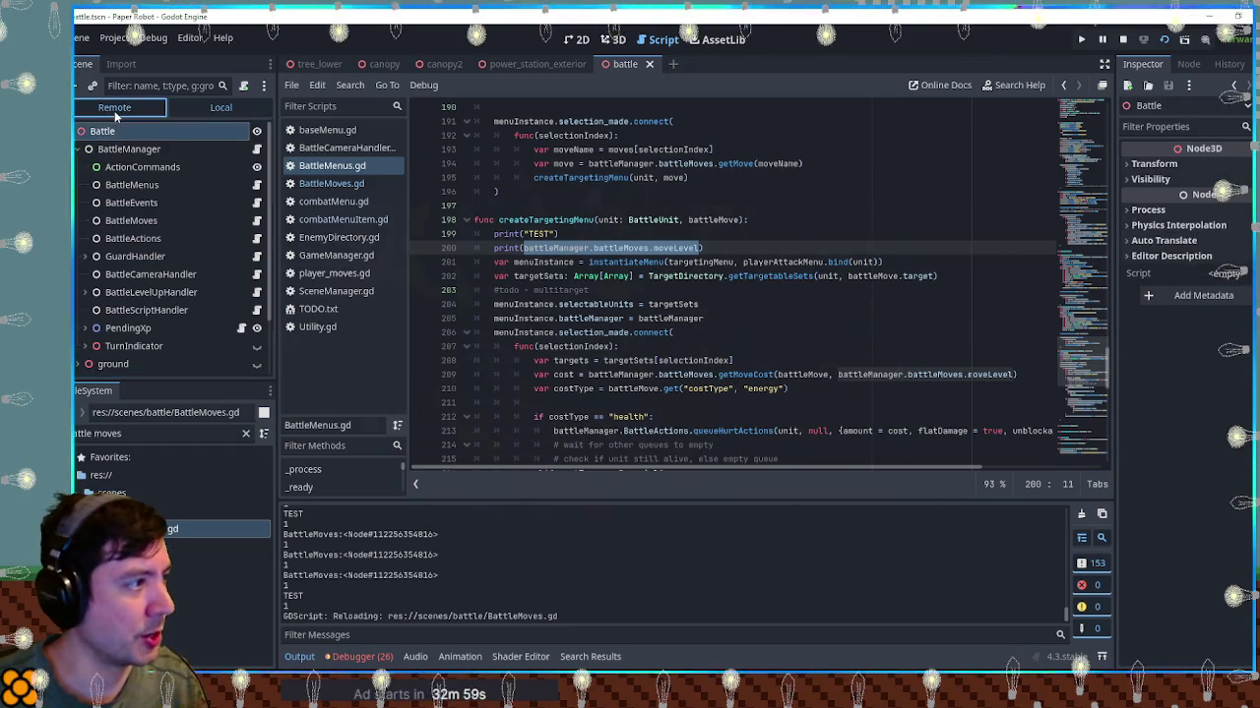
left_click(132, 335)
scroll(135, 311, "up", 5)
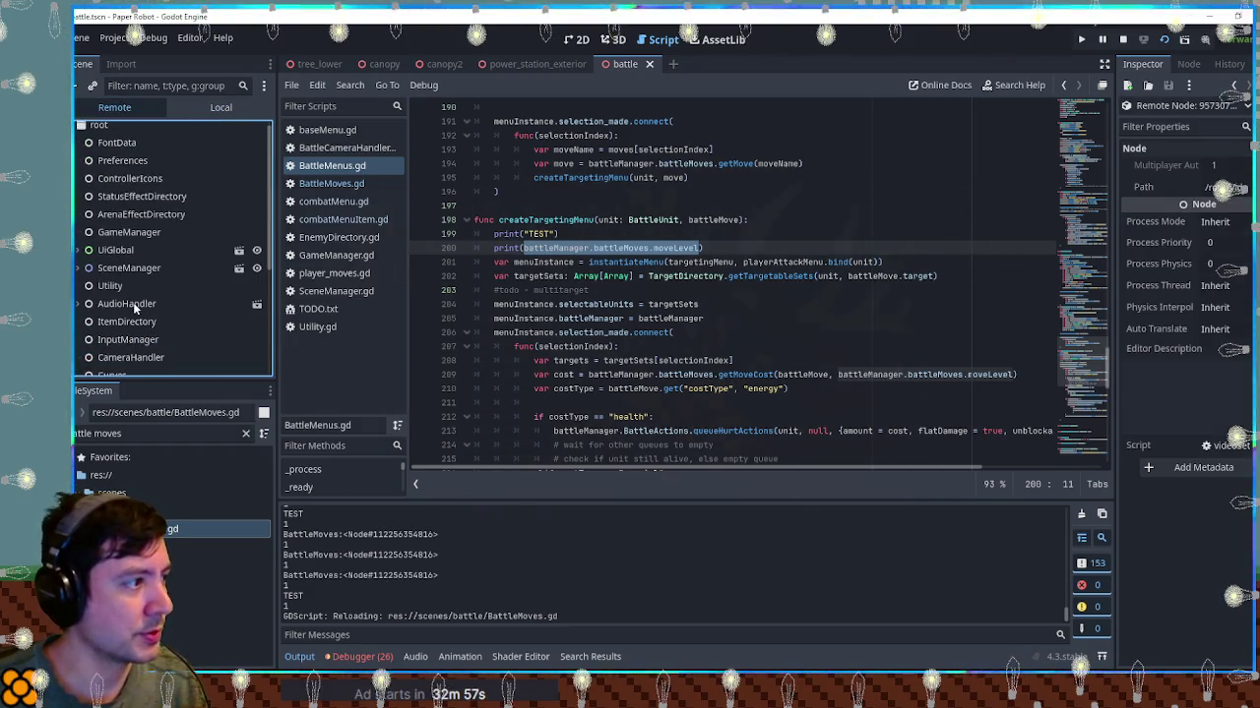
scroll(135, 309, "down", 3)
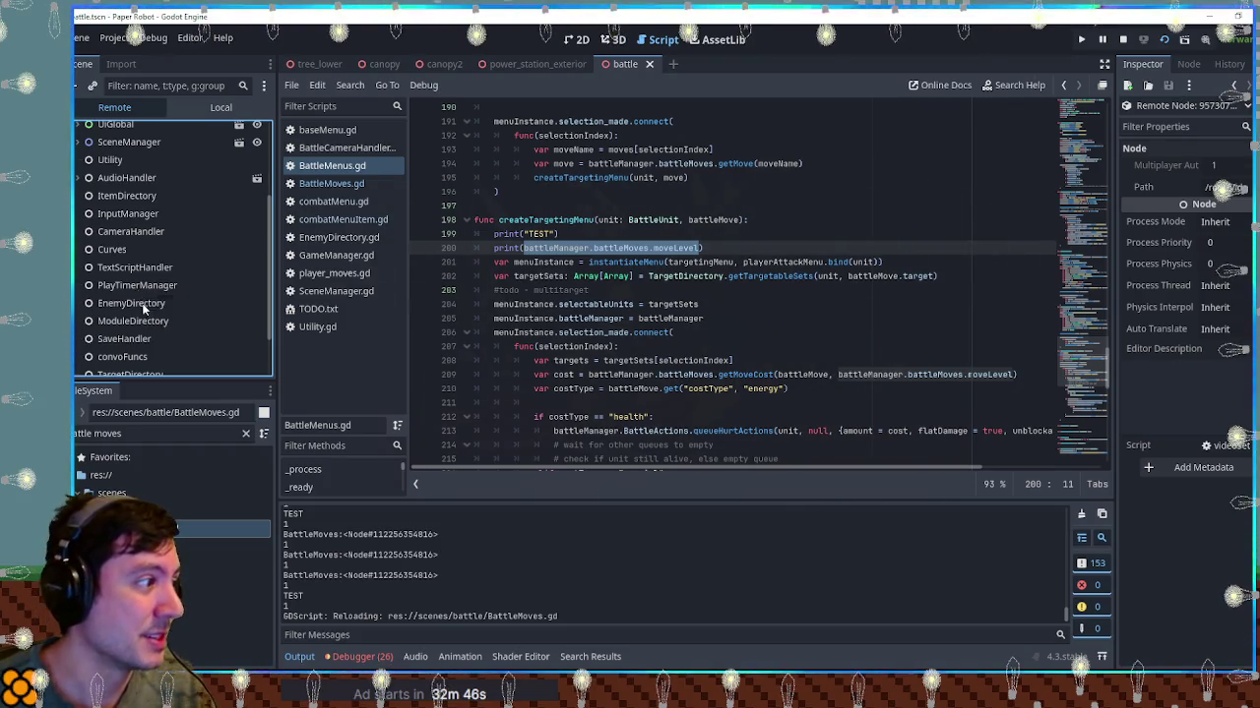
scroll(141, 302, "down", 2)
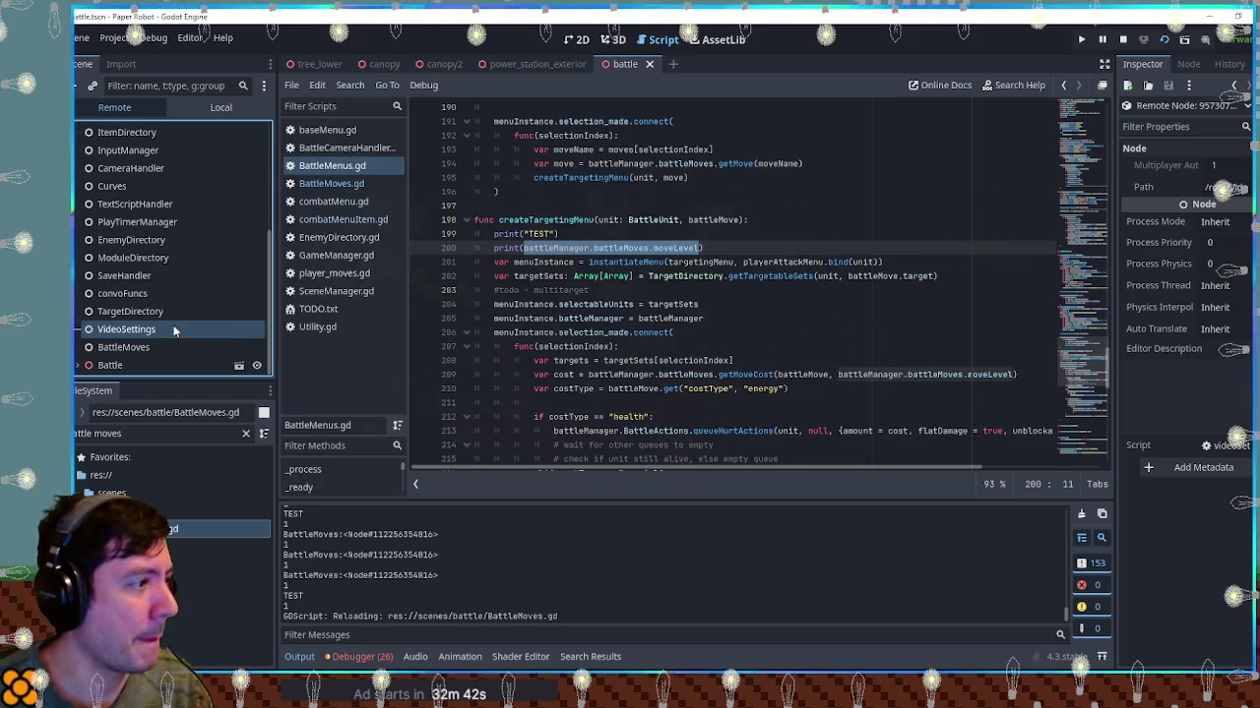
Stop the game and remove the $ before BattleMoves on line 15 of BattleManager.gd
left_click(1124, 40)
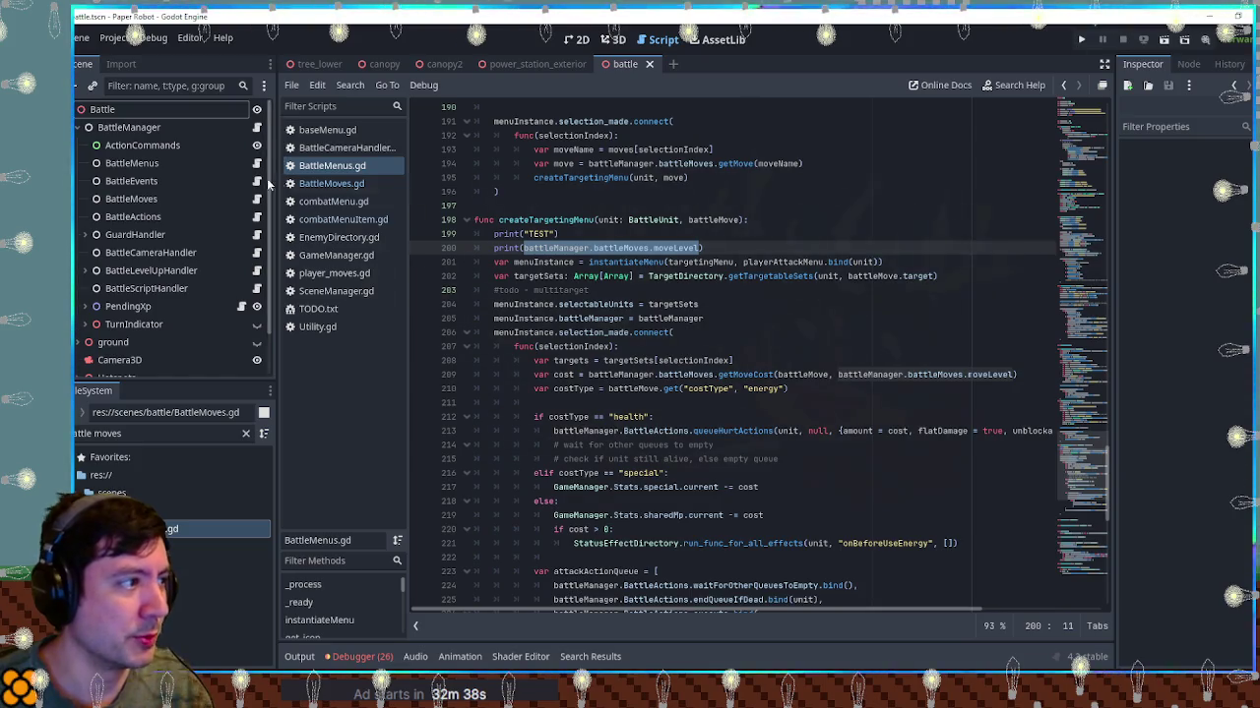
left_click(124, 126)
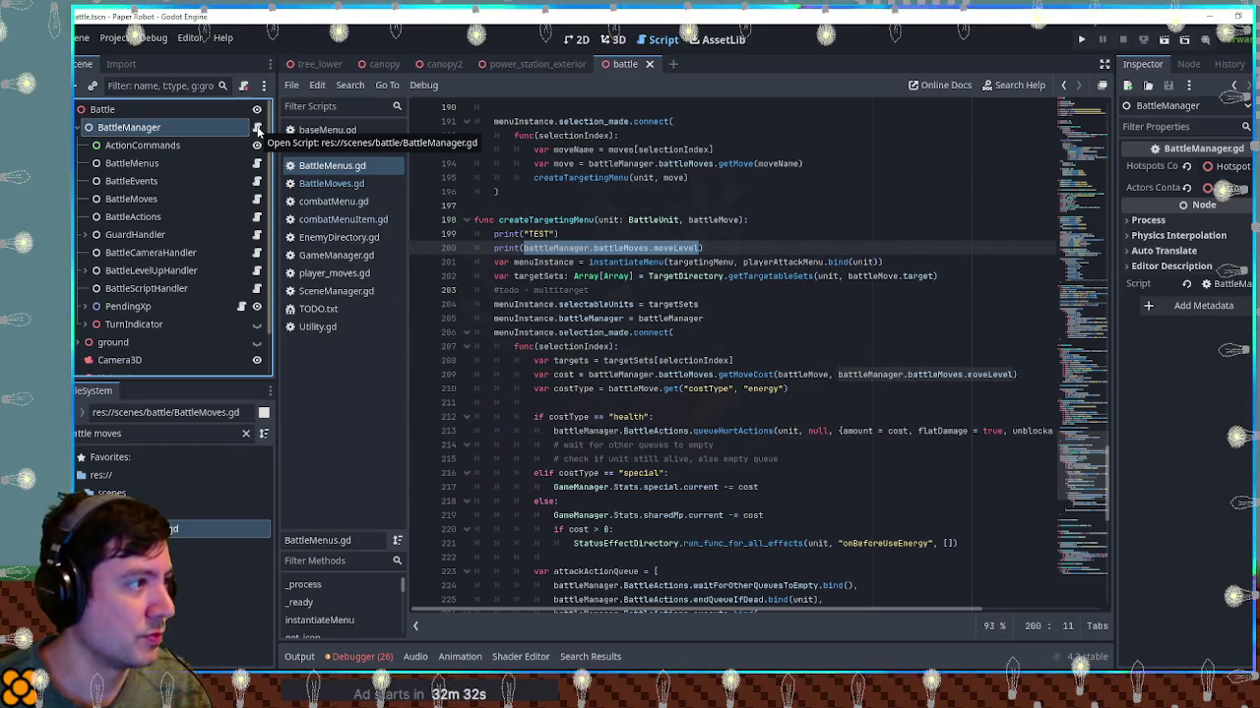
left_click(256, 129)
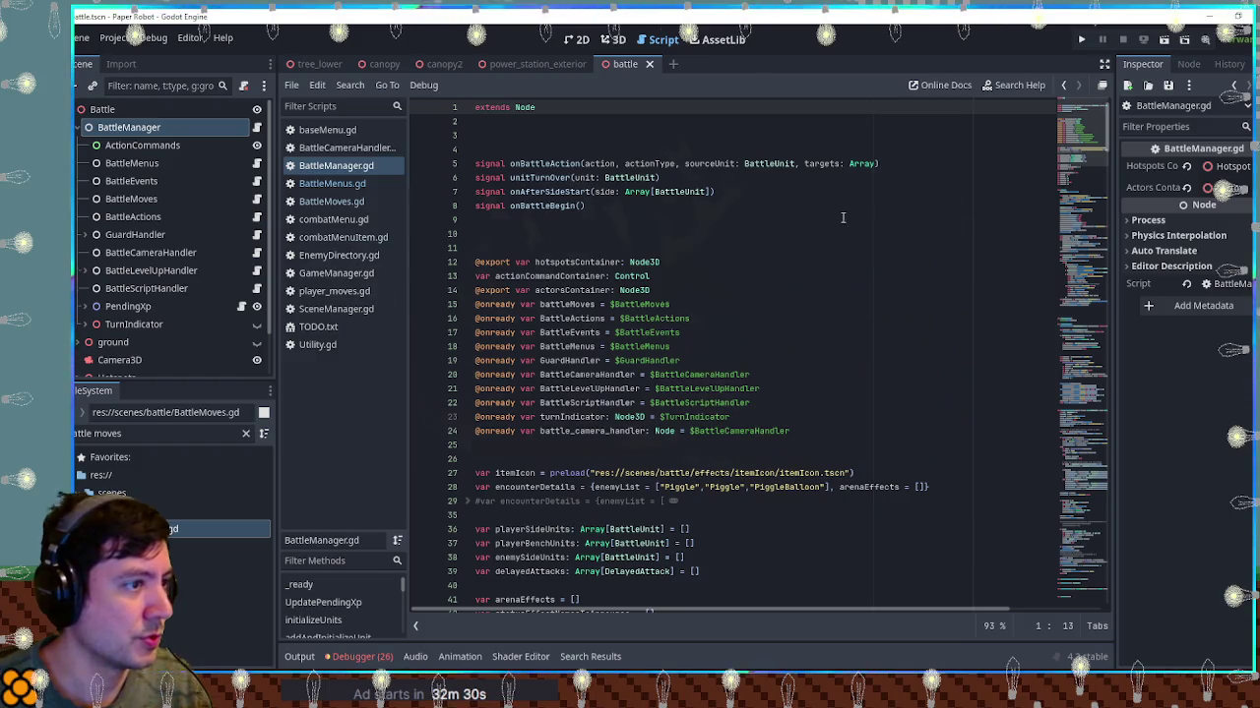
key("ctrl+f")
type("battlemoves")
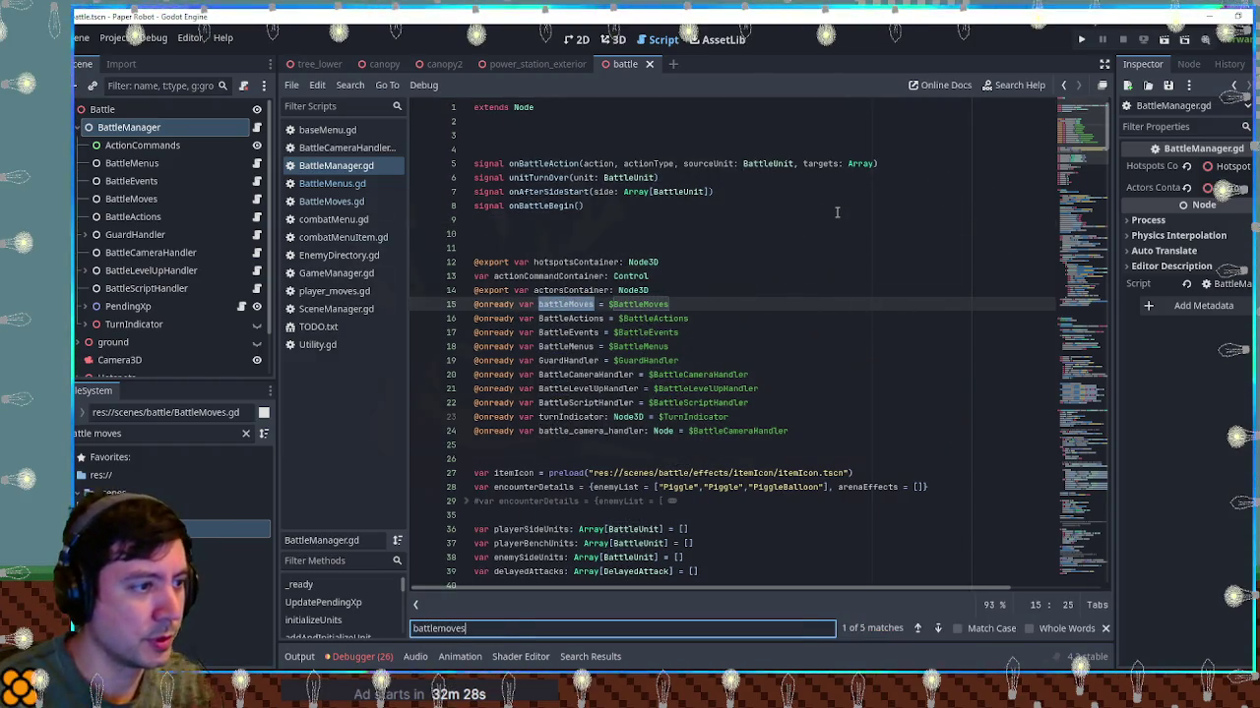
left_click(620, 304)
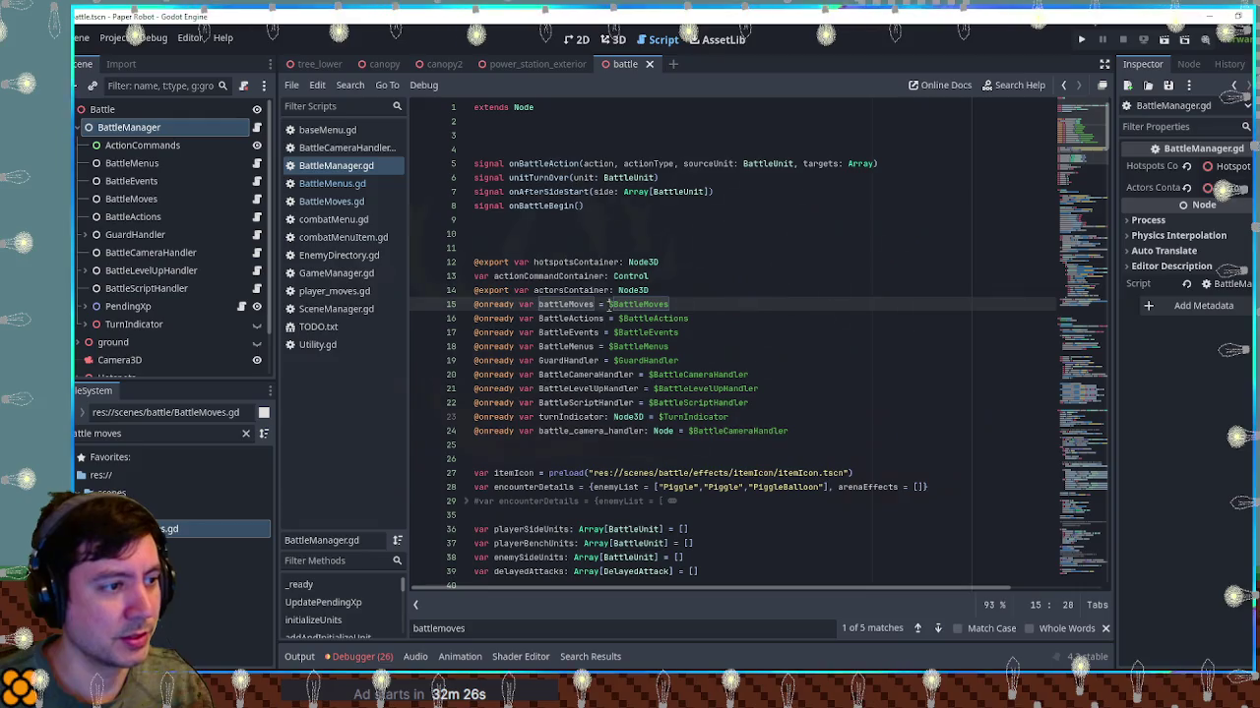
key("BackSpace")
left_click(728, 262)
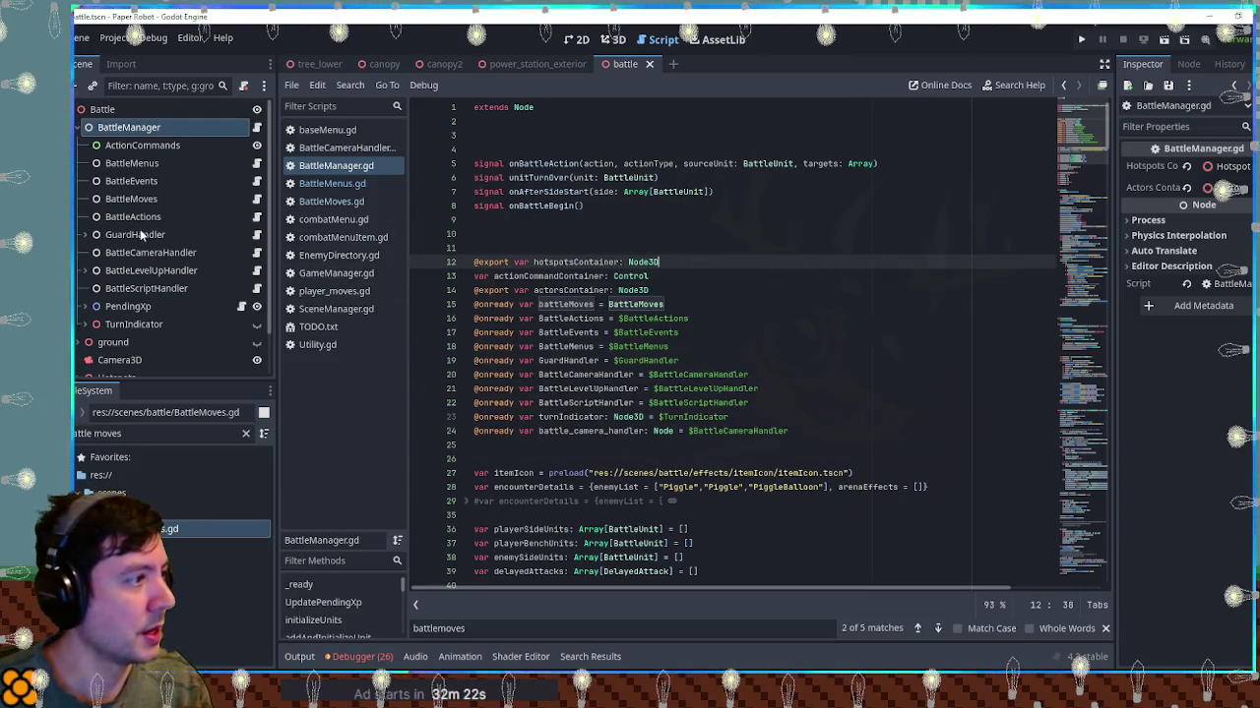
Check the script's other BattleMoves usages, including the one at line 99
left_click(116, 198)
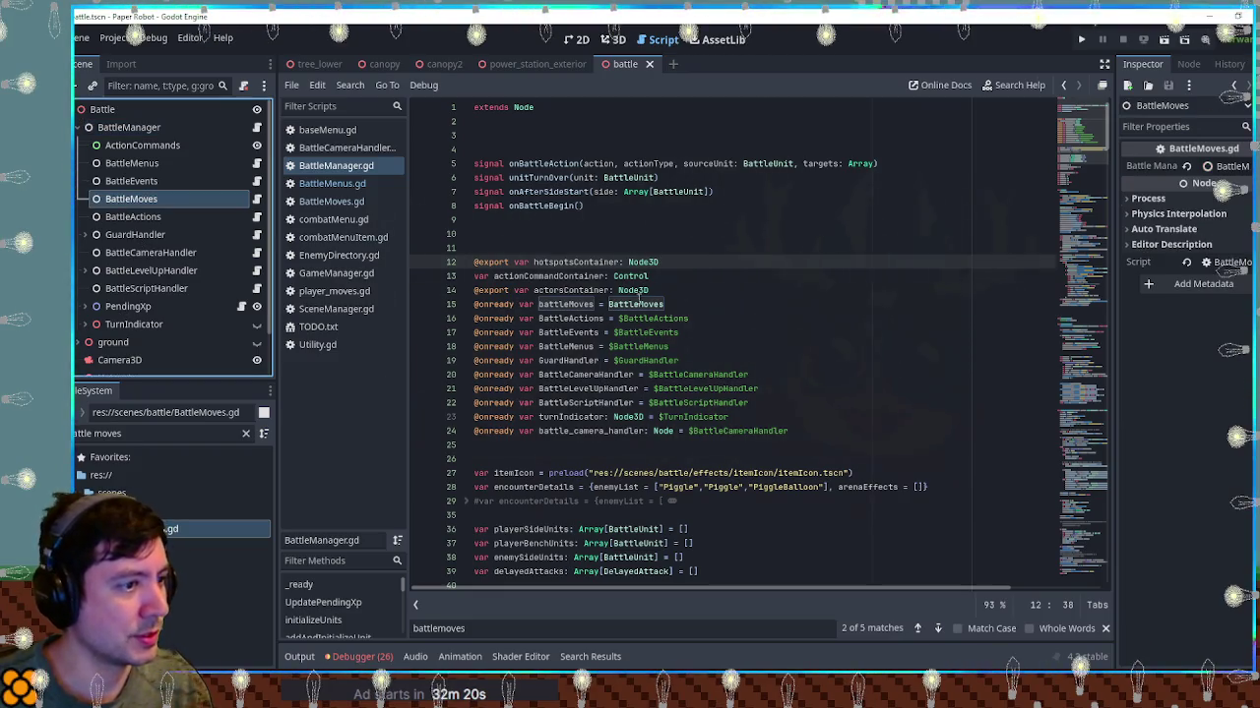
double_click(634, 304)
key("ctrl+shift+f")
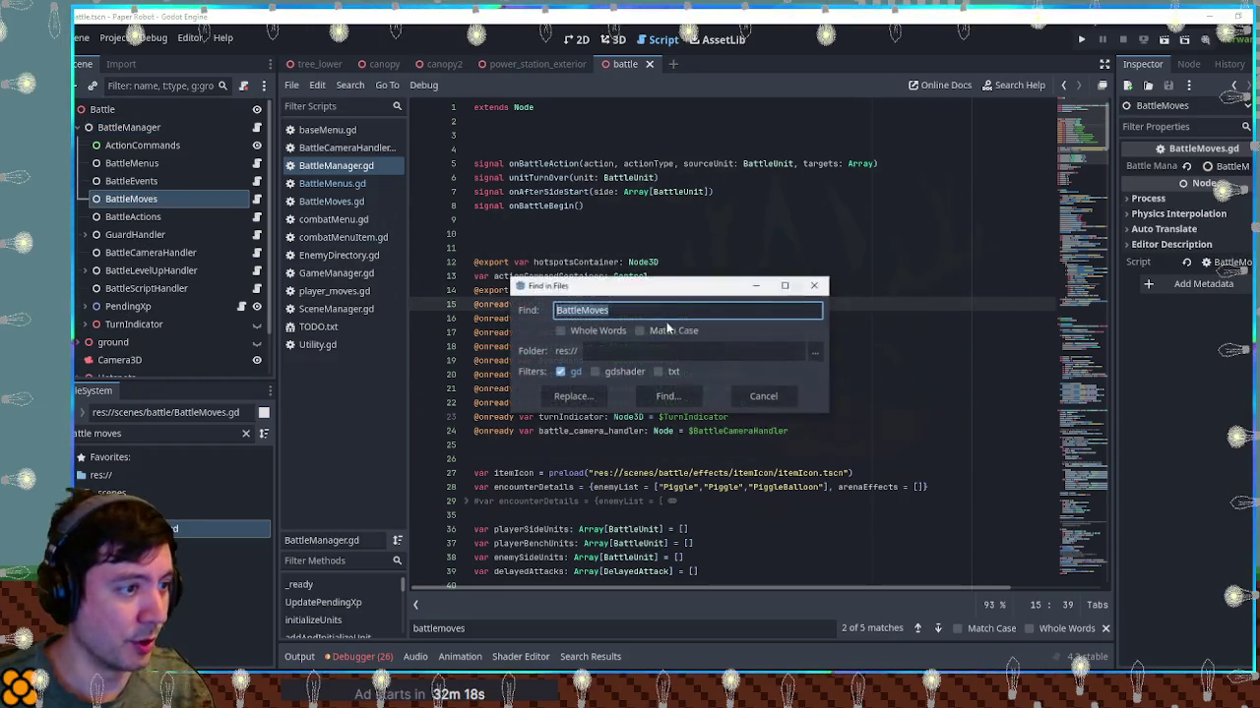
left_click(764, 399)
key("ctrl+f")
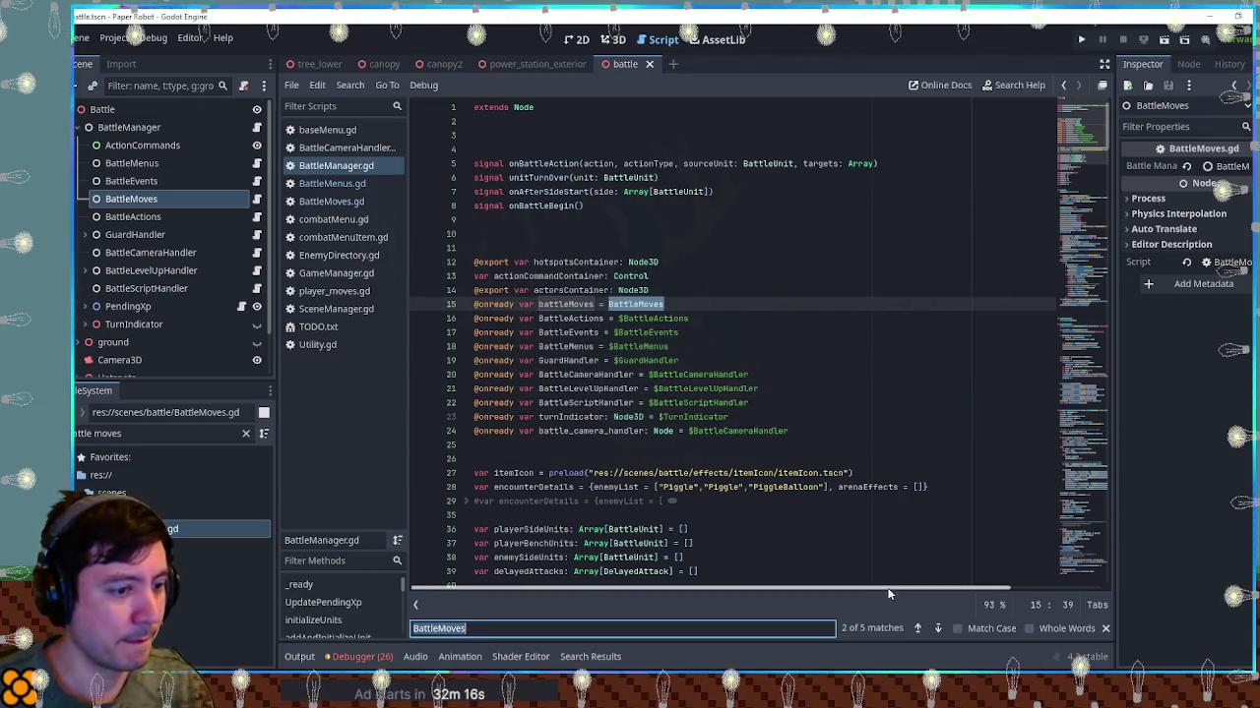
left_click(938, 628)
left_click(937, 628)
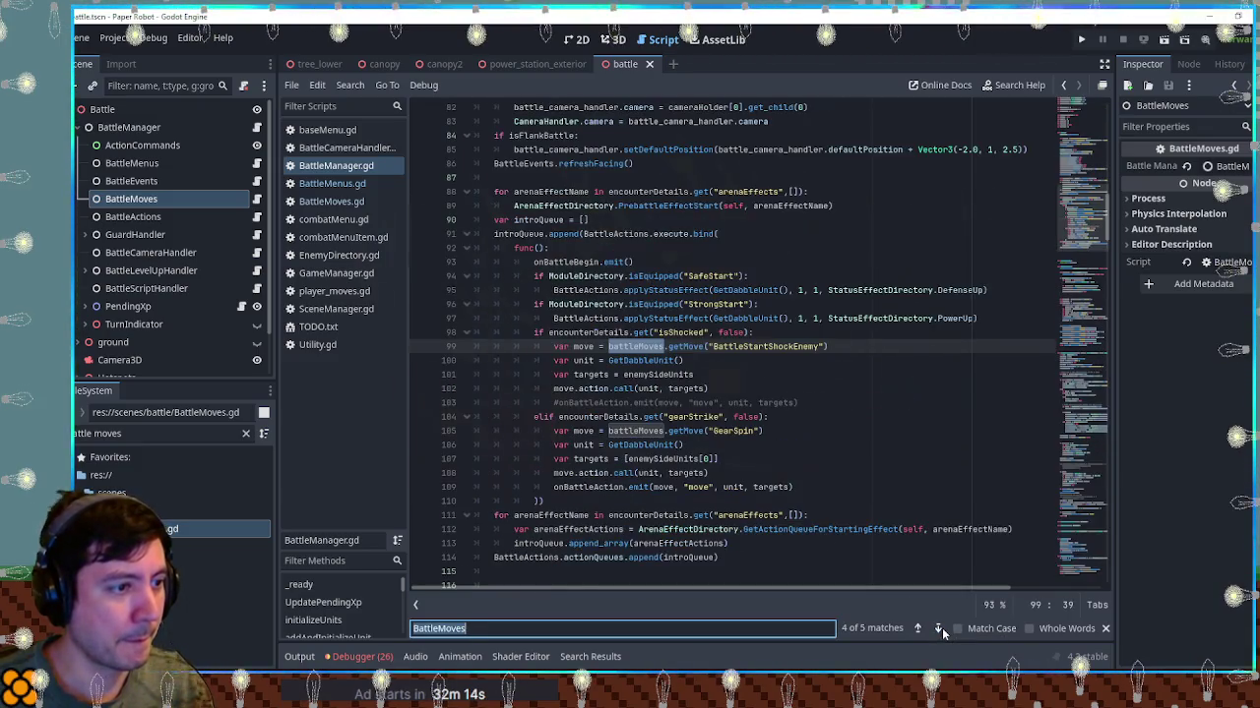
Delete the scene's BattleMoves node, save the battle scene and relaunch the game
left_click(176, 199)
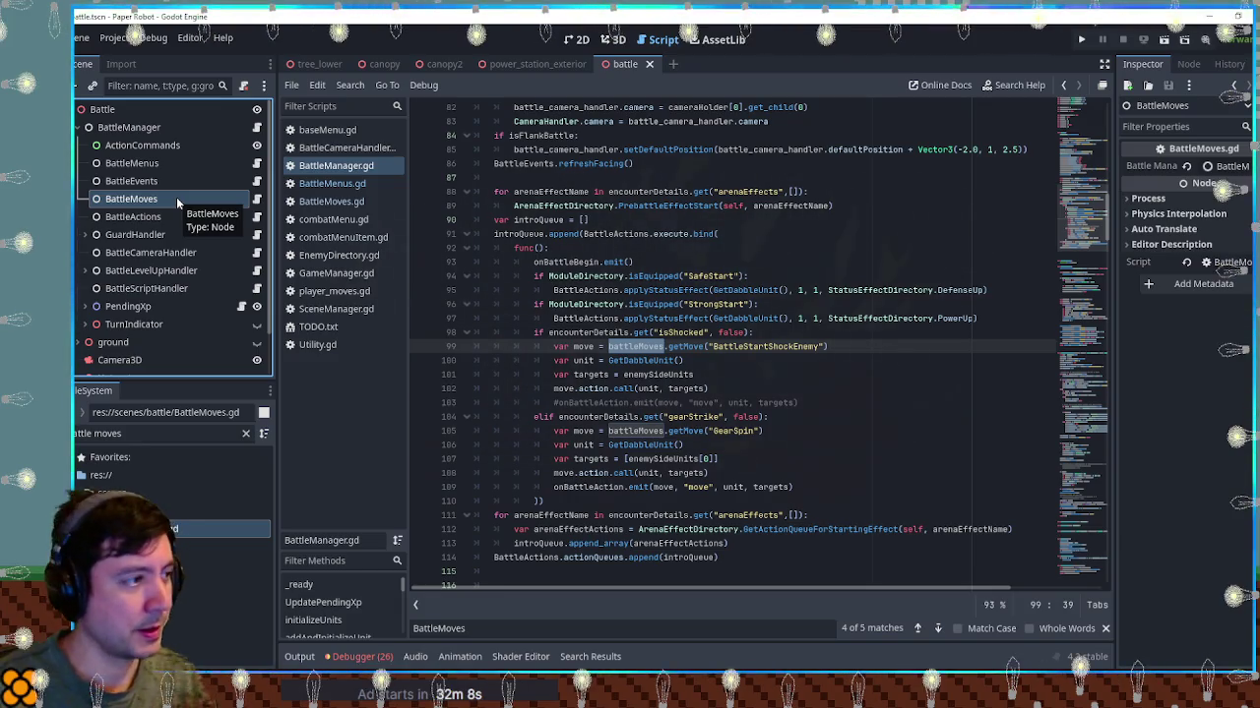
key("Delete")
key("Return")
key("ctrl+s")
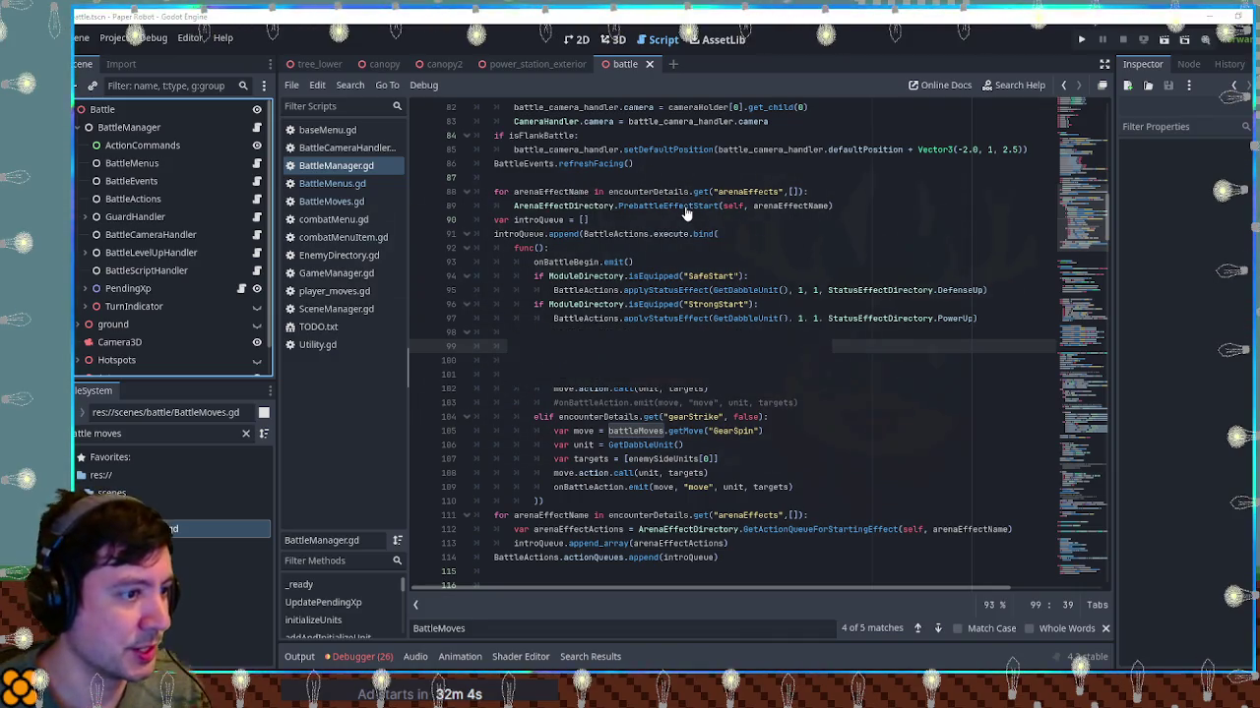
key("F5")
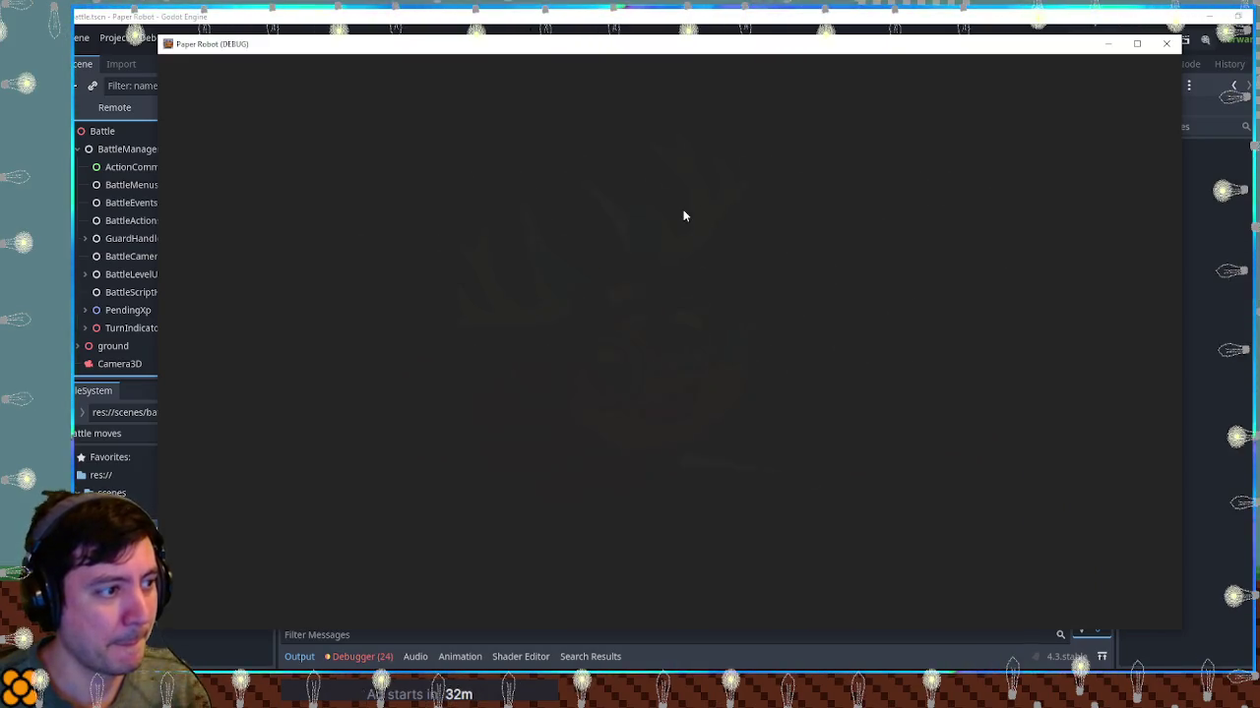
Use Beak Barrage at level 2 on the pigs from the Attacks list
key("space")
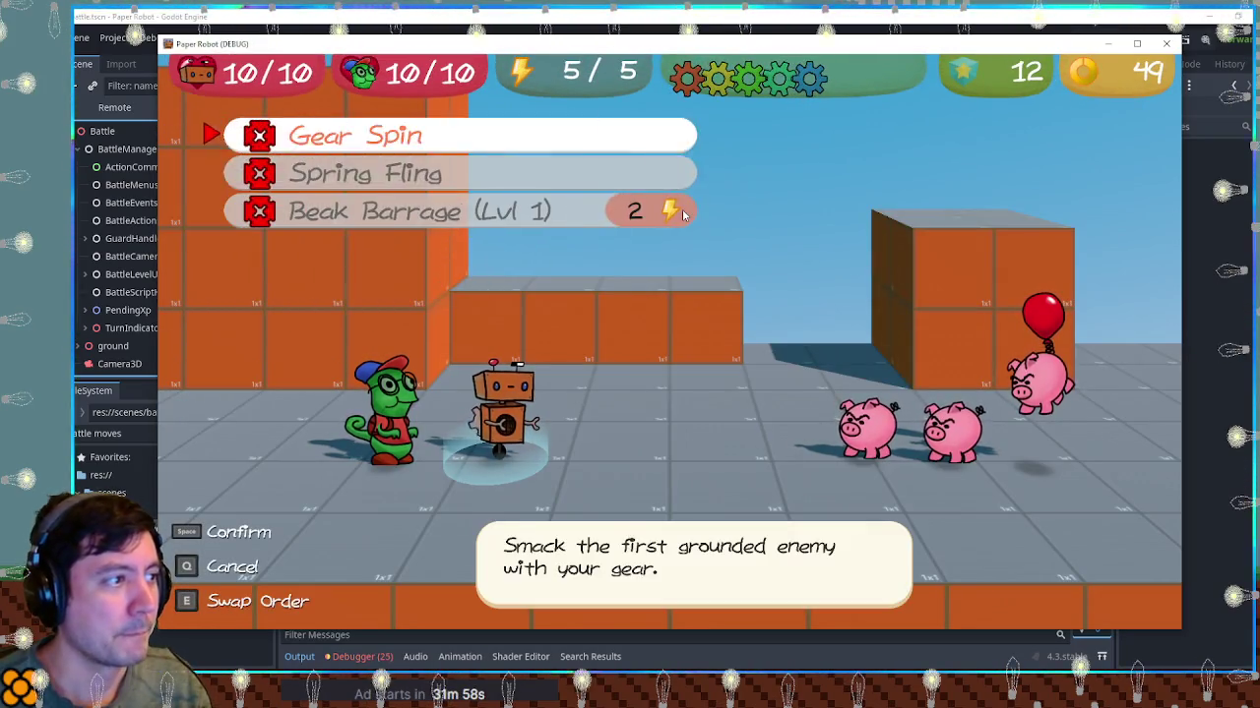
key("Down")
key("Down")
key("Right")
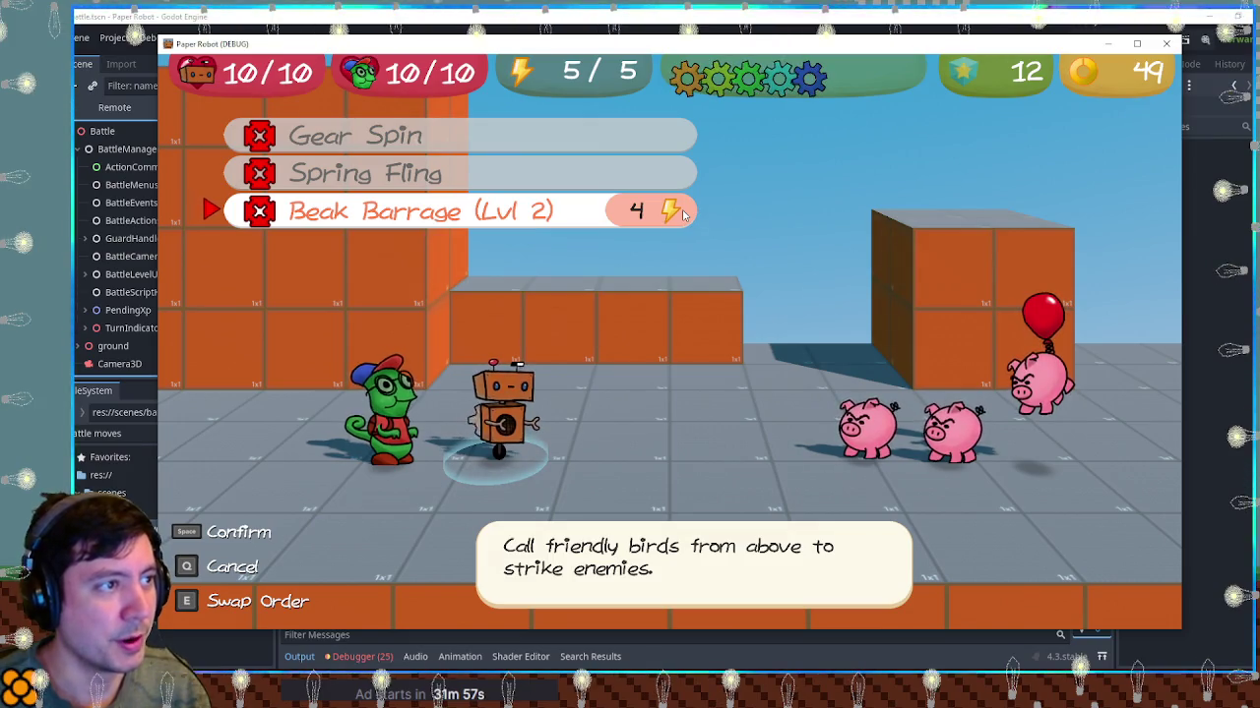
key("space")
key("space")
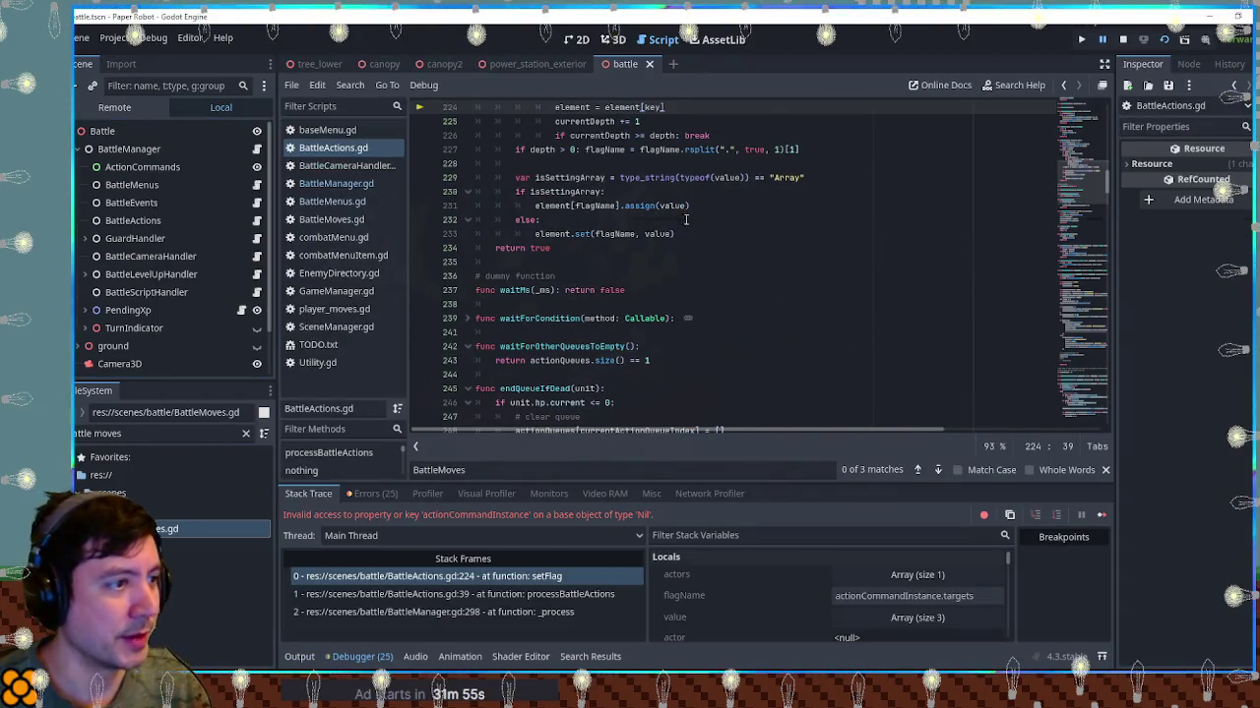
Inspect the Nil actionCommandInstance error in setFlag of BattleActions.gd
scroll(734, 248, "up", 5)
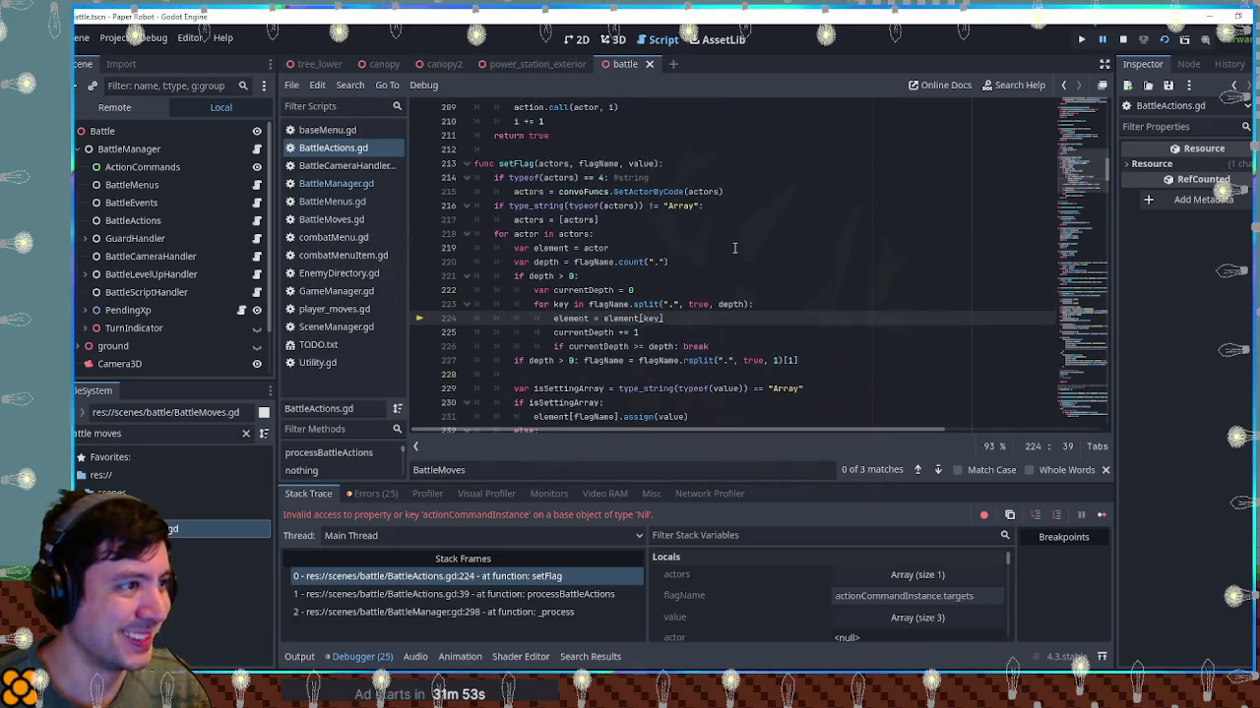
mouse_move(740, 251)
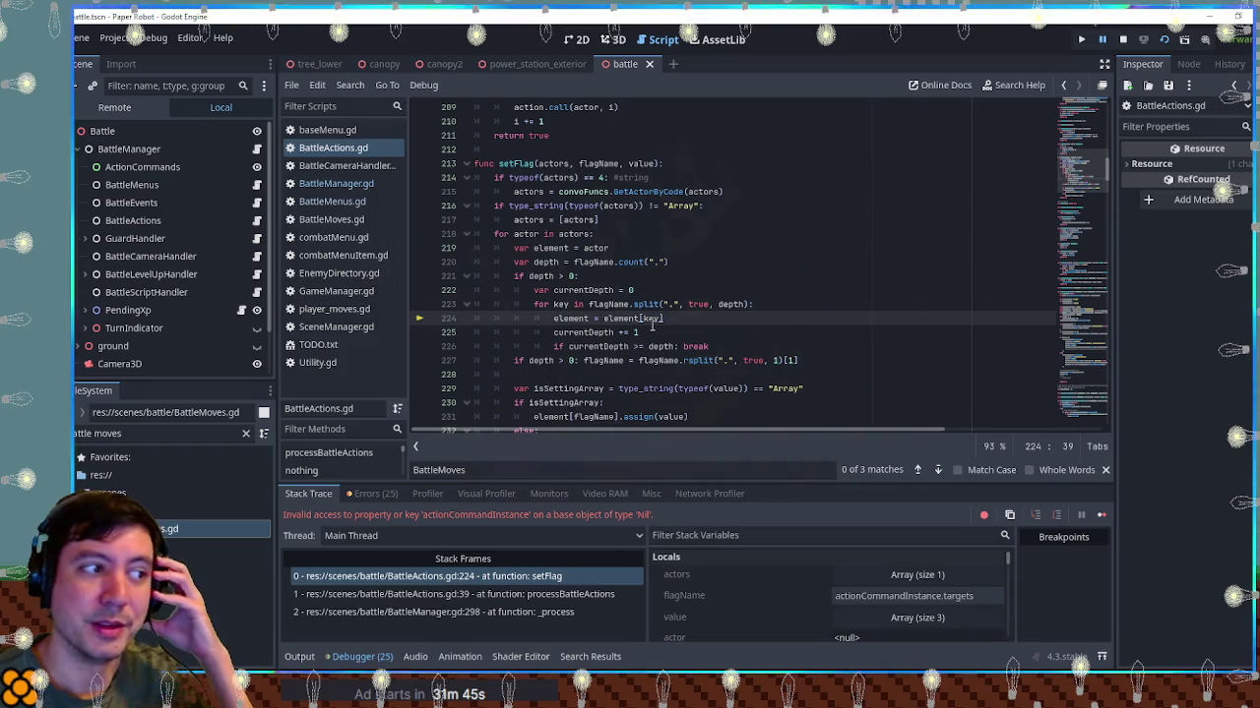
double_click(514, 164)
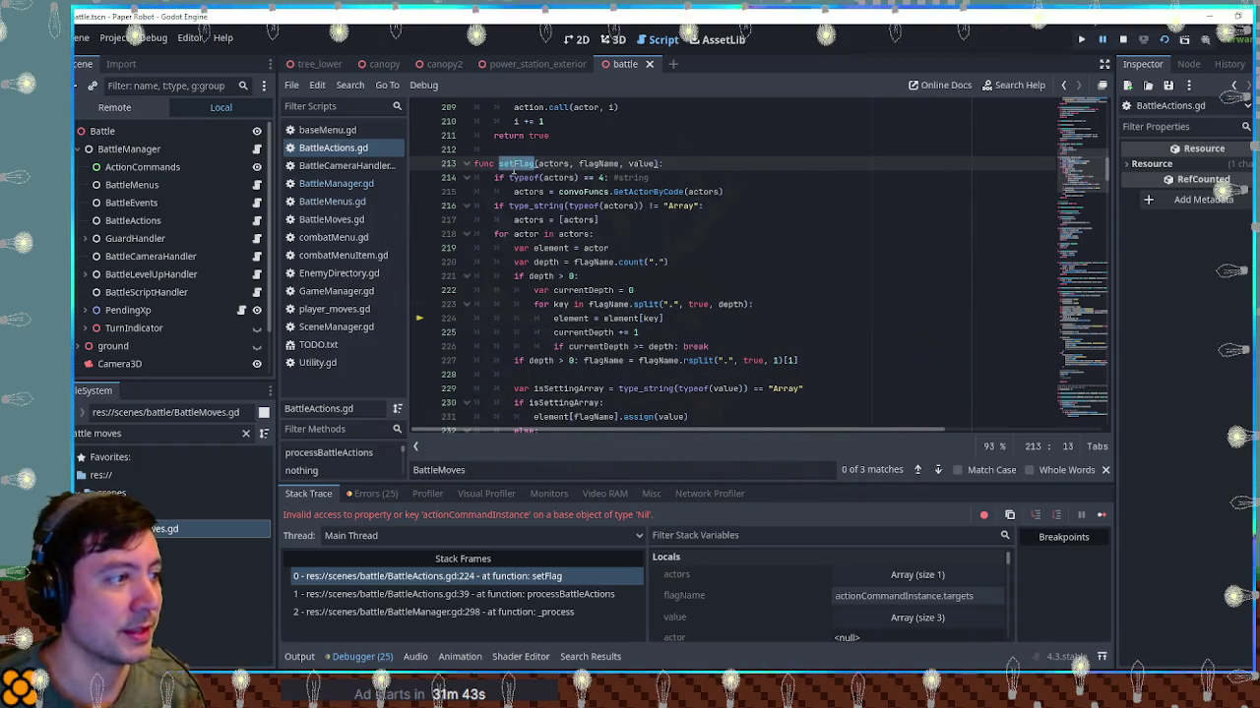
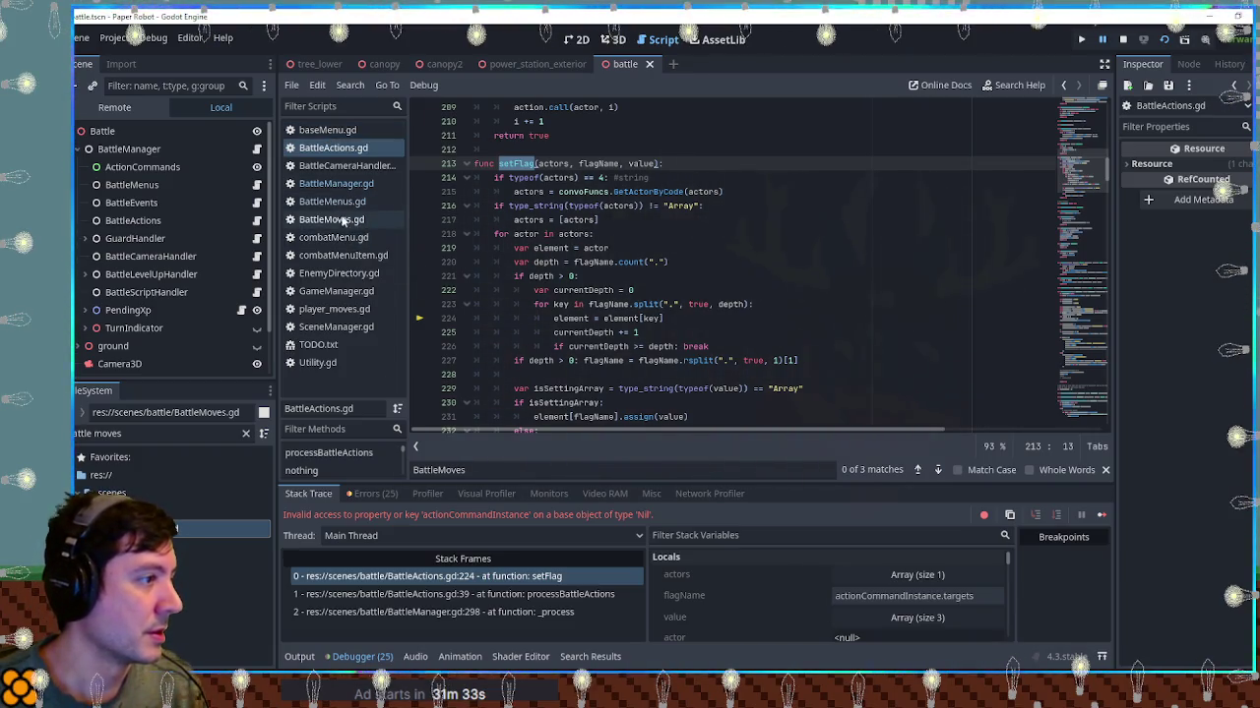
Filter the FileSystem for 'player moves' and open player_moves.gd at the birdSummon action queue
left_click(167, 433)
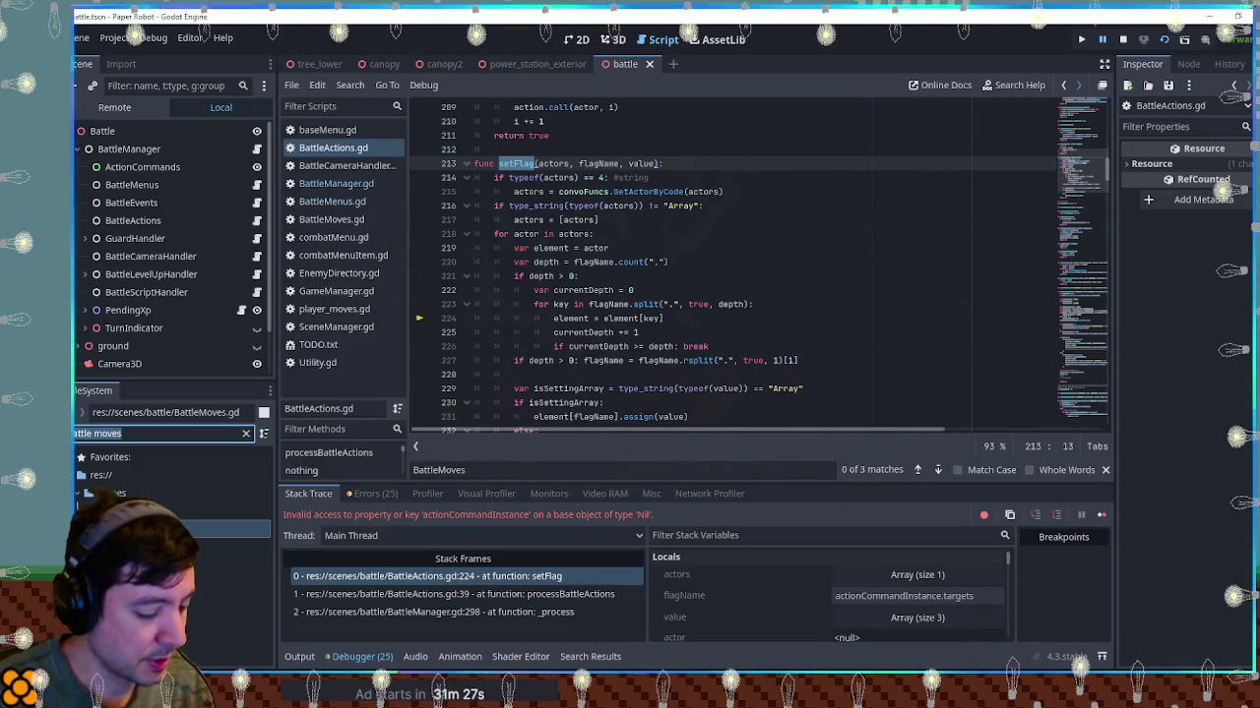
type("player moves")
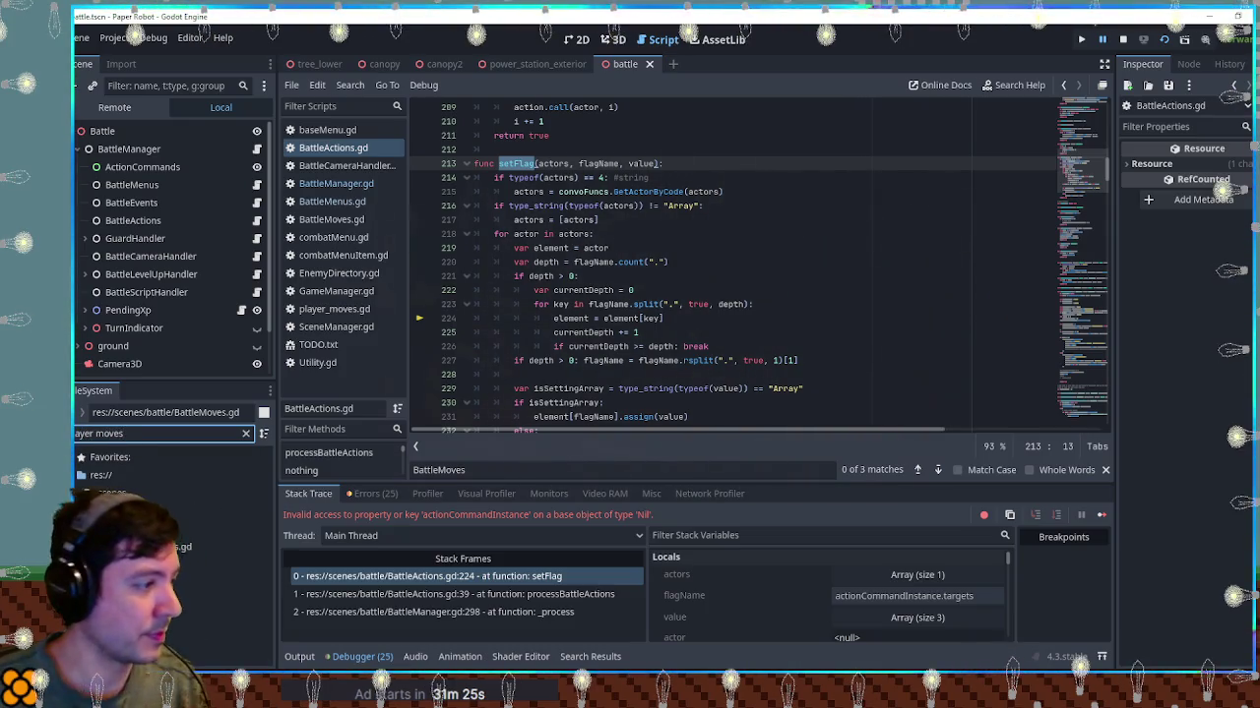
key("Down")
key("Return")
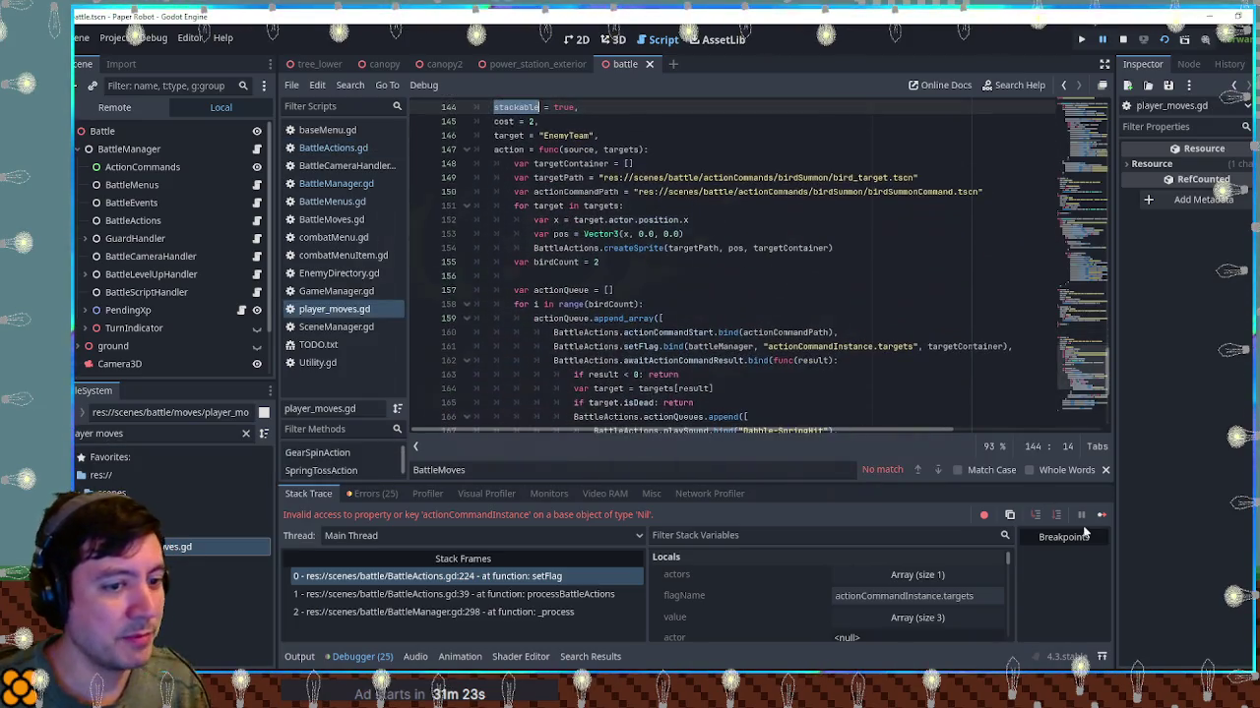
scroll(755, 281, "down", 5)
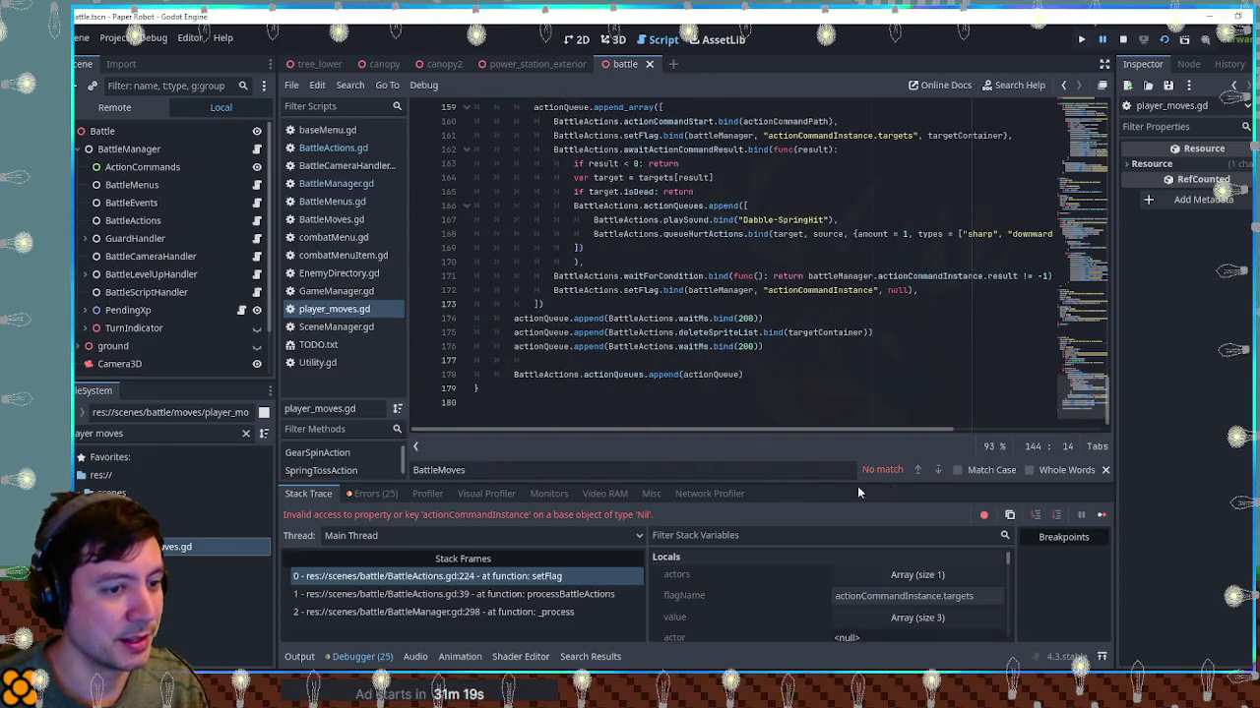
Close the find bar, review the error's stack trace, then collapse the Debugger panel
left_click(1108, 470)
left_click(311, 660)
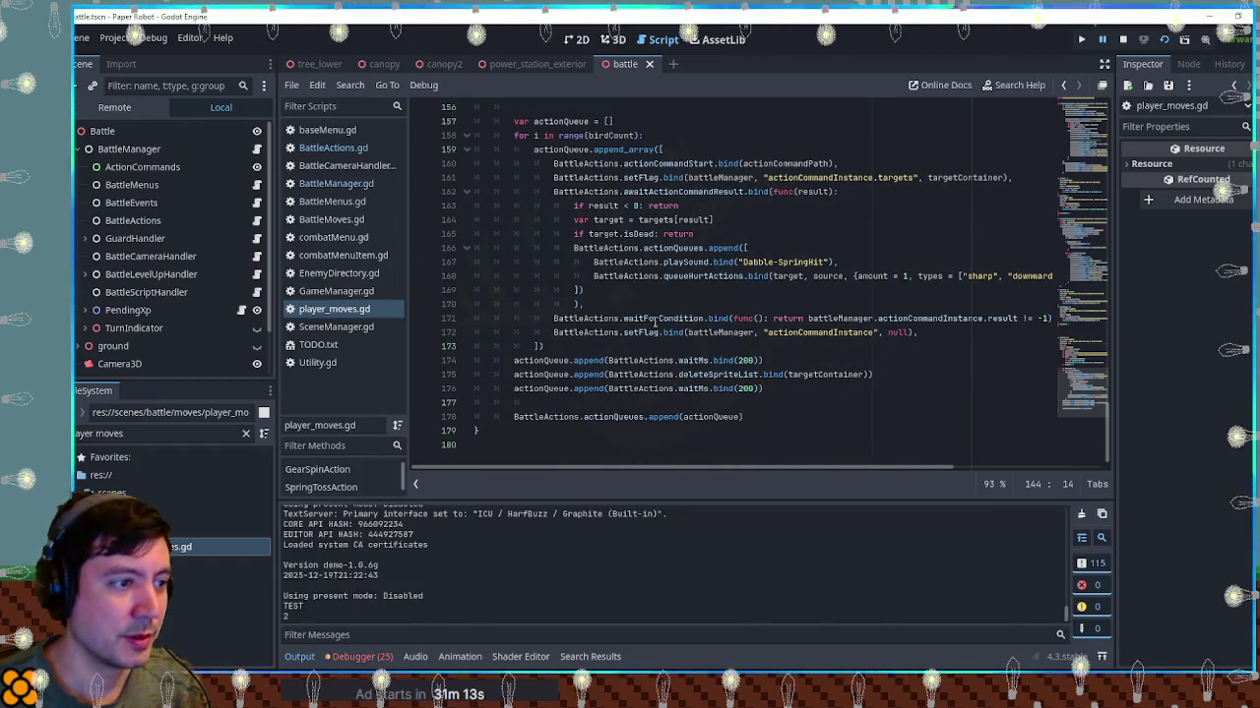
double_click(828, 330)
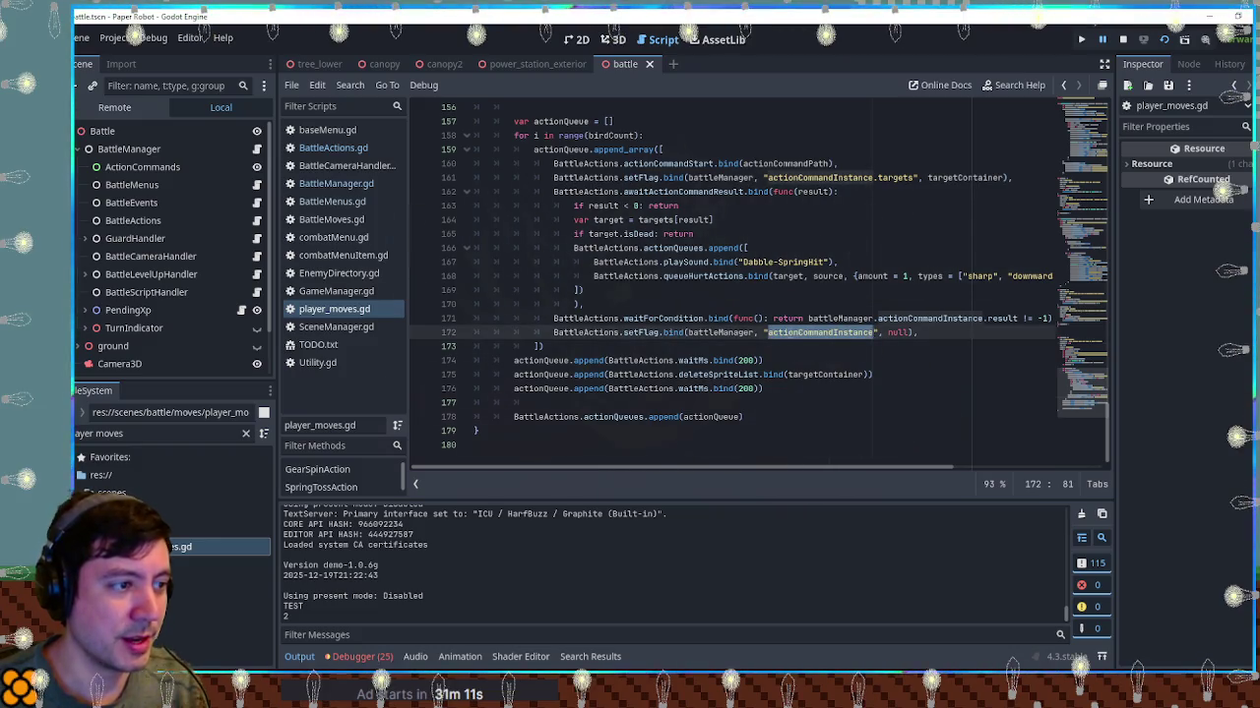
left_click(334, 665)
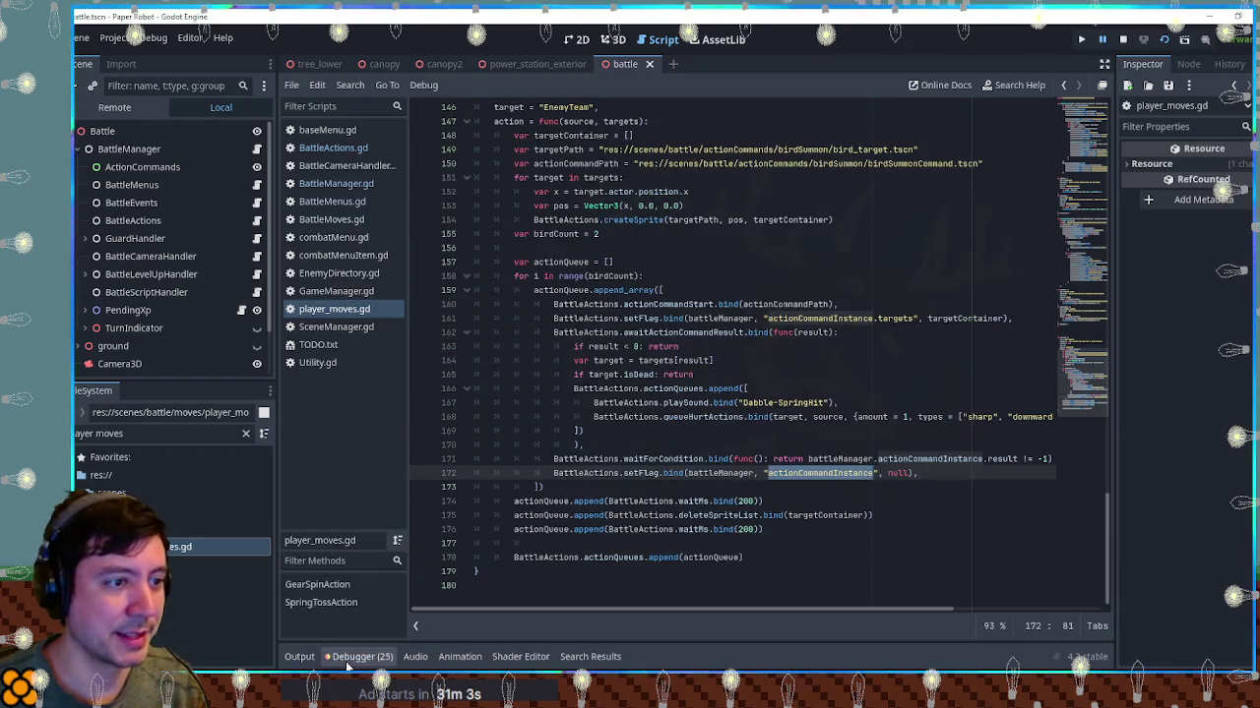
left_click(346, 667)
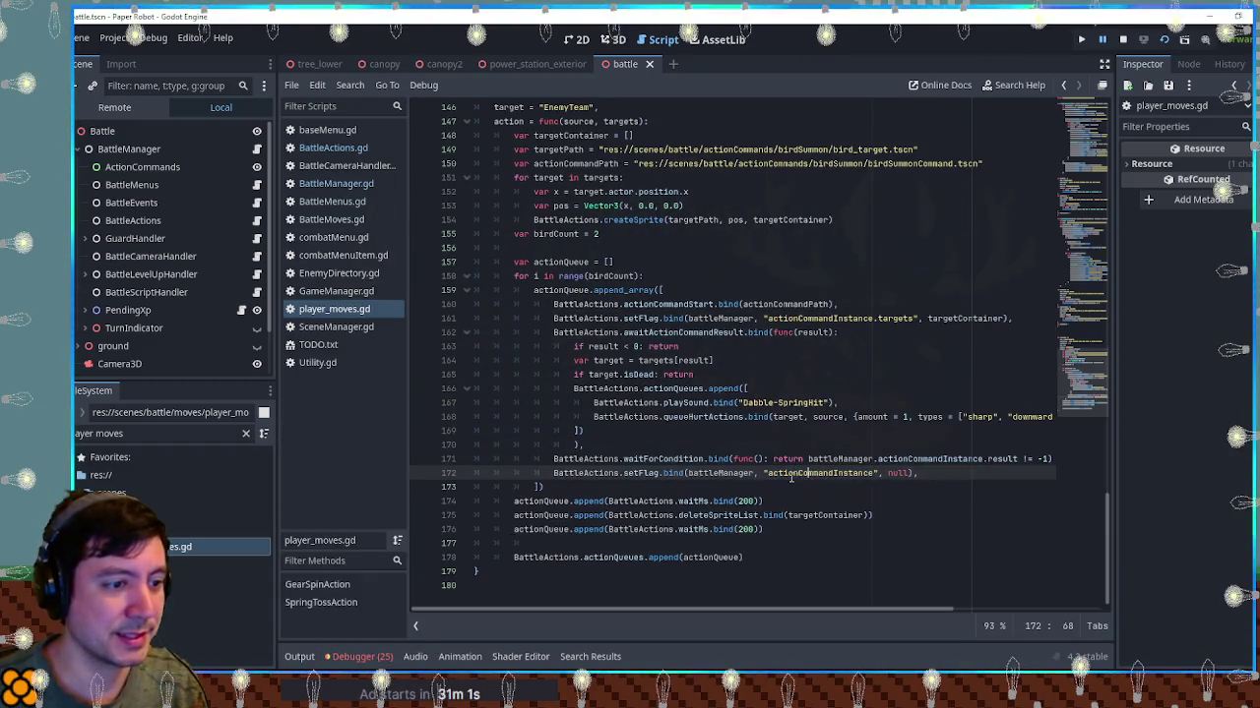
Inspect battleManager, actionCommandInstance and result on lines 171–172 of the bird summon code
double_click(719, 473)
double_click(795, 473)
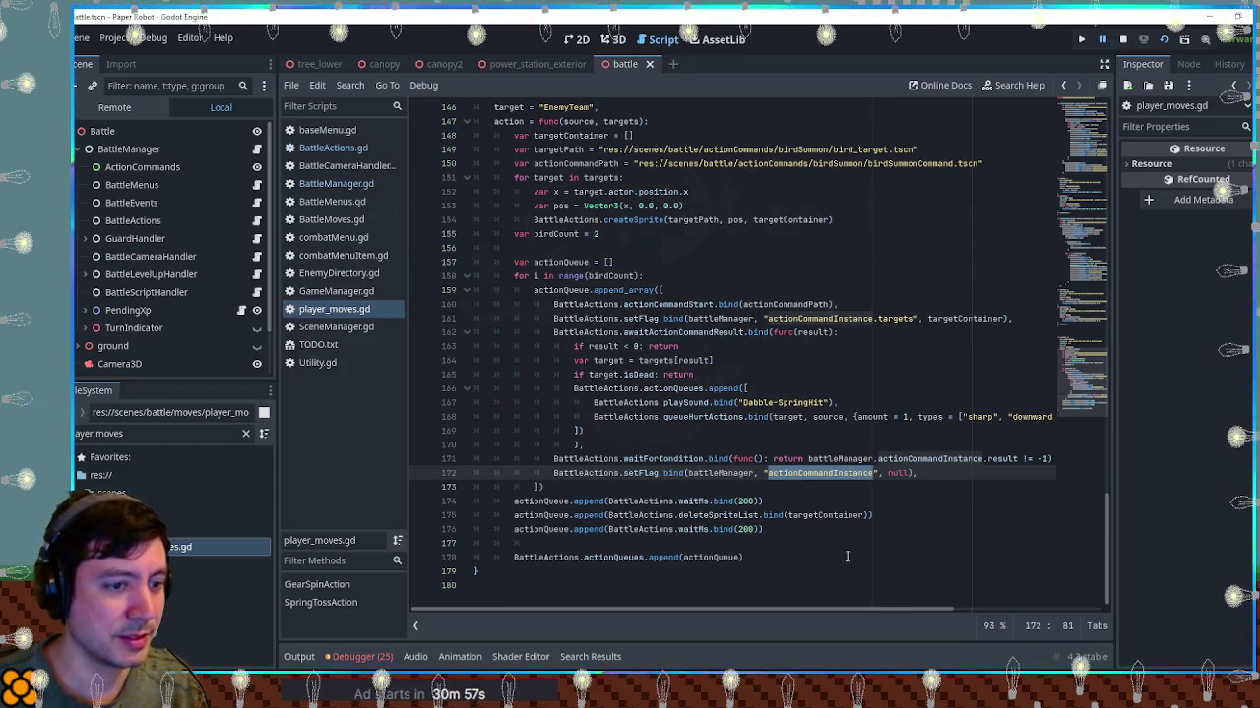
mouse_move(879, 610)
left_mouse_down()
mouse_move(907, 622)
mouse_move(874, 612)
mouse_move(923, 612)
left_mouse_up()
double_click(889, 460)
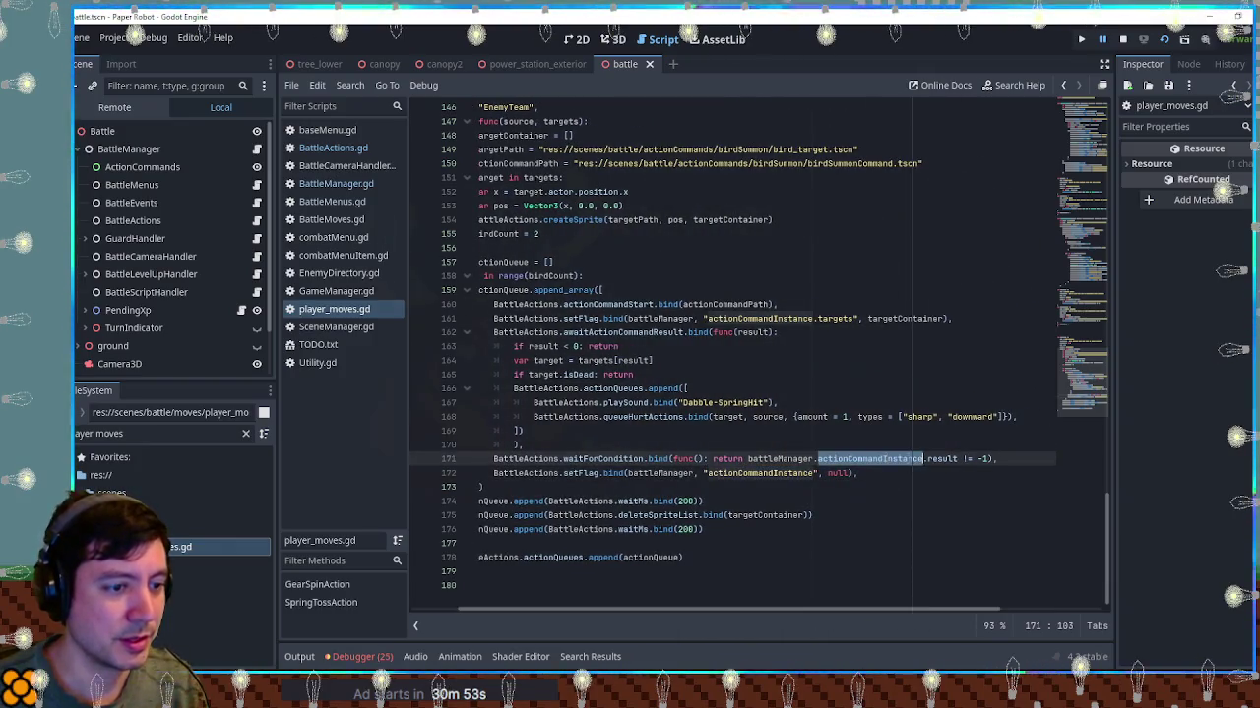
double_click(942, 460)
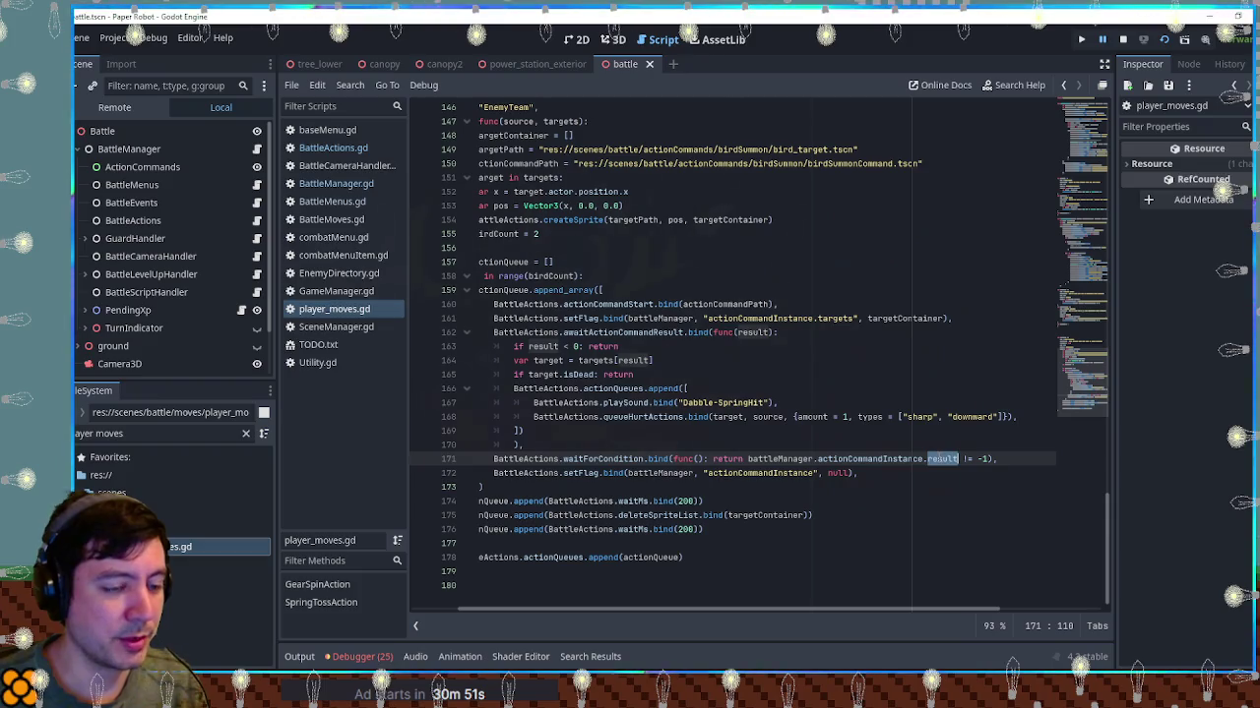
key("alt+Tab")
key("alt+Tab")
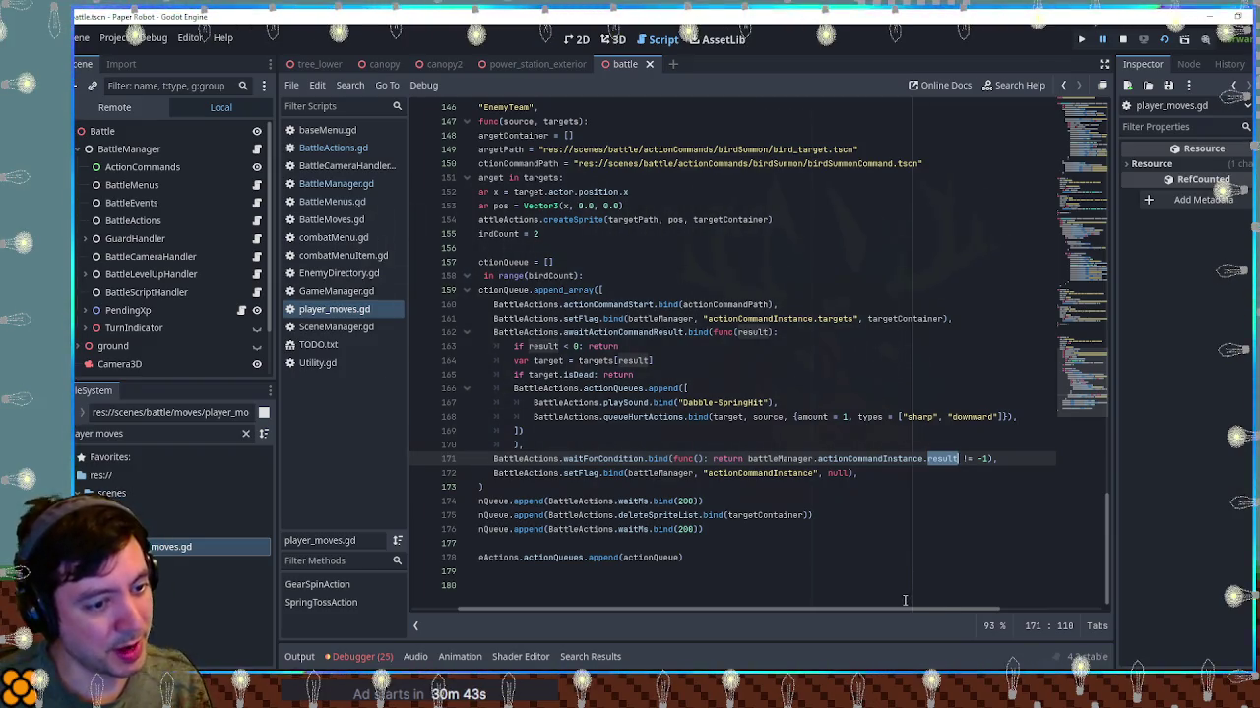
scroll(876, 608, "left", 2)
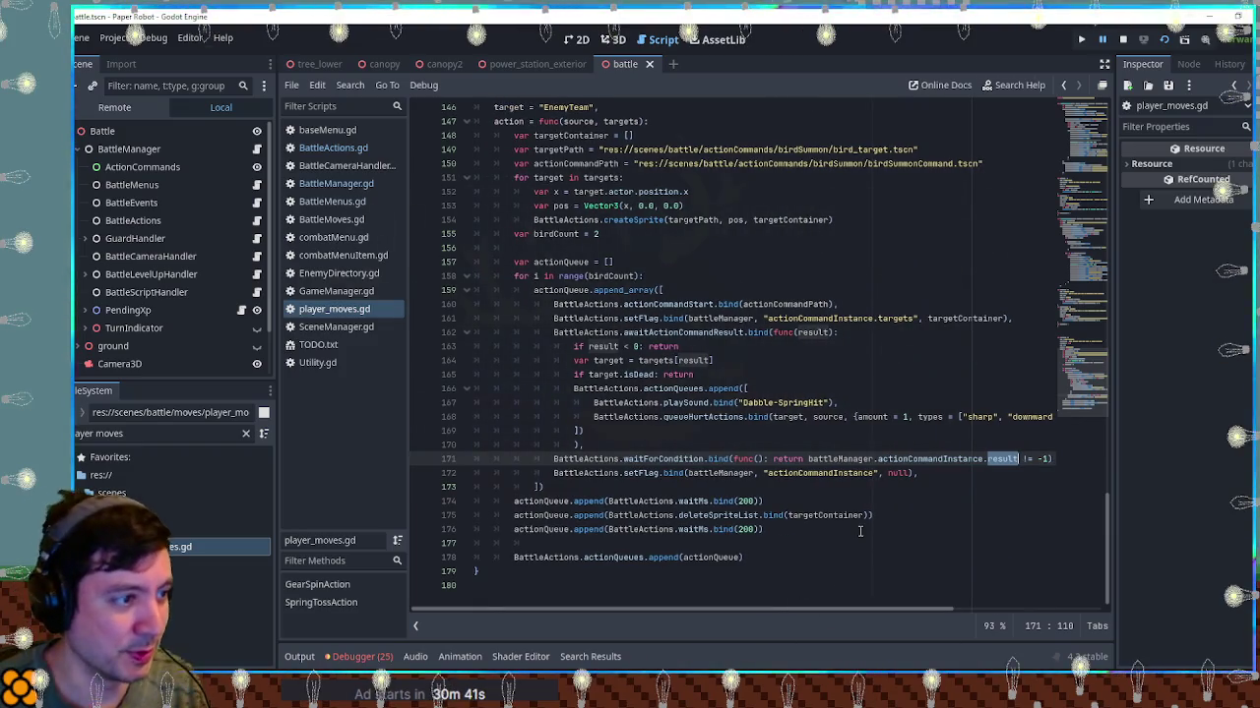
Search all project files for '"battlemoves"', which returns no results
left_click(784, 304)
key("ctrl+shift+f")
type("\"battle")
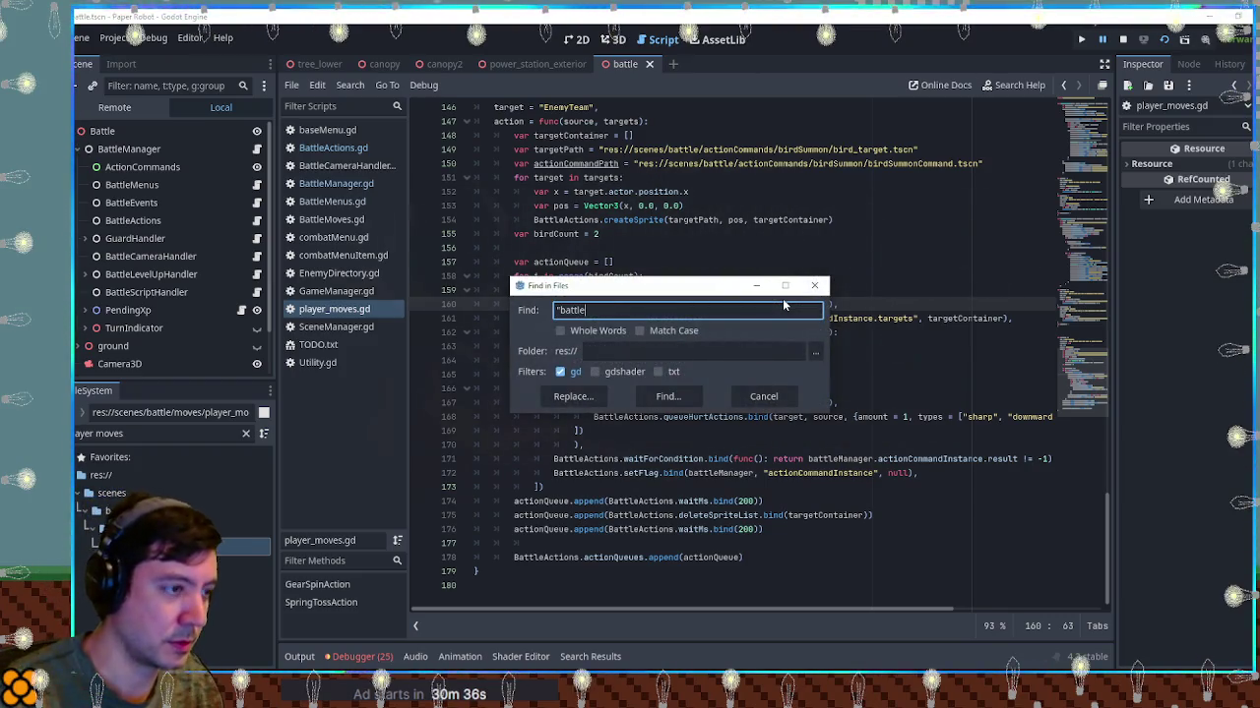
type("moves\"")
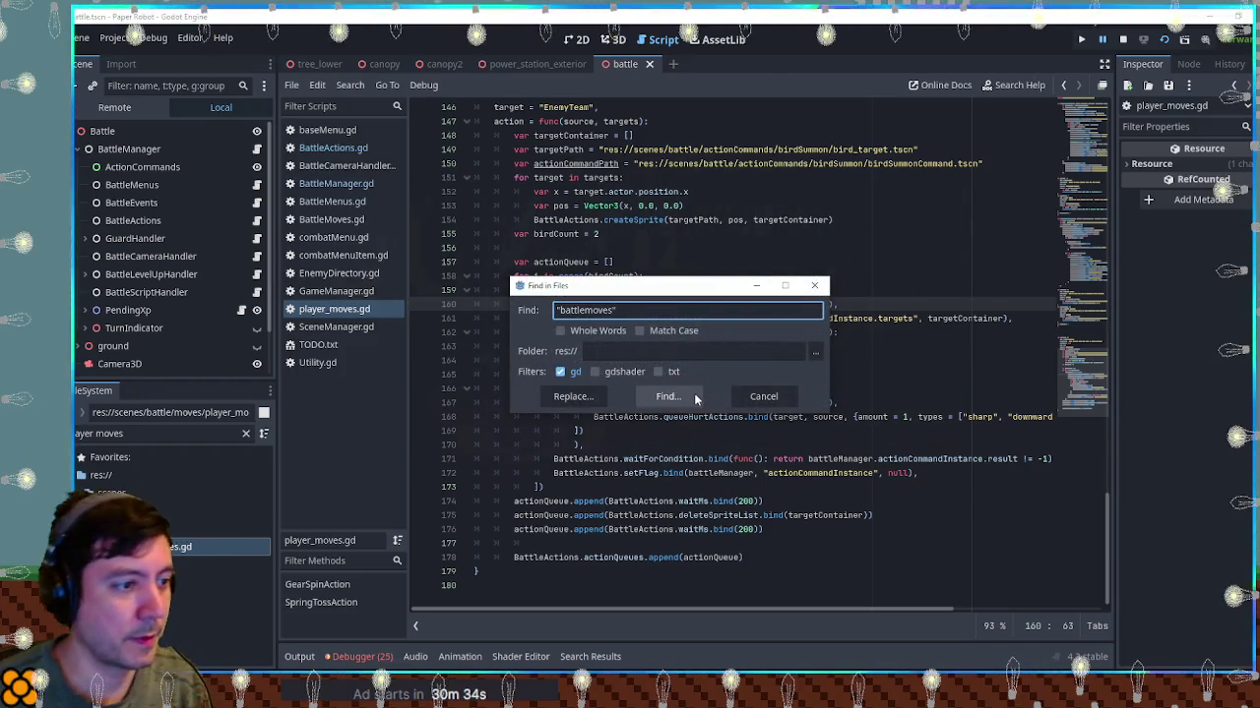
left_click(696, 398)
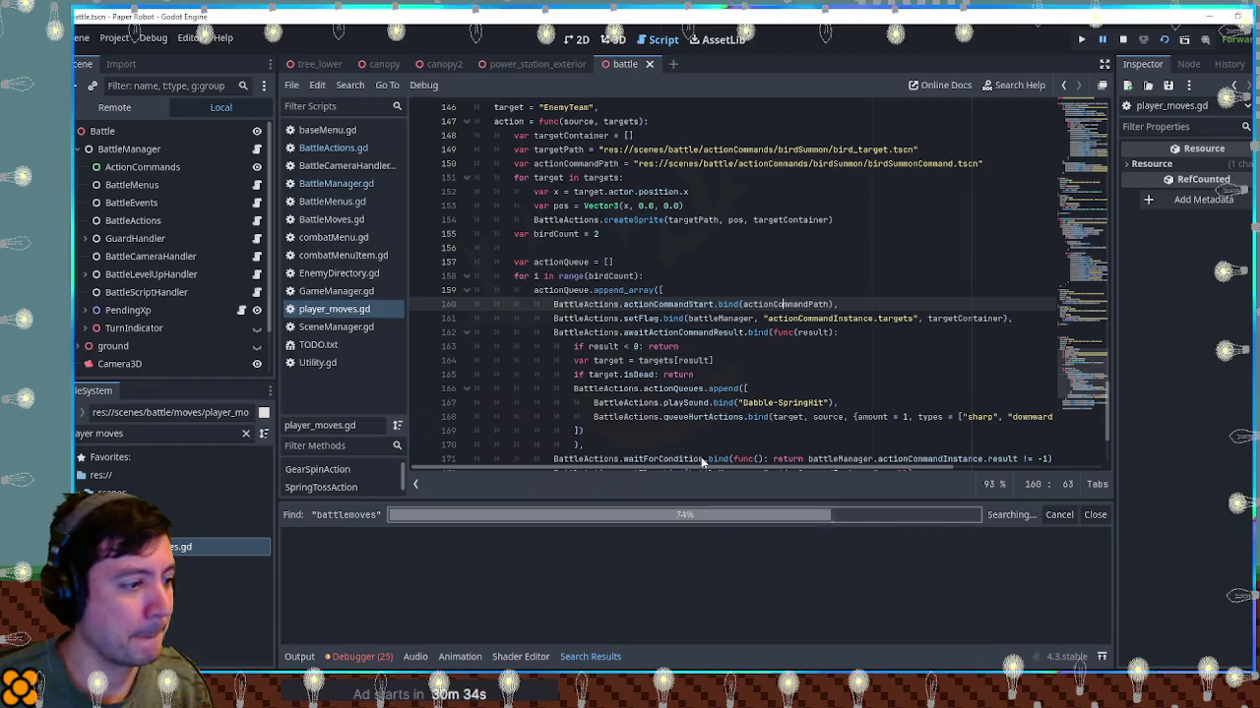
left_click(851, 387)
left_click(1095, 515)
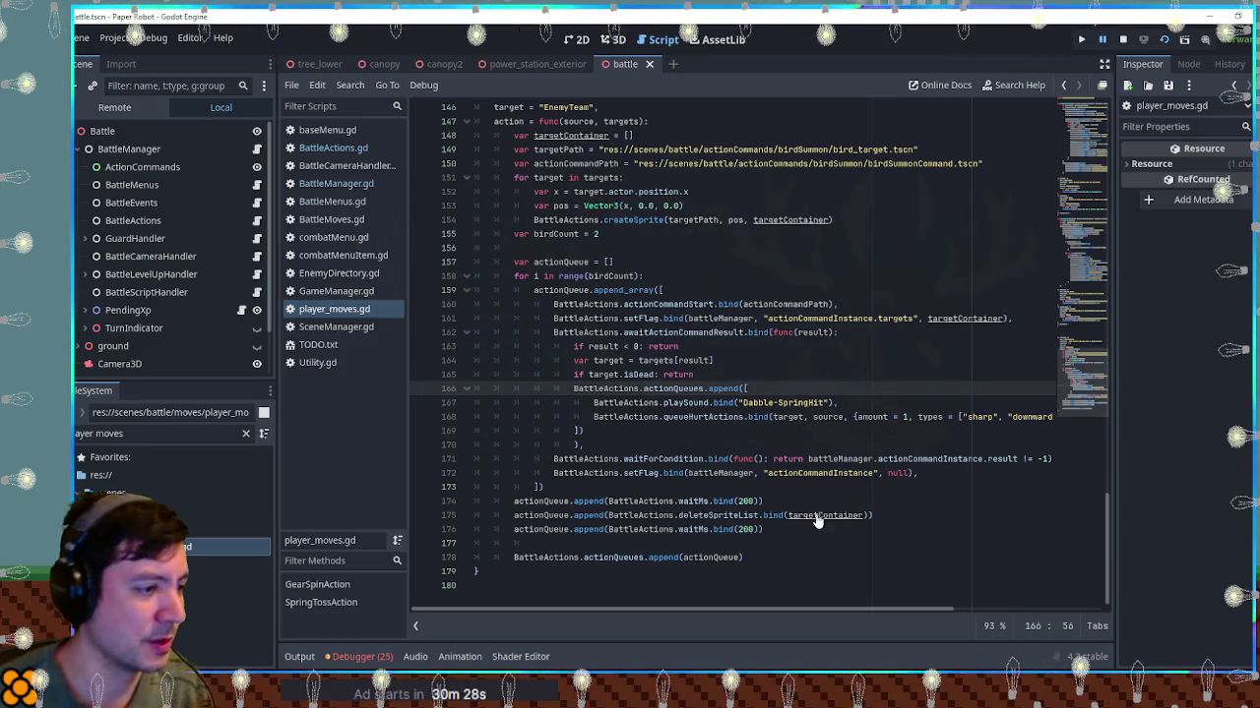
Rerun the project search for battlemoves without the leading quote, again finding nothing
left_click(758, 489)
key("ctrl+shift+f")
key("Home")
key("Delete")
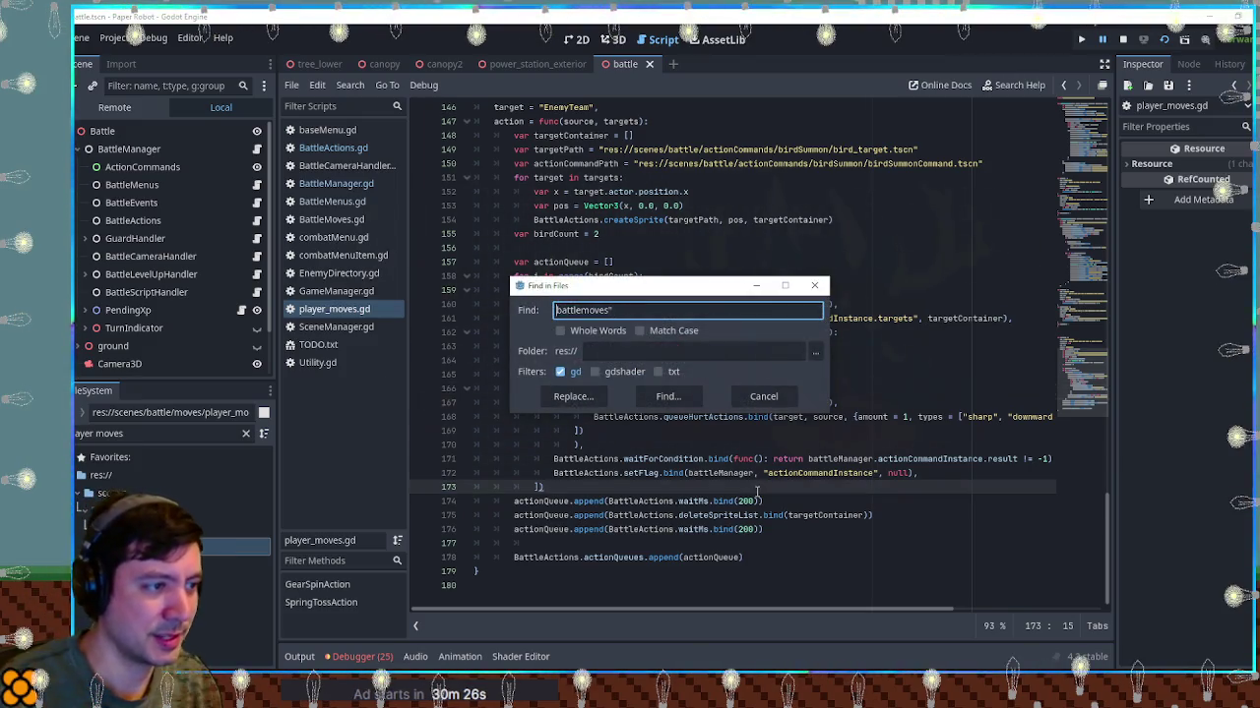
left_click(668, 396)
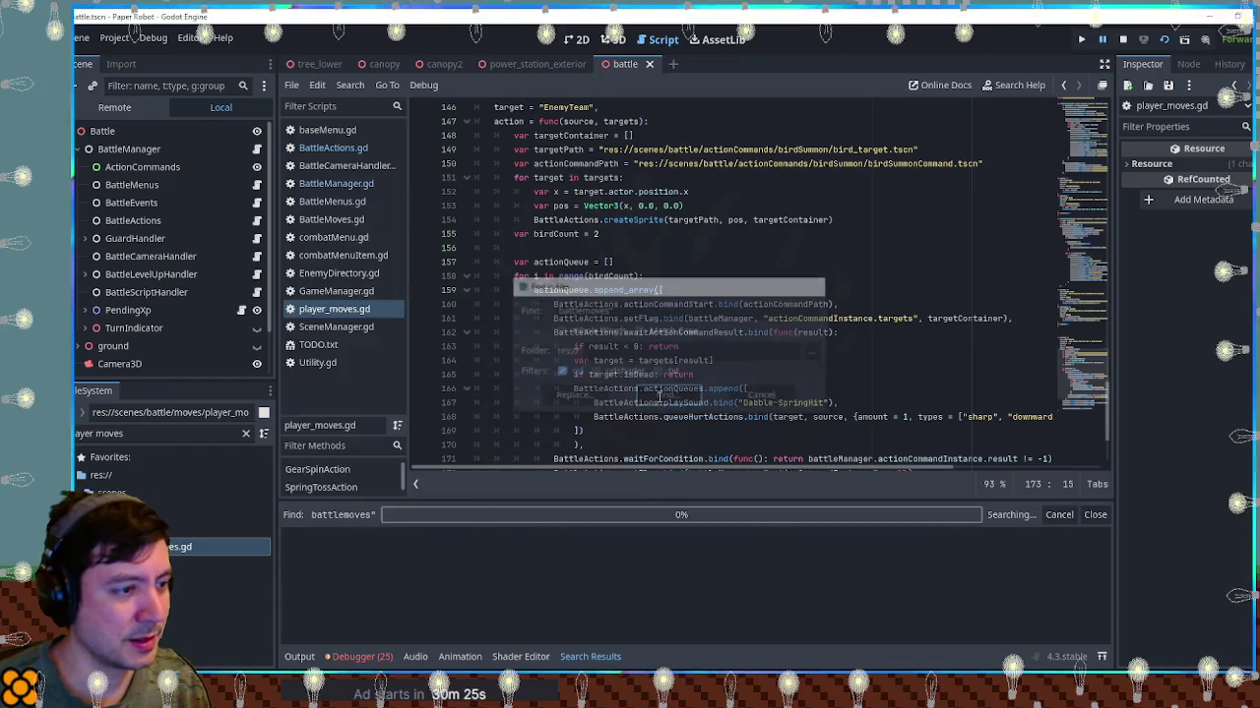
left_click(1094, 514)
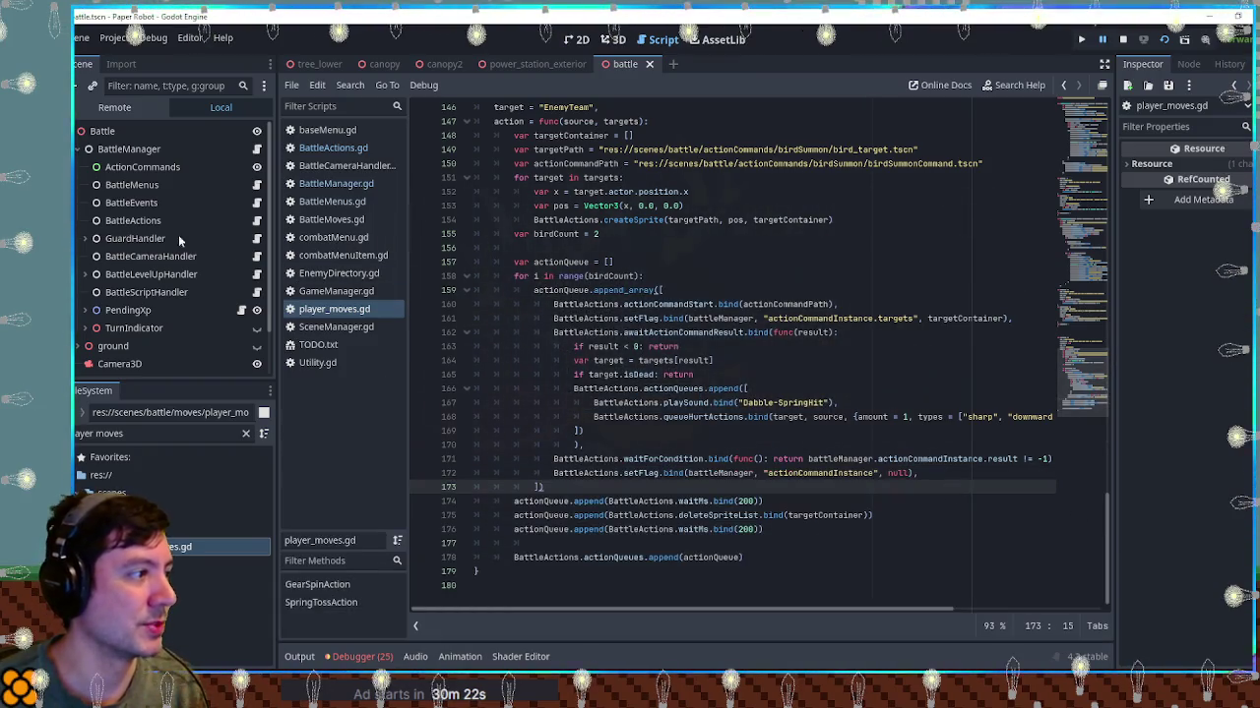
left_click(904, 385)
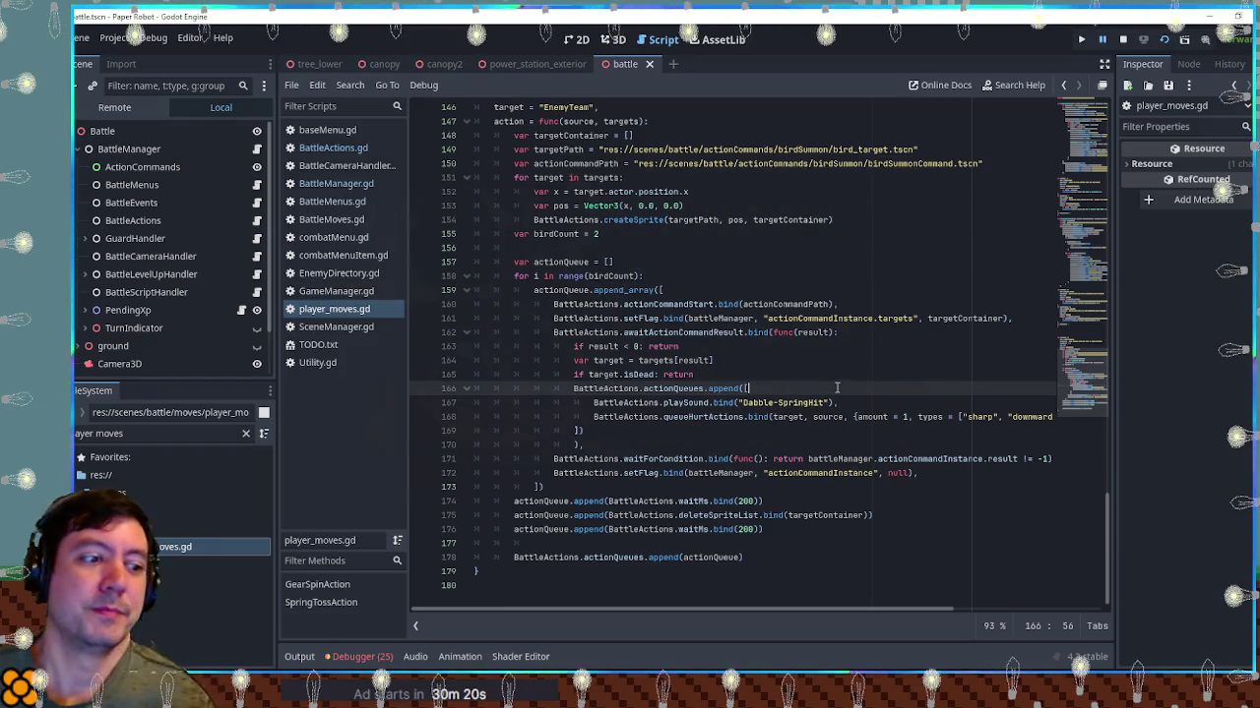
Inspect actionCommandInstance, awaitActionCommandResult, actionCommandStart and targets on lines 160–172
double_click(819, 474)
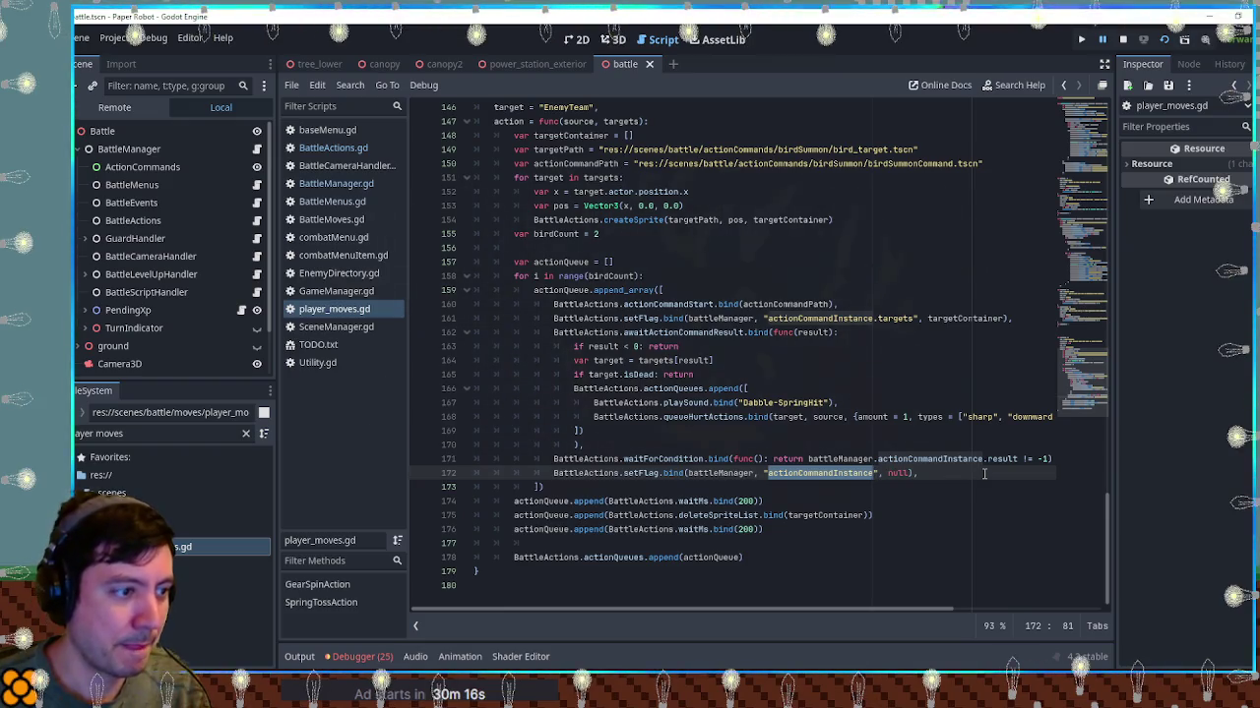
double_click(677, 333)
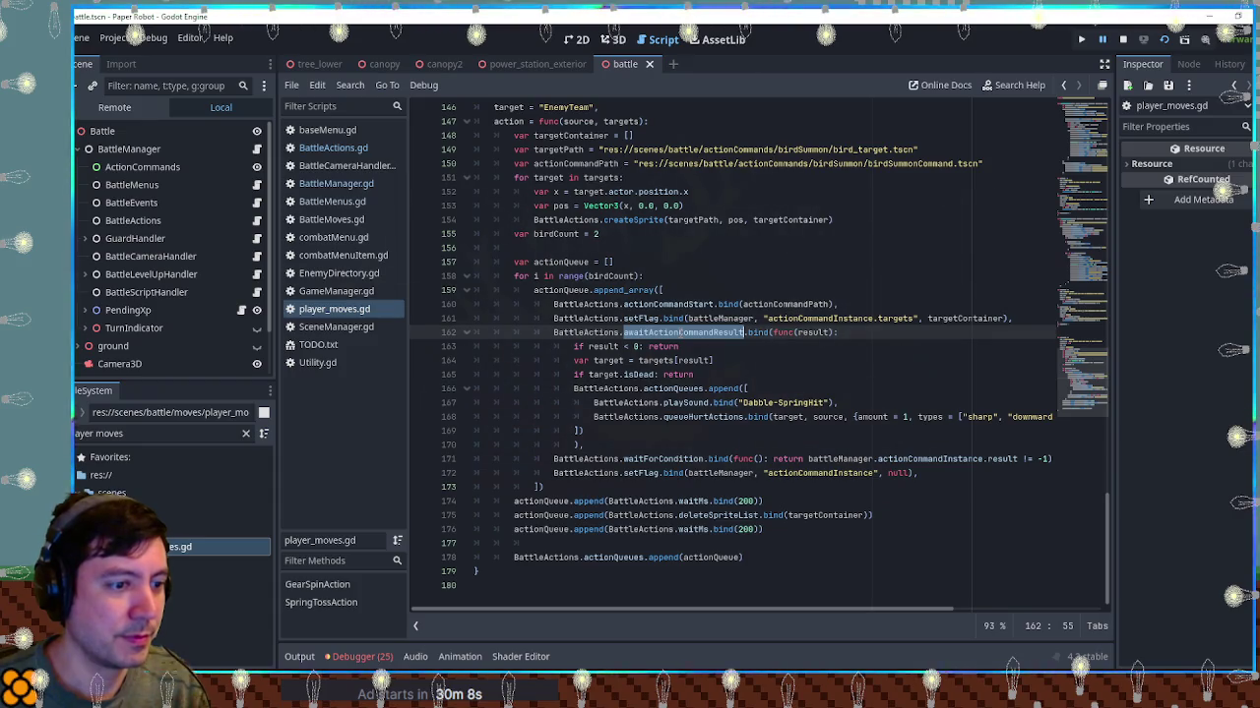
double_click(808, 473)
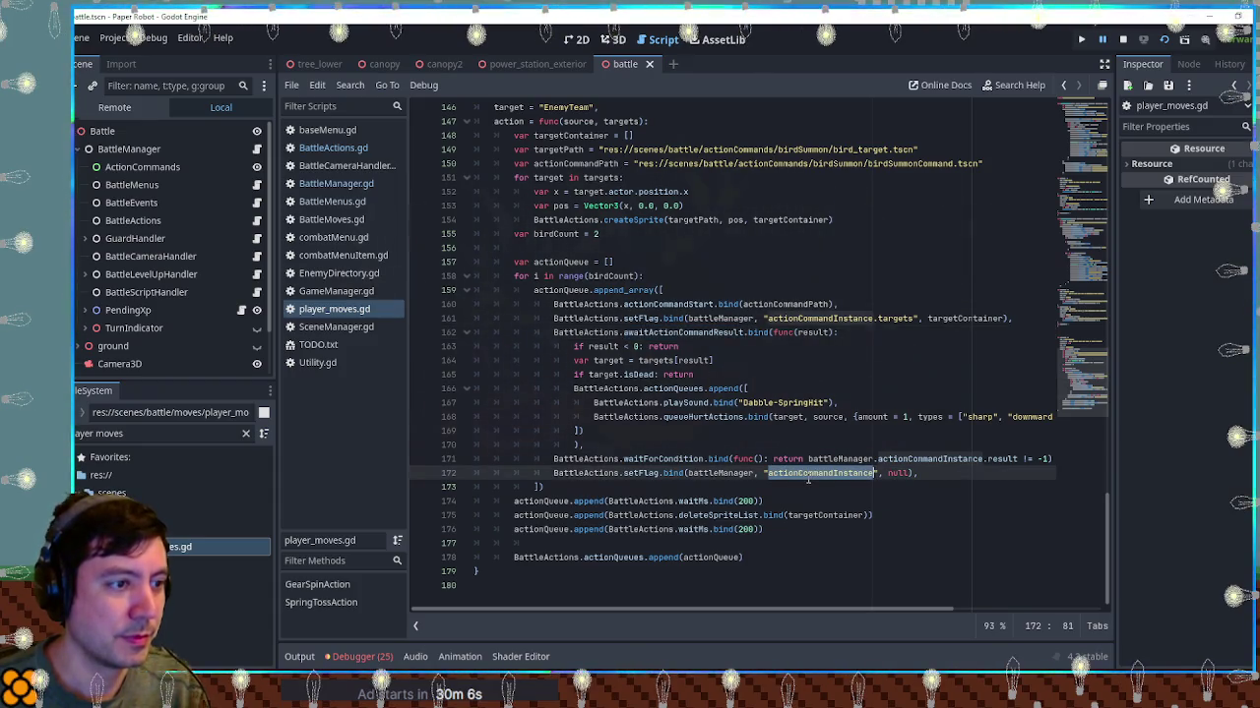
double_click(673, 307)
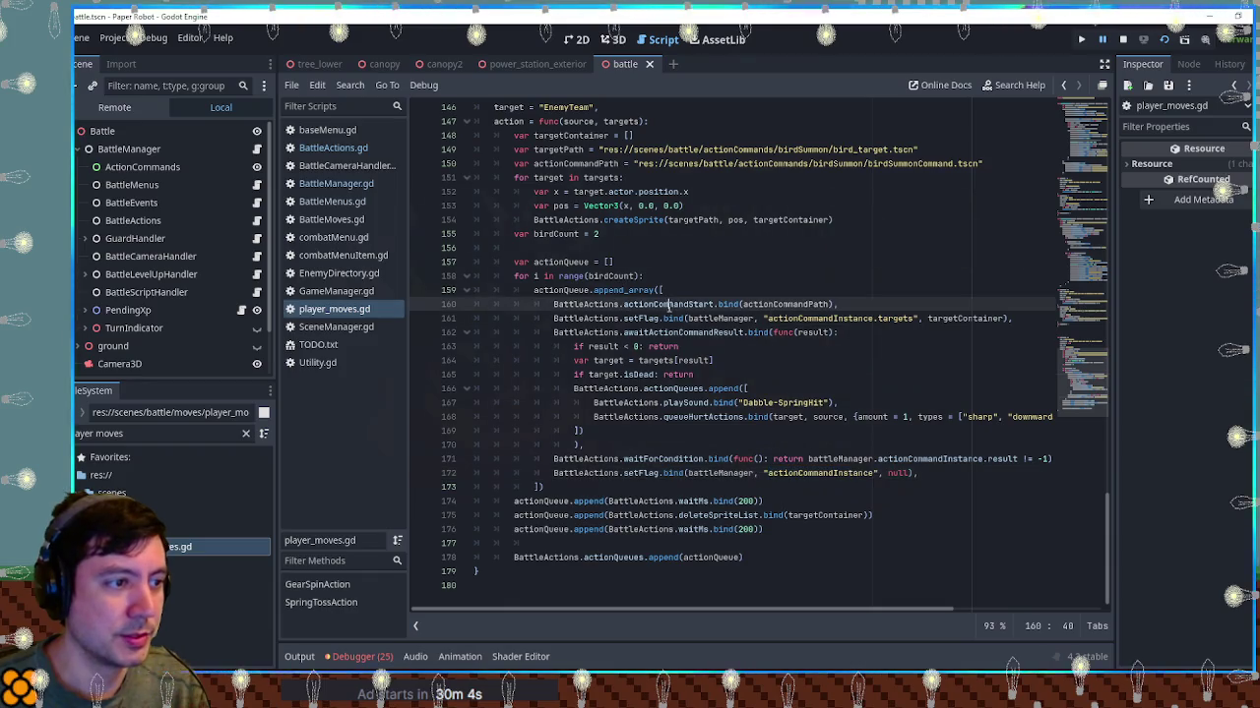
double_click(894, 318)
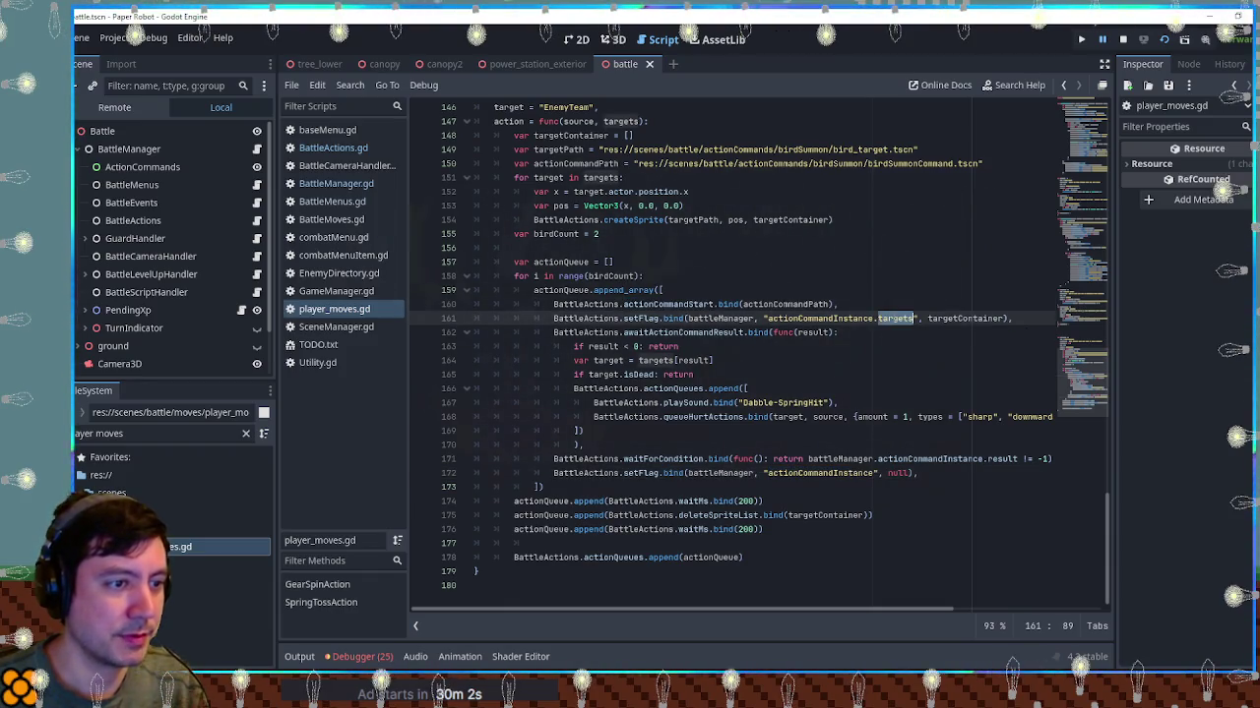
Reopen the debugger and expand the size-3 value array in Stack Variables
left_click(347, 657)
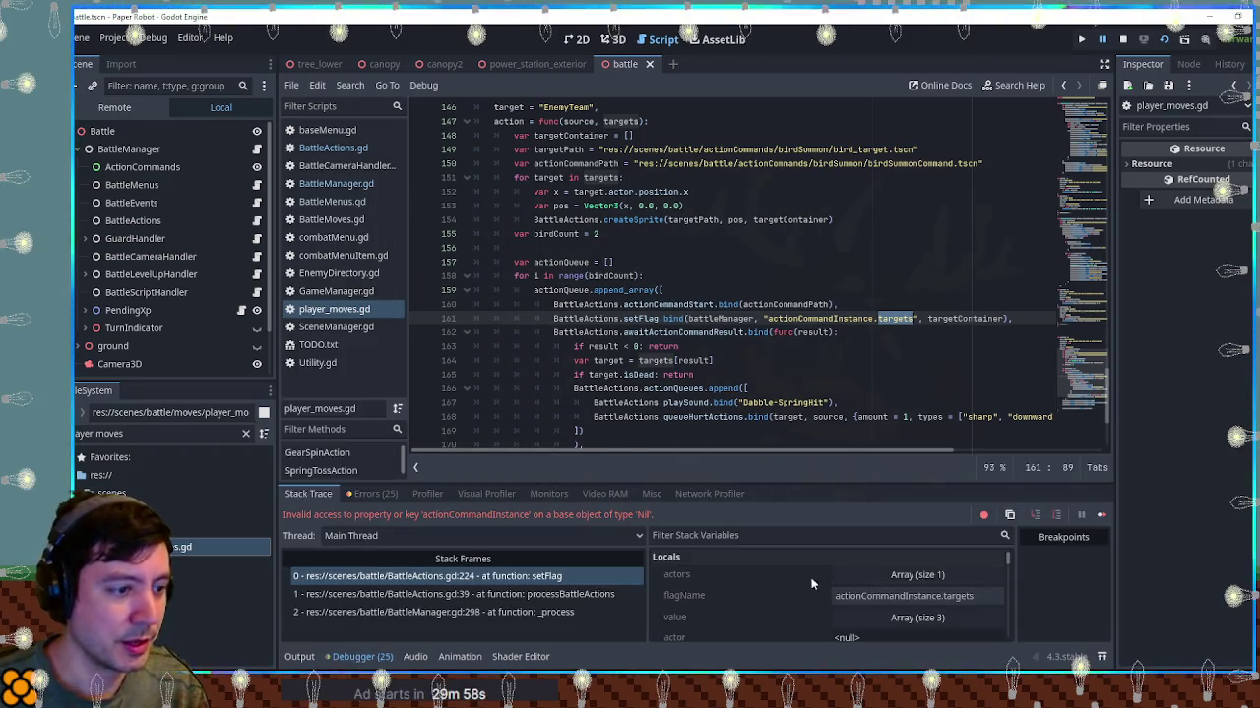
scroll(816, 581, "down", 1)
left_click(855, 610)
scroll(817, 592, "down", 3)
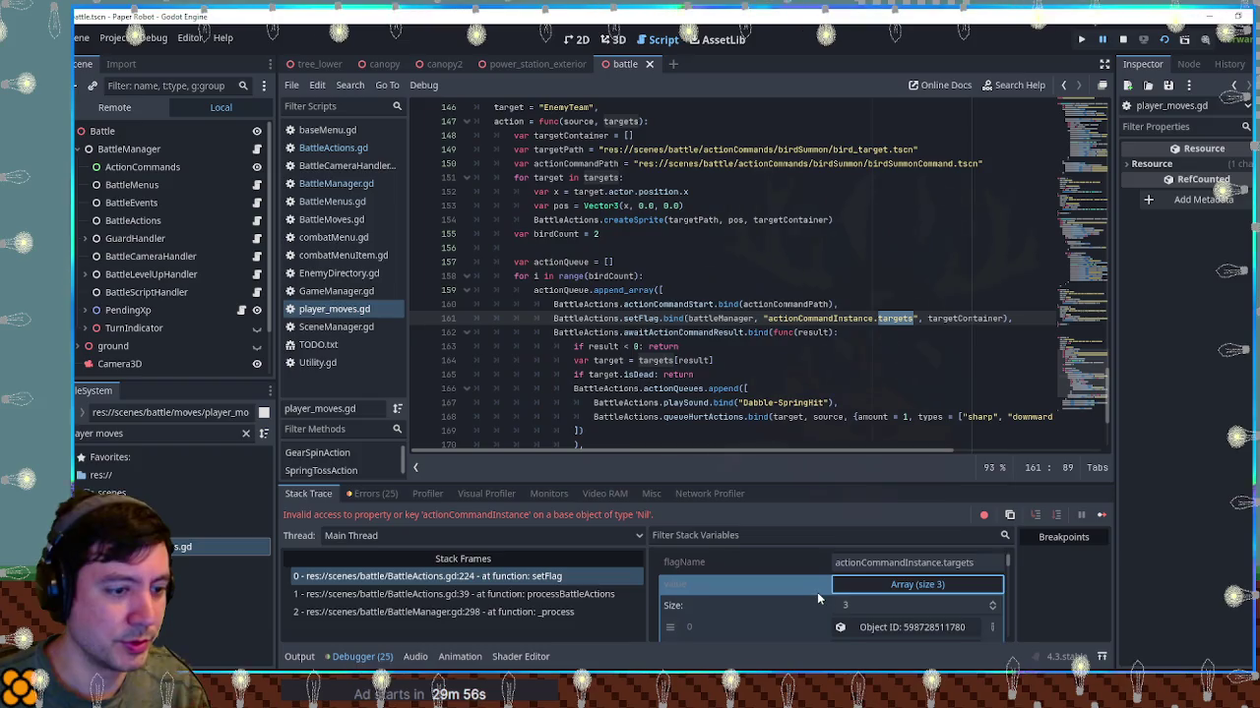
double_click(964, 318)
double_click(688, 304)
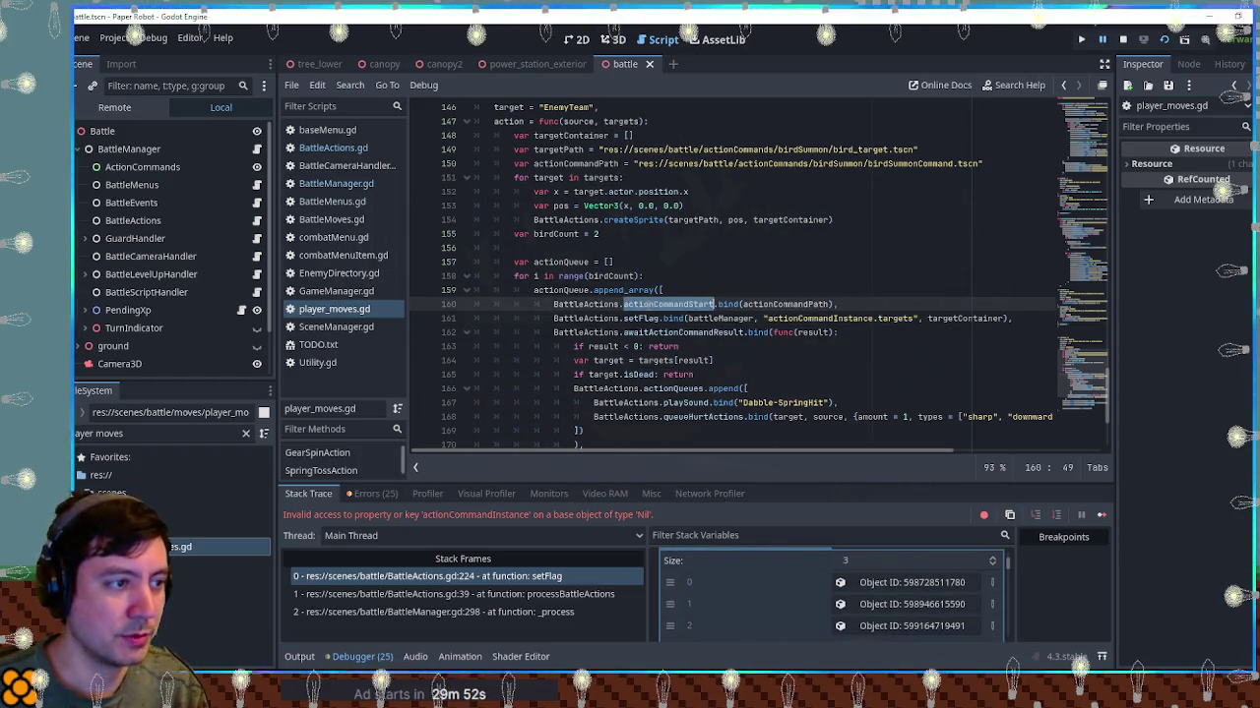
Find actionCommandStart across the project and open its definition in BattleActions.gd
key("ctrl+shift+f")
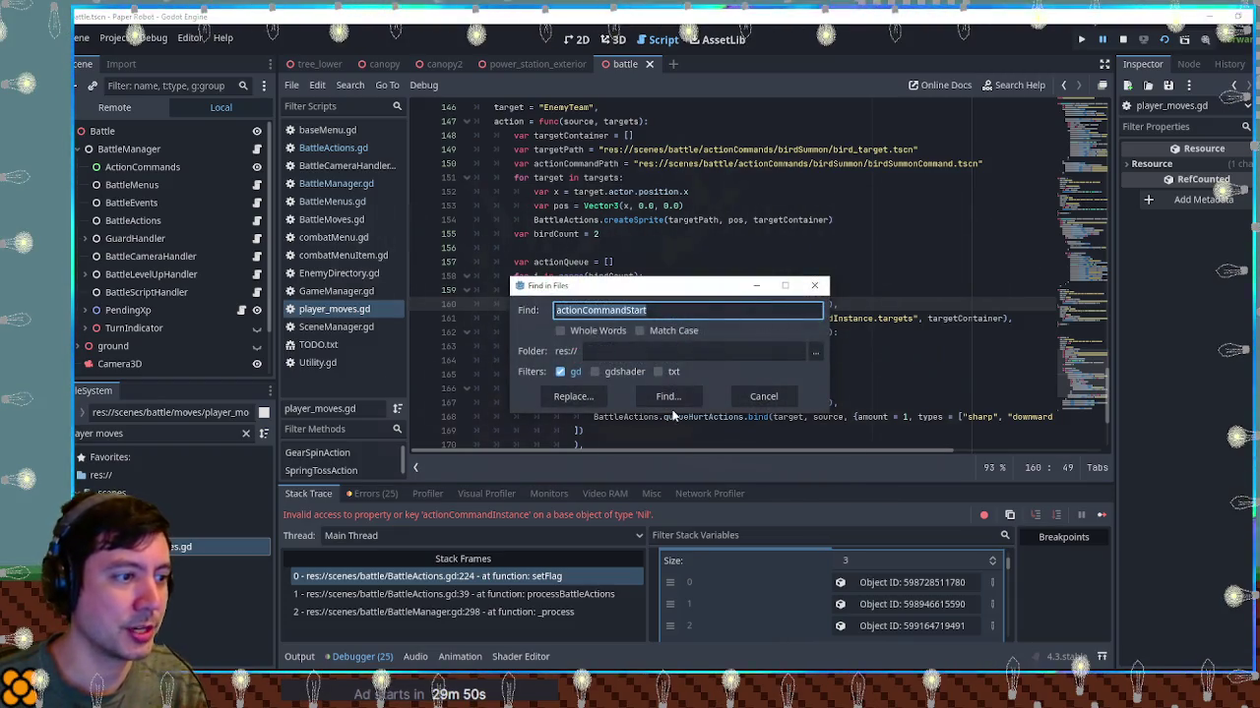
key("Return")
scroll(466, 578, "down", 5)
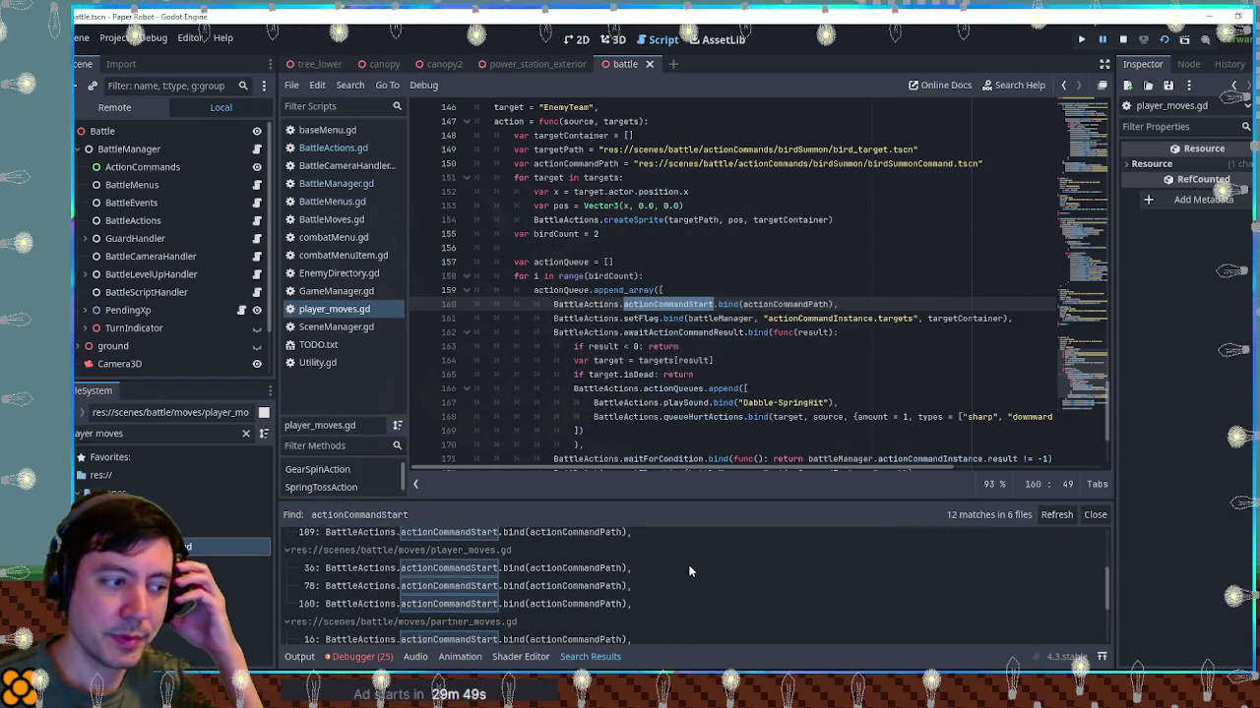
left_click(484, 633)
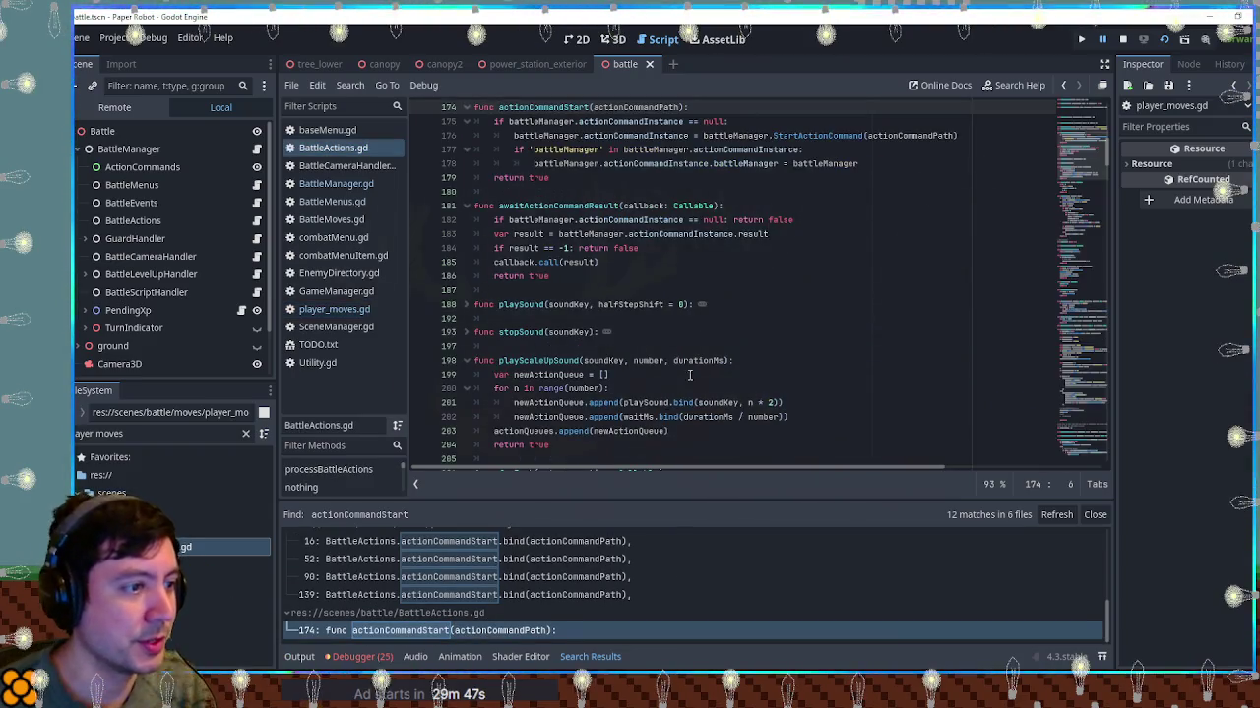
scroll(696, 372, "up", 2)
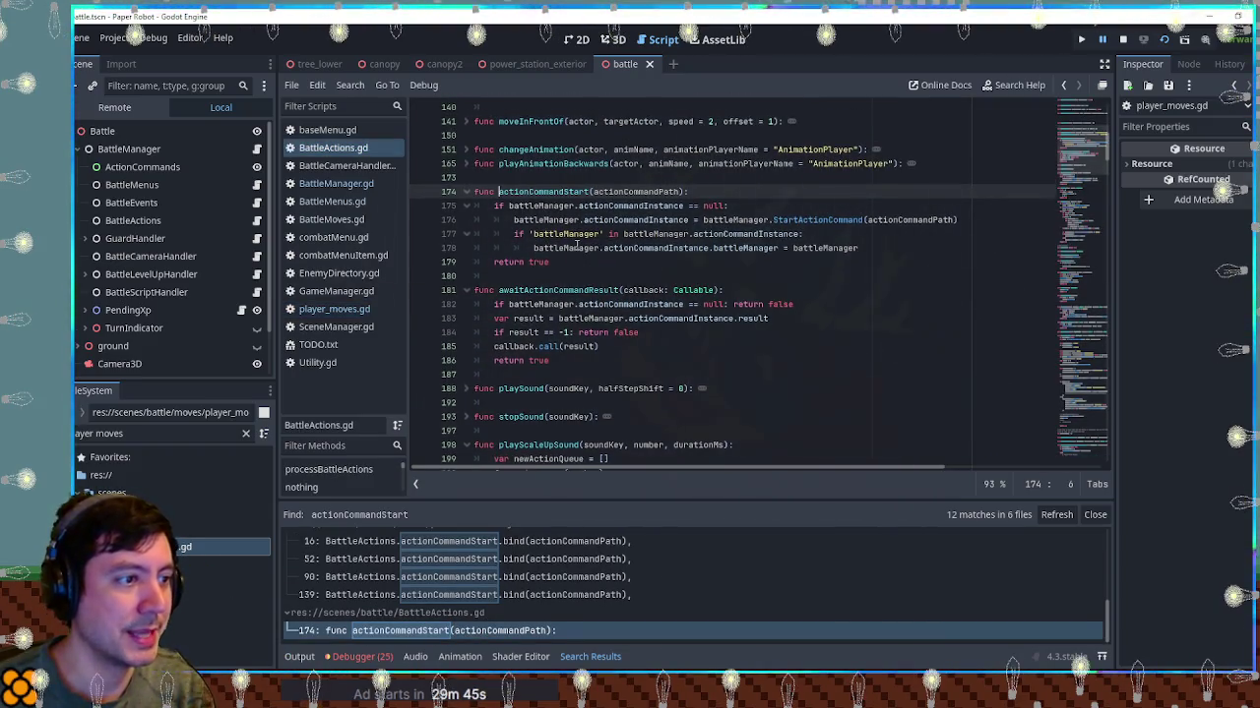
mouse_move(576, 246)
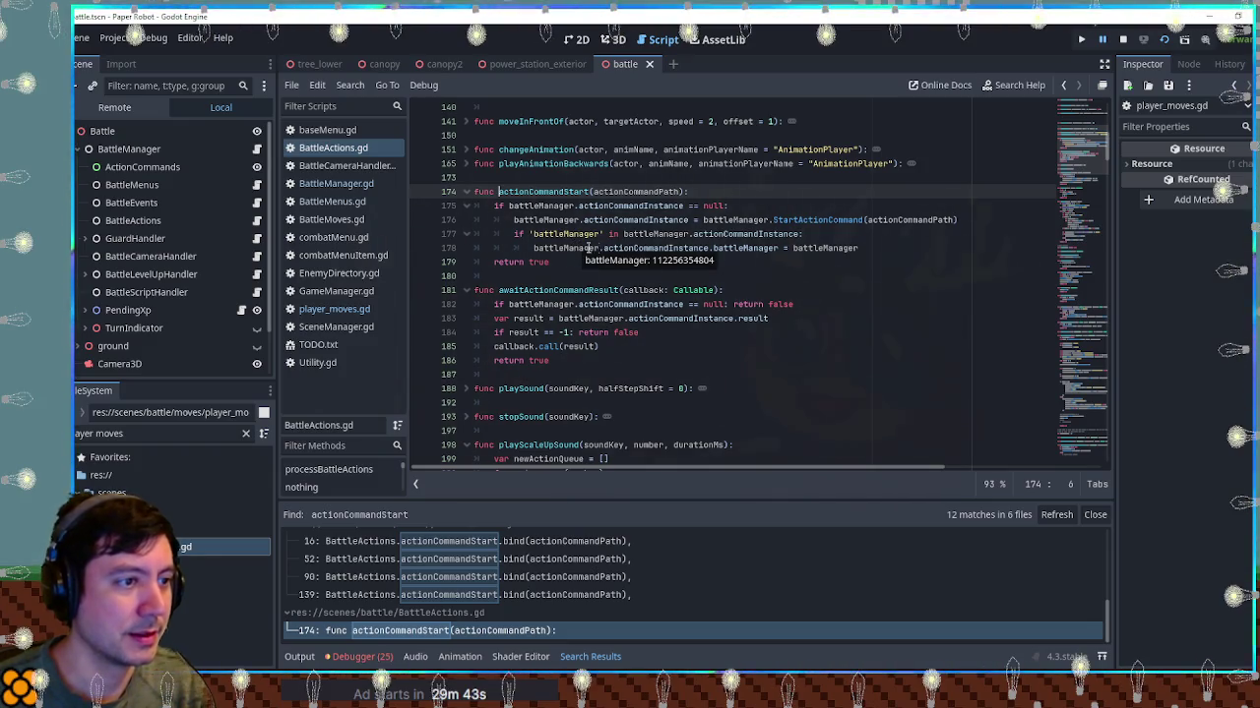
Delete the battleManager assignment check on lines 177–178 and review lines 175–176
double_click(664, 234)
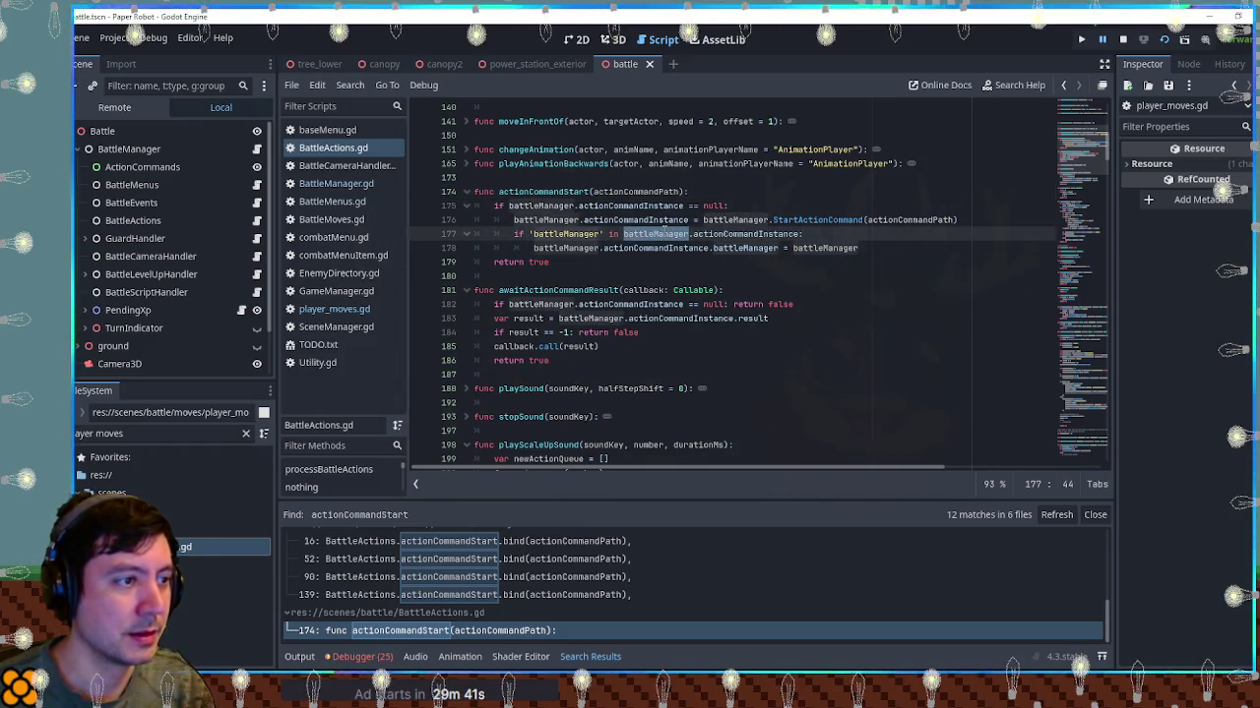
left_click(531, 234)
mouse_move(531, 234)
left_mouse_down()
mouse_move(598, 236)
mouse_move(556, 254)
left_mouse_up()
key("ctrl+shift+k")
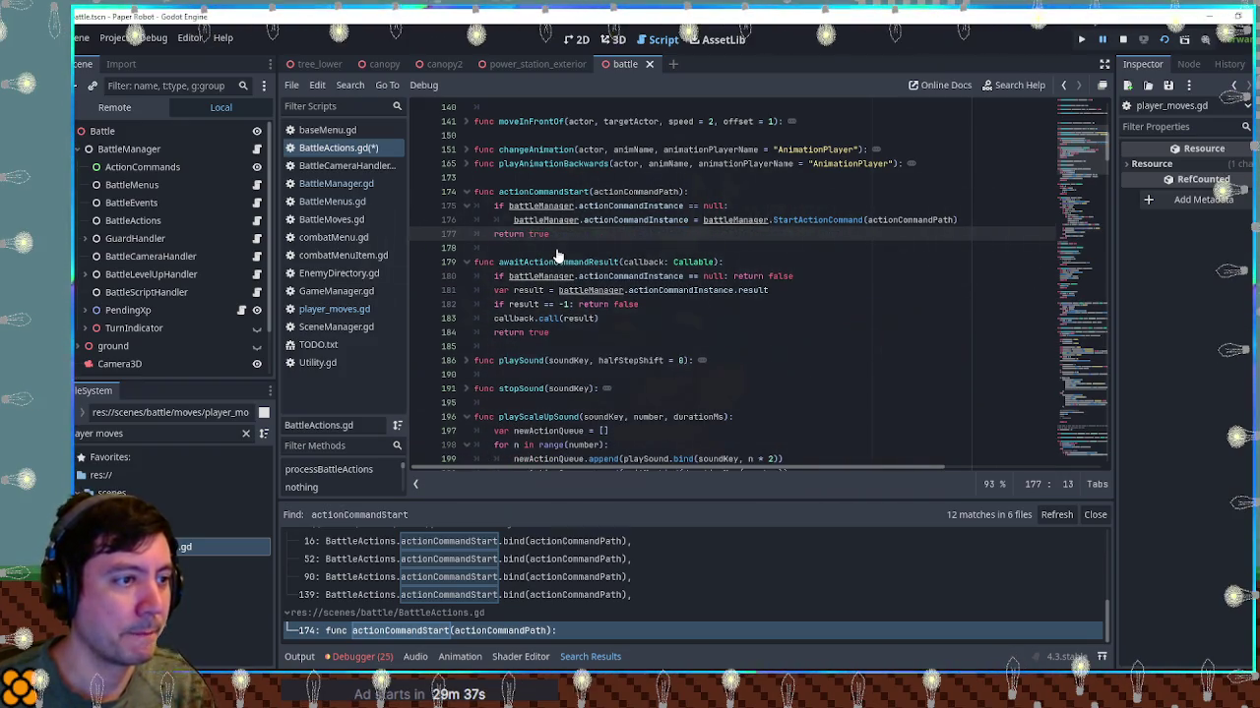
double_click(596, 206)
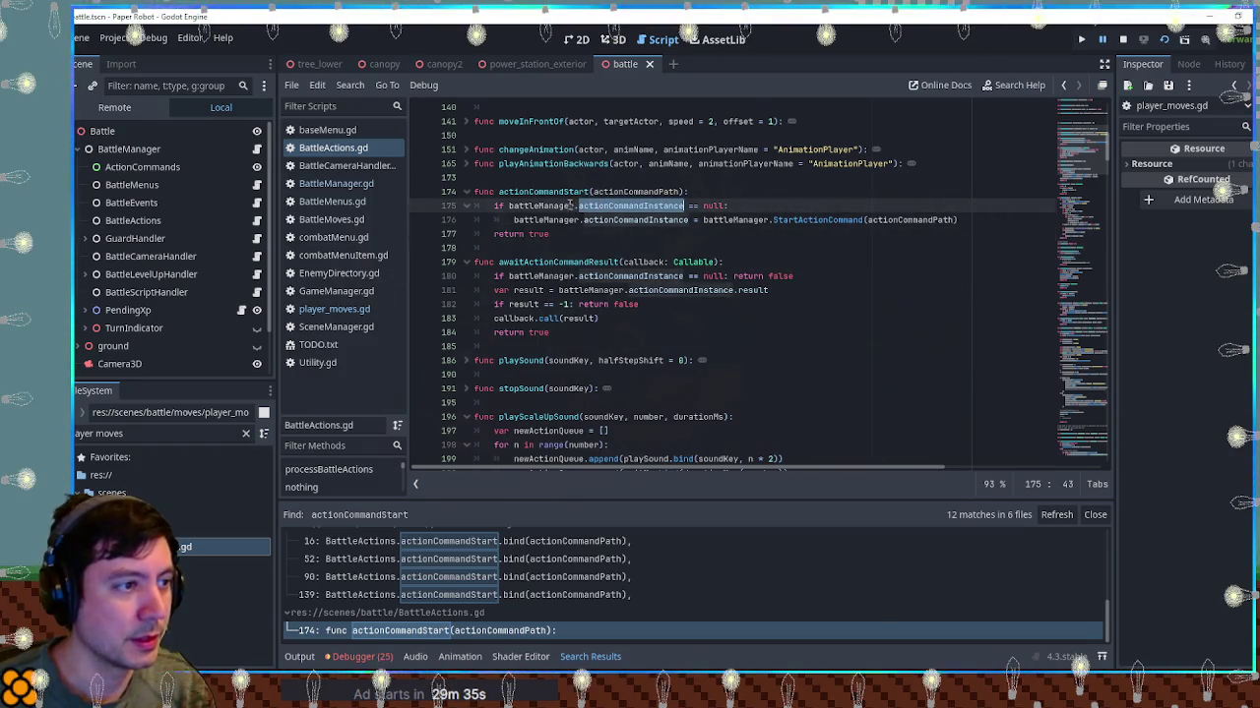
left_click_drag(574, 205, 509, 205)
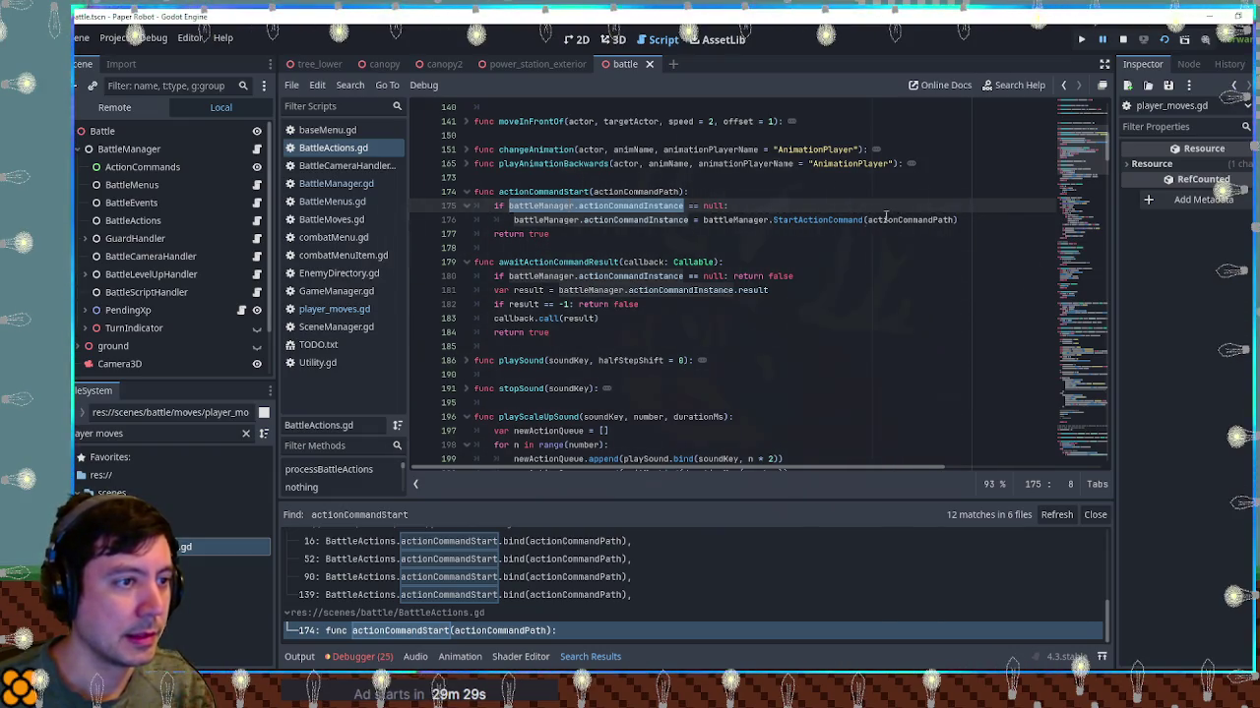
double_click(792, 220)
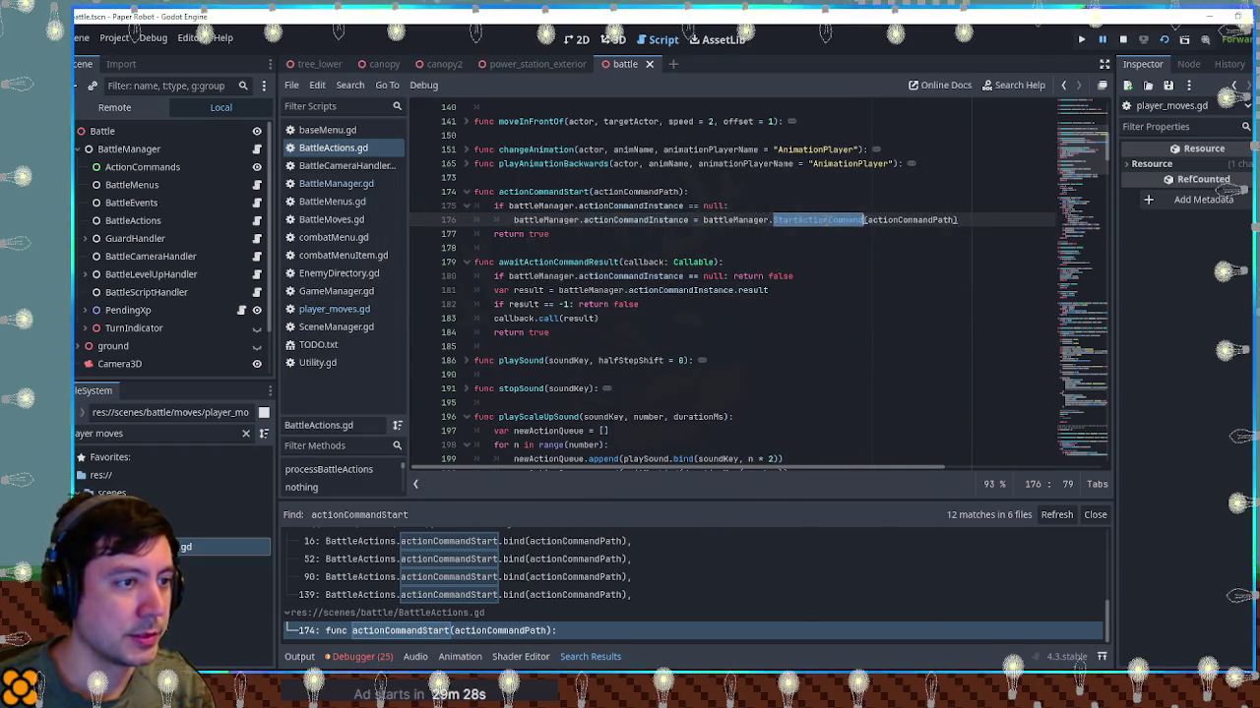
left_click(792, 219)
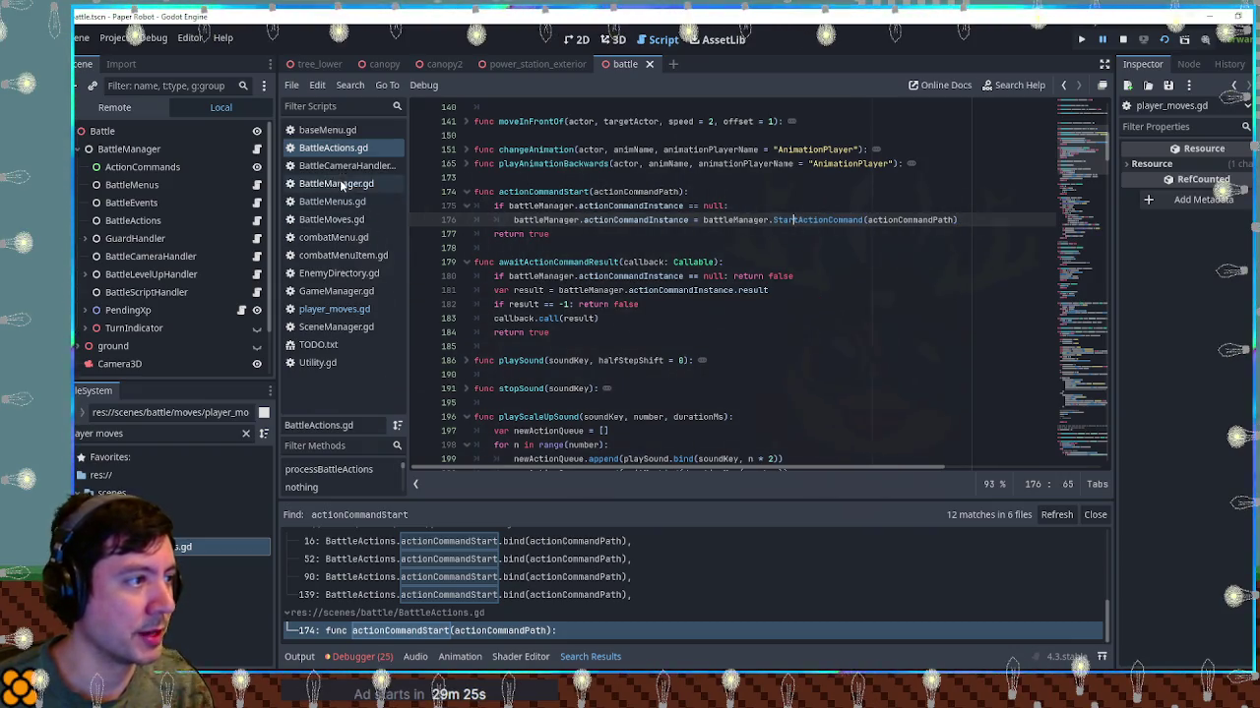
Copy StartActionCommand and find its definition at line 309 of BattleManager.gd
double_click(821, 221)
key("ctrl+c")
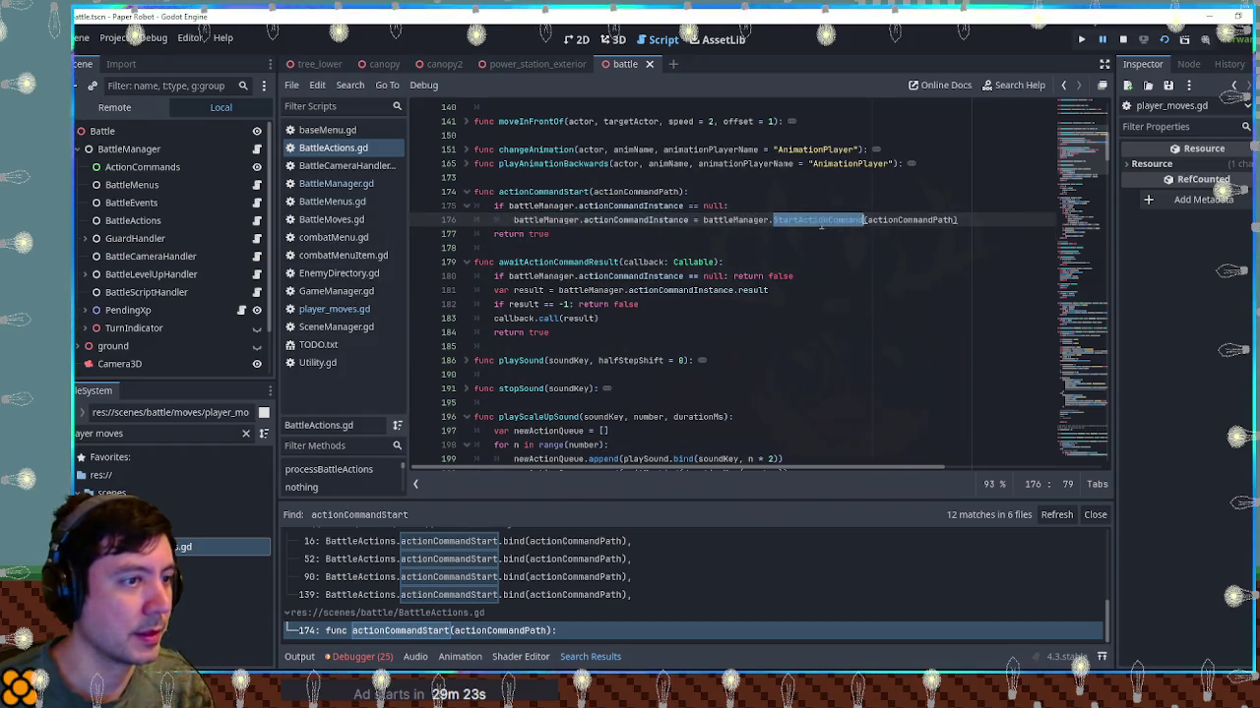
left_click(335, 183)
key("ctrl+f")
key("ctrl+v")
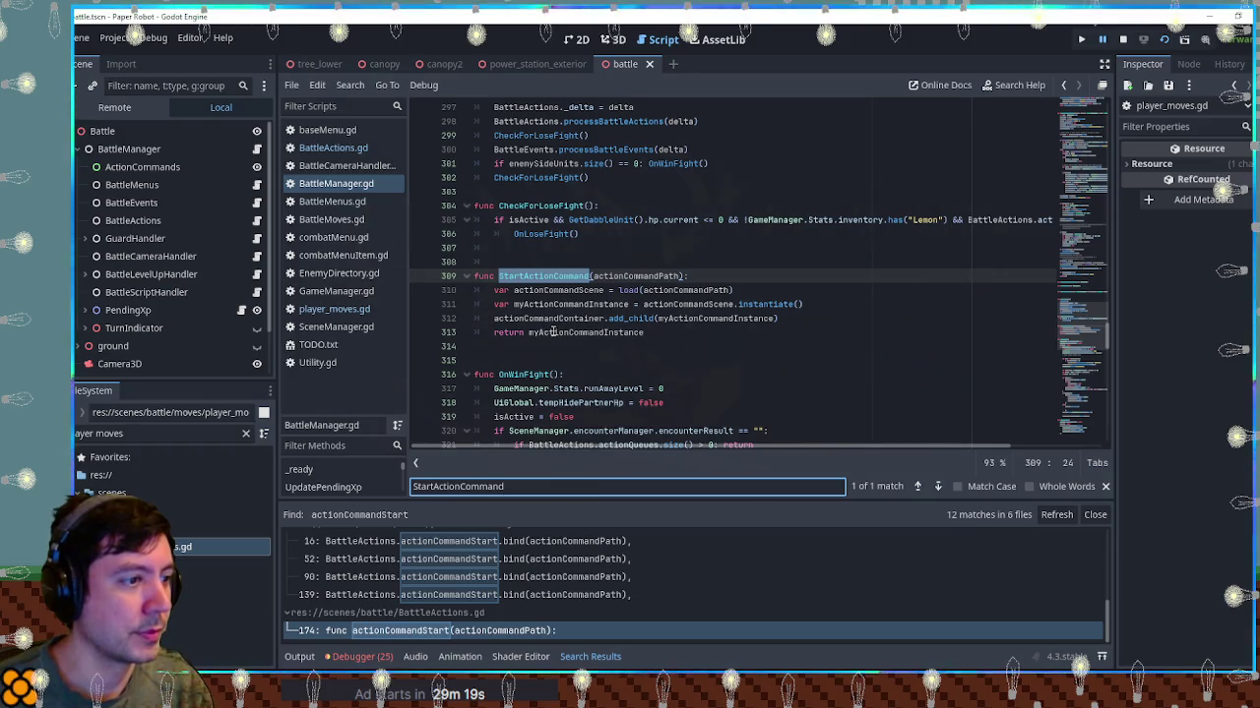
left_click(108, 86)
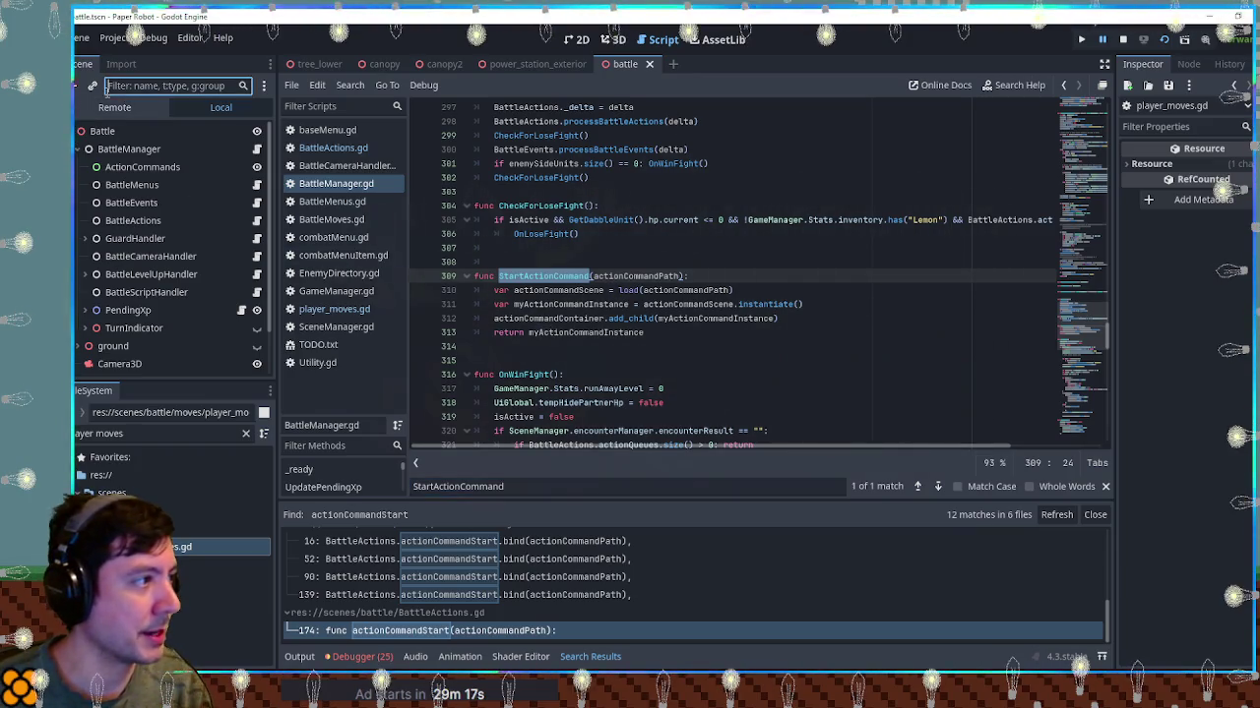
In the Remote tree, expand Battle > BattleManager > ActionCommands and inspect BattleManager's action command object
left_click(108, 107)
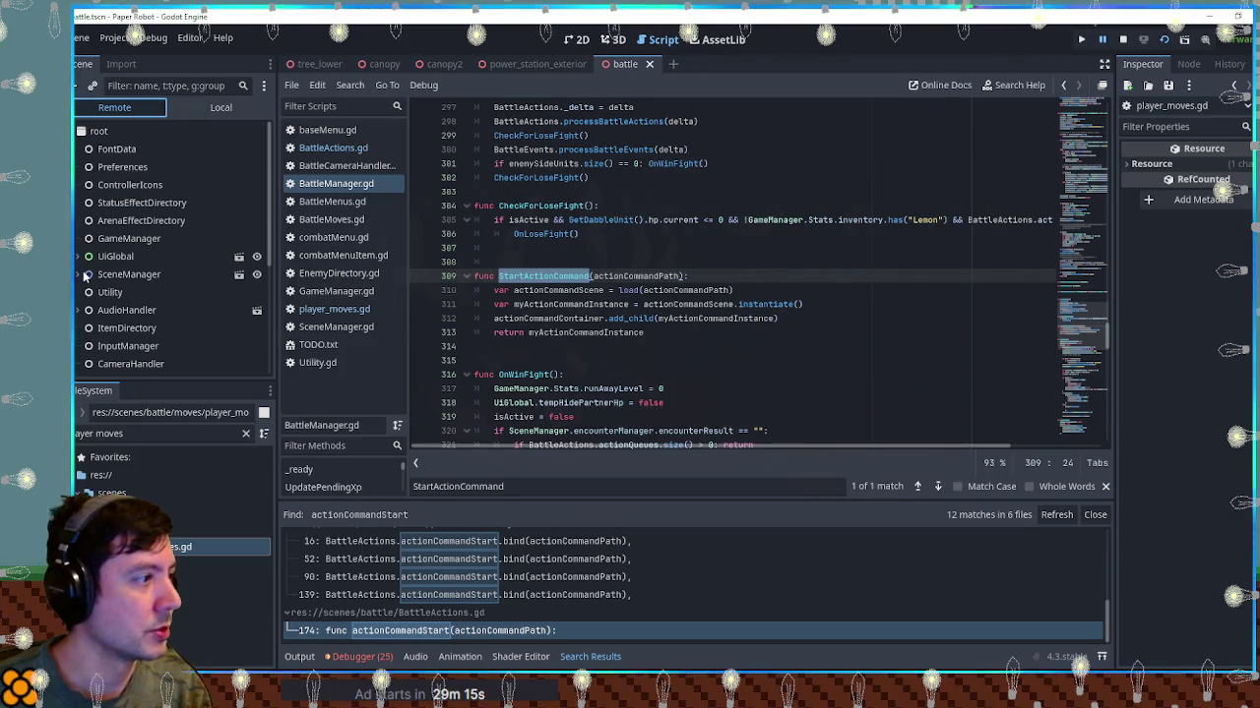
scroll(84, 279, "down", 5)
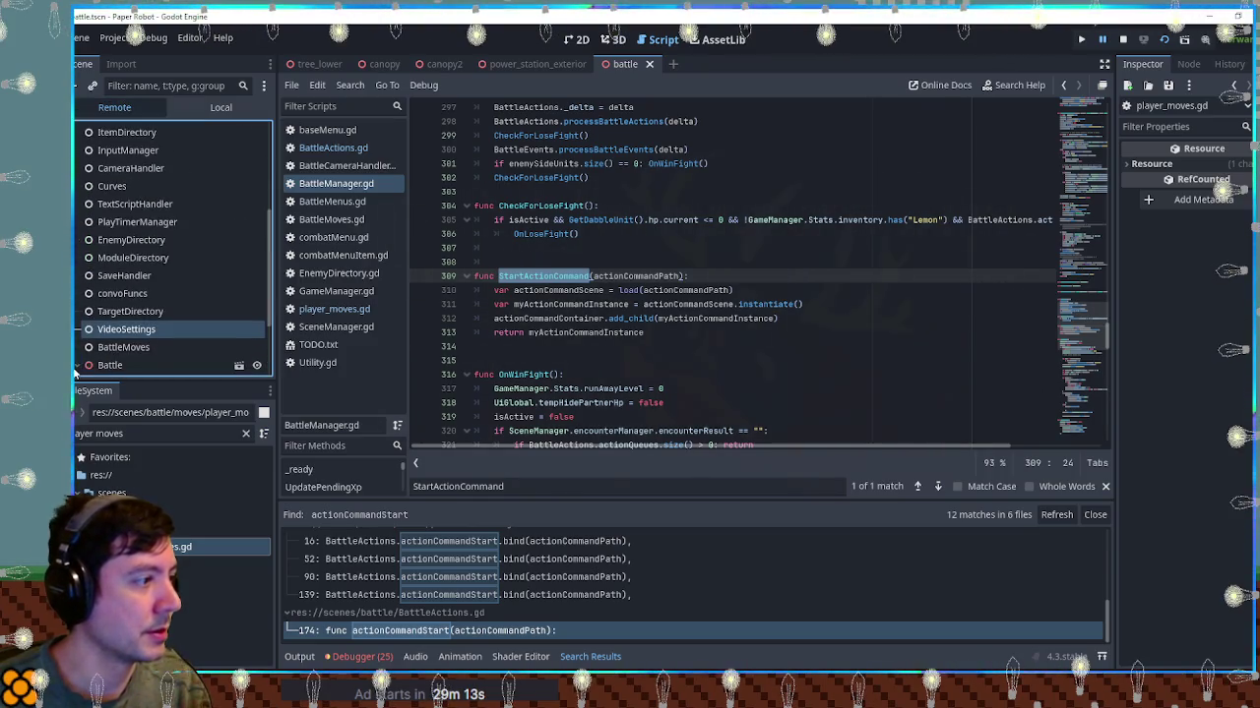
left_click(78, 365)
scroll(79, 334, "down", 3)
left_click(97, 276)
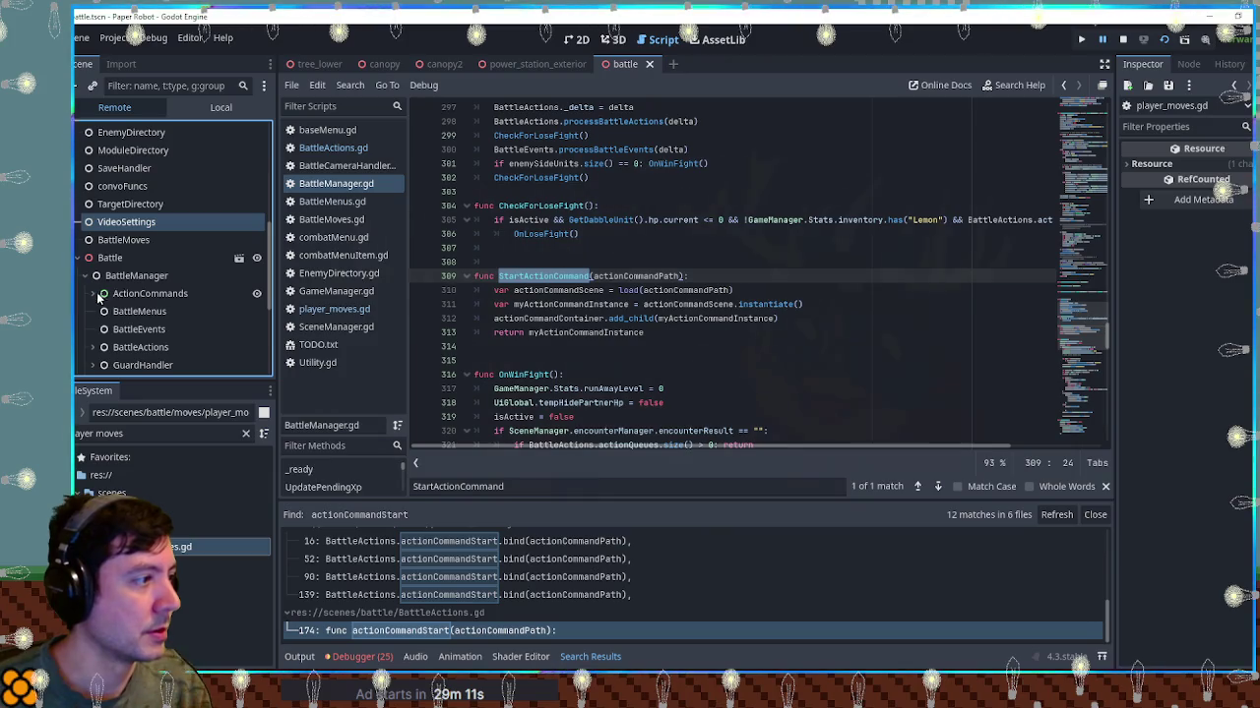
left_click(94, 293)
left_click(165, 311)
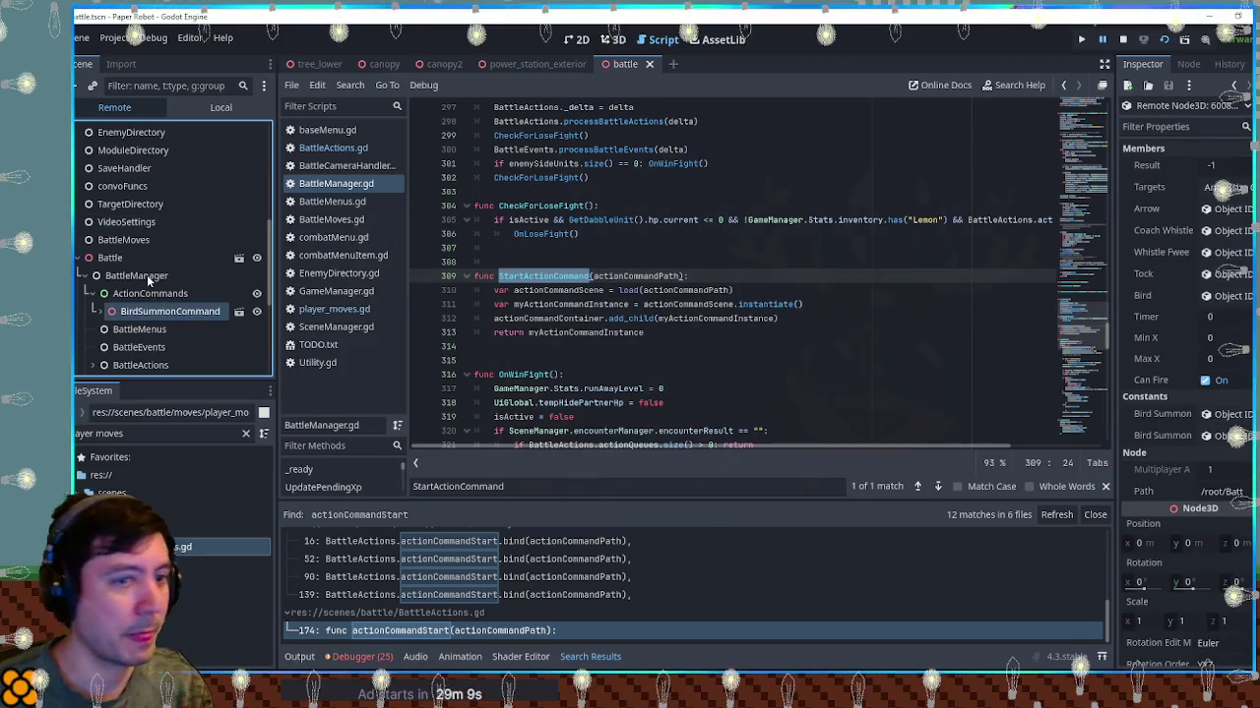
left_click(147, 274)
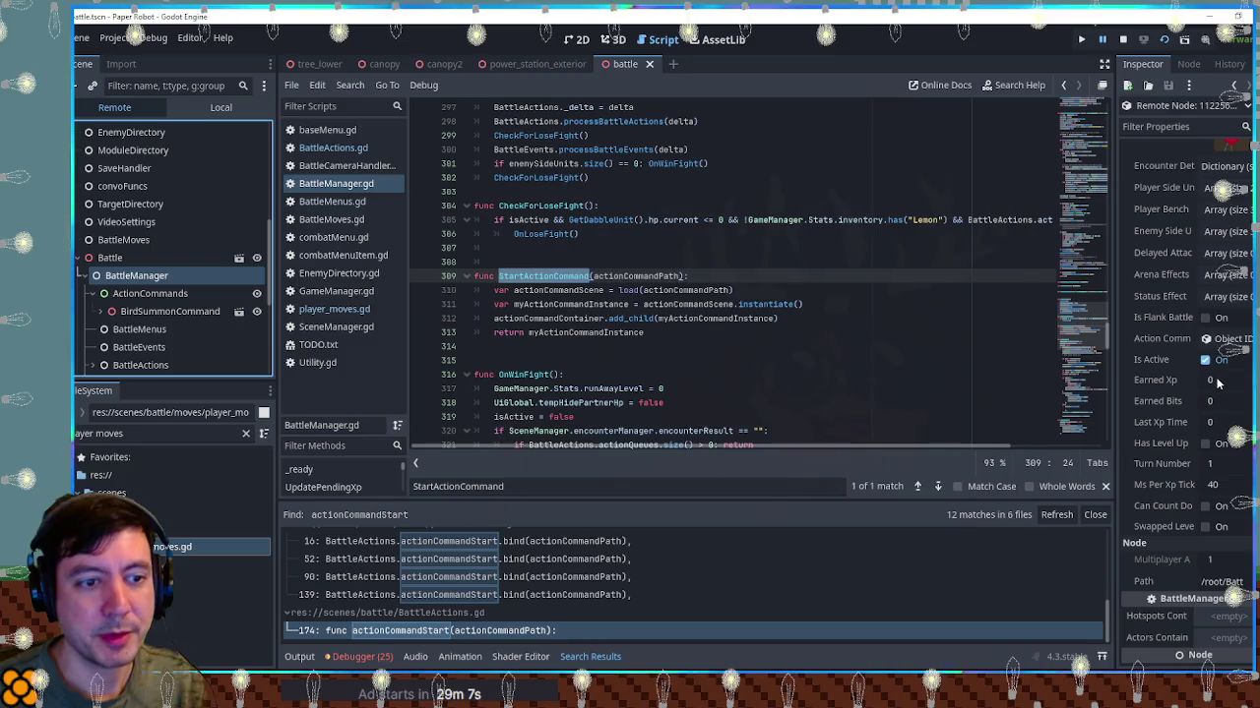
left_click(1228, 343)
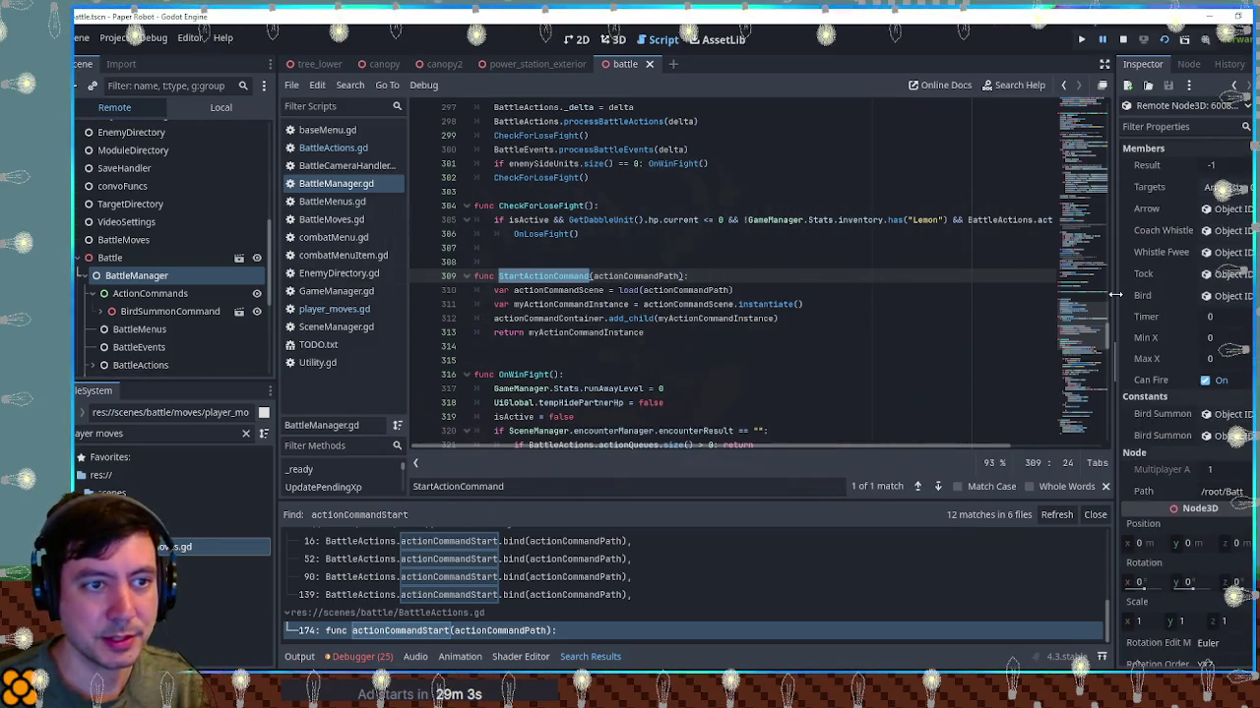
left_click_drag(1115, 293, 1058, 308)
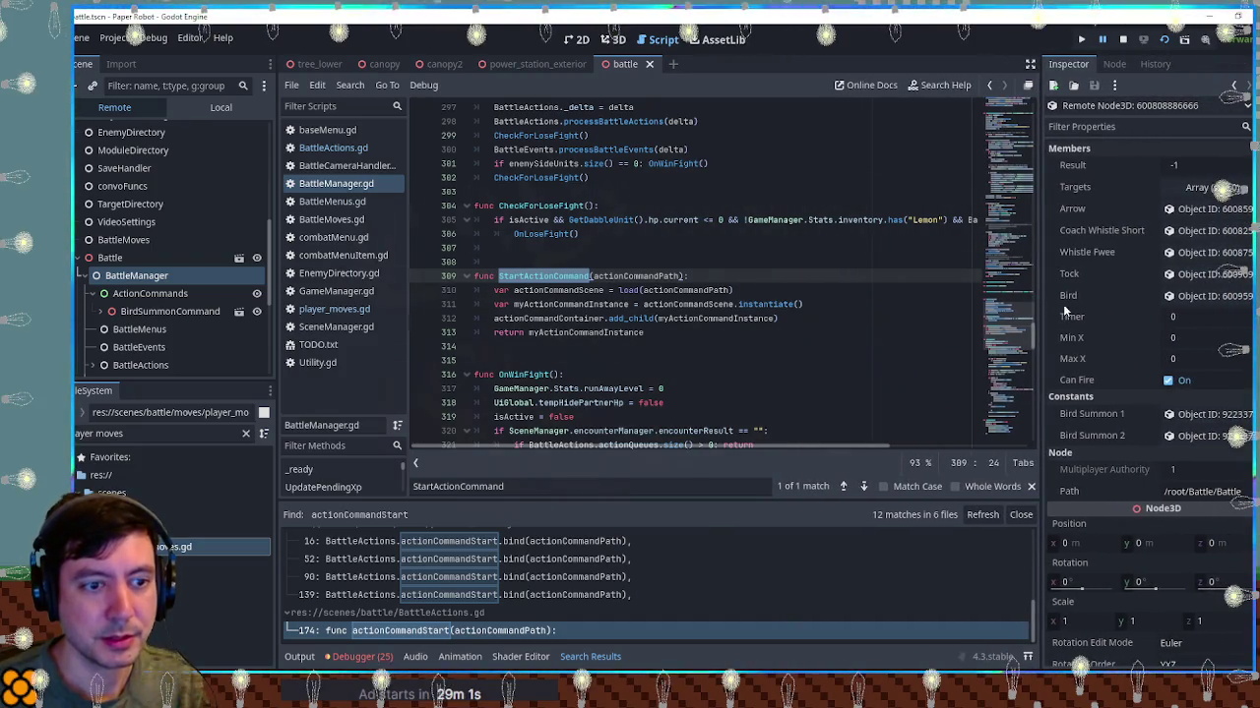
scroll(1201, 327, "down", 4)
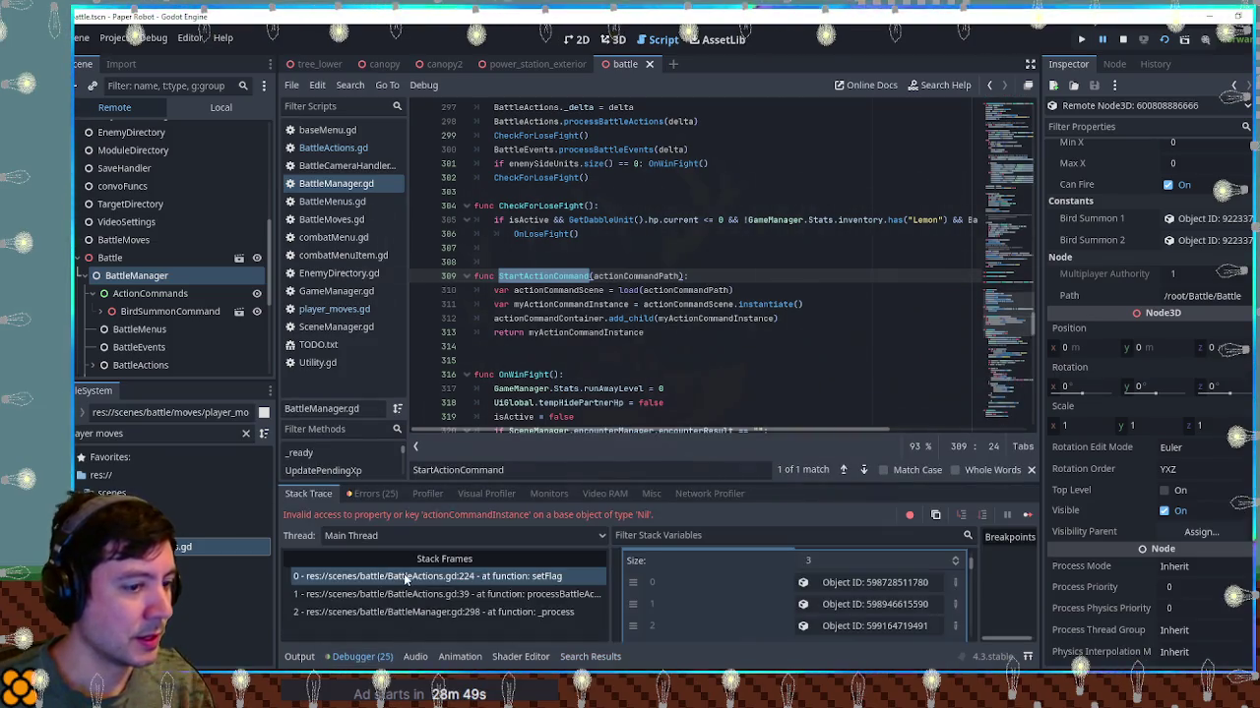
Jump to the setFlag error line and inspect the live BirdSummonCommand node's members
left_click(405, 579)
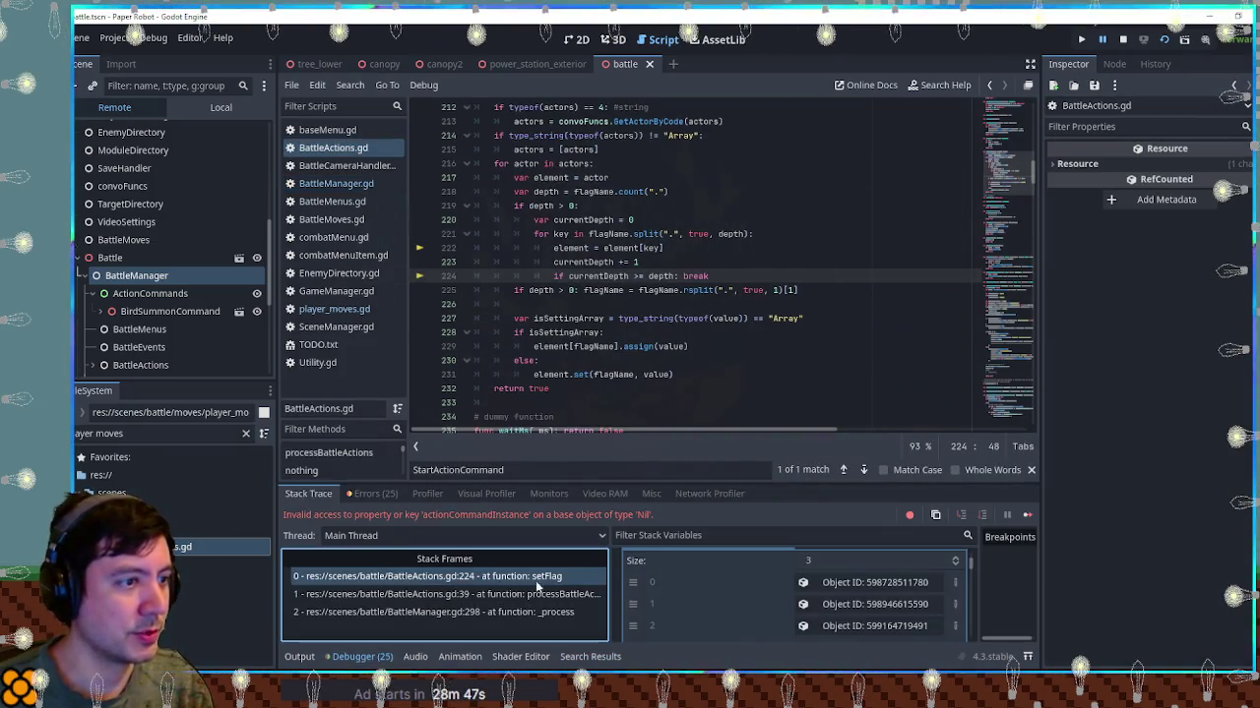
scroll(880, 597, "up", 2)
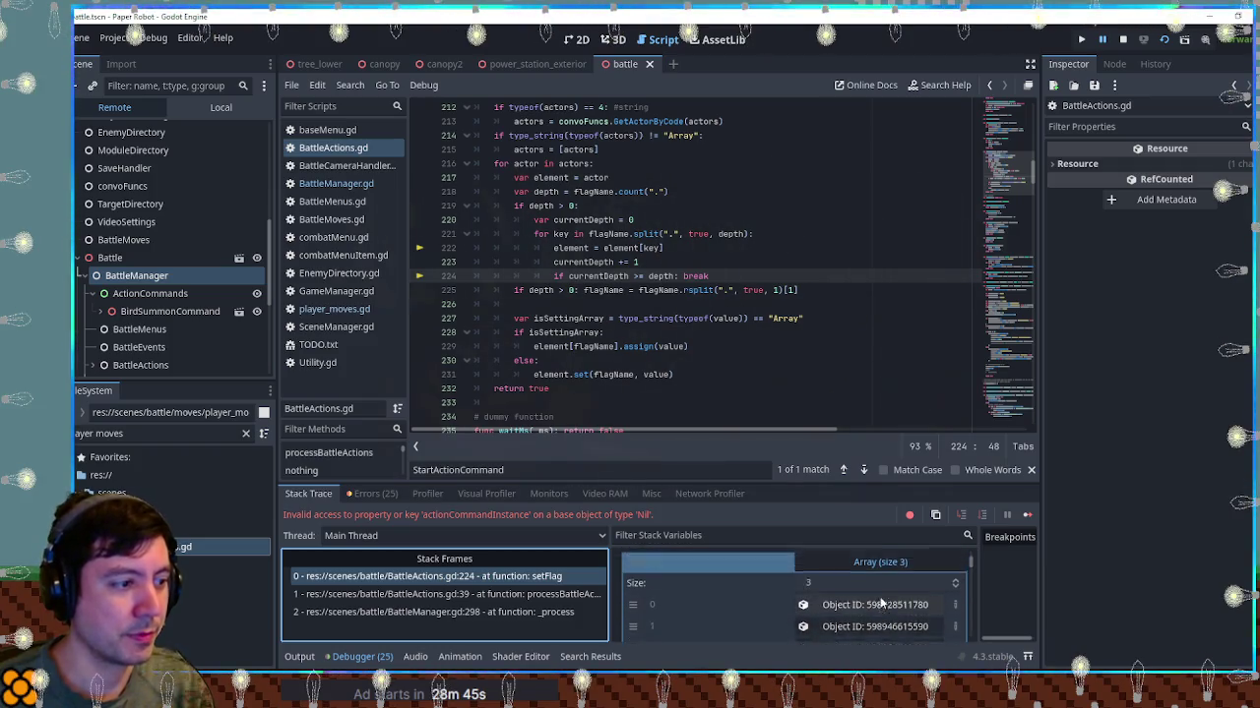
scroll(880, 596, "up", 2)
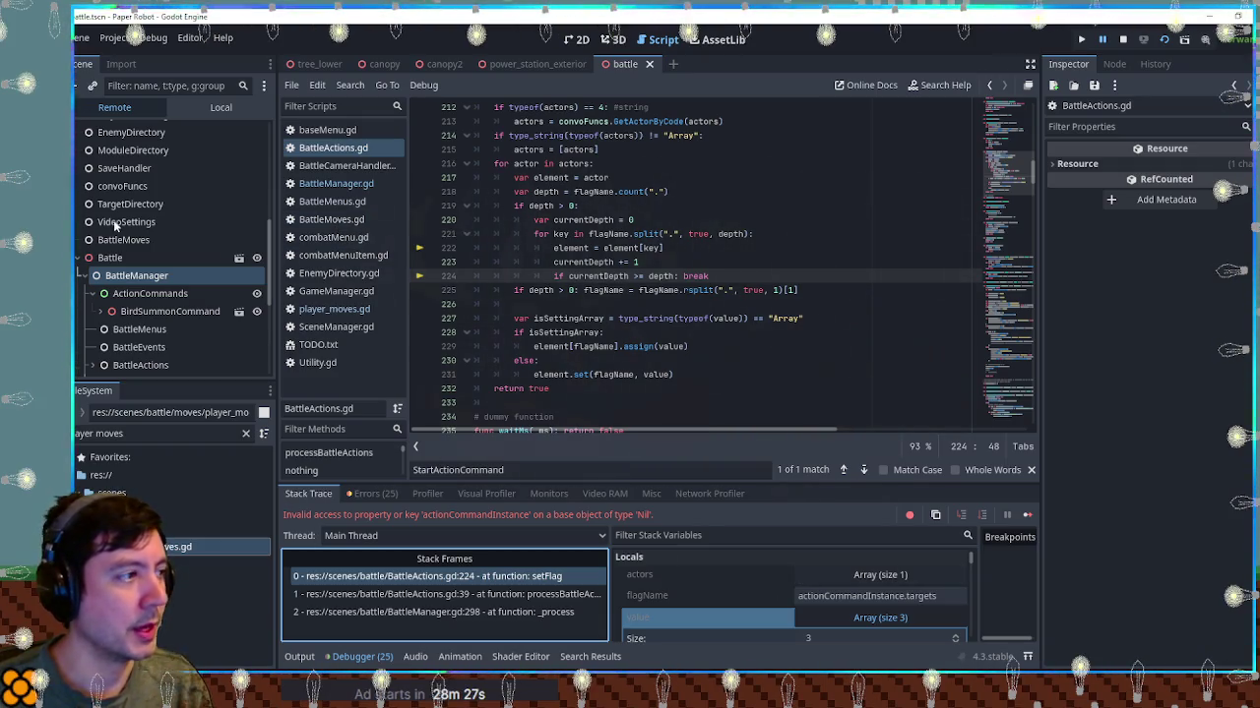
left_click(169, 311)
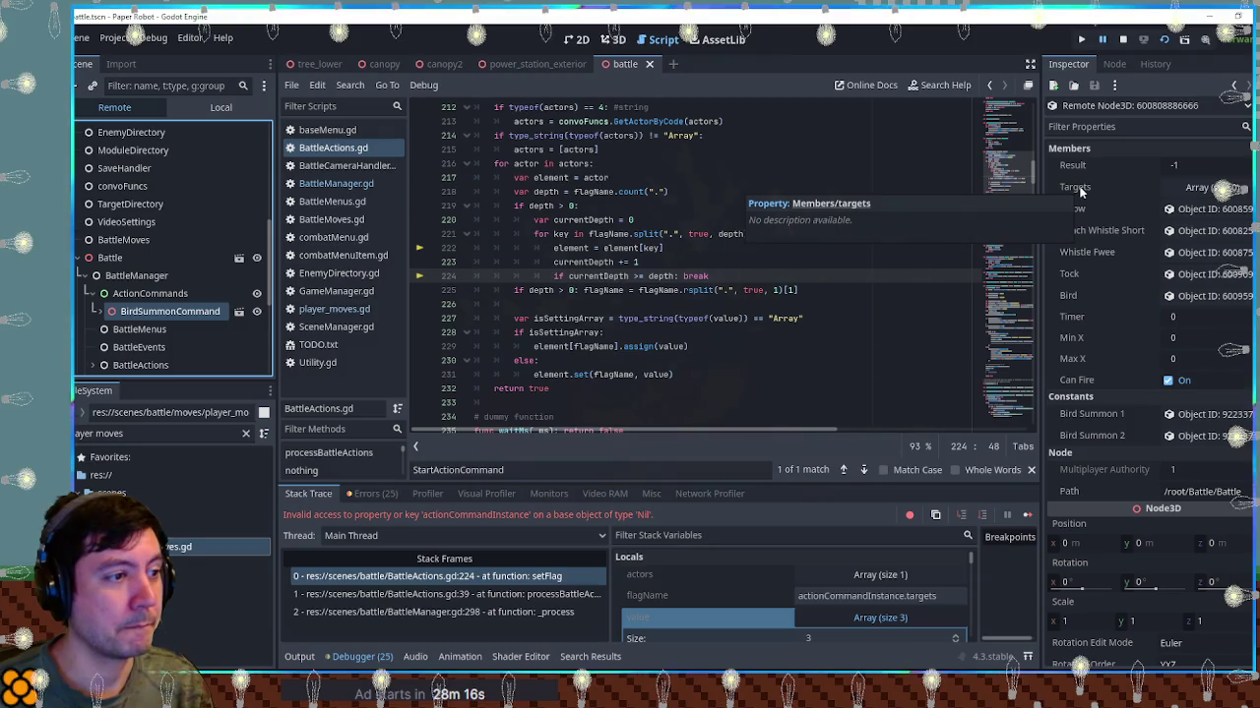
left_click(728, 182)
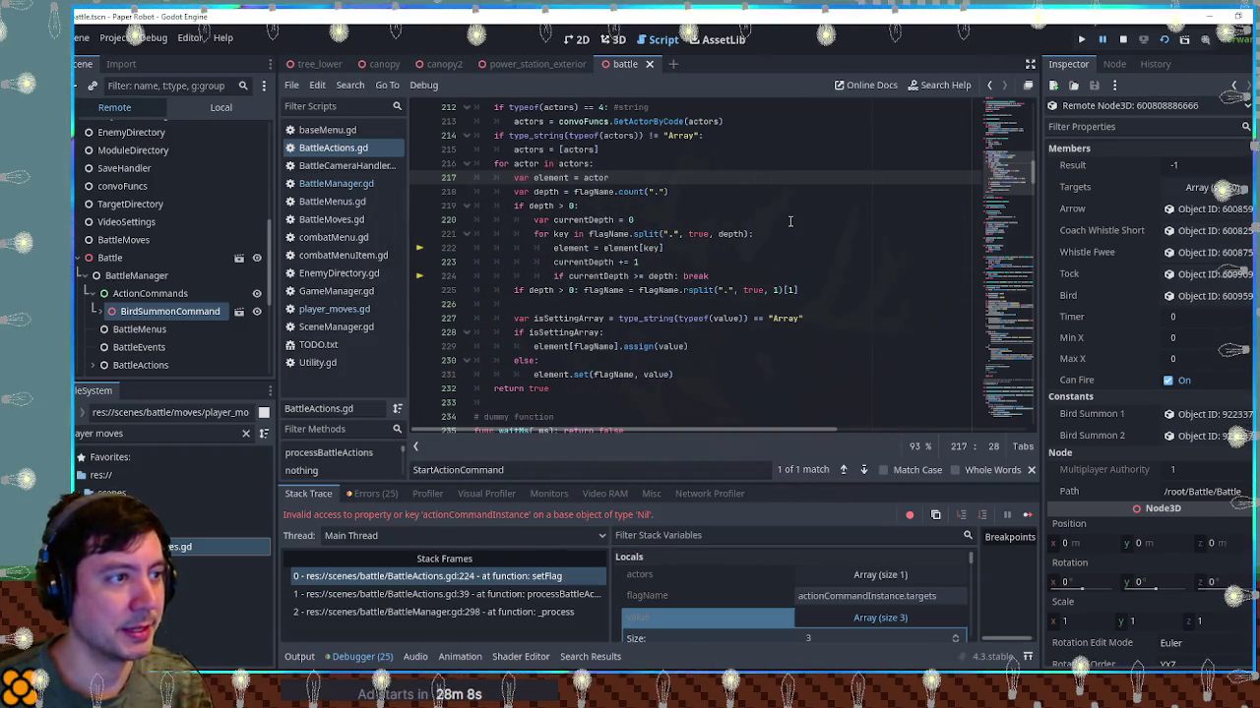
Return to the StartActionCommand function in BattleManager.gd
scroll(792, 227, "up", 2)
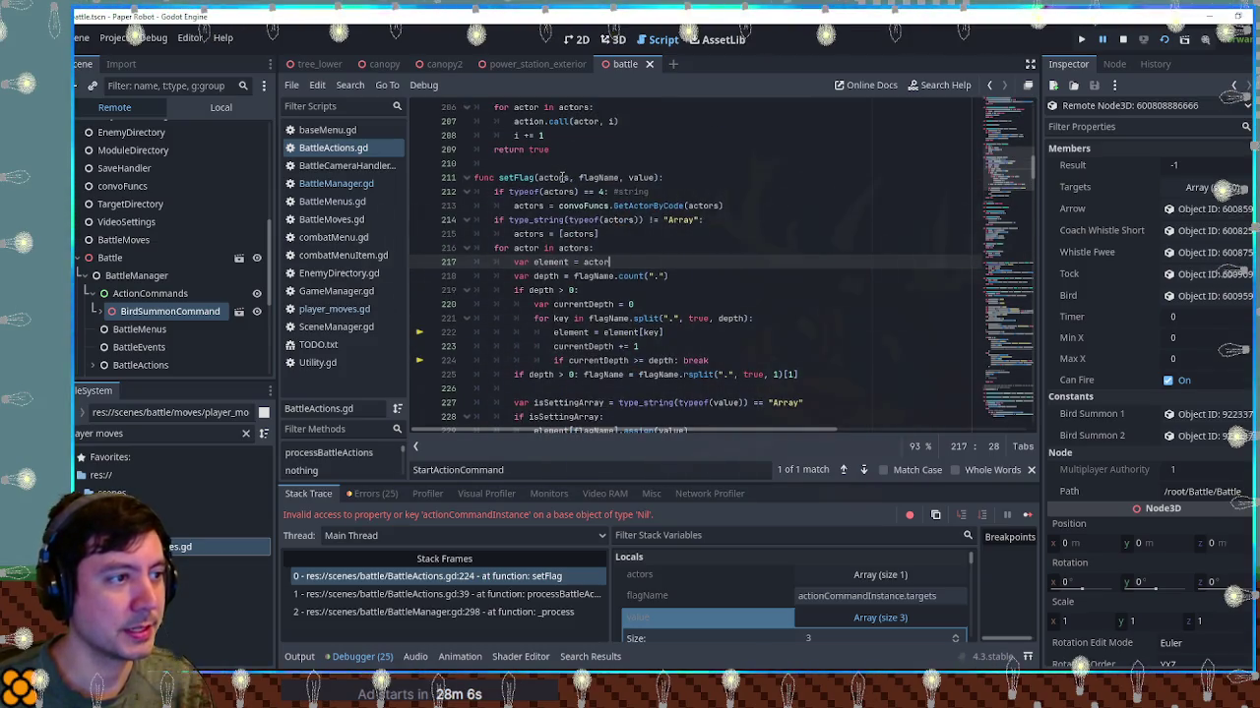
mouse_move(595, 177)
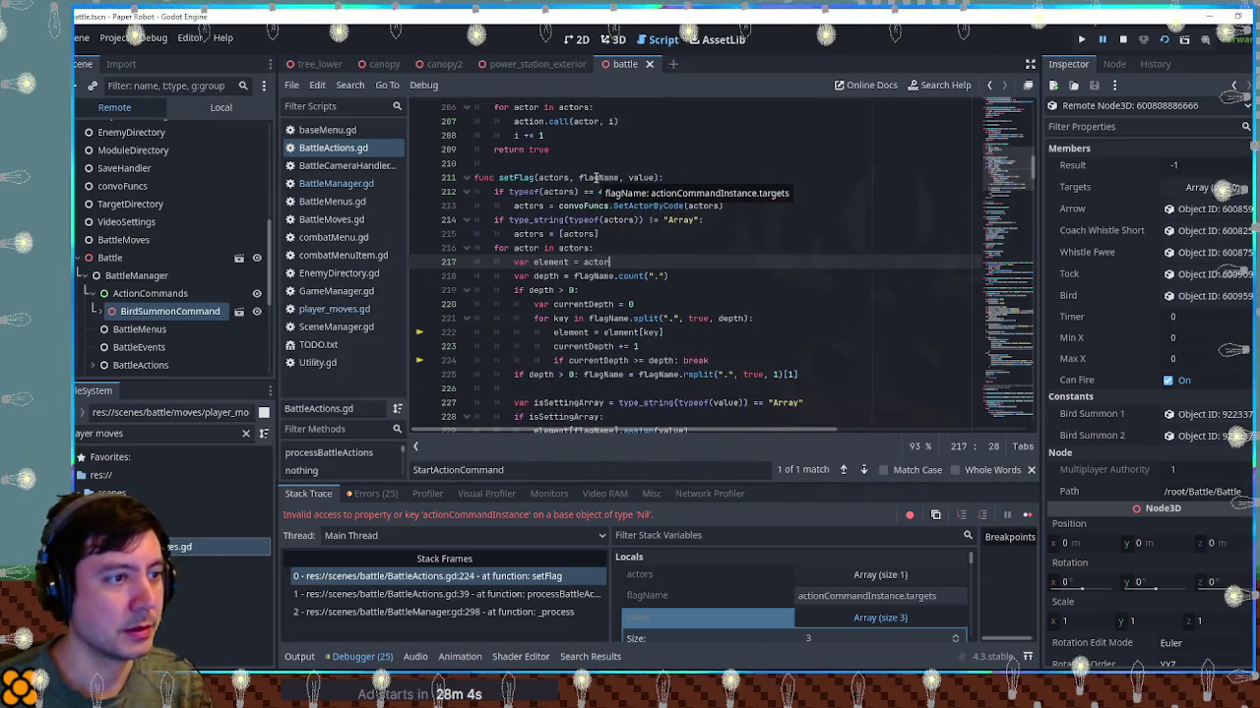
mouse_move(540, 173)
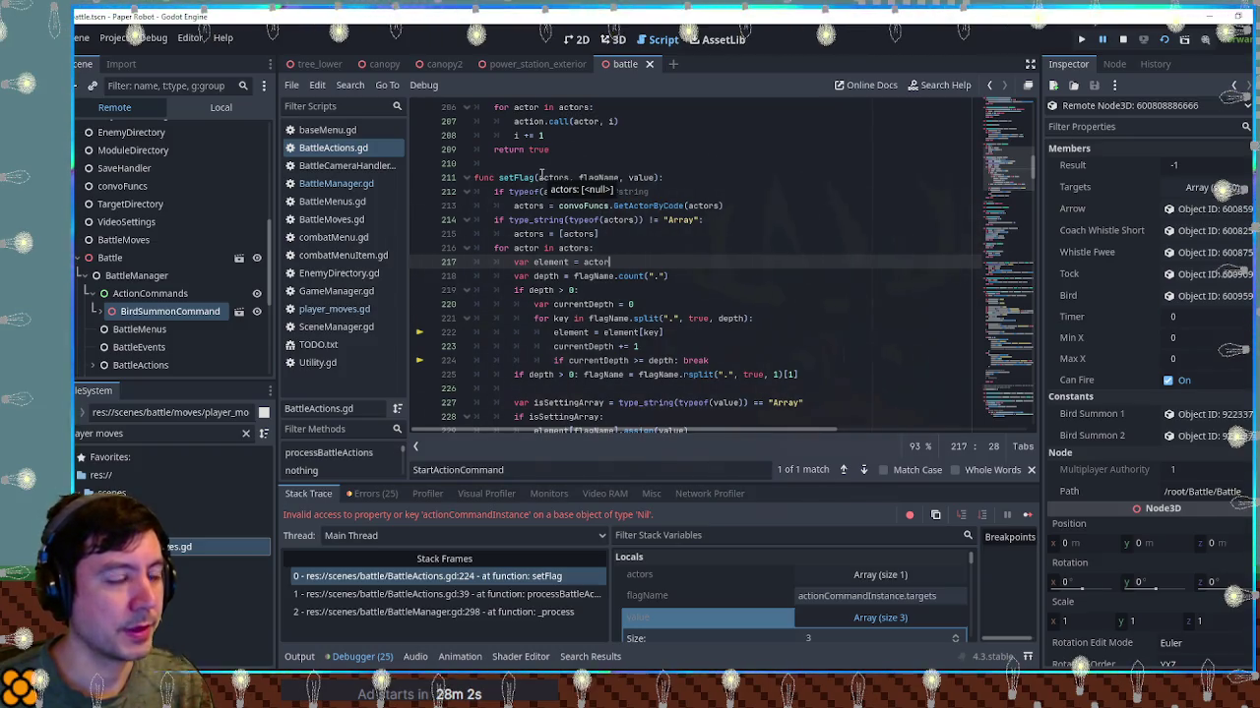
left_click(330, 183)
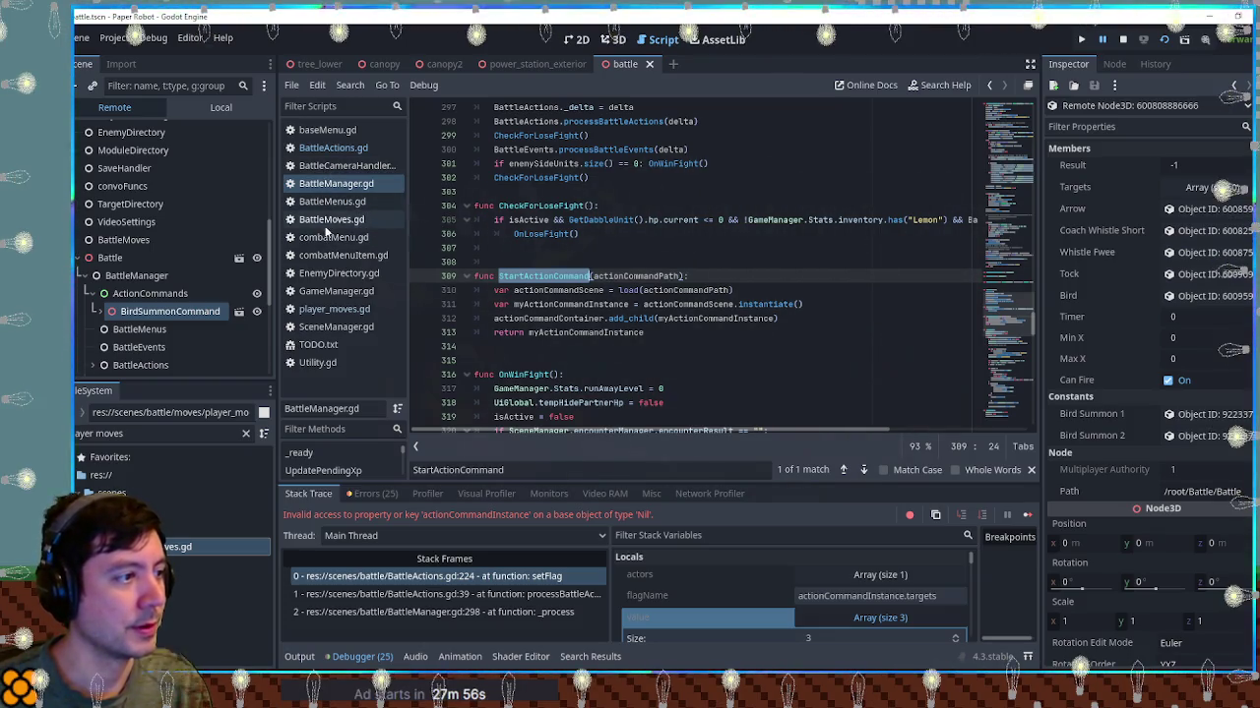
Check battleManager on line 161 of player_moves.gd, then go back to setFlag at line 211 in BattleActions.gd
left_click(333, 310)
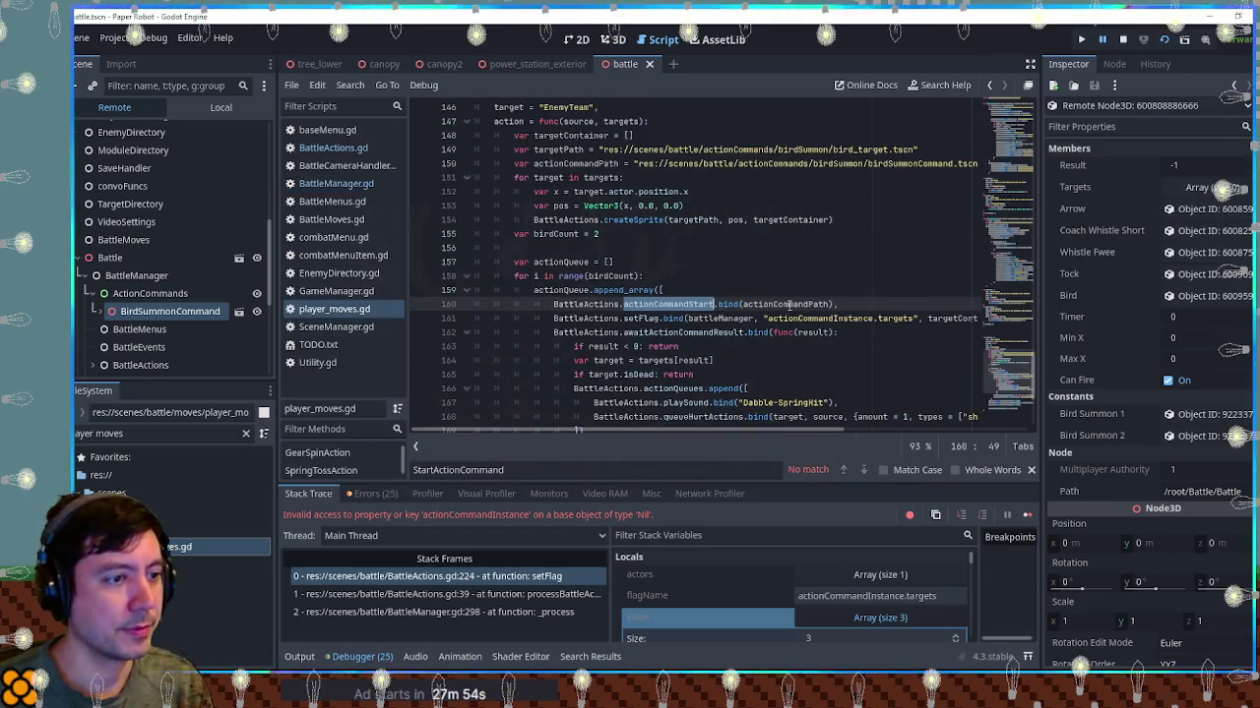
double_click(721, 319)
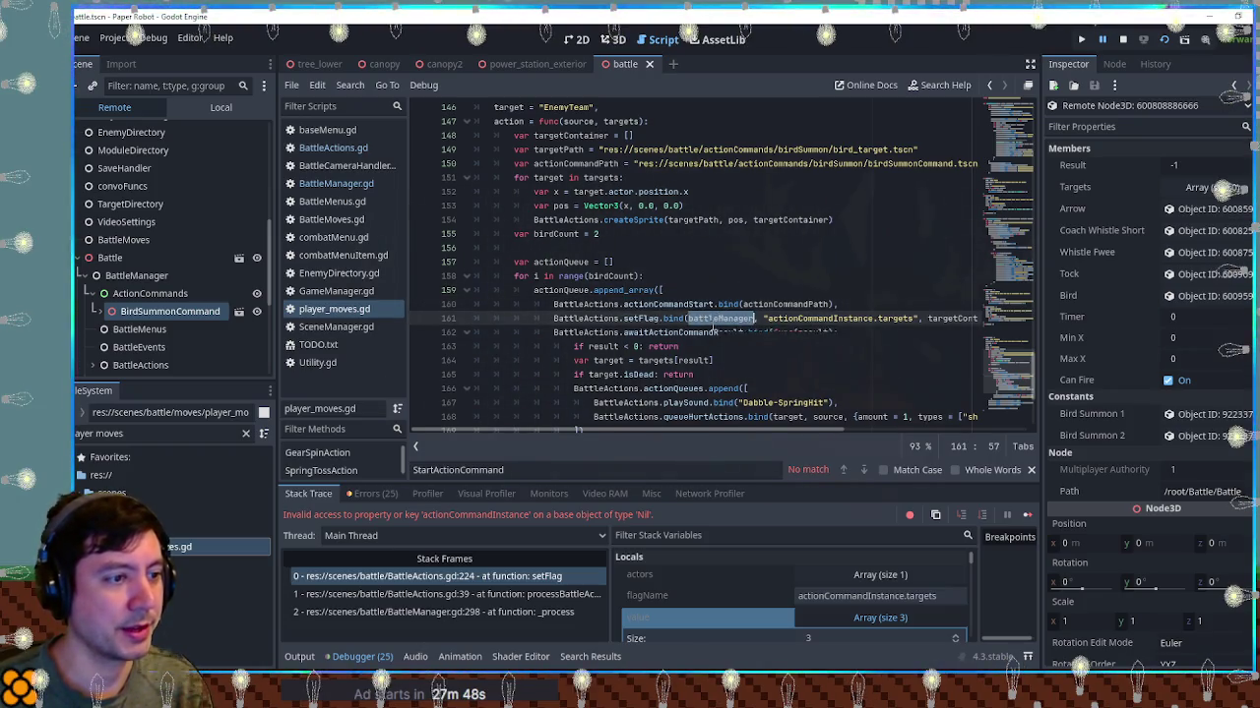
left_click(328, 150)
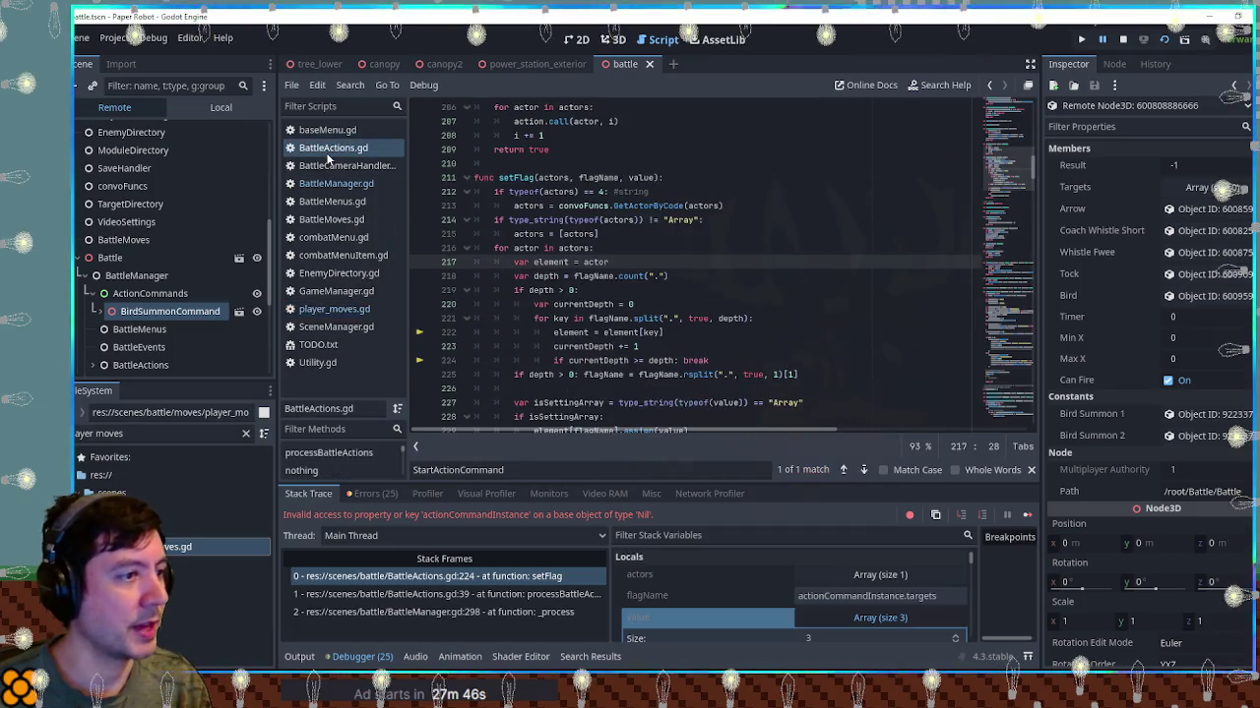
mouse_move(556, 180)
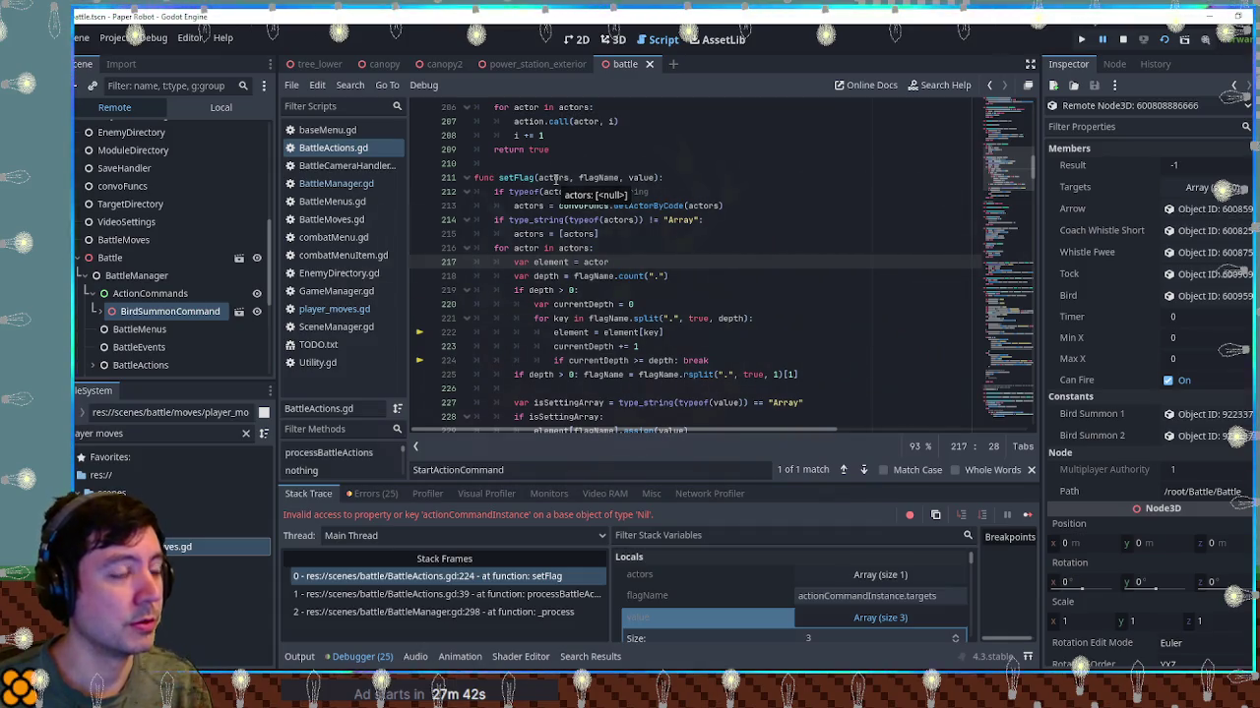
left_click(555, 180, "ctrl")
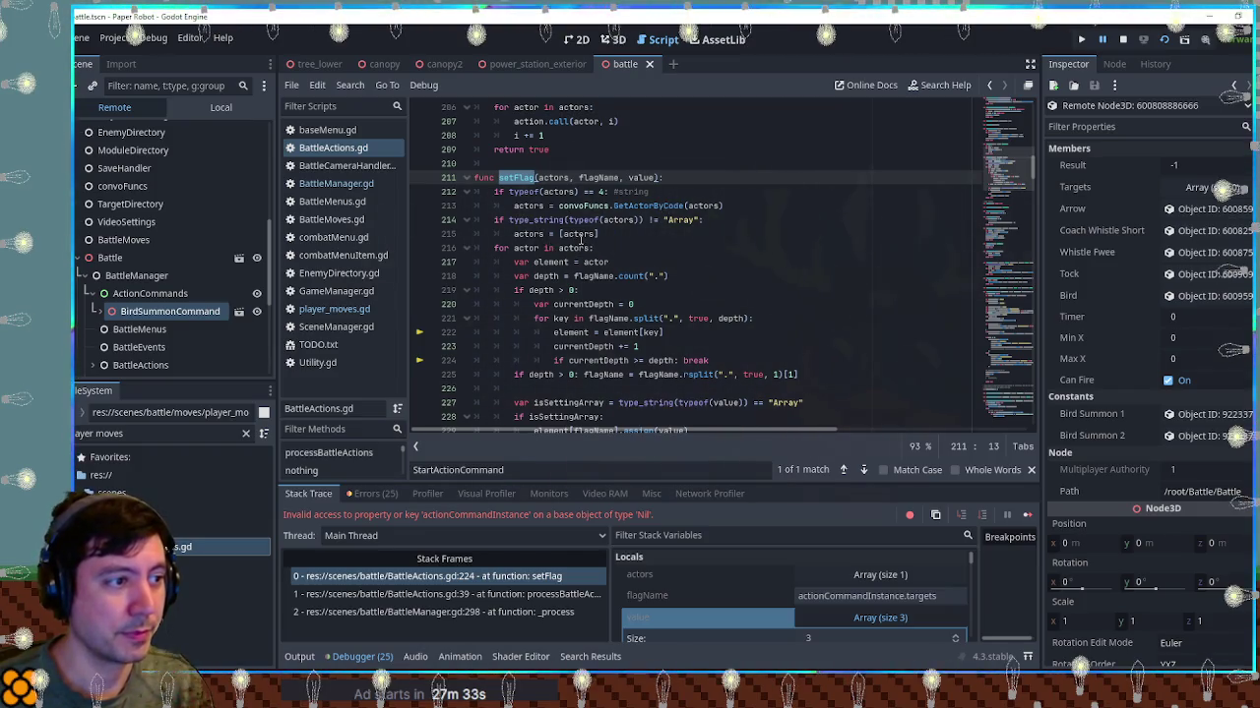
Set breakpoints on lines 215 and 212, stop the game and rerun it with F5
left_click(420, 235)
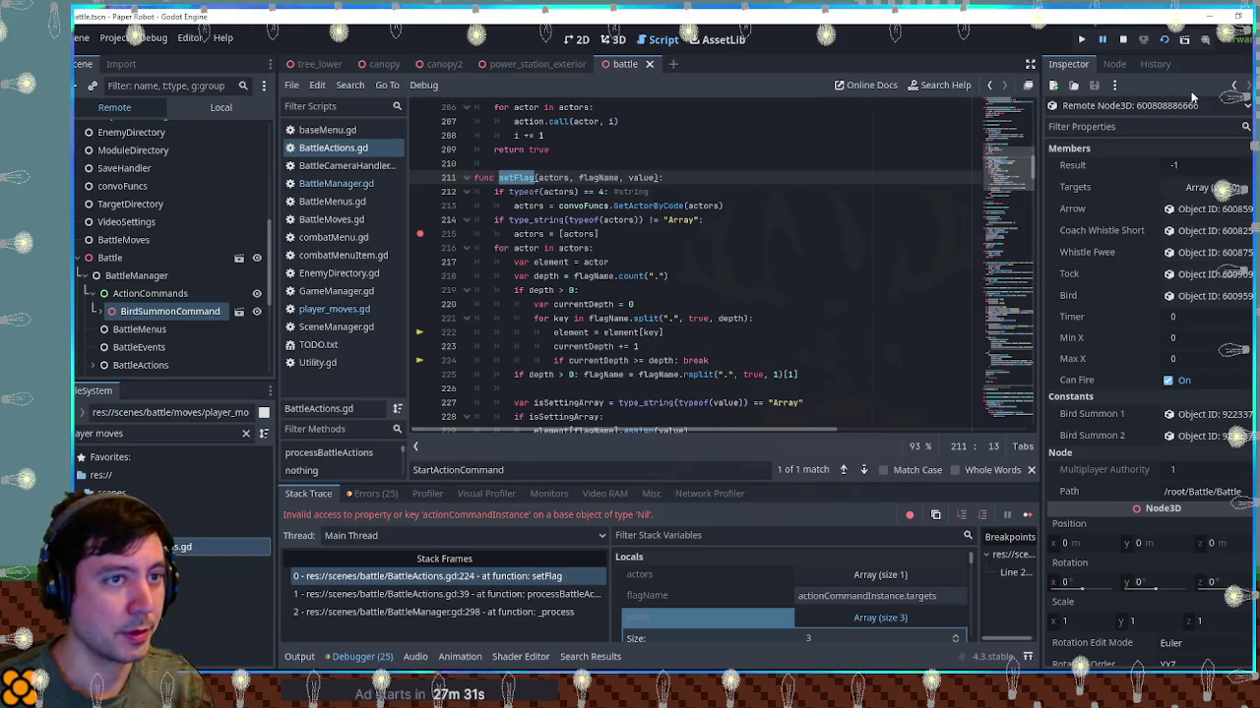
left_click(1122, 40)
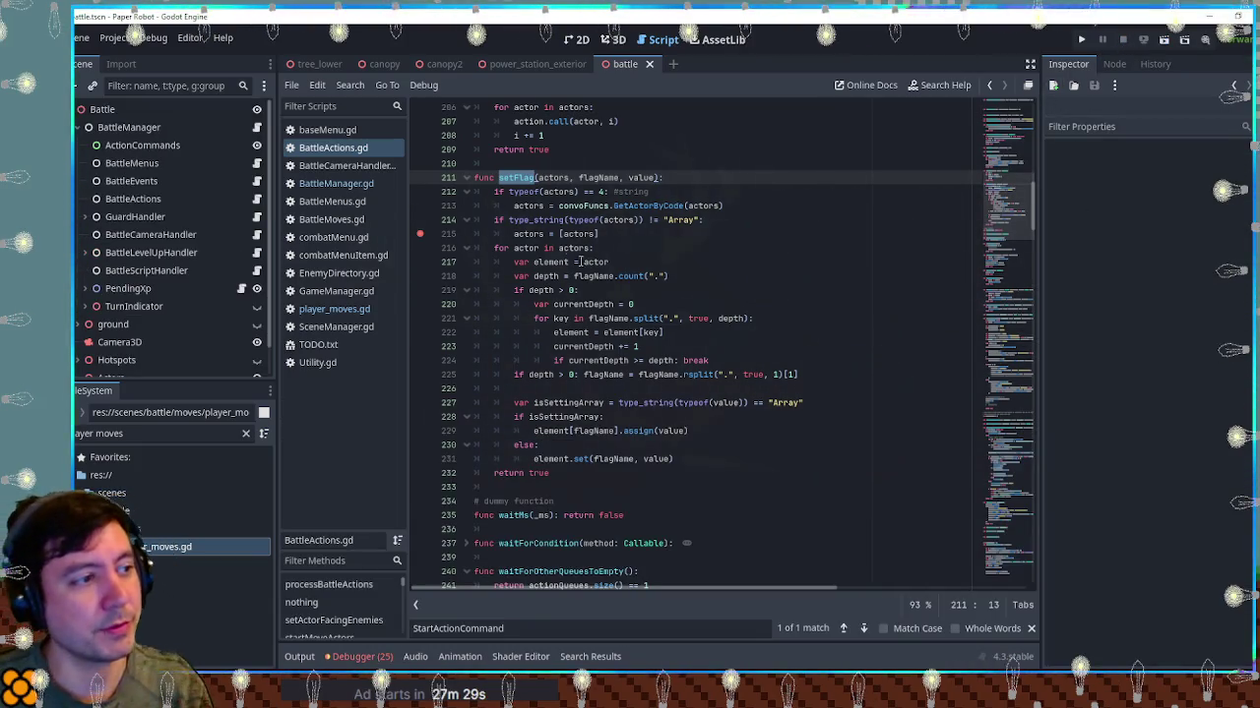
left_click(421, 193)
left_click(863, 306)
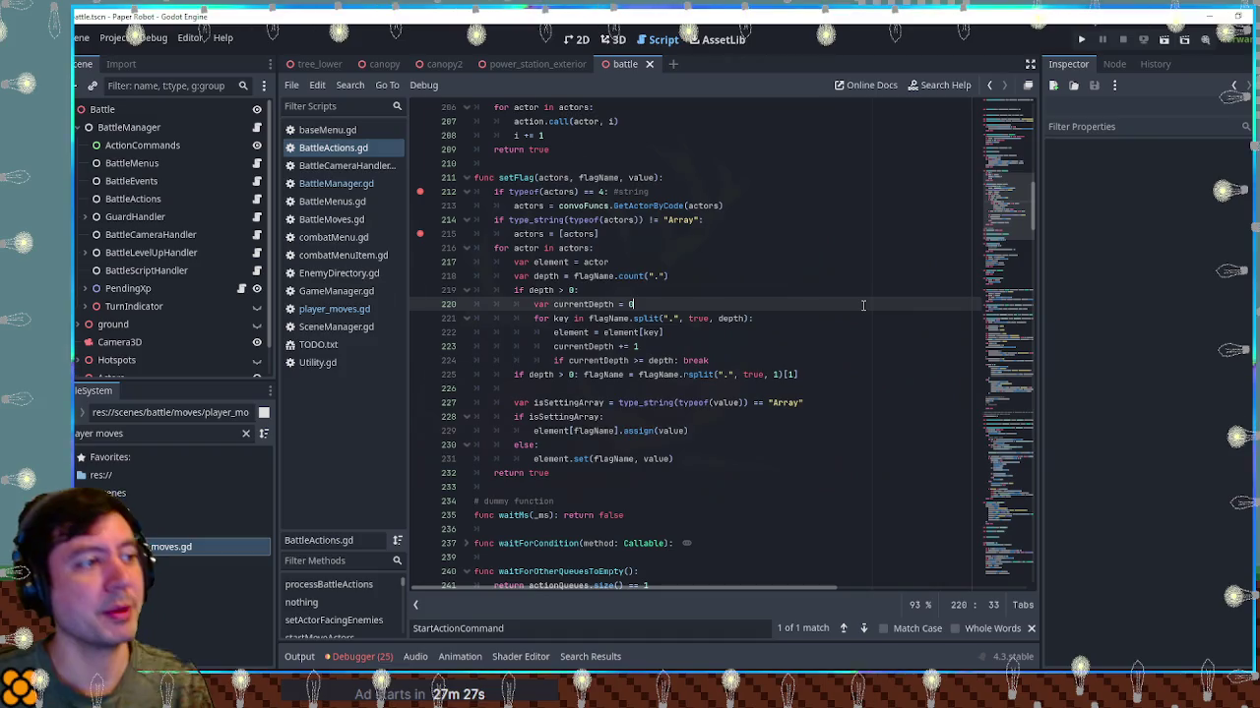
key("F5")
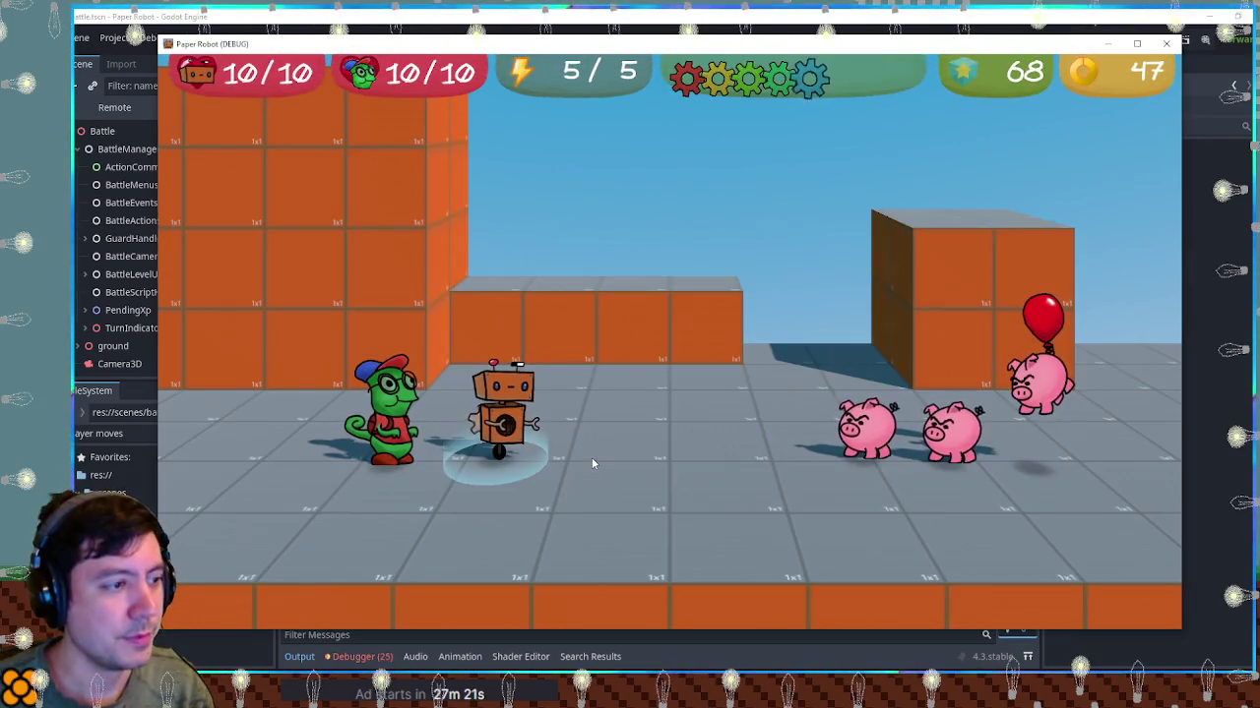
In battle, choose Beak Barrage at Lvl 2 and confirm to hit the breakpoint
key("space")
key("Down")
key("Down")
key("Right")
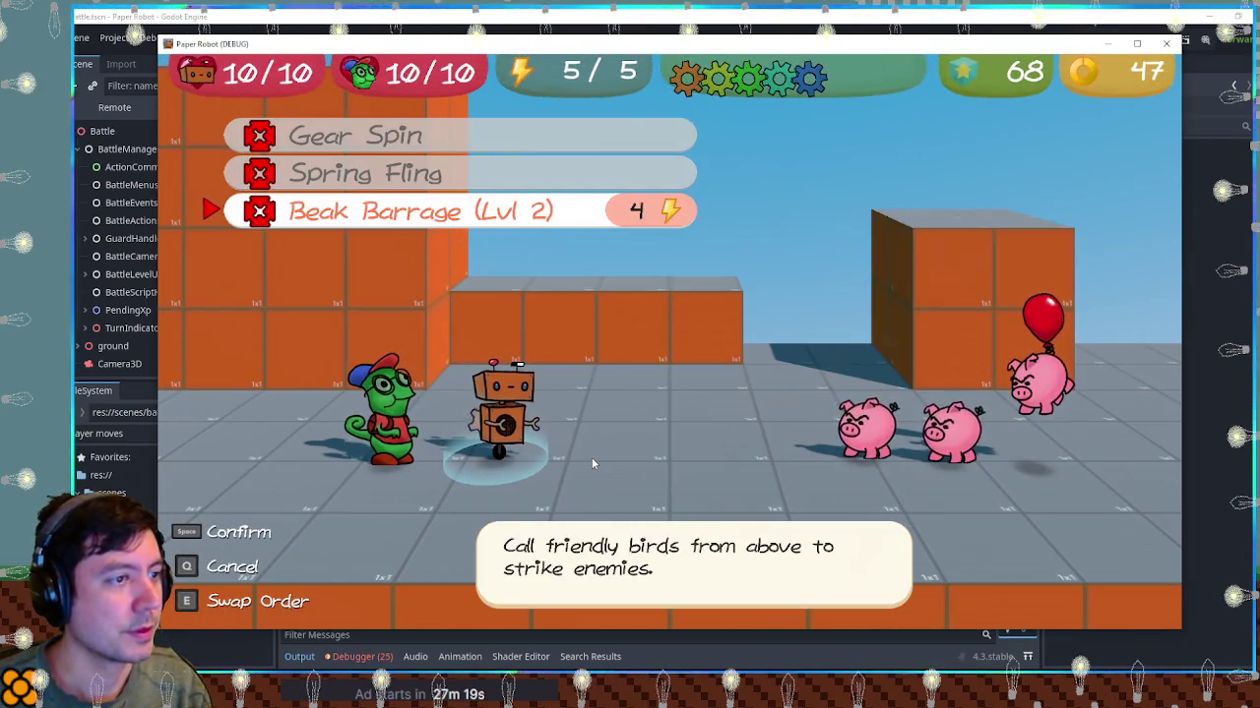
key("space")
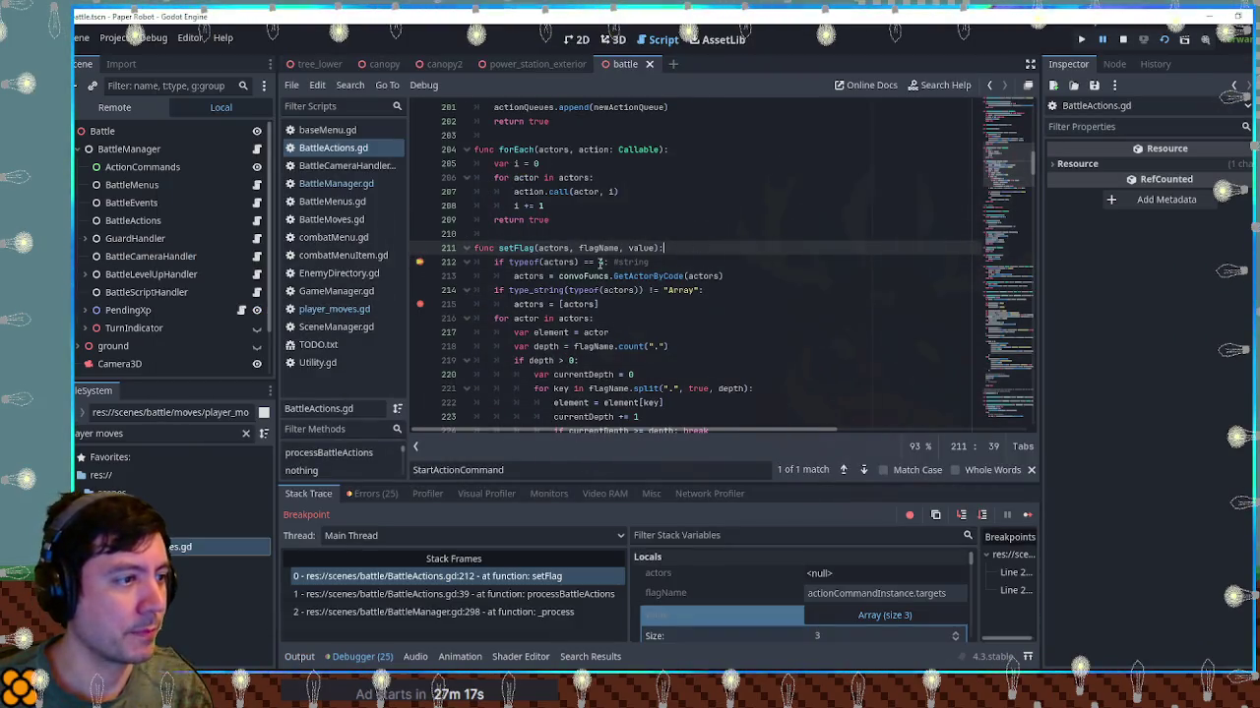
Remove the line 212 breakpoint and stop the running game
mouse_move(568, 263)
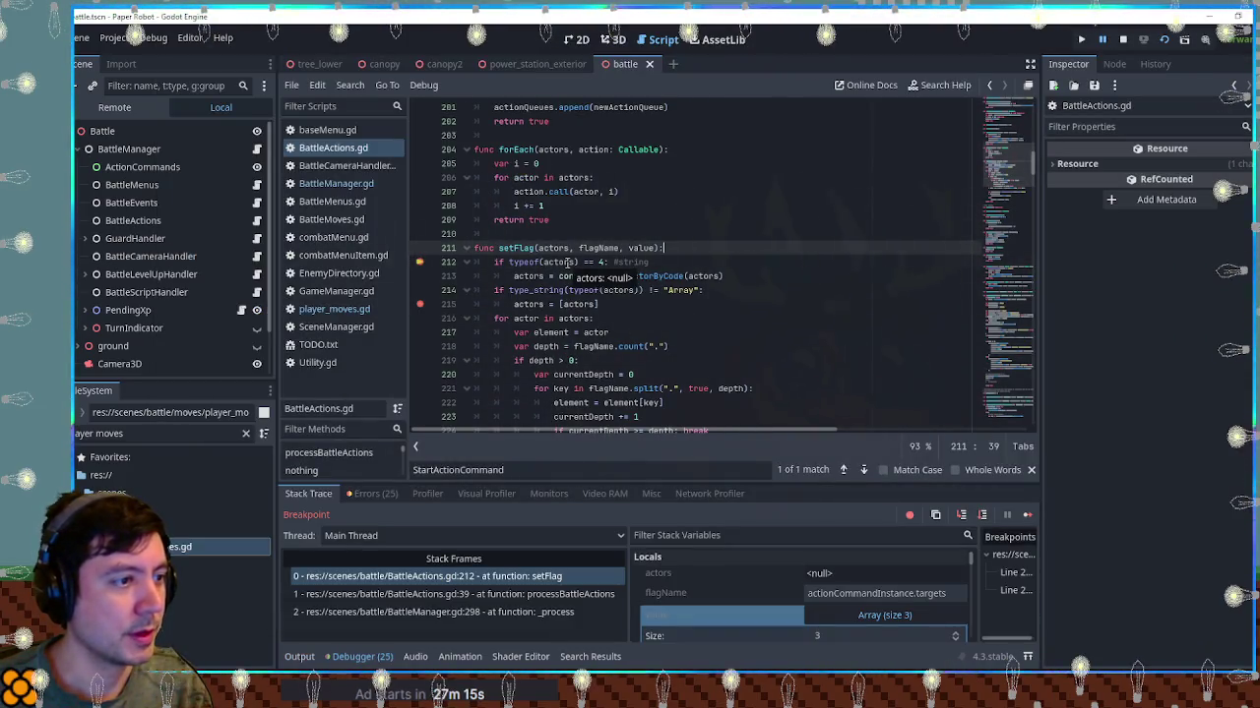
left_click(420, 263)
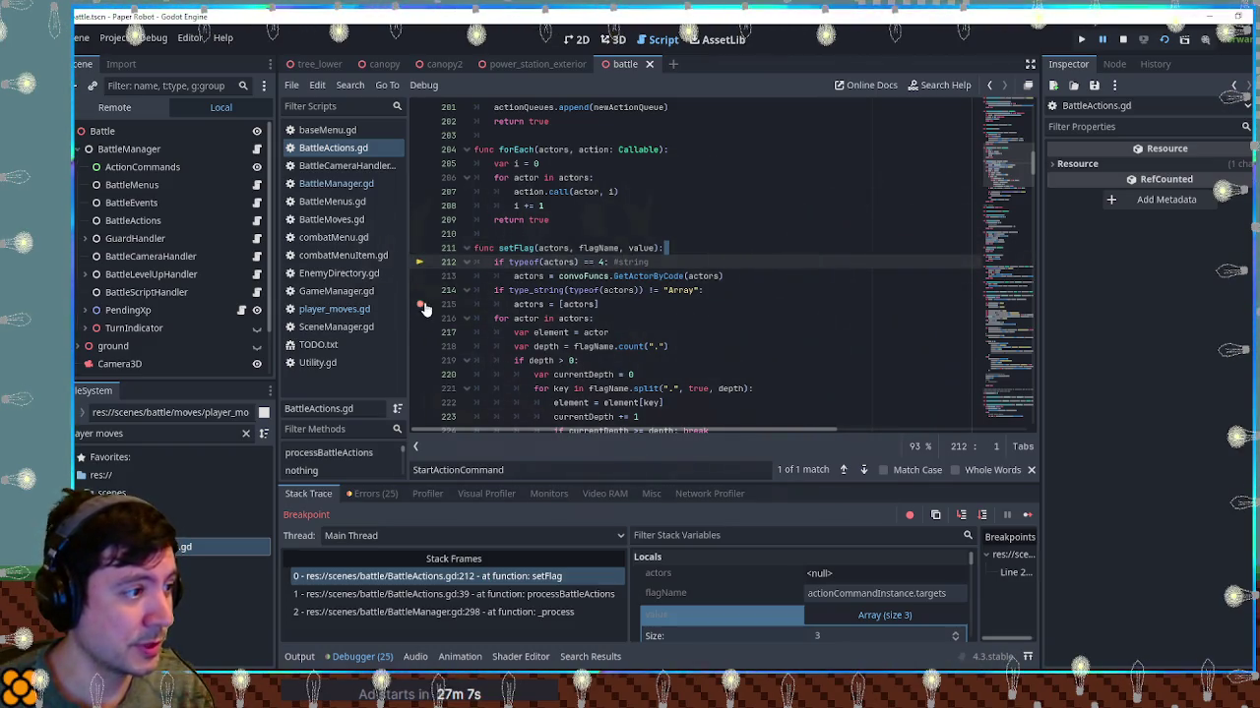
left_click(423, 308, "shift")
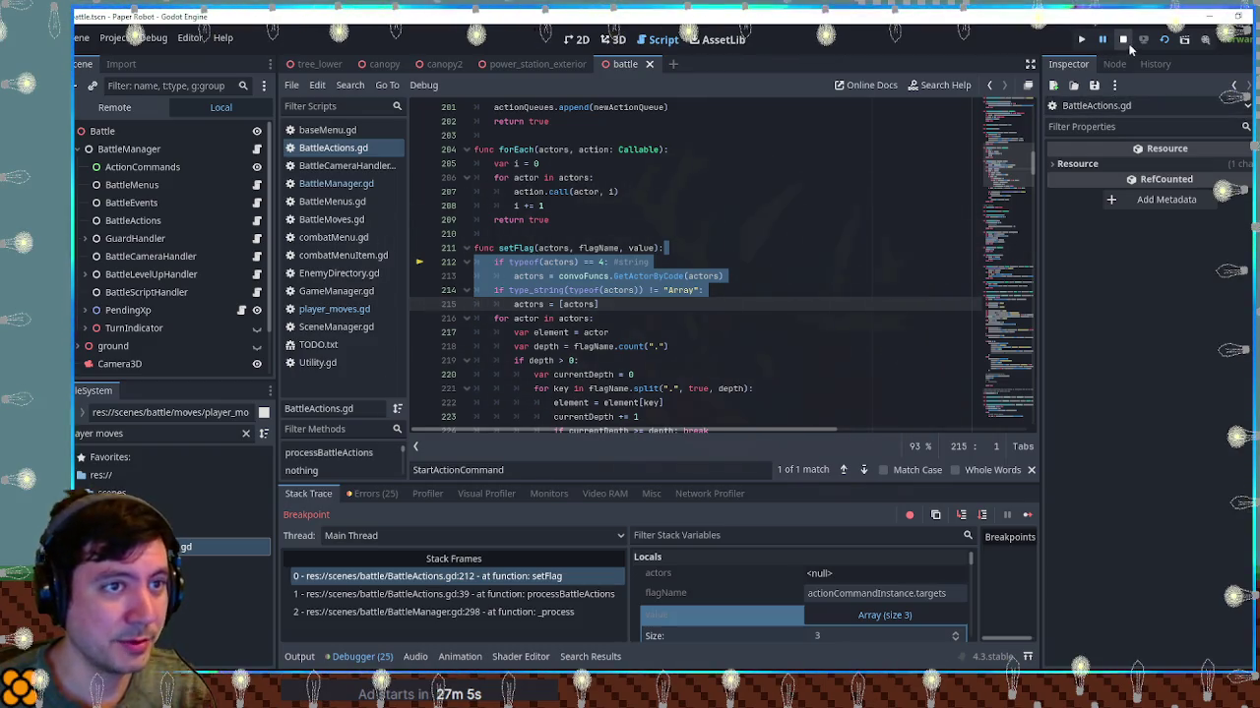
left_click(1124, 42)
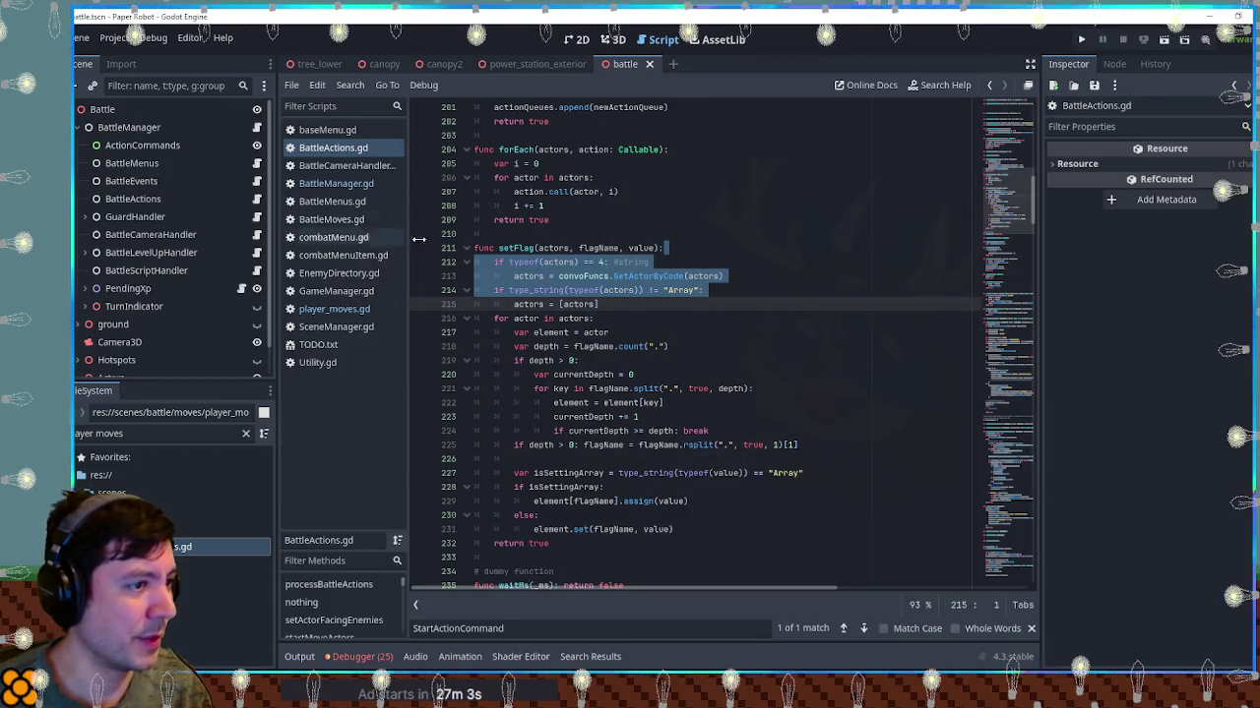
left_click(535, 248)
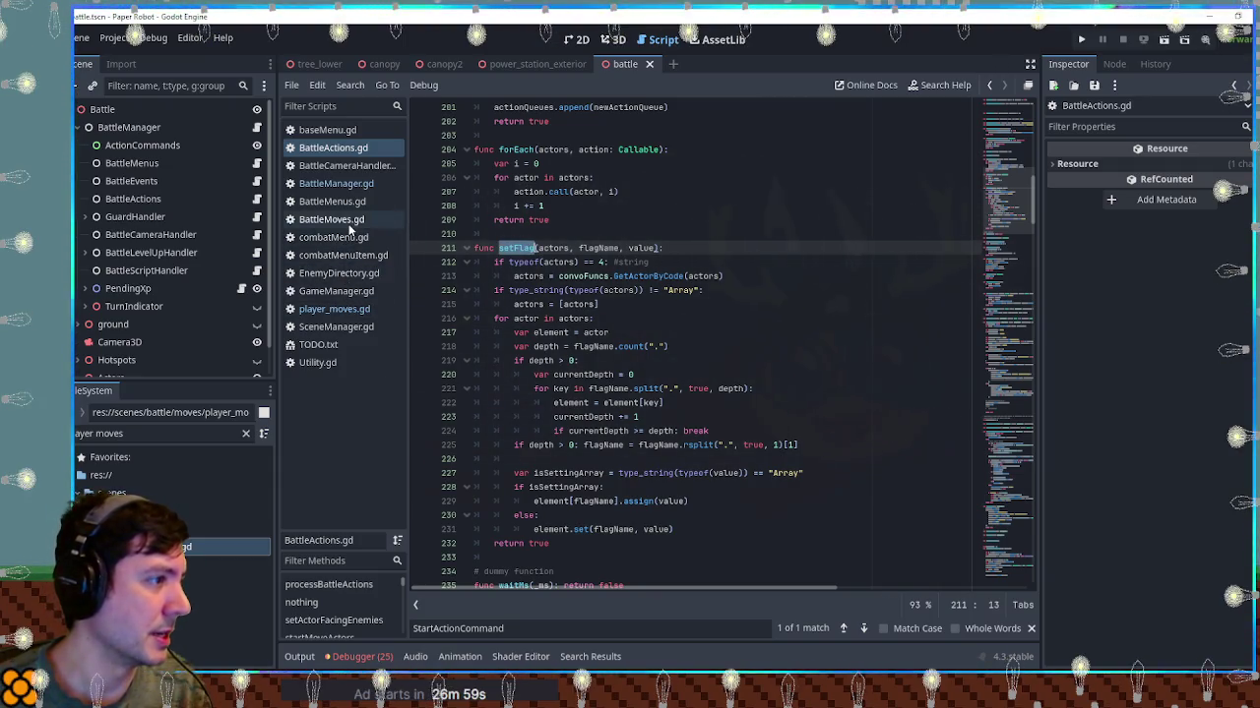
Return to player_moves.gd at line 161 and close the find bar to view the Bird Summon setFlag calls
left_click(349, 311)
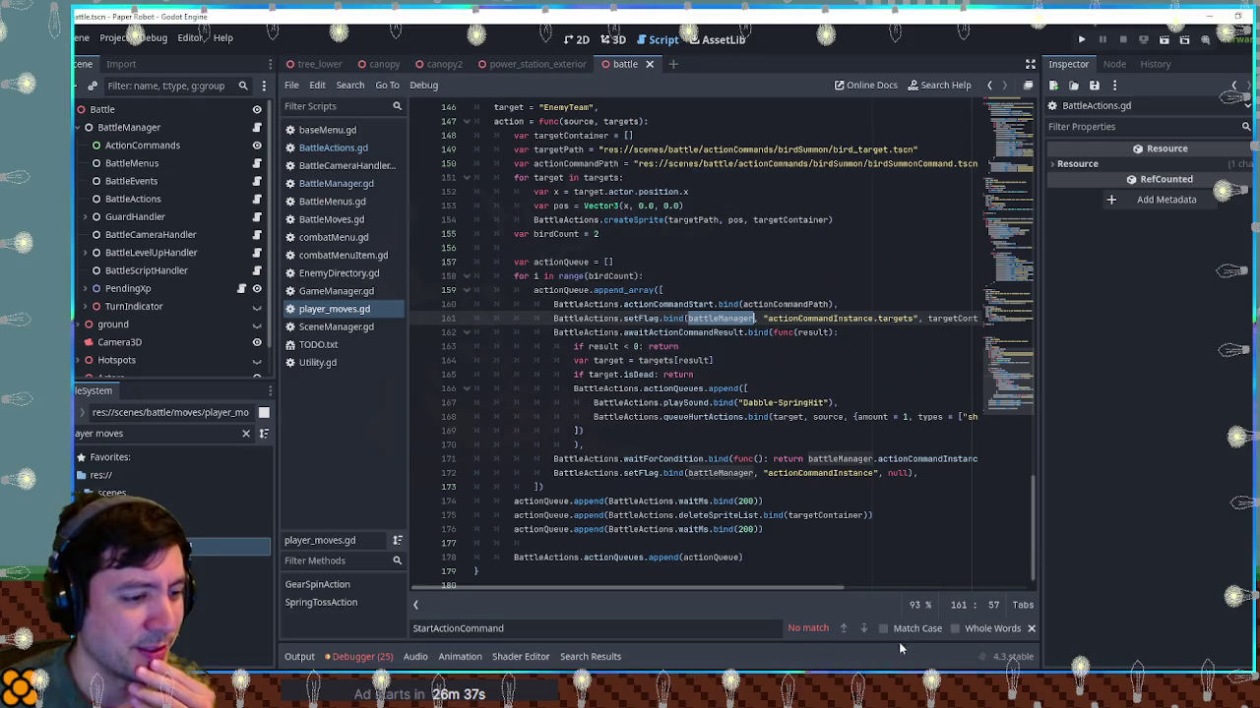
scroll(905, 597, "right", 3)
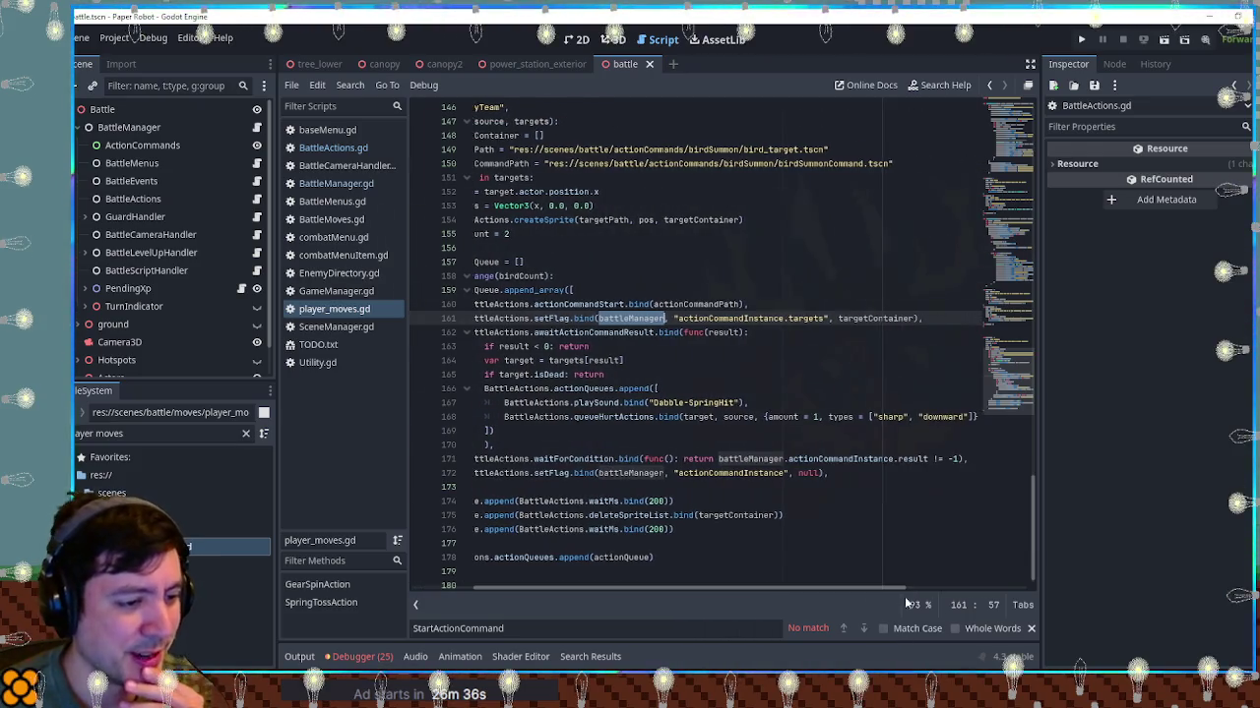
left_click(1031, 629)
left_click_drag(891, 607, 797, 613)
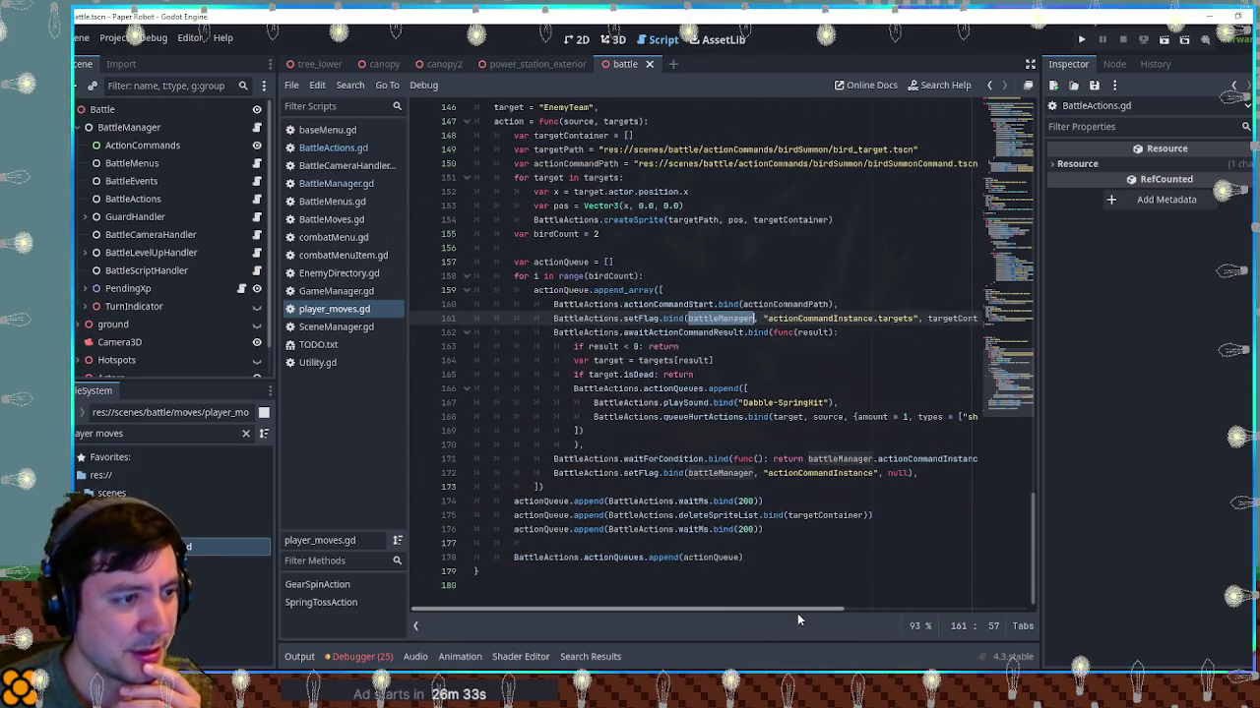